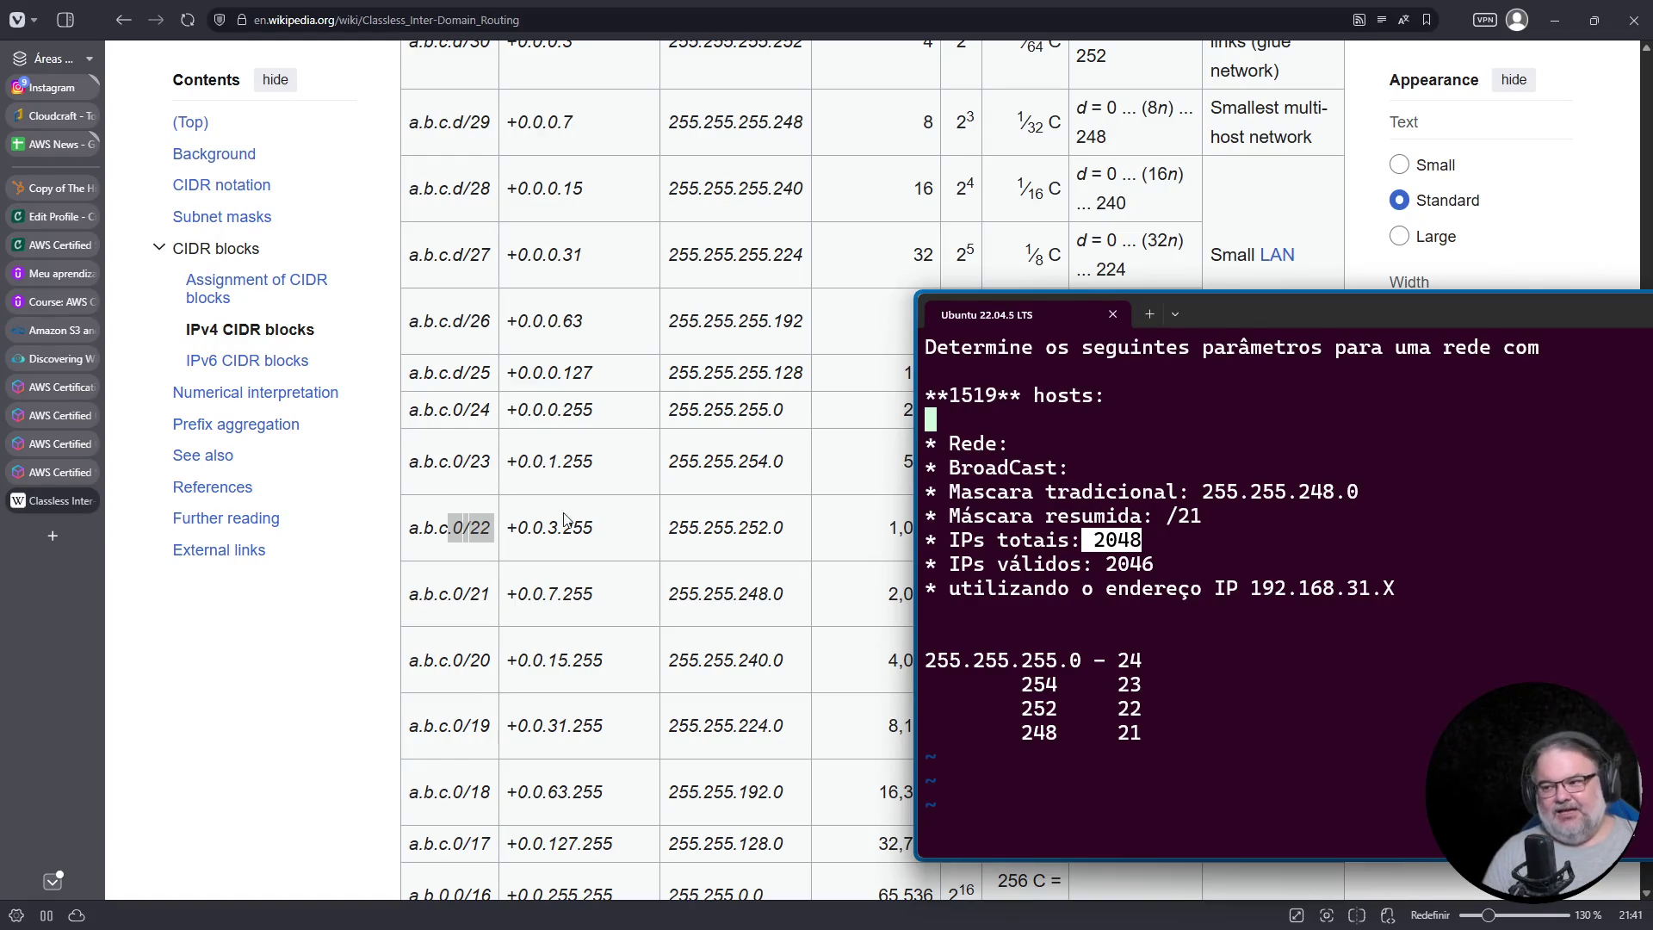
Step: Compare the /22 and /21 address counts (1,024 and 2,048) with the 192.168.31.X notes
{"action": "left_click_drag", "start_coordinate": [1250, 316], "coordinate": [1312, 313]}
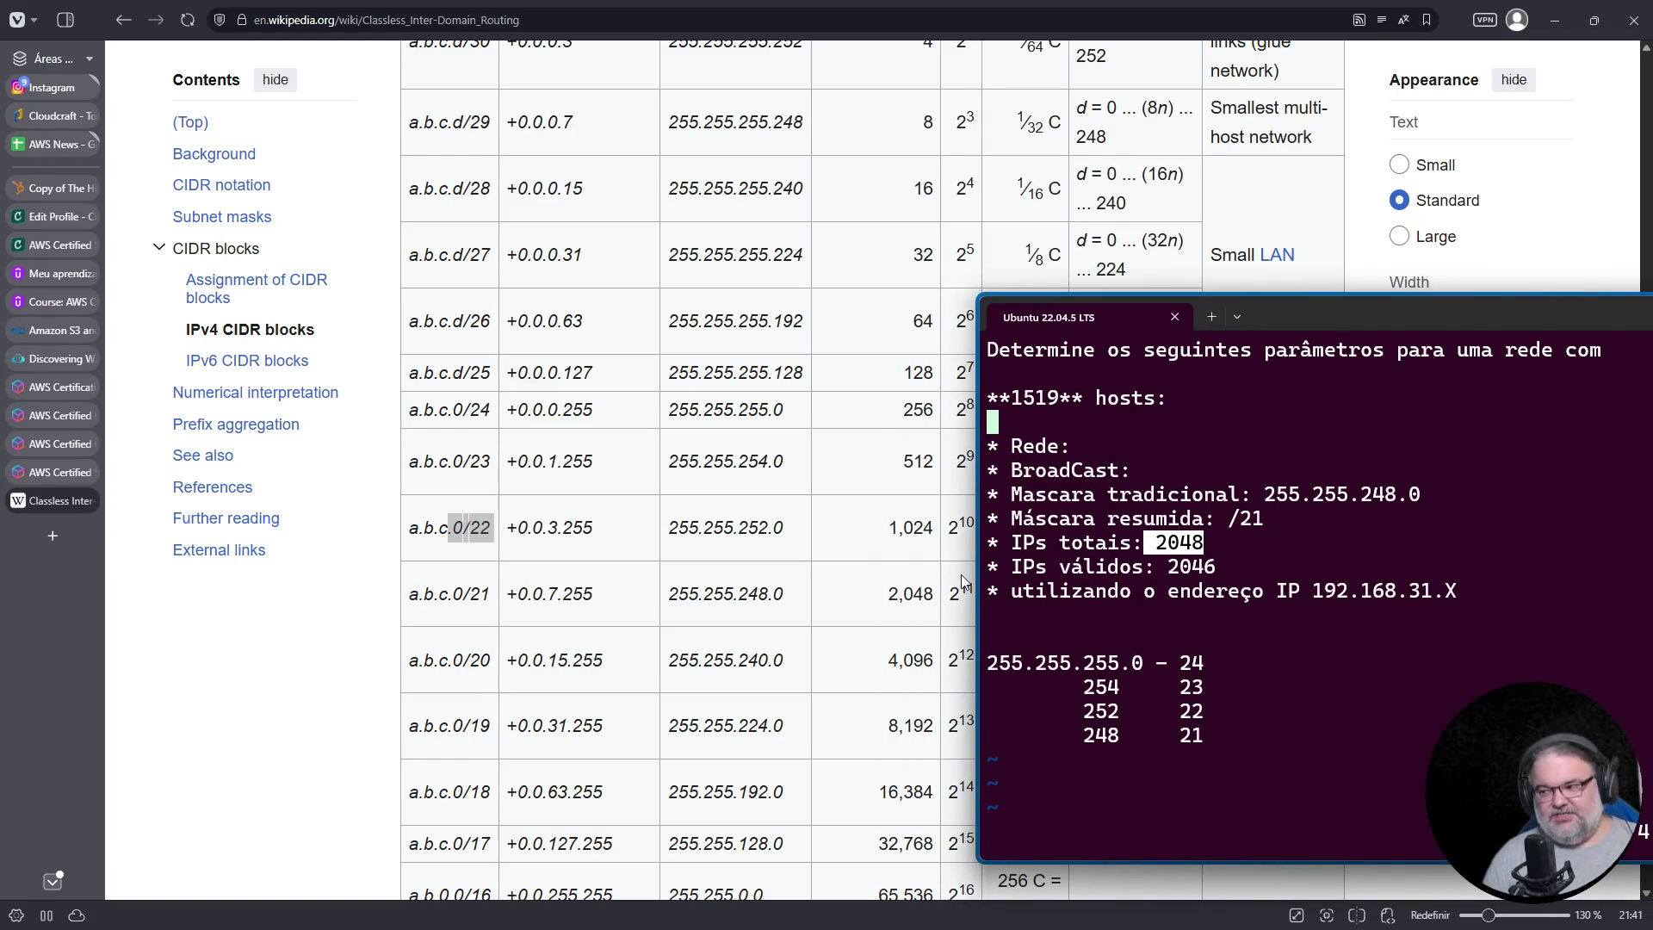
{"action": "left_click_drag", "start_coordinate": [898, 594], "coordinate": [969, 591]}
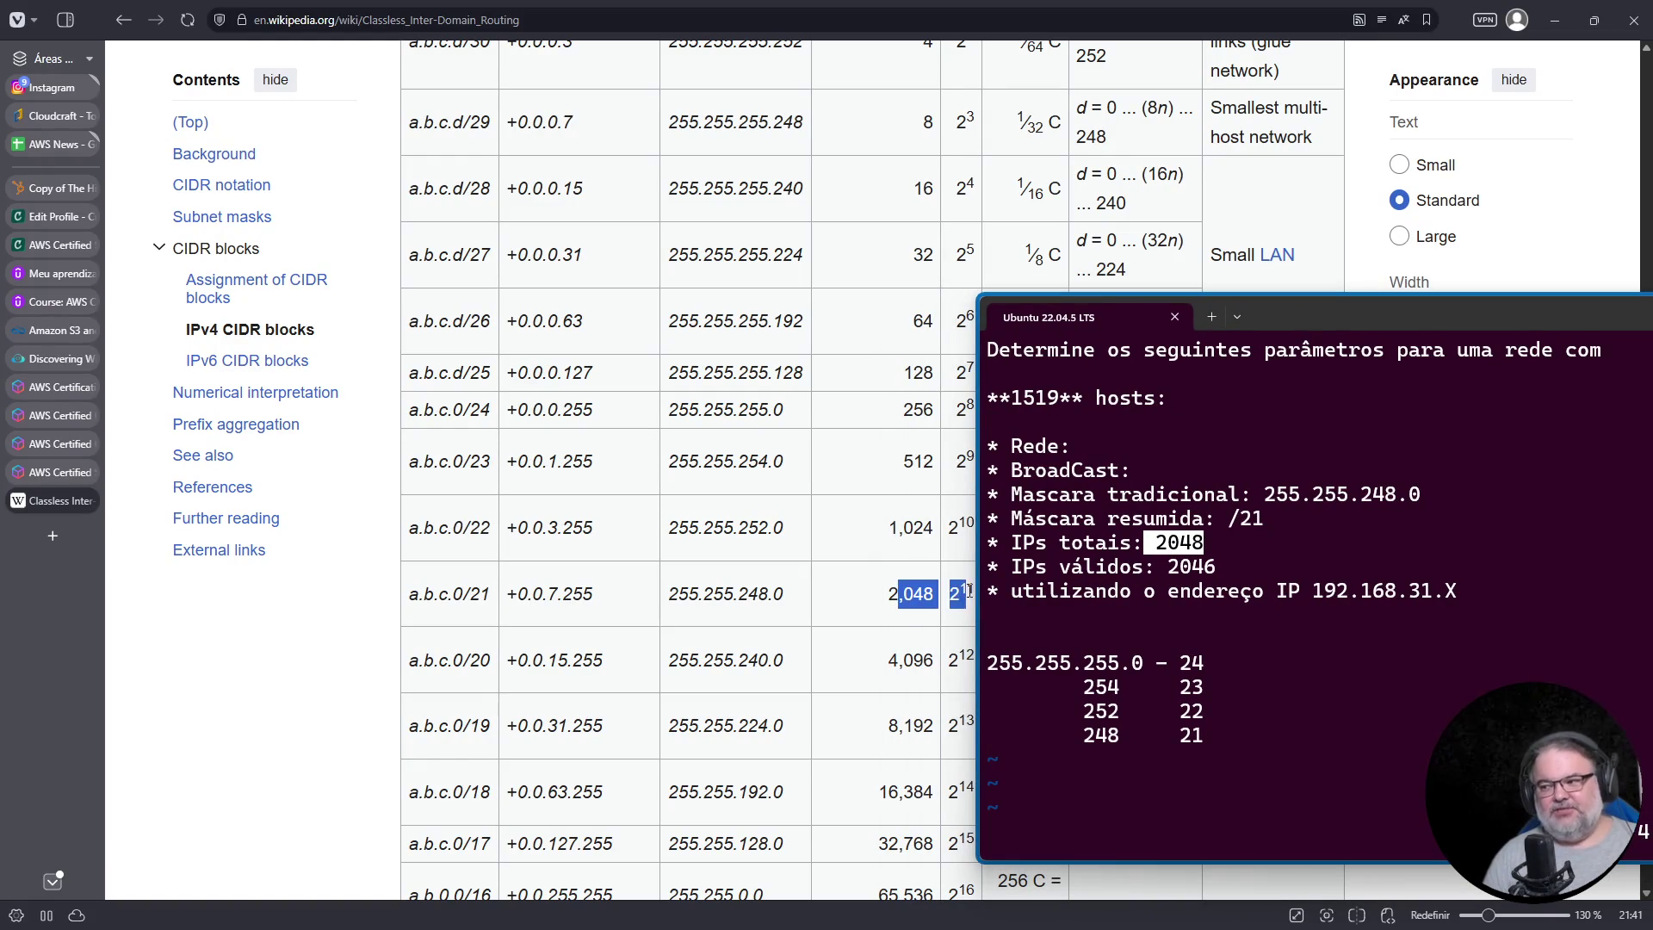
{"action": "double_click", "coordinate": [910, 527]}
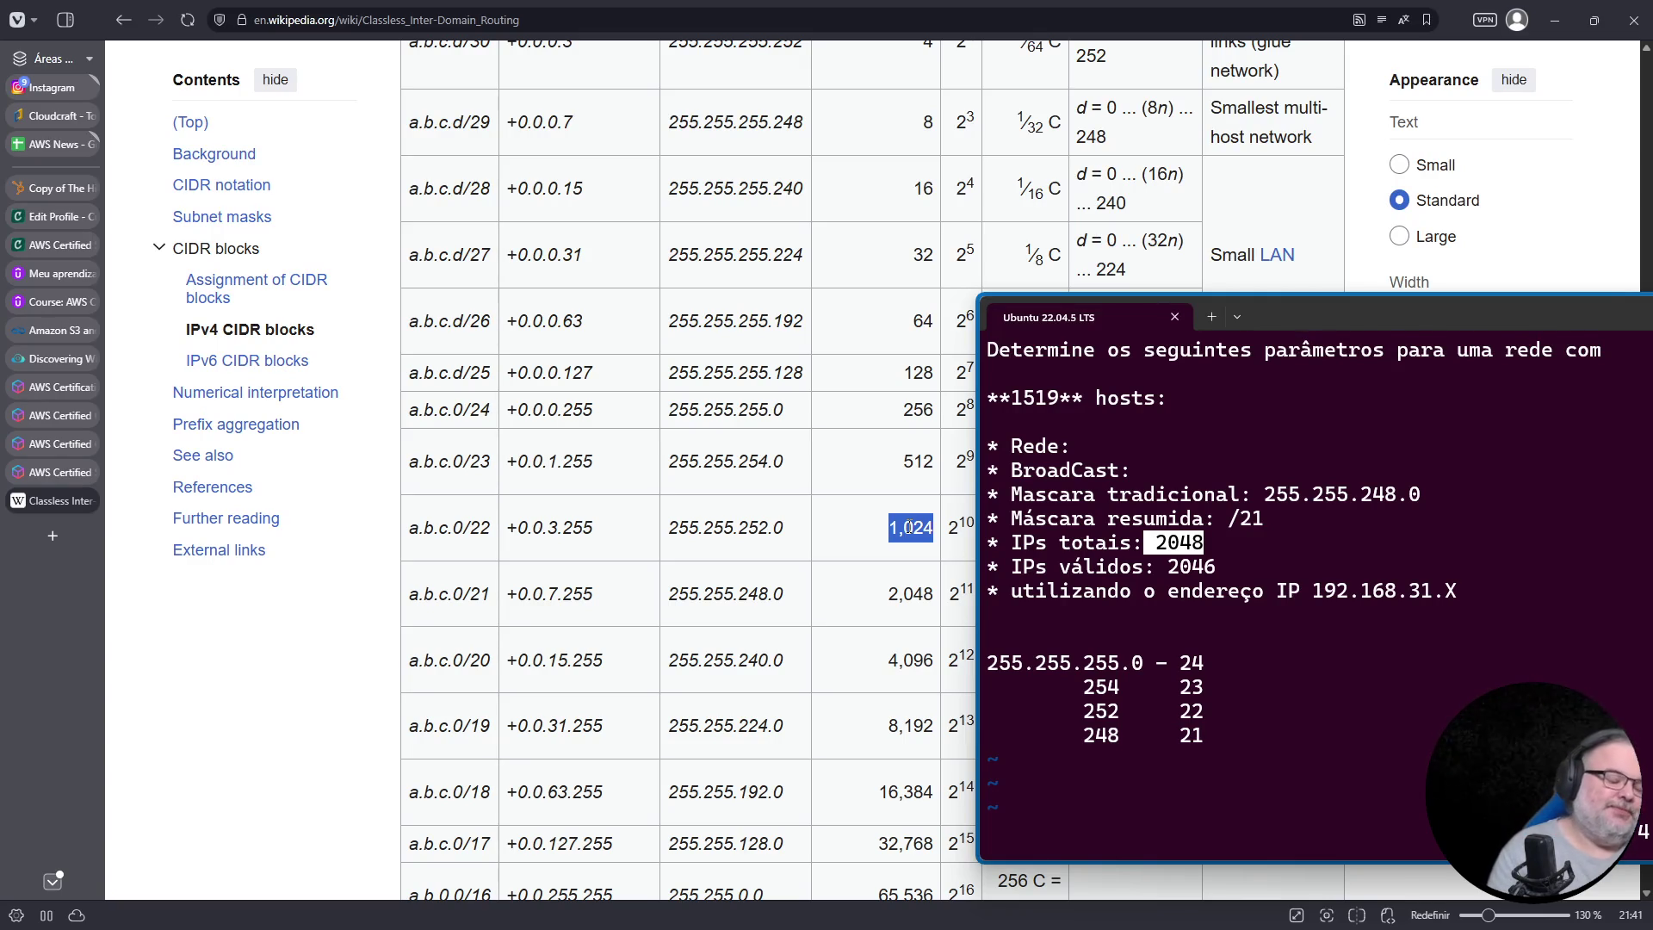
{"action": "double_click", "coordinate": [892, 593]}
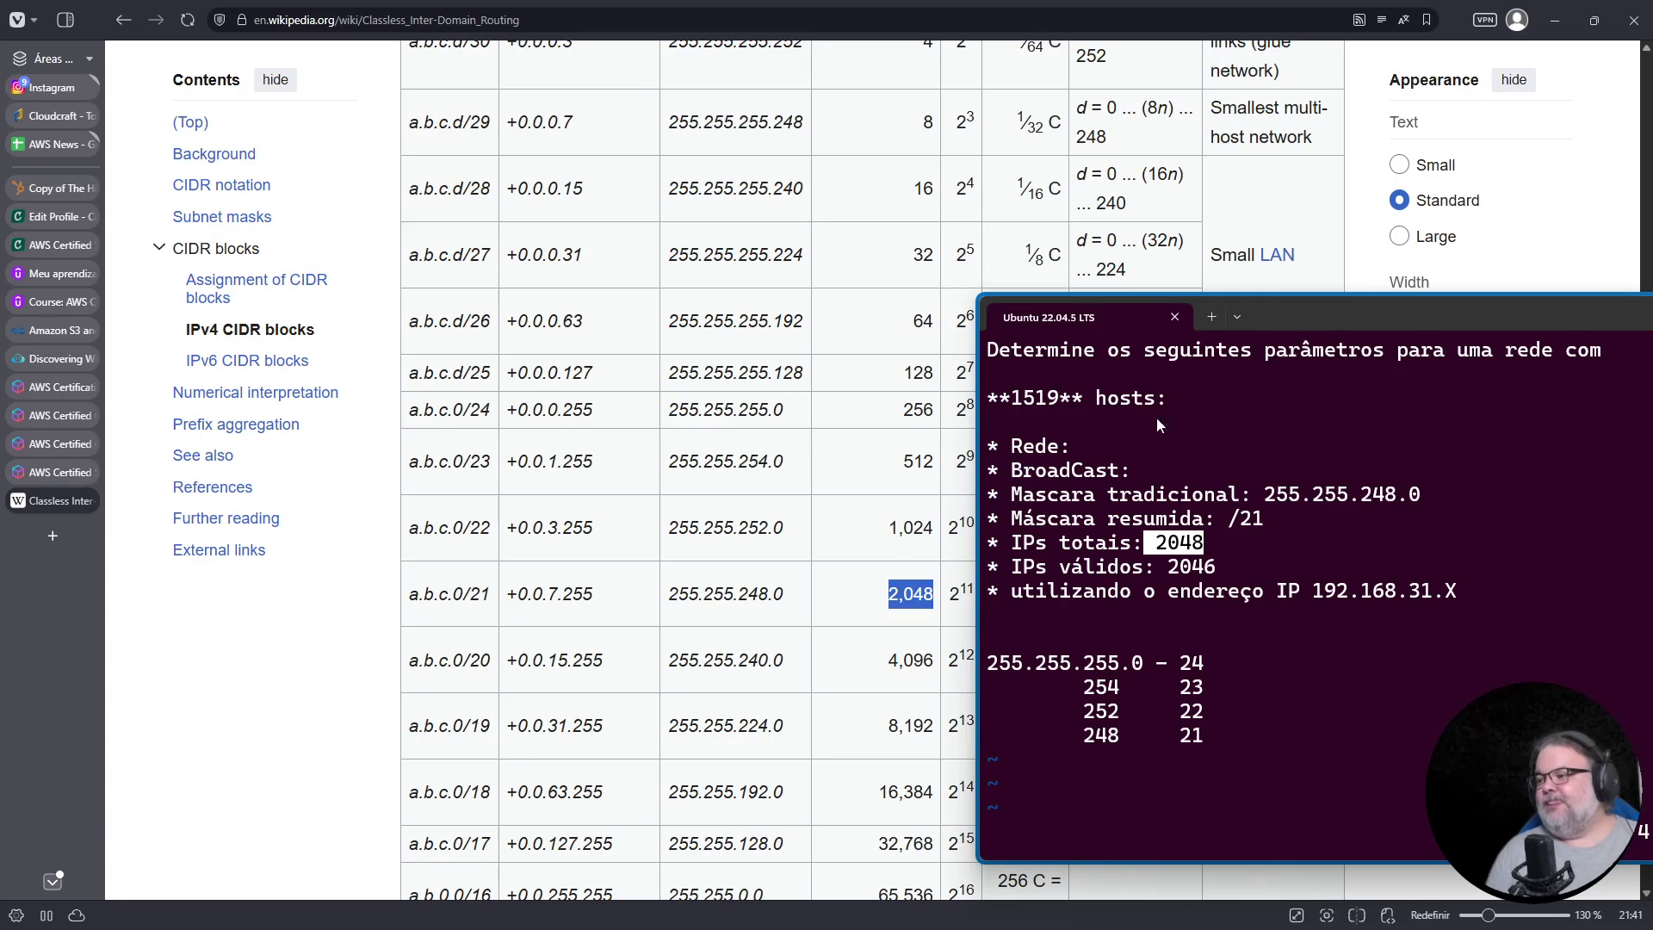
{"action": "mouse_move", "coordinate": [1384, 315]}
{"action": "left_mouse_down"}
{"action": "mouse_move", "coordinate": [1273, 317]}
{"action": "mouse_move", "coordinate": [1366, 330]}
{"action": "mouse_move", "coordinate": [1231, 330]}
{"action": "left_mouse_up"}
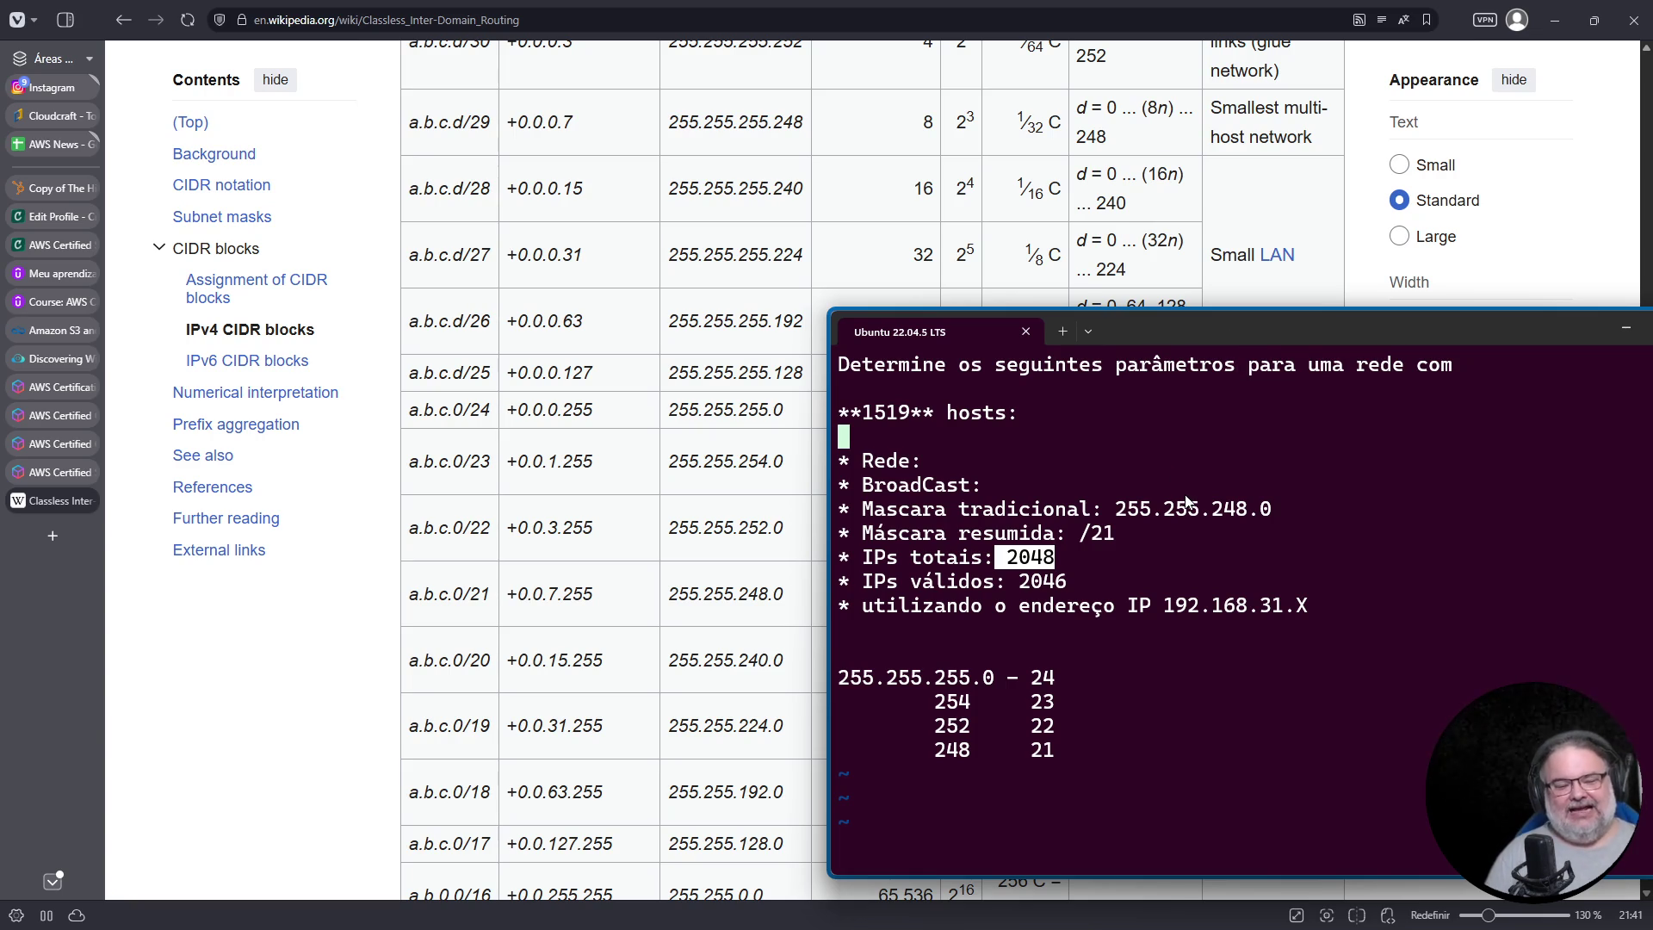
{"action": "left_click_drag", "start_coordinate": [1164, 606], "coordinate": [1293, 608]}
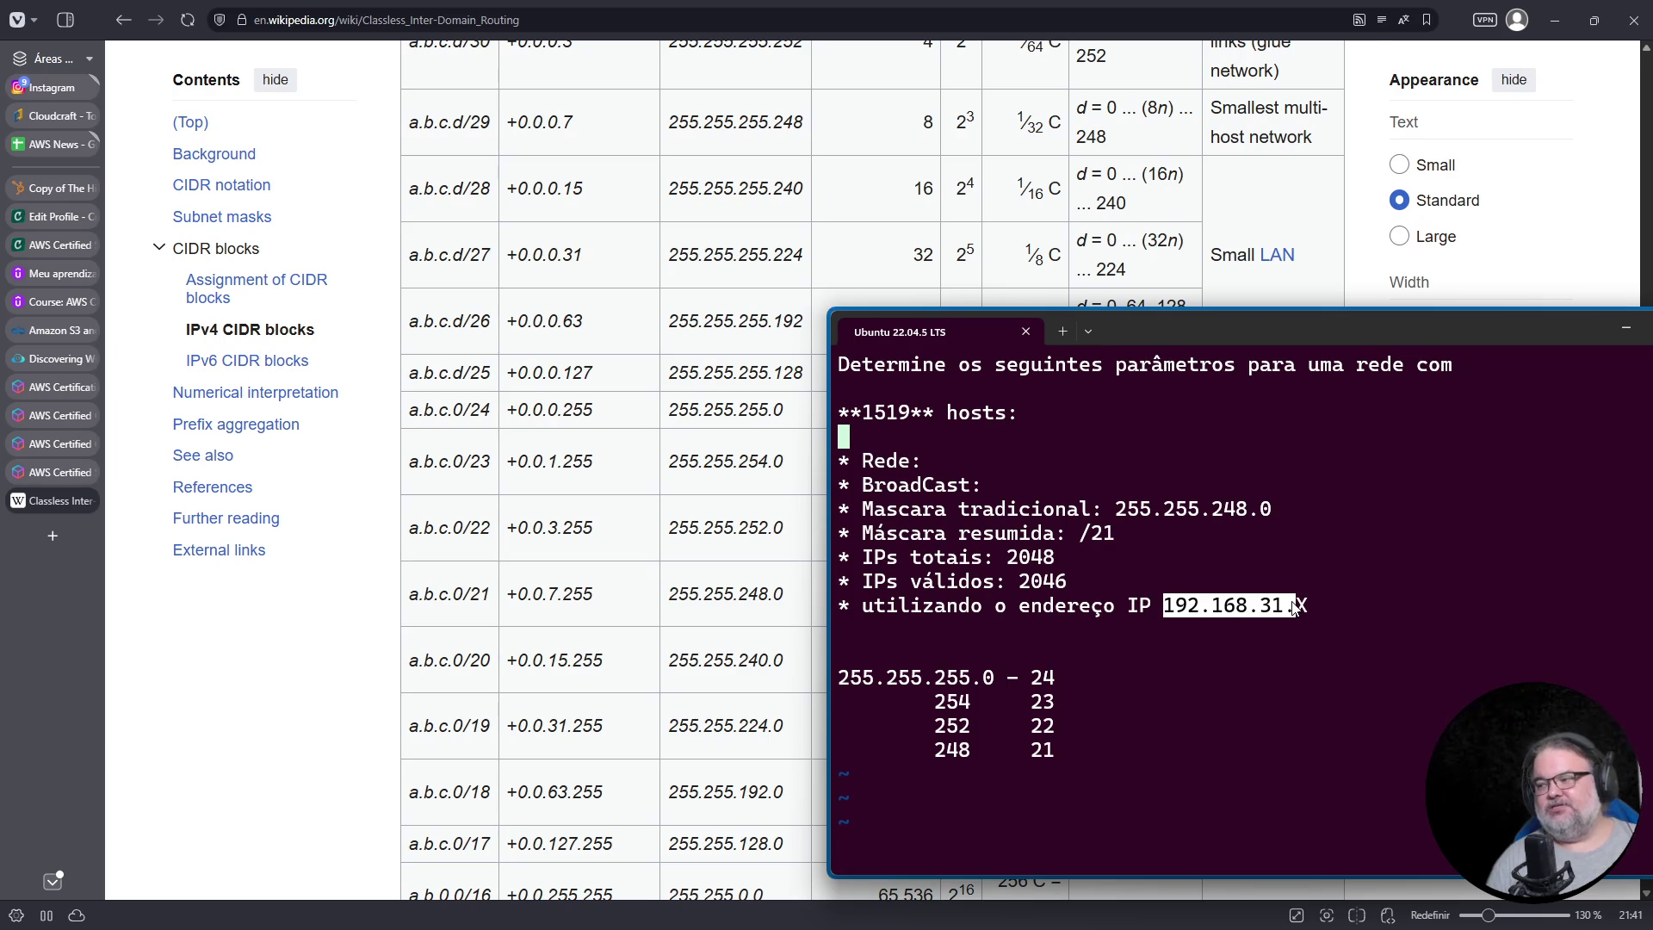
Step: Add the lines 192.168.0.0/16 and 192.168.0.0/21 above the mask table in vim
{"action": "key", "text": "Down"}
{"action": "key", "text": "Down"}
{"action": "key", "text": "Down"}
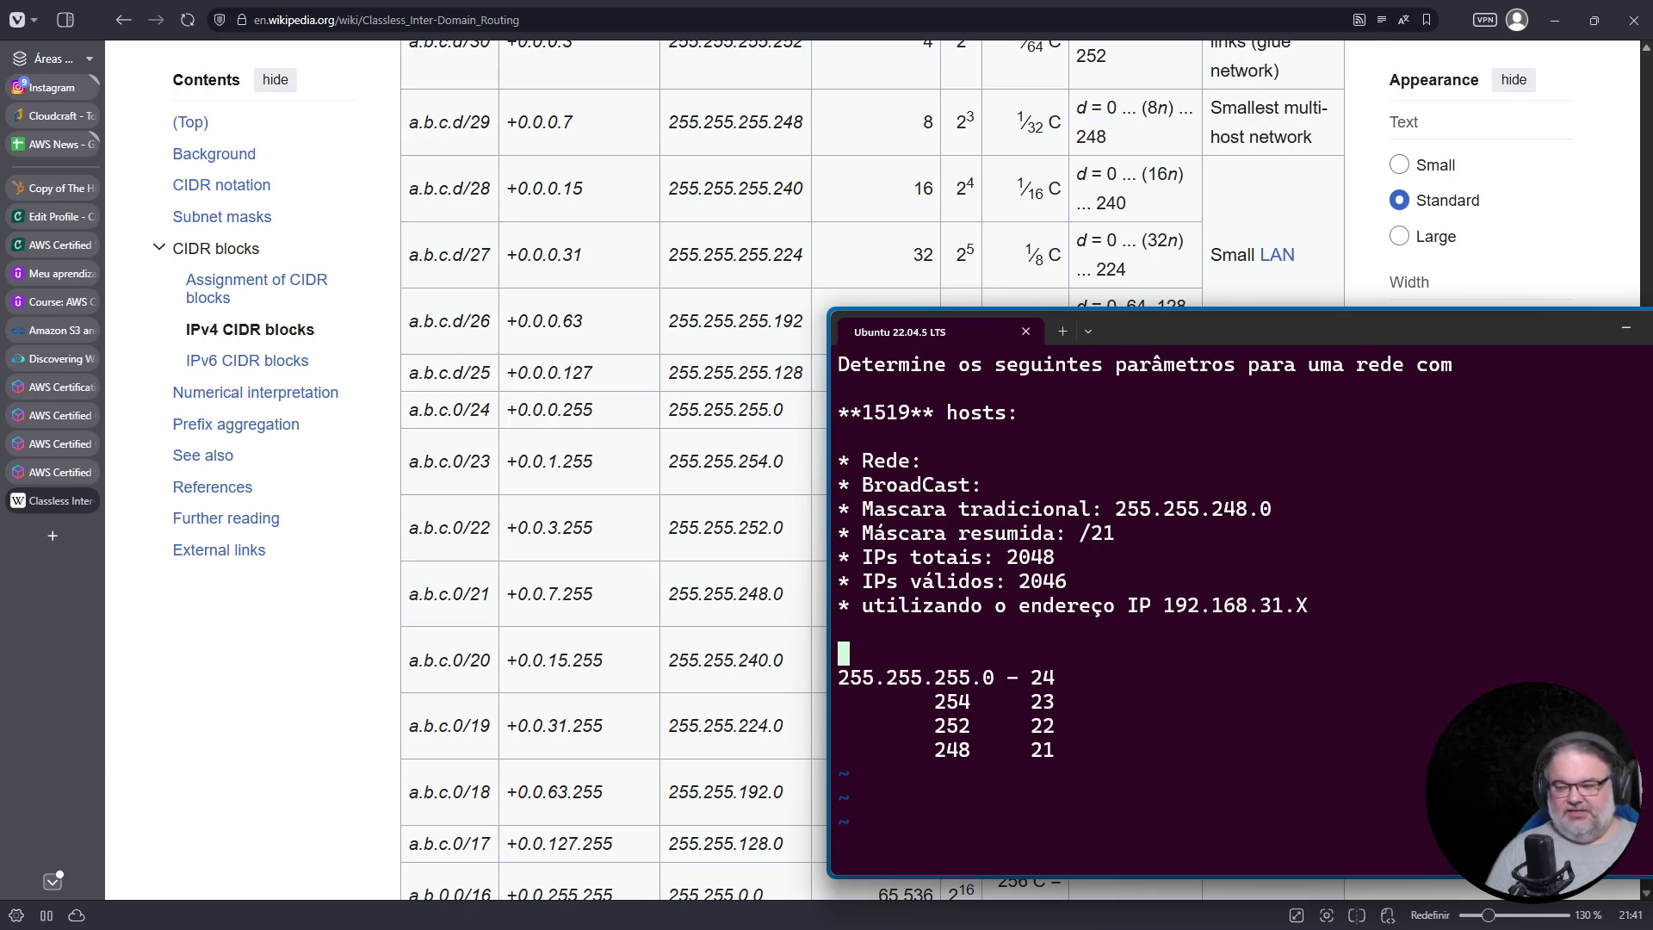
{"action": "key", "text": "shift+o"}
{"action": "type", "text": "192.168"}
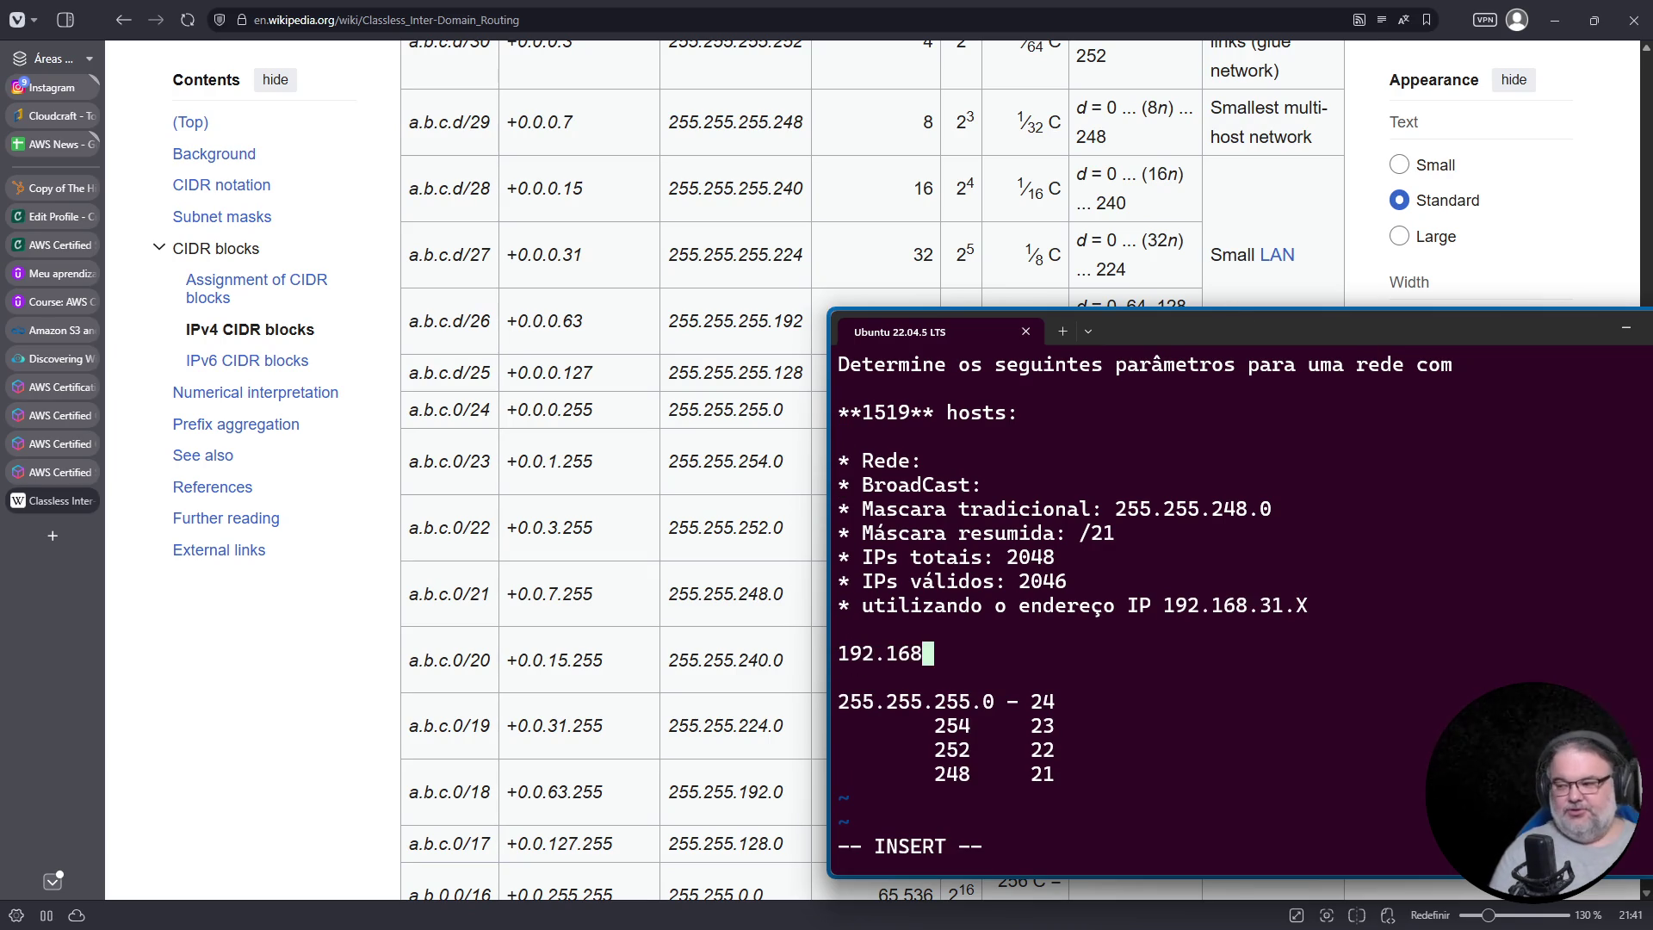
{"action": "type", "text": ".0.0"}
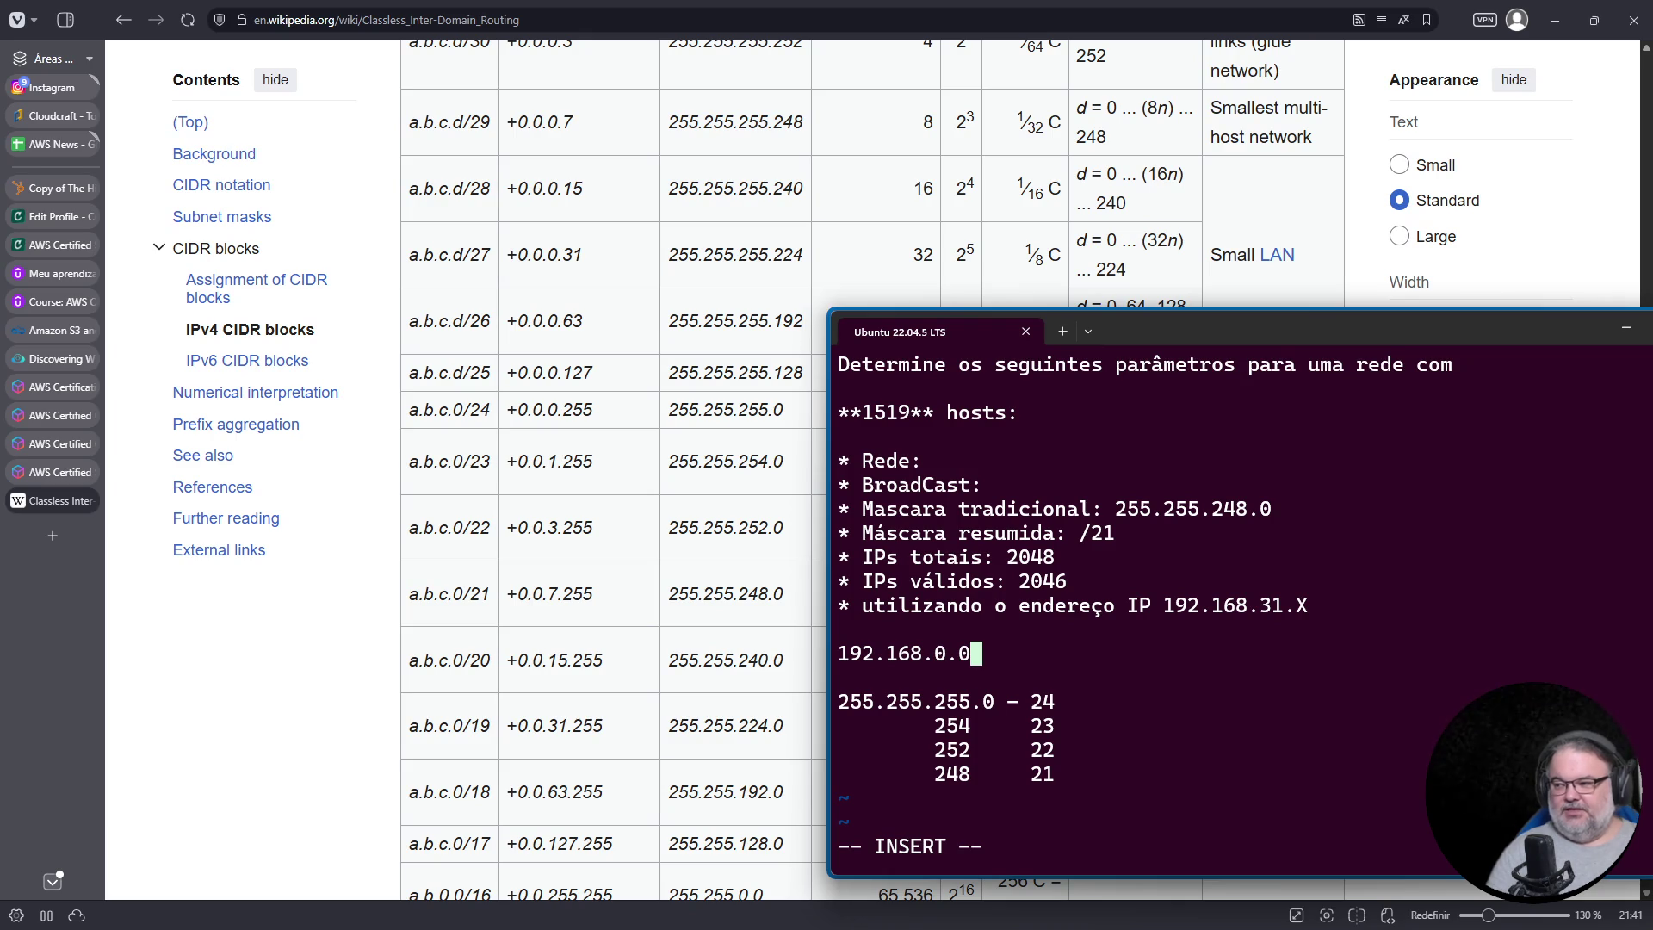
{"action": "type", "text": "/16"}
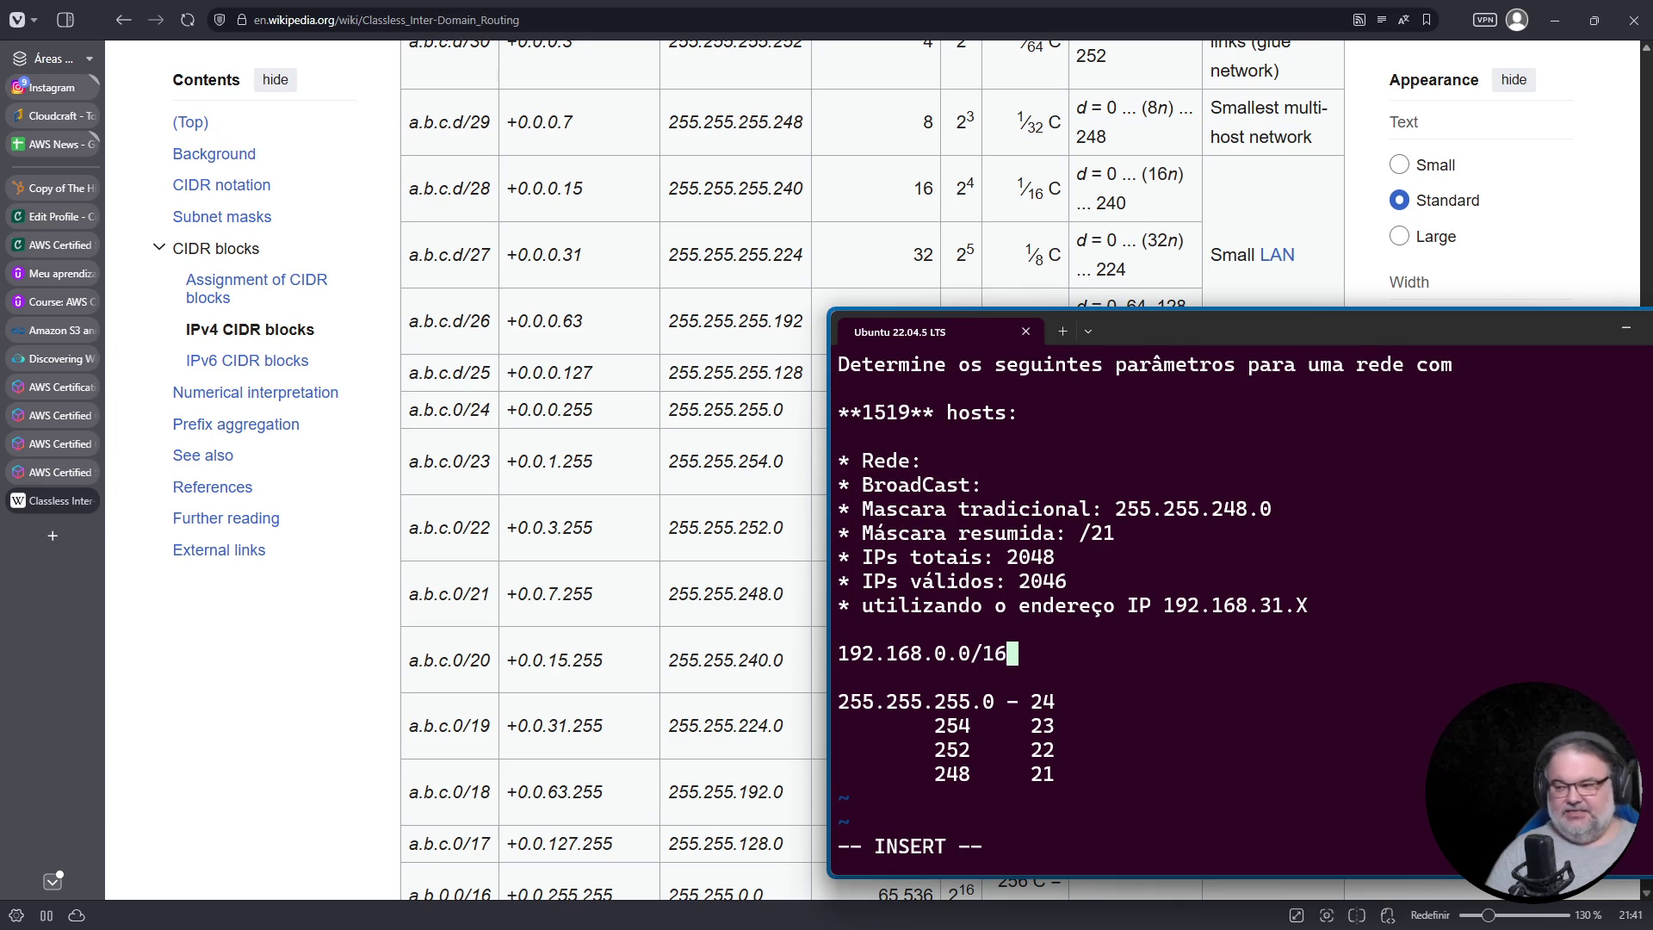
{"action": "key", "text": "Return"}
{"action": "type", "text": "192.168.0.0/21"}
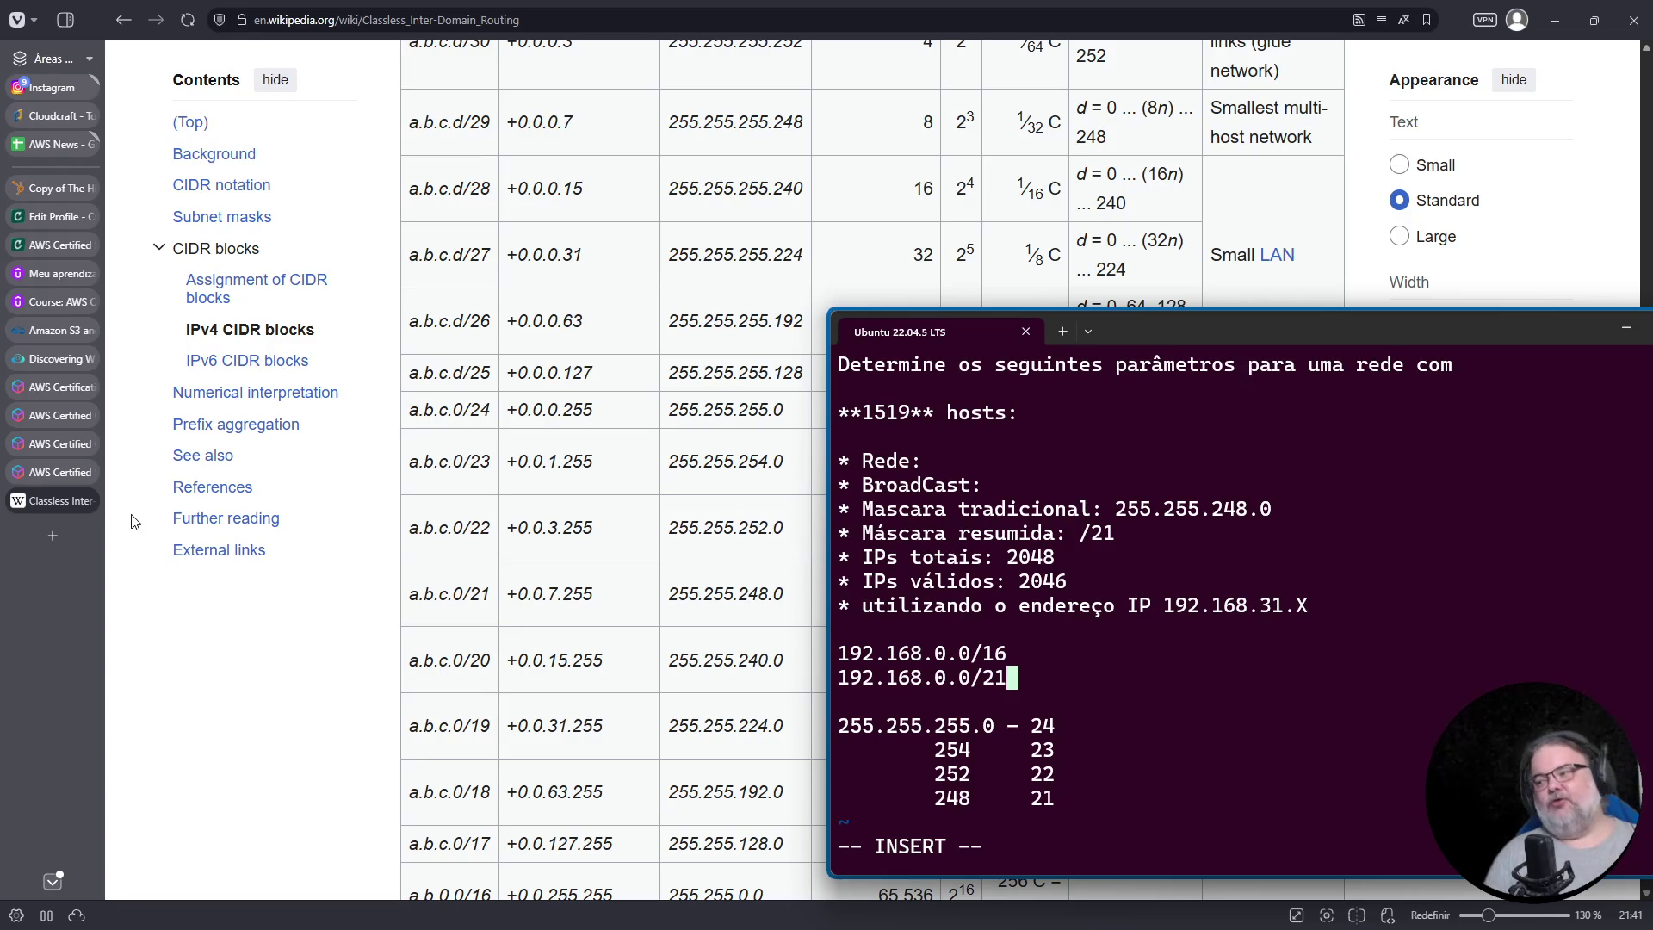
Step: Open a new browser tab for a web search
{"action": "left_click_drag", "start_coordinate": [1164, 605], "coordinate": [1295, 605]}
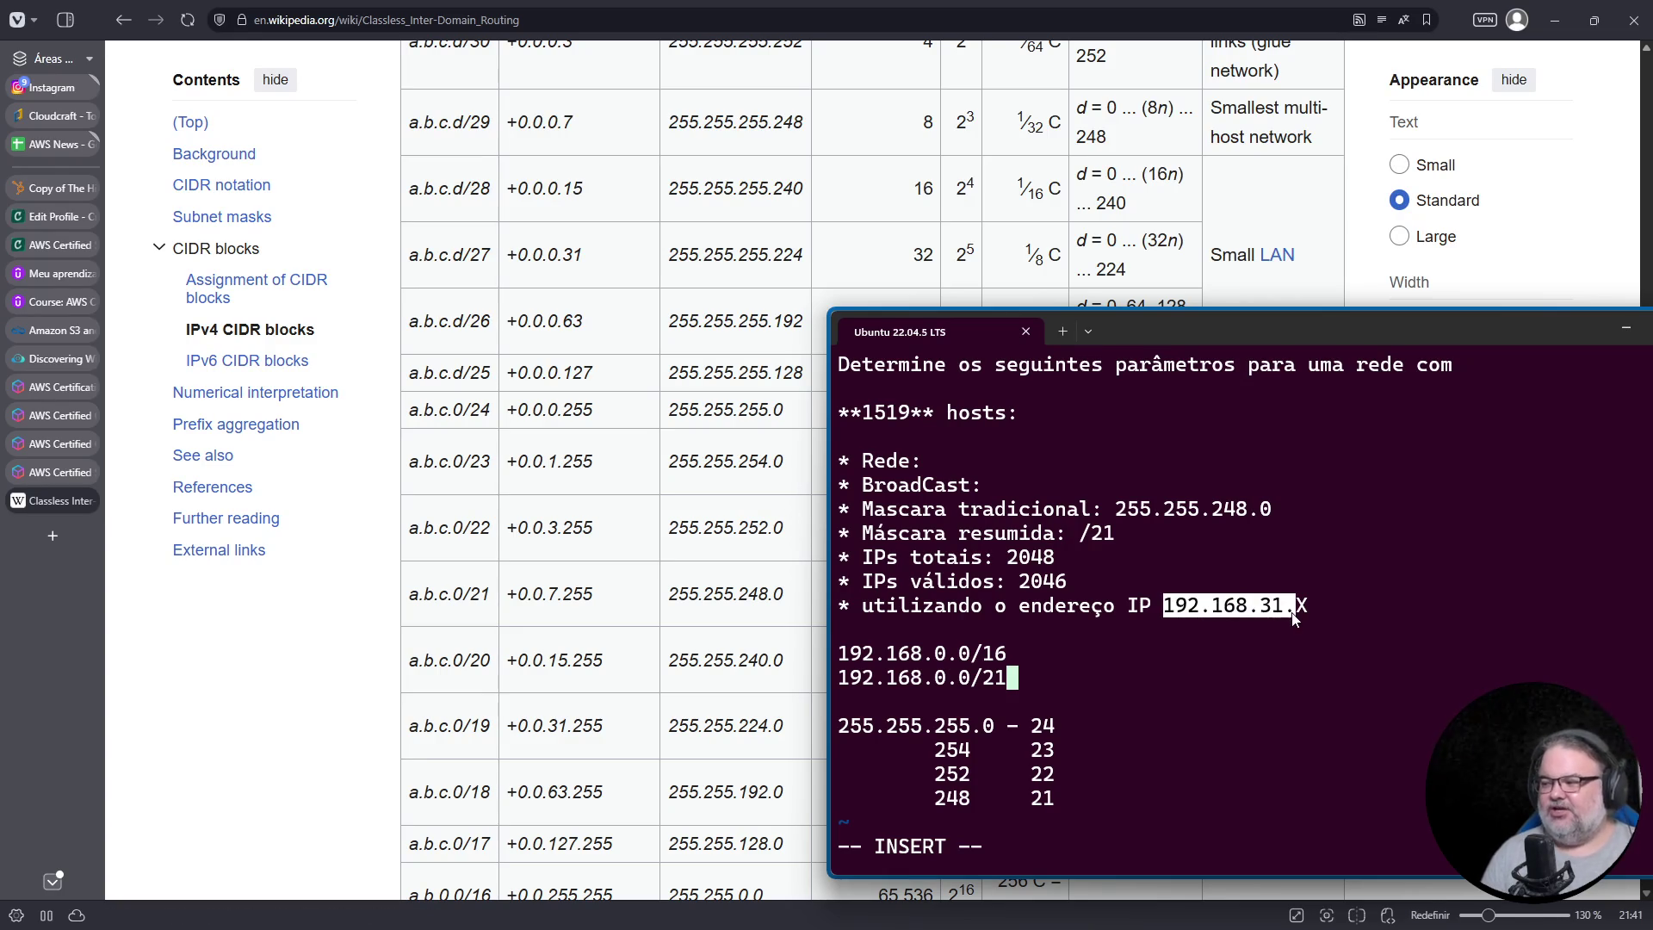
{"action": "left_click", "coordinate": [54, 535]}
{"action": "left_click", "coordinate": [396, 19]}
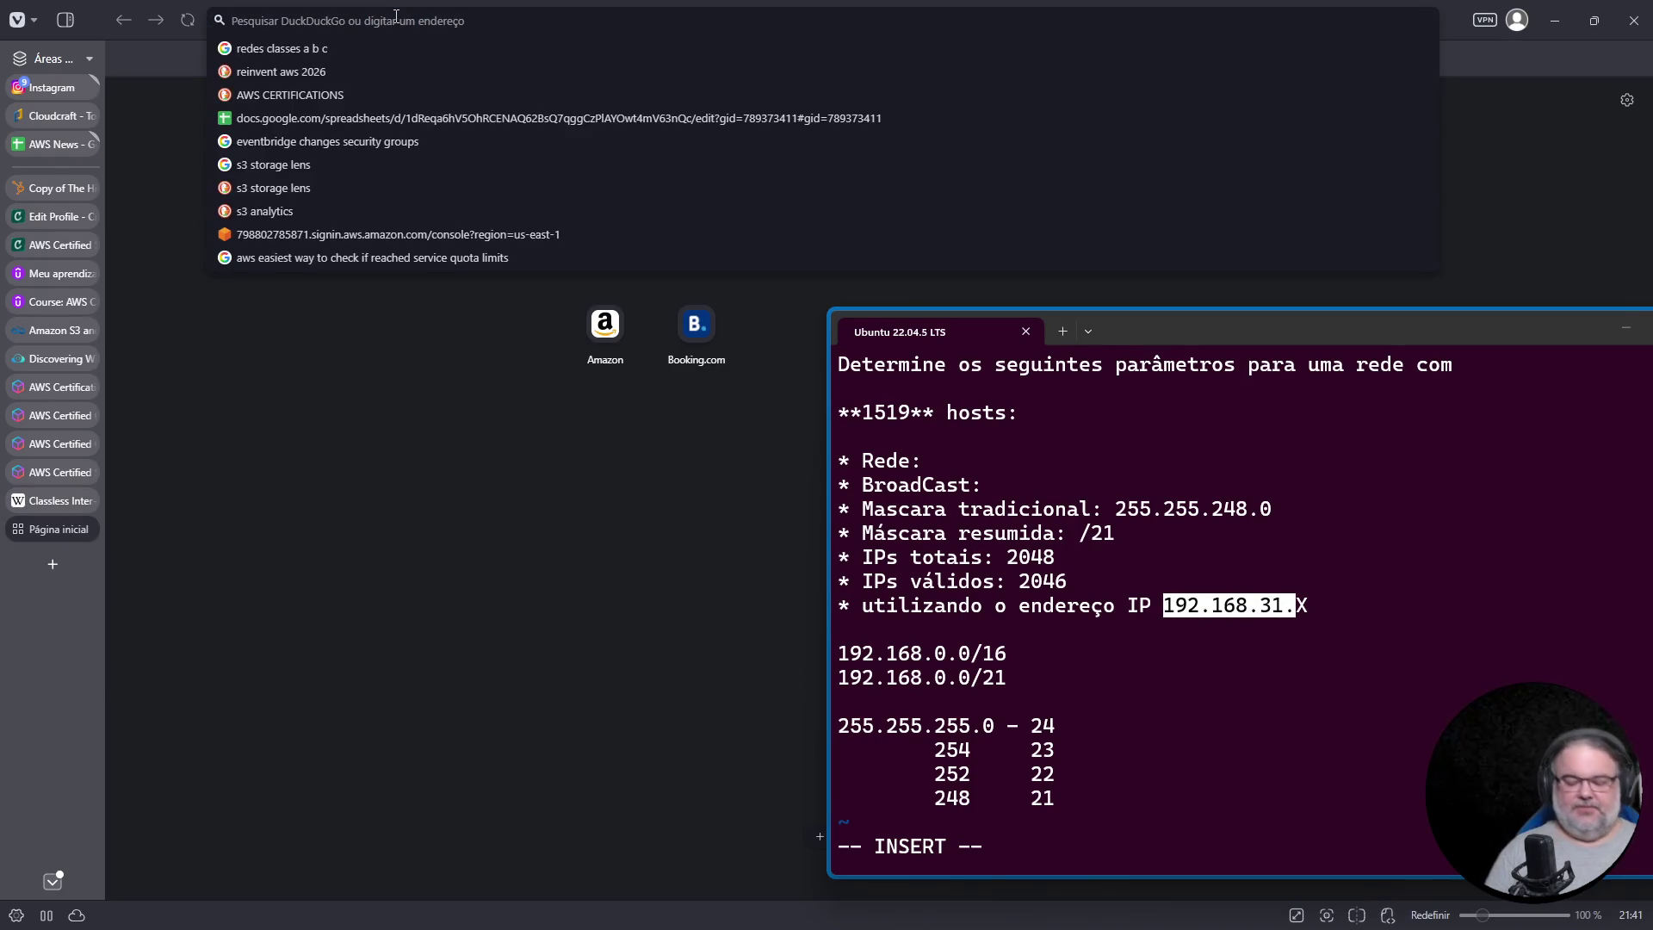
Step: Search 'ipcalc' and open the jodies.de IP Calculator
{"action": "type", "text": "ipcalc"}
{"action": "key", "text": "Return"}
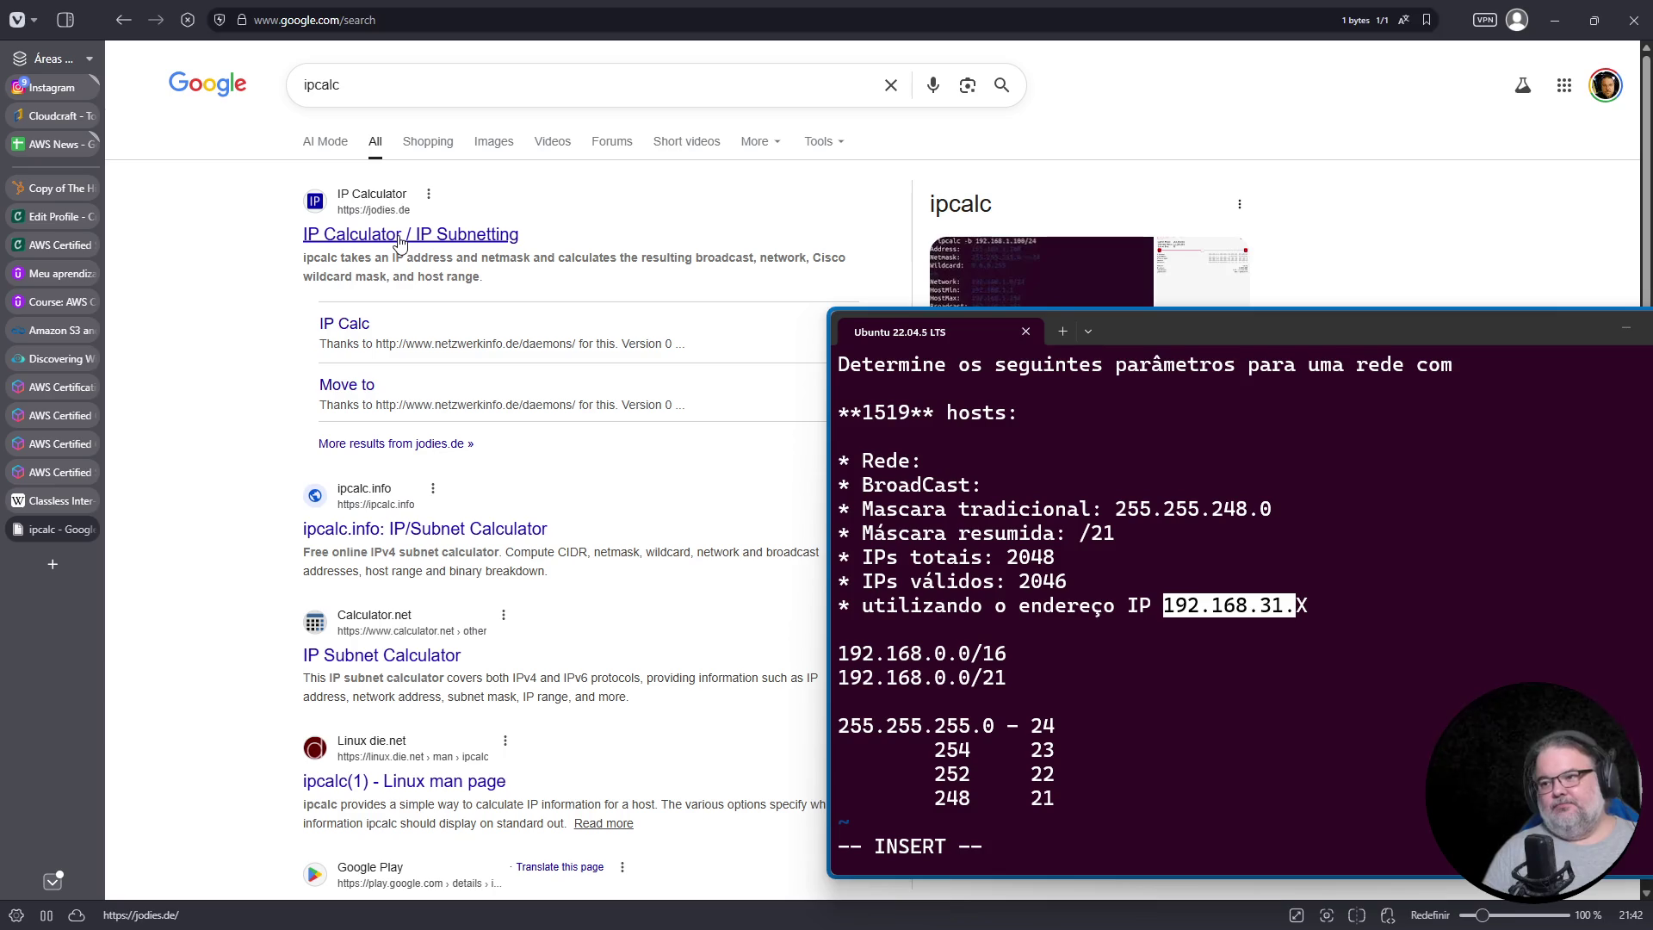
{"action": "left_click", "coordinate": [399, 236]}
{"action": "scroll", "coordinate": [398, 234], "scroll_direction": "down", "scroll_amount": 15}
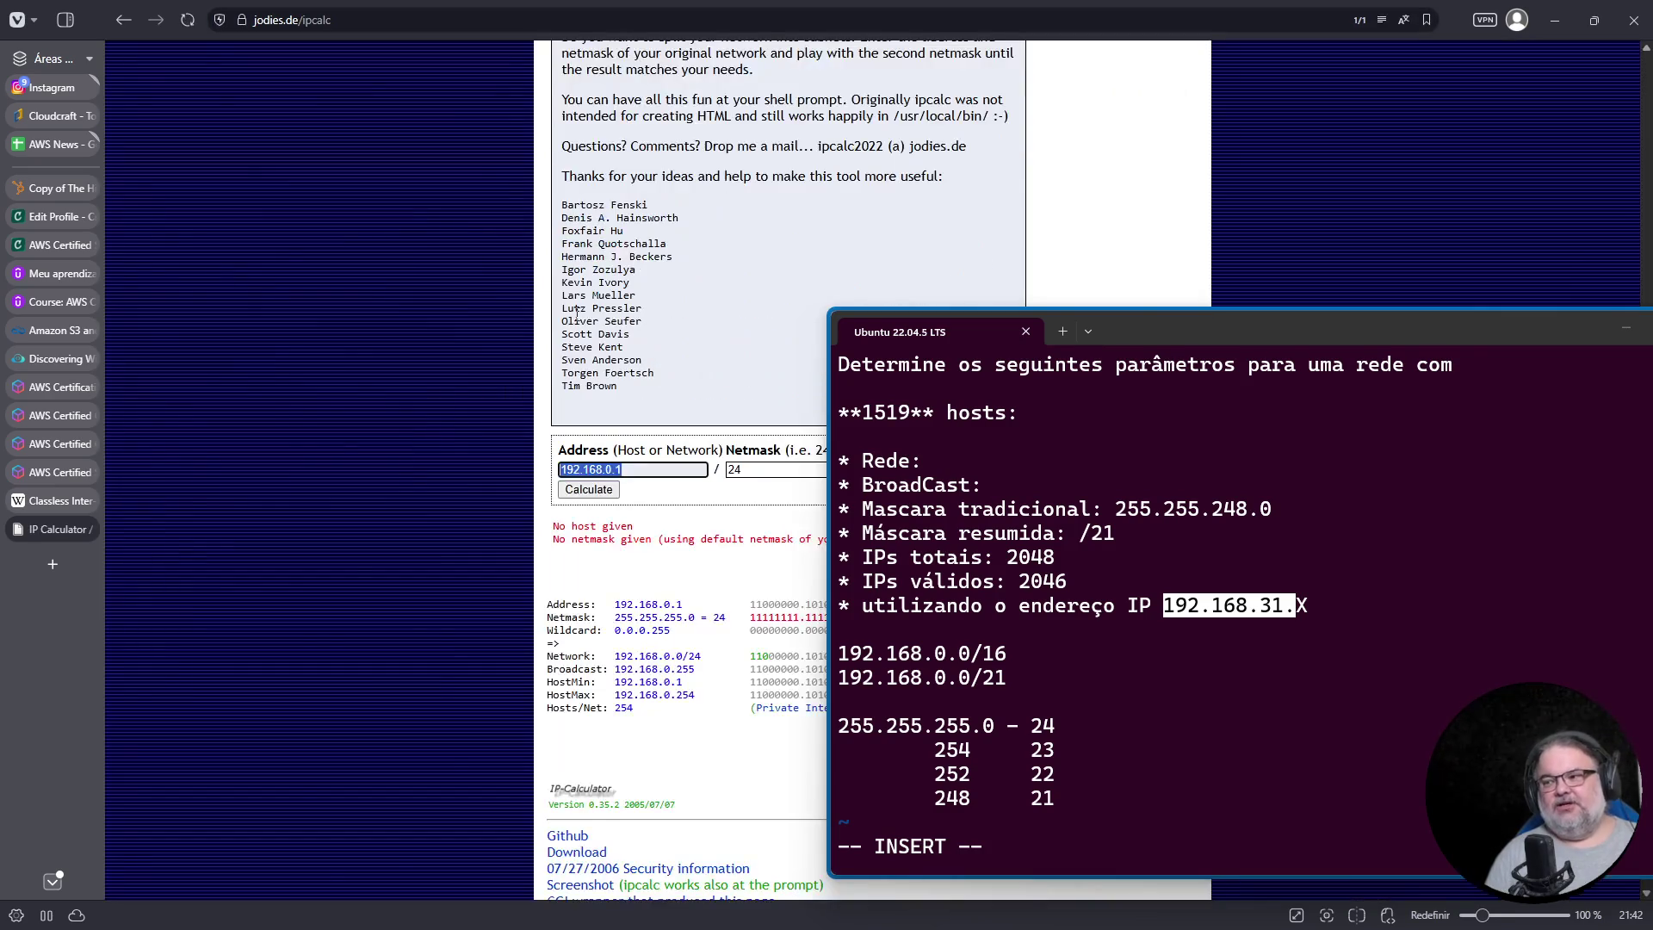
{"action": "key", "text": "Escape"}
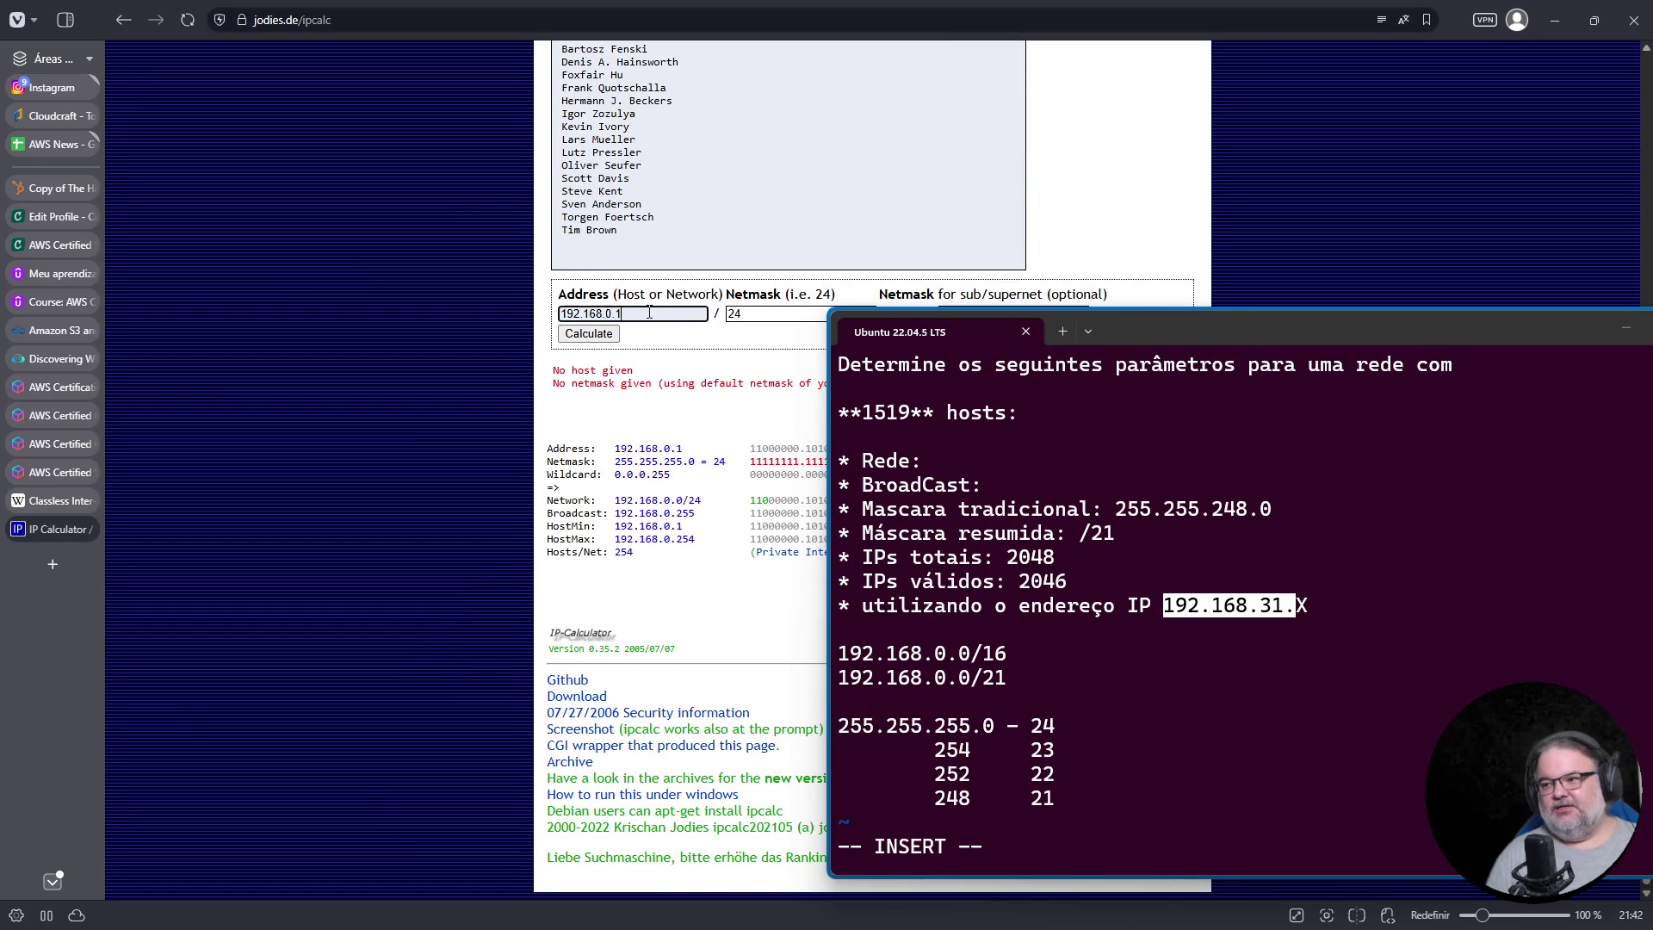
Step: Calculate 192.168.0.1 with netmask 16, split into /21 subnets
{"action": "double_click", "coordinate": [758, 312]}
{"action": "type", "text": "16"}
{"action": "left_click_drag", "start_coordinate": [1171, 332], "coordinate": [1208, 394]}
{"action": "left_click", "coordinate": [985, 311]}
{"action": "type", "text": "21"}
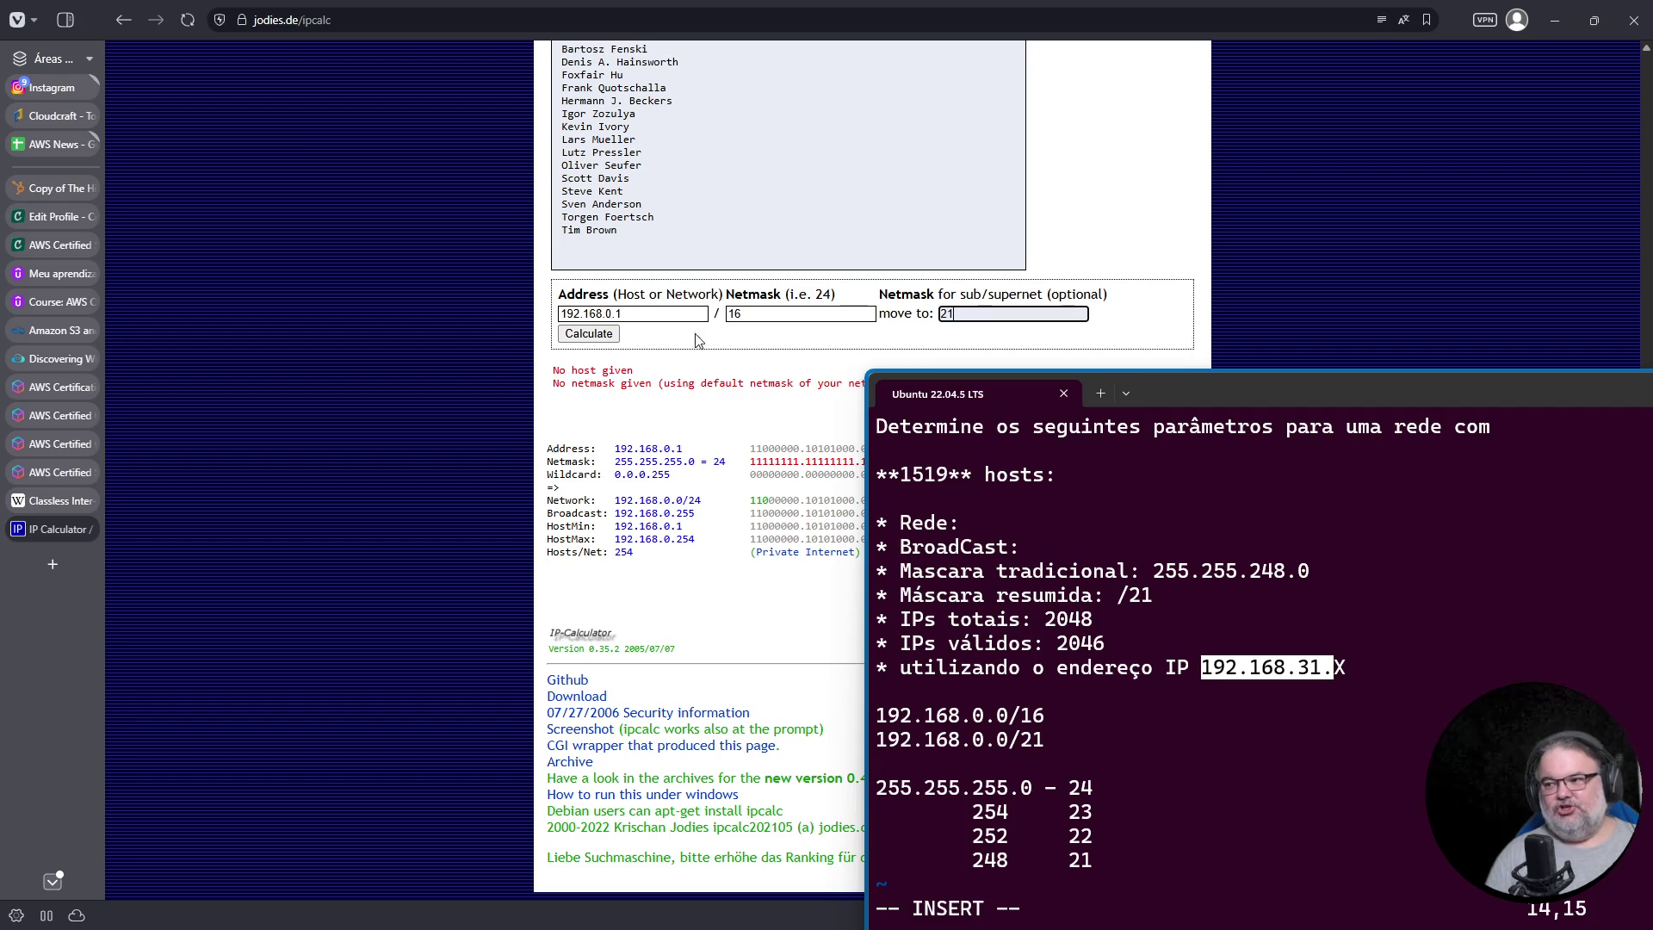
{"action": "left_click", "coordinate": [607, 335]}
{"action": "left_click_drag", "start_coordinate": [1174, 396], "coordinate": [1263, 341]}
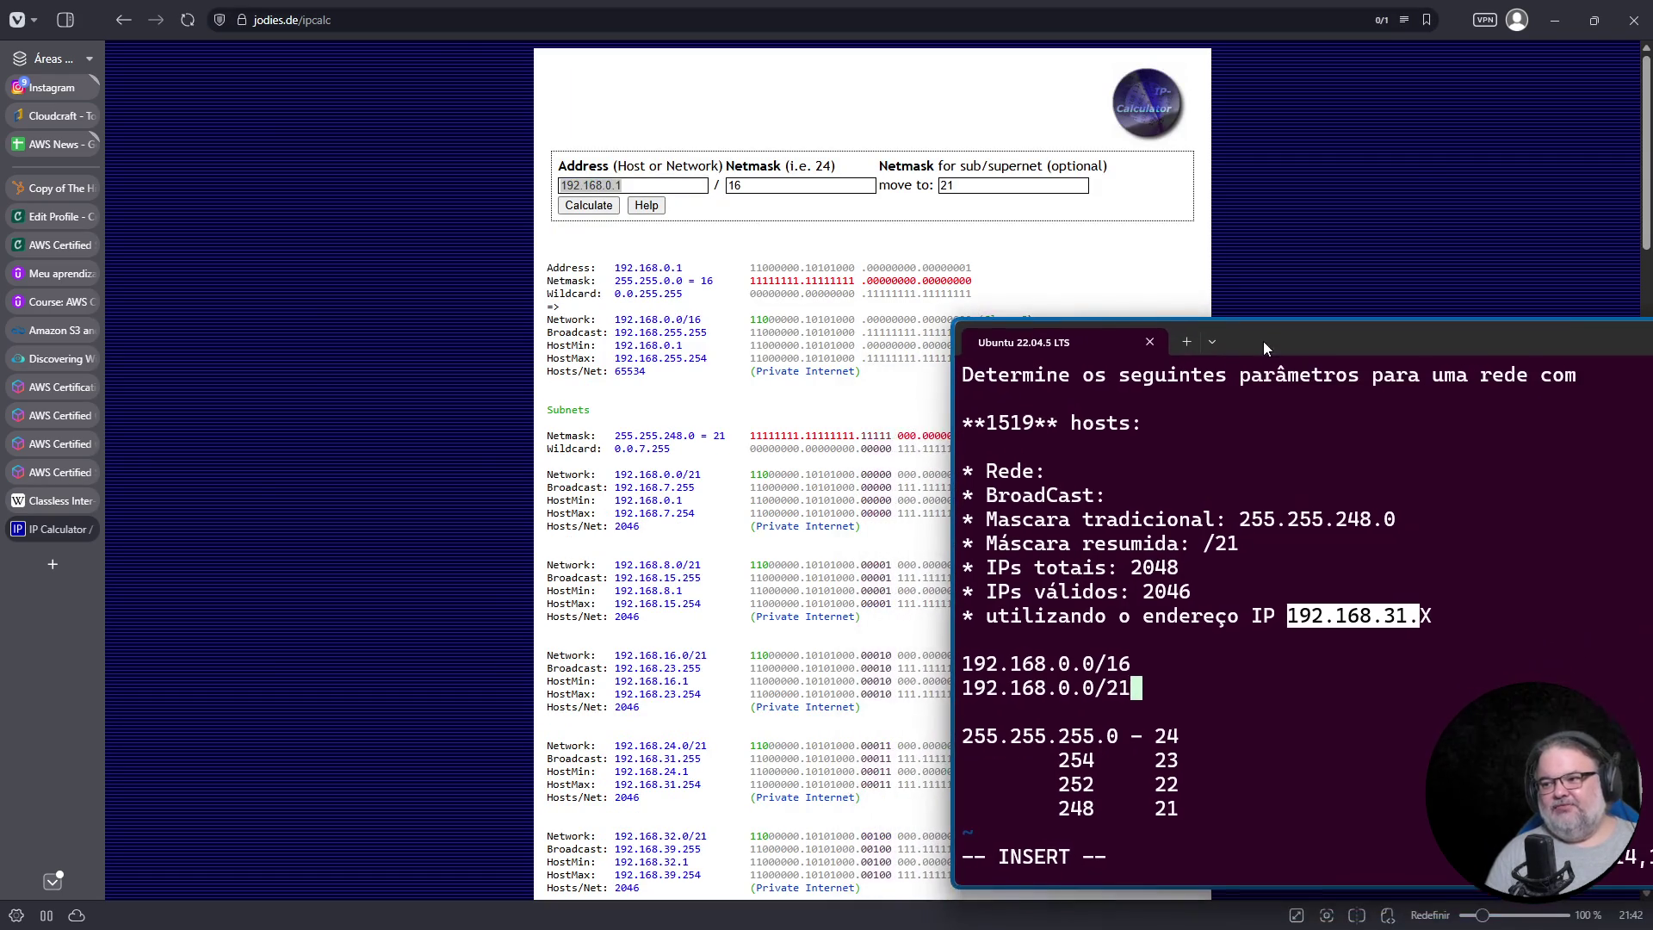
{"action": "scroll", "coordinate": [665, 310], "scroll_direction": "up", "scroll_amount": 6, "text": "ctrl"}
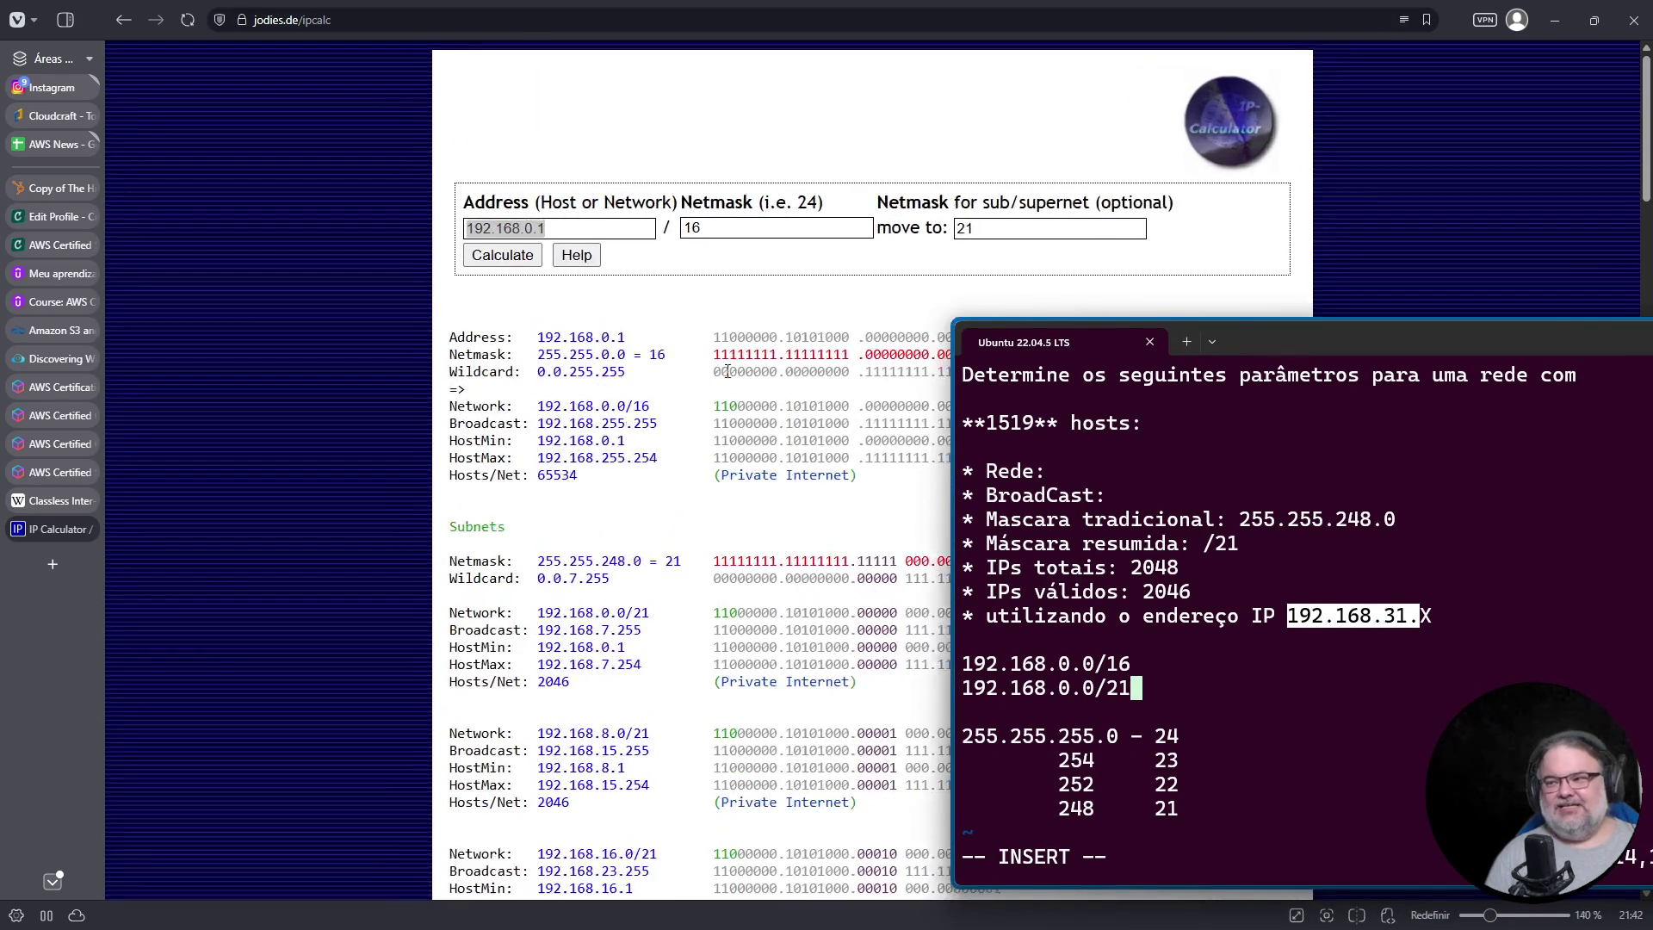
Step: Change the address field from 192.168.0.1 to 192.168.0.0
{"action": "double_click", "coordinate": [437, 256]}
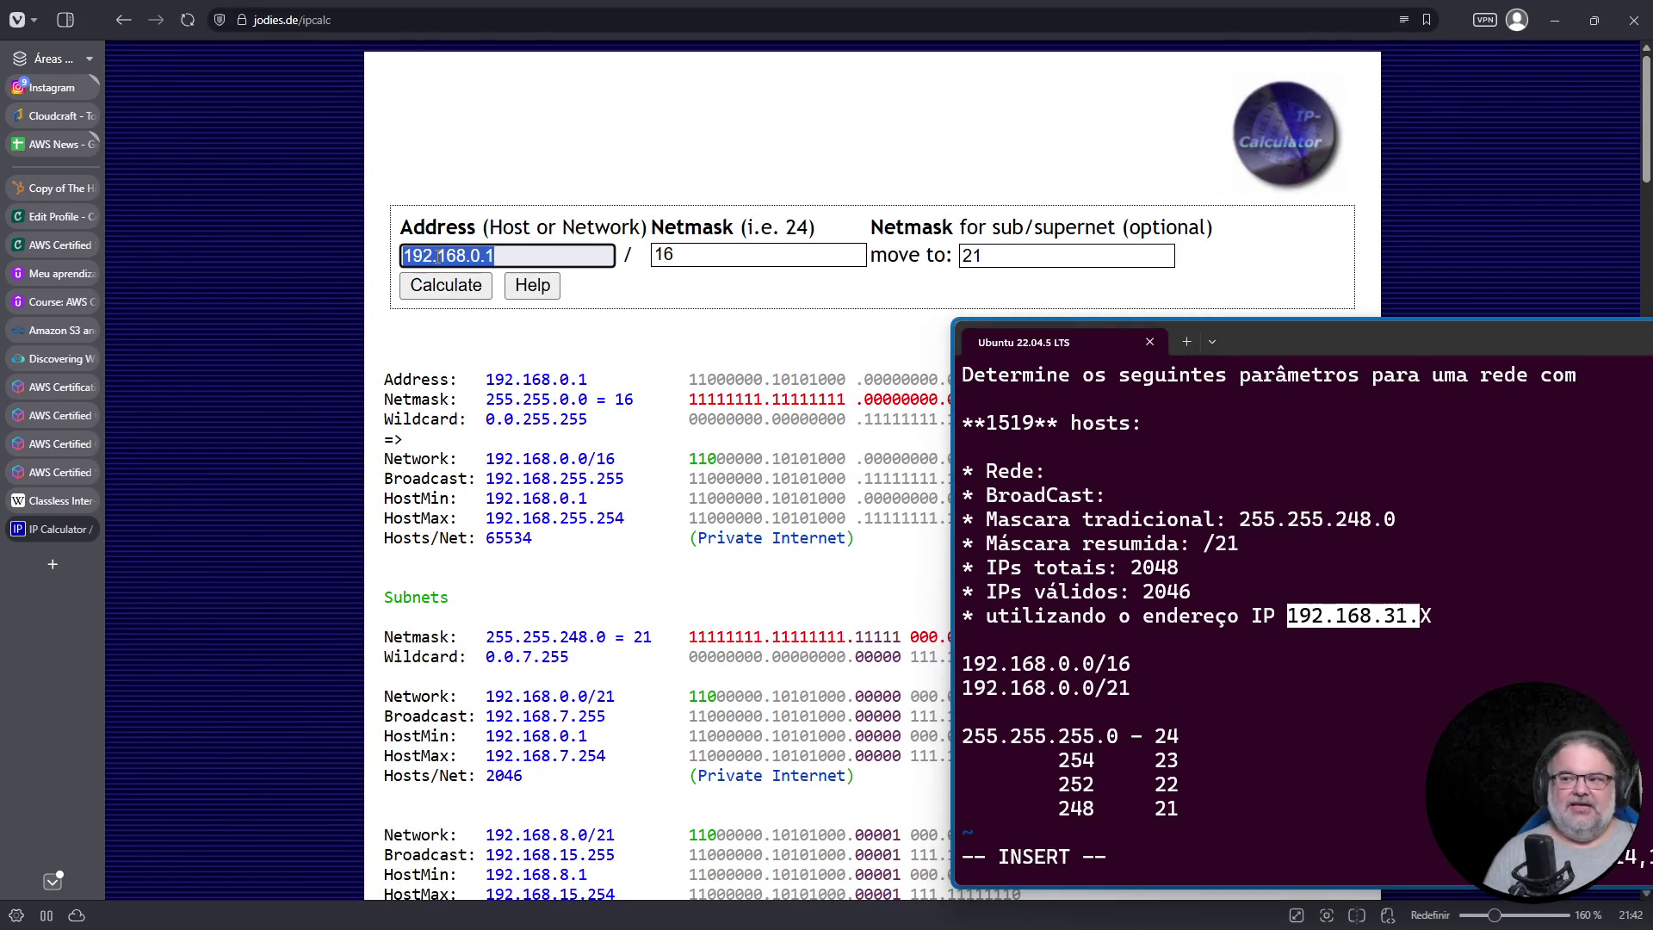
{"action": "key", "text": "End"}
{"action": "key", "text": "BackSpace"}
{"action": "type", "text": "0"}
{"action": "left_click", "coordinate": [626, 139]}
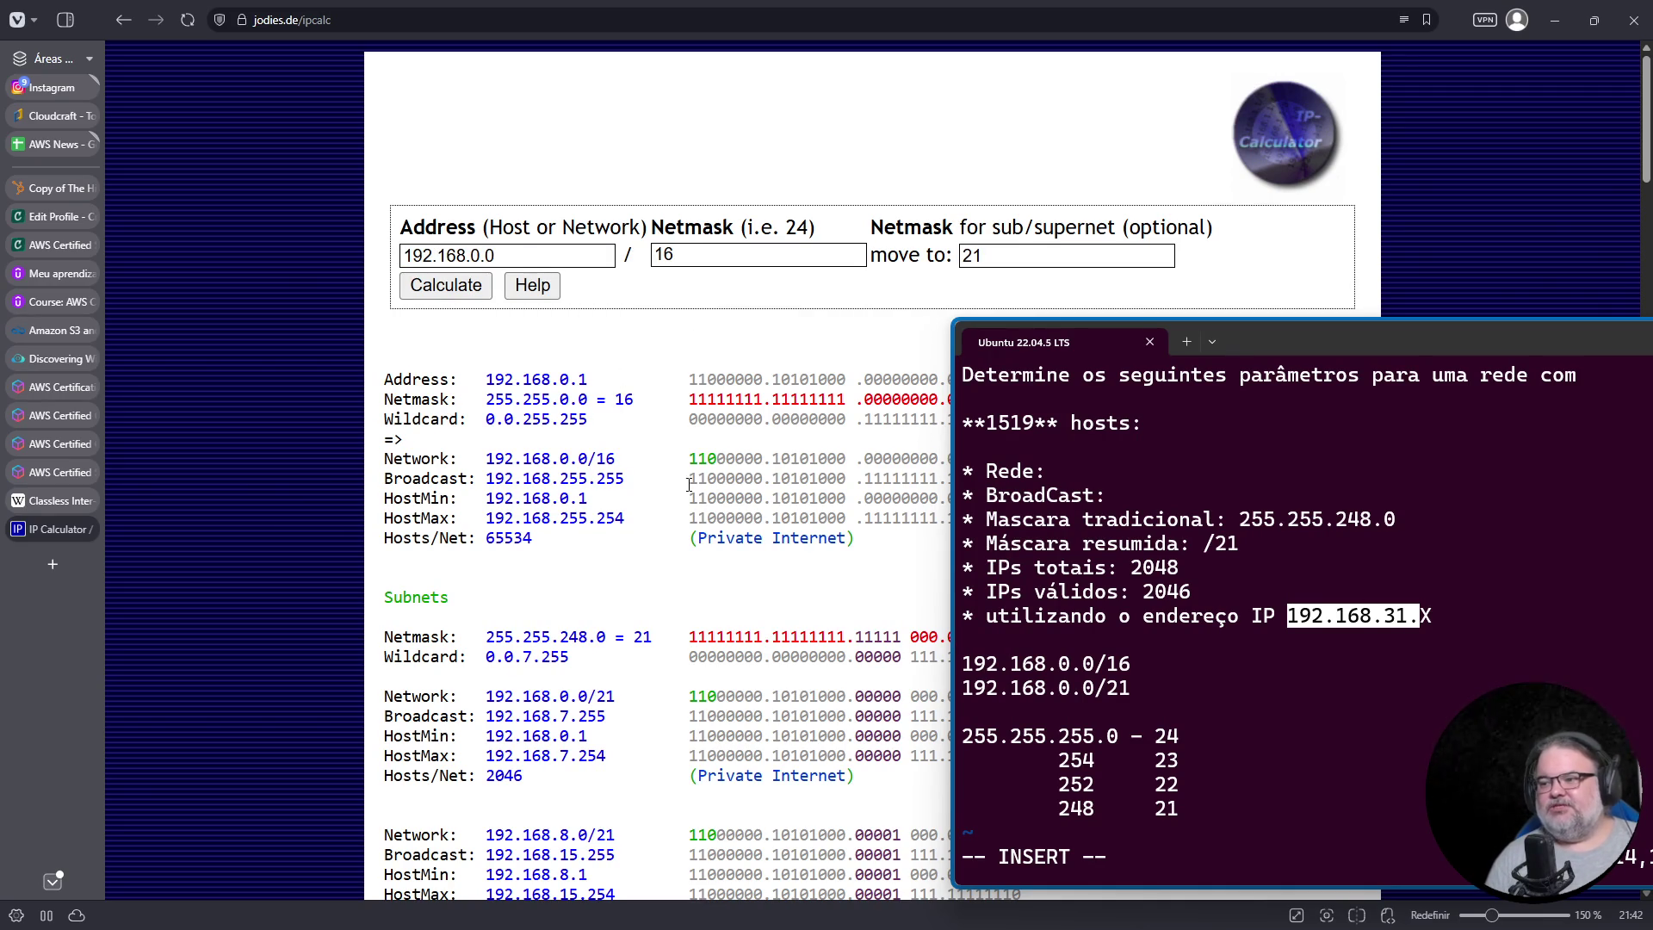
Step: Scroll to the /21 subnet list showing 192.168.24.0/21 ending at 192.168.31.255
{"action": "scroll", "coordinate": [681, 489], "scroll_direction": "down", "scroll_amount": 8}
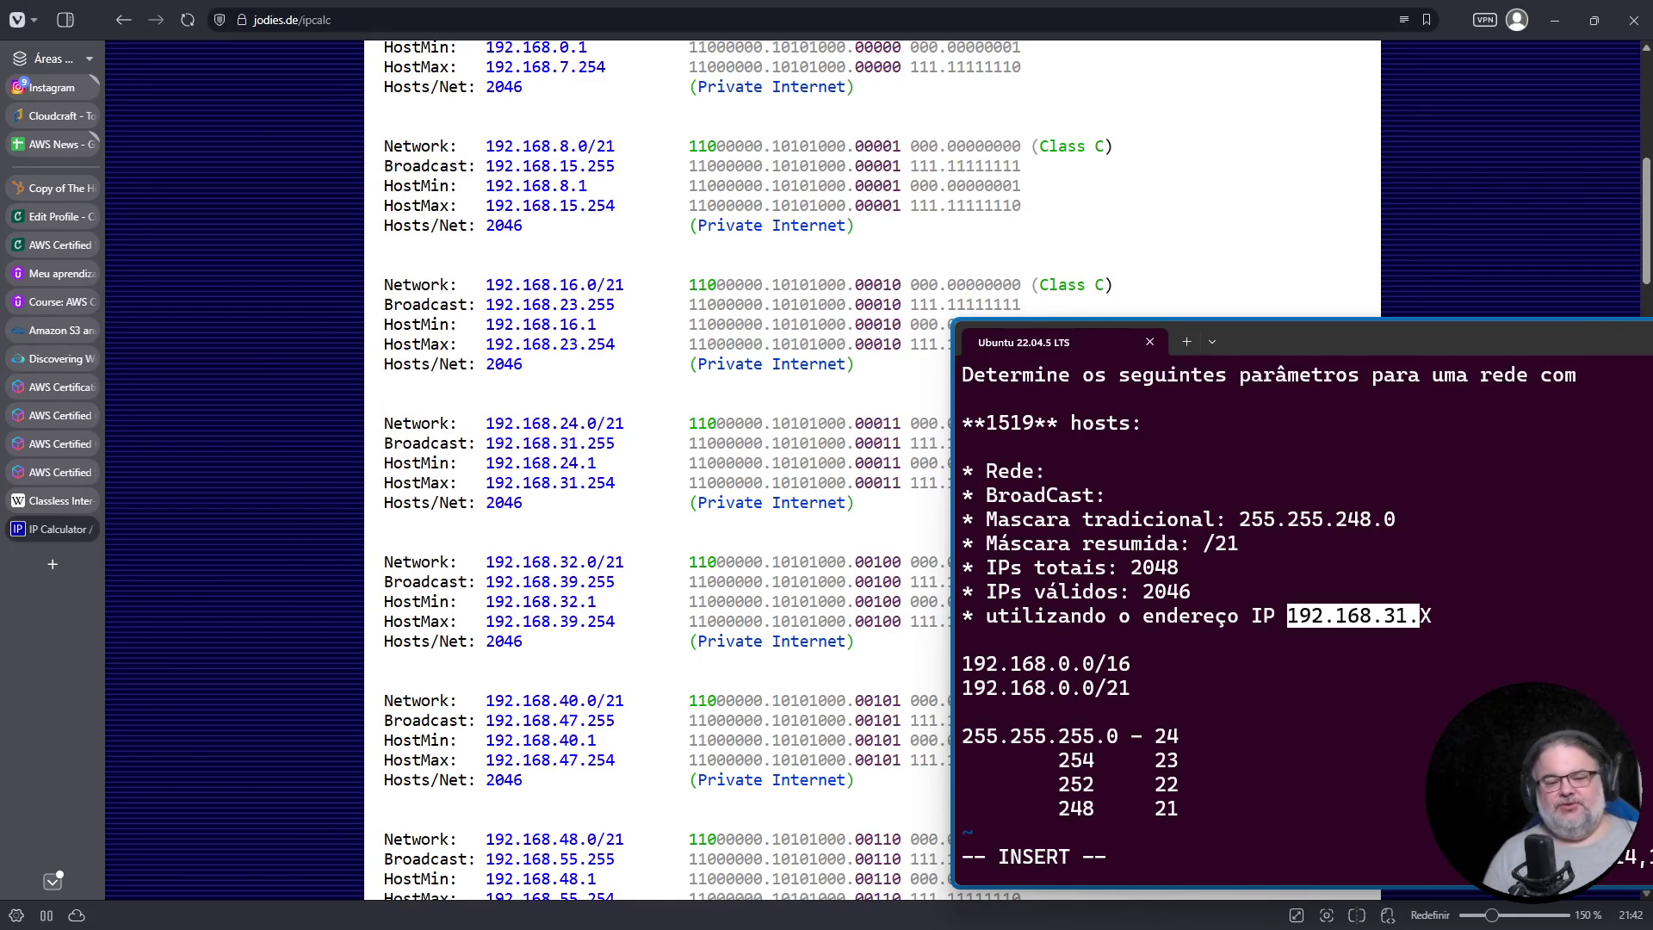
{"action": "left_click", "coordinate": [1252, 731]}
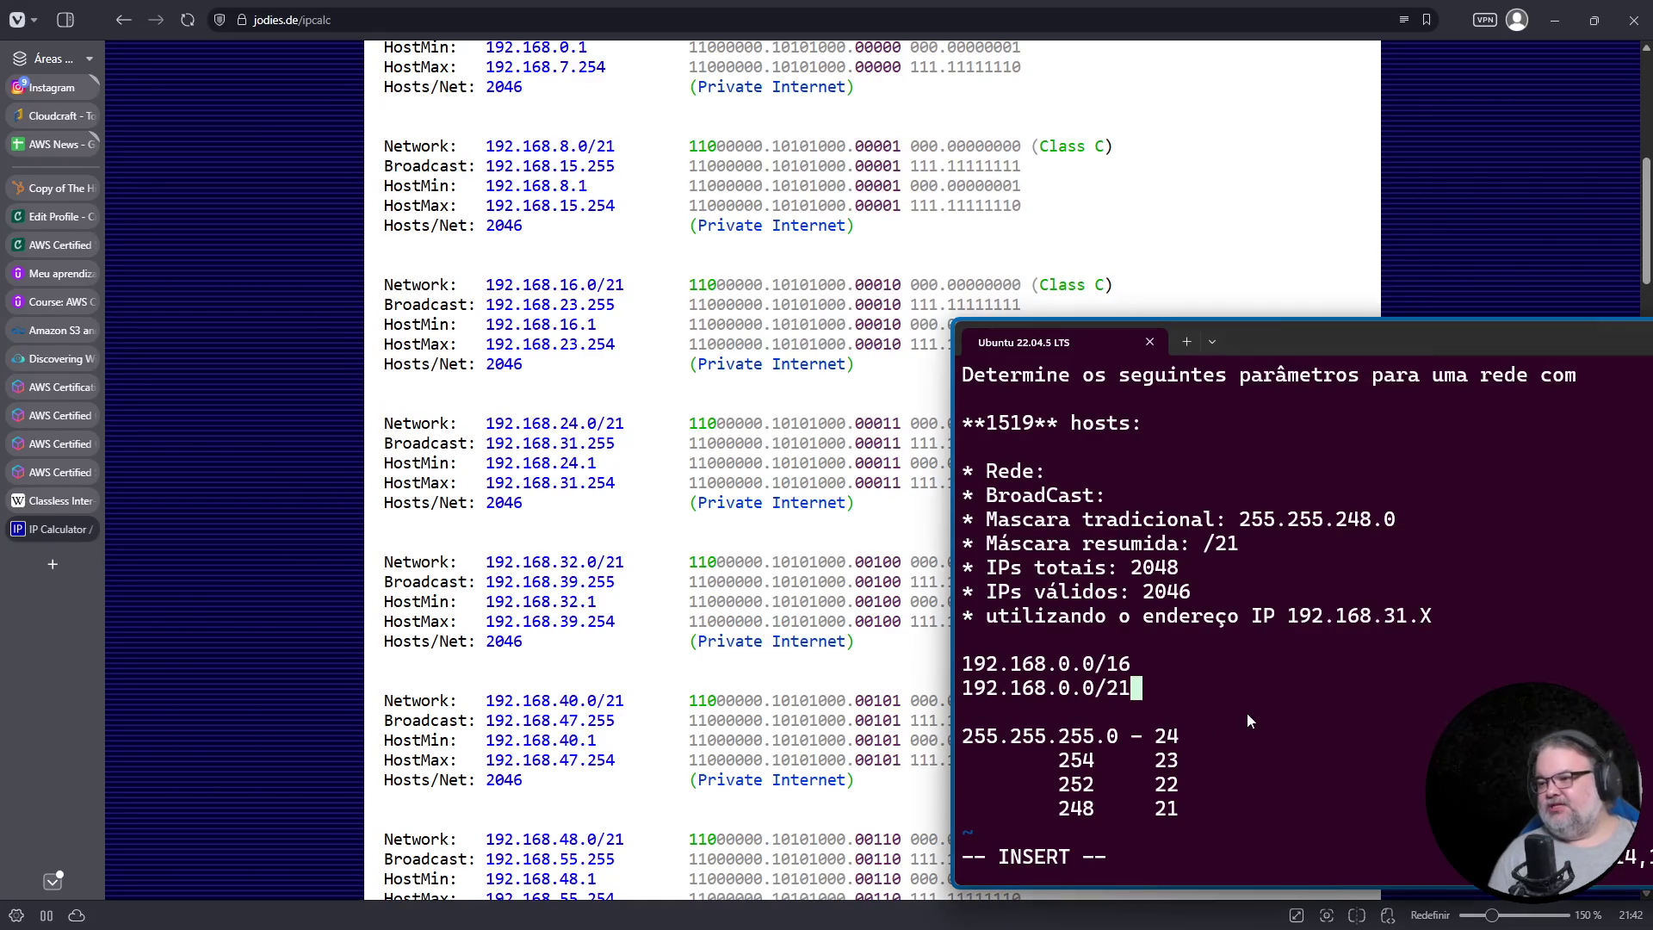
Step: Type 192.68.31.0 on the notes' Rede line
{"action": "key", "text": "Up"}
{"action": "key", "text": "Up"}
{"action": "key", "text": "Up"}
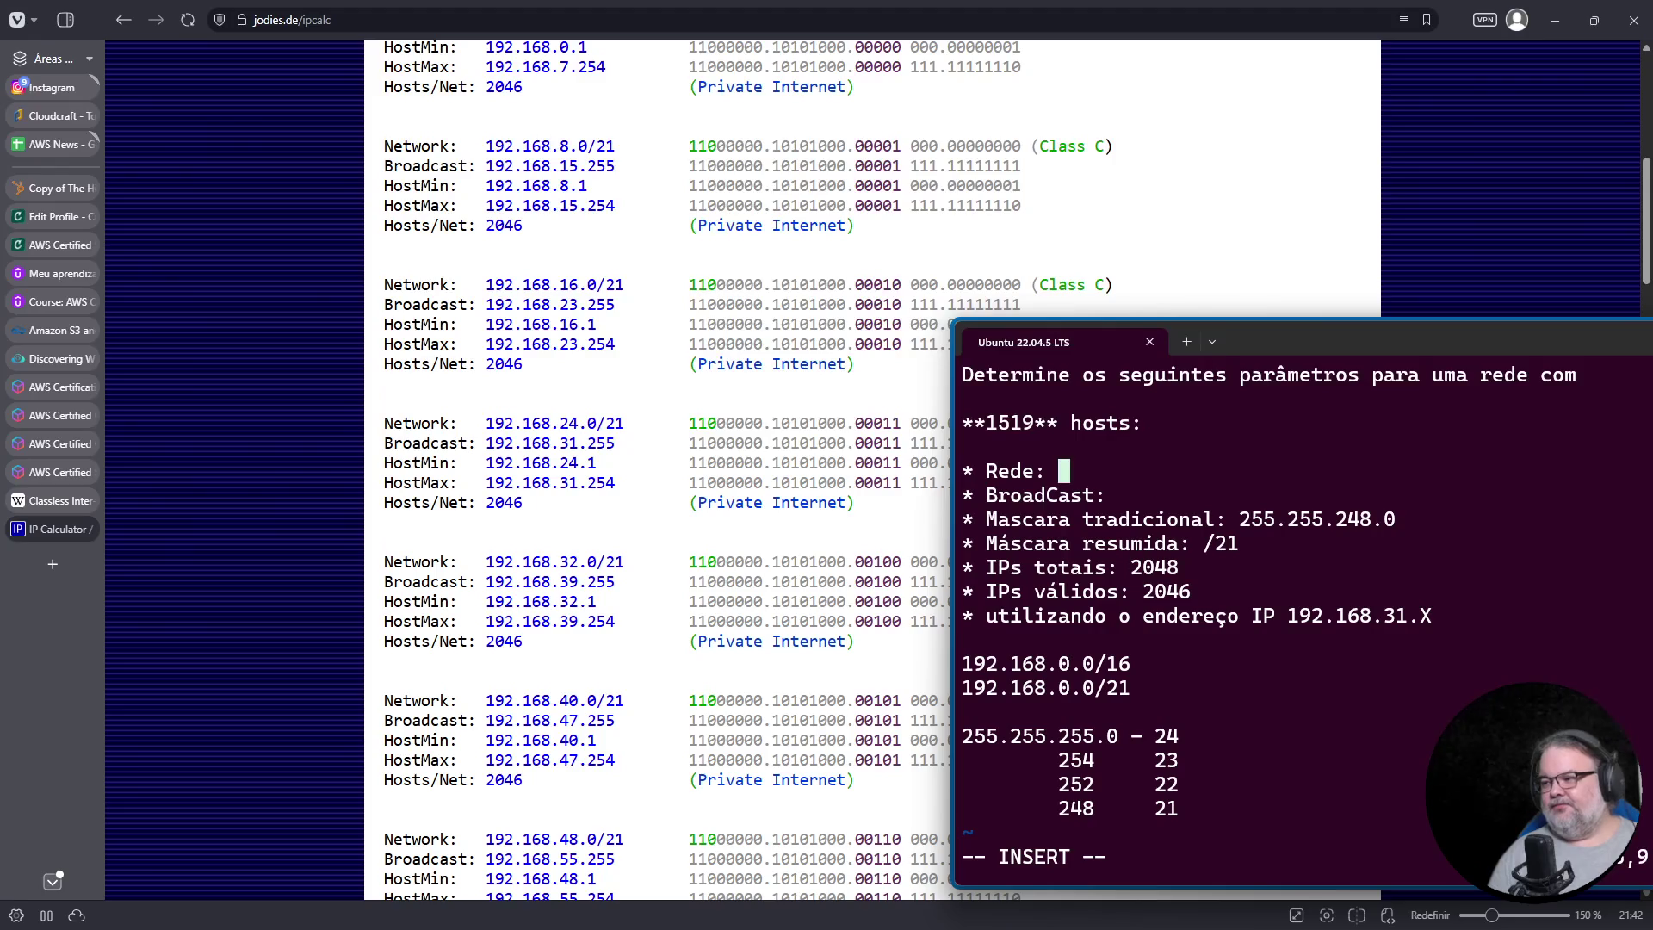
{"action": "type", "text": "192.;"}
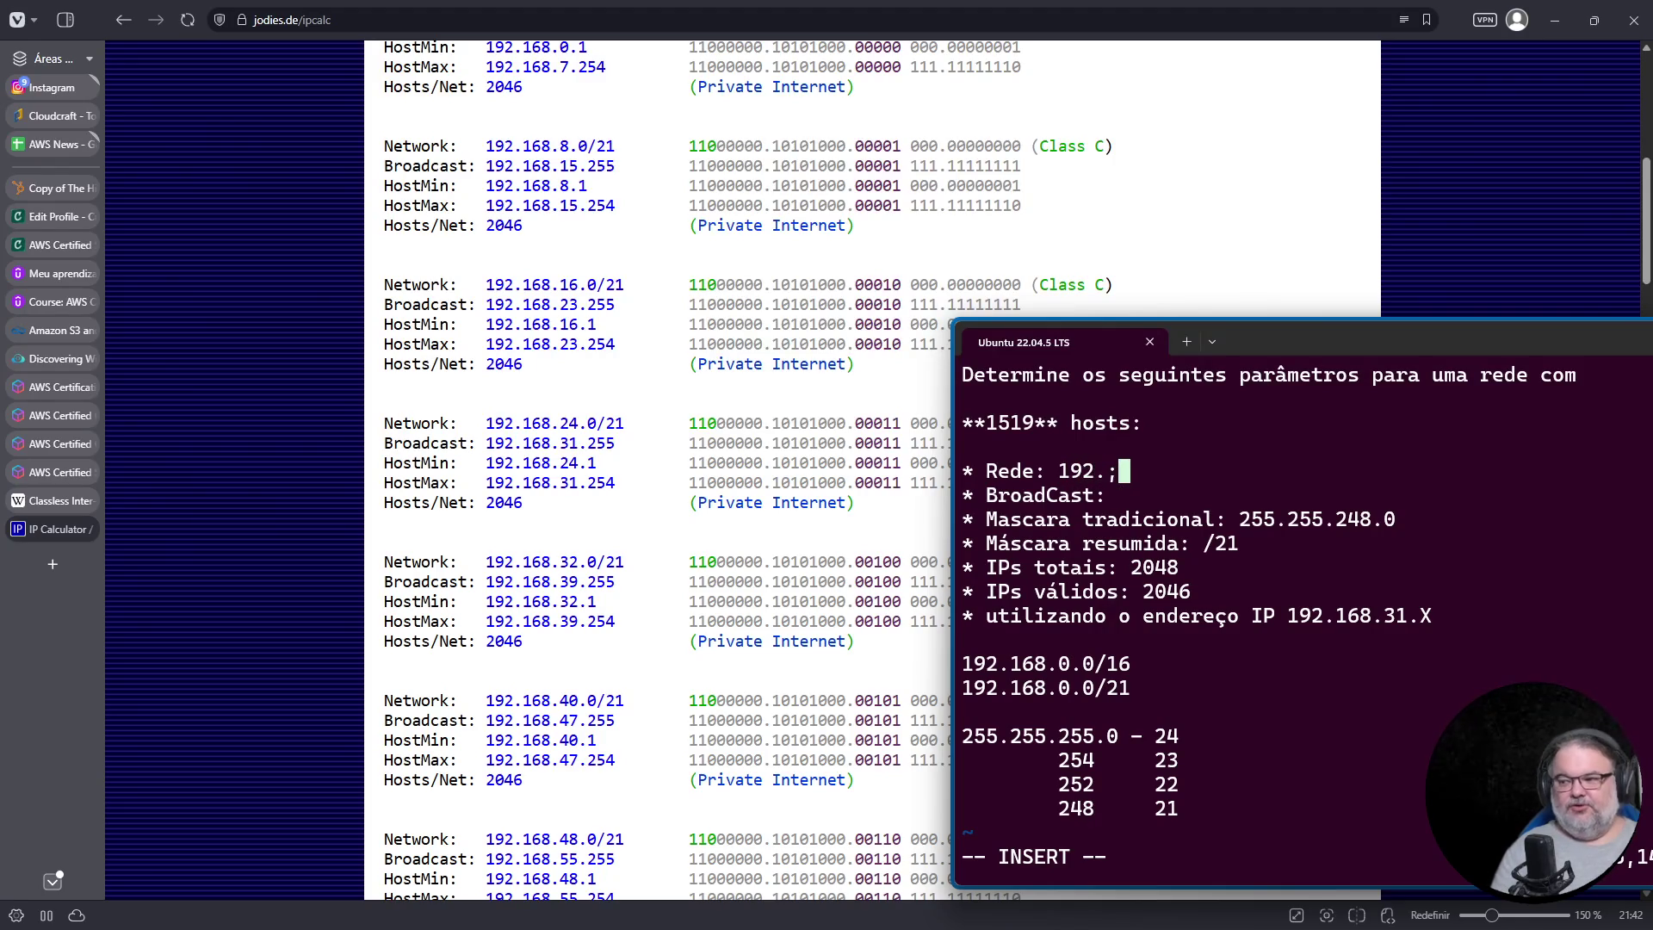
{"action": "key", "text": "BackSpace"}
{"action": "type", "text": "68"}
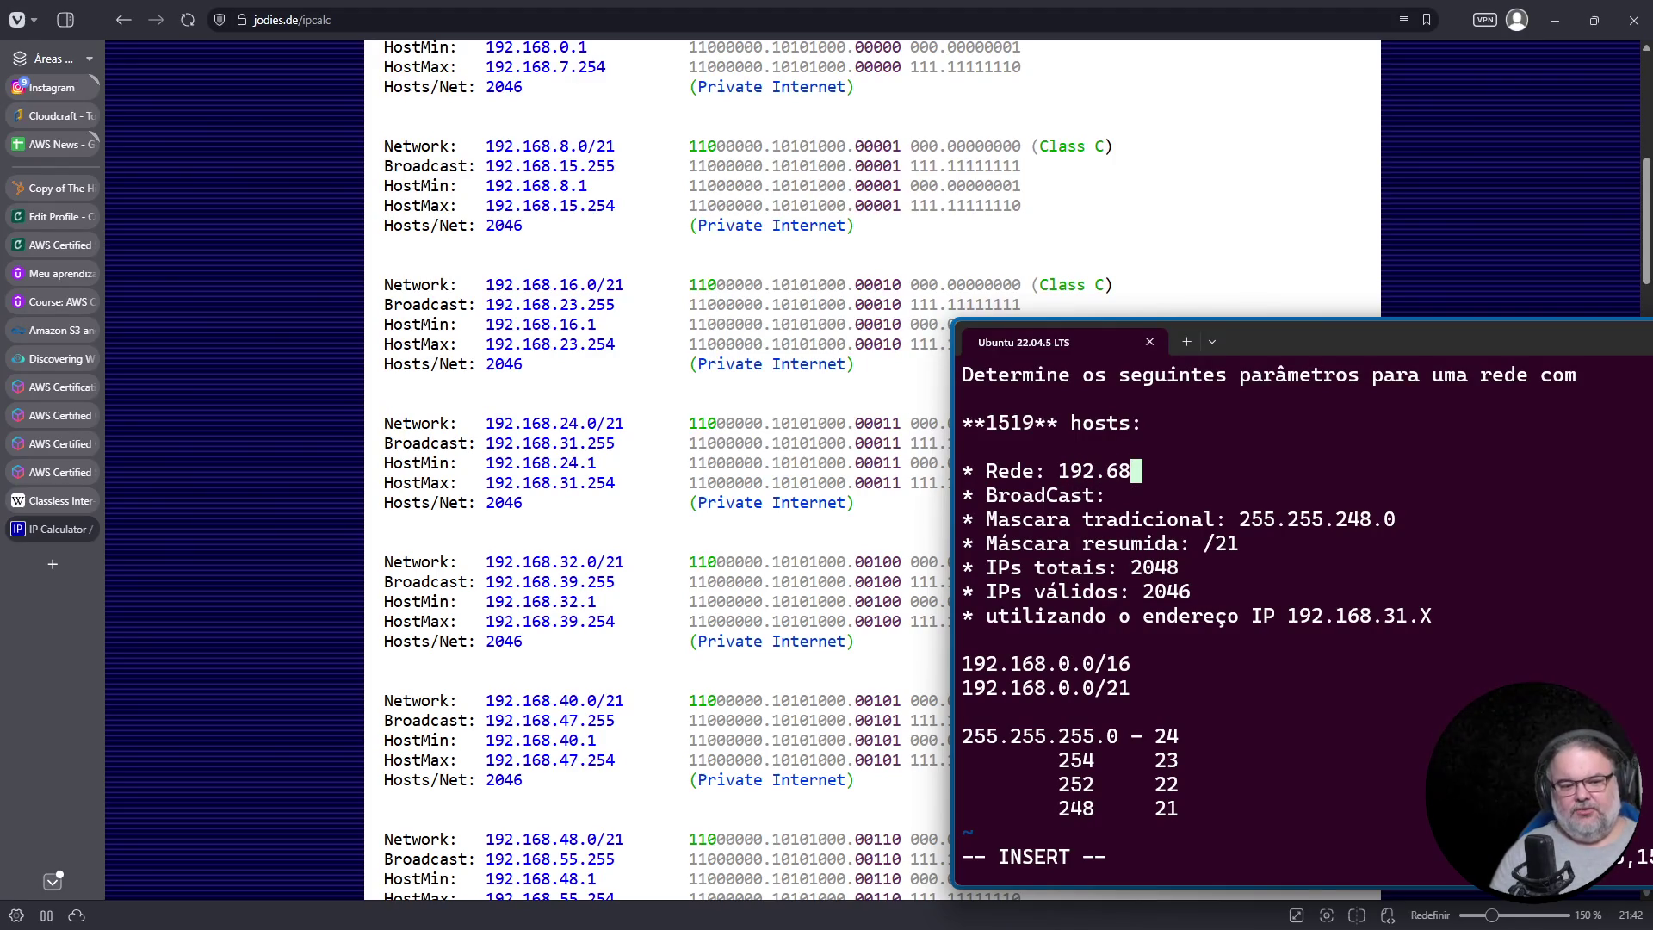
{"action": "type", "text": ".31.0"}
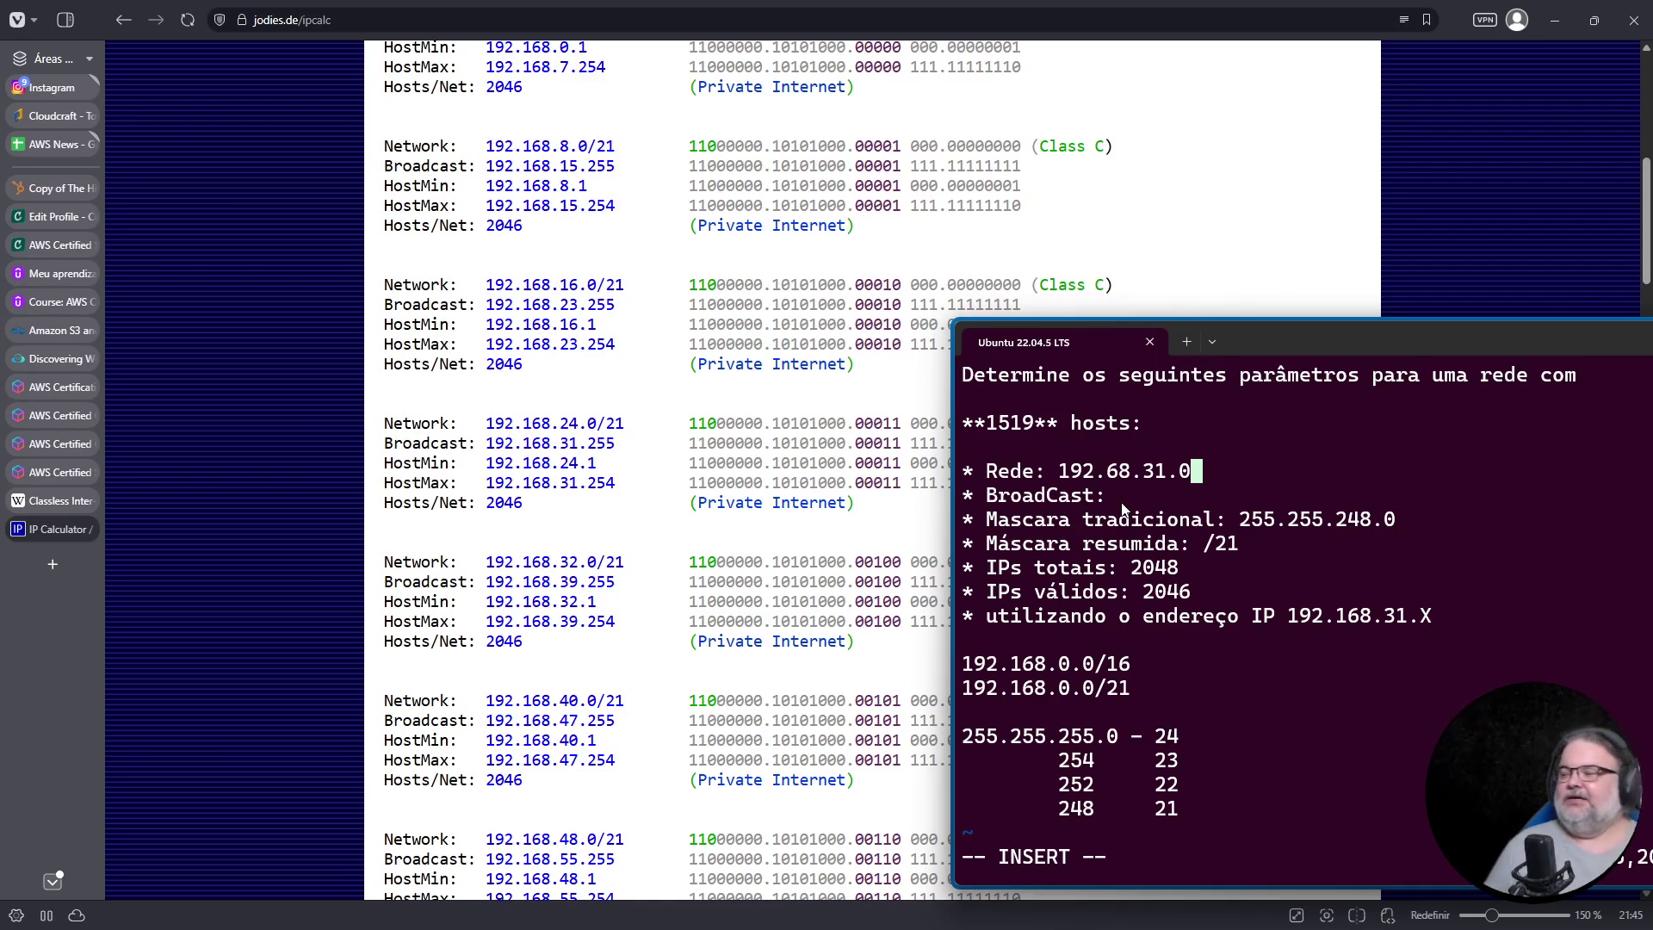
Step: Shift the notes window slightly left and open a new blank browser tab
{"action": "mouse_move", "coordinate": [1288, 353]}
{"action": "left_mouse_down"}
{"action": "mouse_move", "coordinate": [1195, 353]}
{"action": "mouse_move", "coordinate": [1246, 360]}
{"action": "left_mouse_up"}
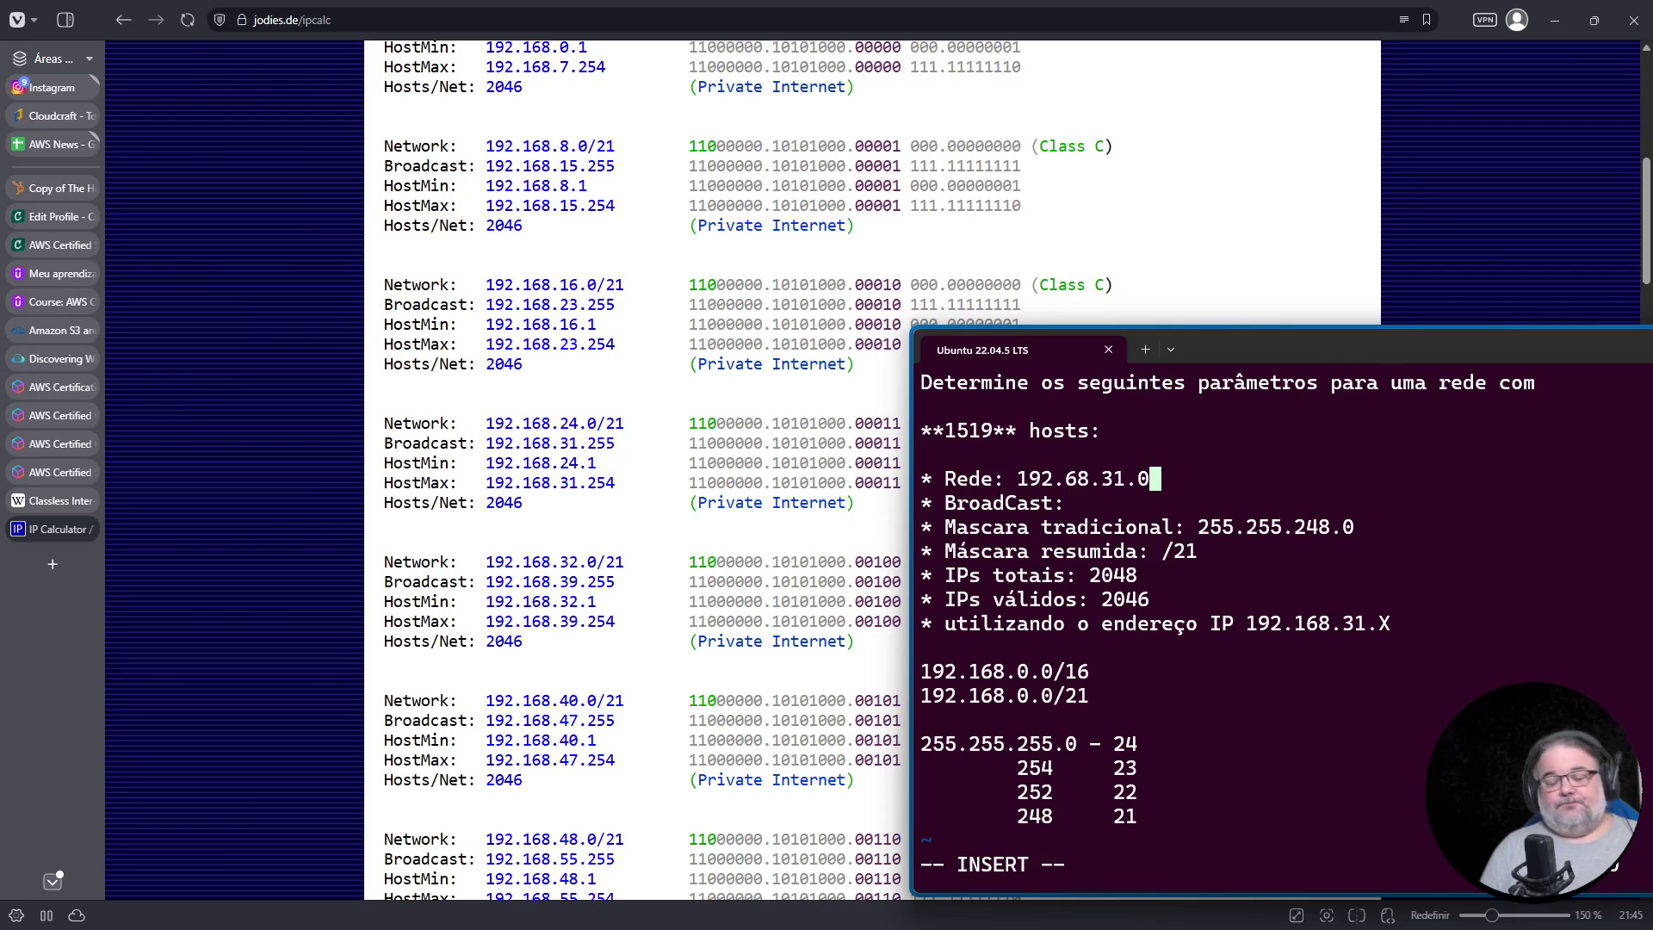
{"action": "left_click", "coordinate": [52, 564]}
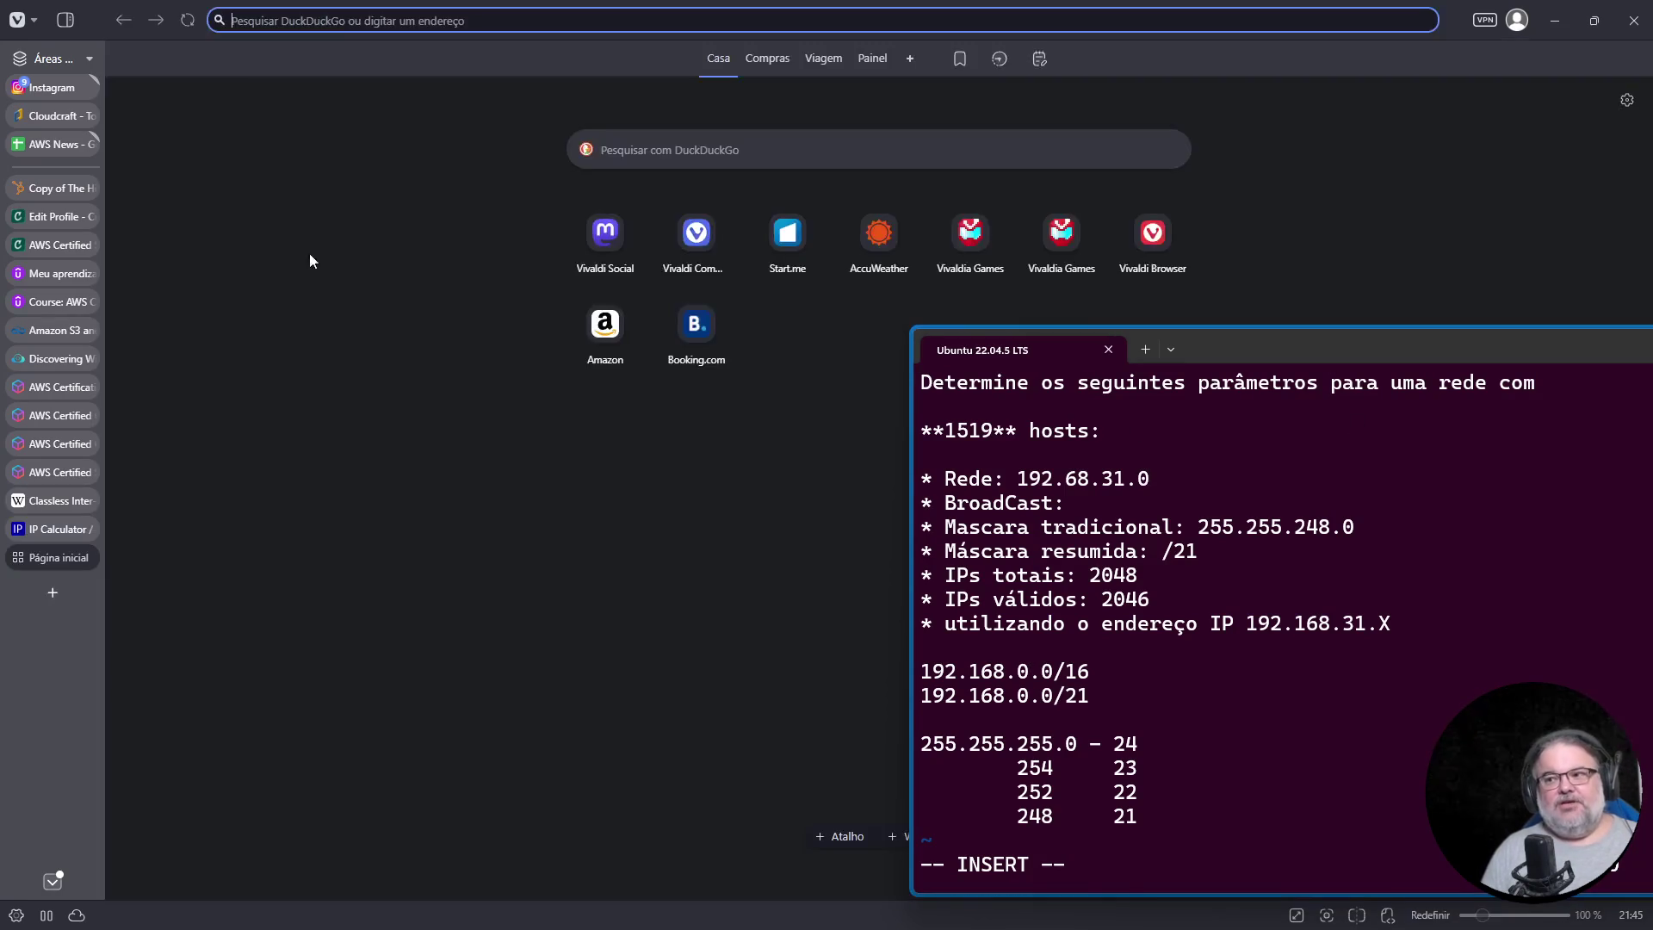
Step: Search 'visual subnet calculator', try davidc.net, then open visualsub.net's calculator instead
{"action": "left_click", "coordinate": [343, 20]}
{"action": "type", "text": "visual subnet calculator"}
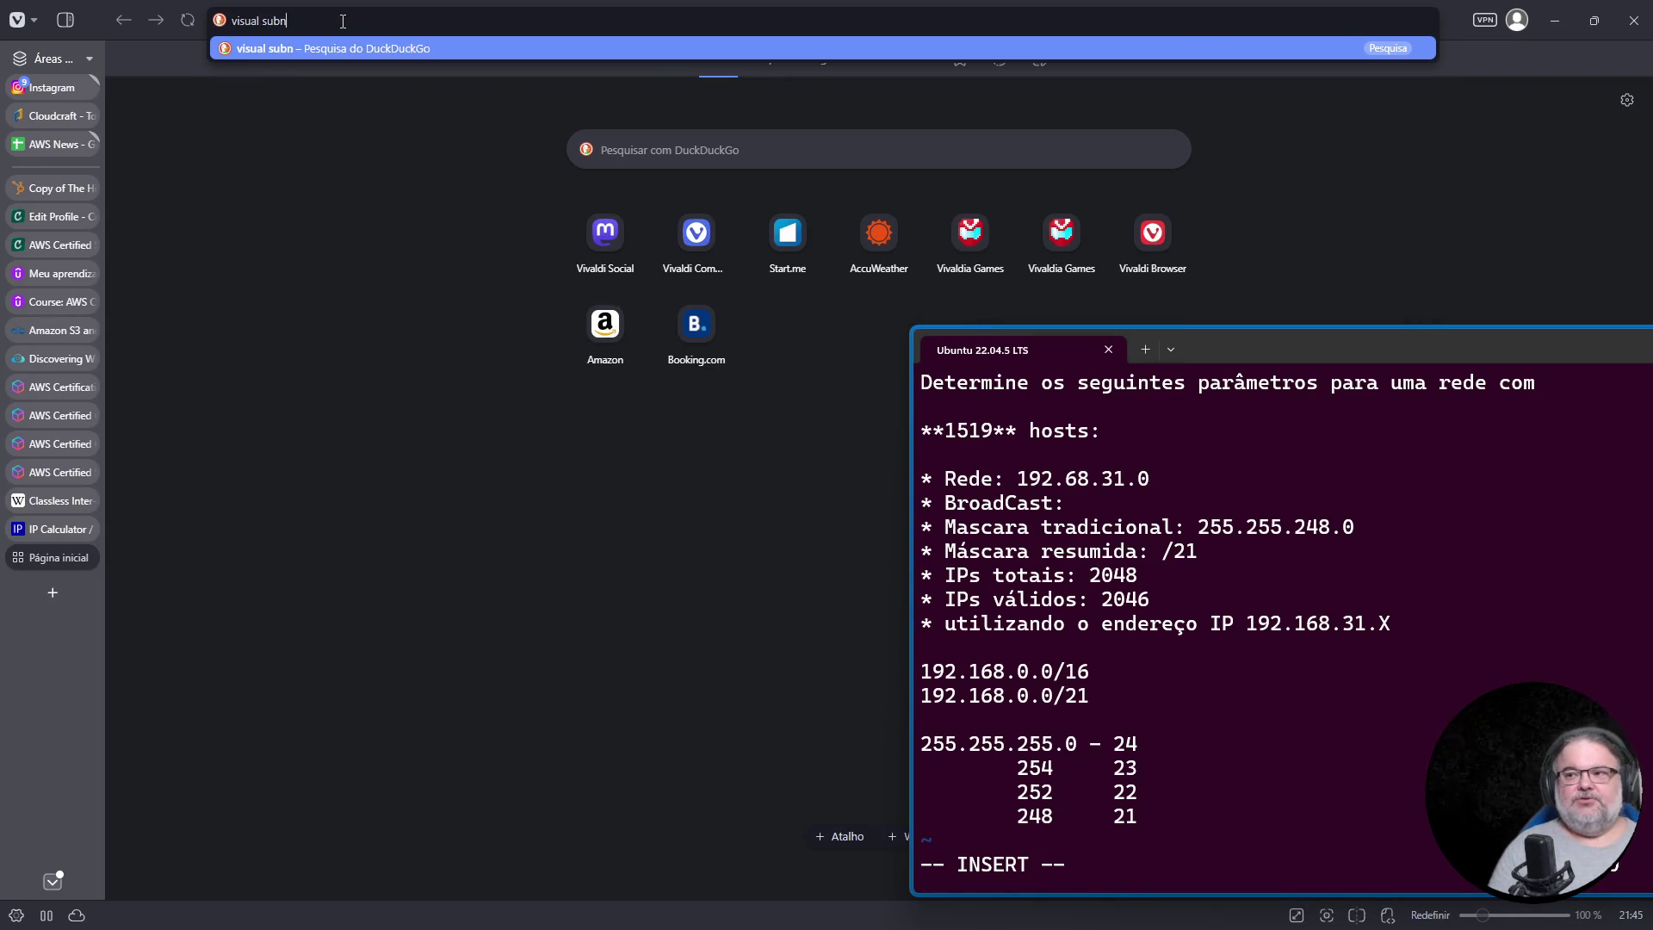
{"action": "key", "text": "Return"}
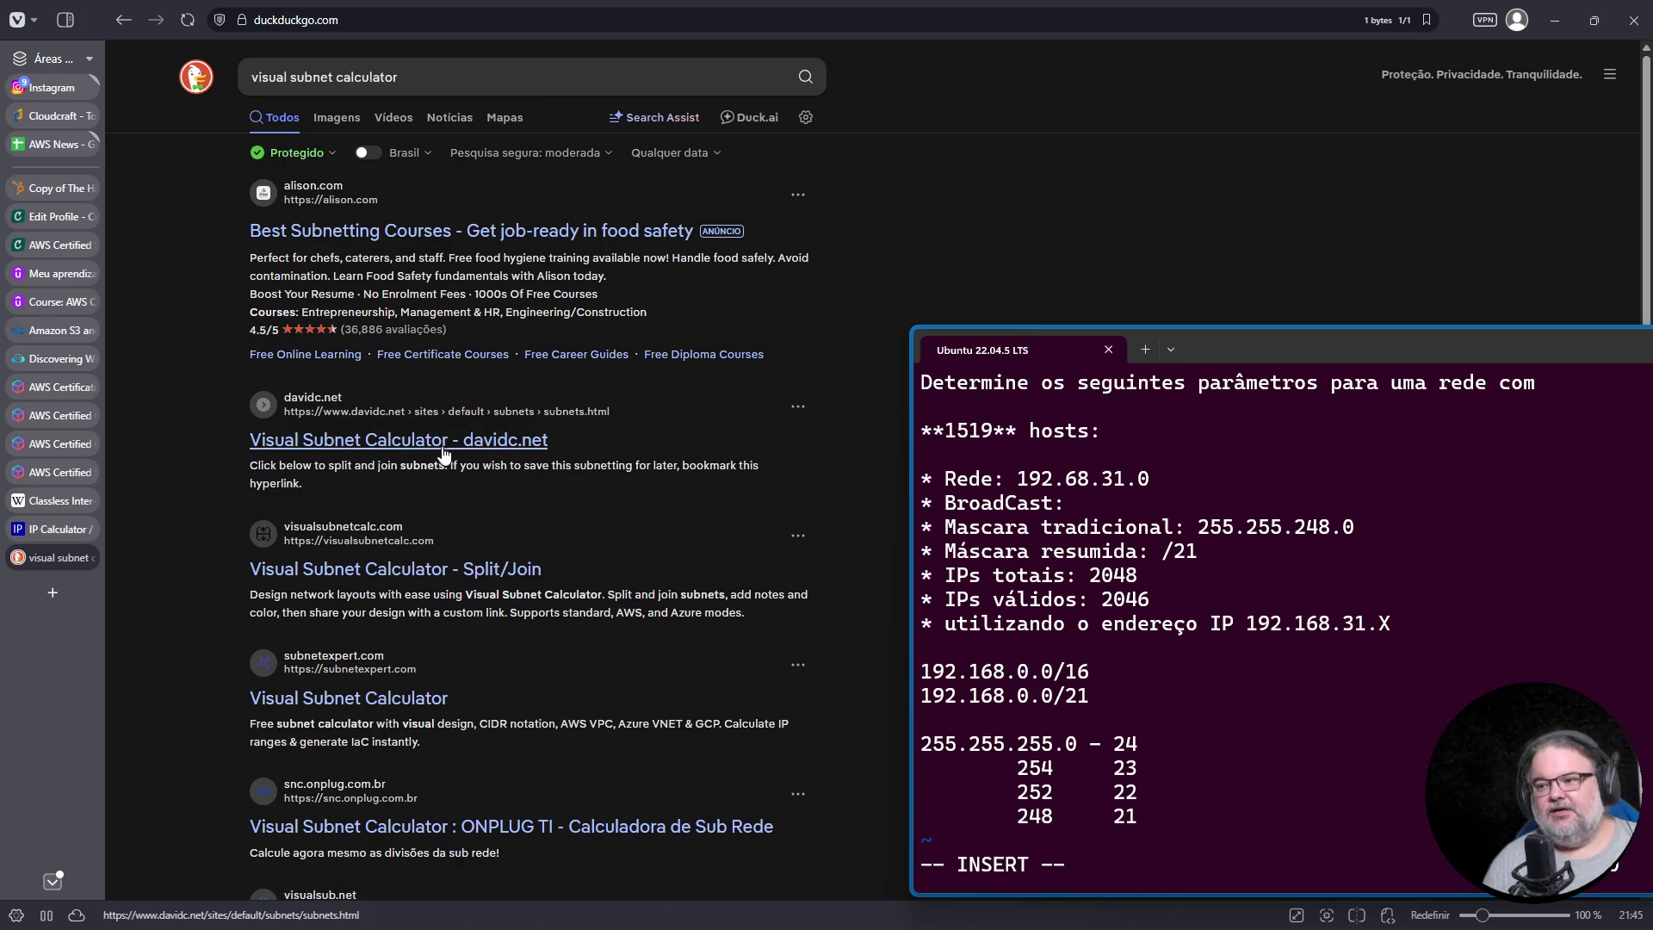
{"action": "left_click", "coordinate": [438, 451]}
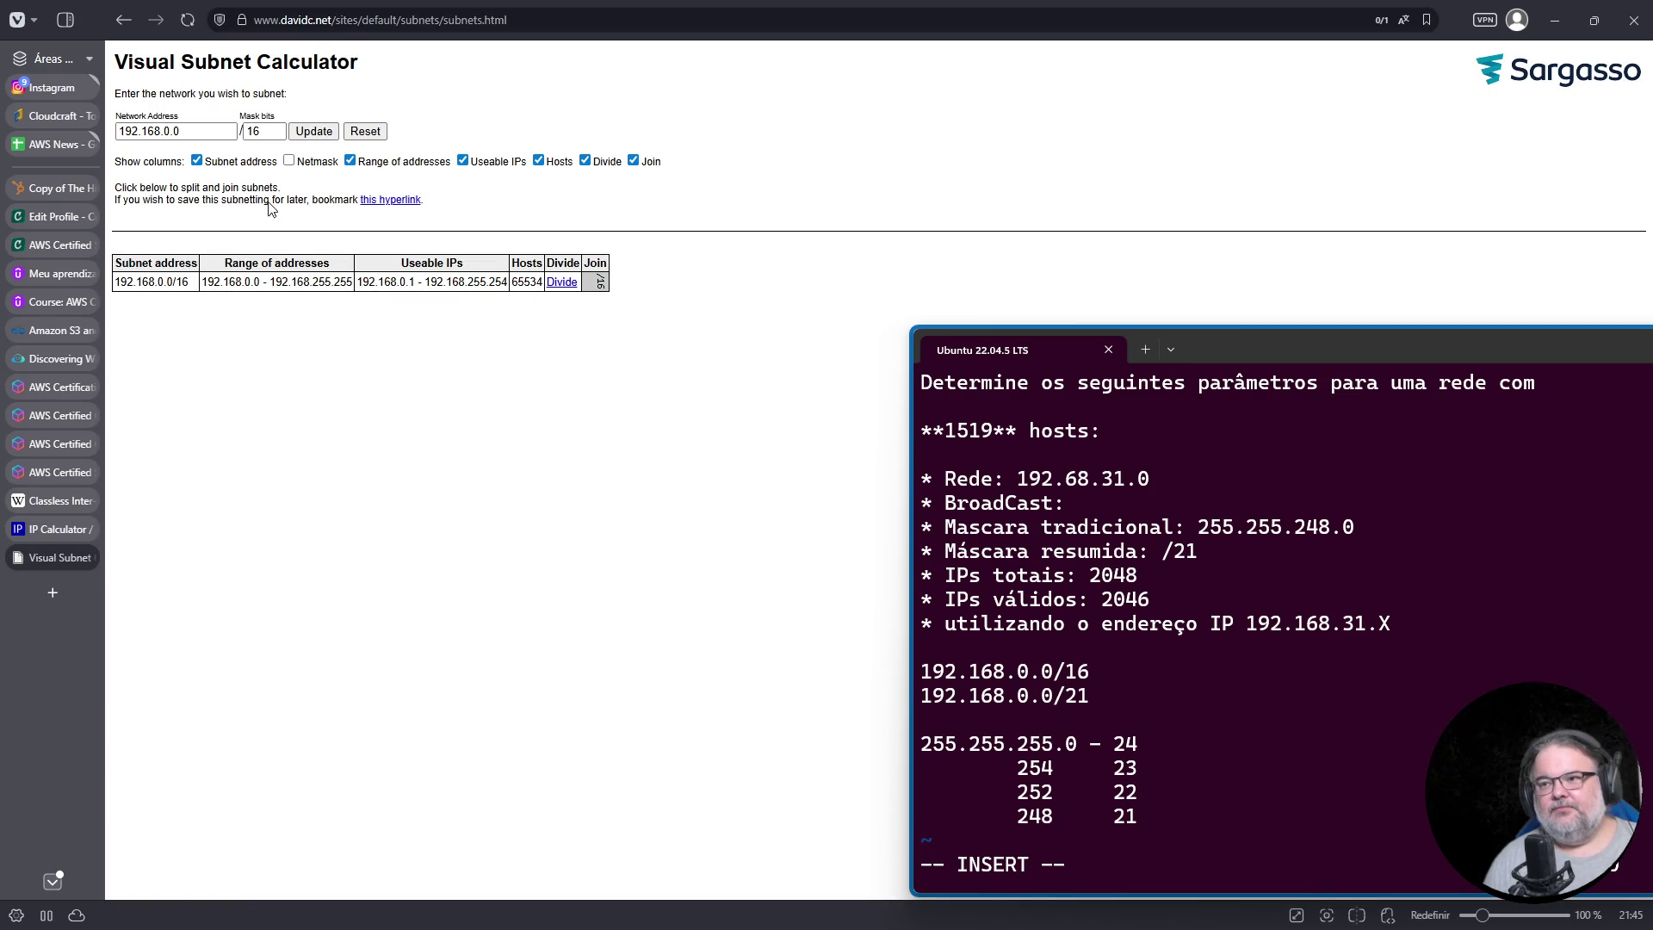
{"action": "left_click", "coordinate": [123, 19]}
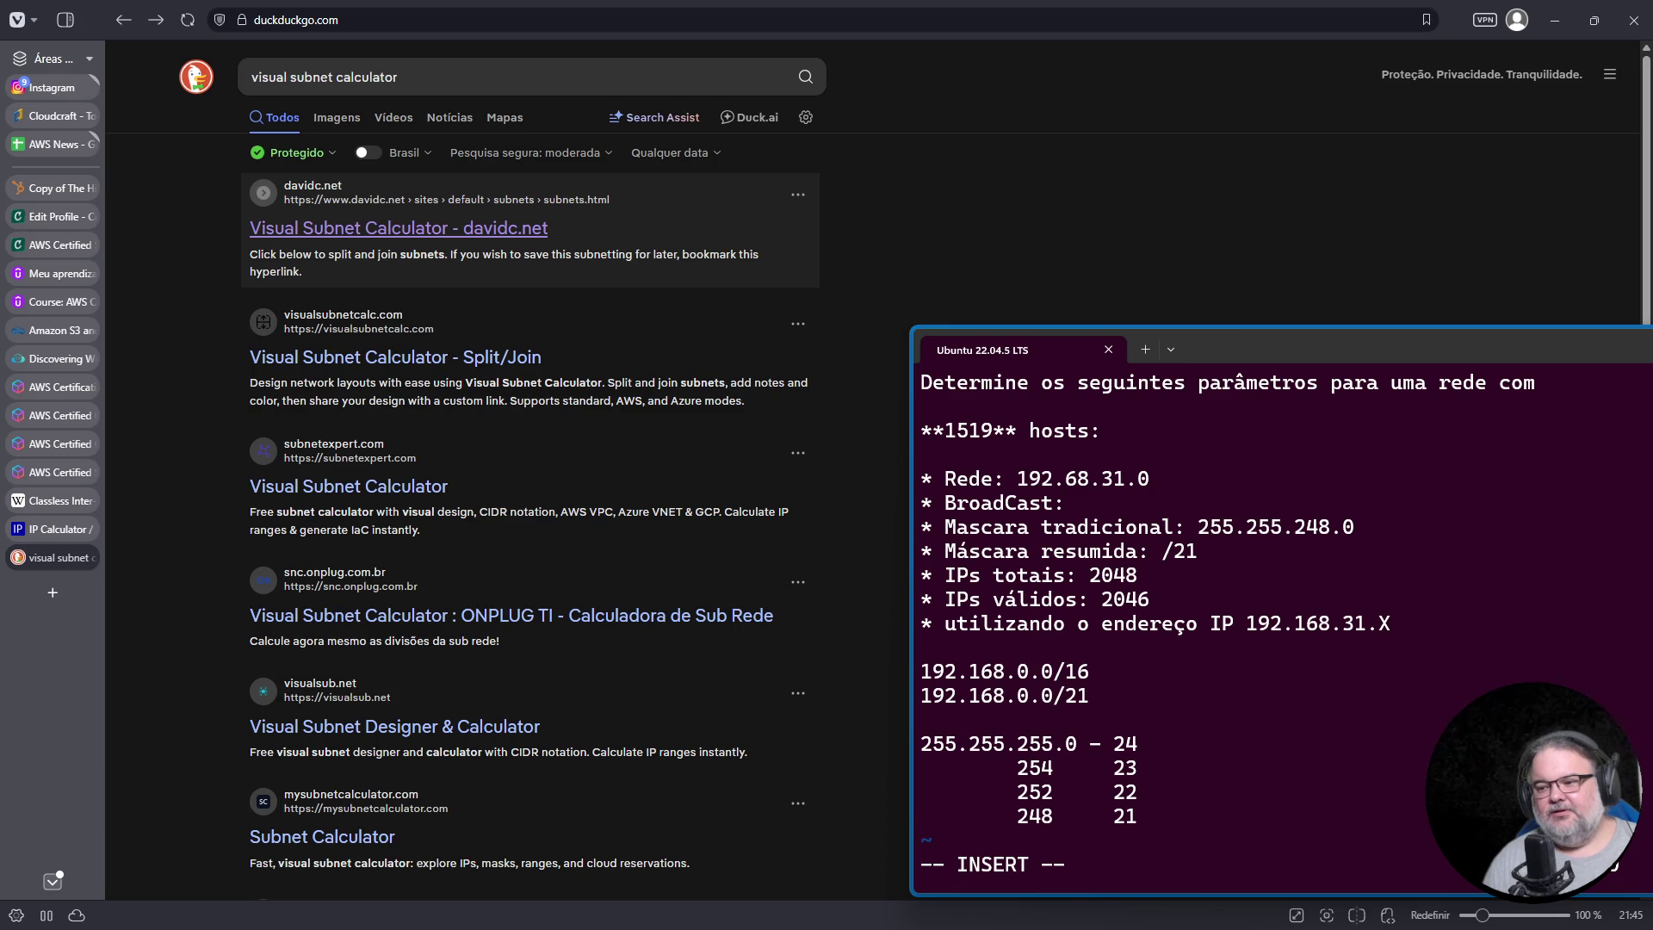
{"action": "left_click", "coordinate": [371, 728]}
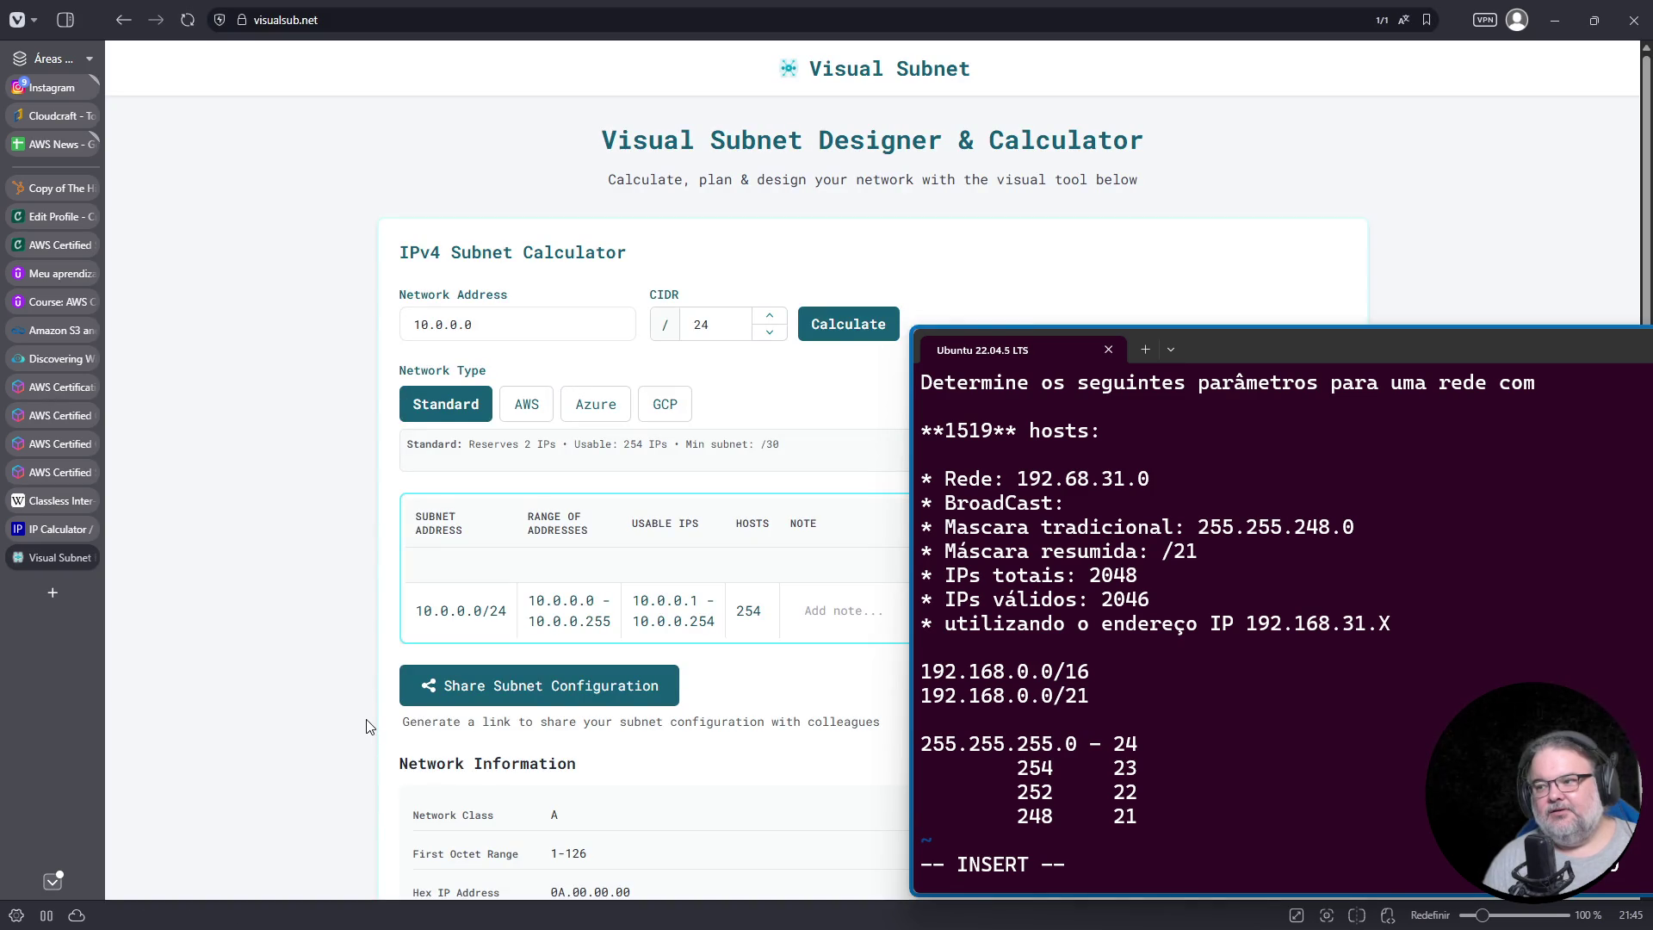
{"action": "scroll", "coordinate": [685, 435], "scroll_direction": "down", "scroll_amount": 4}
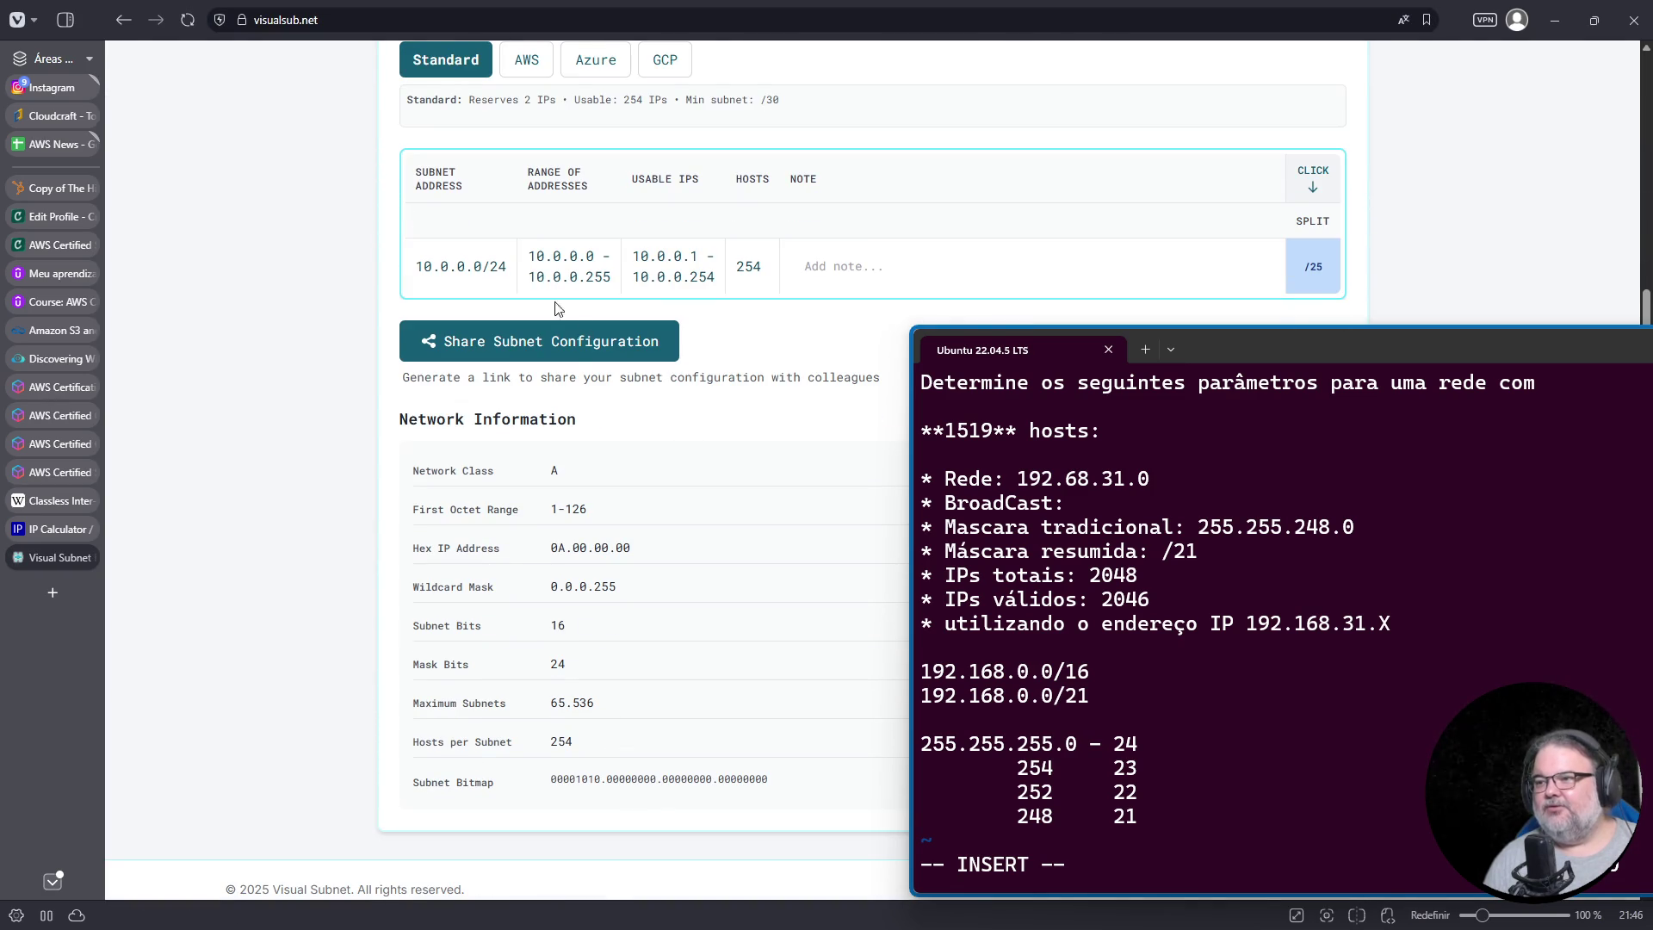
{"action": "left_click", "coordinate": [127, 21]}
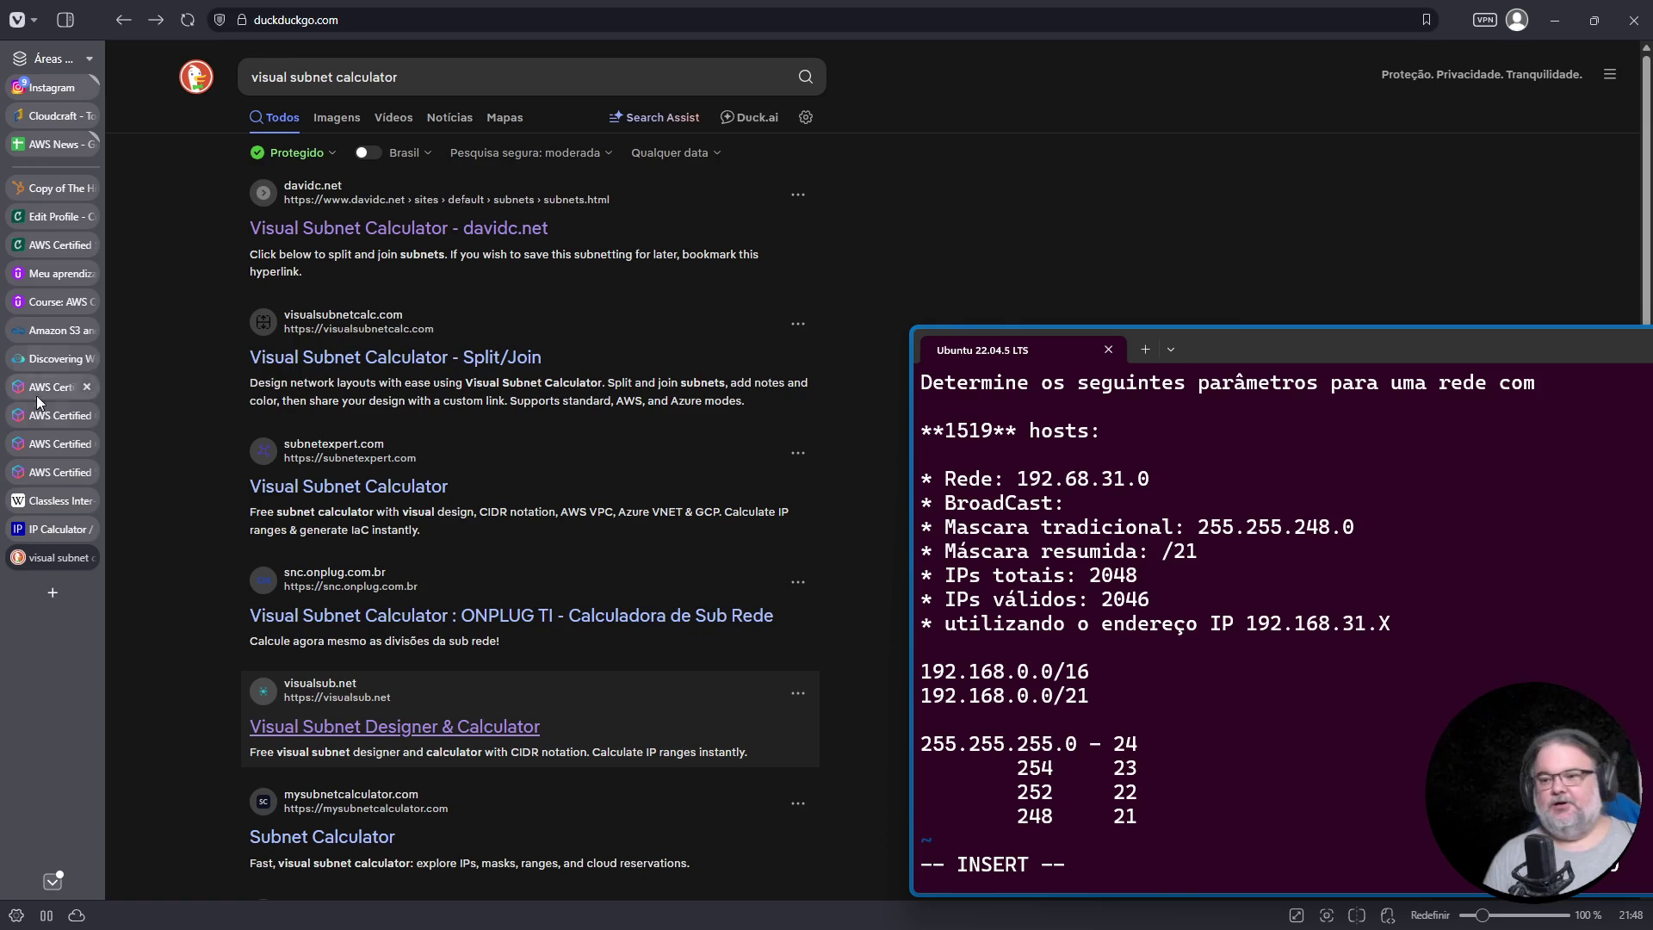
{"action": "left_click", "coordinate": [68, 593]}
Step: Load visualsubnetcalc.com and calculate network 192.168.0.0 with size 16
{"action": "type", "text": "visualsubnetcalc.com"}
{"action": "key", "text": "Return"}
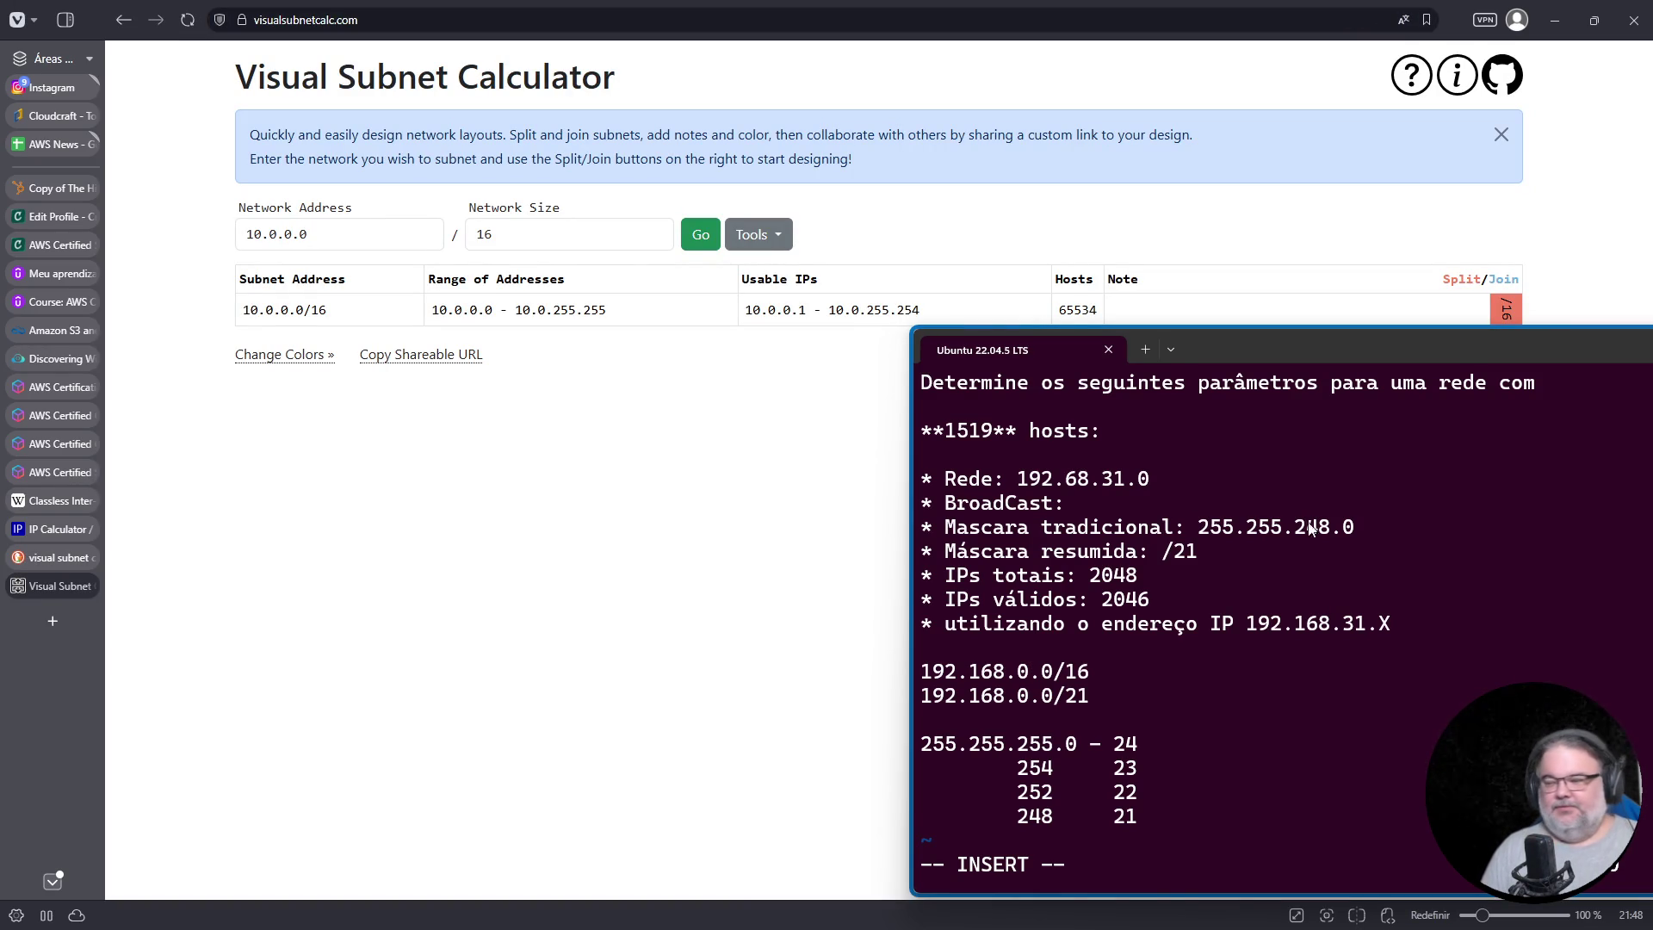
{"action": "mouse_move", "coordinate": [1453, 352]}
{"action": "left_mouse_down"}
{"action": "mouse_move", "coordinate": [1290, 643]}
{"action": "mouse_move", "coordinate": [1268, 633]}
{"action": "left_mouse_up"}
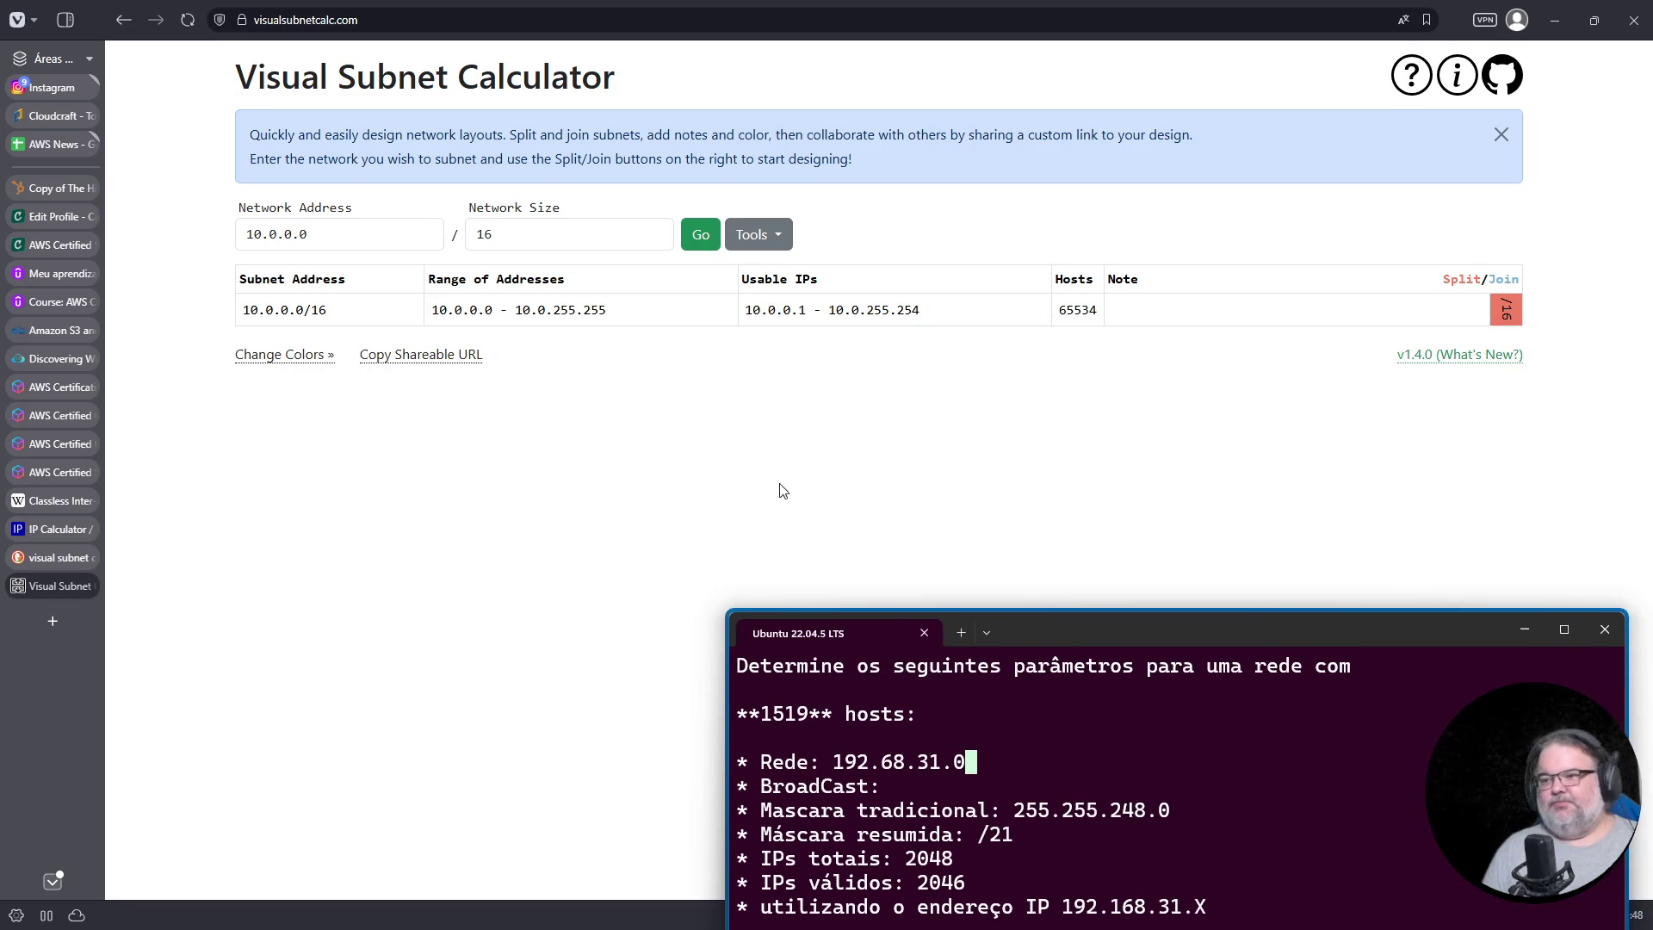
{"action": "double_click", "coordinate": [321, 236]}
{"action": "key", "text": "BackSpace"}
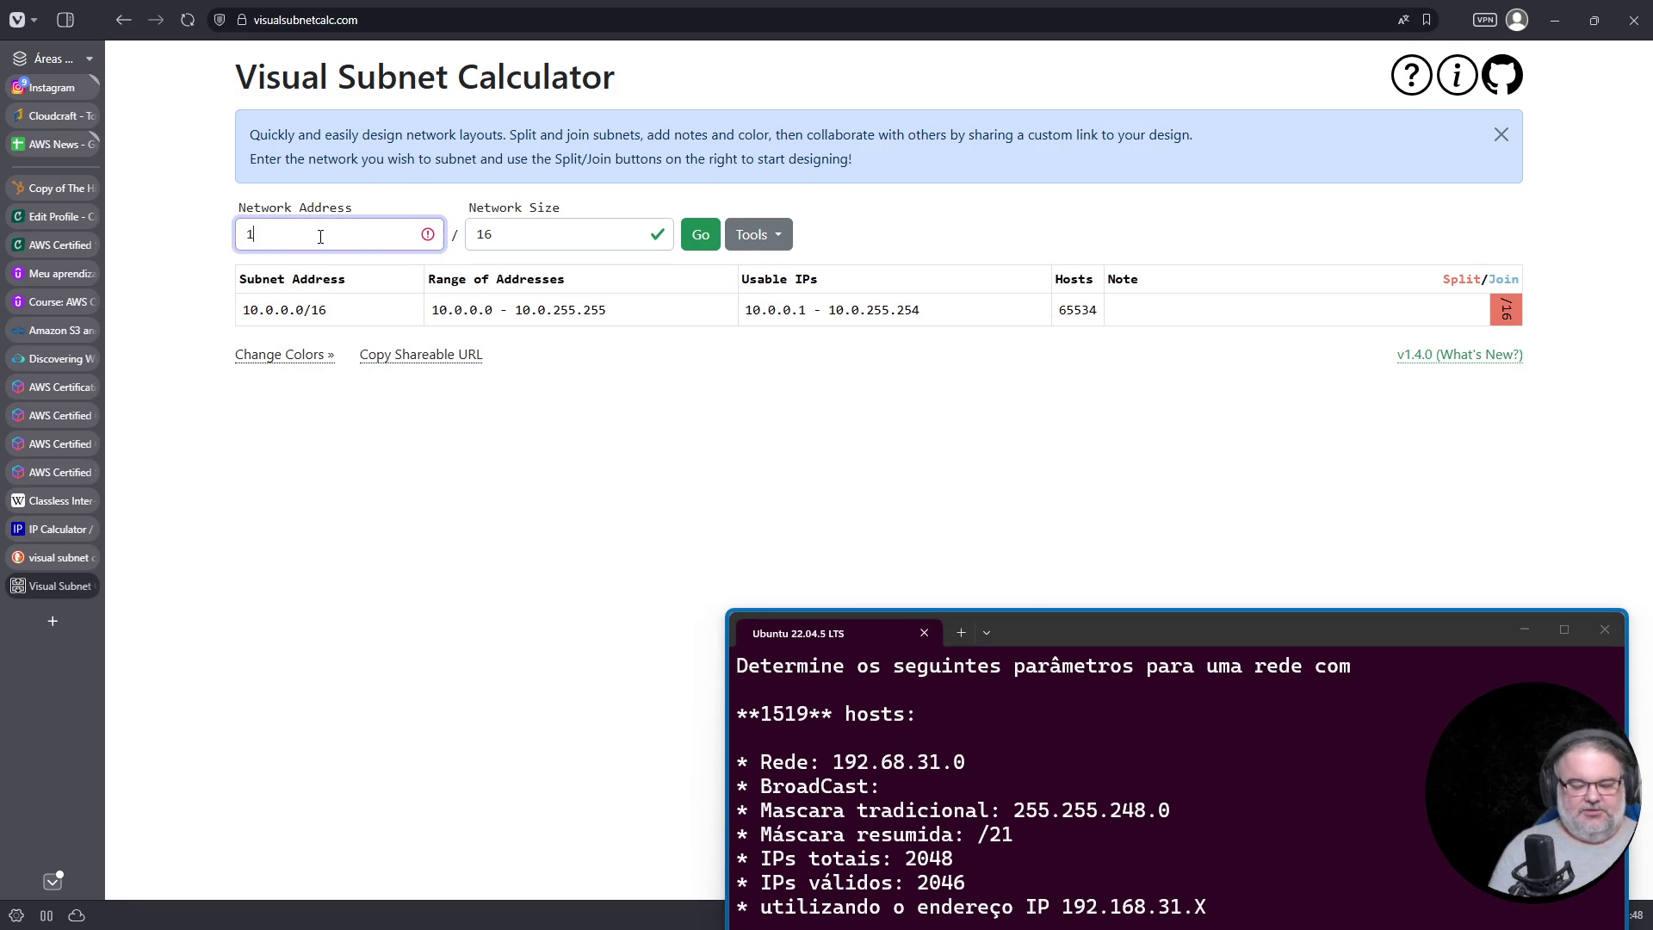
{"action": "type", "text": "192.168"}
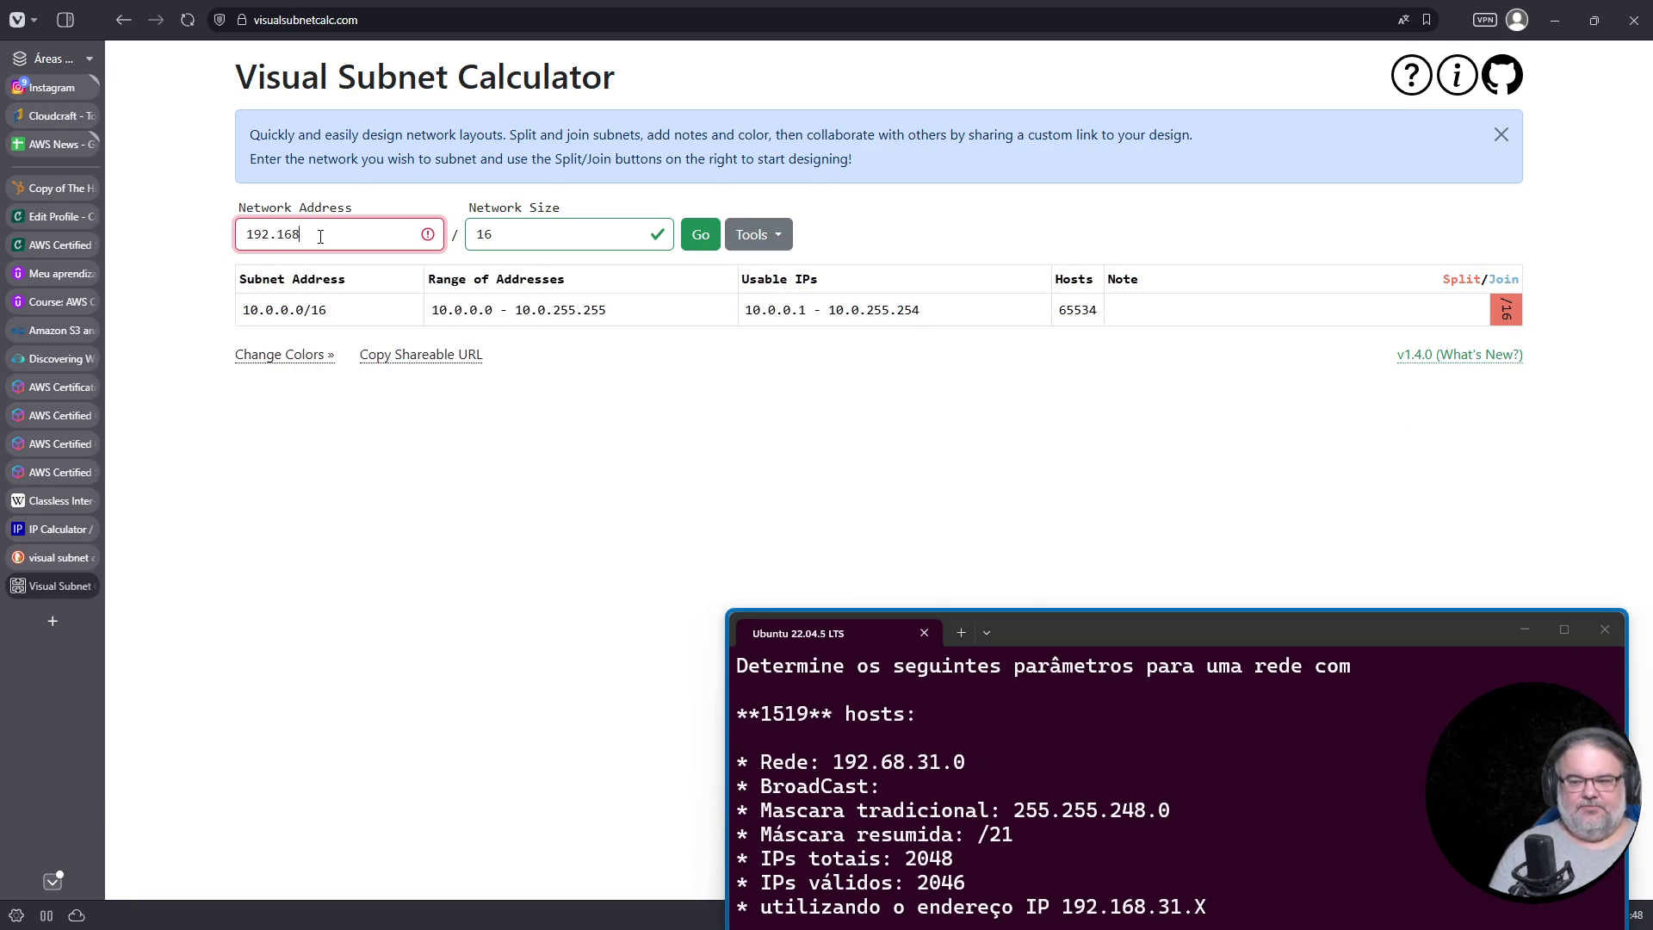
{"action": "type", "text": ".0.0"}
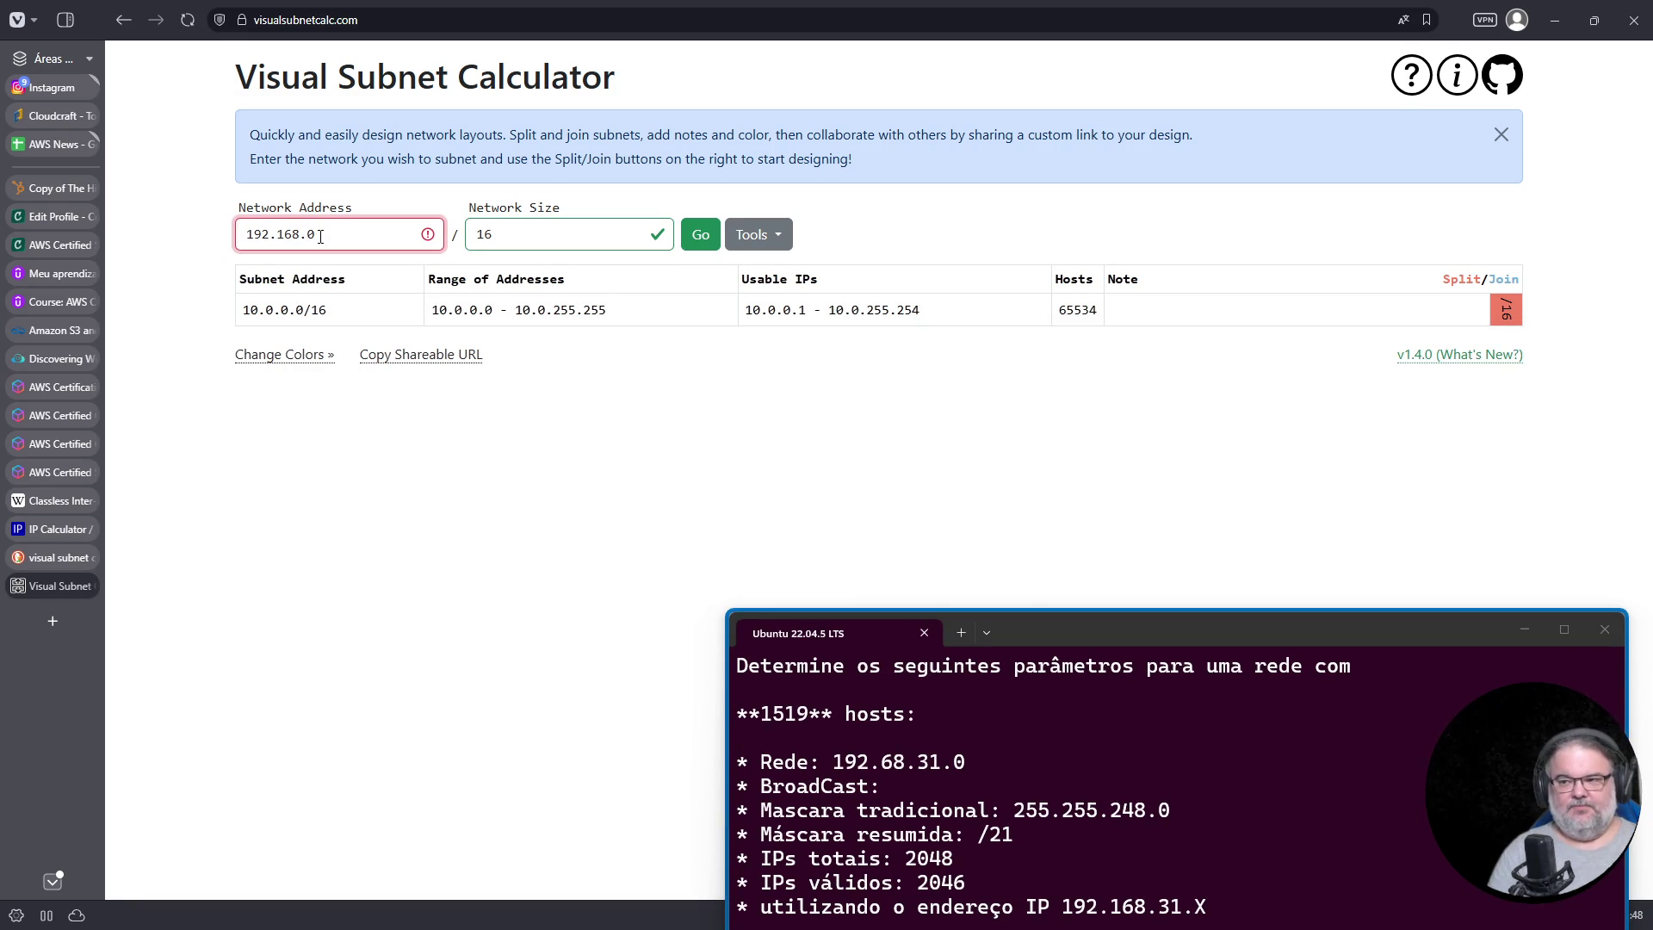
{"action": "left_click", "coordinate": [519, 235]}
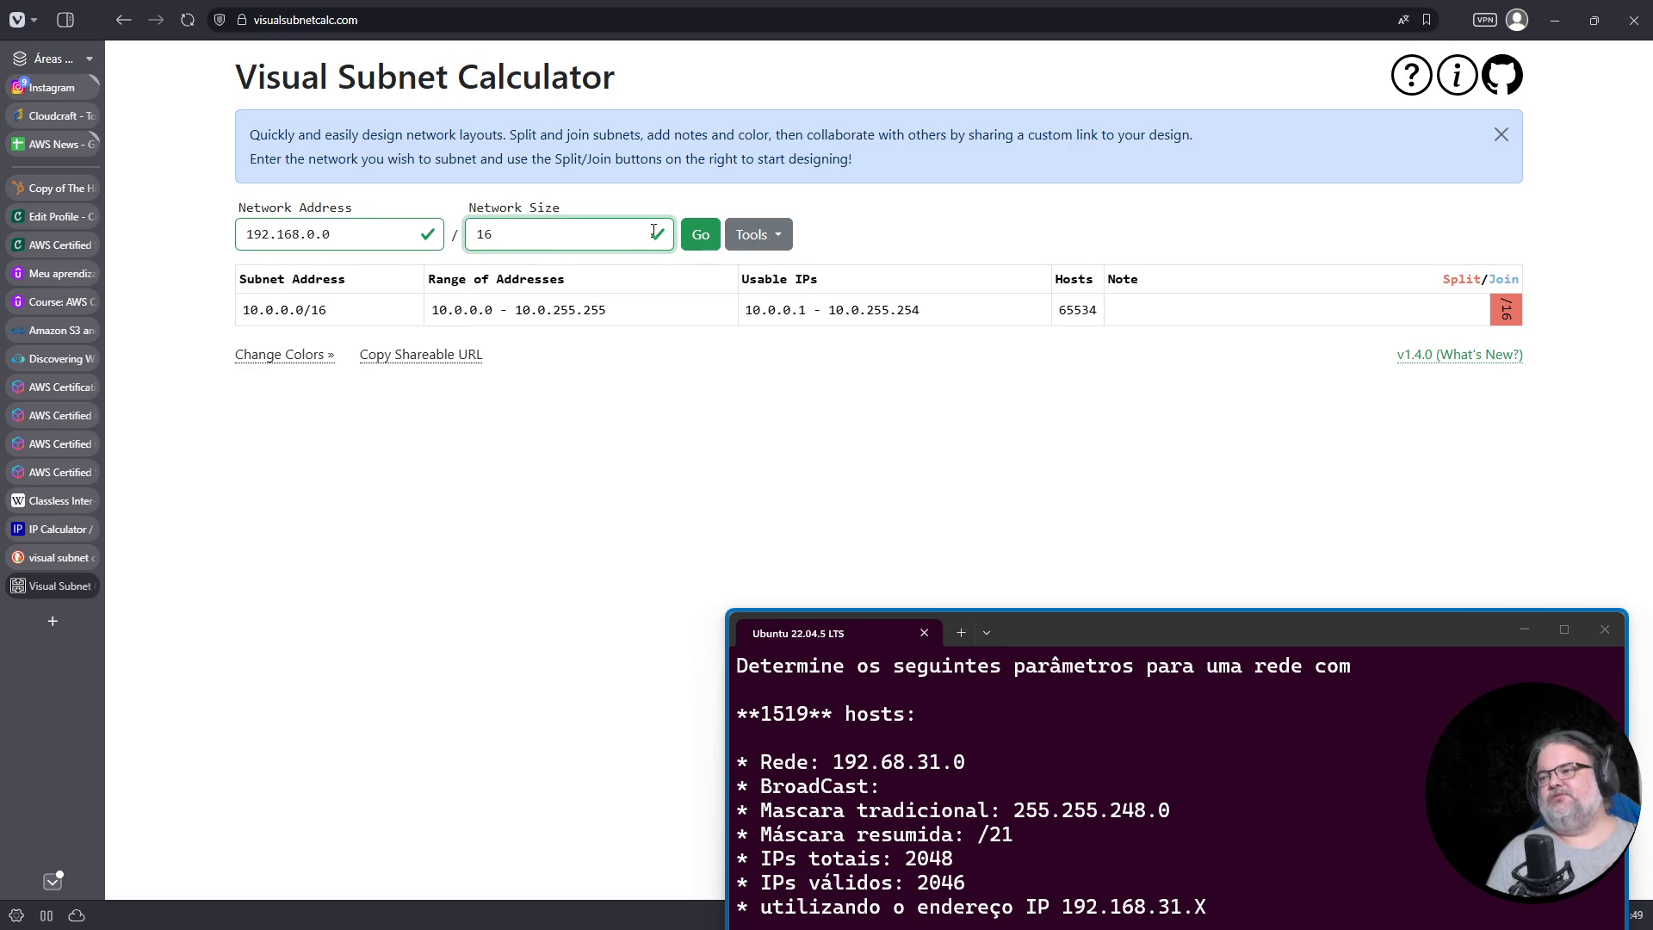
{"action": "left_click", "coordinate": [702, 240]}
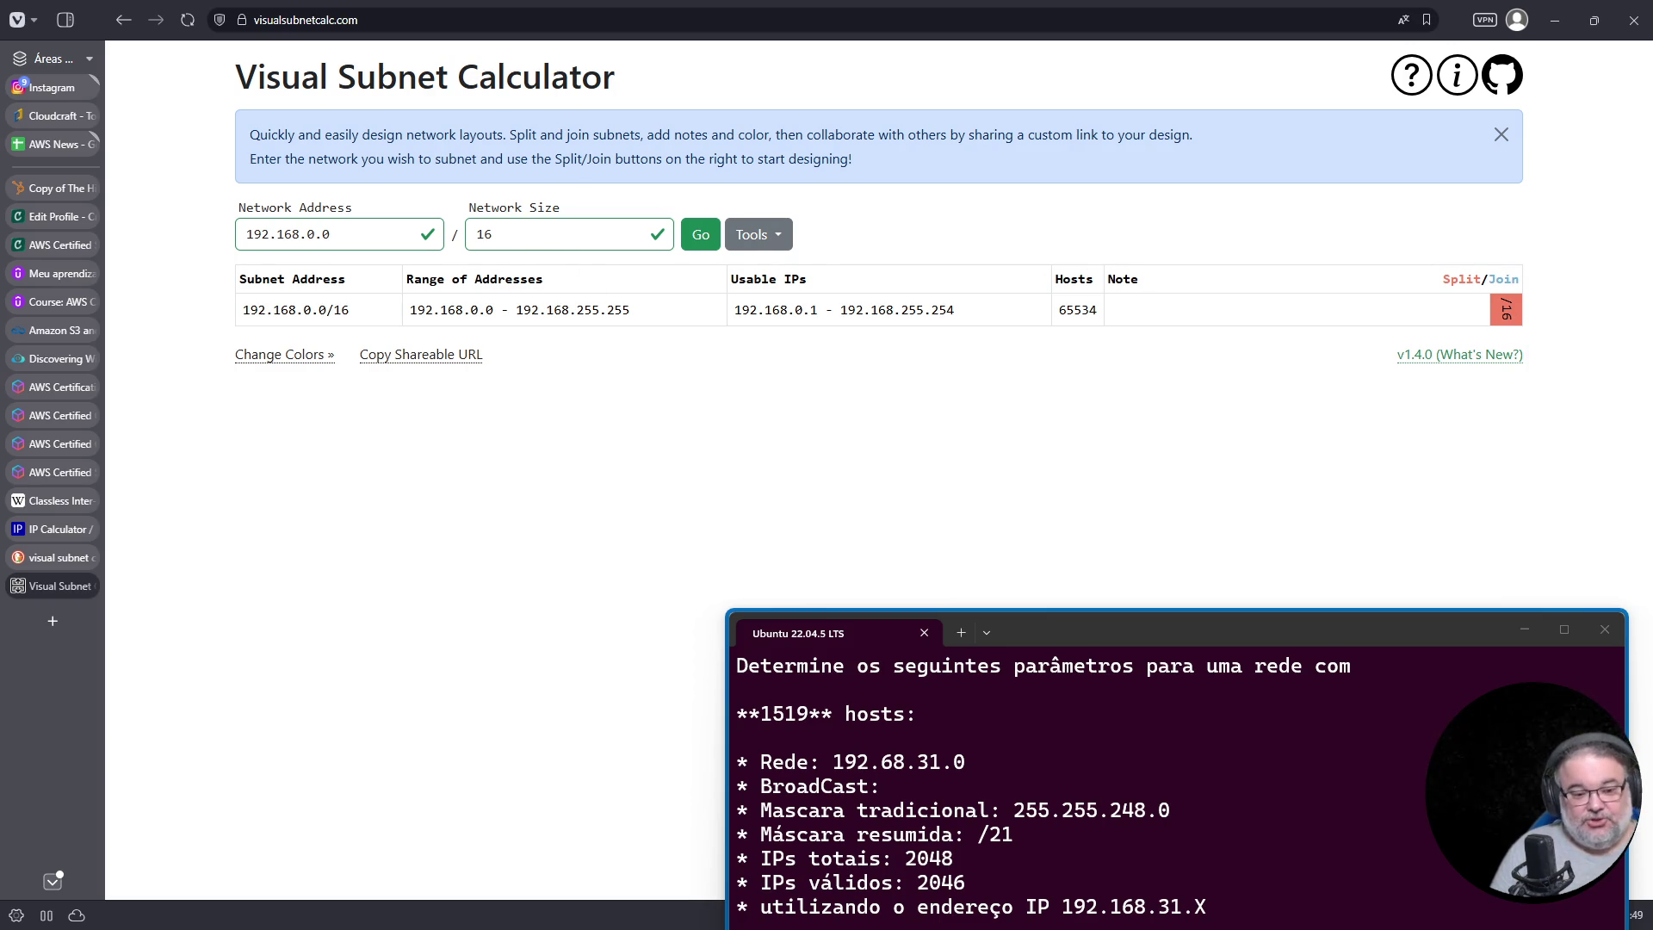
{"action": "mouse_move", "coordinate": [1266, 636]}
{"action": "left_mouse_down"}
{"action": "mouse_move", "coordinate": [1284, 416]}
{"action": "mouse_move", "coordinate": [1263, 329]}
{"action": "mouse_move", "coordinate": [1287, 511]}
{"action": "left_mouse_up"}
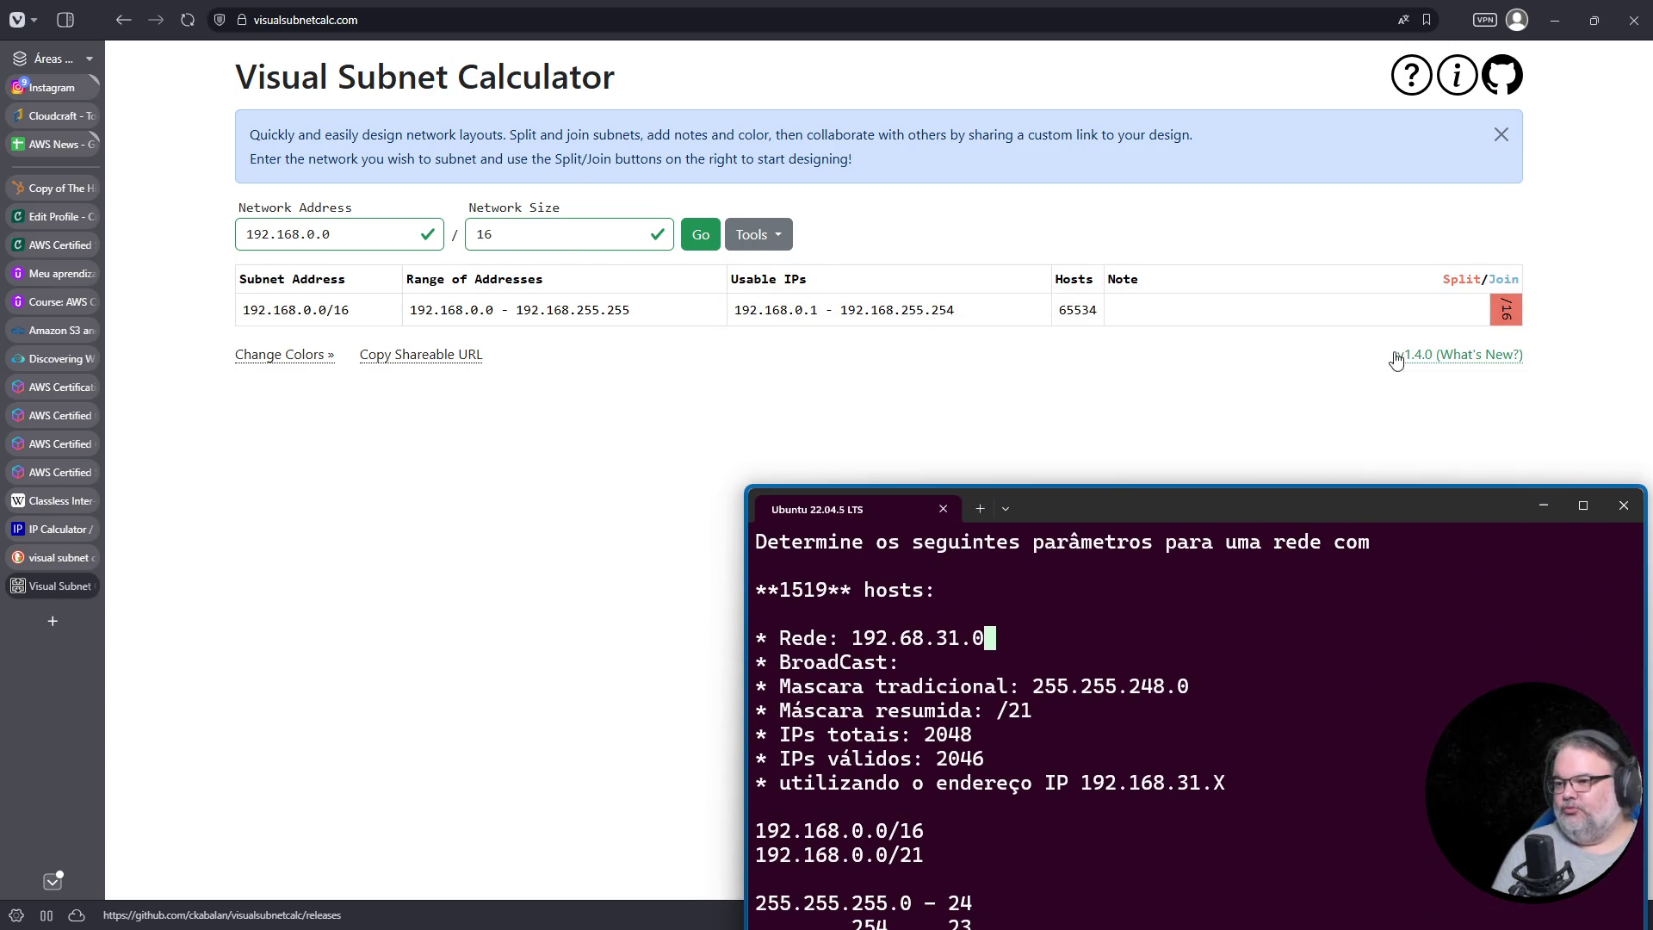
Step: Insert the missing 1 so the Rede line reads 192.168.31.0, and append ???
{"action": "key", "text": "Down"}
{"action": "key", "text": "Down"}
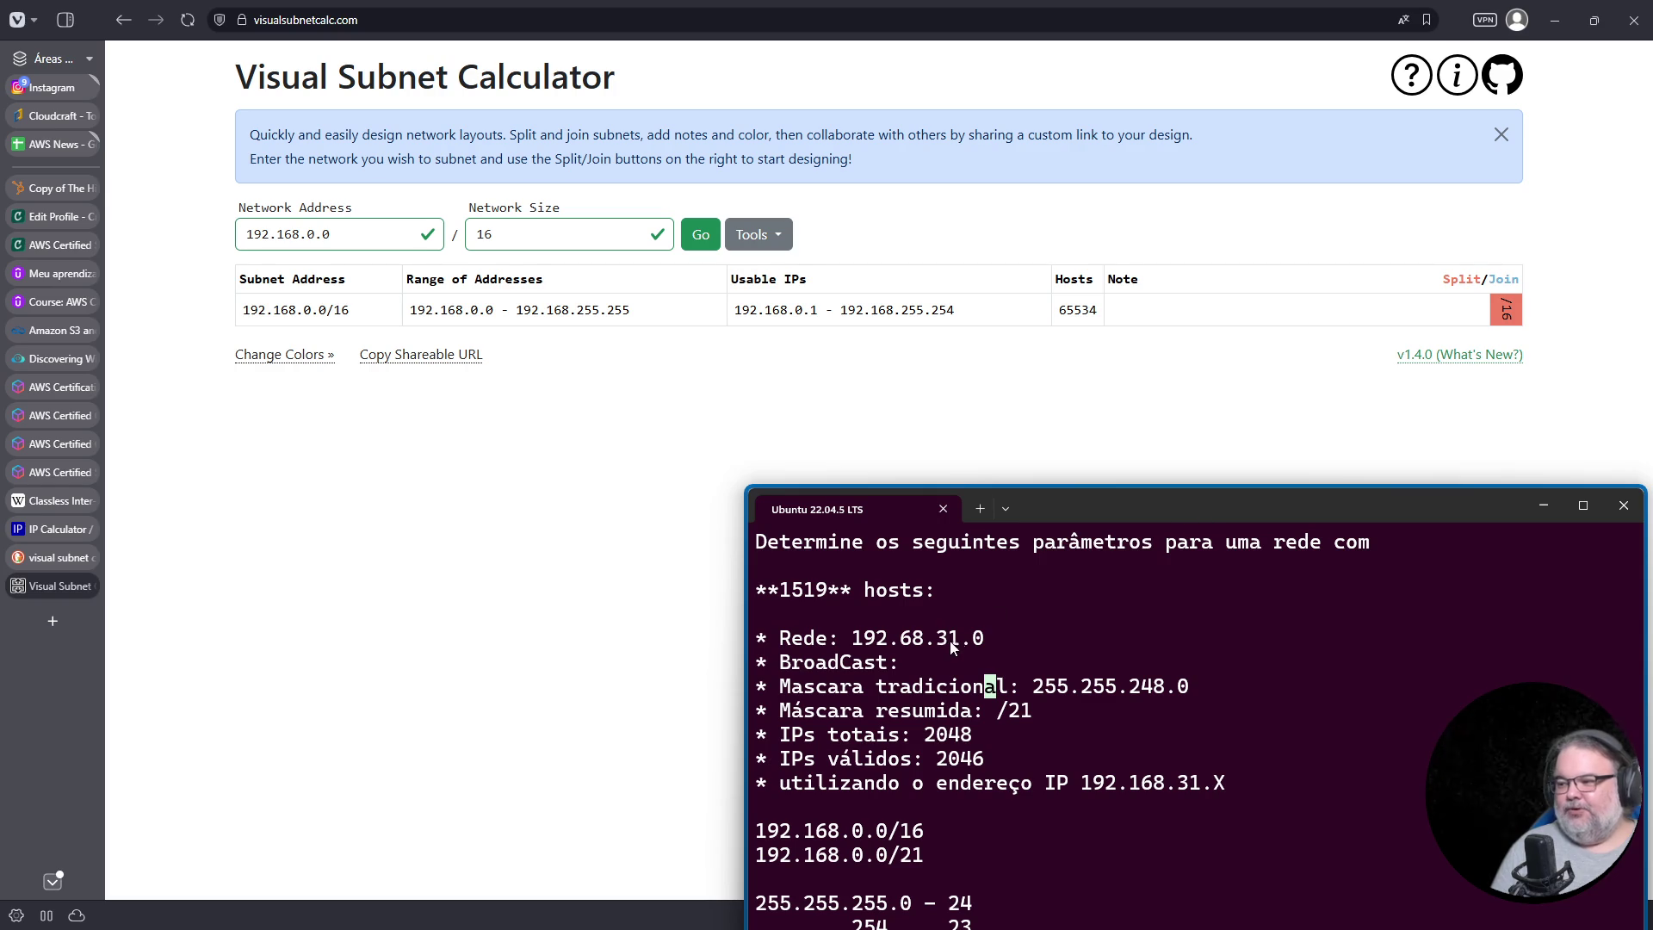
{"action": "left_click_drag", "start_coordinate": [931, 643], "coordinate": [946, 646]}
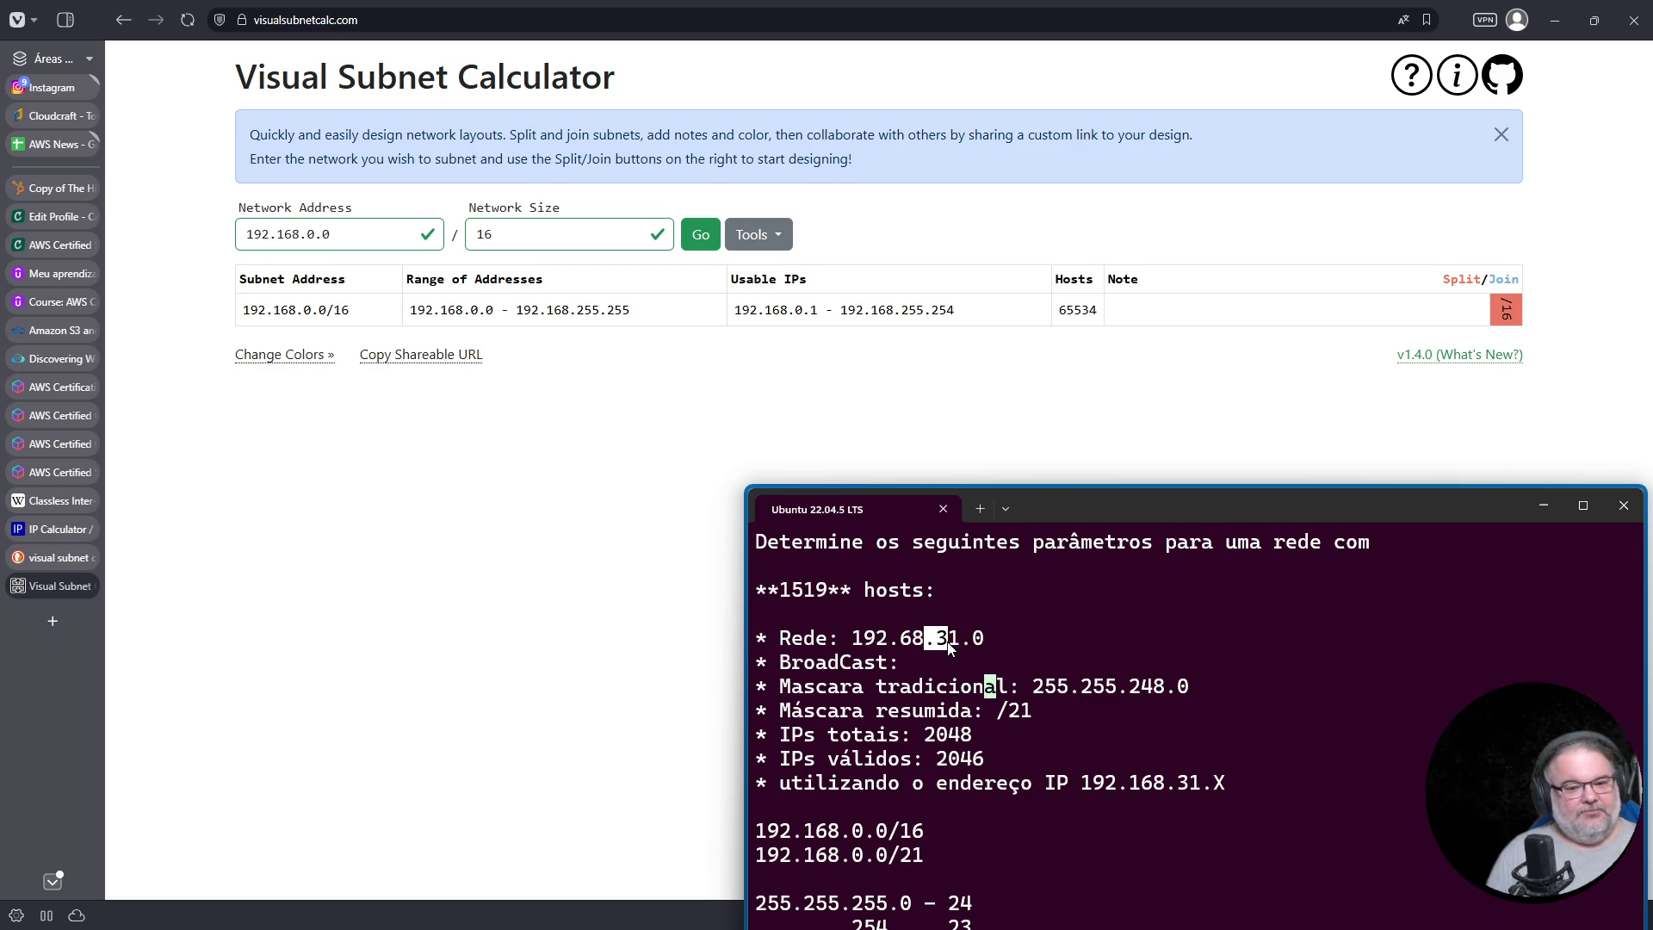
{"action": "key", "text": "Home"}
{"action": "key", "text": "Right"}
{"action": "key", "text": "Up"}
{"action": "key", "text": "Up"}
{"action": "key", "text": "Right"}
{"action": "key", "text": "Right"}
{"action": "key", "text": "Right"}
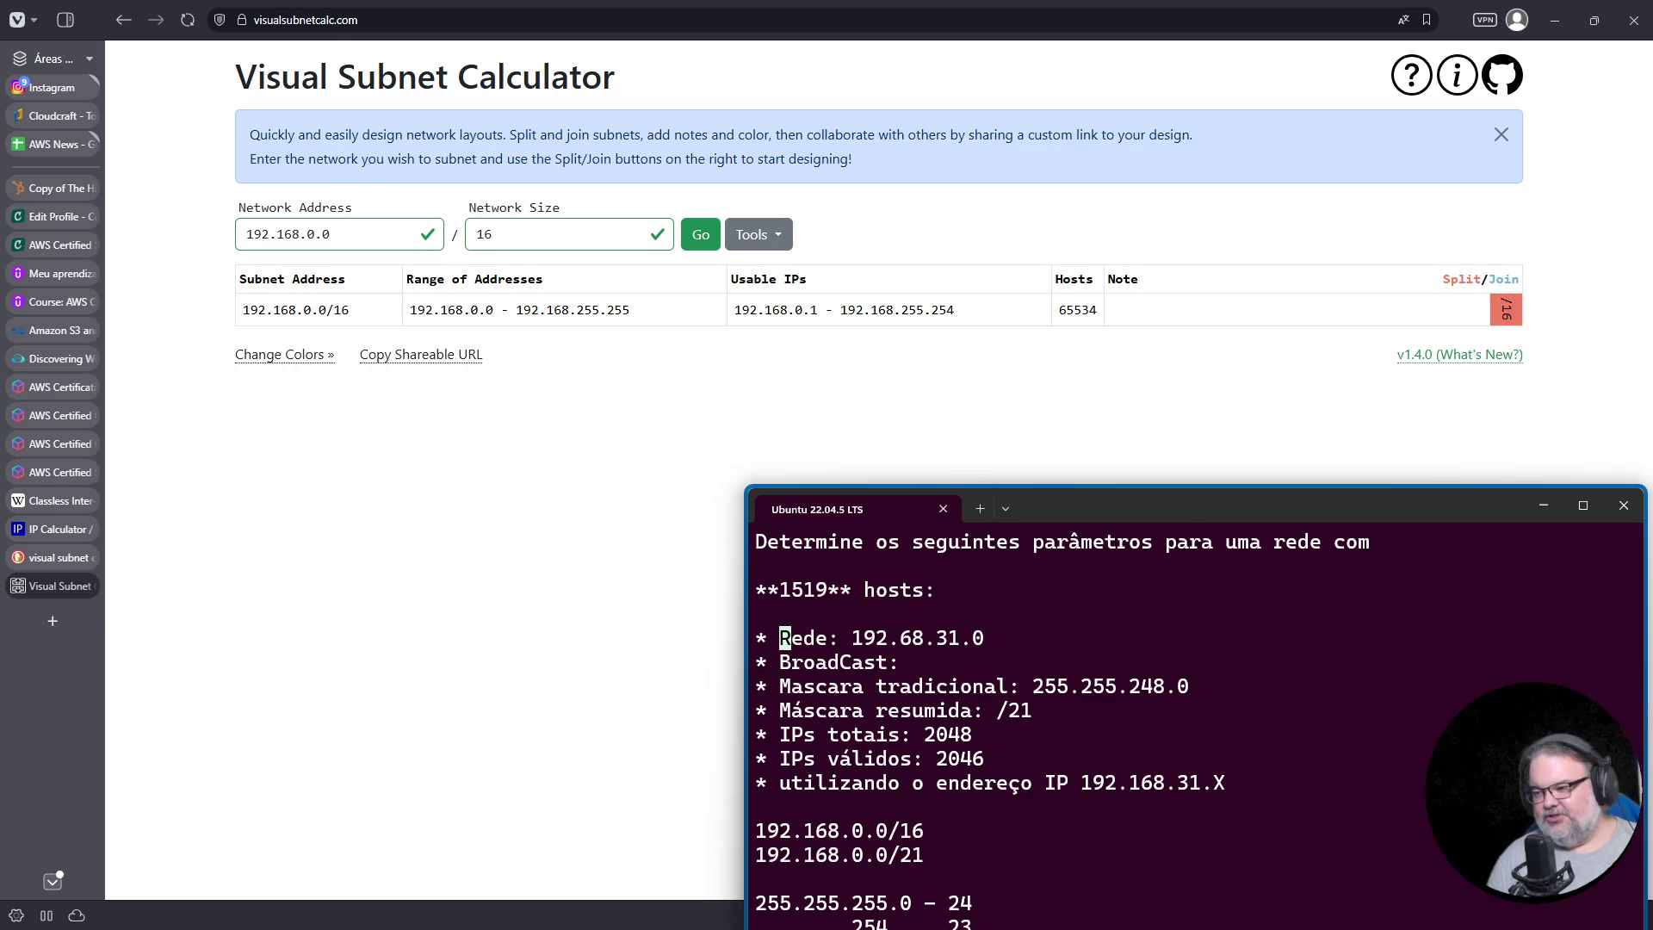
{"action": "key", "text": "Right"}
{"action": "type", "text": "i1"}
{"action": "key", "text": "End"}
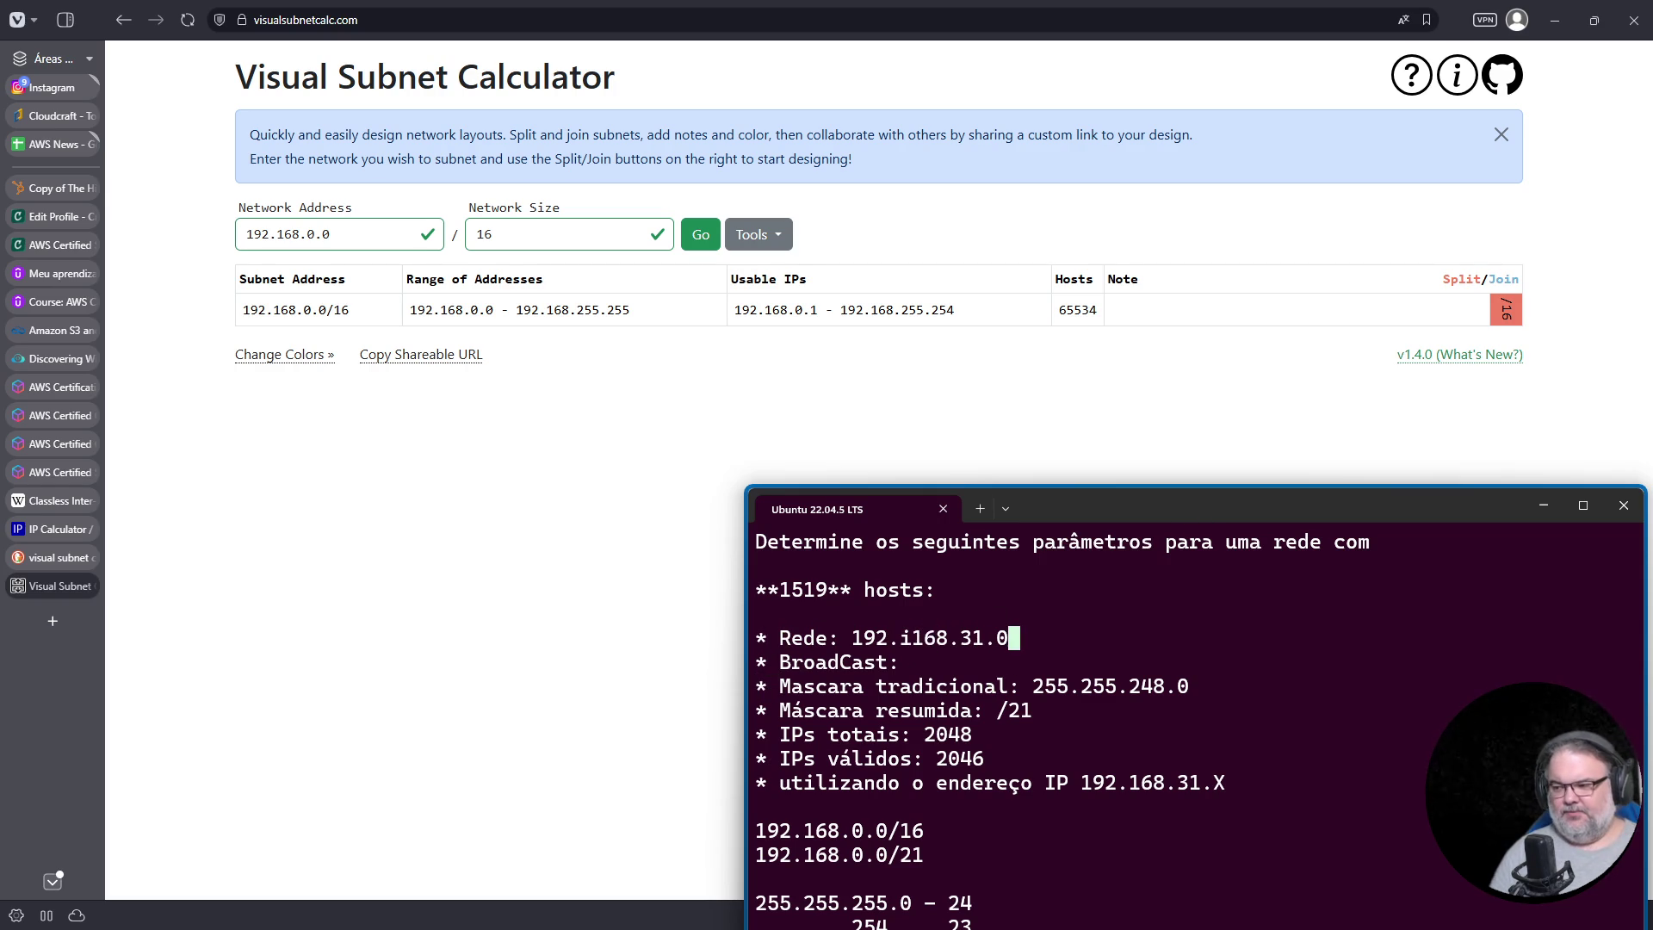
{"action": "type", "text": "???"}
{"action": "key", "text": "ctrl+Left"}
{"action": "key", "text": "ctrl+Left"}
{"action": "key", "text": "ctrl+Left"}
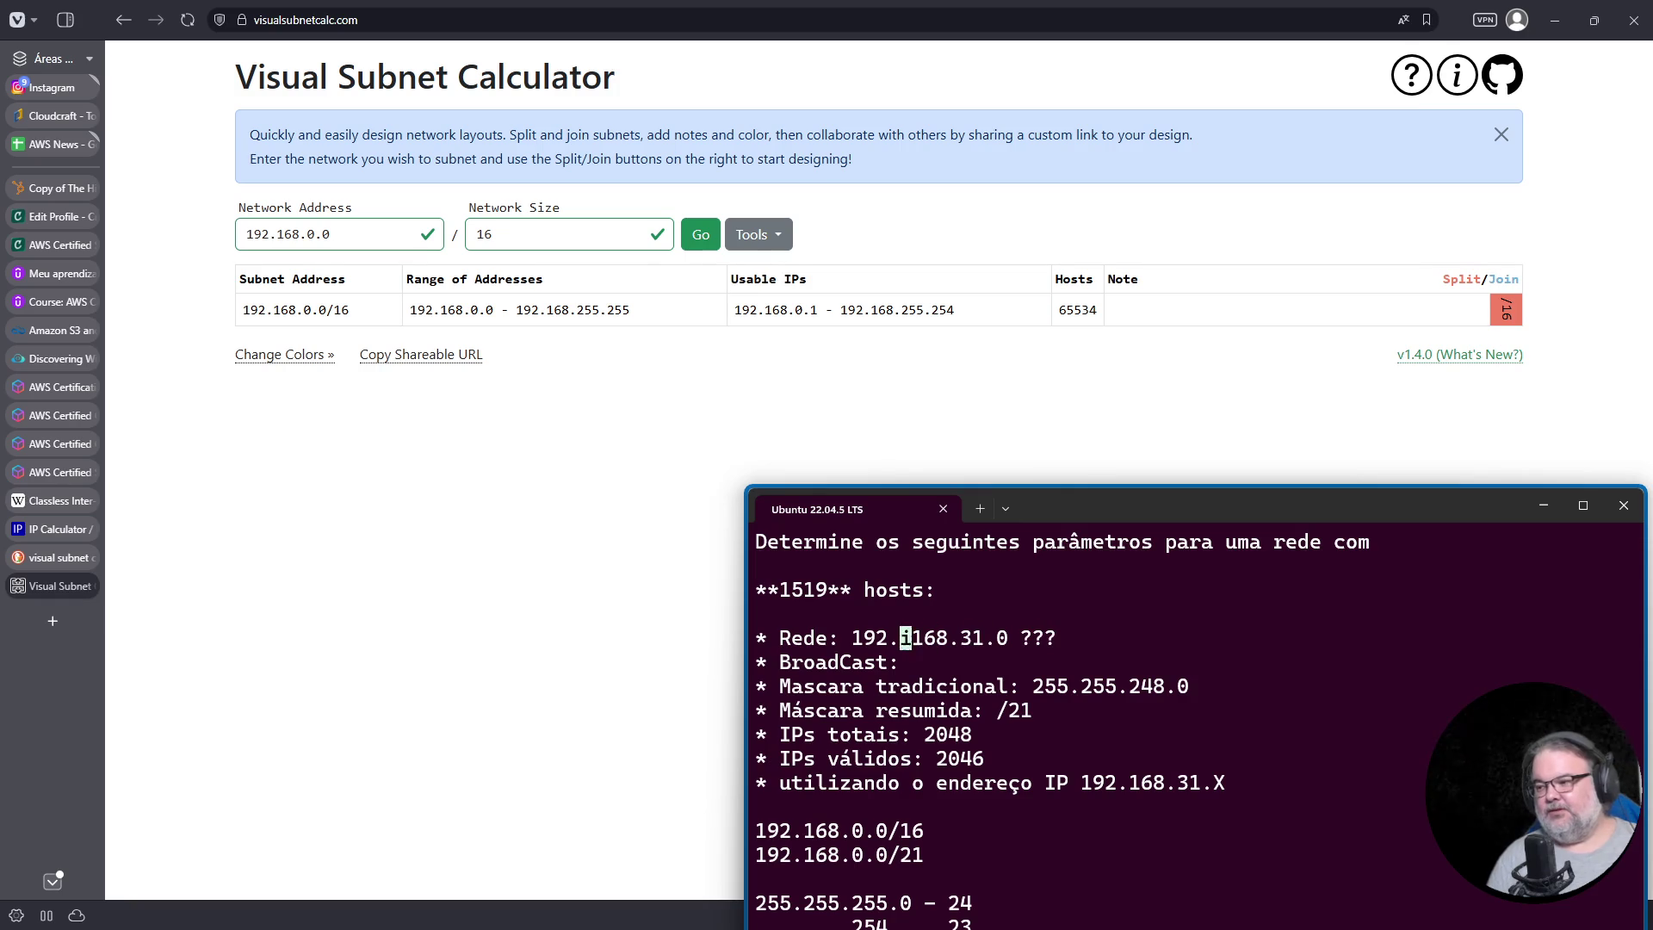
{"action": "key", "text": "Delete"}
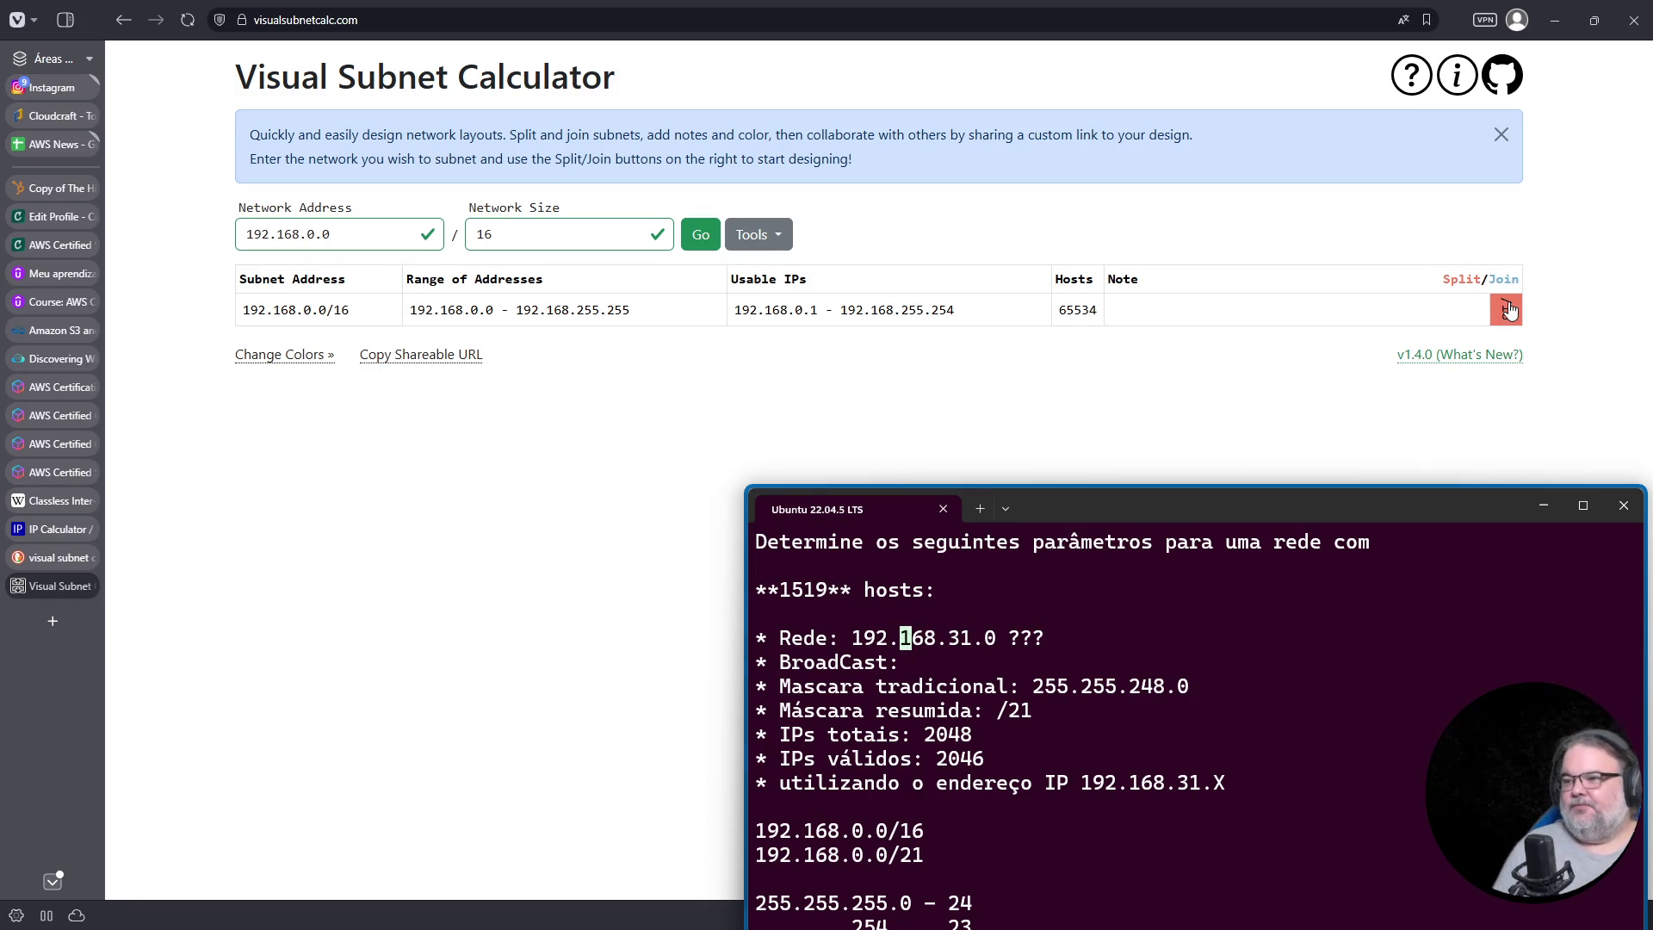
Step: Split and rejoin 192.168.0.0/16, highlighting its 0.0 start and 255.255 end
{"action": "left_click", "coordinate": [1506, 310]}
{"action": "mouse_move", "coordinate": [1319, 514]}
{"action": "left_mouse_down"}
{"action": "mouse_move", "coordinate": [1294, 517]}
{"action": "mouse_move", "coordinate": [1291, 575]}
{"action": "left_mouse_up"}
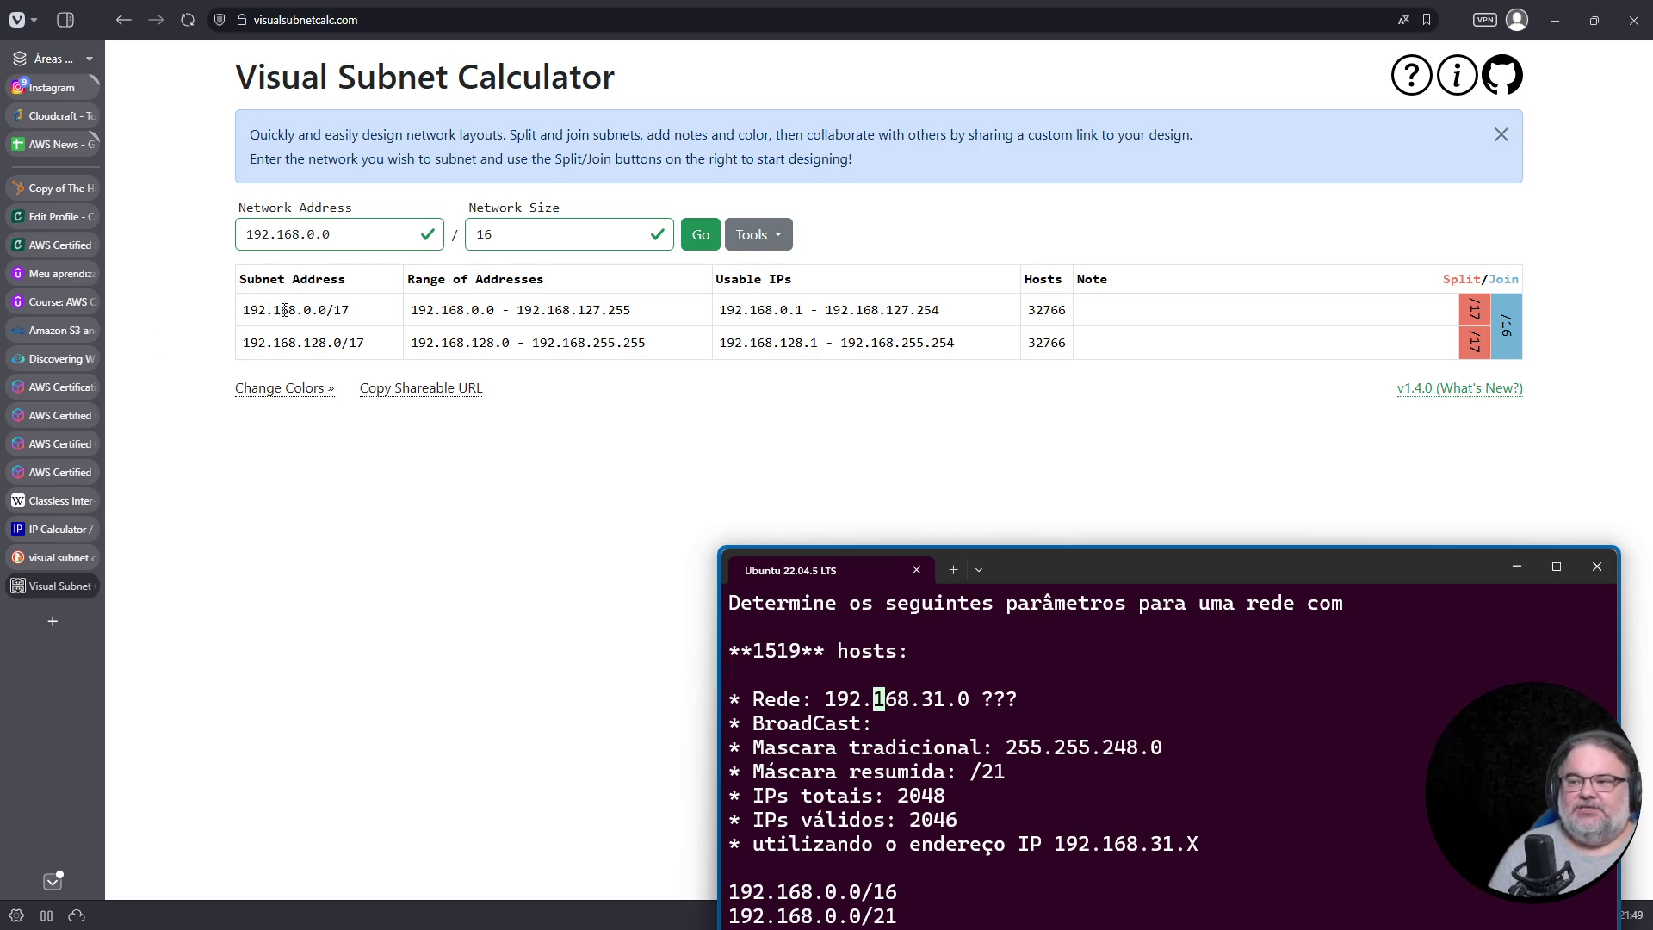
{"action": "left_click", "coordinate": [1508, 329]}
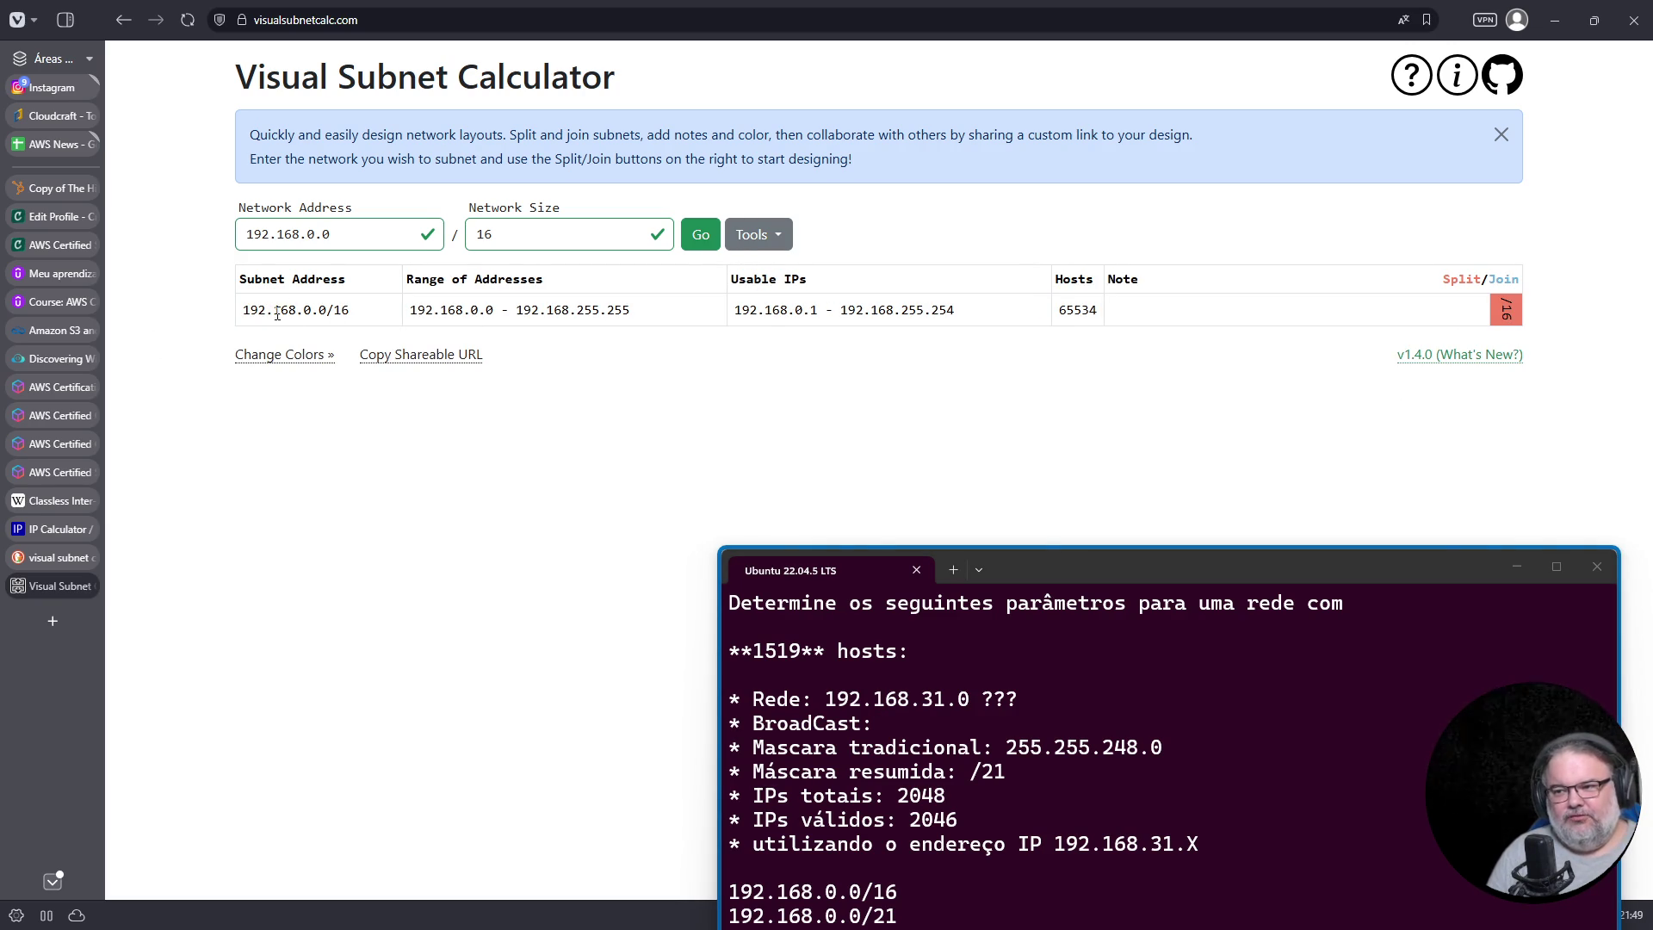
{"action": "left_click_drag", "start_coordinate": [303, 312], "coordinate": [327, 312]}
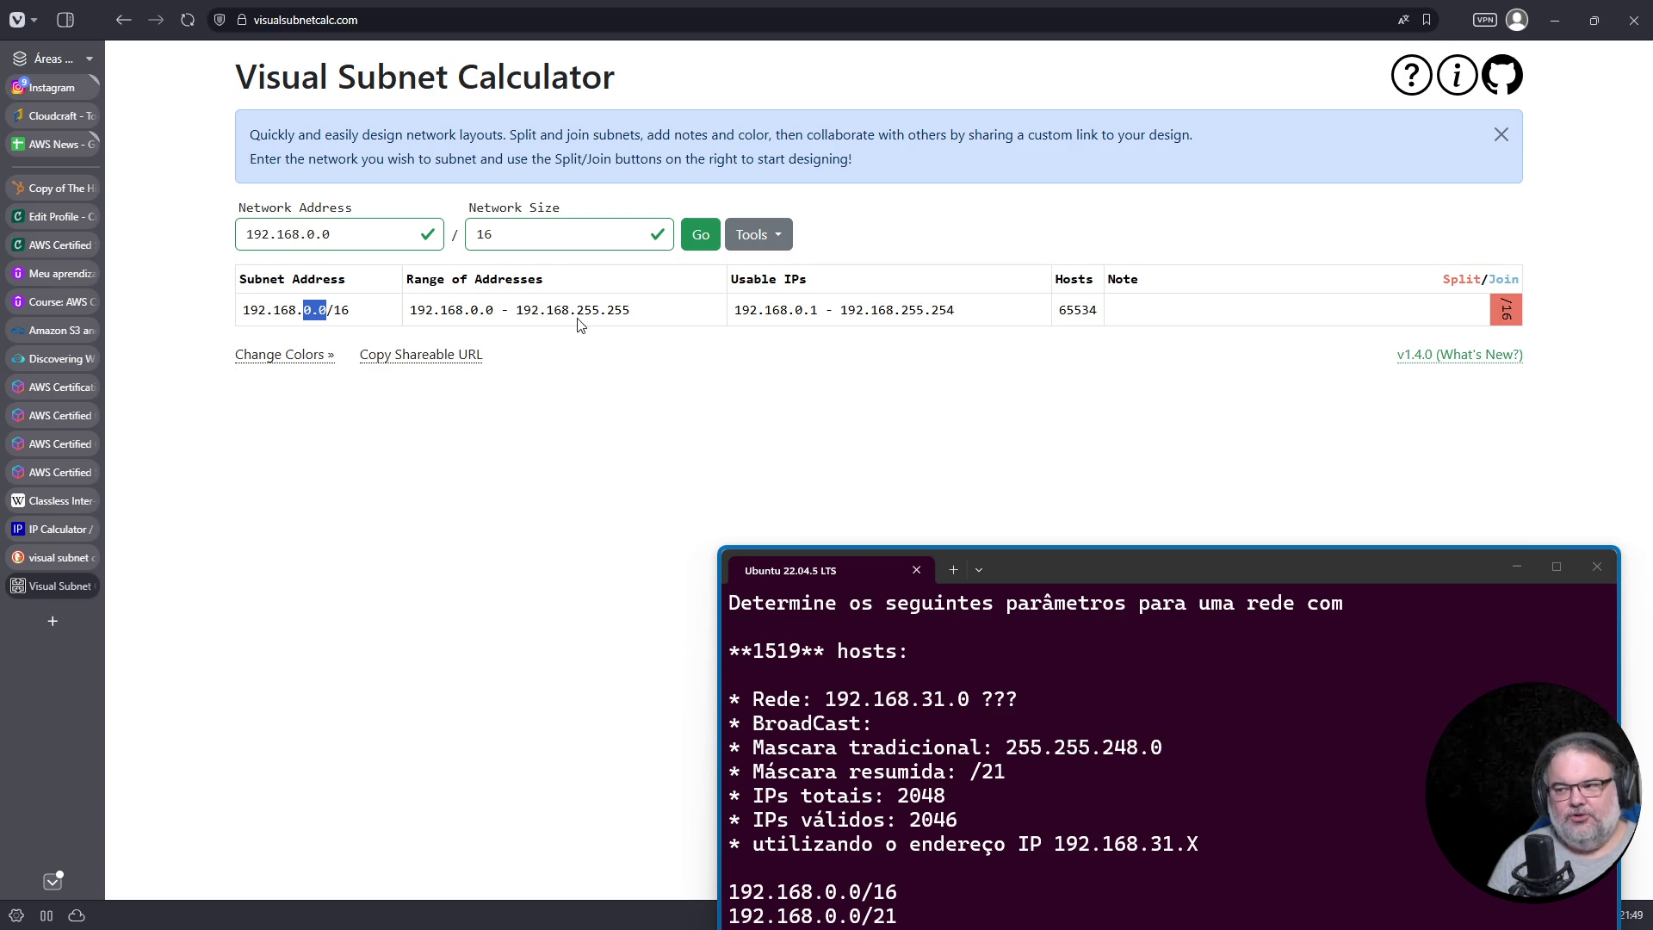
{"action": "left_click_drag", "start_coordinate": [583, 312], "coordinate": [631, 312]}
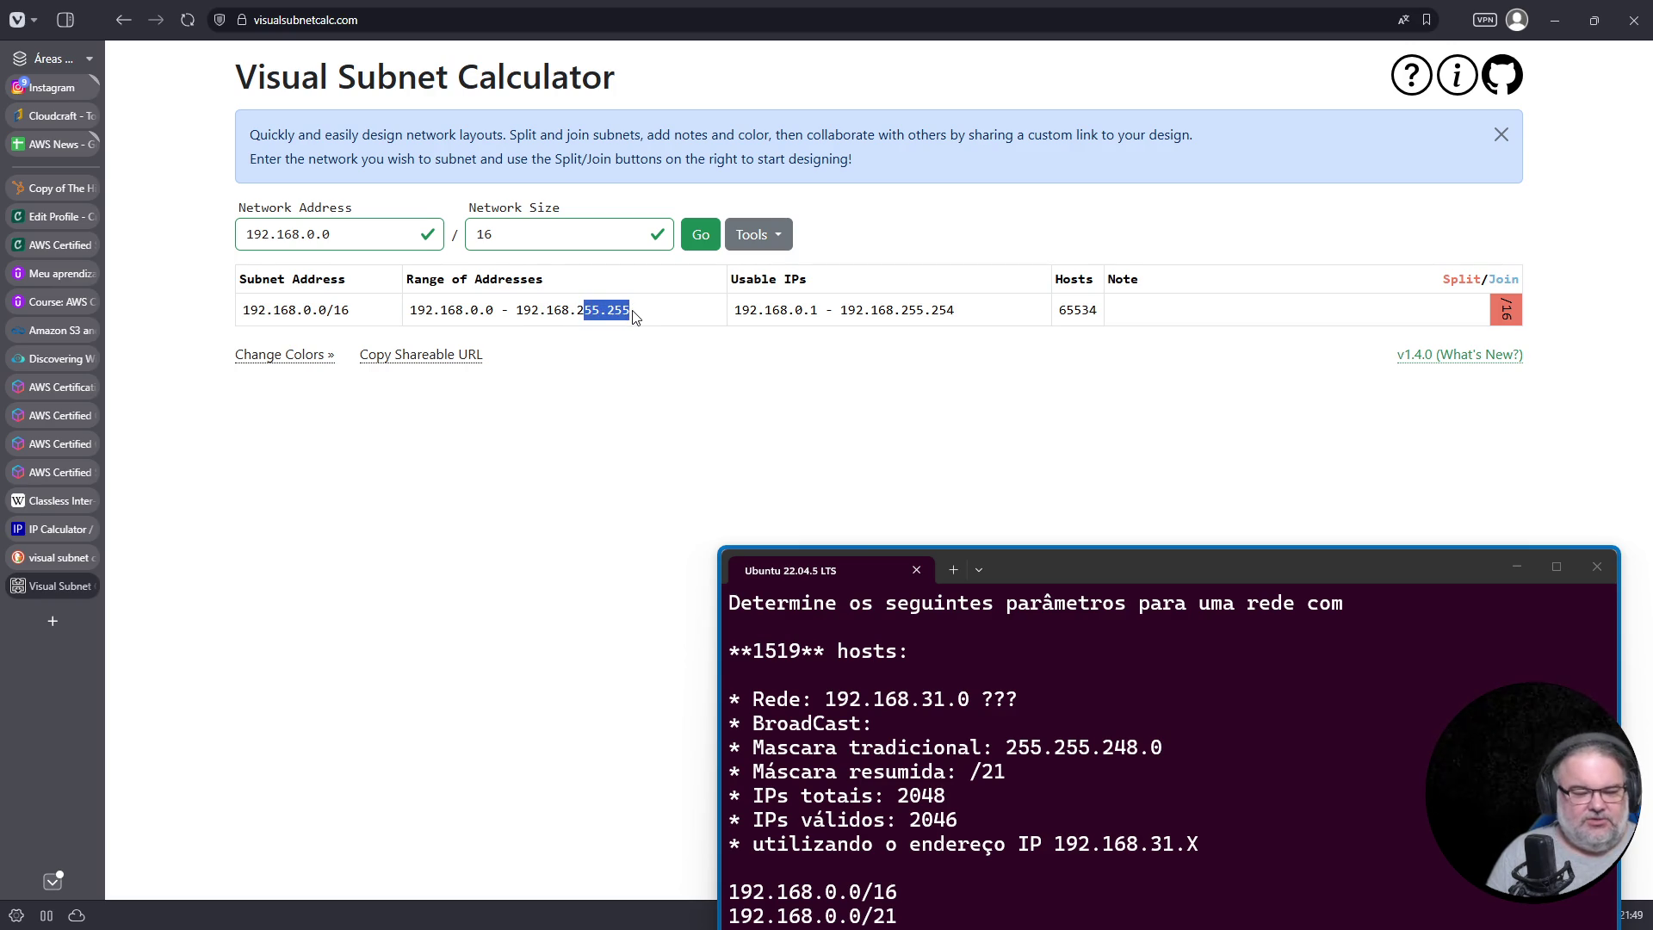
Step: Split into 192.168.0.0/17 and 192.168.128.0/17, highlighting the 127 and 255 boundaries
{"action": "left_click", "coordinate": [1505, 311]}
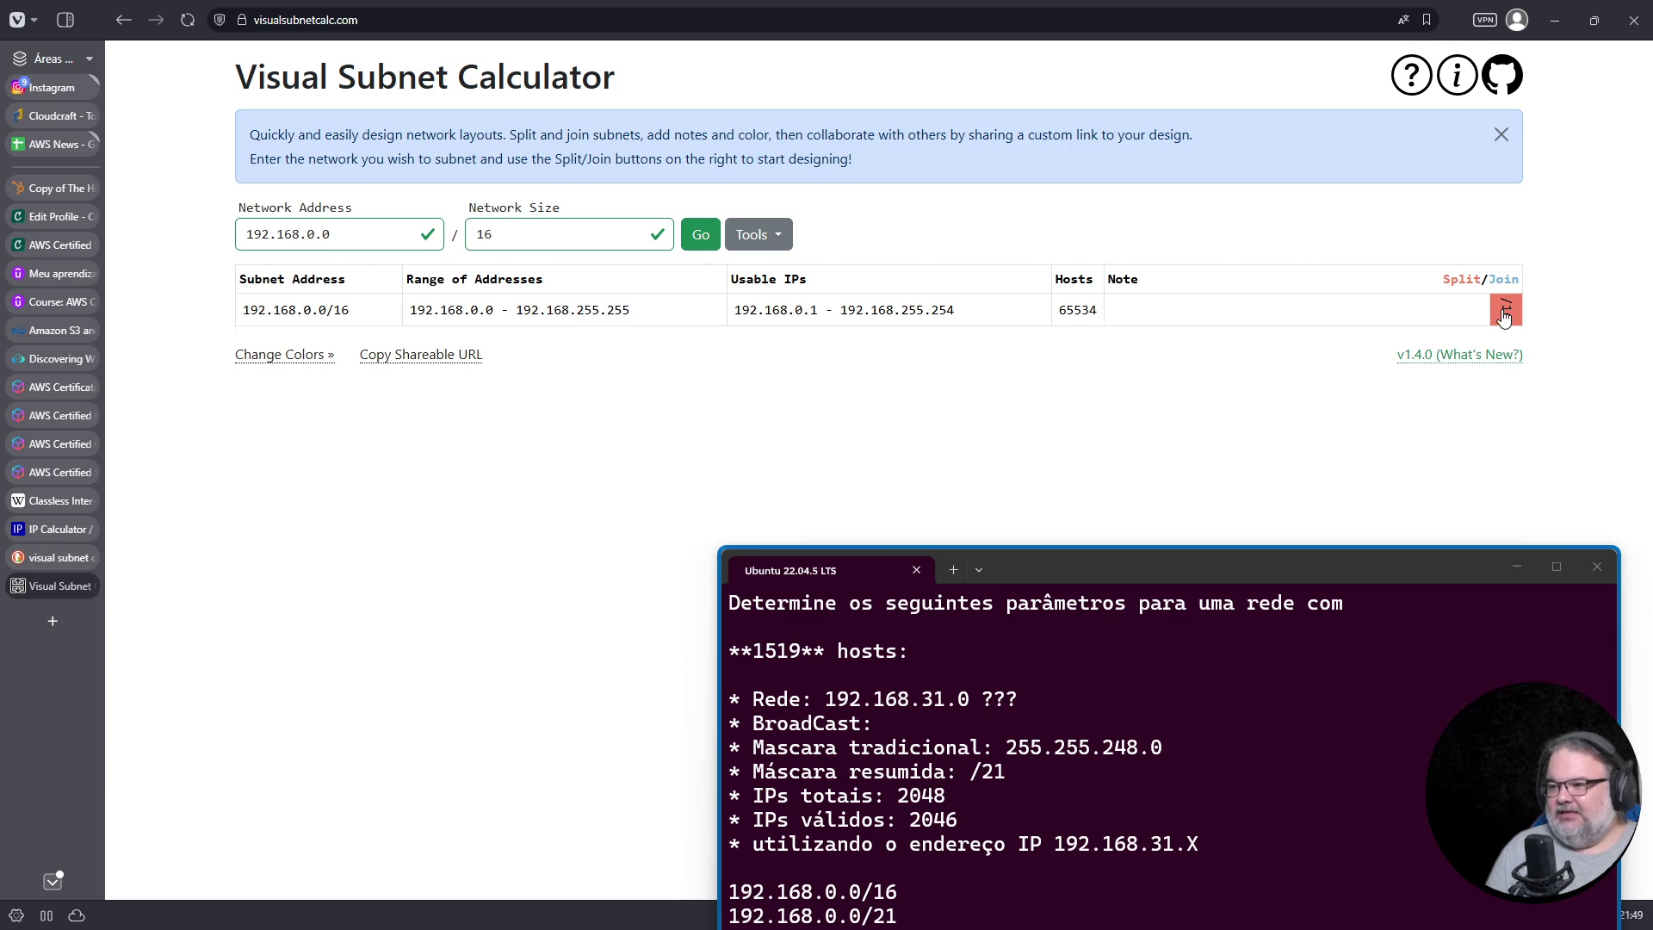
{"action": "left_click_drag", "start_coordinate": [242, 310], "coordinate": [311, 312]}
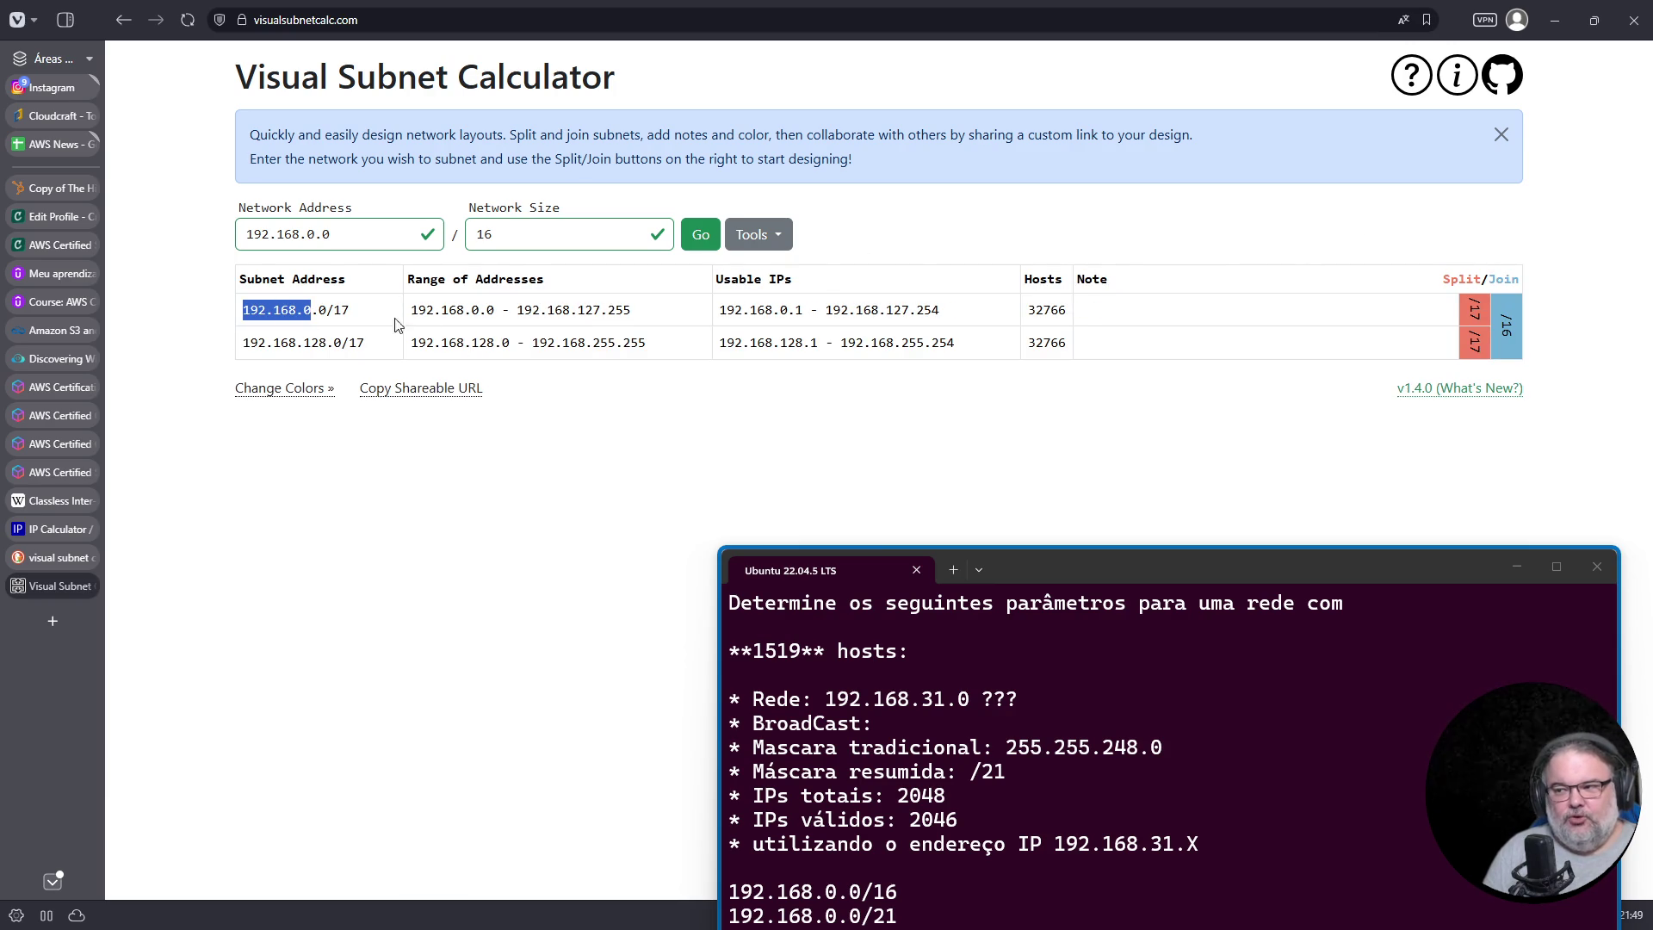
{"action": "left_click_drag", "start_coordinate": [577, 310], "coordinate": [600, 312]}
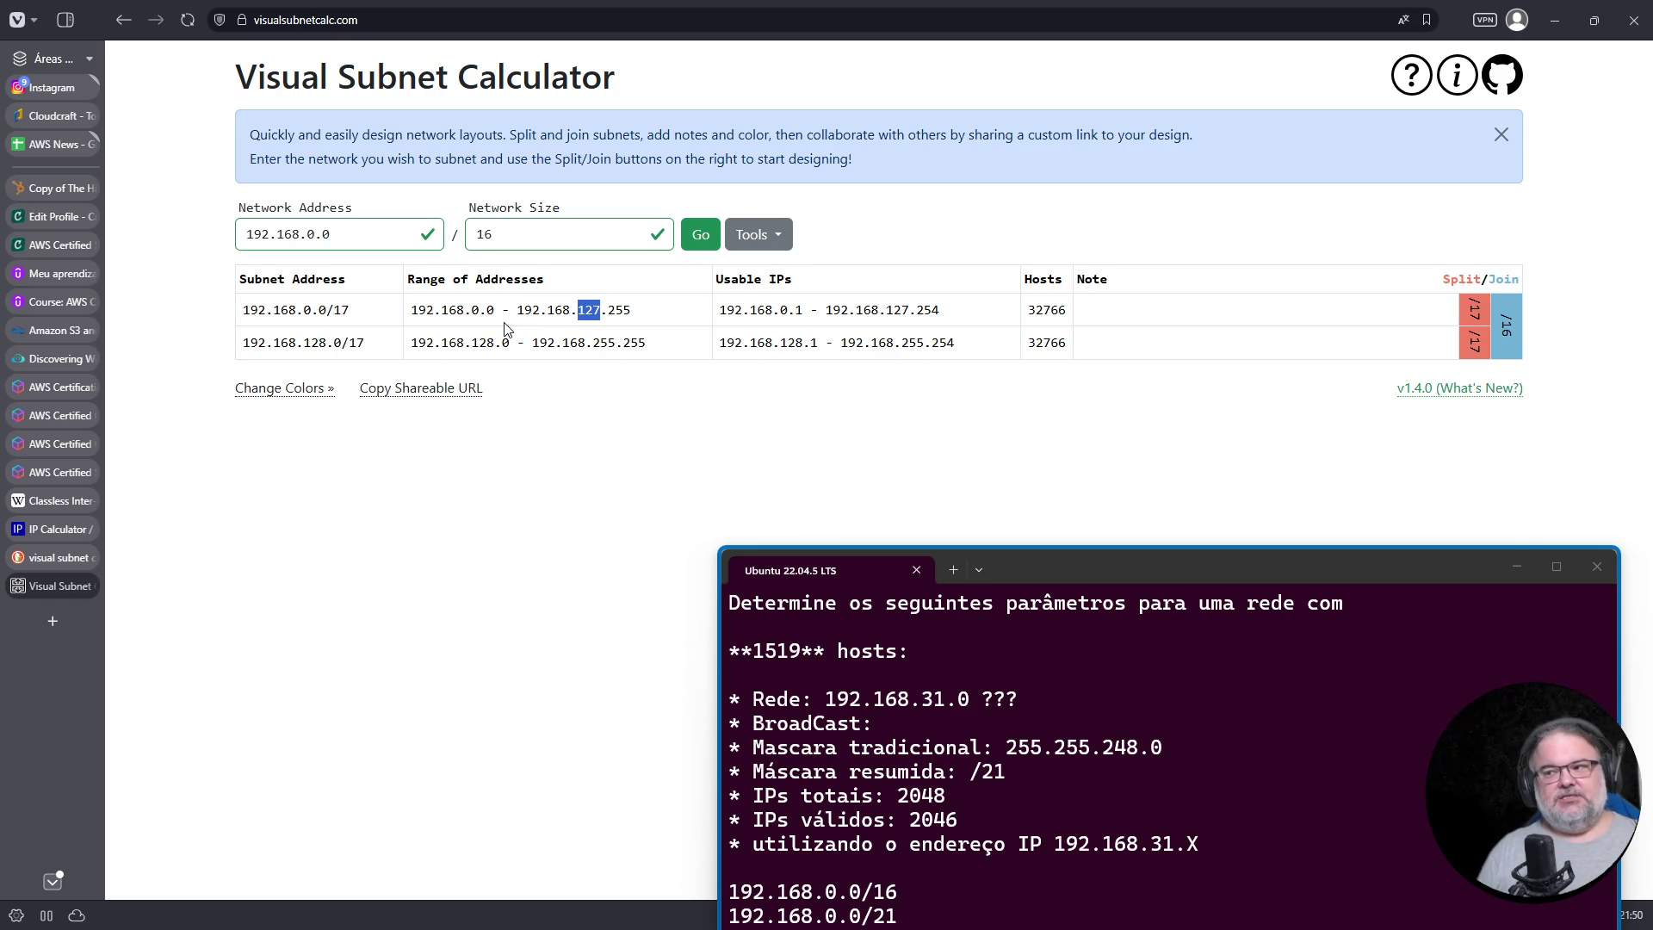
{"action": "left_click", "coordinate": [429, 314]}
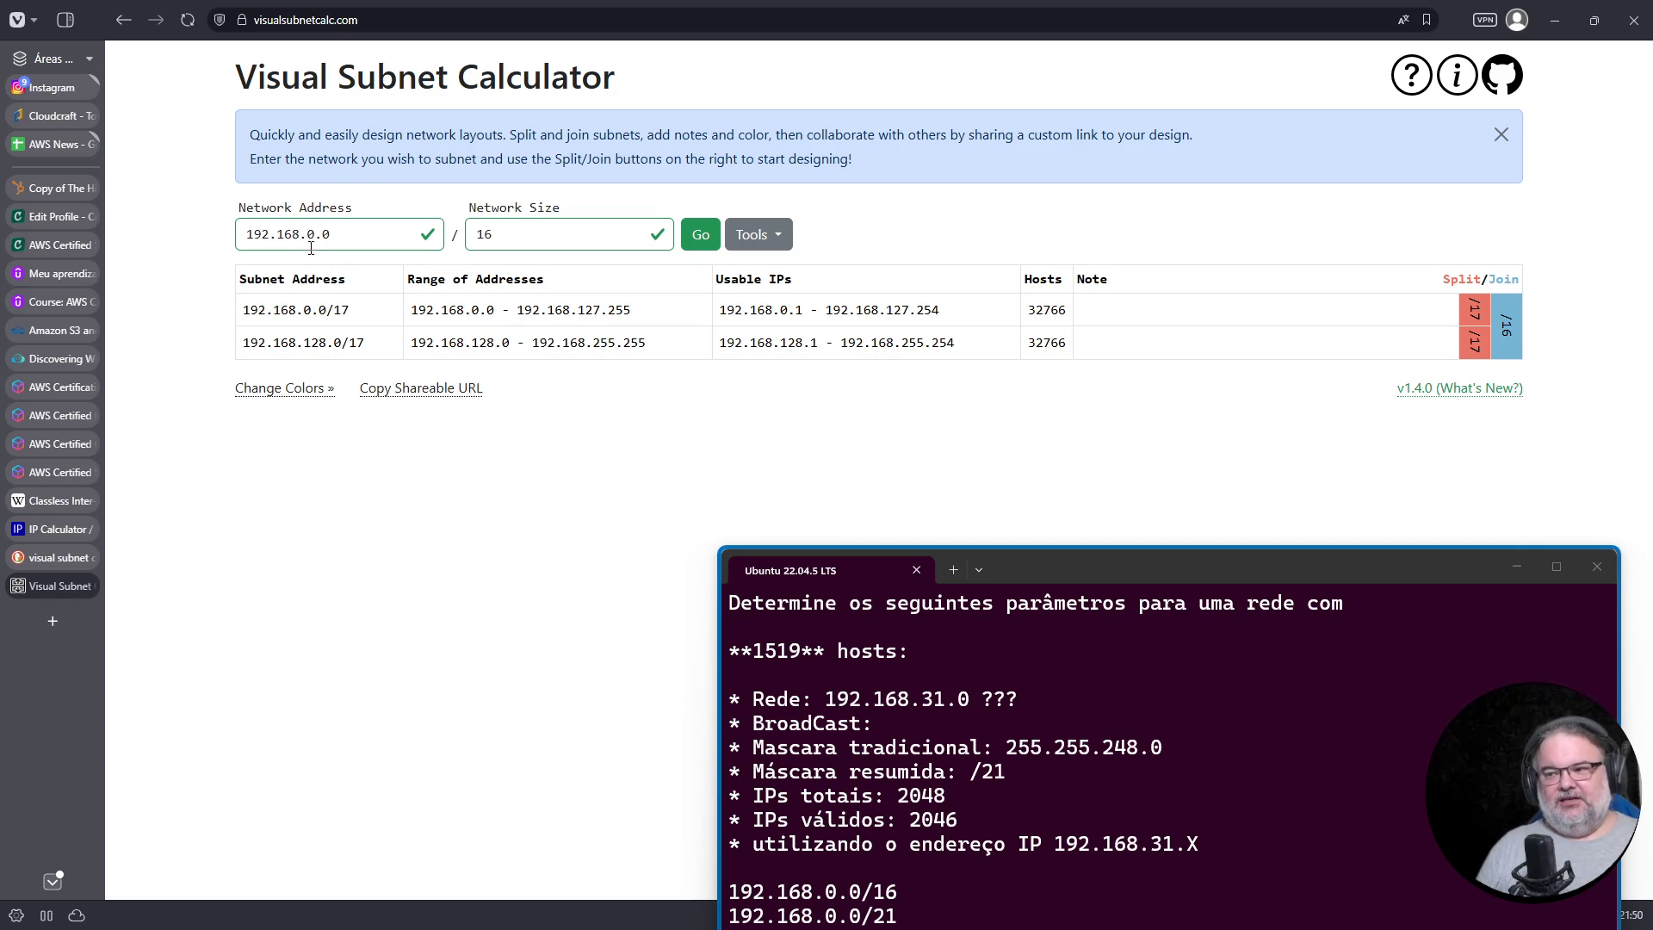
{"action": "left_click_drag", "start_coordinate": [308, 236], "coordinate": [317, 238]}
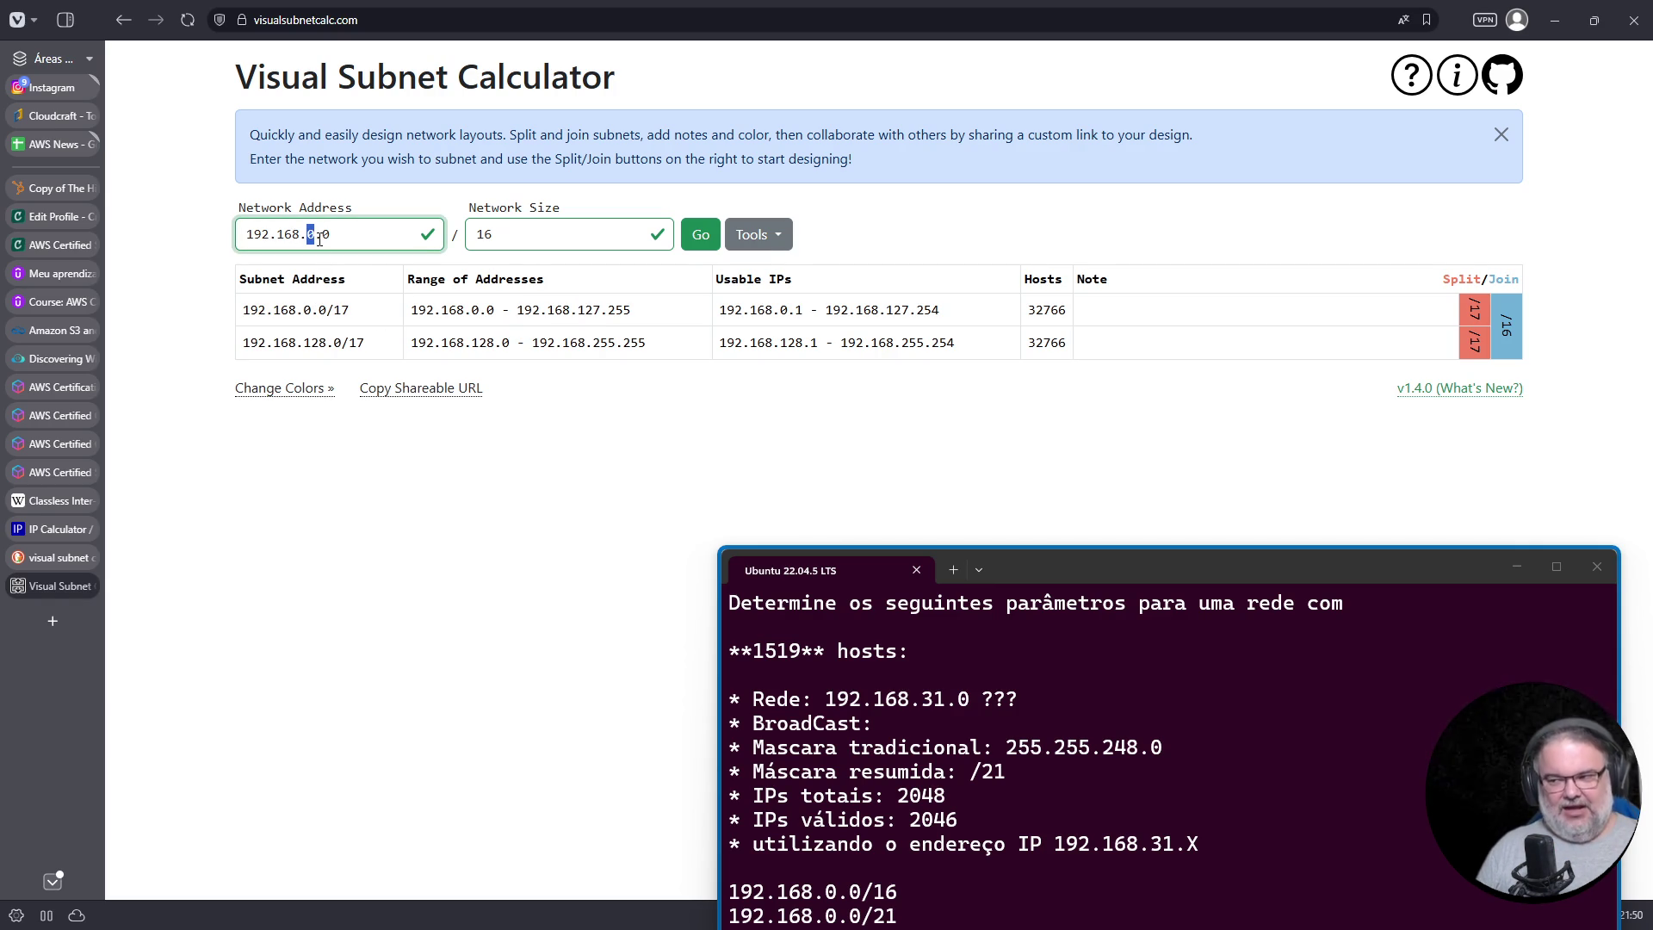
{"action": "left_click_drag", "start_coordinate": [592, 342], "coordinate": [620, 345]}
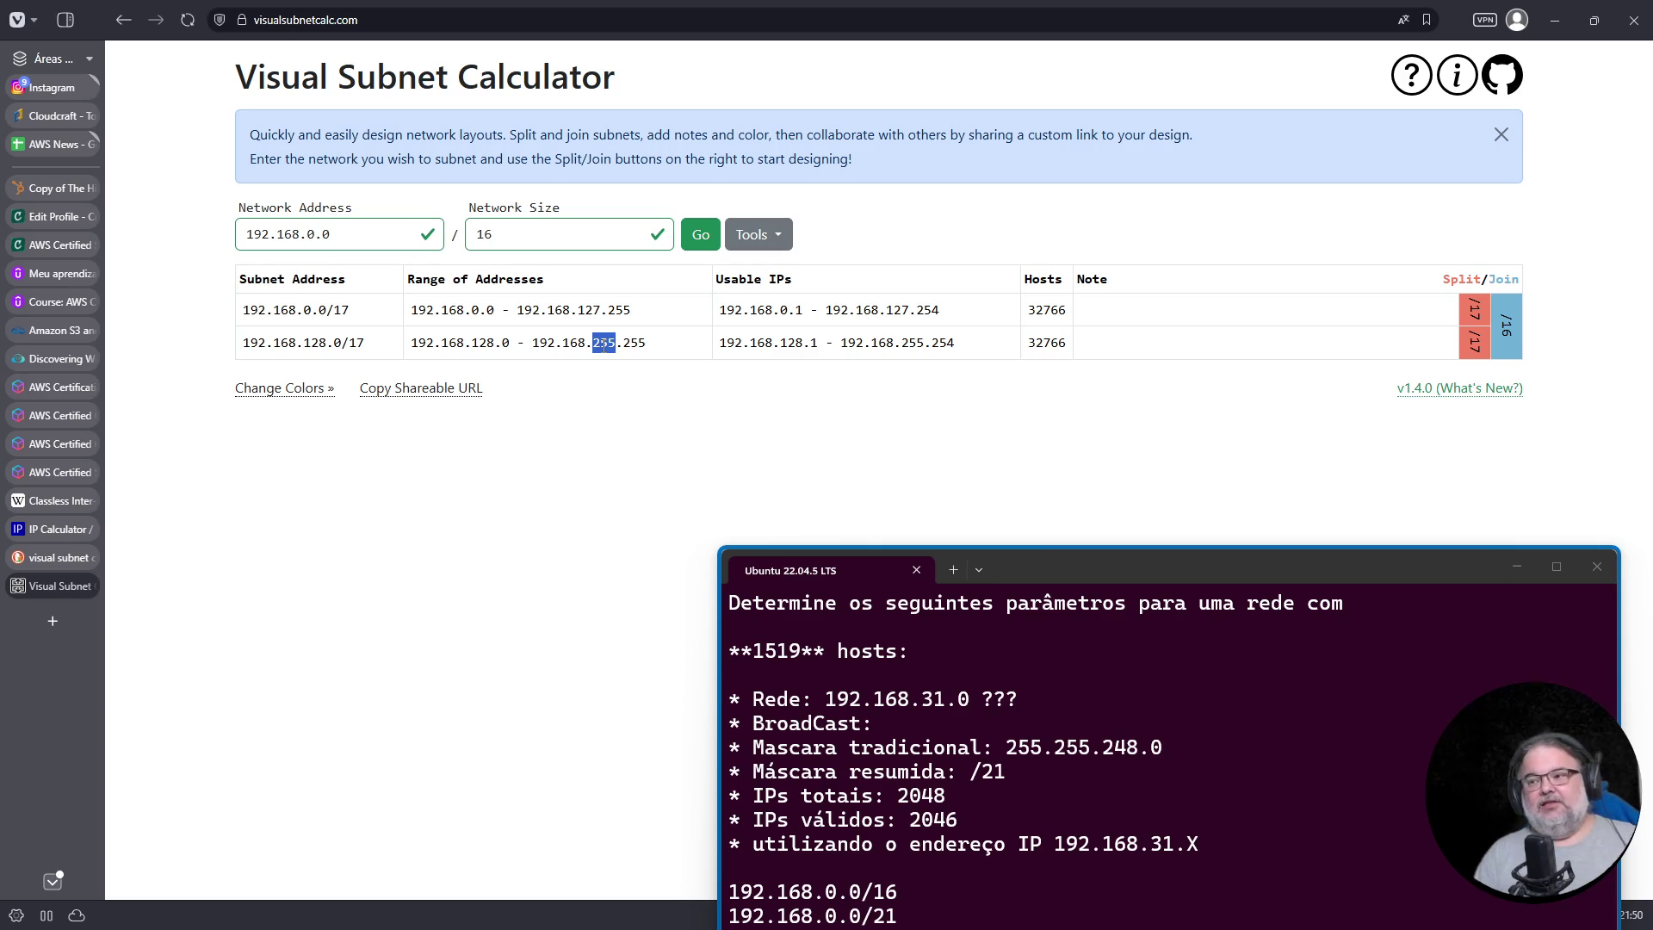
{"action": "left_click_drag", "start_coordinate": [577, 310], "coordinate": [601, 311]}
{"action": "left_click", "coordinate": [313, 343]}
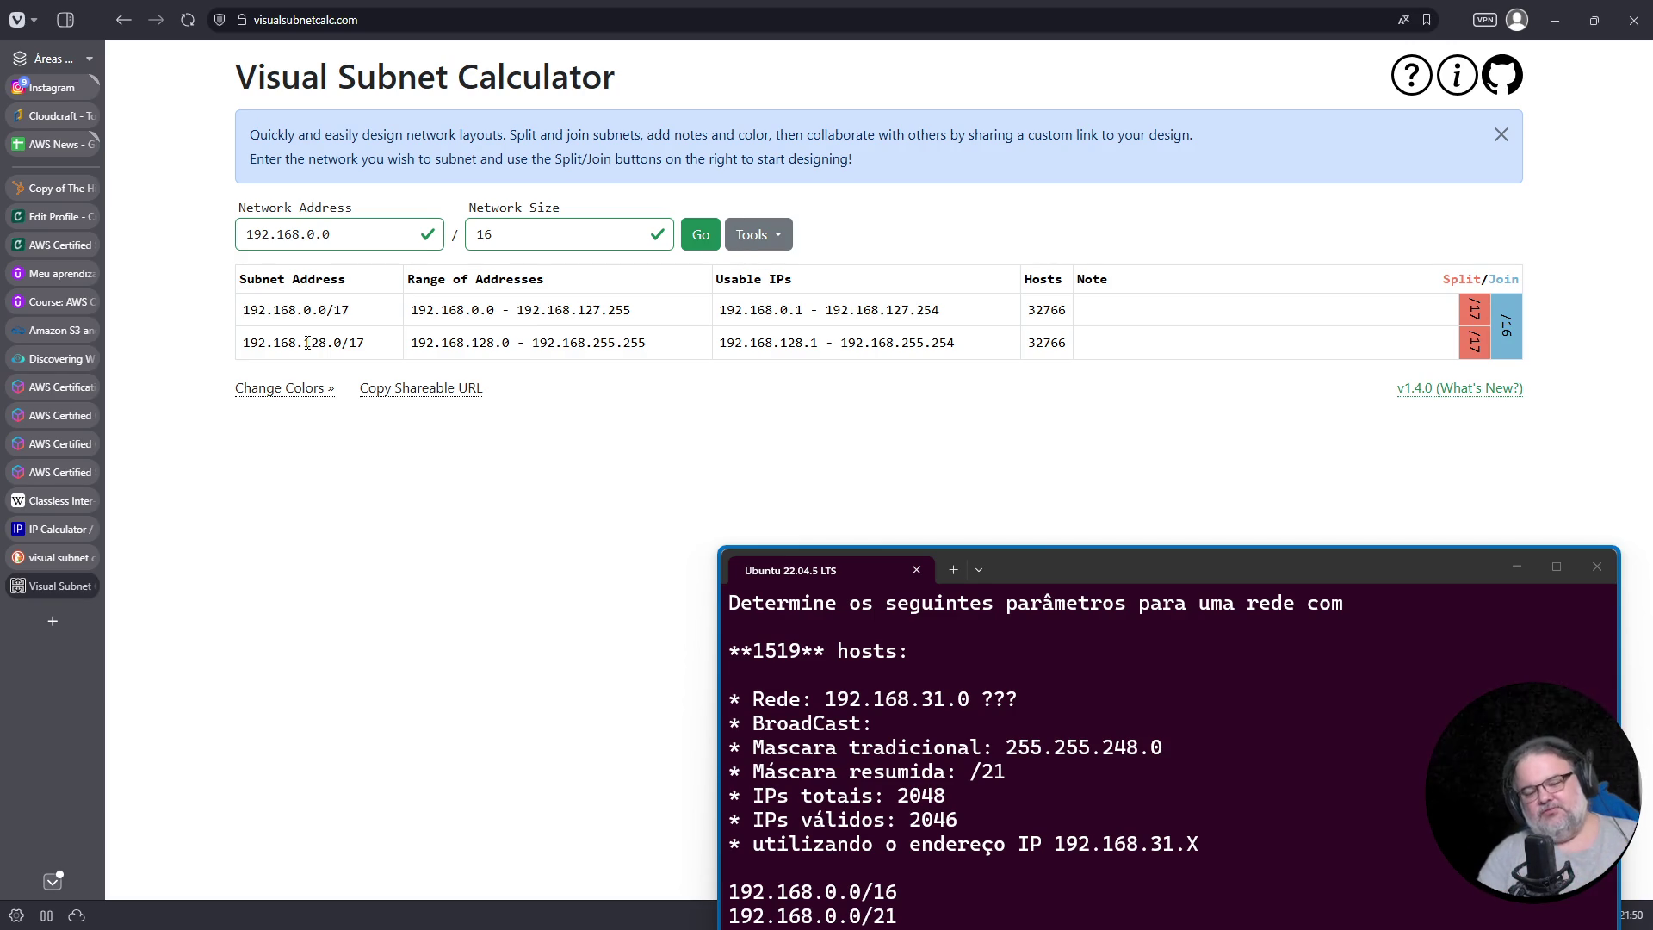
Step: Split both /17s into four /18s, highlighting third octets 0, 64, 128 and 192
{"action": "left_click", "coordinate": [1473, 309]}
{"action": "left_click", "coordinate": [1473, 376]}
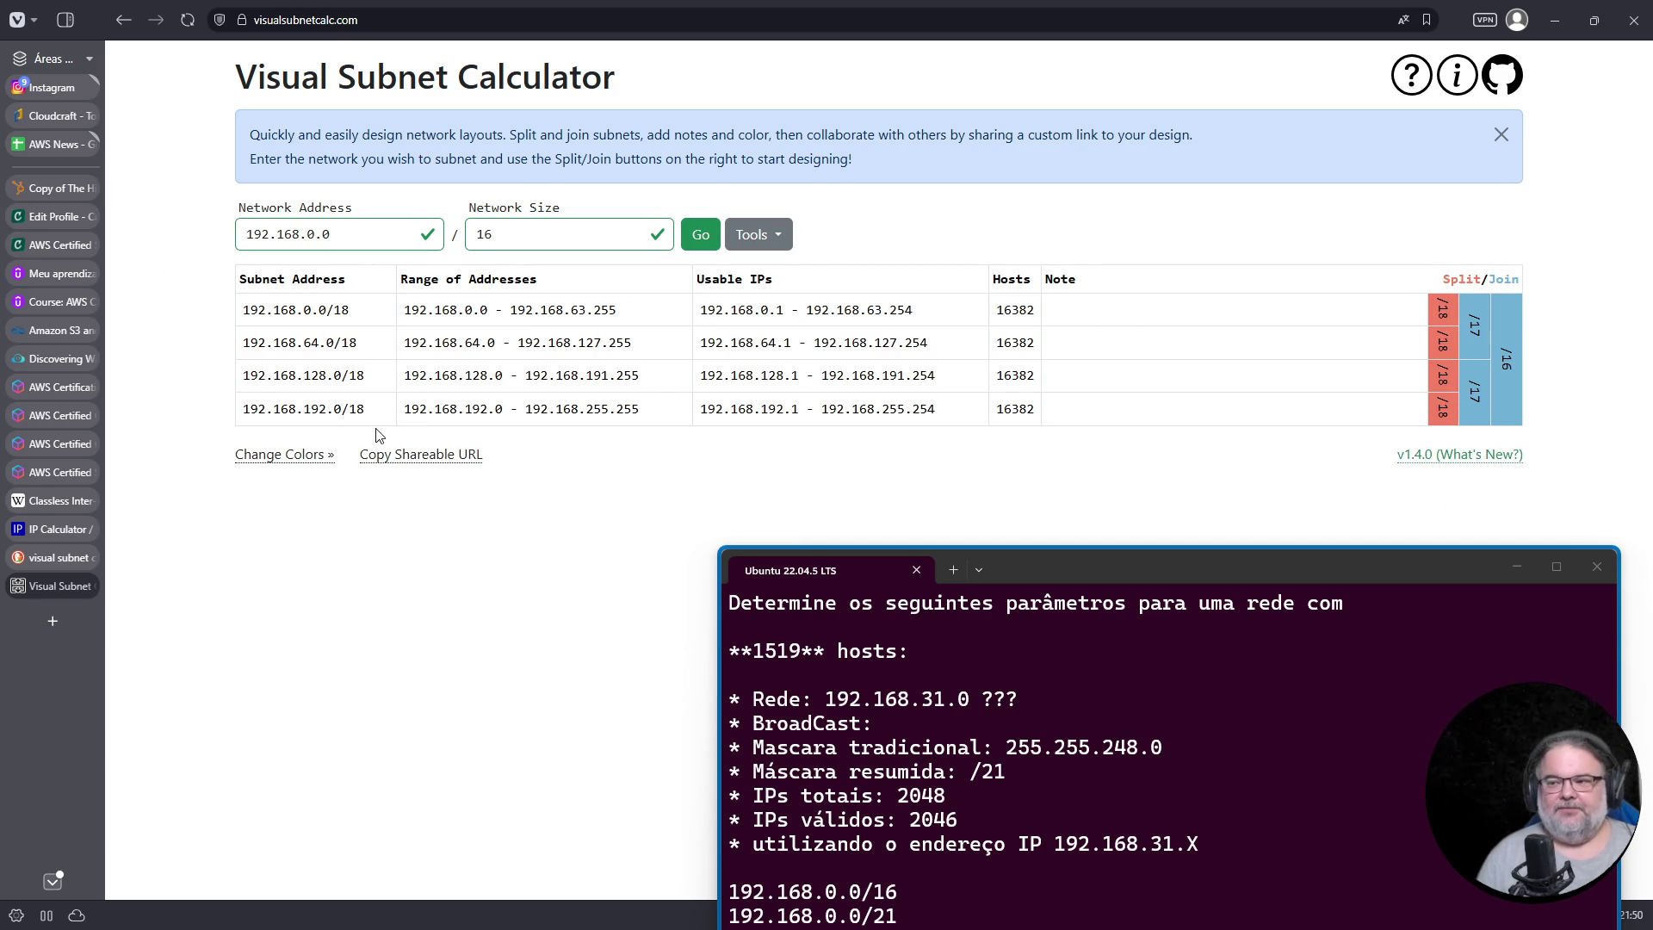
{"action": "key", "text": "ctrl+plus"}
{"action": "key", "text": "ctrl+plus"}
{"action": "double_click", "coordinate": [220, 415]}
{"action": "double_click", "coordinate": [229, 473]}
{"action": "double_click", "coordinate": [231, 541]}
{"action": "double_click", "coordinate": [237, 609]}
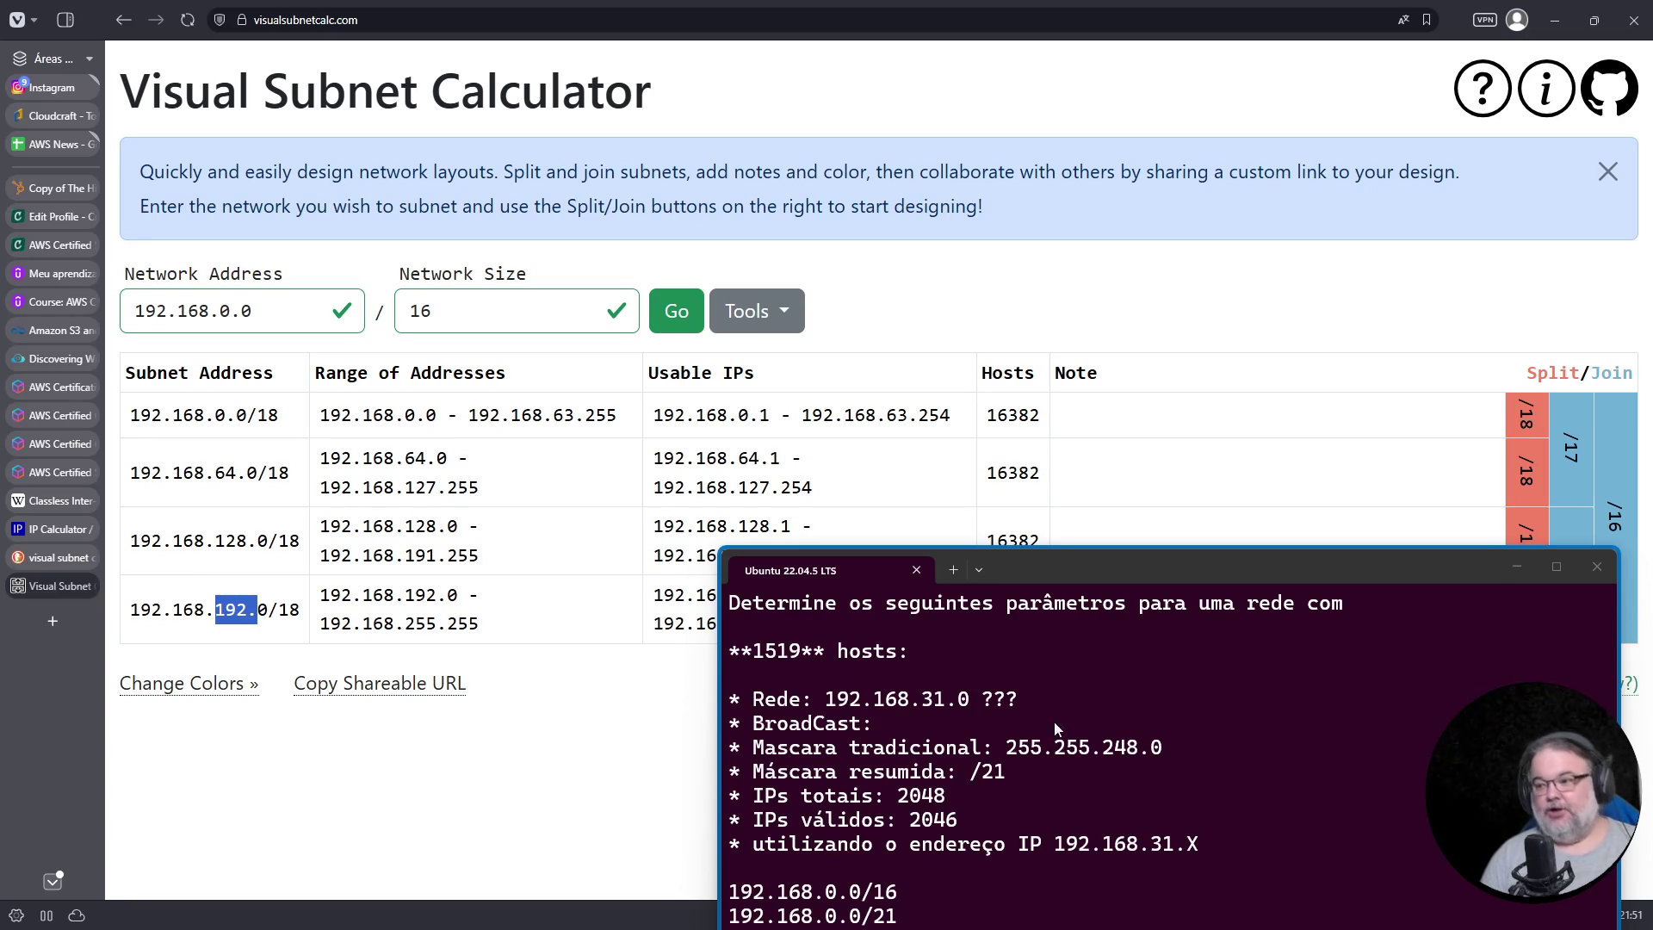
Step: Move the notes terminal down out of the calculator's way
{"action": "left_click_drag", "start_coordinate": [1217, 570], "coordinate": [1225, 585]}
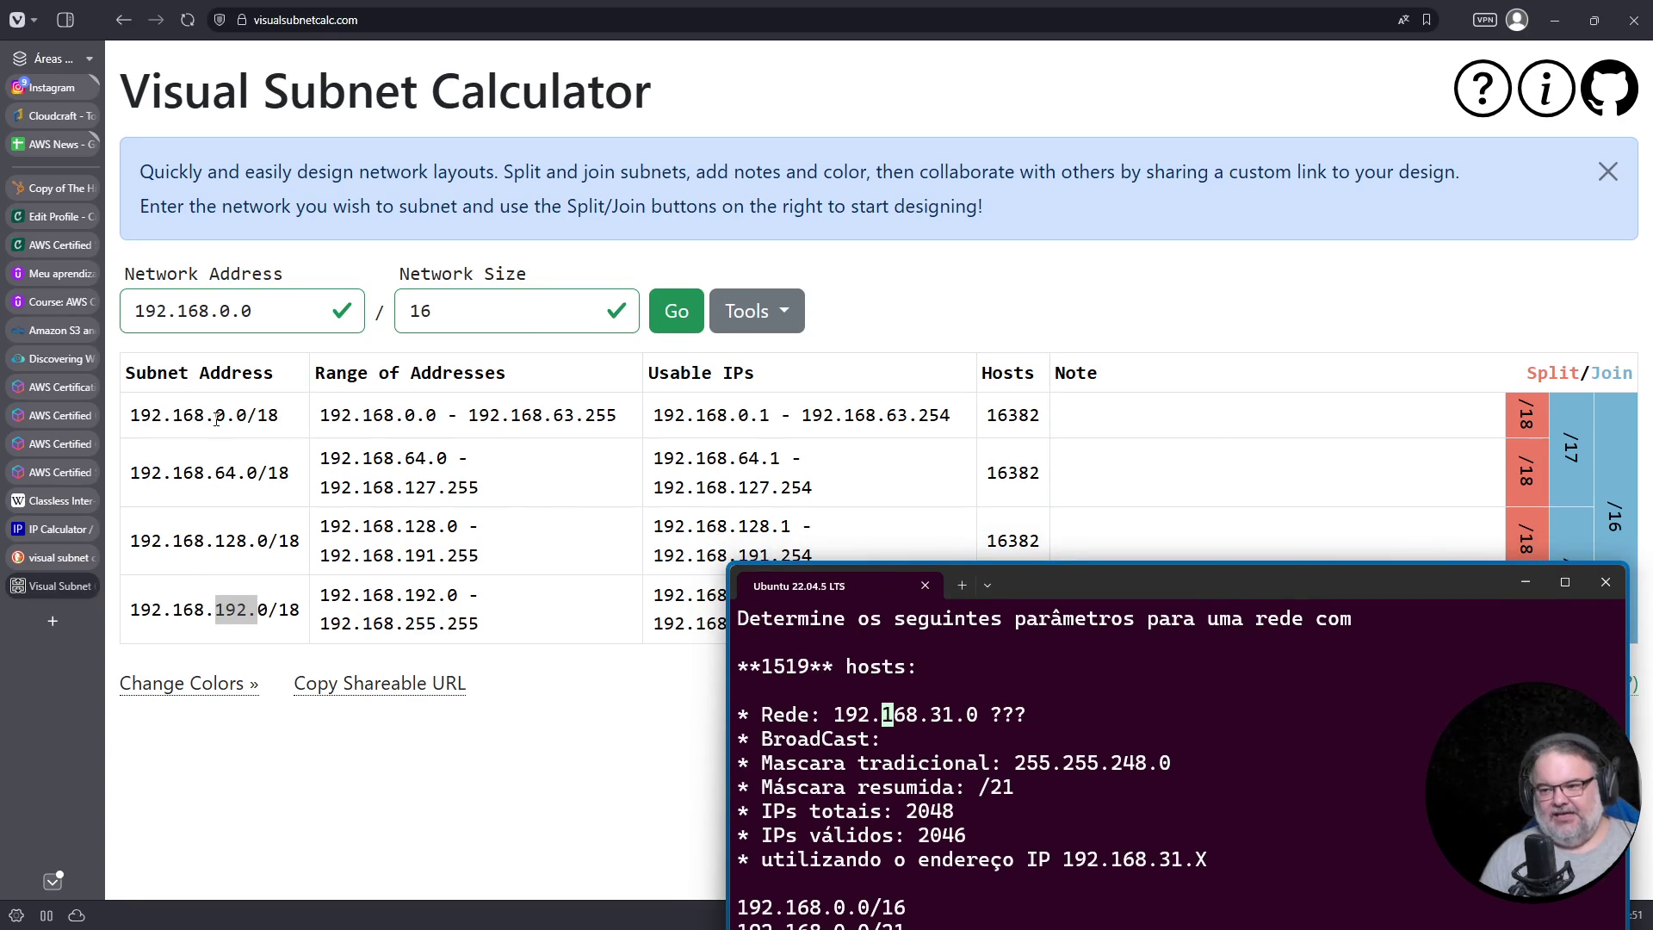
{"action": "left_click", "coordinate": [1211, 454]}
{"action": "left_click_drag", "start_coordinate": [1419, 605], "coordinate": [1402, 788]}
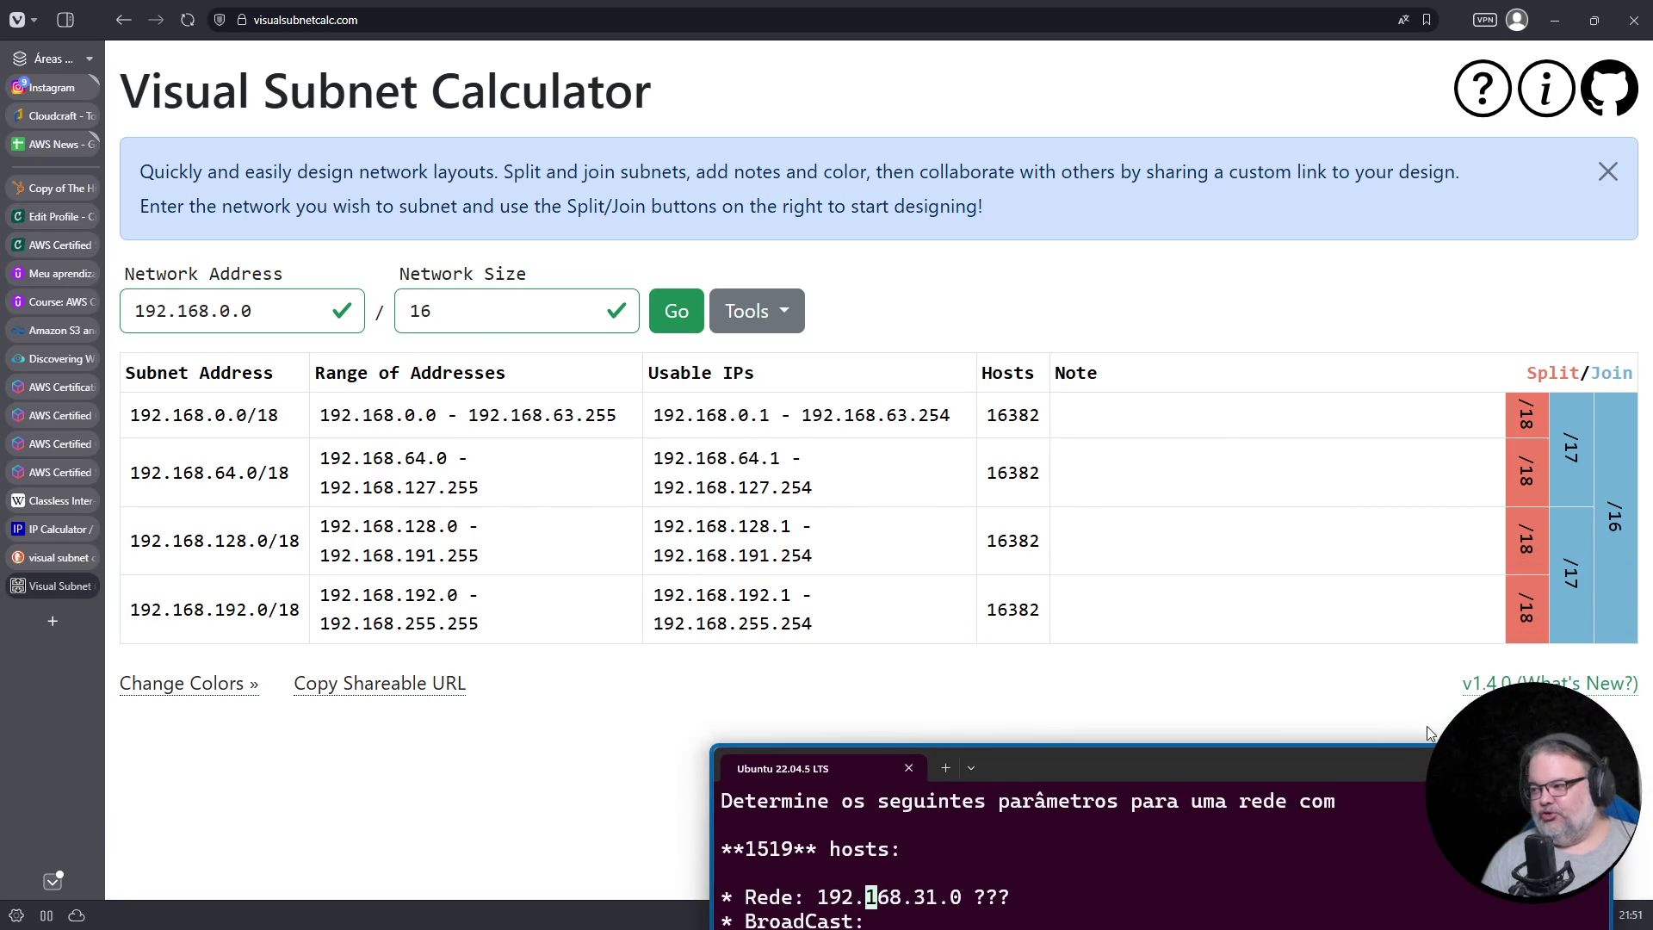
Step: Split the four /18 blocks (192.168.0.0, .64.0, .128.0, .192.0) into /19 subnets
{"action": "left_click", "coordinate": [1524, 418]}
{"action": "left_click", "coordinate": [1505, 564]}
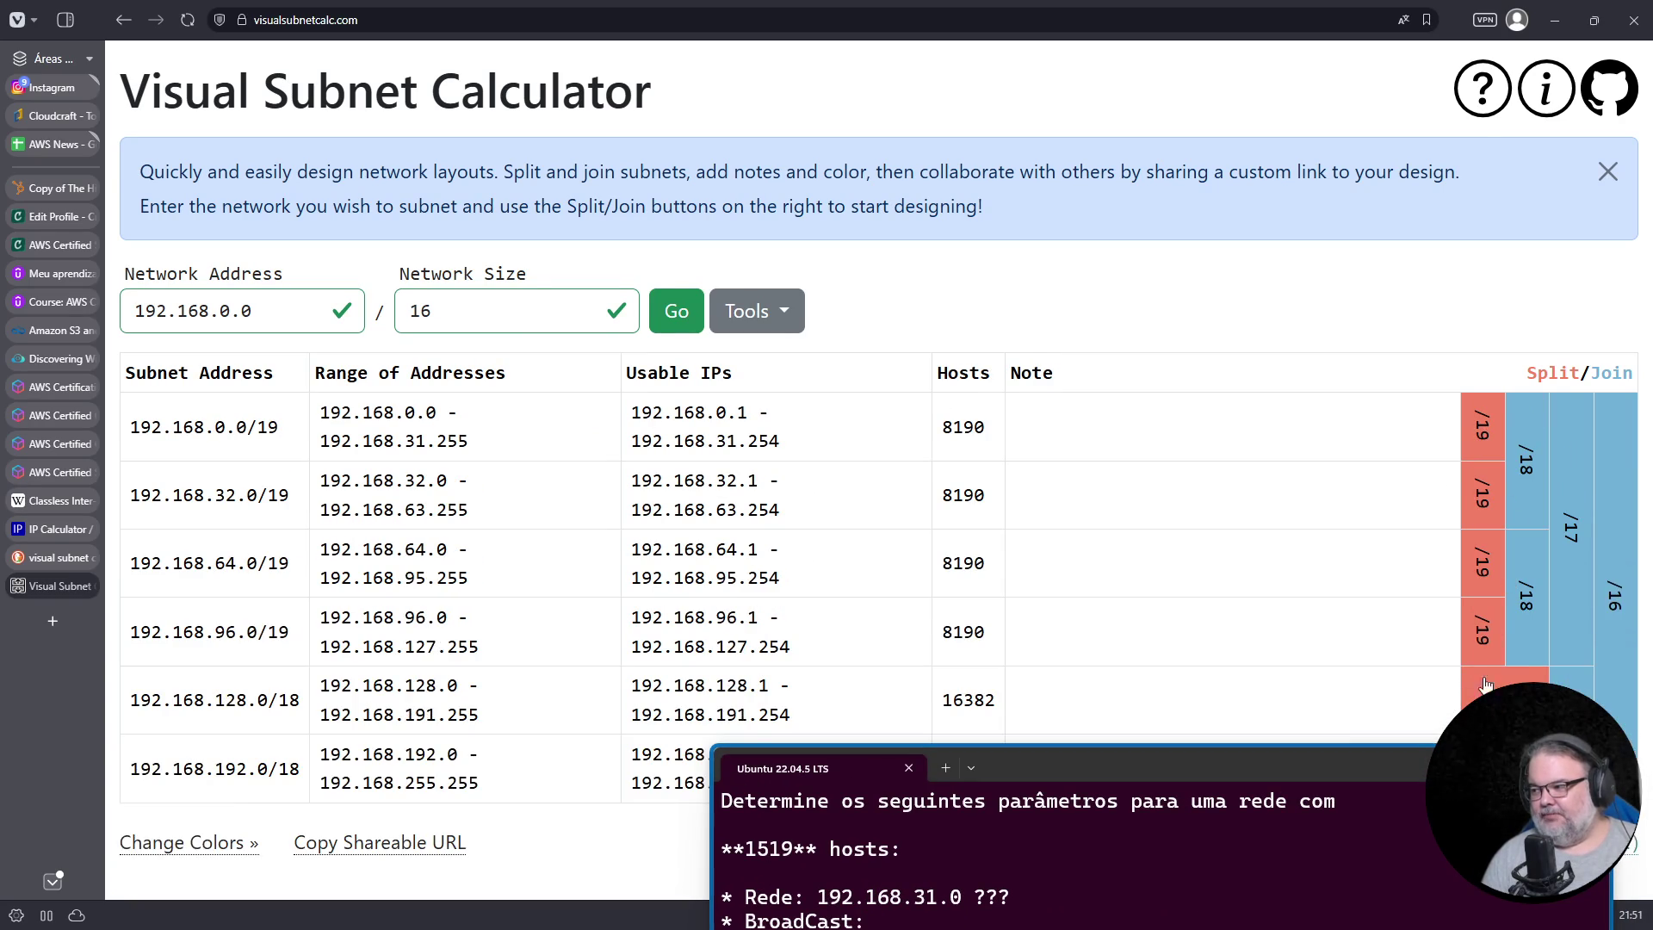
{"action": "left_click", "coordinate": [1524, 699]}
{"action": "scroll", "coordinate": [1454, 758], "scroll_direction": "down", "scroll_amount": 1}
{"action": "mouse_move", "coordinate": [1446, 773]}
{"action": "left_mouse_down"}
{"action": "mouse_move", "coordinate": [1442, 878]}
{"action": "mouse_move", "coordinate": [1356, 580]}
{"action": "mouse_move", "coordinate": [1360, 387]}
{"action": "mouse_move", "coordinate": [1385, 446]}
{"action": "left_mouse_up"}
{"action": "left_click", "coordinate": [1470, 808]}
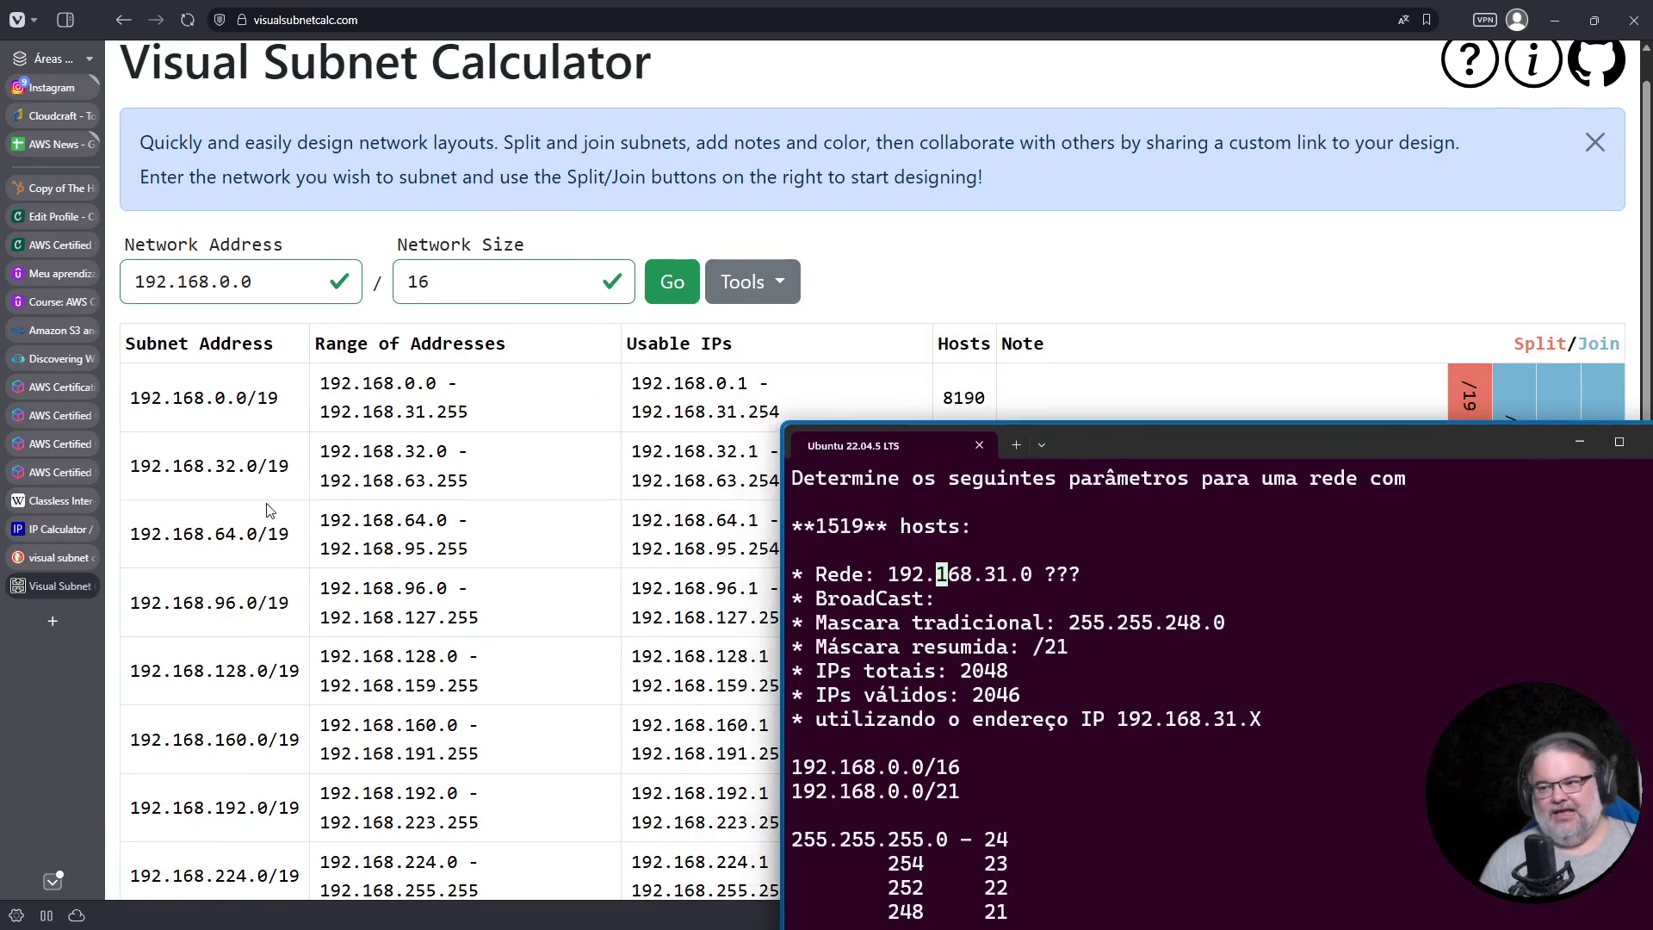
Step: Highlight octets 31/32 and 63/64 to compare where consecutive /19 subnets end and begin
{"action": "scroll", "coordinate": [224, 370], "scroll_direction": "down", "scroll_amount": 1}
{"action": "left_click_drag", "start_coordinate": [215, 329], "coordinate": [225, 331]}
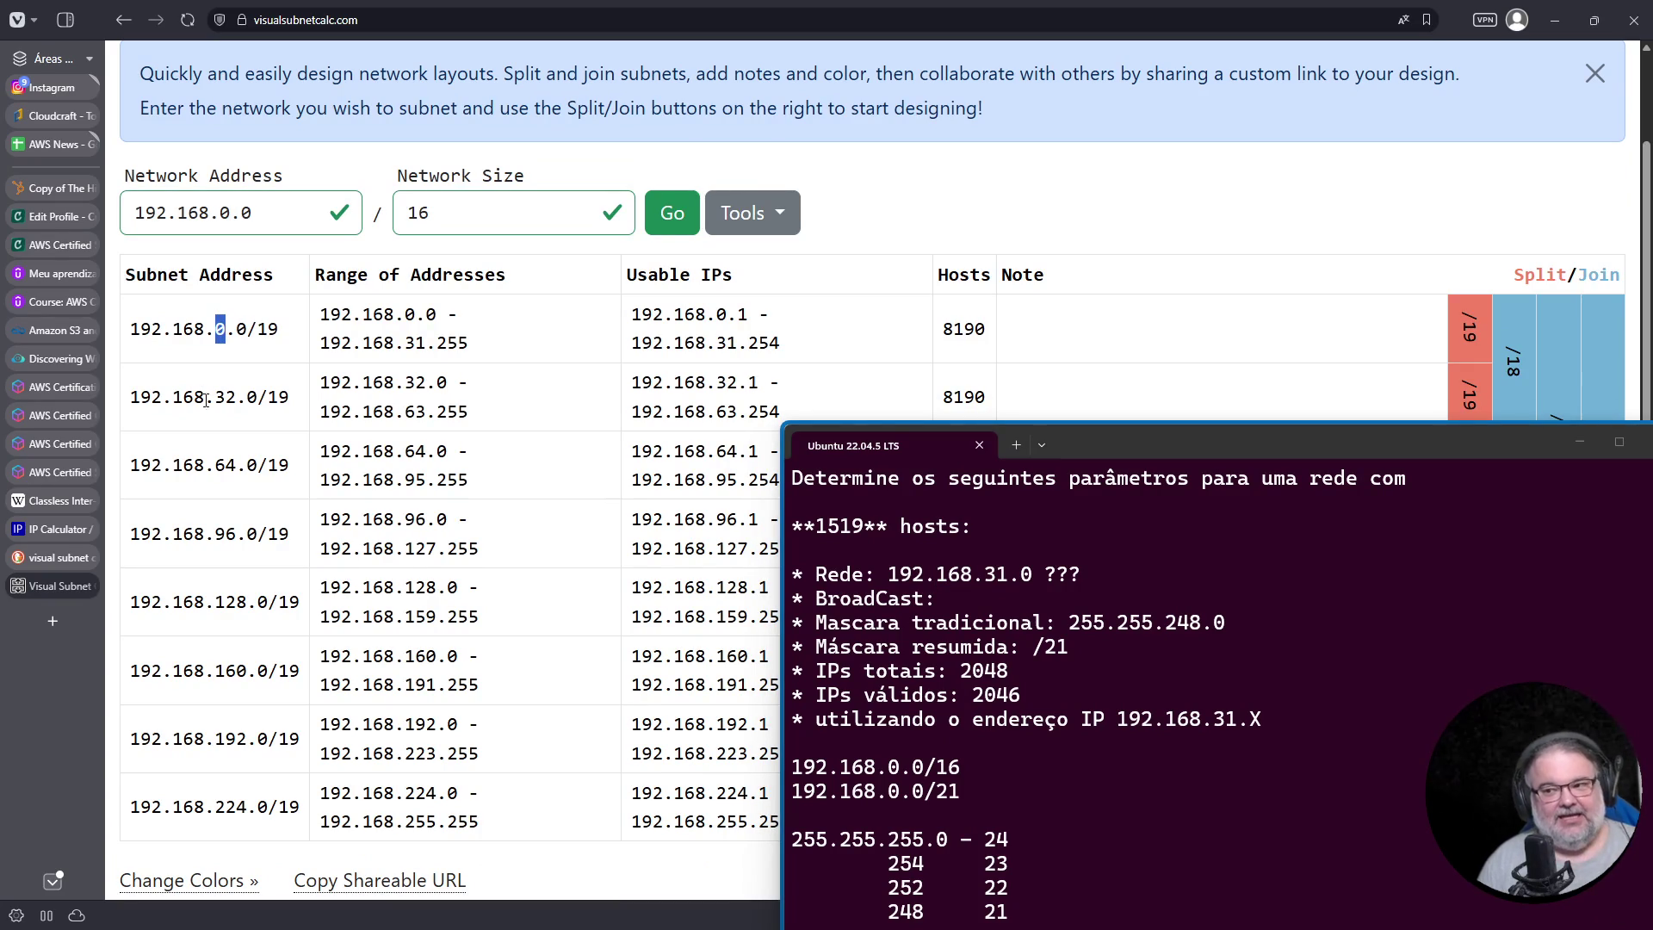
{"action": "left_click_drag", "start_coordinate": [215, 397], "coordinate": [235, 398]}
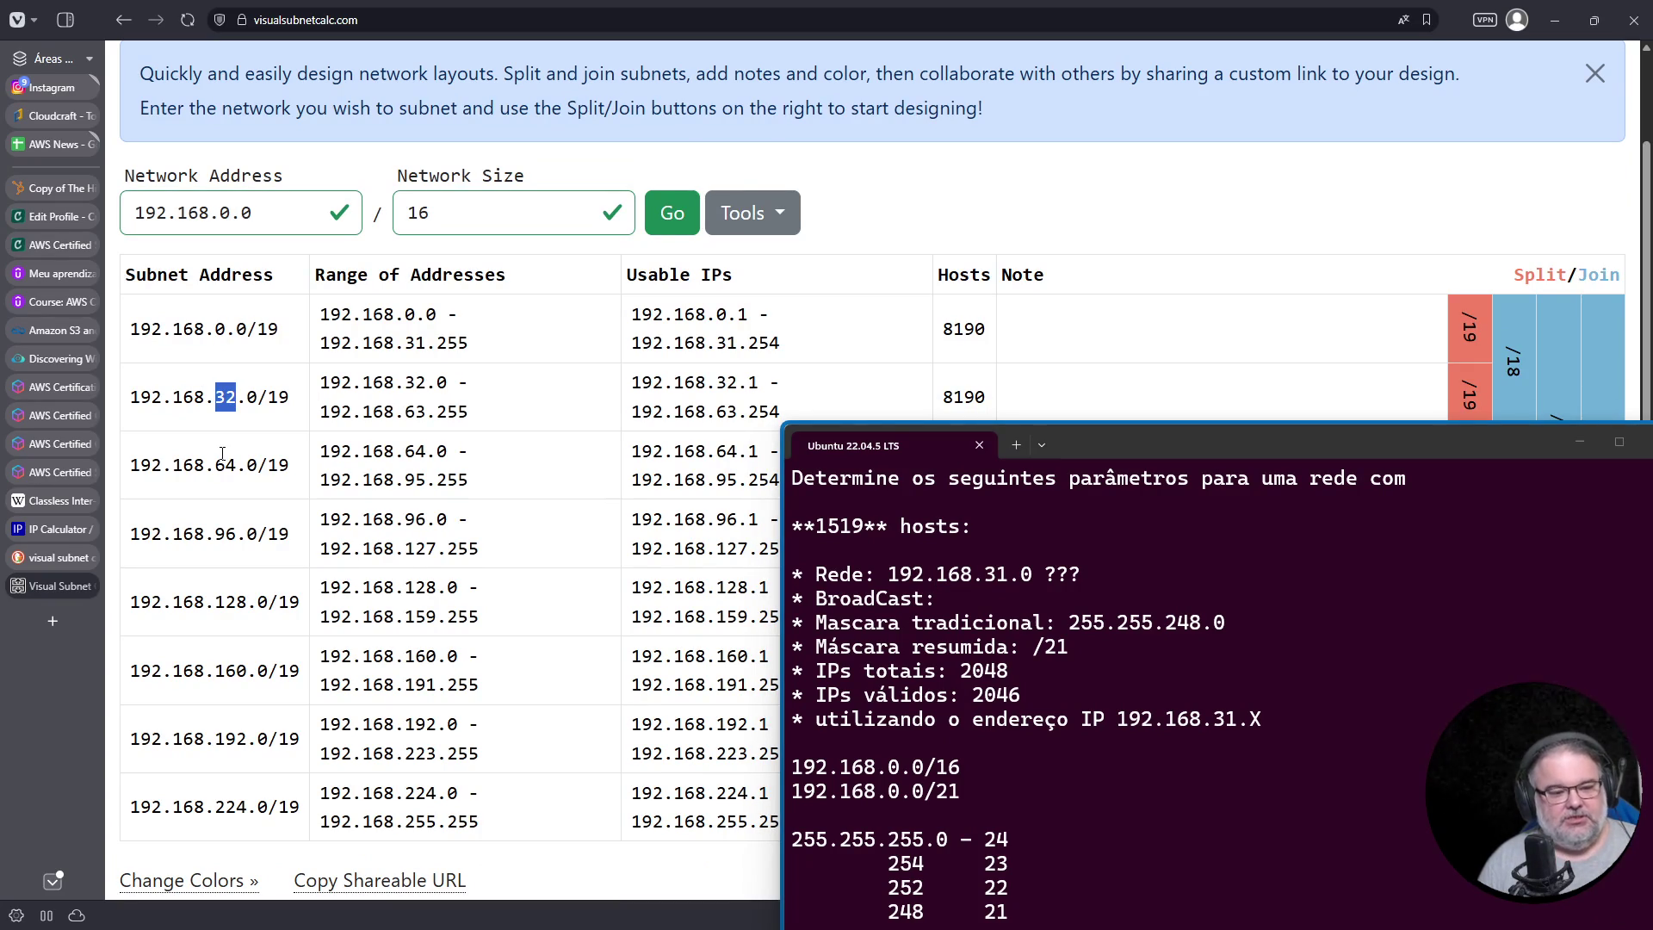
{"action": "left_click_drag", "start_coordinate": [406, 345], "coordinate": [422, 344]}
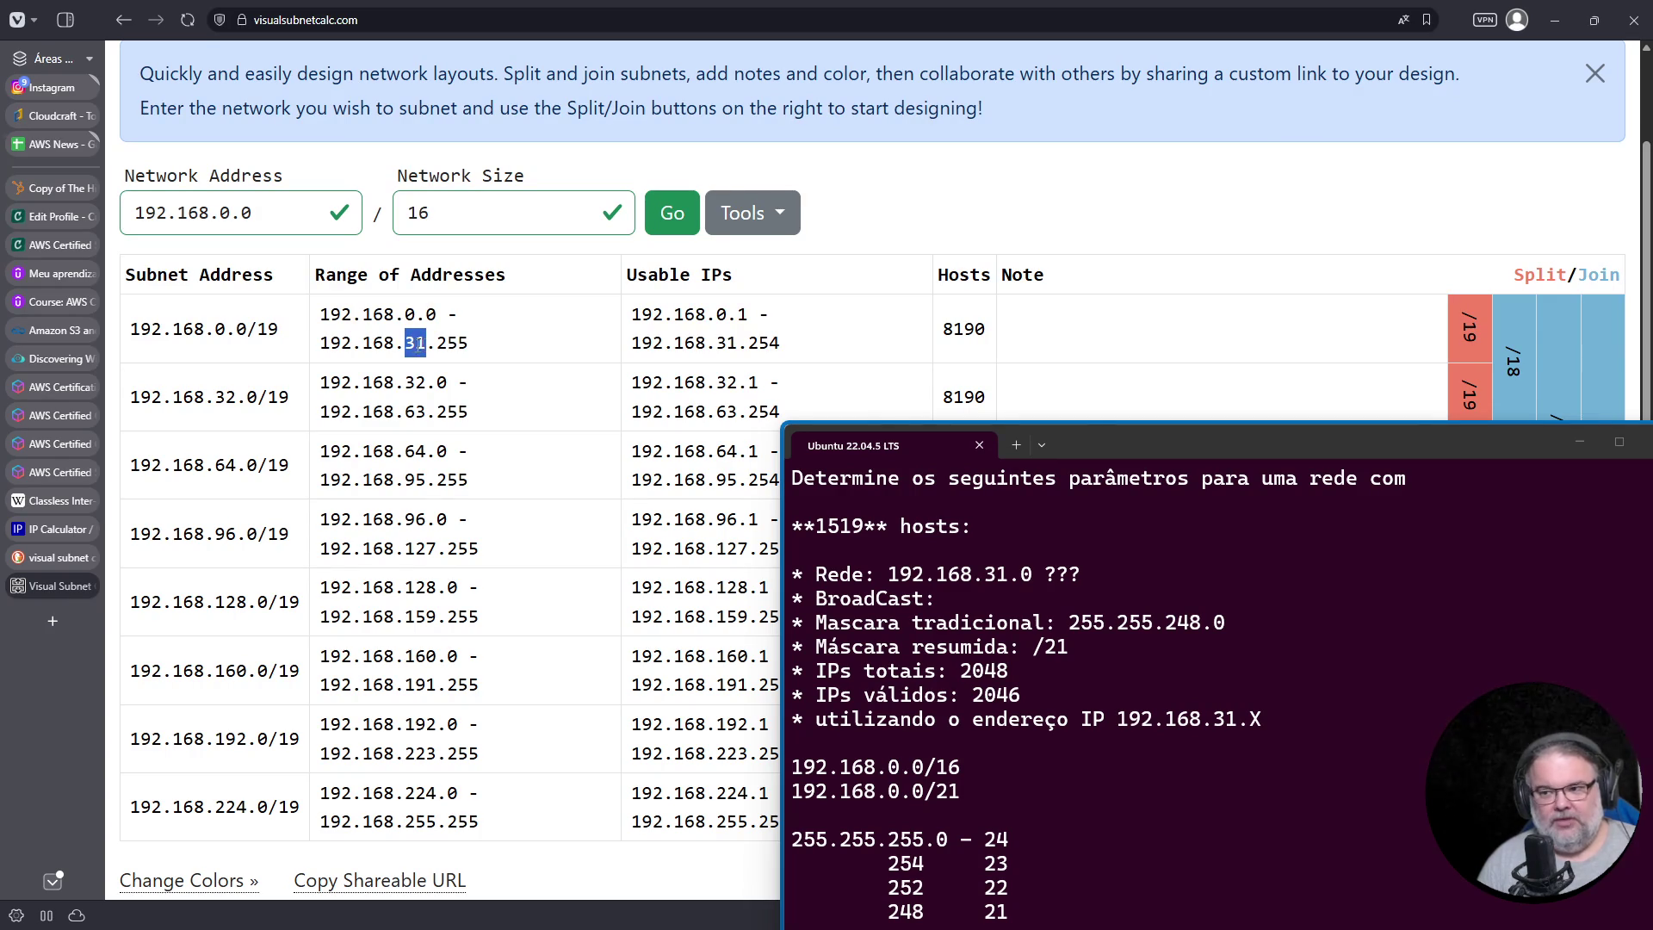
{"action": "left_click_drag", "start_coordinate": [129, 329], "coordinate": [283, 334]}
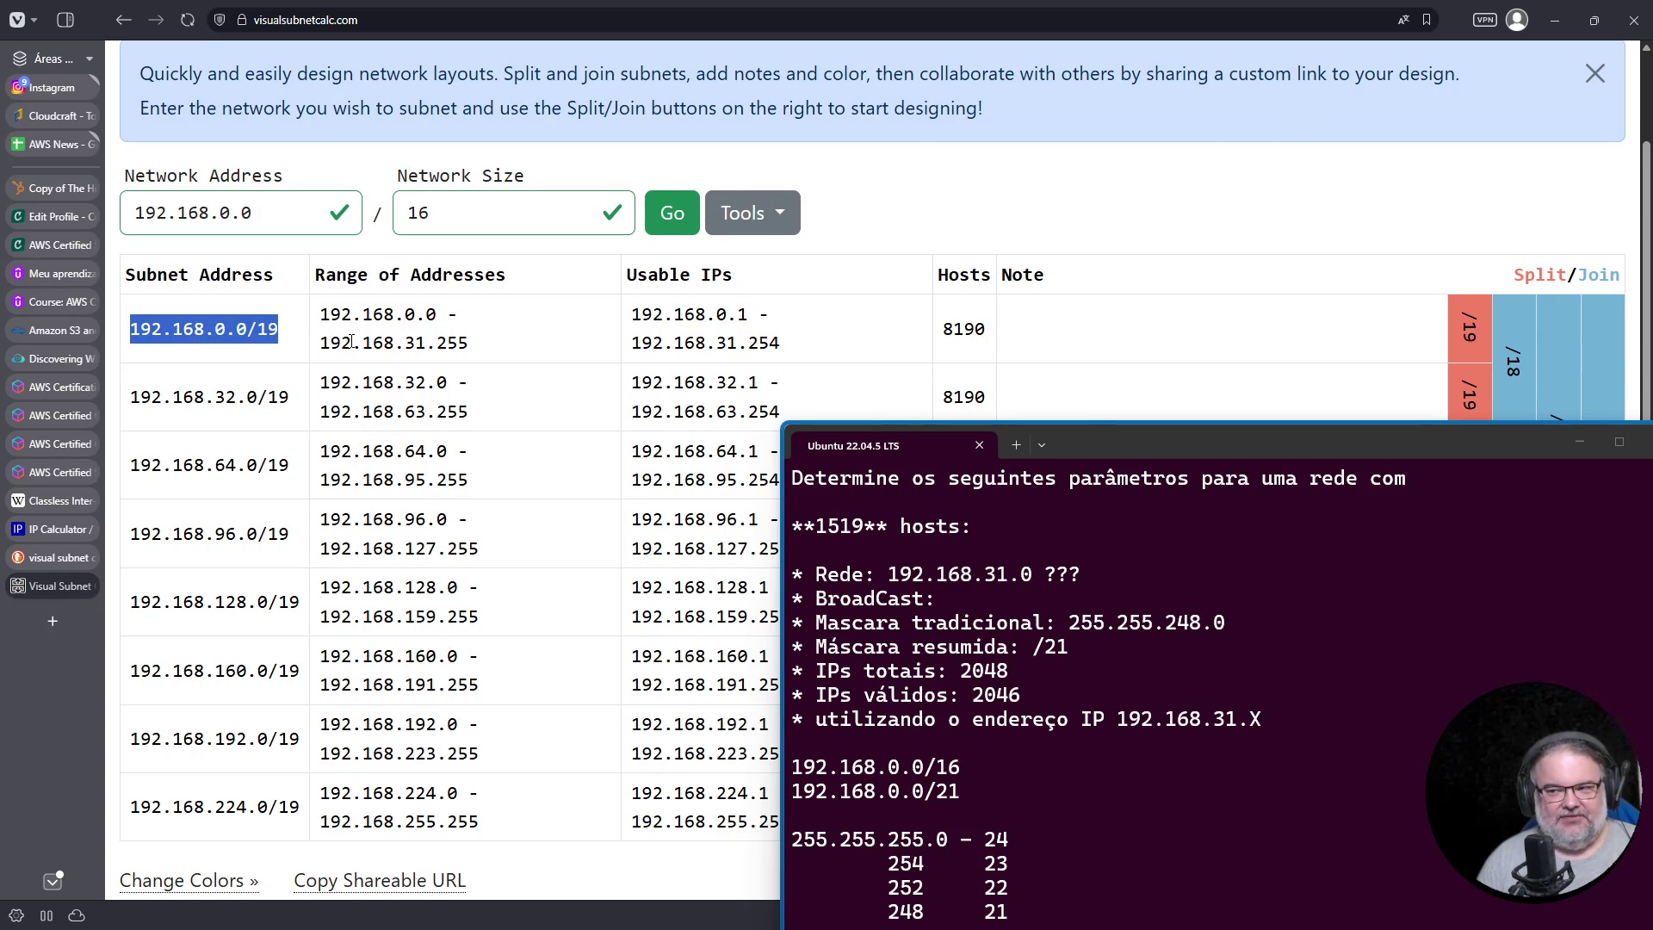
{"action": "left_click_drag", "start_coordinate": [406, 345], "coordinate": [428, 345]}
{"action": "left_click_drag", "start_coordinate": [215, 396], "coordinate": [238, 397]}
{"action": "left_click_drag", "start_coordinate": [404, 411], "coordinate": [427, 411]}
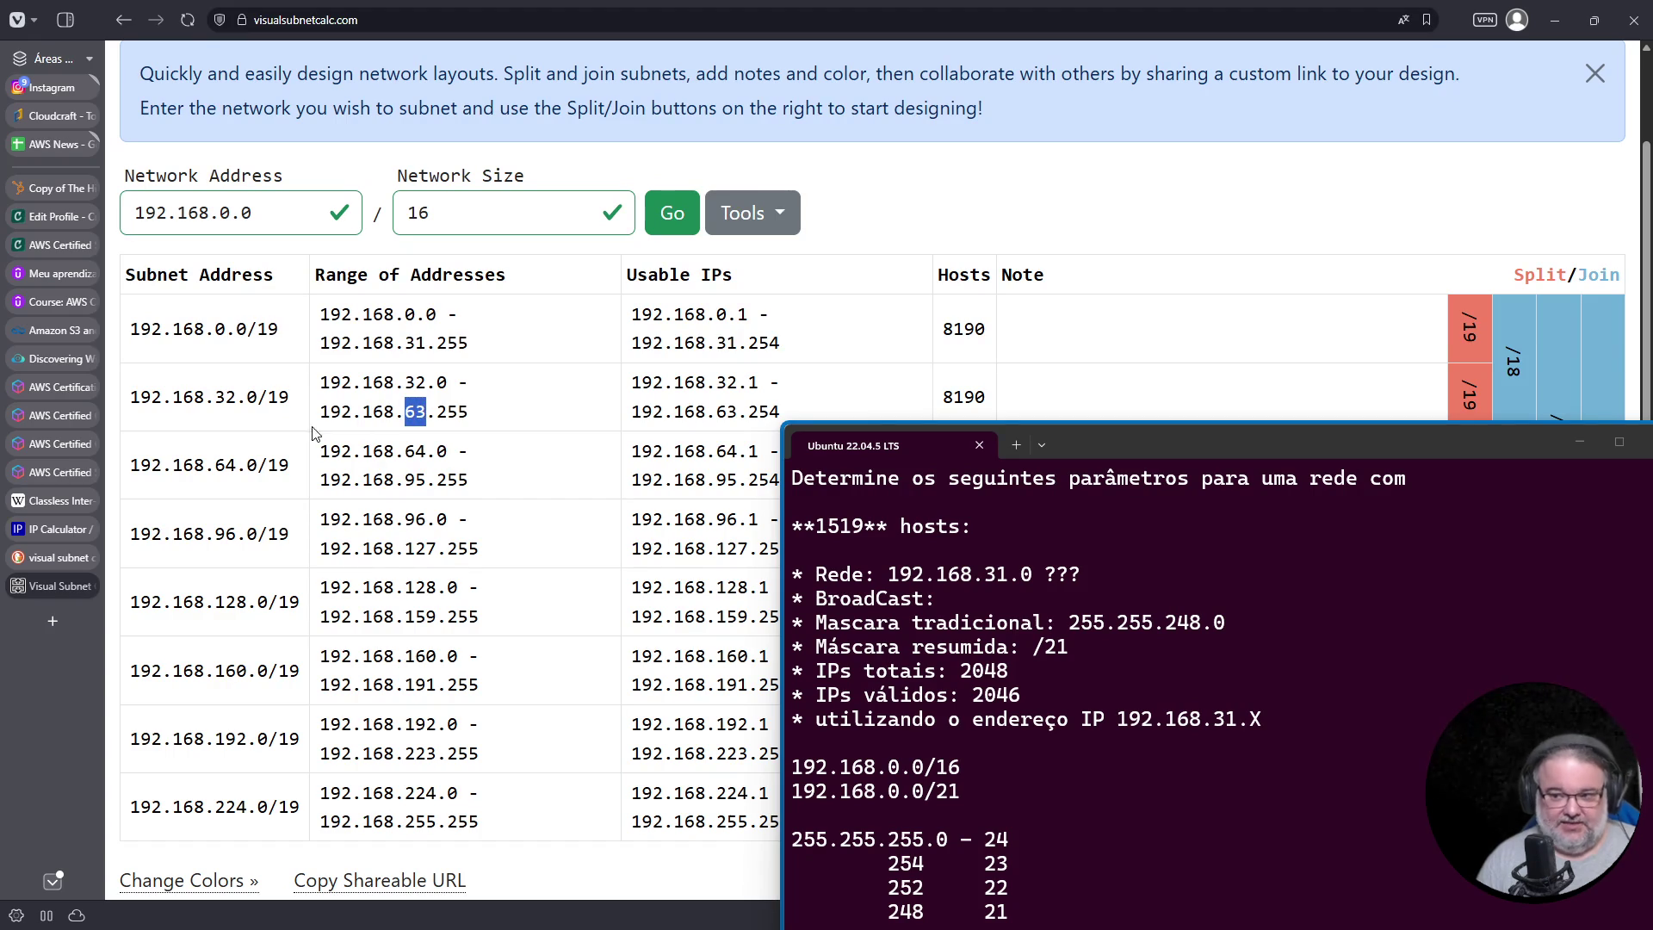
{"action": "left_click_drag", "start_coordinate": [215, 465], "coordinate": [236, 465]}
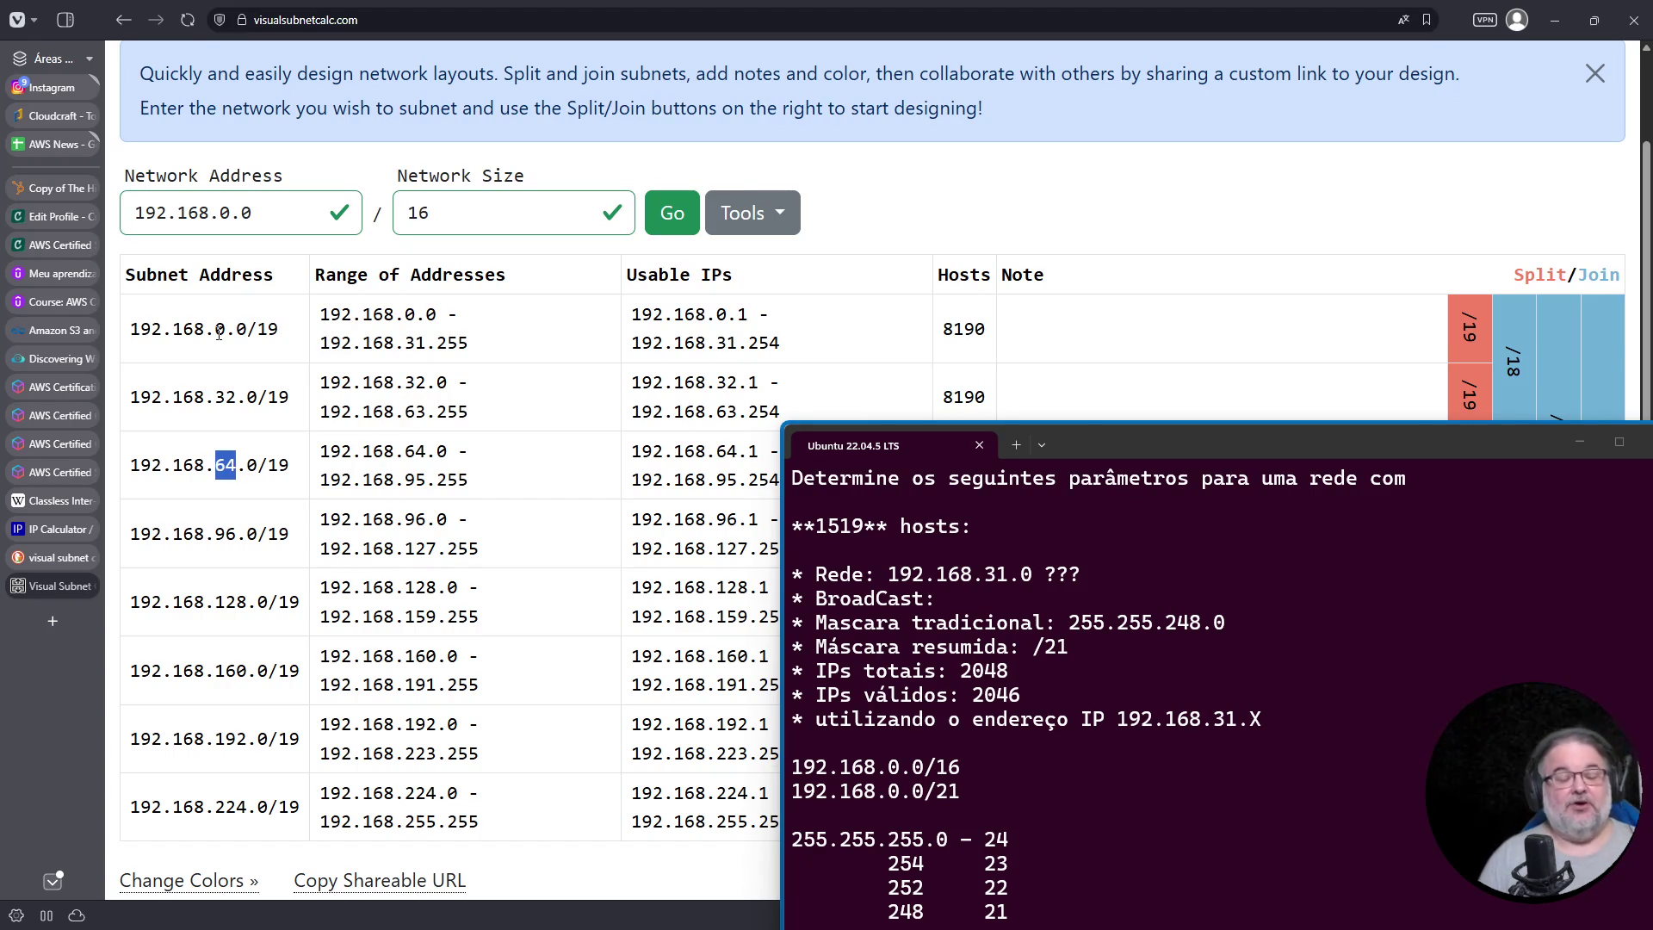
Step: Check the 128 octet of the fifth /19 subnet, moving the terminal off the table and back
{"action": "left_click", "coordinate": [221, 358]}
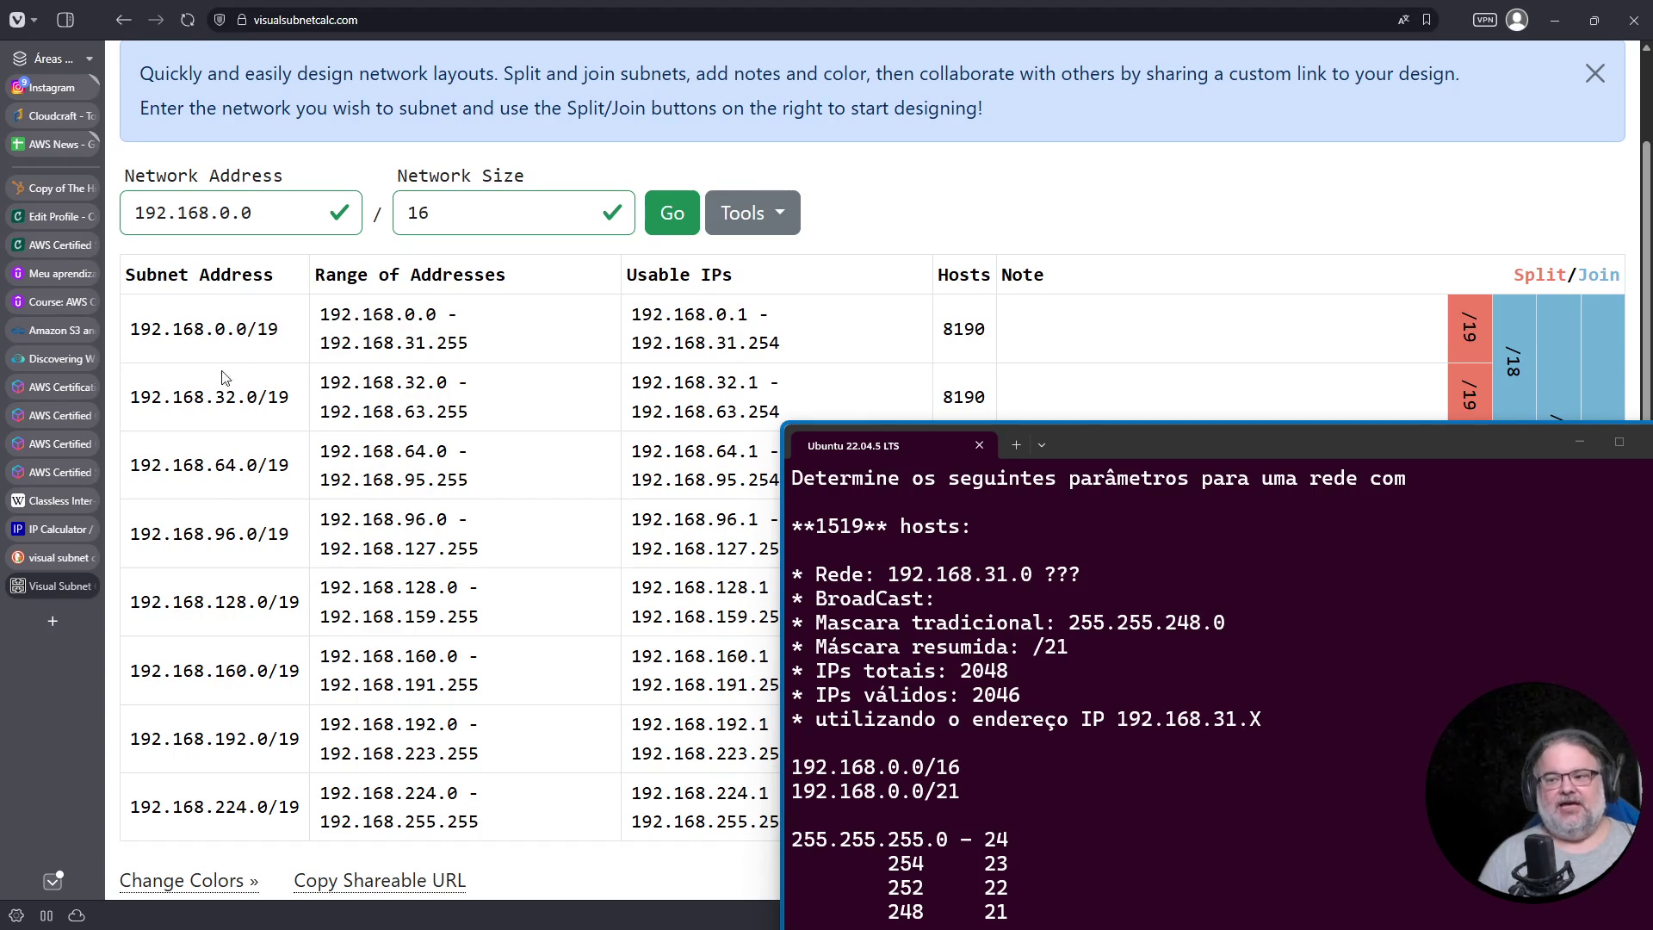
{"action": "left_click_drag", "start_coordinate": [216, 601], "coordinate": [229, 601]}
{"action": "left_click", "coordinate": [228, 705]}
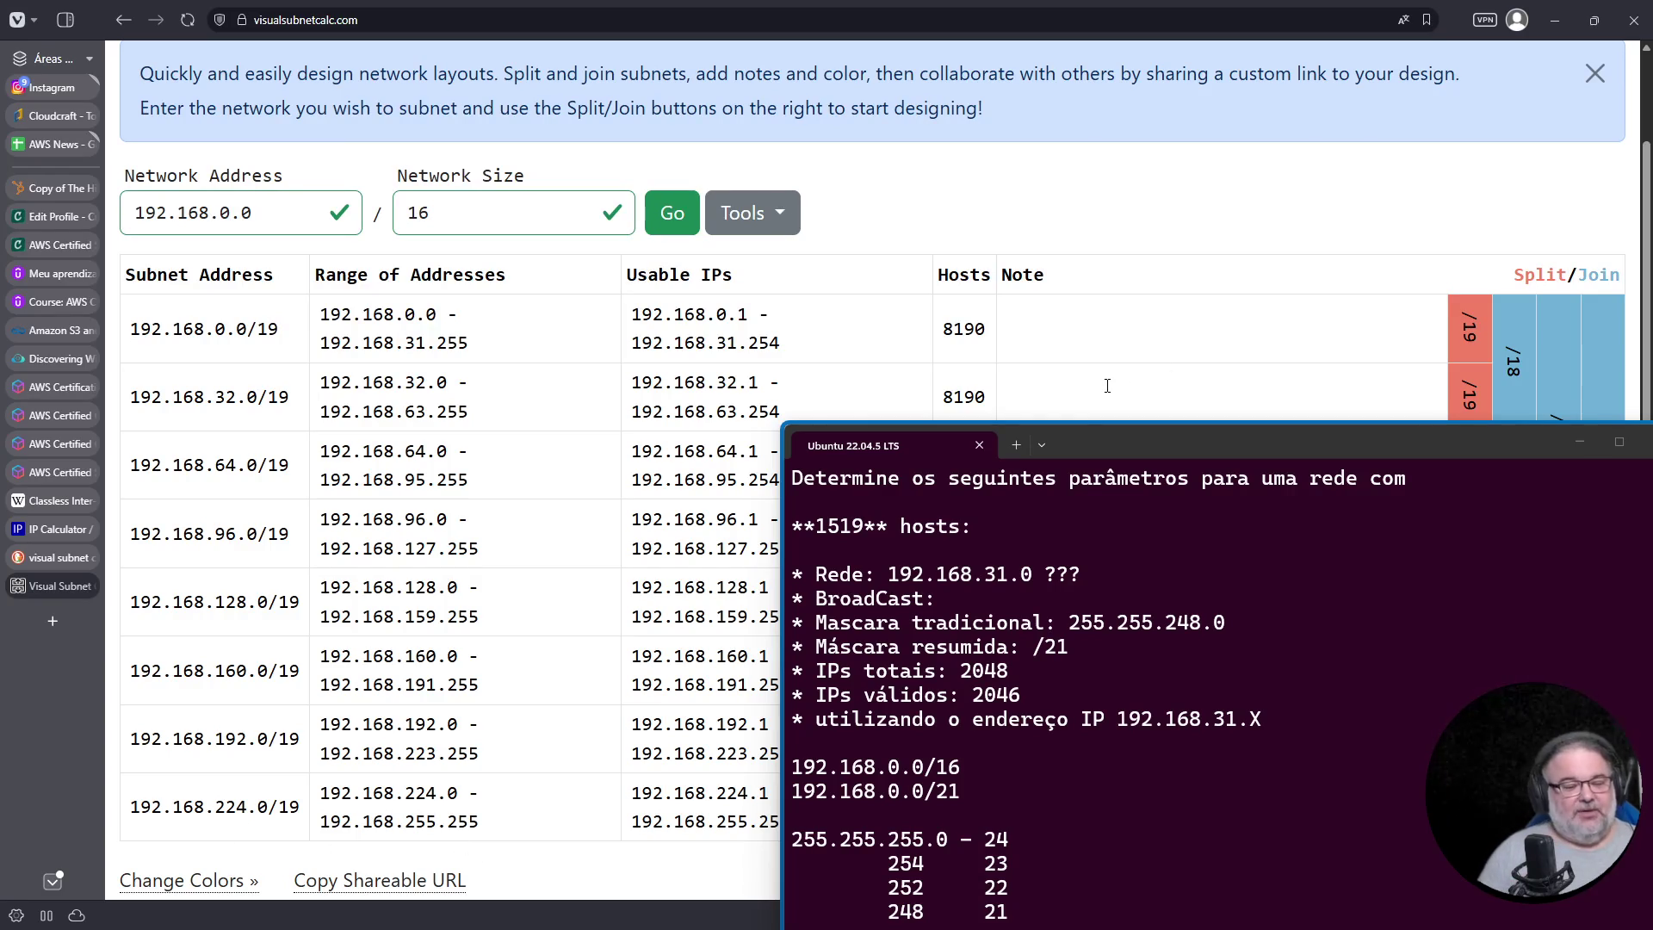
{"action": "left_click_drag", "start_coordinate": [1141, 445], "coordinate": [1033, 897]}
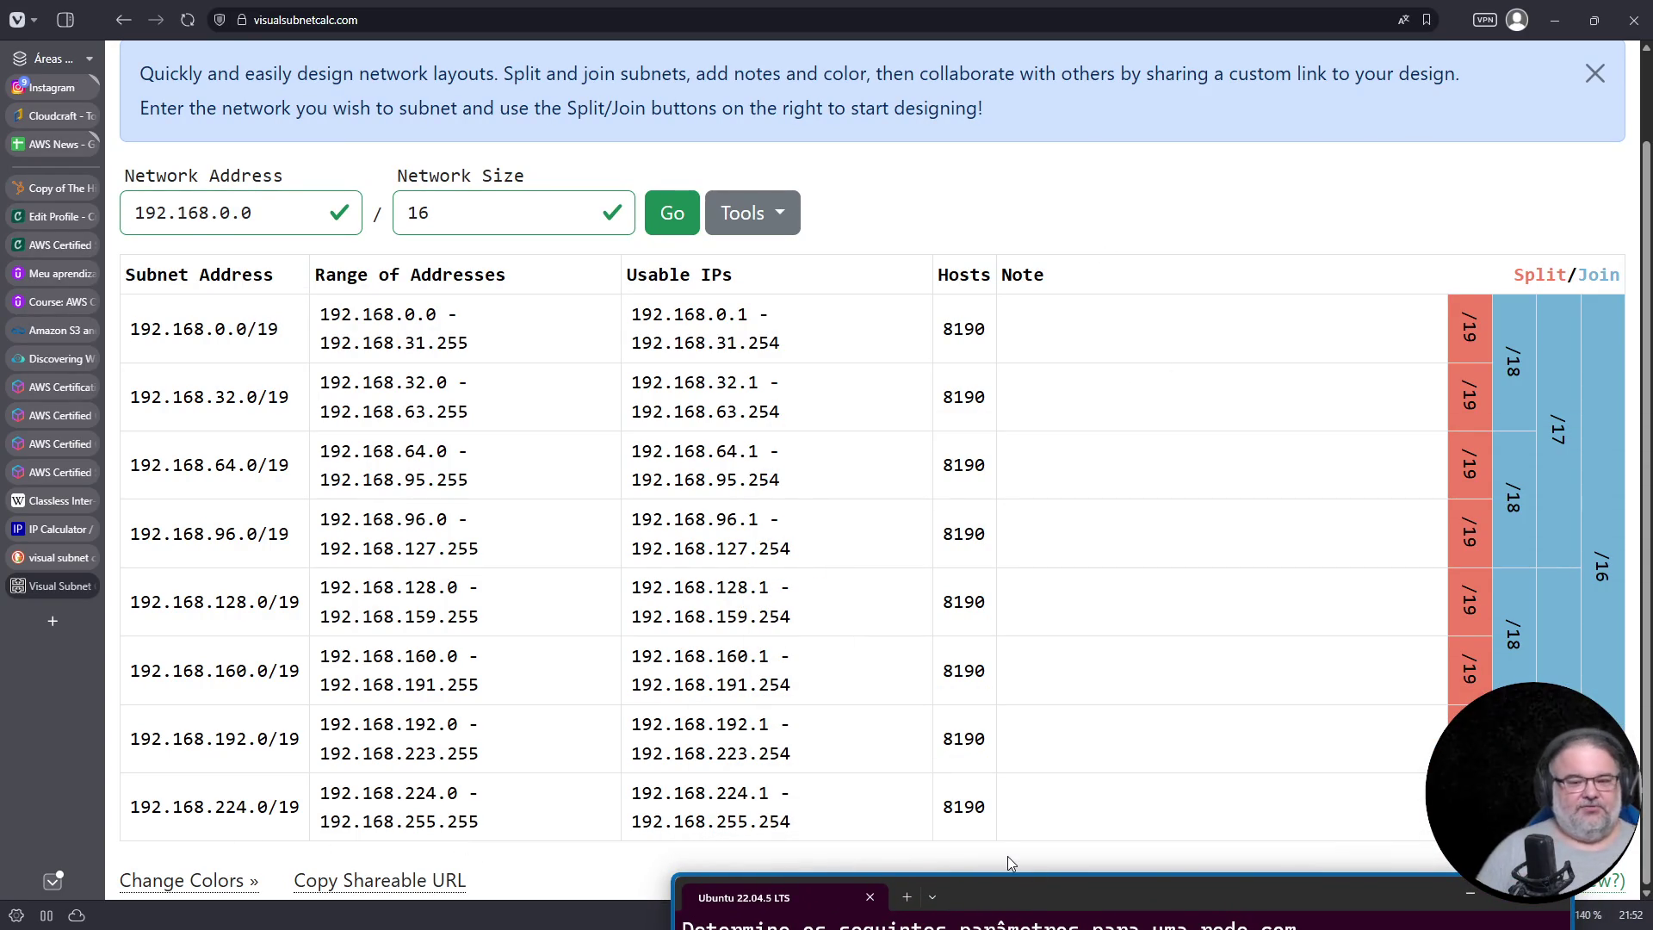
{"action": "mouse_move", "coordinate": [1050, 894]}
{"action": "left_mouse_down"}
{"action": "mouse_move", "coordinate": [1071, 680]}
{"action": "mouse_move", "coordinate": [1161, 656]}
{"action": "left_mouse_up"}
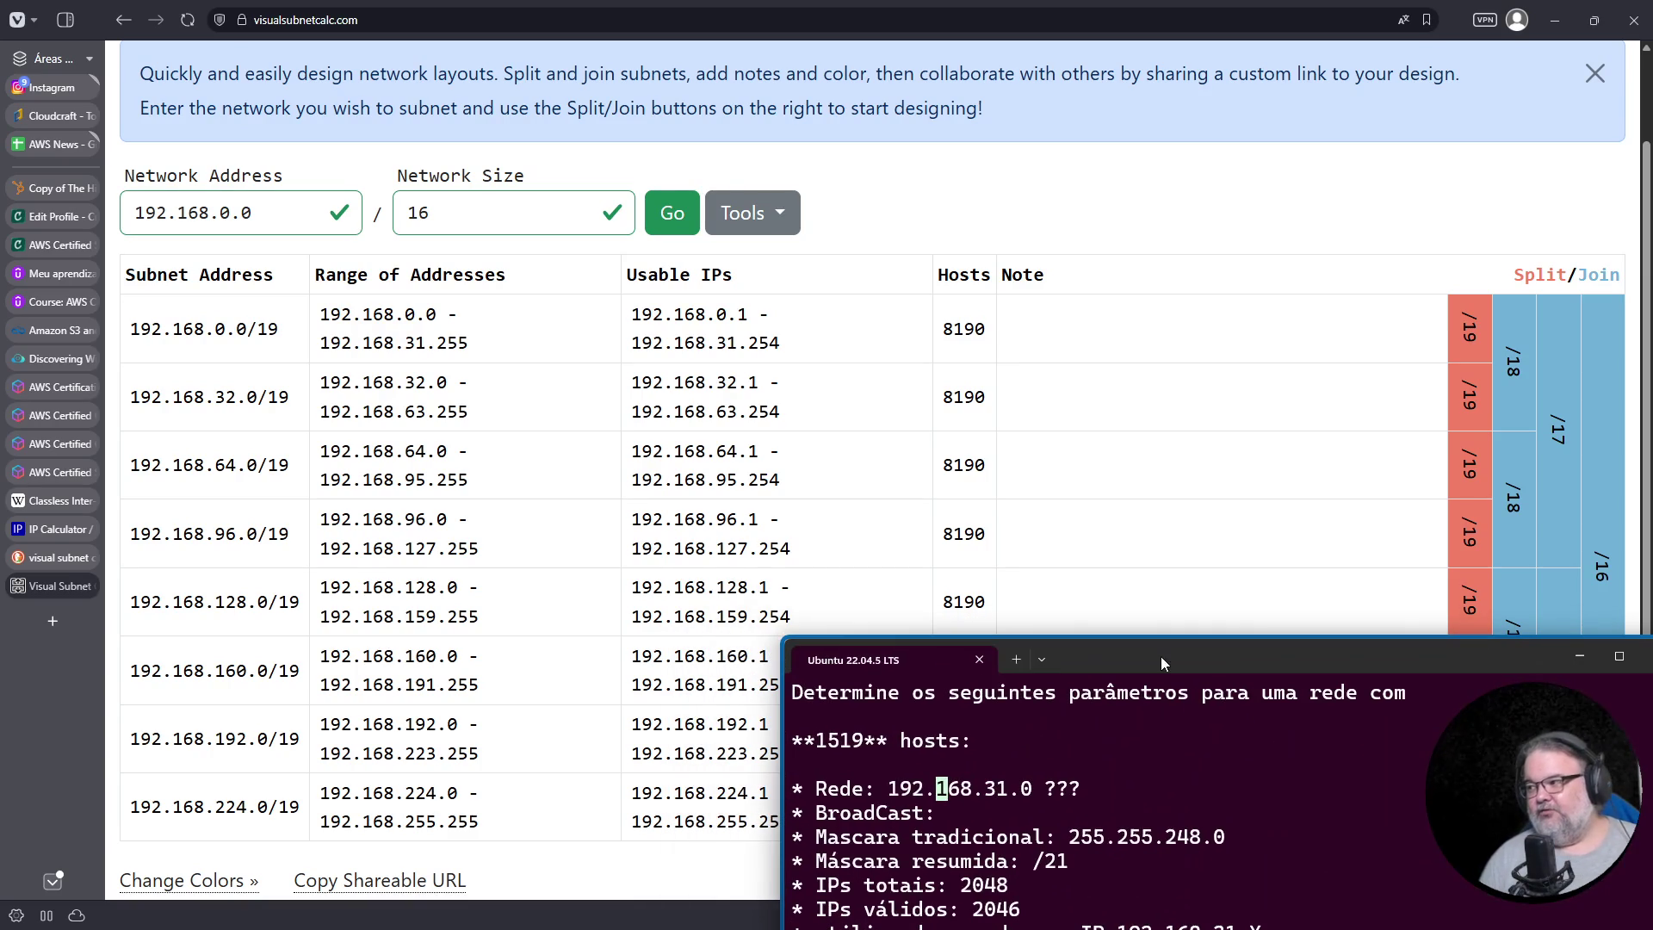
Step: Split 192.168.0.0/19 into /20s (0 and 16), then each into /21s, checking the 0–7 range
{"action": "left_click", "coordinate": [1467, 340]}
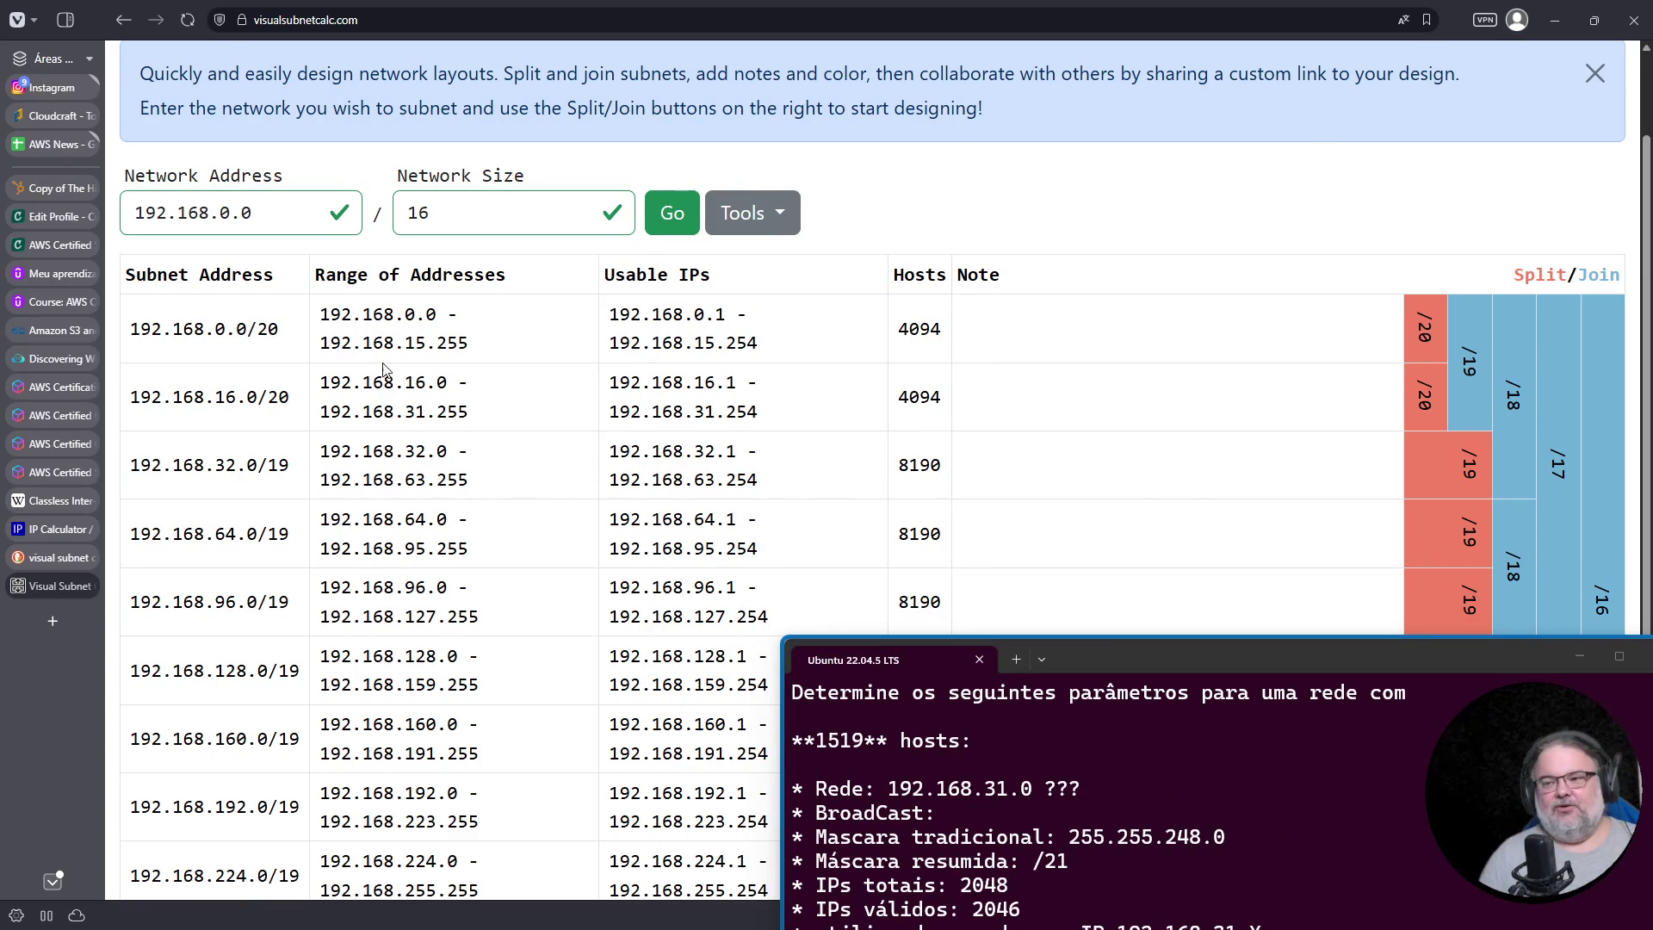
{"action": "double_click", "coordinate": [221, 329]}
{"action": "left_click_drag", "start_coordinate": [219, 403], "coordinate": [231, 401]}
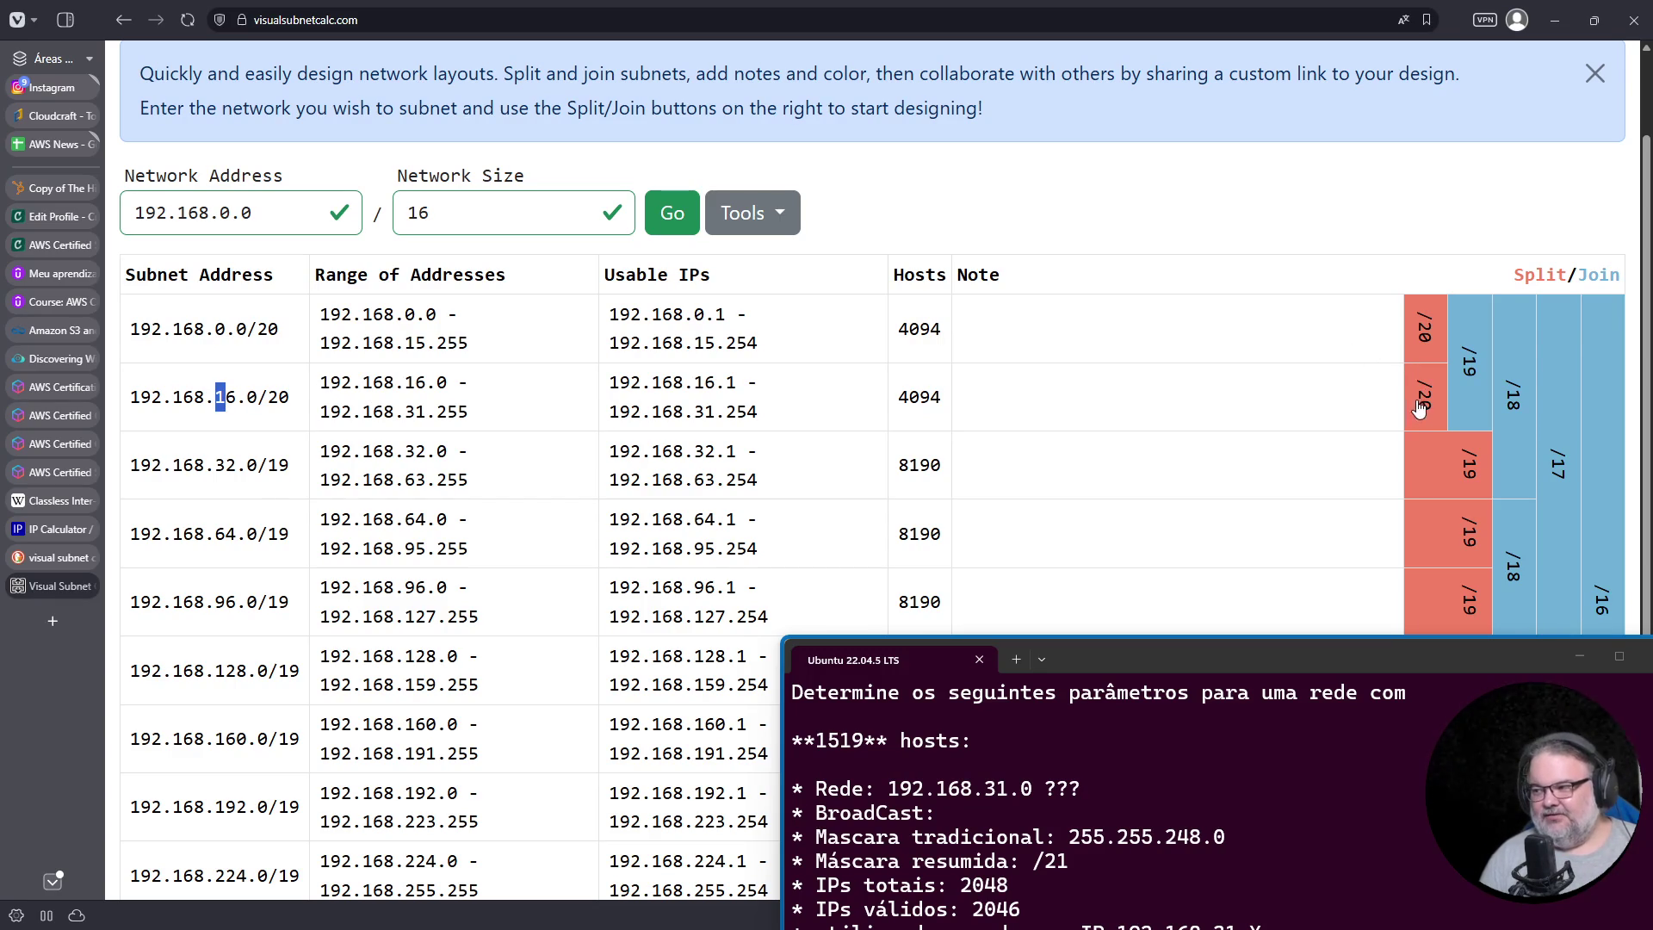
{"action": "left_click", "coordinate": [1429, 331]}
{"action": "left_click", "coordinate": [1418, 469]}
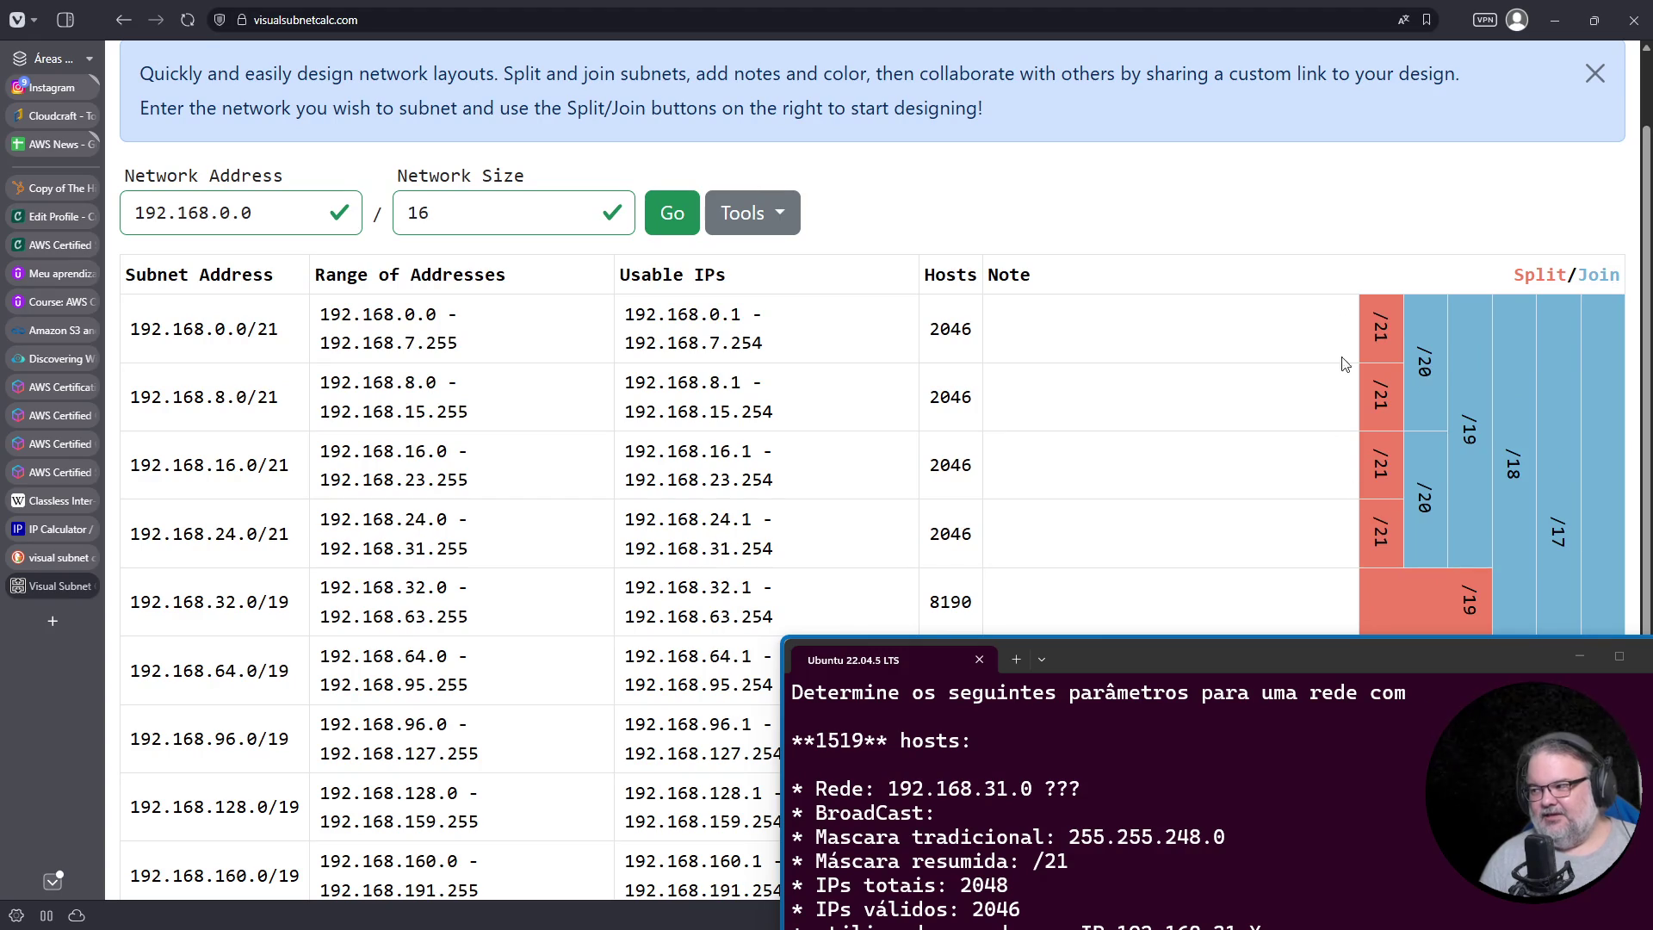
{"action": "double_click", "coordinate": [221, 328]}
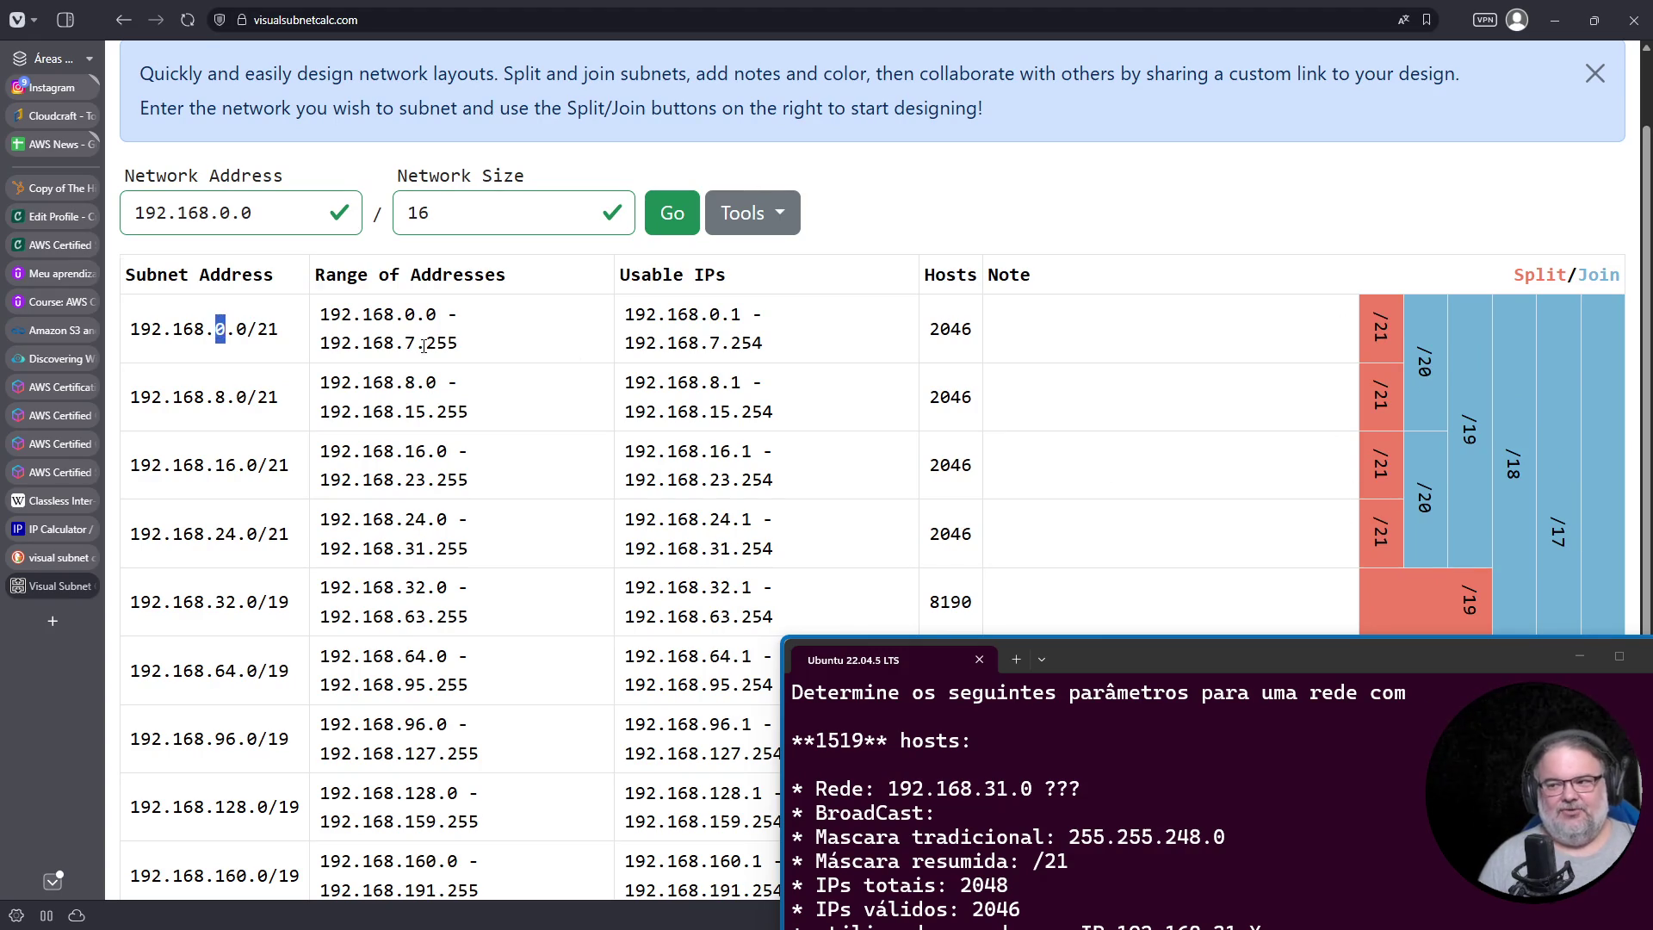
{"action": "double_click", "coordinate": [410, 343]}
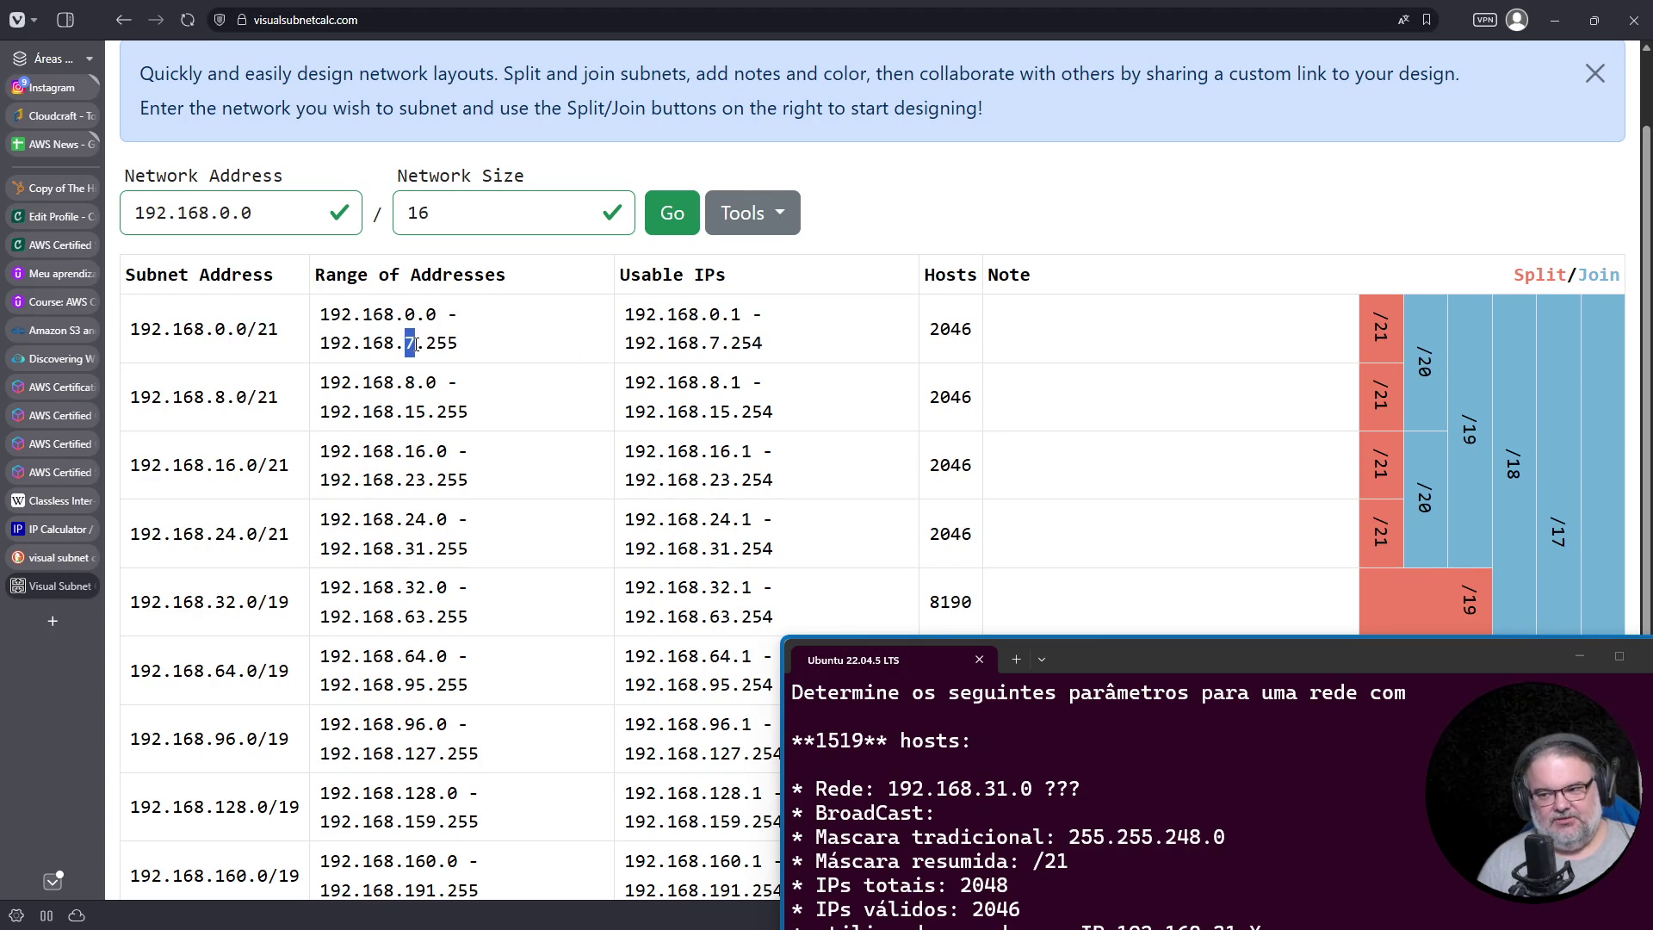
Step: Highlight the /21 boundaries 8–15, 16–23 and 24–31, then center the notes terminal
{"action": "double_click", "coordinate": [220, 397]}
{"action": "double_click", "coordinate": [416, 411]}
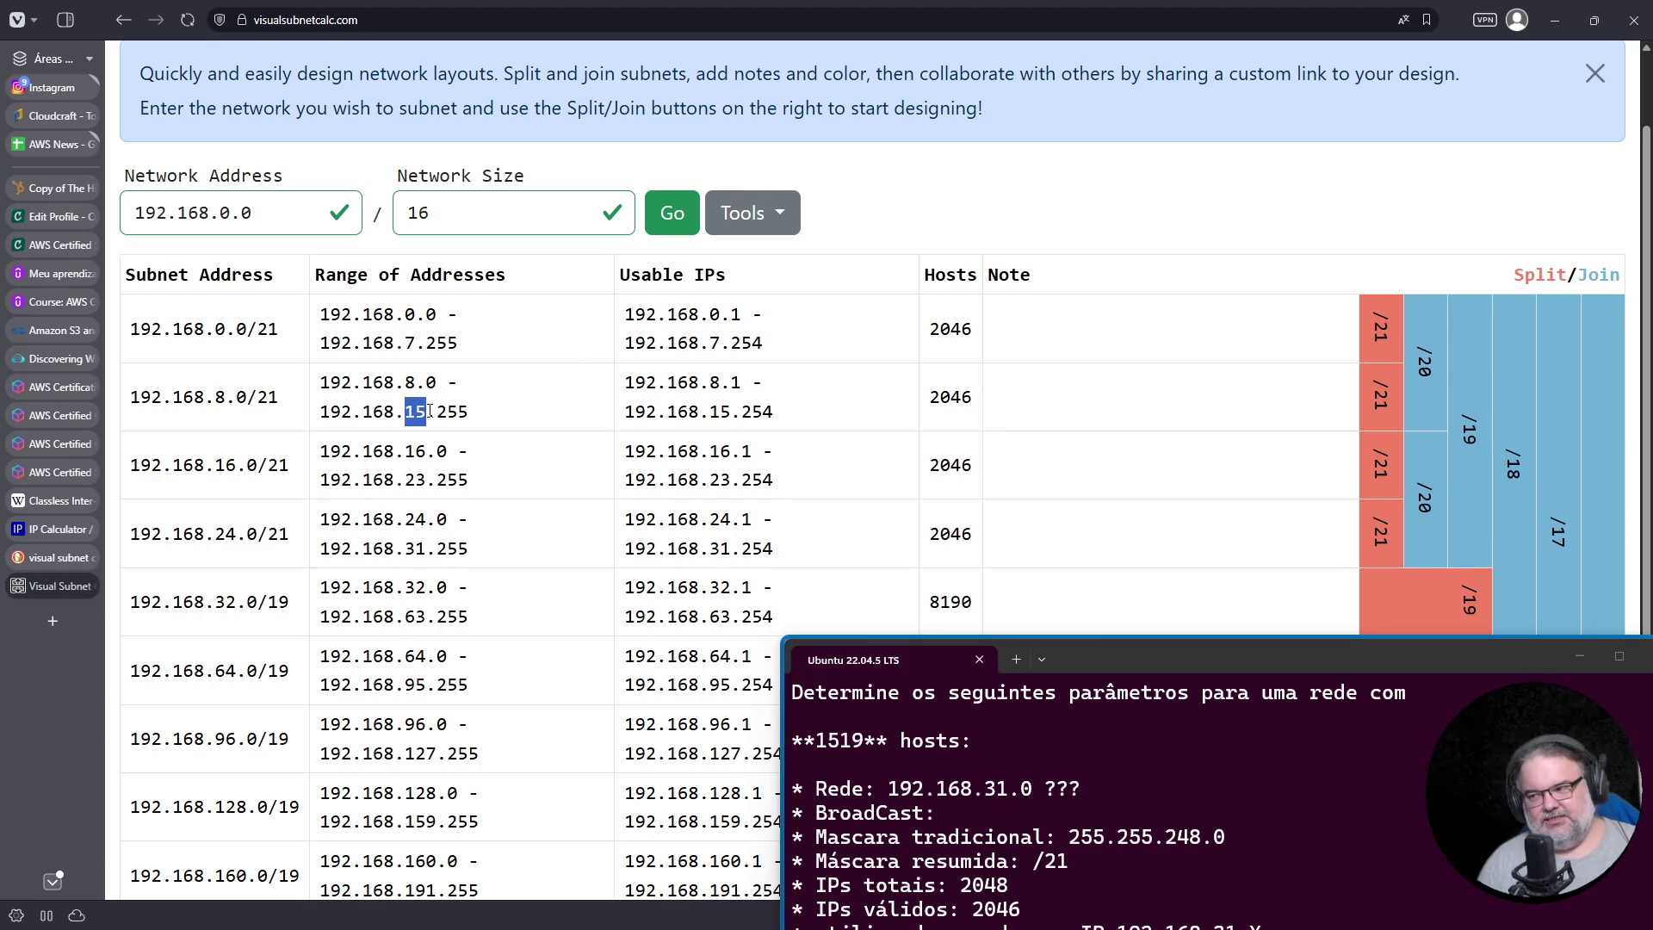
{"action": "double_click", "coordinate": [223, 466]}
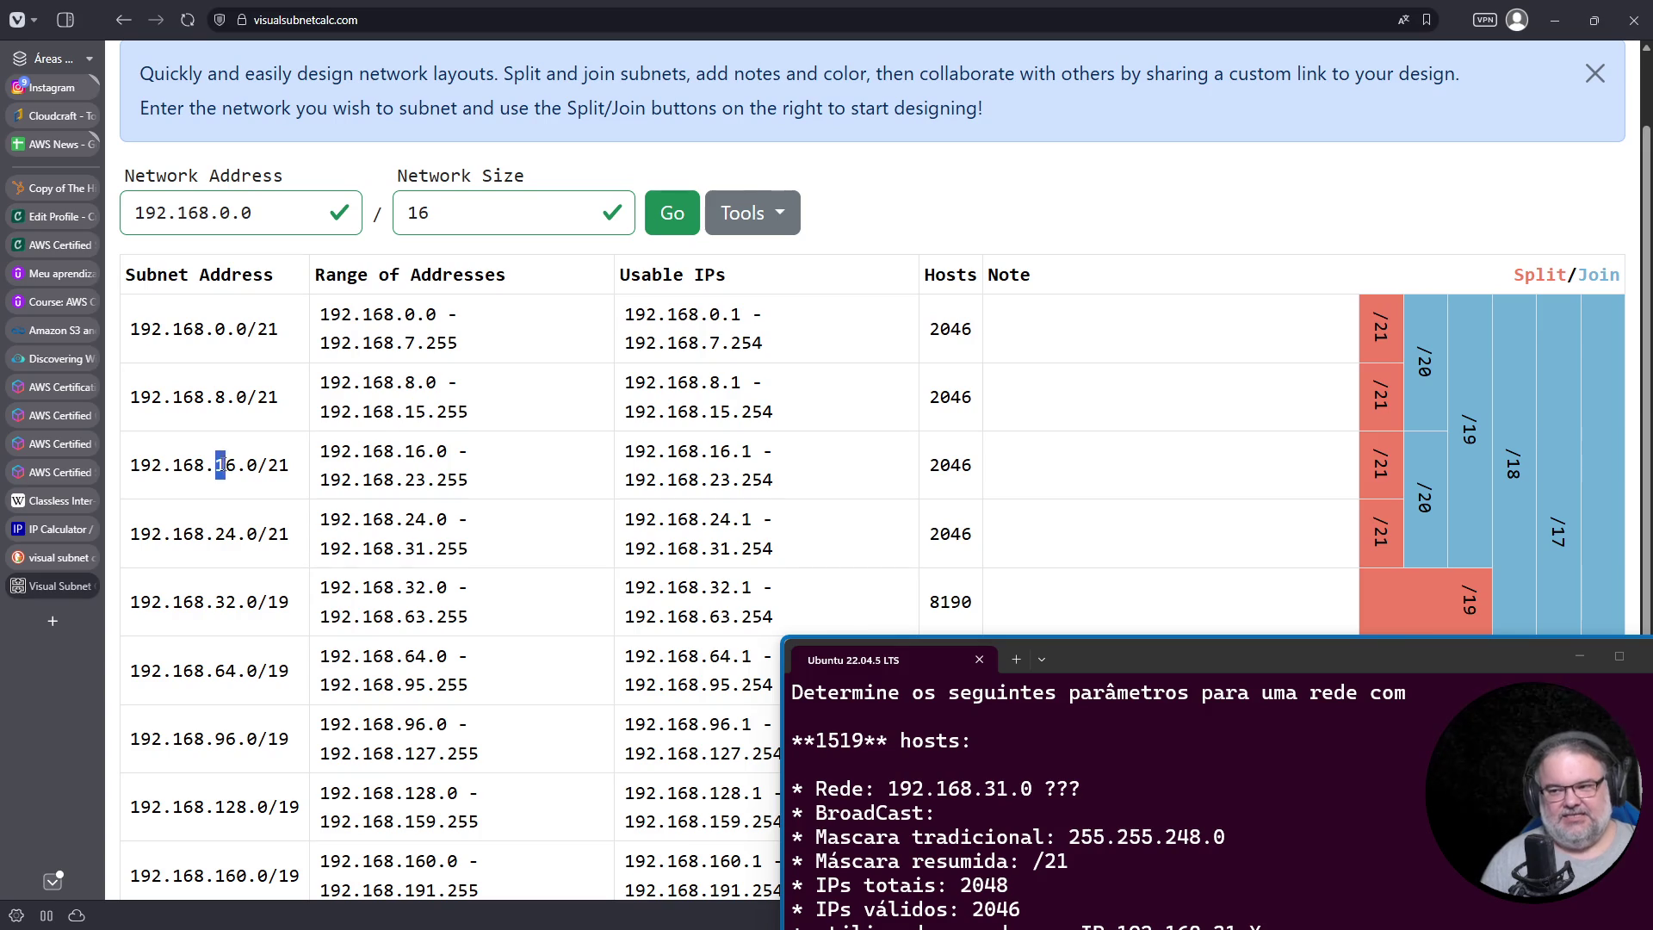
{"action": "double_click", "coordinate": [416, 479]}
{"action": "double_click", "coordinate": [225, 534]}
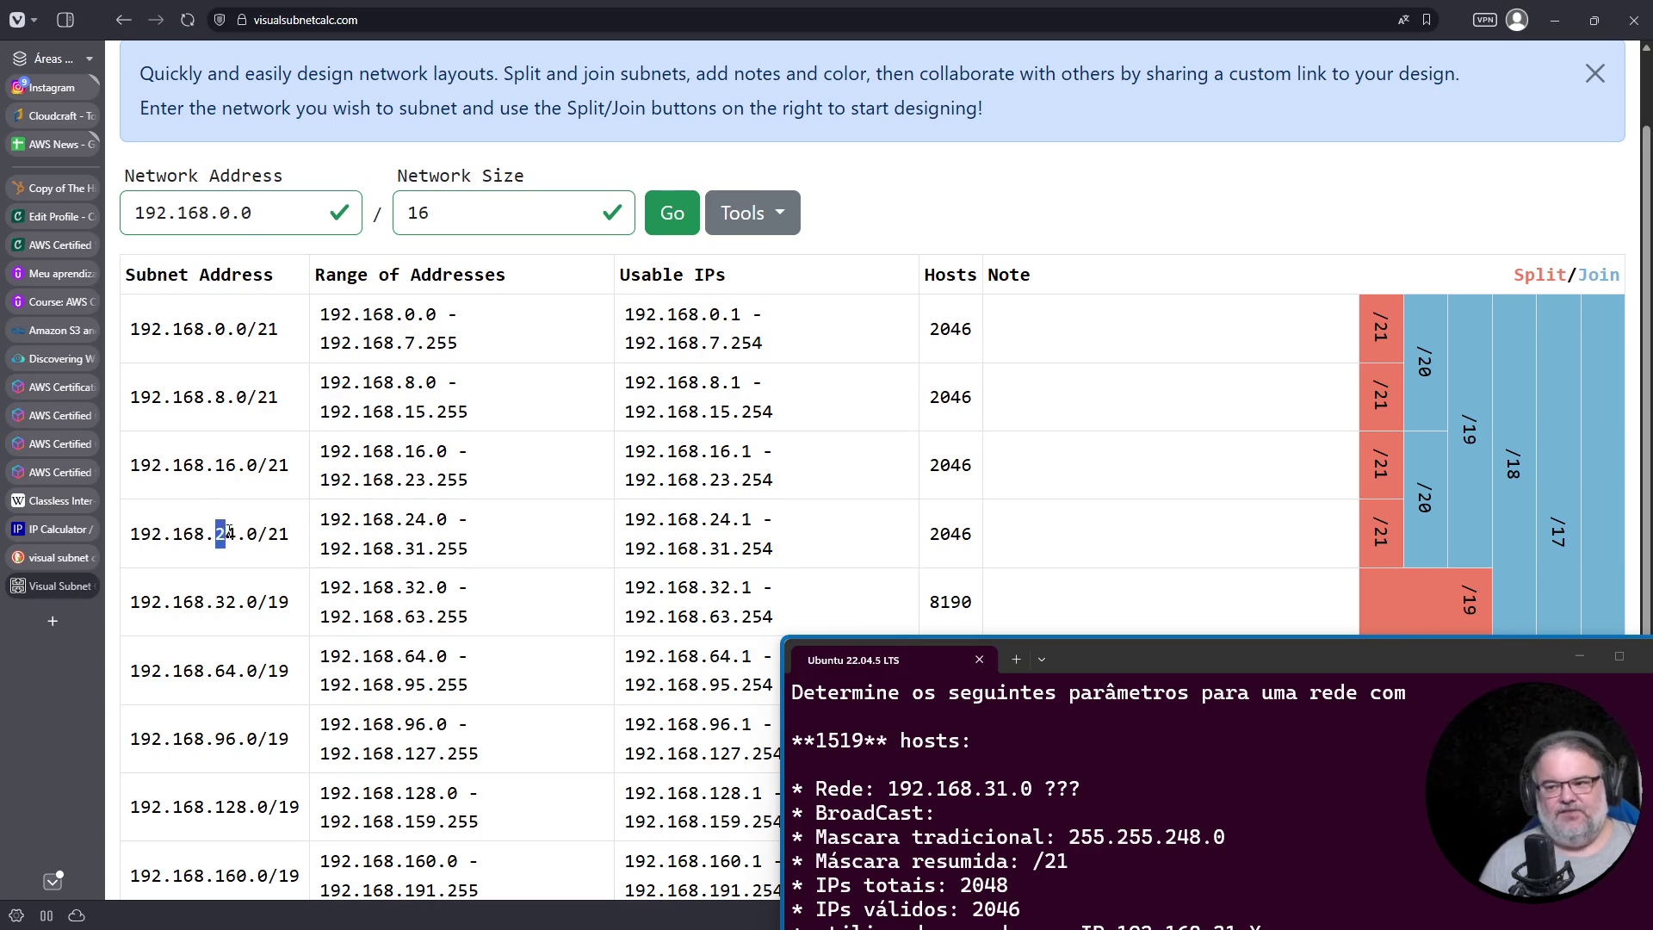
{"action": "double_click", "coordinate": [411, 549]}
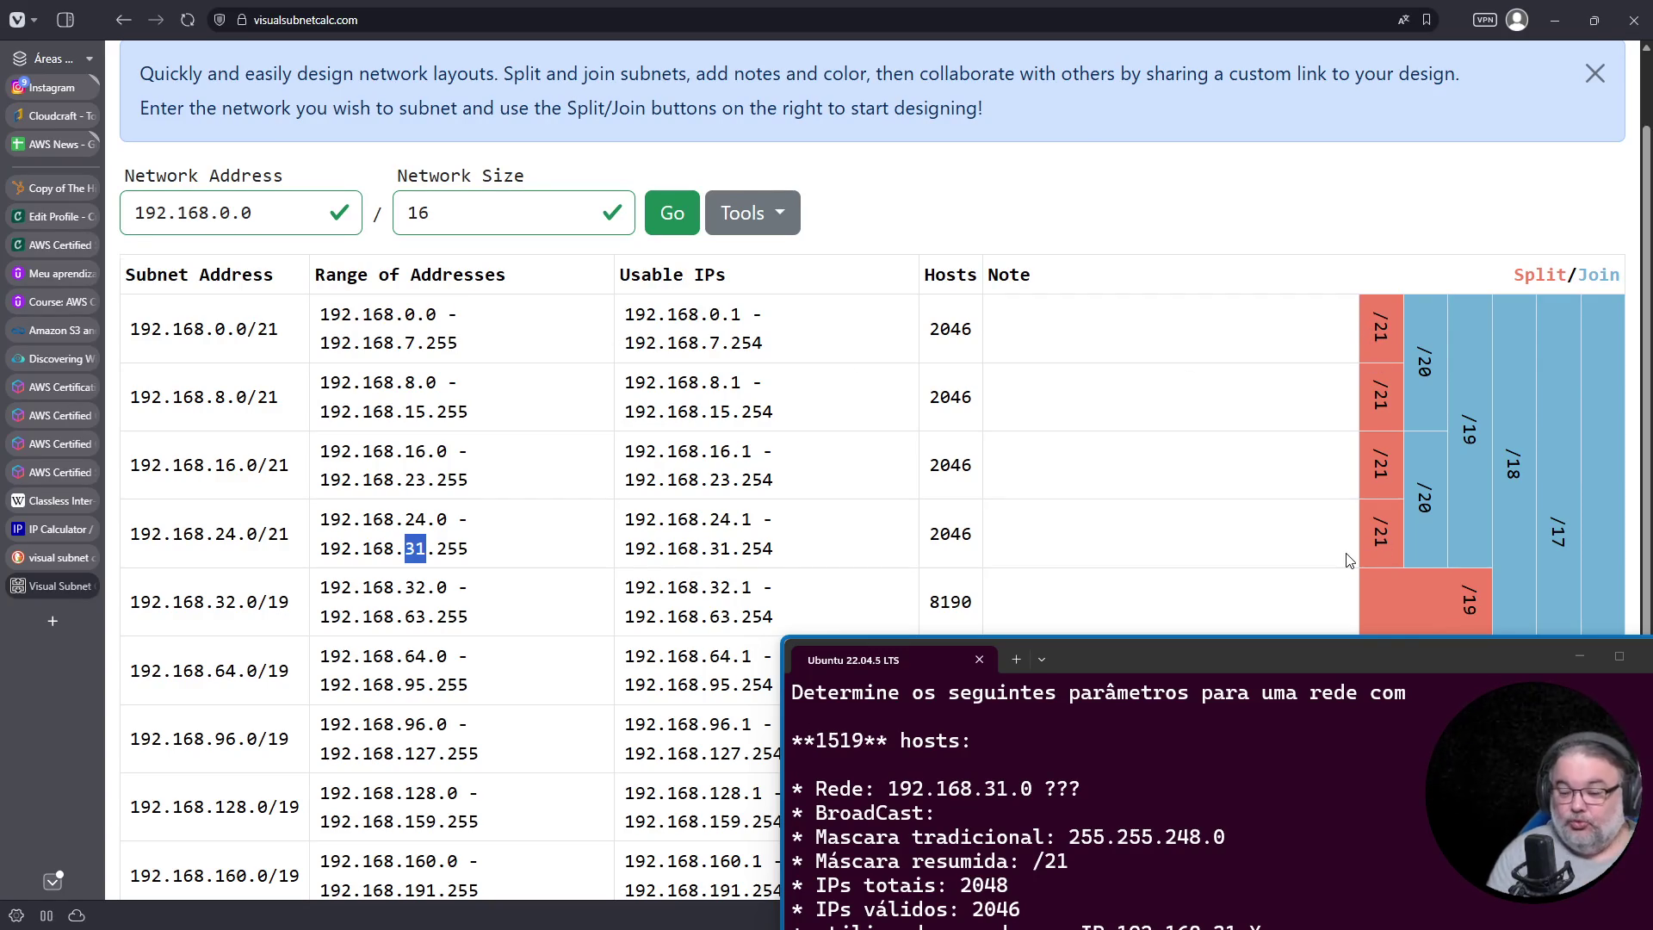
{"action": "left_click_drag", "start_coordinate": [1274, 654], "coordinate": [818, 205]}
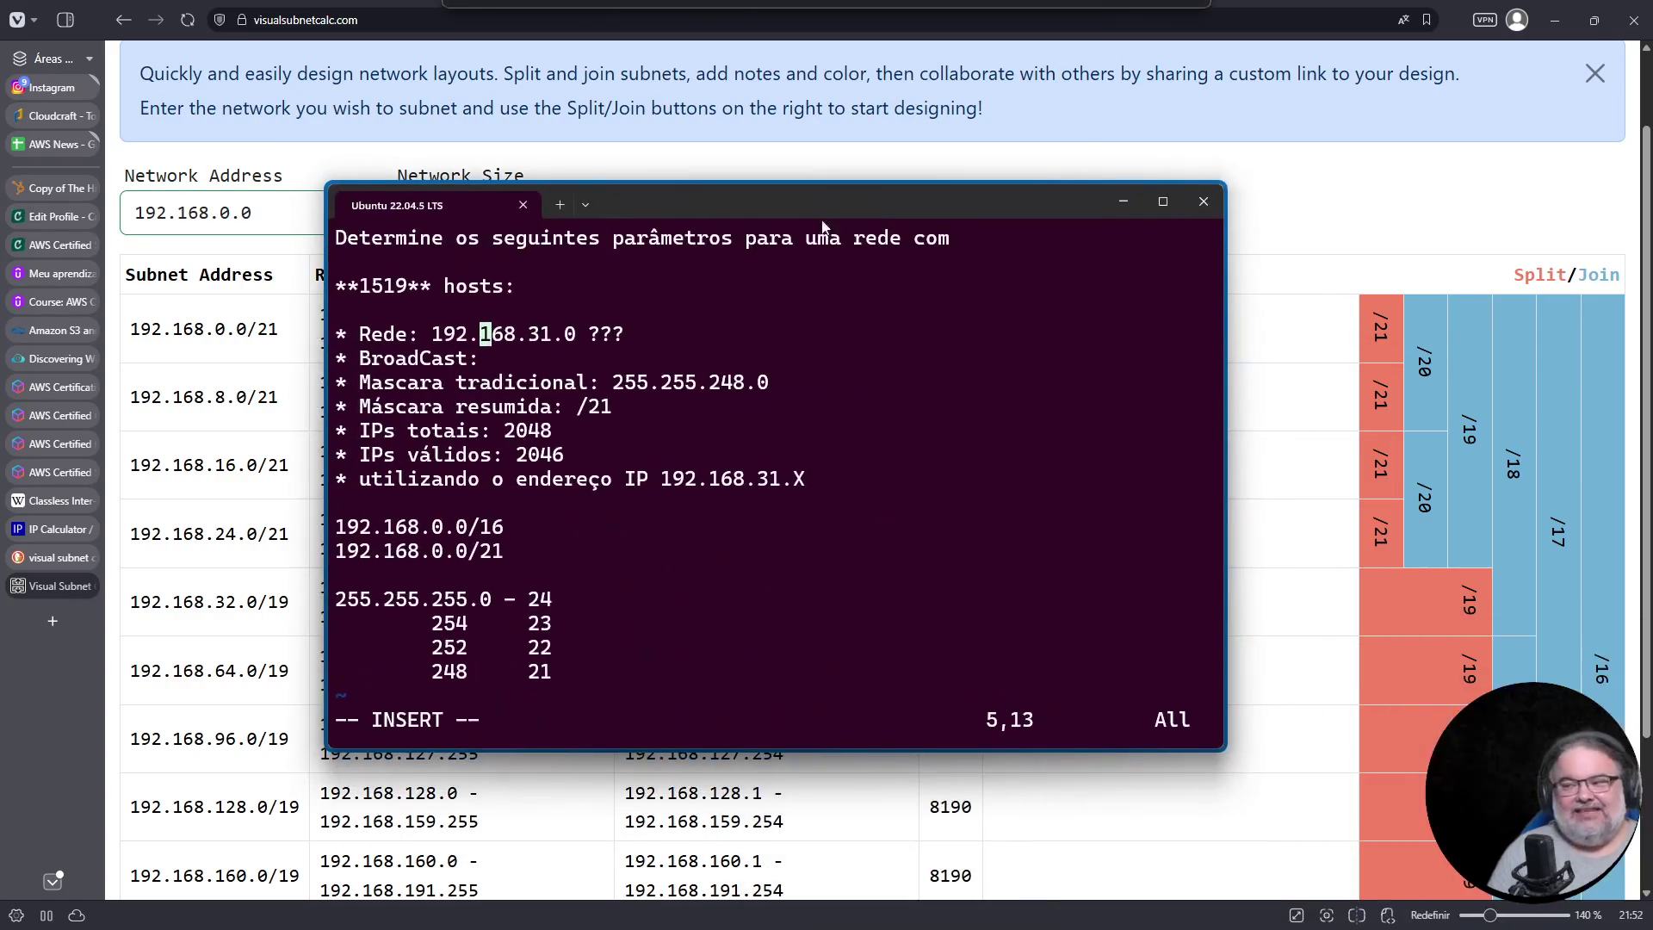
Step: Paste the copied sentence on a new line below the 1519 hosts heading
{"action": "left_click_drag", "start_coordinate": [337, 407], "coordinate": [660, 406]}
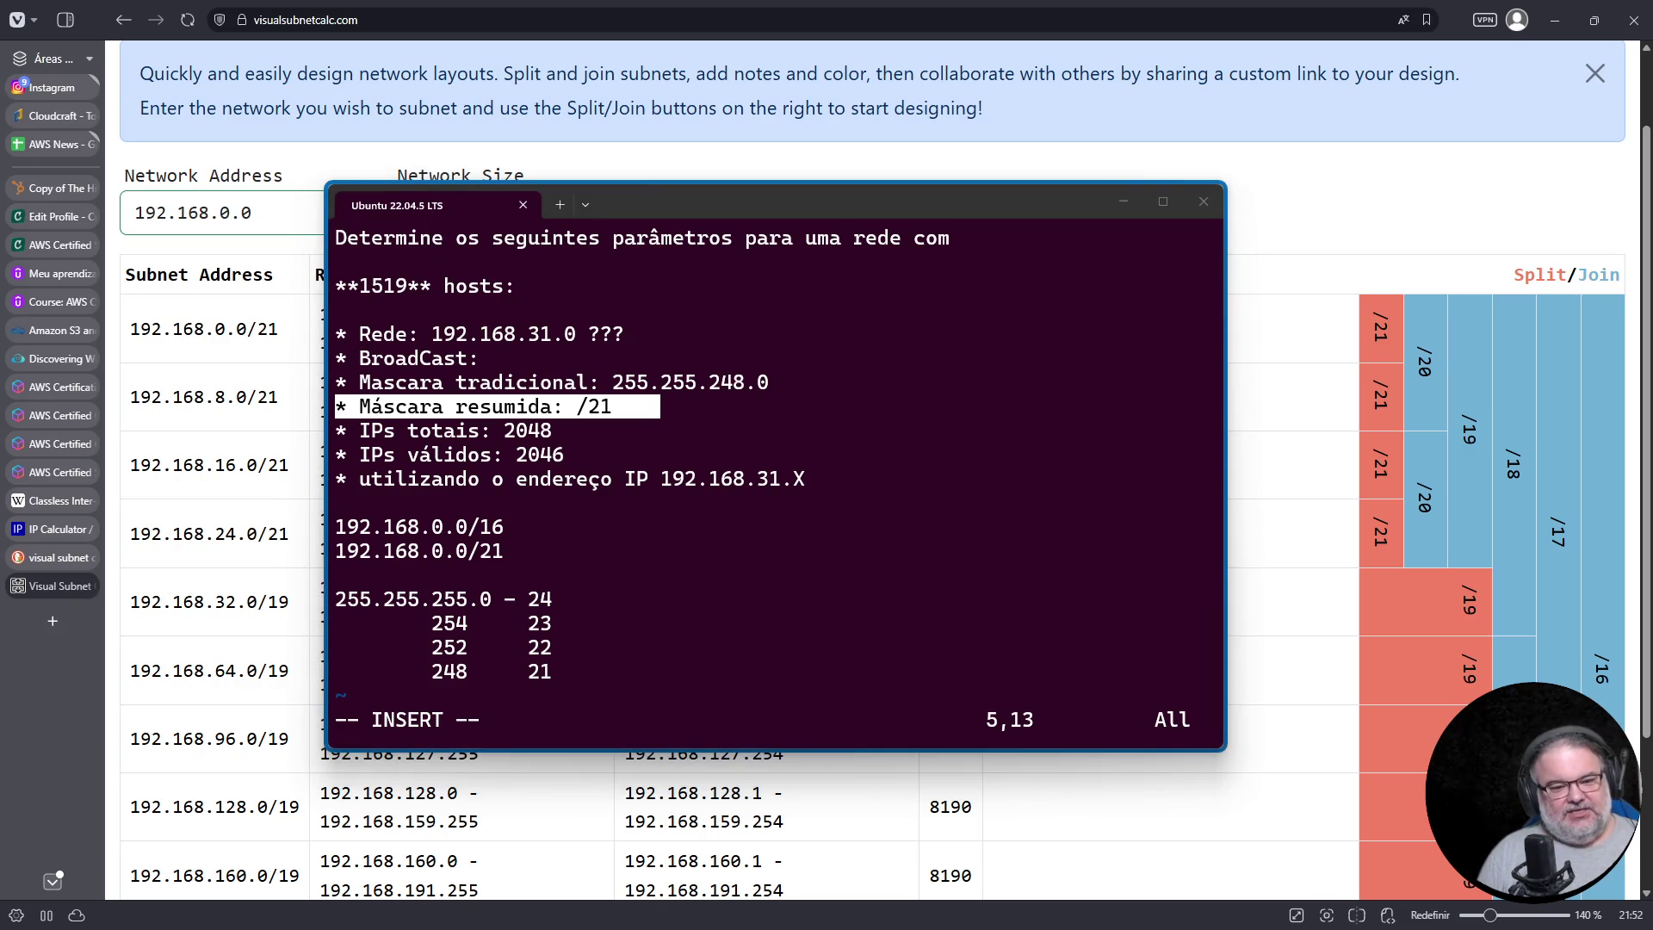
{"action": "left_click", "coordinate": [676, 456]}
{"action": "key", "text": "Up"}
{"action": "key", "text": "Up"}
{"action": "key", "text": "Up"}
{"action": "key", "text": "Down"}
{"action": "key", "text": "Down"}
{"action": "key", "text": "Down"}
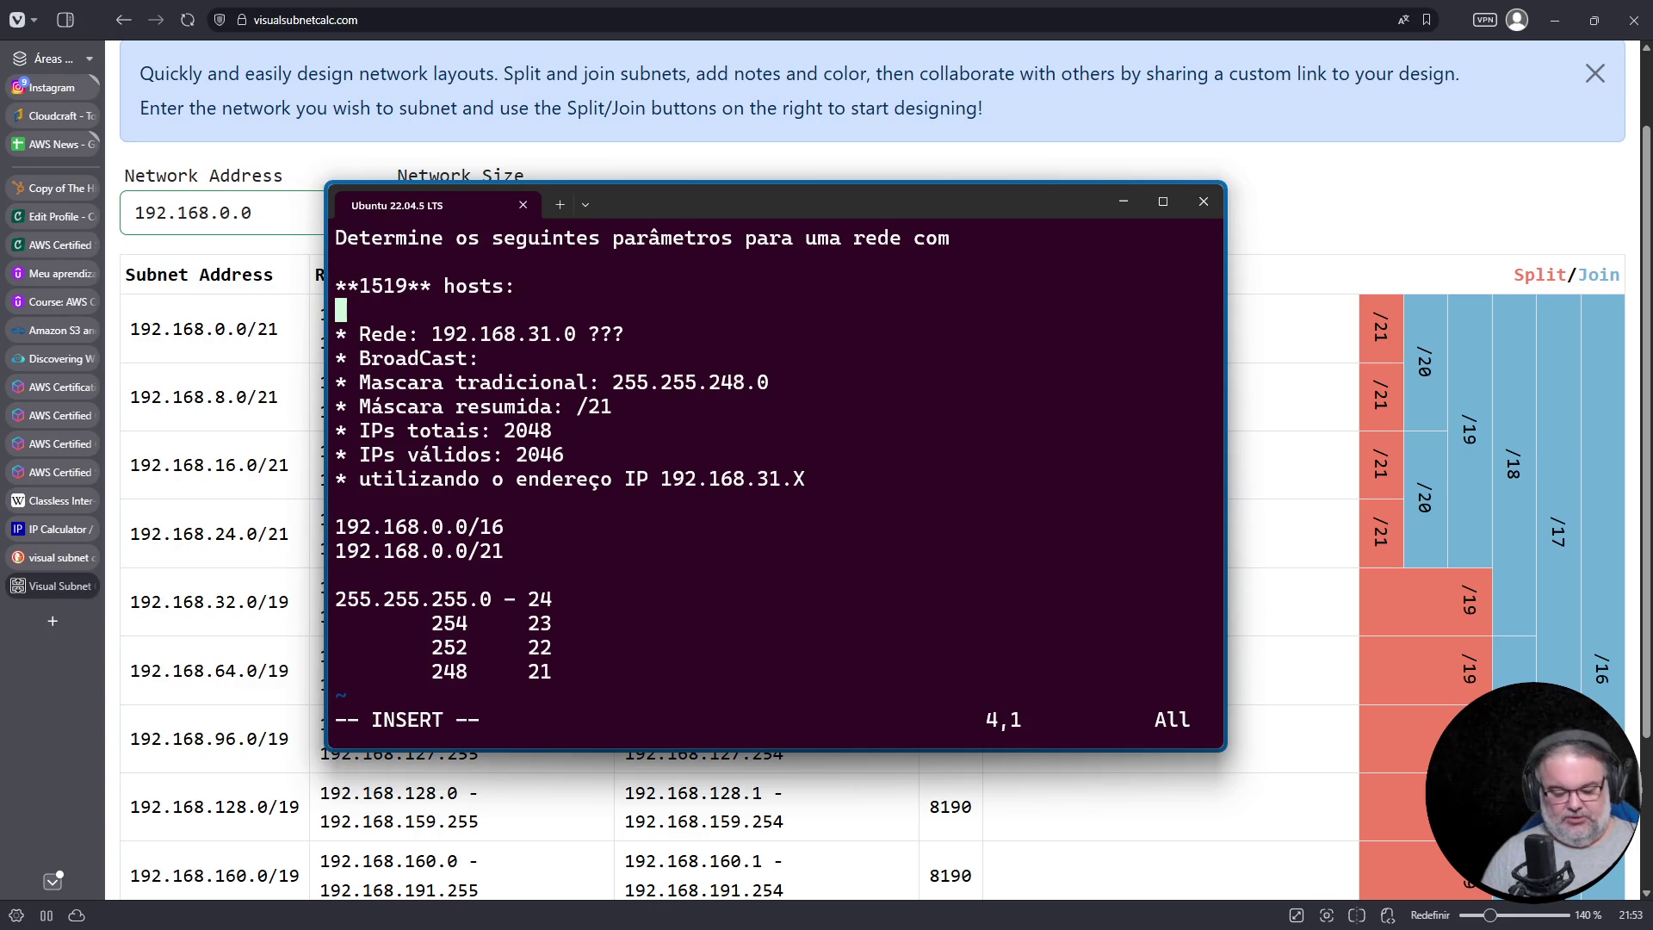
{"action": "type", "text": "i"}
{"action": "key", "text": "Return"}
{"action": "right_click", "coordinate": [927, 402]}
{"action": "key", "text": "Up"}
{"action": "key", "text": "BackSpace"}
{"action": "key", "text": "Down"}
Step: Fix the line to read "Ips válidos utilizando o endereço IP 192.168.31.X" <-, quoted with an arrow
{"action": "key", "text": "Delete"}
{"action": "type", "text": "I"}
{"action": "key", "text": "Left"}
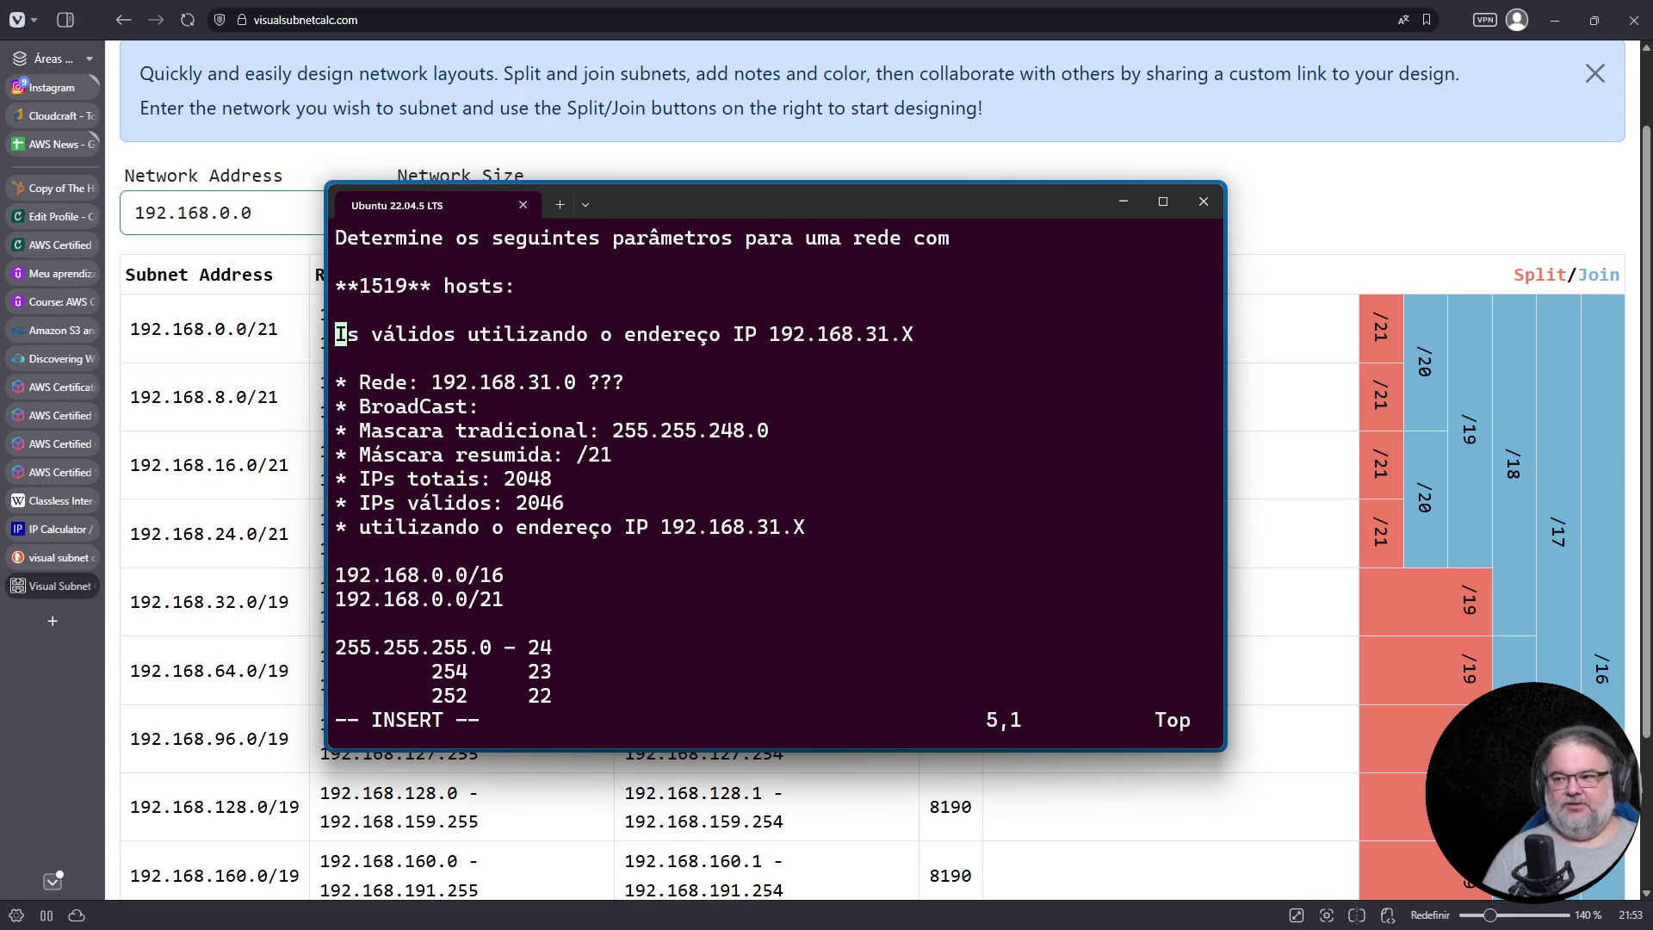
{"action": "type", "text": "\""}
{"action": "key", "text": "End"}
{"action": "type", "text": "\" <-"}
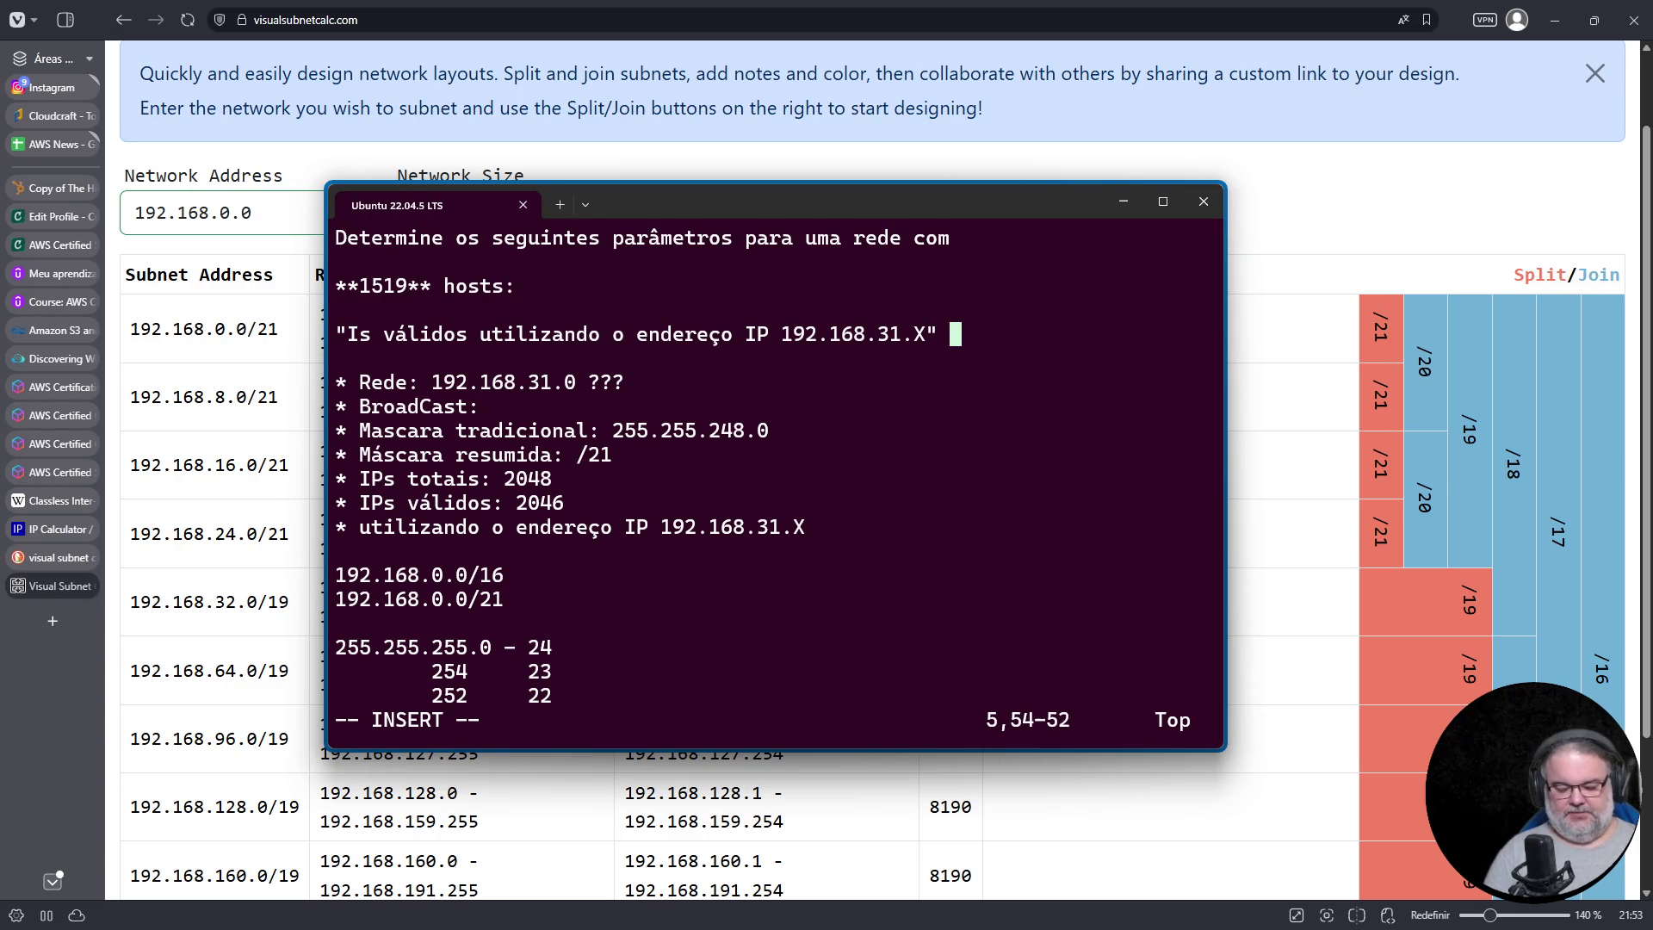
{"action": "key", "text": "Home"}
{"action": "key", "text": "Right"}
{"action": "key", "text": "Right"}
{"action": "type", "text": "p"}
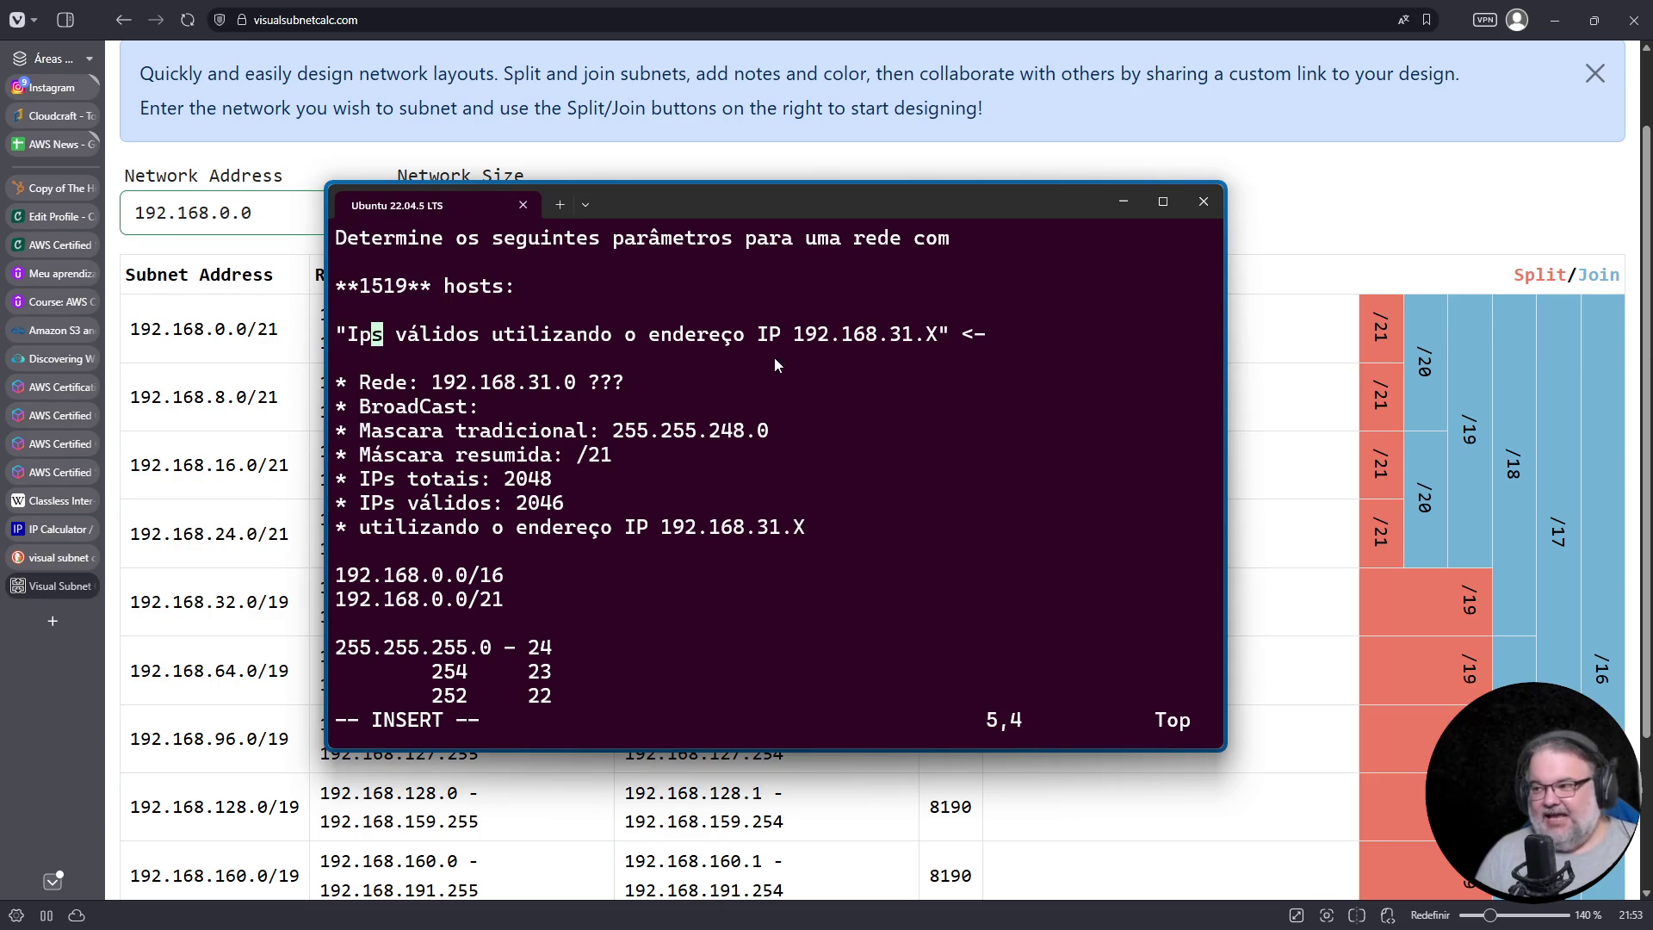
{"action": "mouse_move", "coordinate": [794, 338]}
{"action": "left_mouse_down"}
{"action": "mouse_move", "coordinate": [888, 357]}
{"action": "mouse_move", "coordinate": [938, 339]}
{"action": "left_mouse_up"}
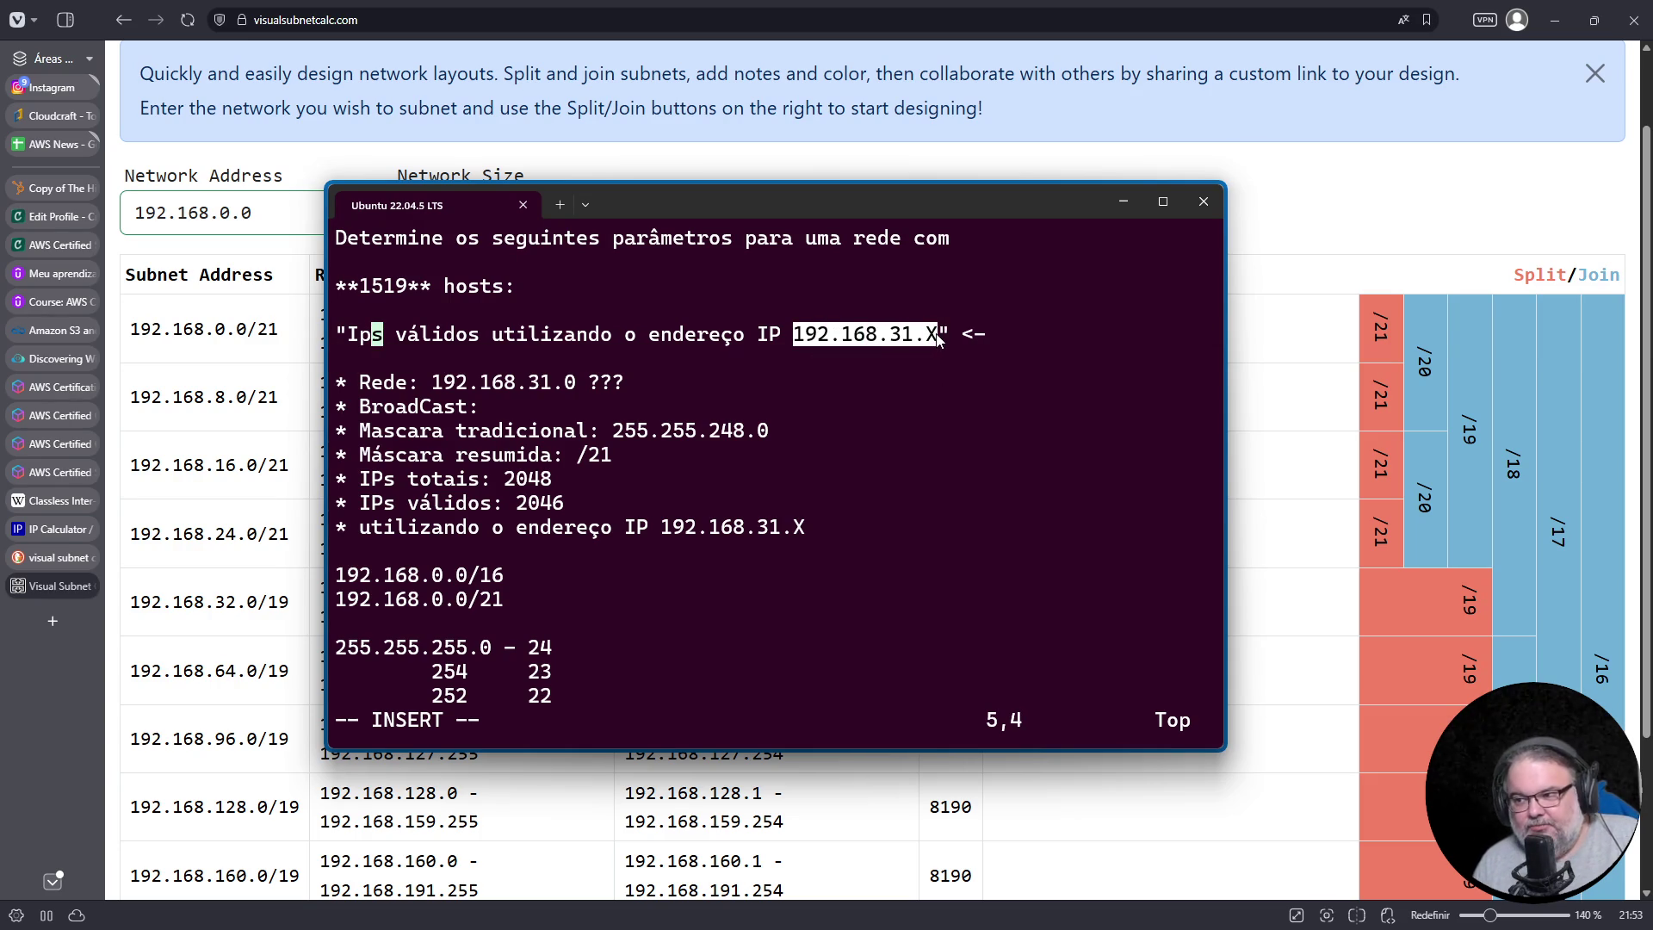
{"action": "mouse_move", "coordinate": [889, 206]}
{"action": "left_mouse_down"}
{"action": "mouse_move", "coordinate": [1195, 257]}
{"action": "mouse_move", "coordinate": [1246, 239]}
{"action": "left_mouse_up"}
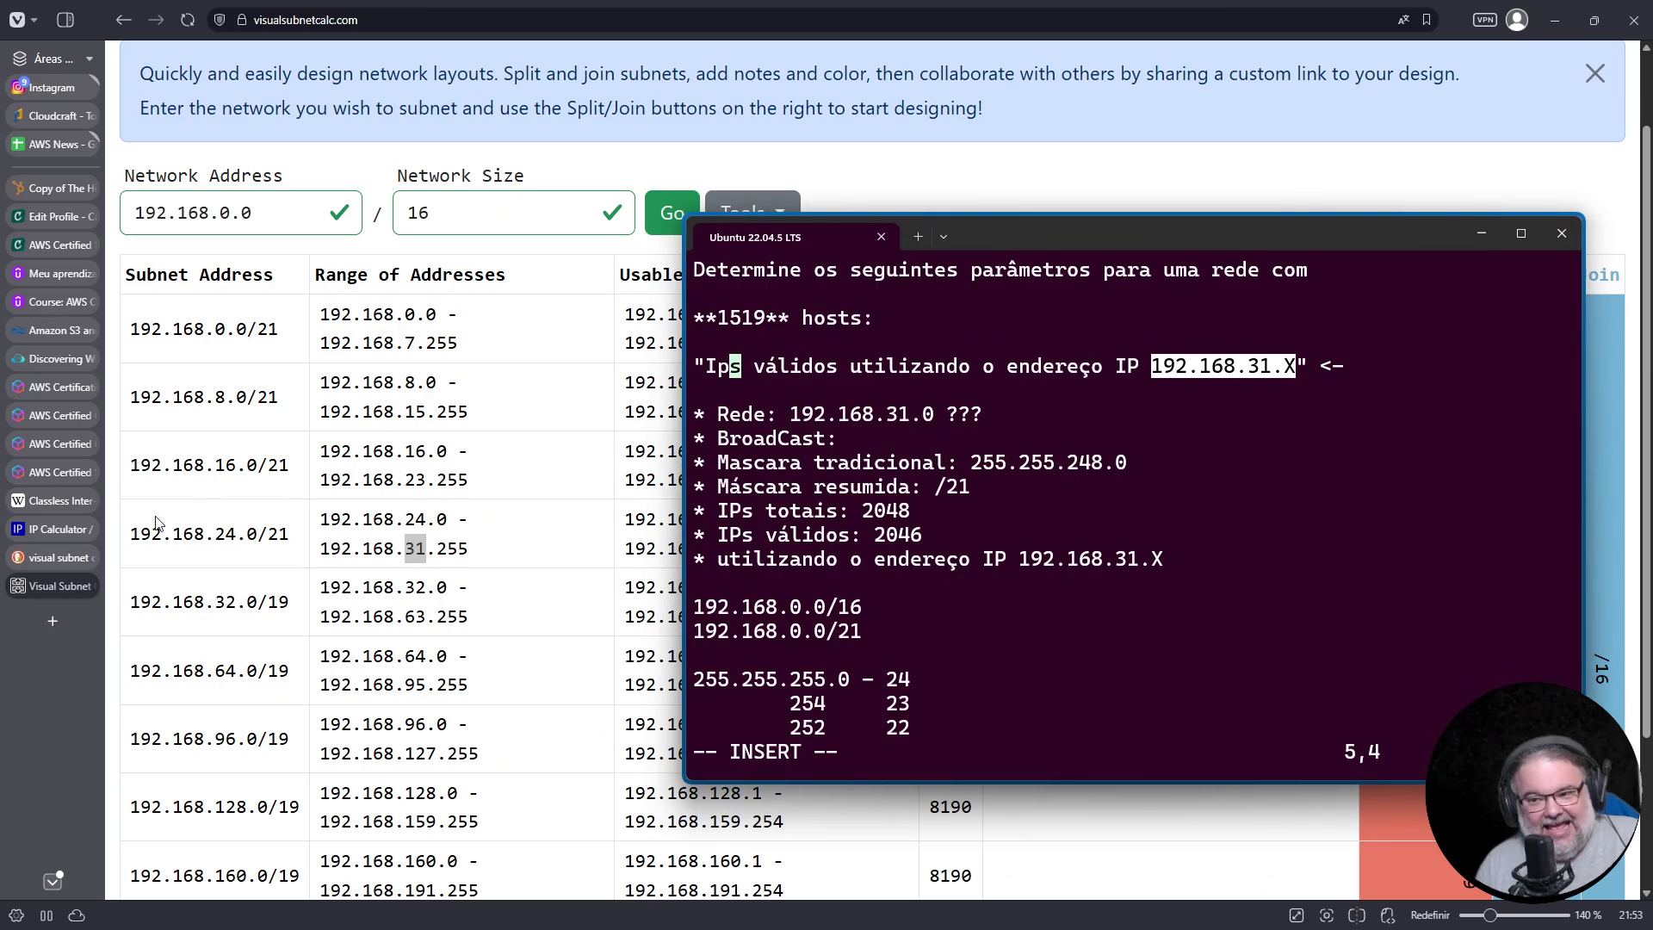
Step: Copy 192.168.24.0/21 and note 'A rede 192.168.24.0/21 começa em 192.168.24.1 e vai até 192.168.31.254.'
{"action": "left_click_drag", "start_coordinate": [130, 533], "coordinate": [496, 553]}
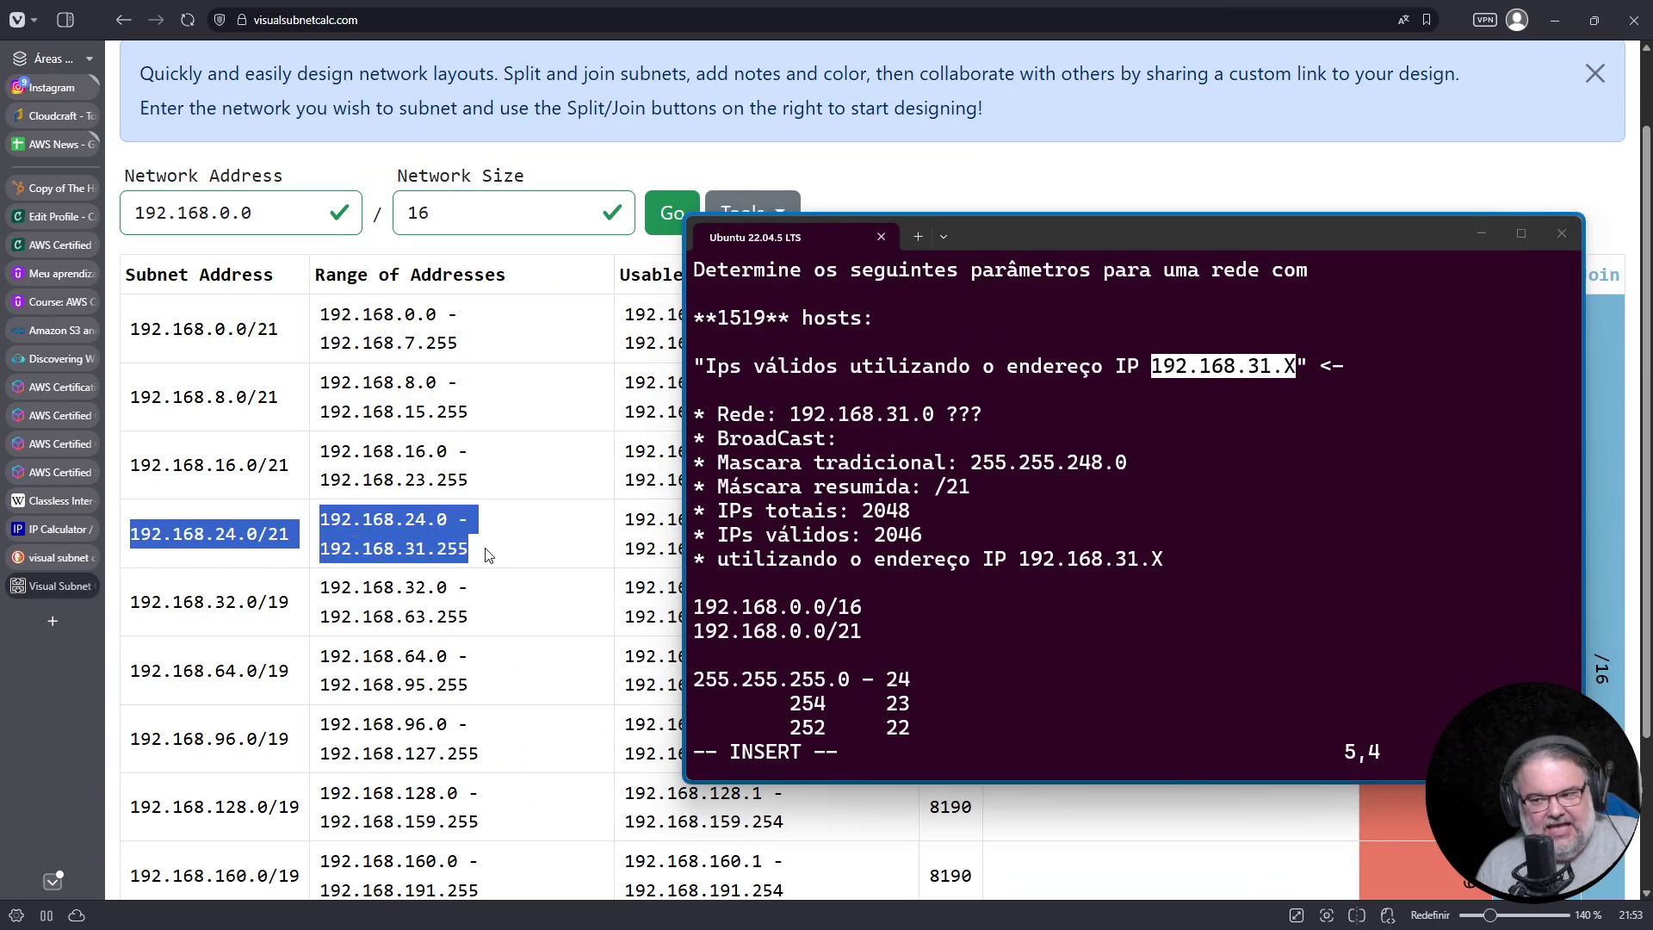
{"action": "left_click_drag", "start_coordinate": [135, 534], "coordinate": [297, 540]}
{"action": "right_click", "coordinate": [239, 529]}
{"action": "left_click", "coordinate": [267, 552]}
{"action": "left_click", "coordinate": [1303, 532]}
{"action": "key", "text": "End"}
{"action": "key", "text": "Return"}
{"action": "key", "text": "Return"}
{"action": "type", "text": "A rede"}
{"action": "key", "text": "ctrl+v"}
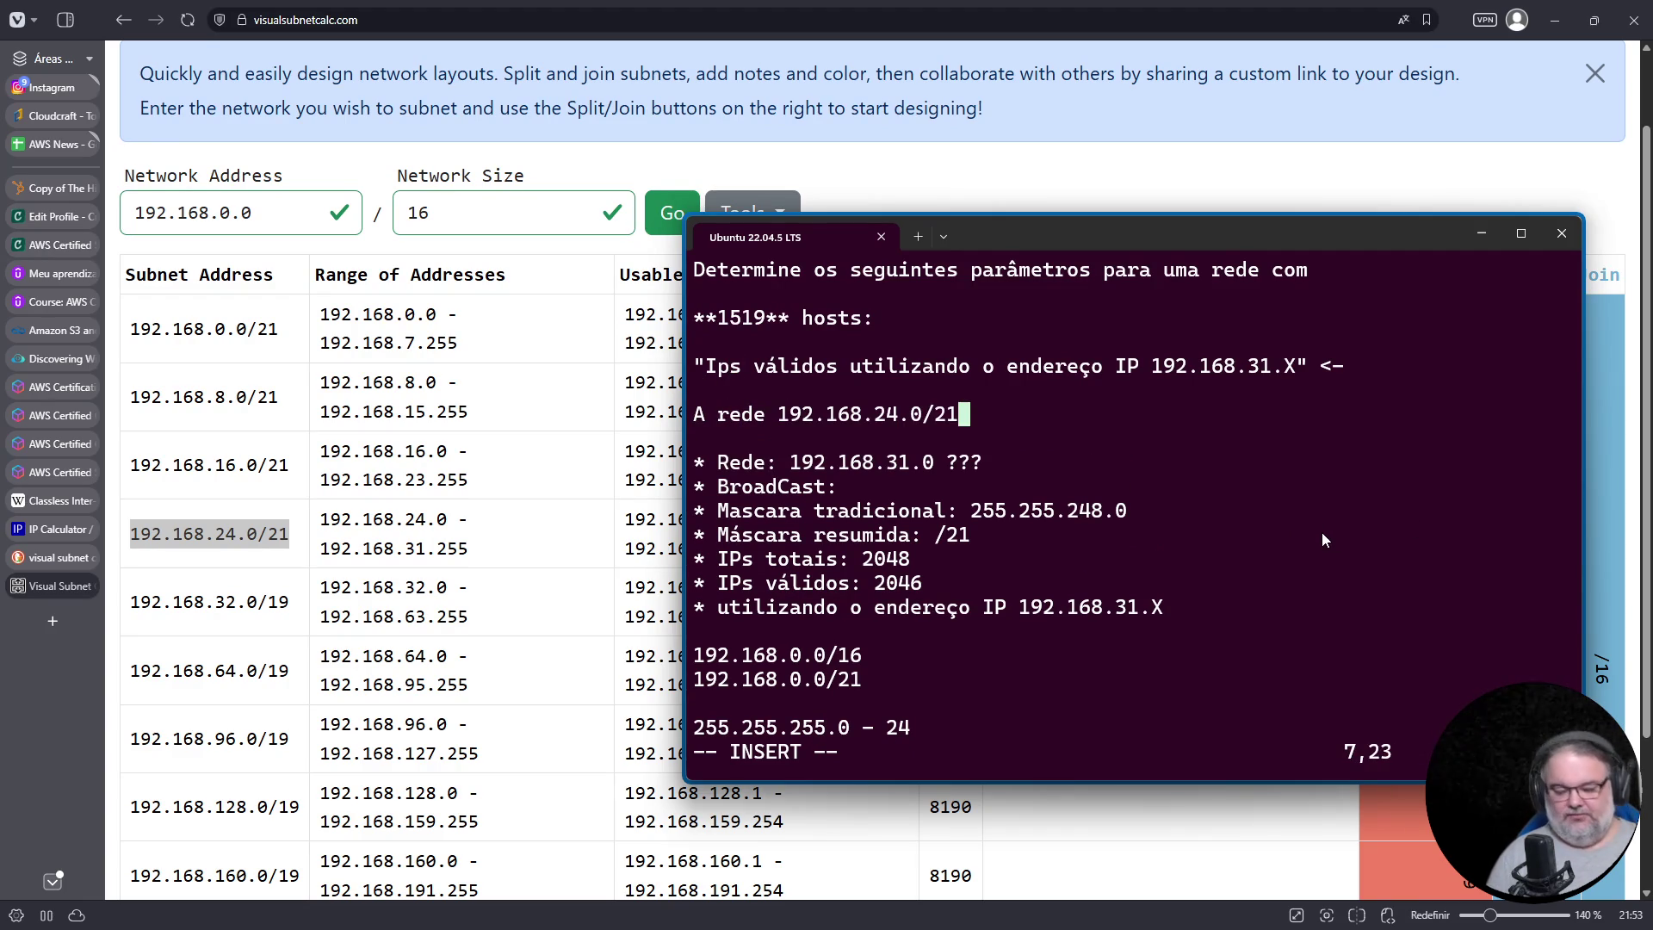
{"action": "scroll", "coordinate": [1320, 532], "scroll_direction": "up", "scroll_amount": 1}
{"action": "scroll", "coordinate": [1133, 499], "scroll_direction": "up", "scroll_amount": 1}
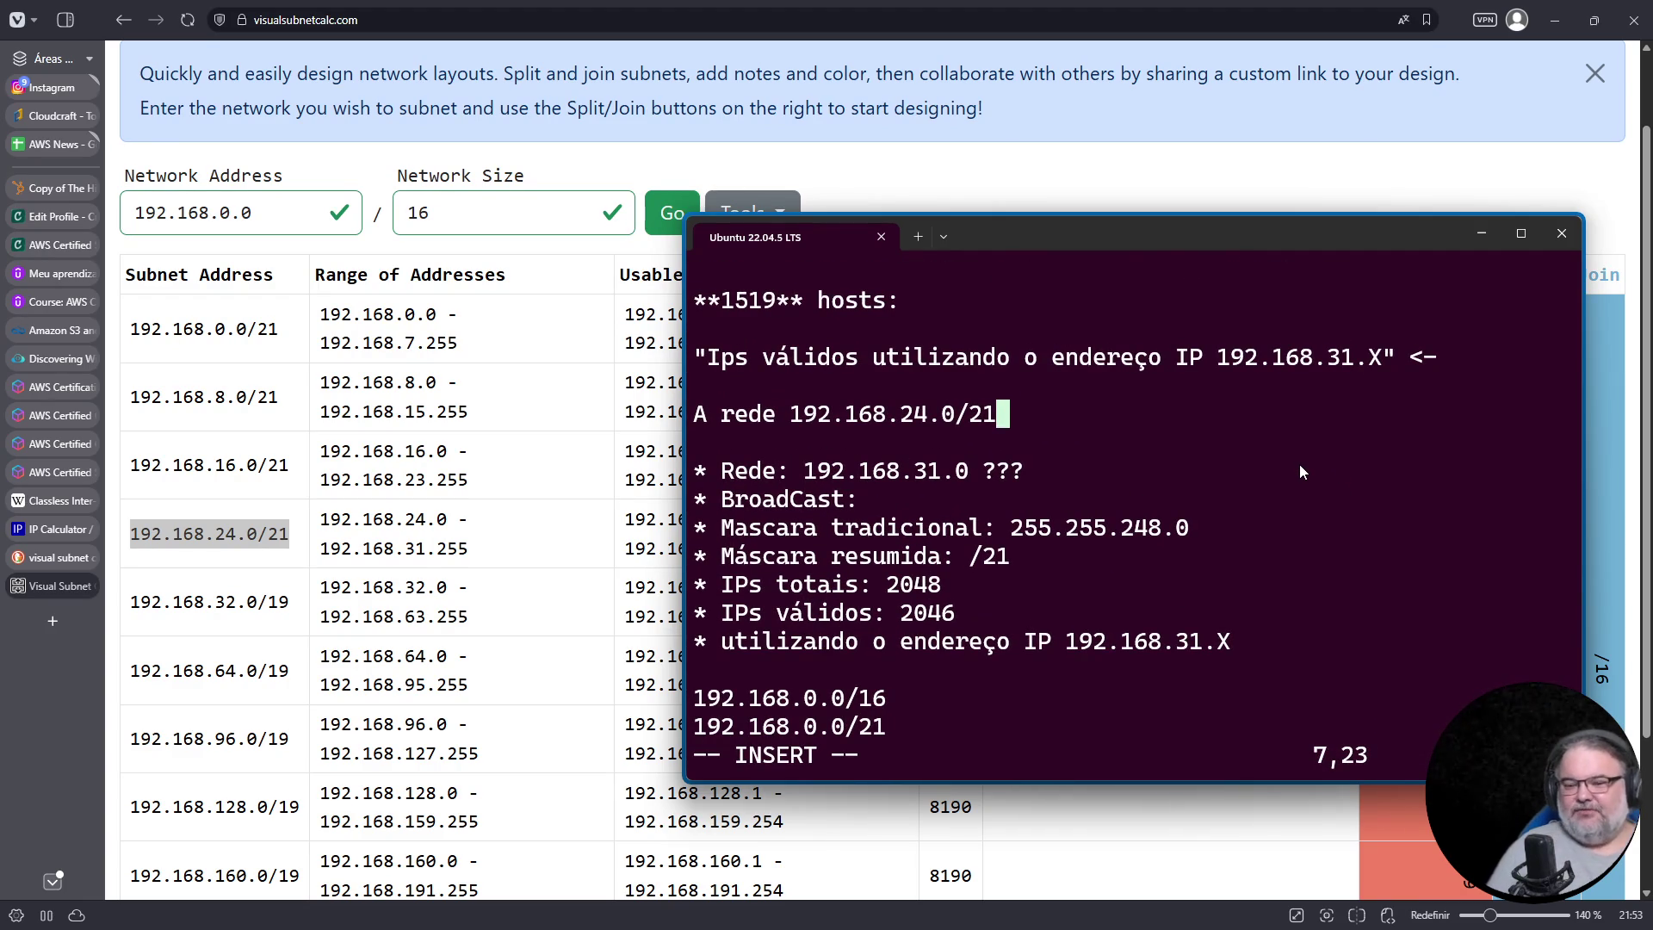
{"action": "type", "text": "co"}
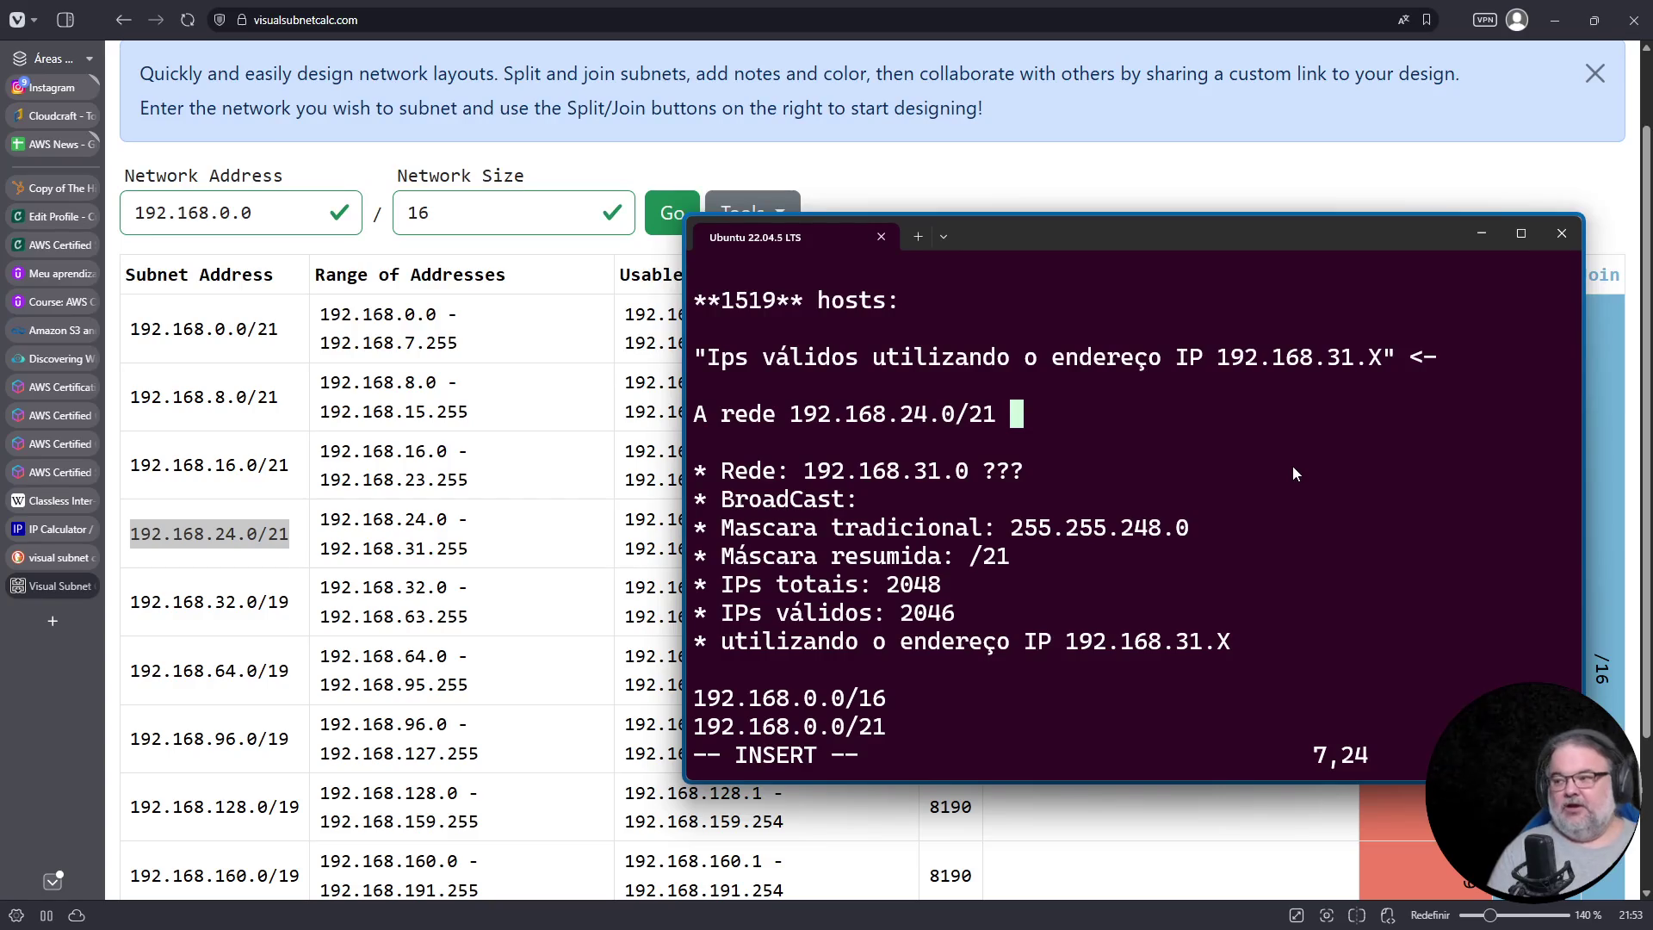
{"action": "type", "text": "meça em 192.168"}
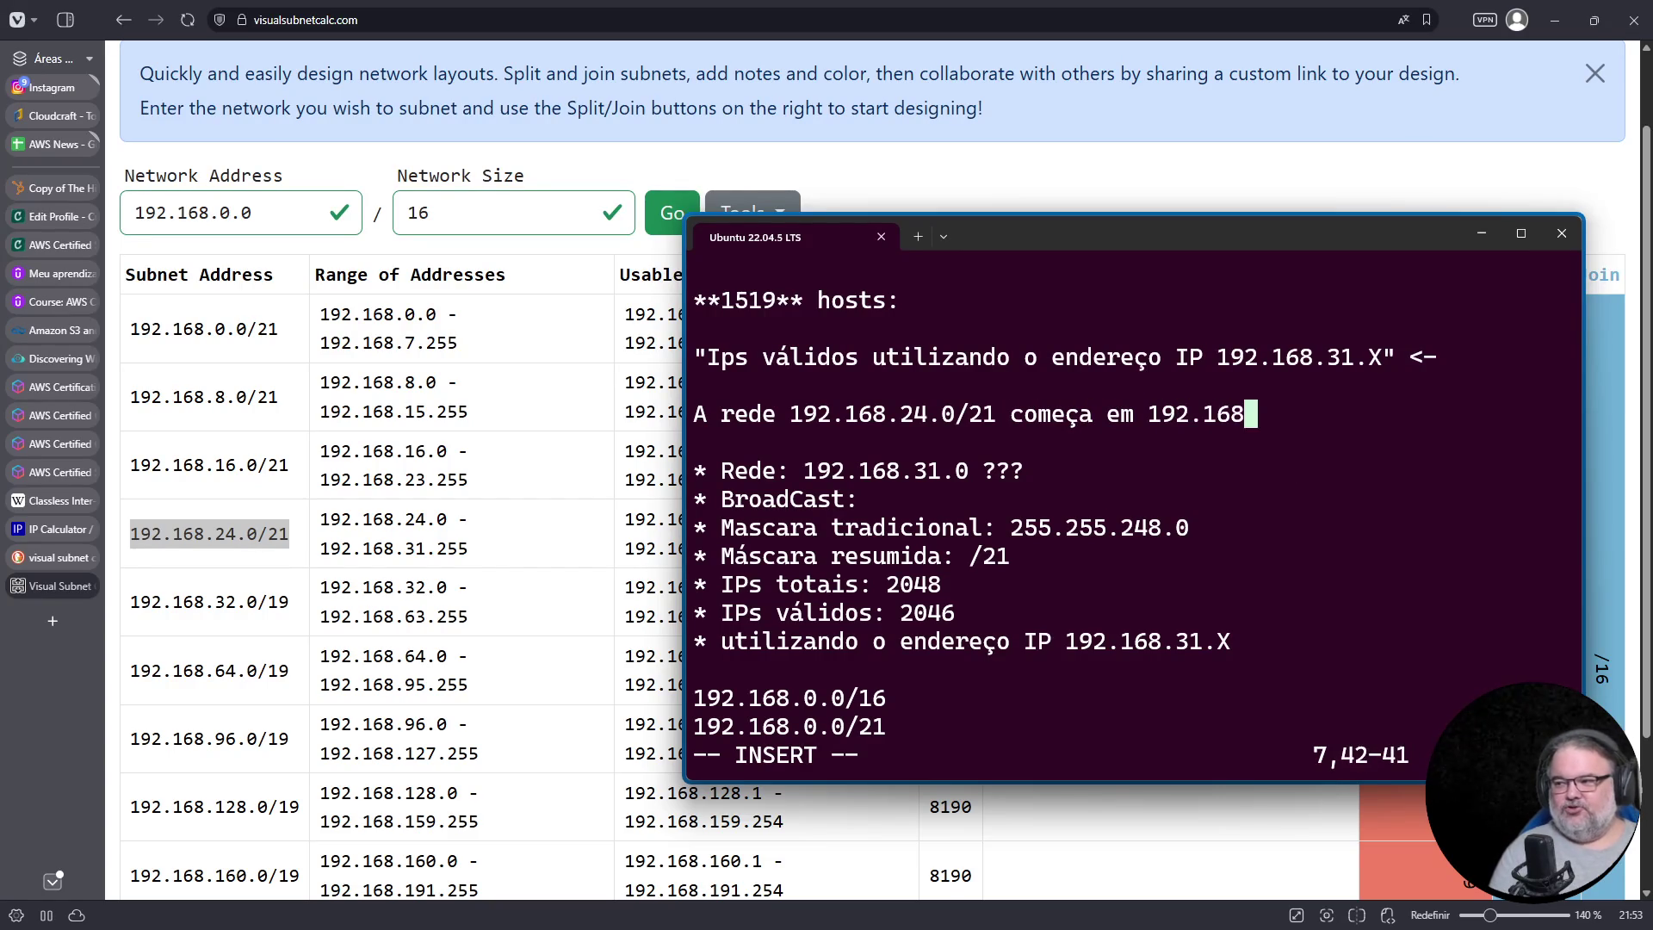
{"action": "type", "text": ".24.1"}
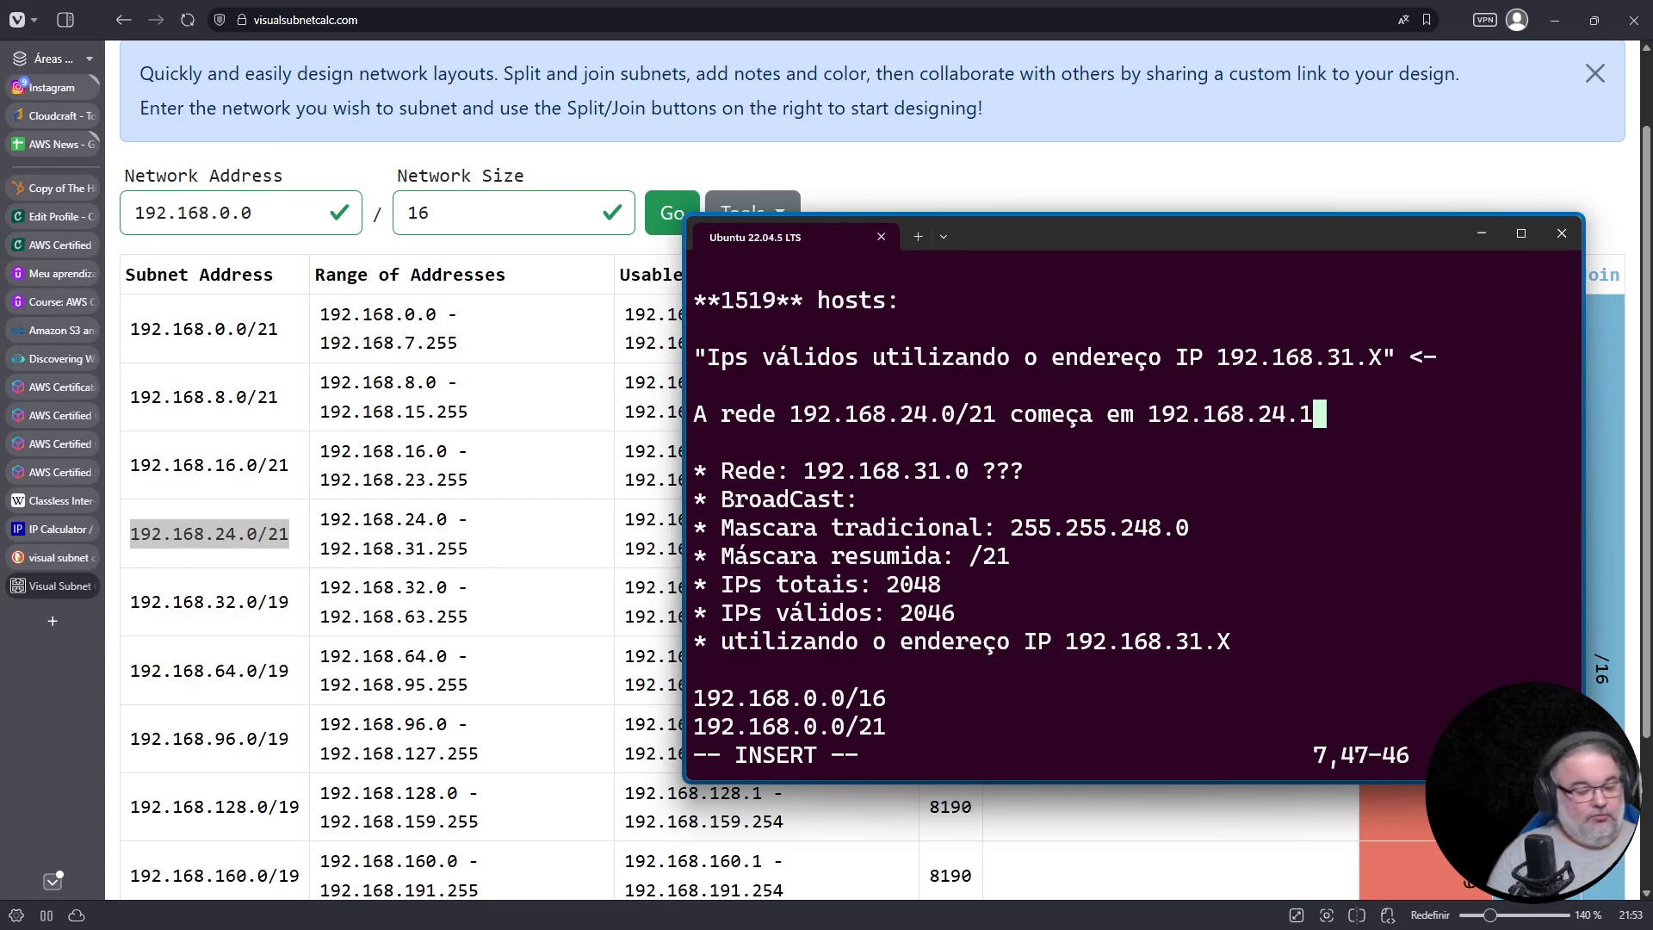
{"action": "type", "text": " e vai at"}
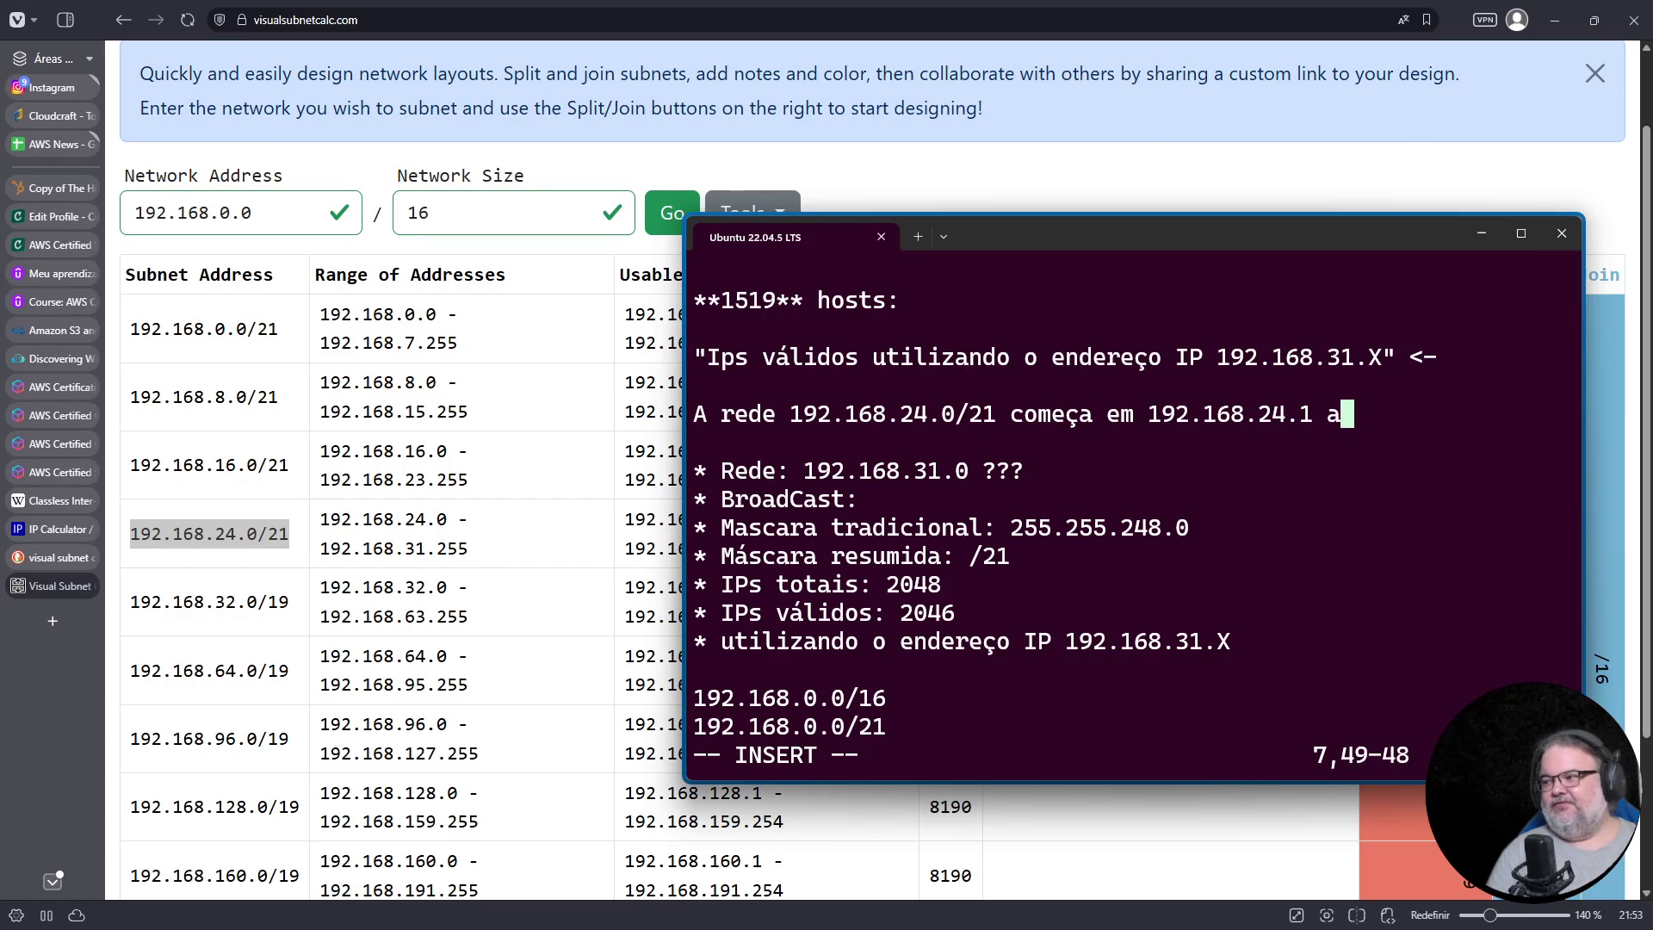
{"action": "type", "text": "é 192.168.31.254."}
Step: Reformat as 'A rede 192.168.24.0/21:' with '*' bullets for start 192.168.24.1 and end 192.168.31.254
{"action": "key", "text": "Up"}
{"action": "key", "text": "Down"}
{"action": "key", "text": "Home"}
{"action": "key", "text": "Right"}
{"action": "key", "text": "Right"}
{"action": "key", "text": "Right"}
{"action": "key", "text": "Right"}
{"action": "key", "text": "Right"}
{"action": "key", "text": "Right"}
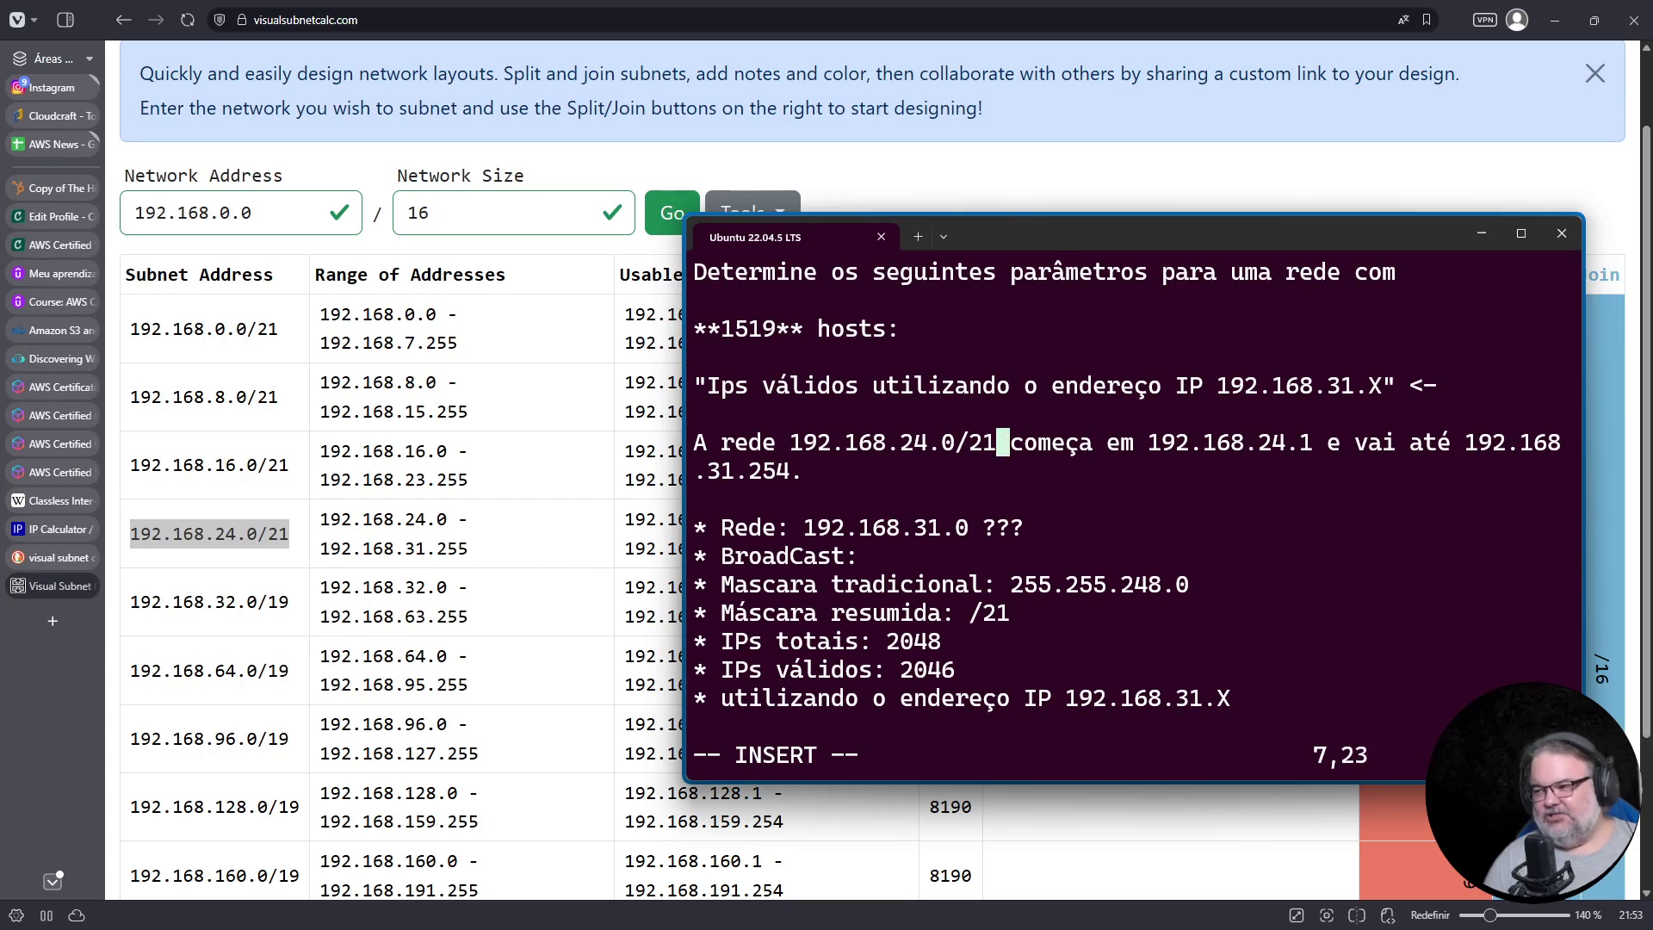
{"action": "type", "text": ":"}
{"action": "key", "text": "Return"}
{"action": "type", "text": "*"}
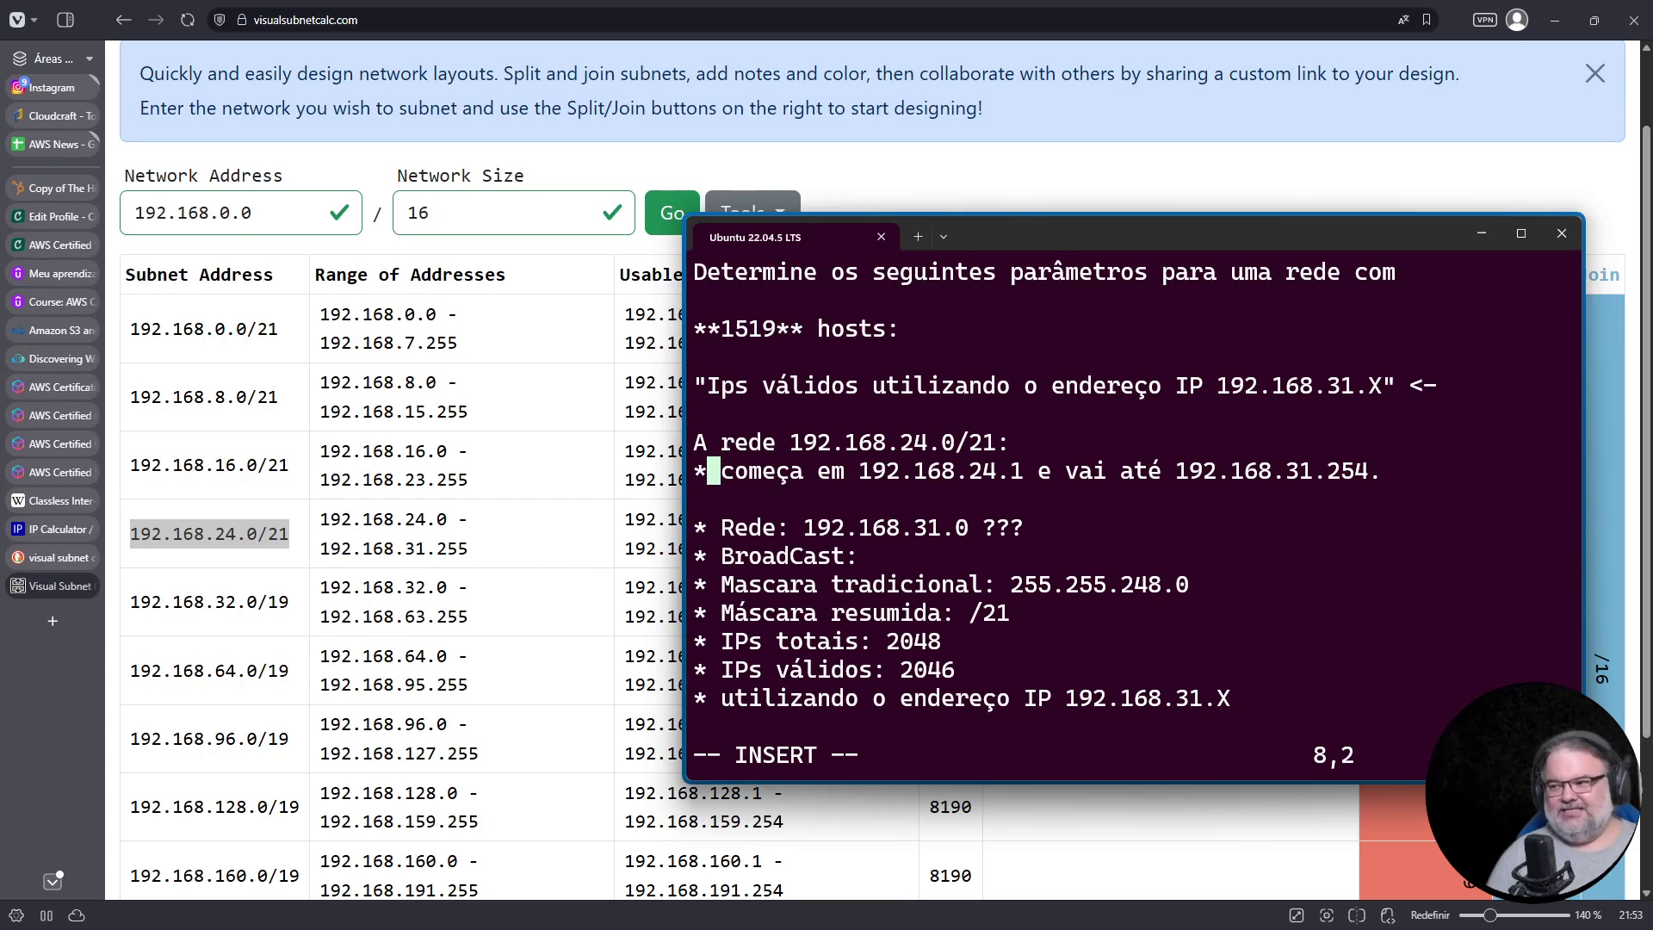
{"action": "key", "text": "Right"}
{"action": "key", "text": "Right"}
{"action": "key", "text": "Right"}
{"action": "key", "text": "Delete"}
{"action": "key", "text": "Delete"}
{"action": "key", "text": "Return"}
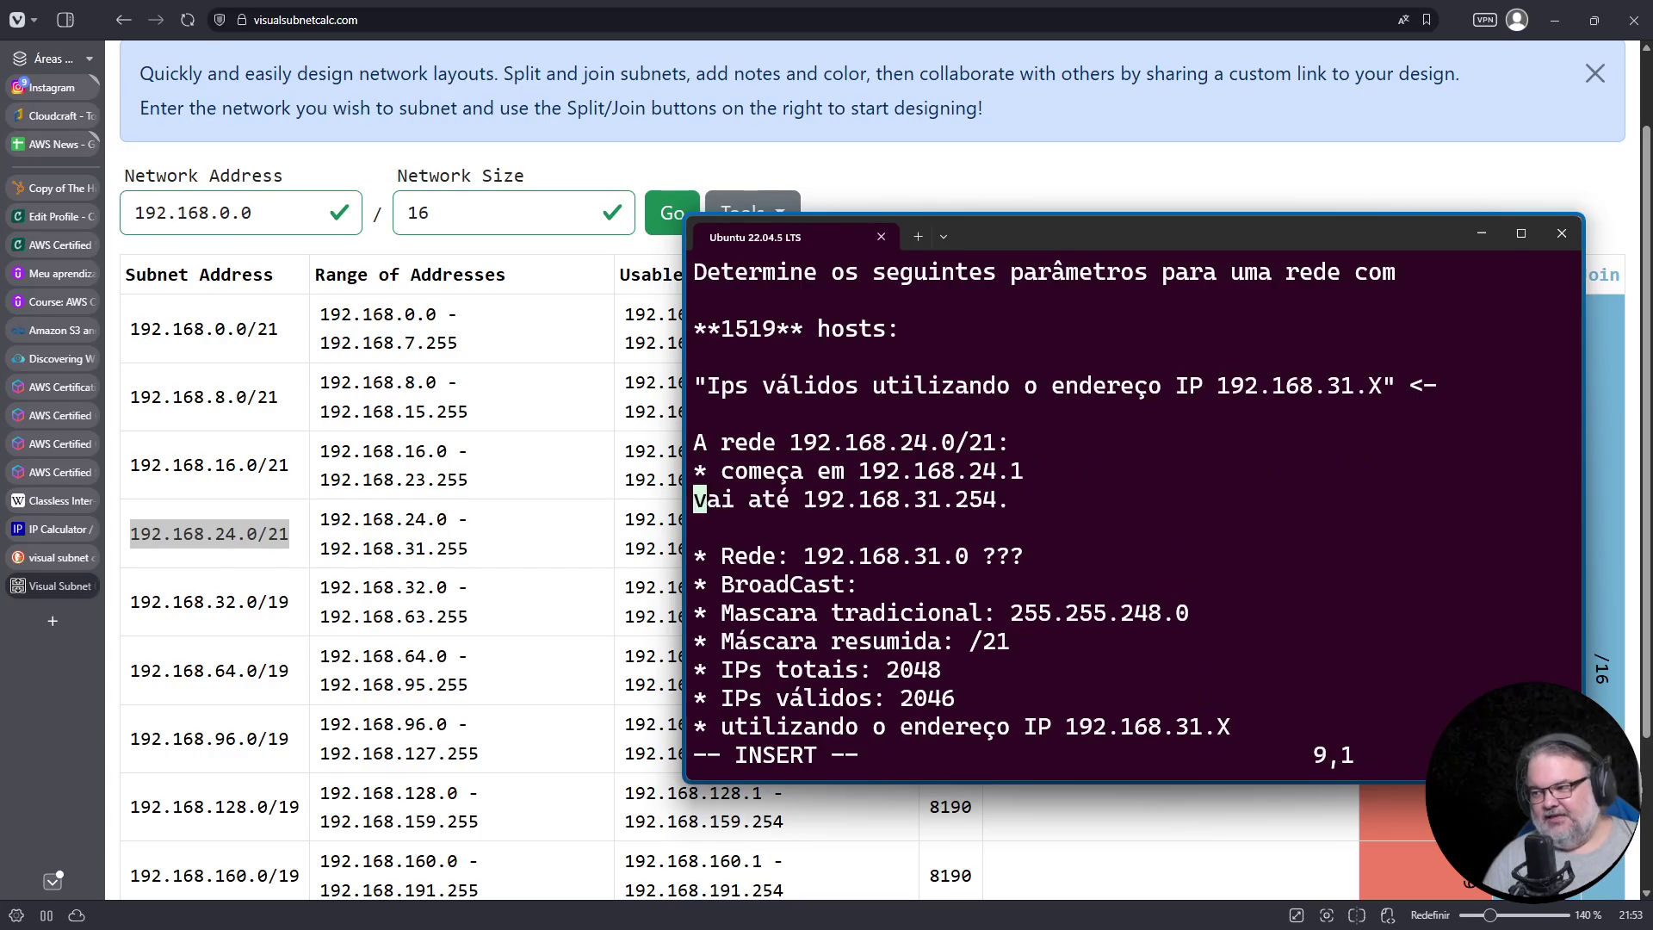
{"action": "type", "text": "*"}
{"action": "left_click_drag", "start_coordinate": [1076, 236], "coordinate": [1184, 161]}
{"action": "left_click_drag", "start_coordinate": [802, 482], "coordinate": [1133, 486]}
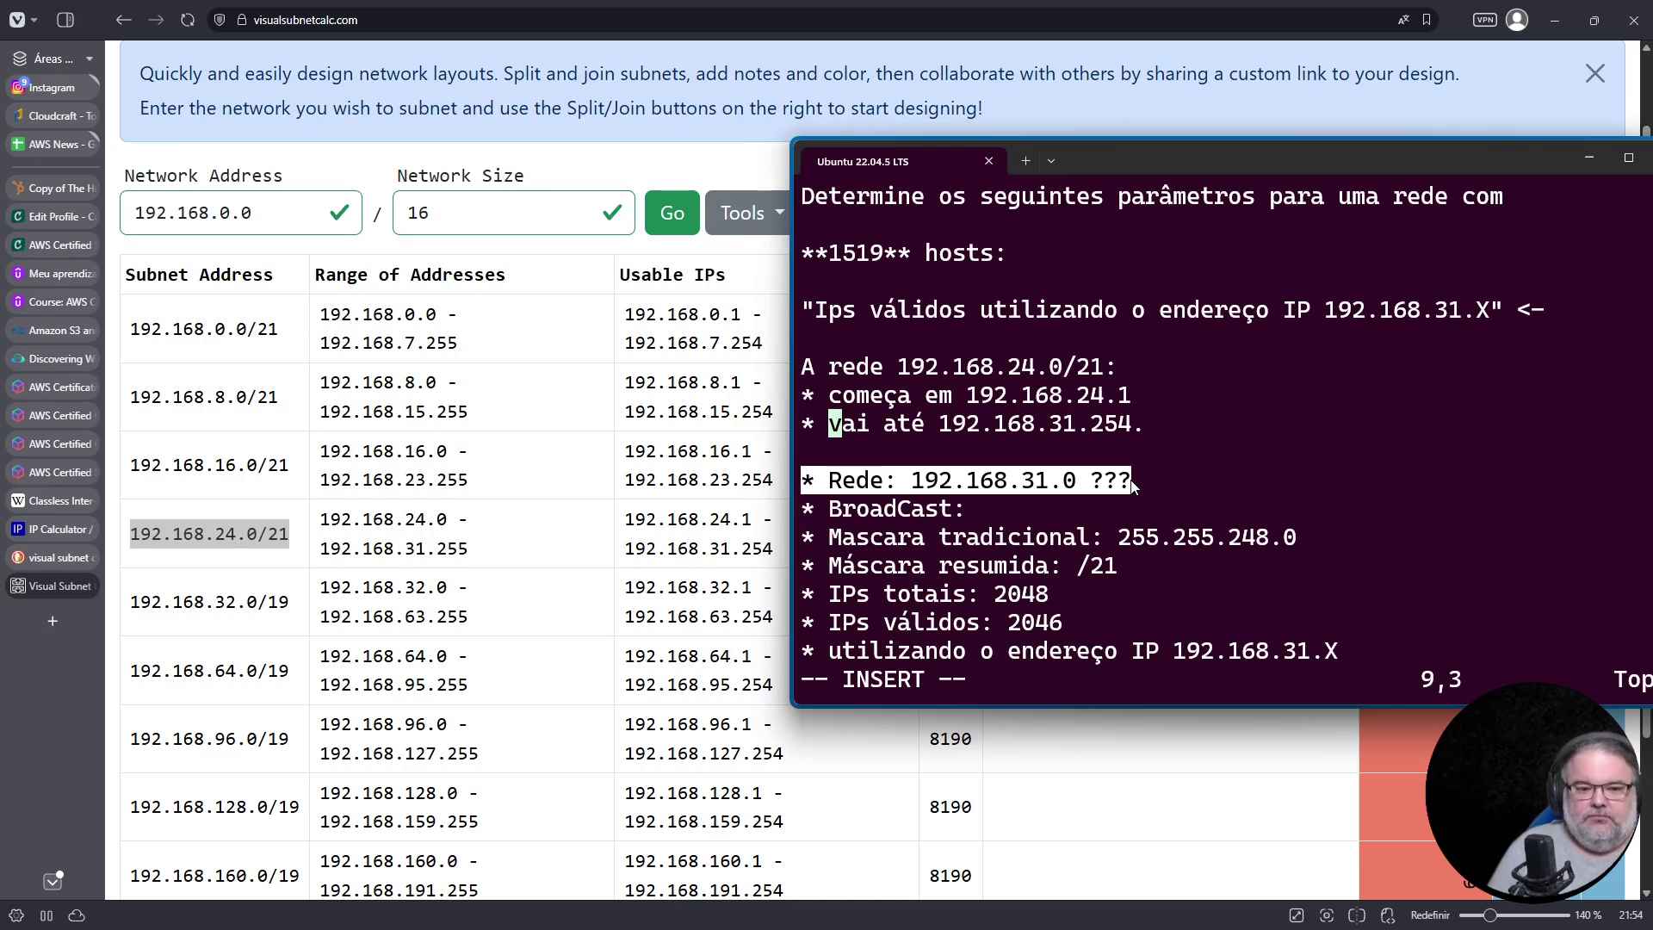
Step: Change 31 to 24 in the Rede address and enter 192.168.31.255 as the BroadCast
{"action": "key", "text": "Down"}
{"action": "key", "text": "Down"}
{"action": "key", "text": "End"}
{"action": "key", "text": "Left"}
{"action": "key", "text": "Left"}
{"action": "key", "text": "Left"}
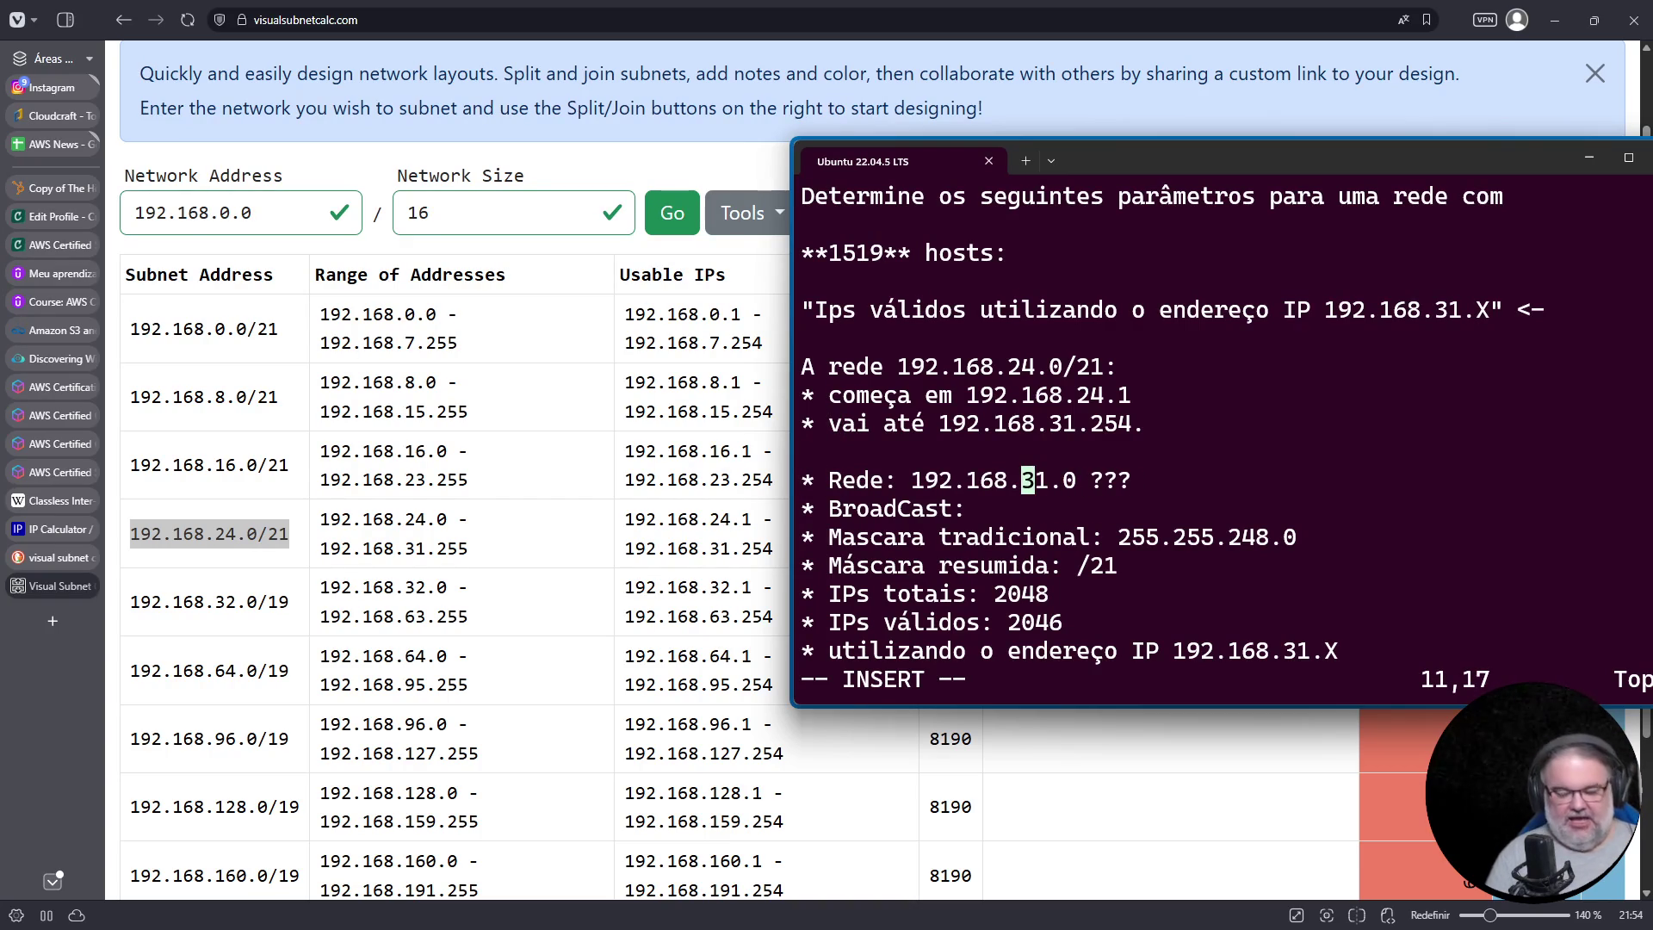
{"action": "type", "text": "i24"}
{"action": "key", "text": "End"}
{"action": "key", "text": "Left"}
{"action": "key", "text": "Left"}
{"action": "key", "text": "Left"}
{"action": "key", "text": "Delete"}
{"action": "key", "text": "Delete"}
{"action": "key", "text": "Left"}
{"action": "key", "text": "Left"}
{"action": "key", "text": "BackSpace"}
{"action": "key", "text": "Down"}
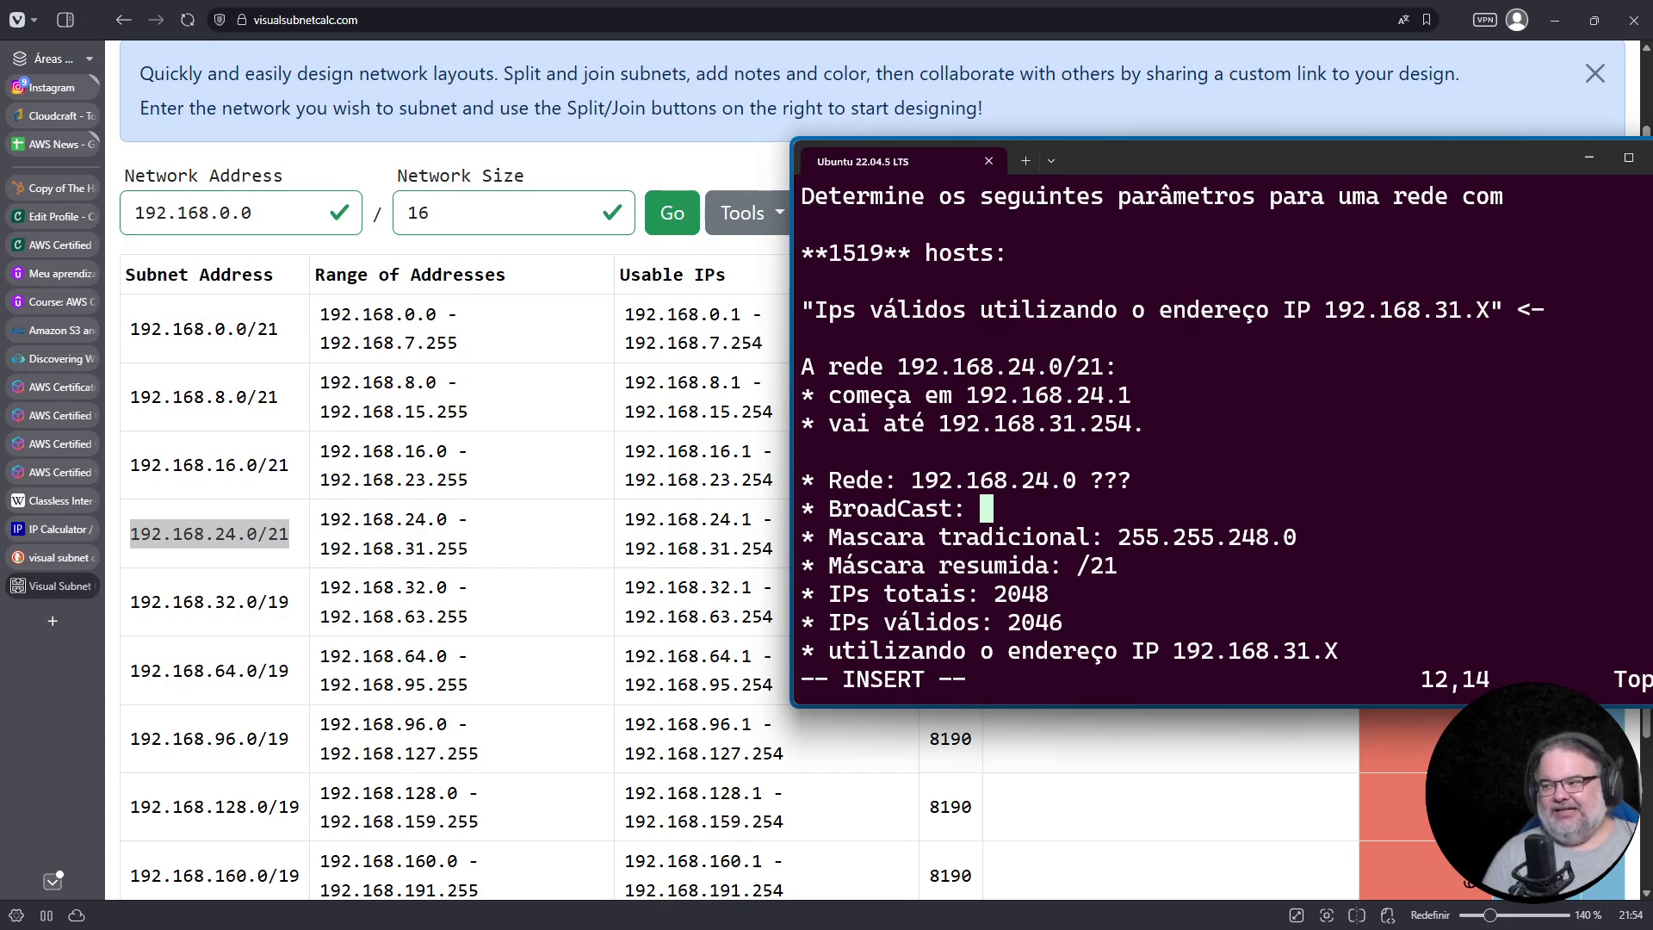
{"action": "type", "text": "19"}
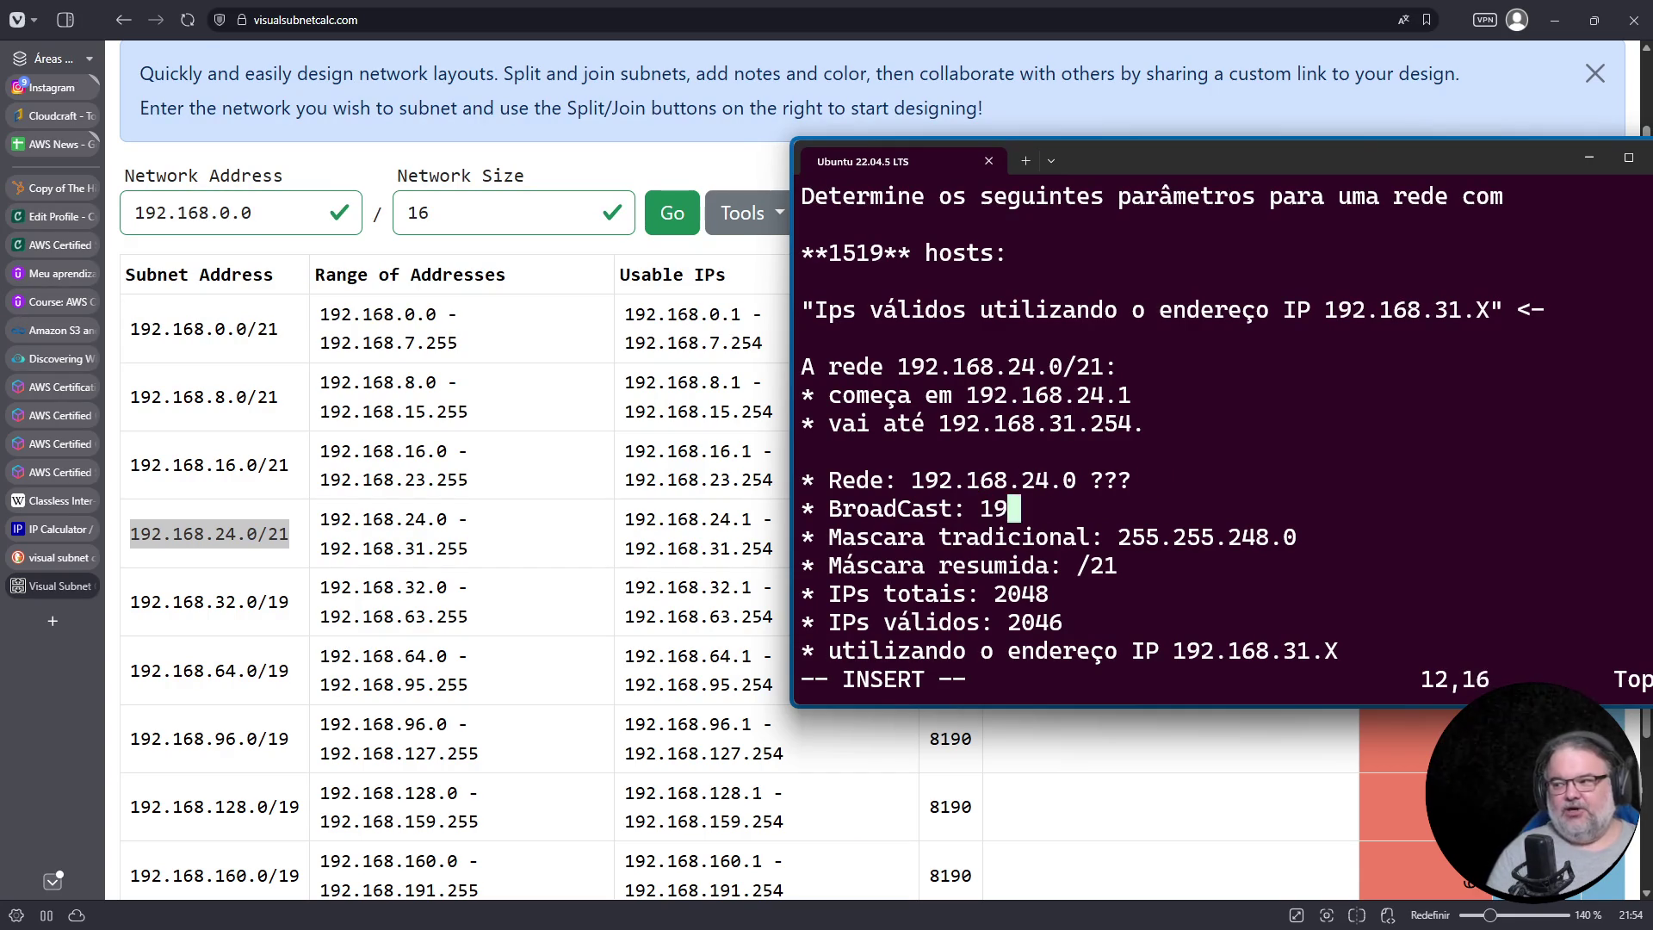
{"action": "type", "text": "2.168.31"}
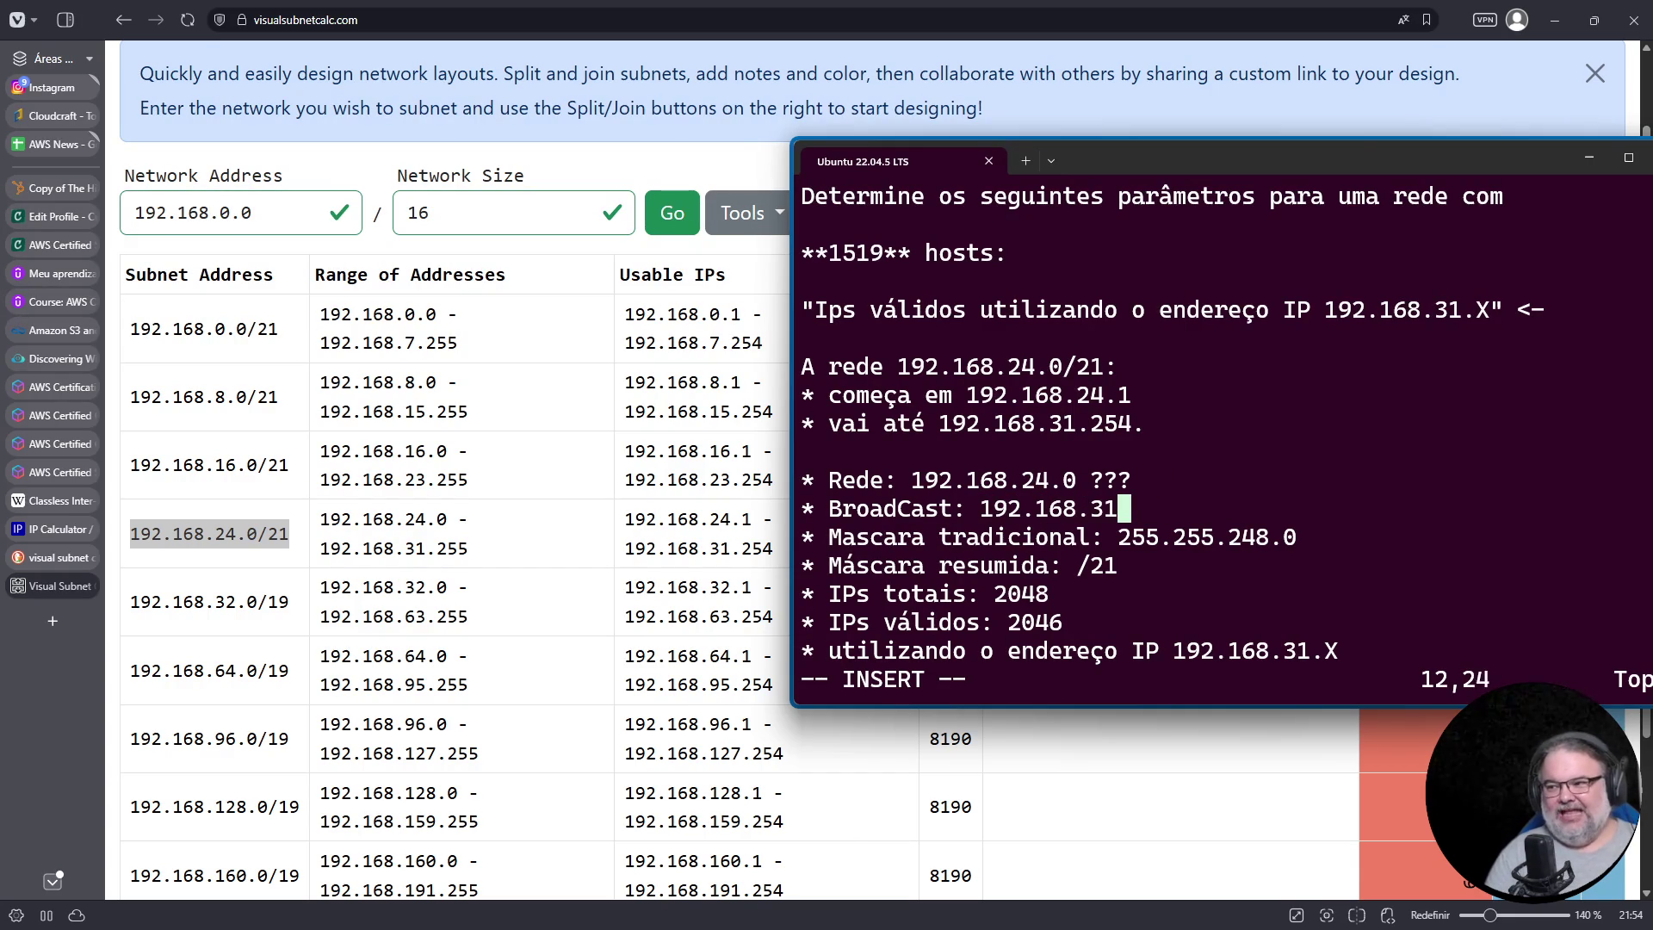
{"action": "type", "text": ".255"}
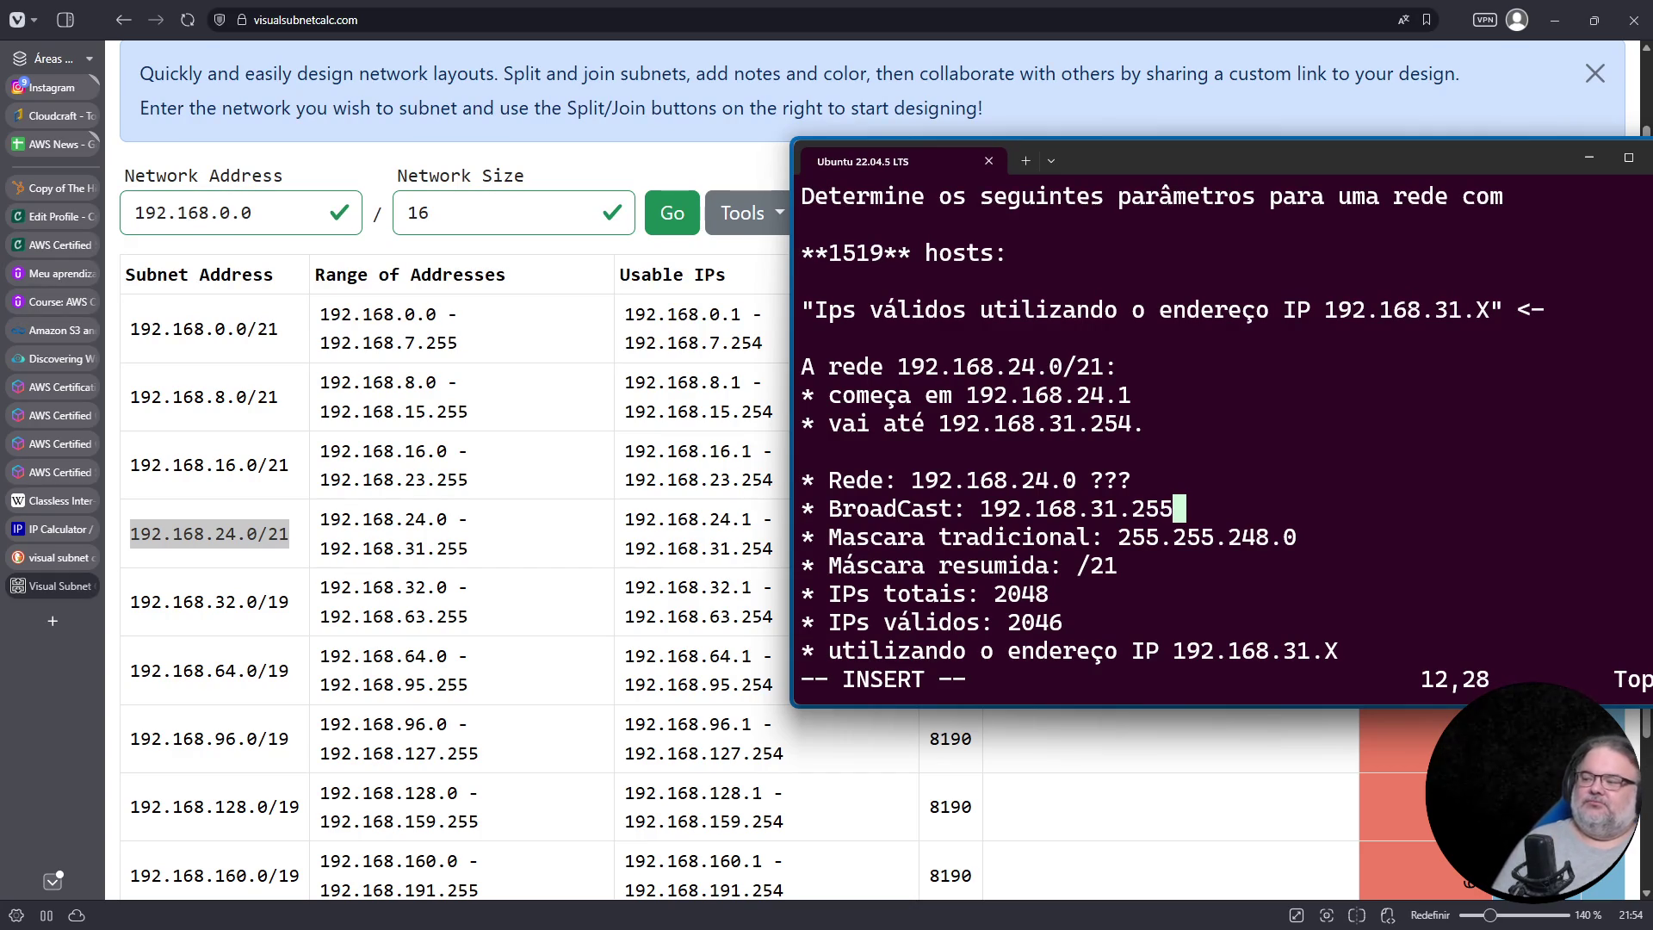
{"action": "key", "text": "Down"}
{"action": "key", "text": "Down"}
{"action": "key", "text": "Down"}
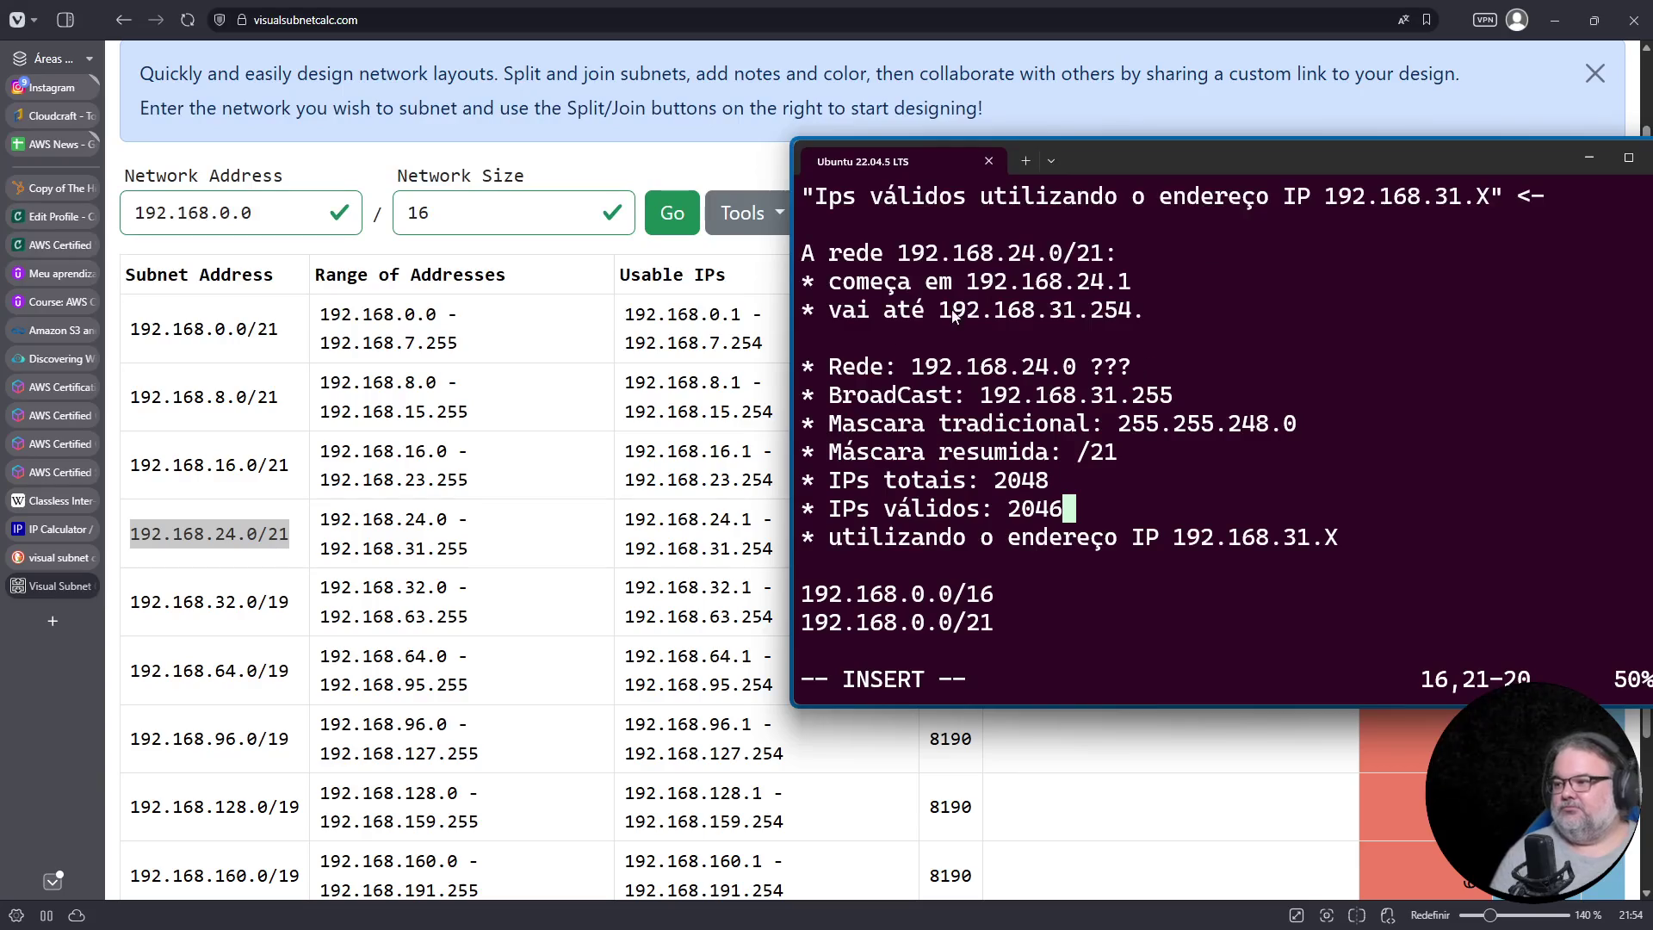
Step: Delete the 'utilizando o endereço IP' line, set IPs totais to 2048 (2046 válidos), drop IPs válidos line
{"action": "mouse_move", "coordinate": [802, 366]}
{"action": "left_mouse_down"}
{"action": "mouse_move", "coordinate": [826, 398]}
{"action": "mouse_move", "coordinate": [1330, 538]}
{"action": "left_mouse_up"}
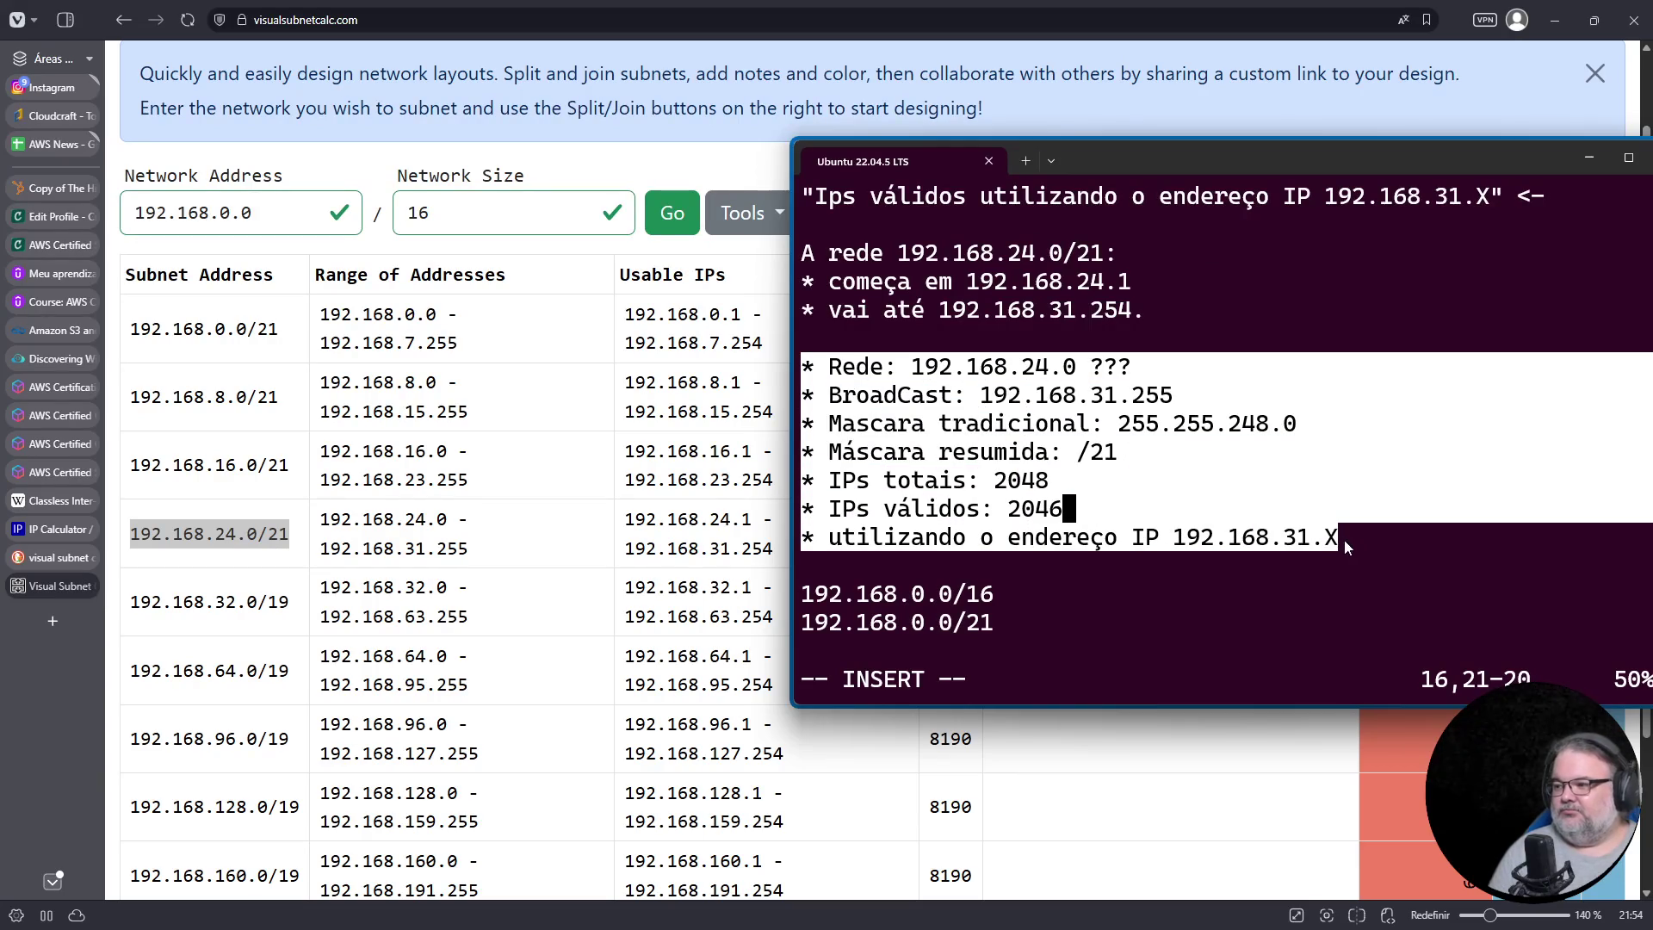
{"action": "key", "text": "Down"}
{"action": "key", "text": "Home"}
{"action": "key", "text": "Escape"}
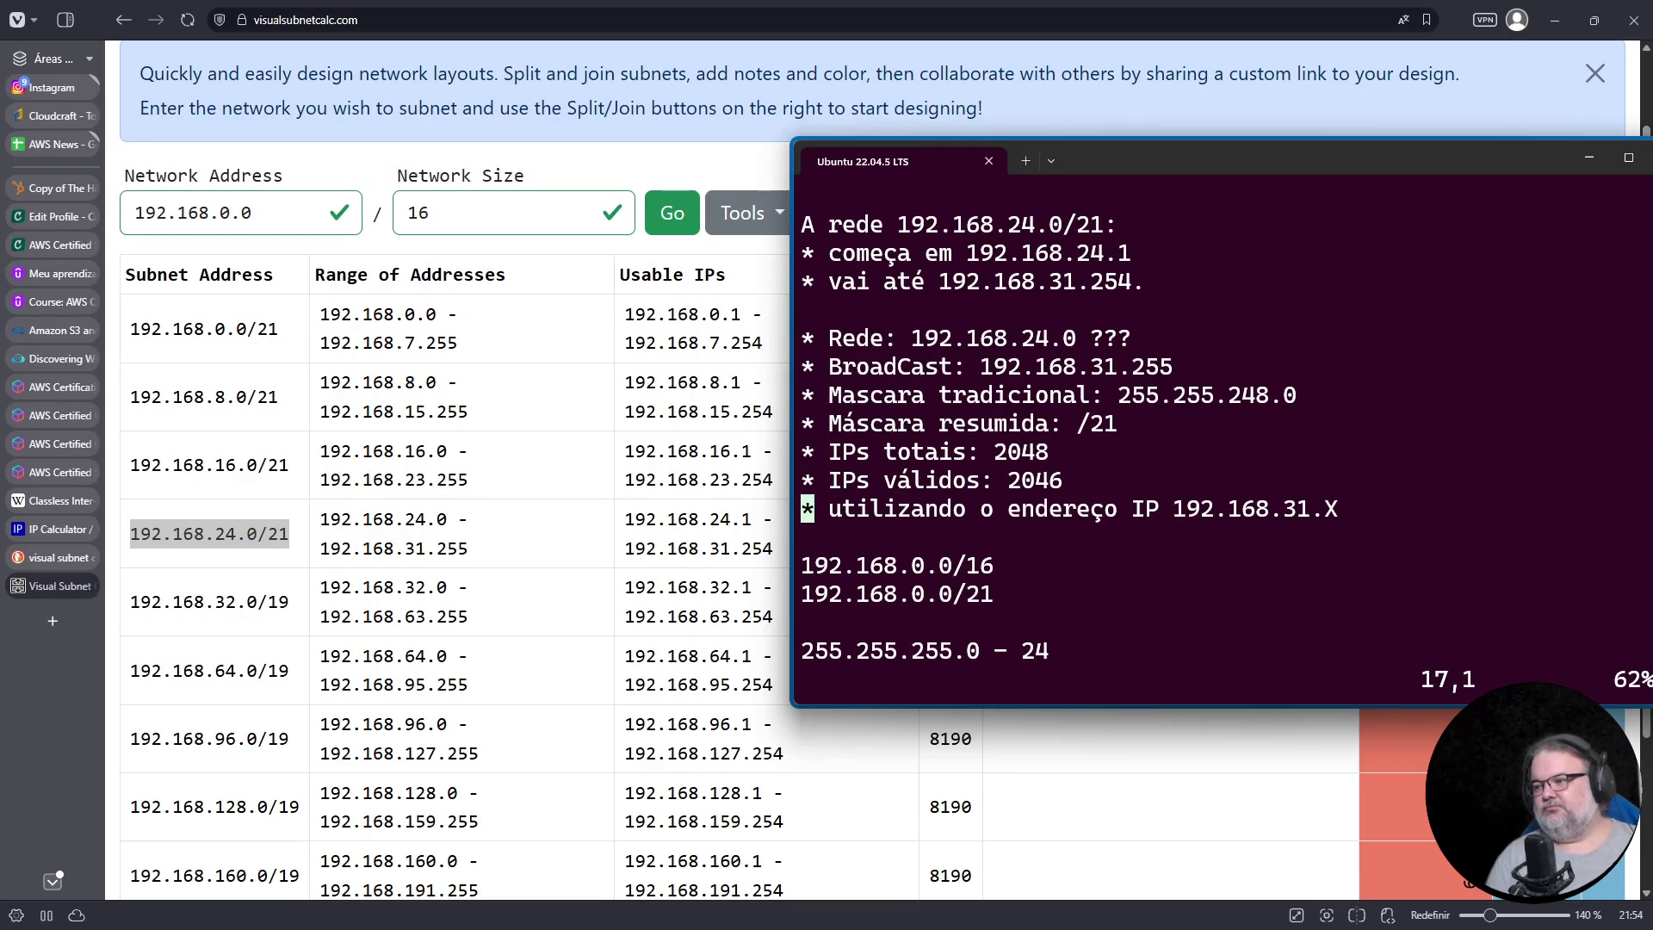
{"action": "key", "text": "d"}
{"action": "key", "text": "d"}
{"action": "key", "text": "k"}
{"action": "key", "text": "k"}
{"action": "key", "text": "End"}
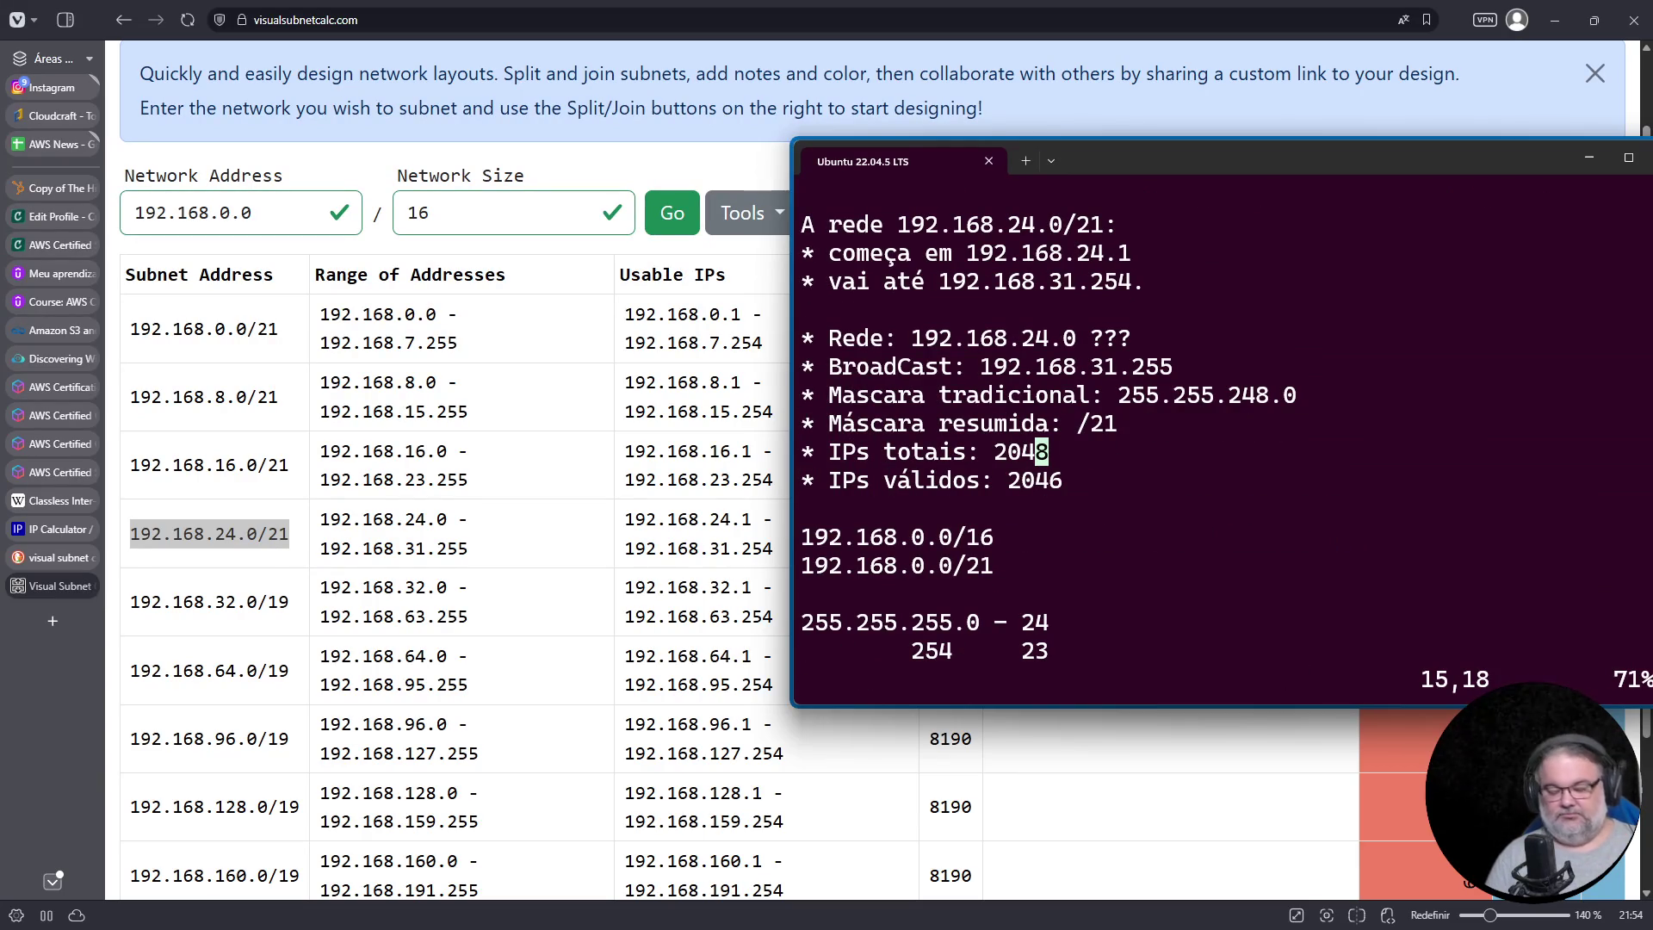
{"action": "type", "text": "ais: 2048 (2046 válidos)"}
{"action": "key", "text": "Escape"}
{"action": "key", "text": "Return"}
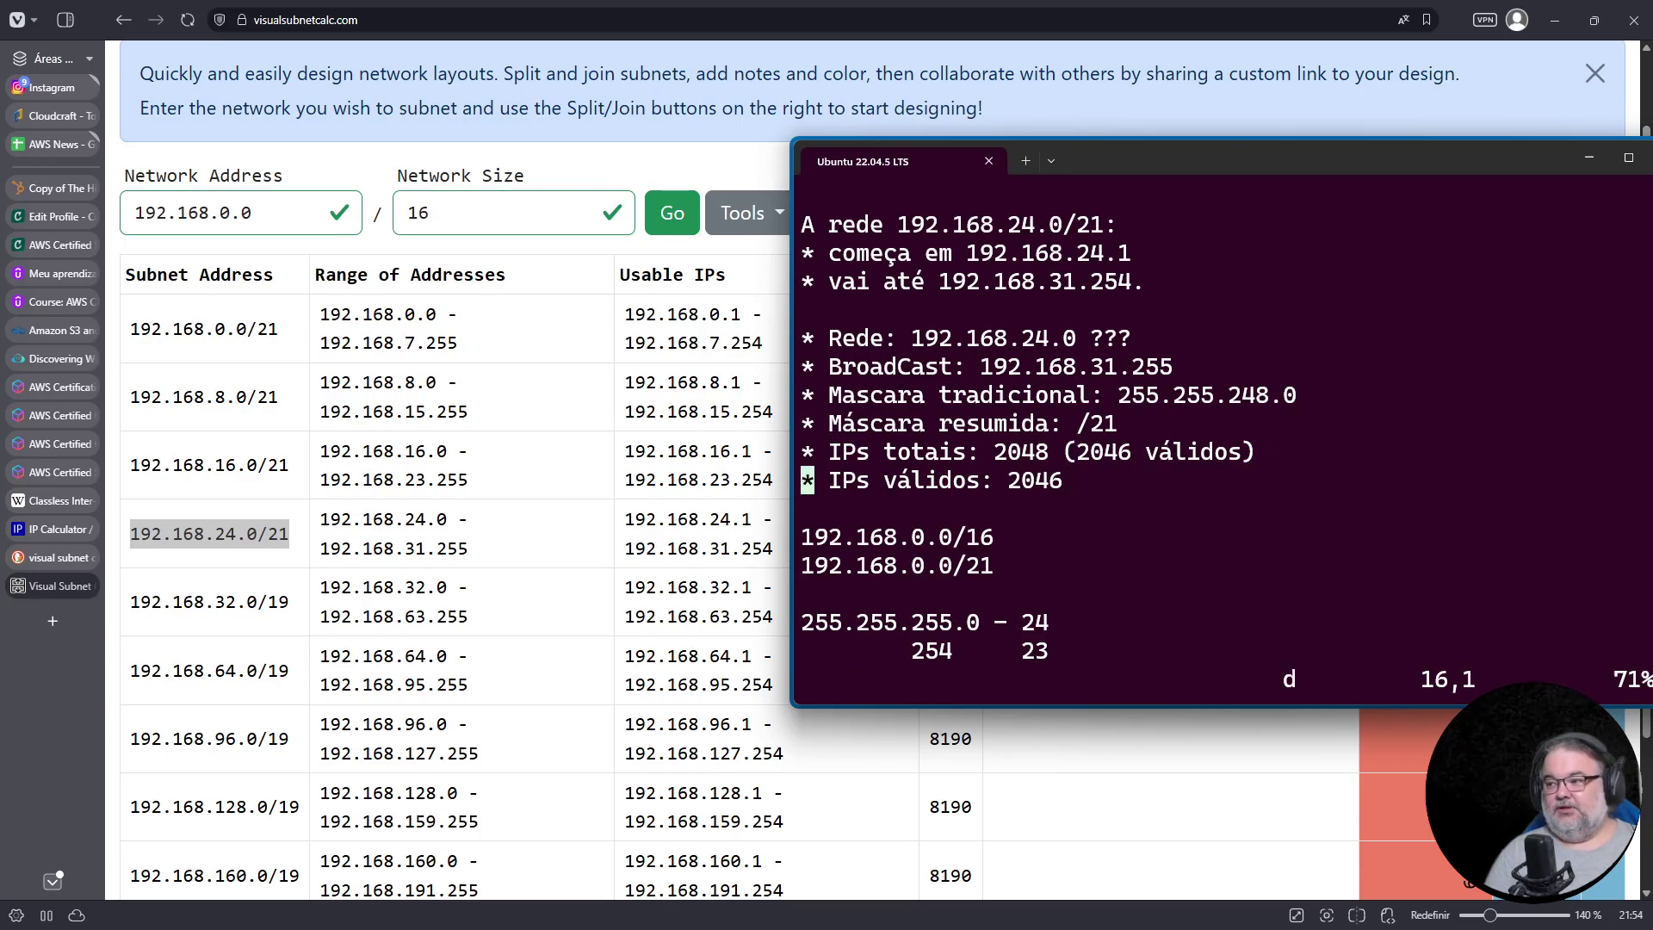
{"action": "key", "text": "d"}
{"action": "key", "text": "d"}
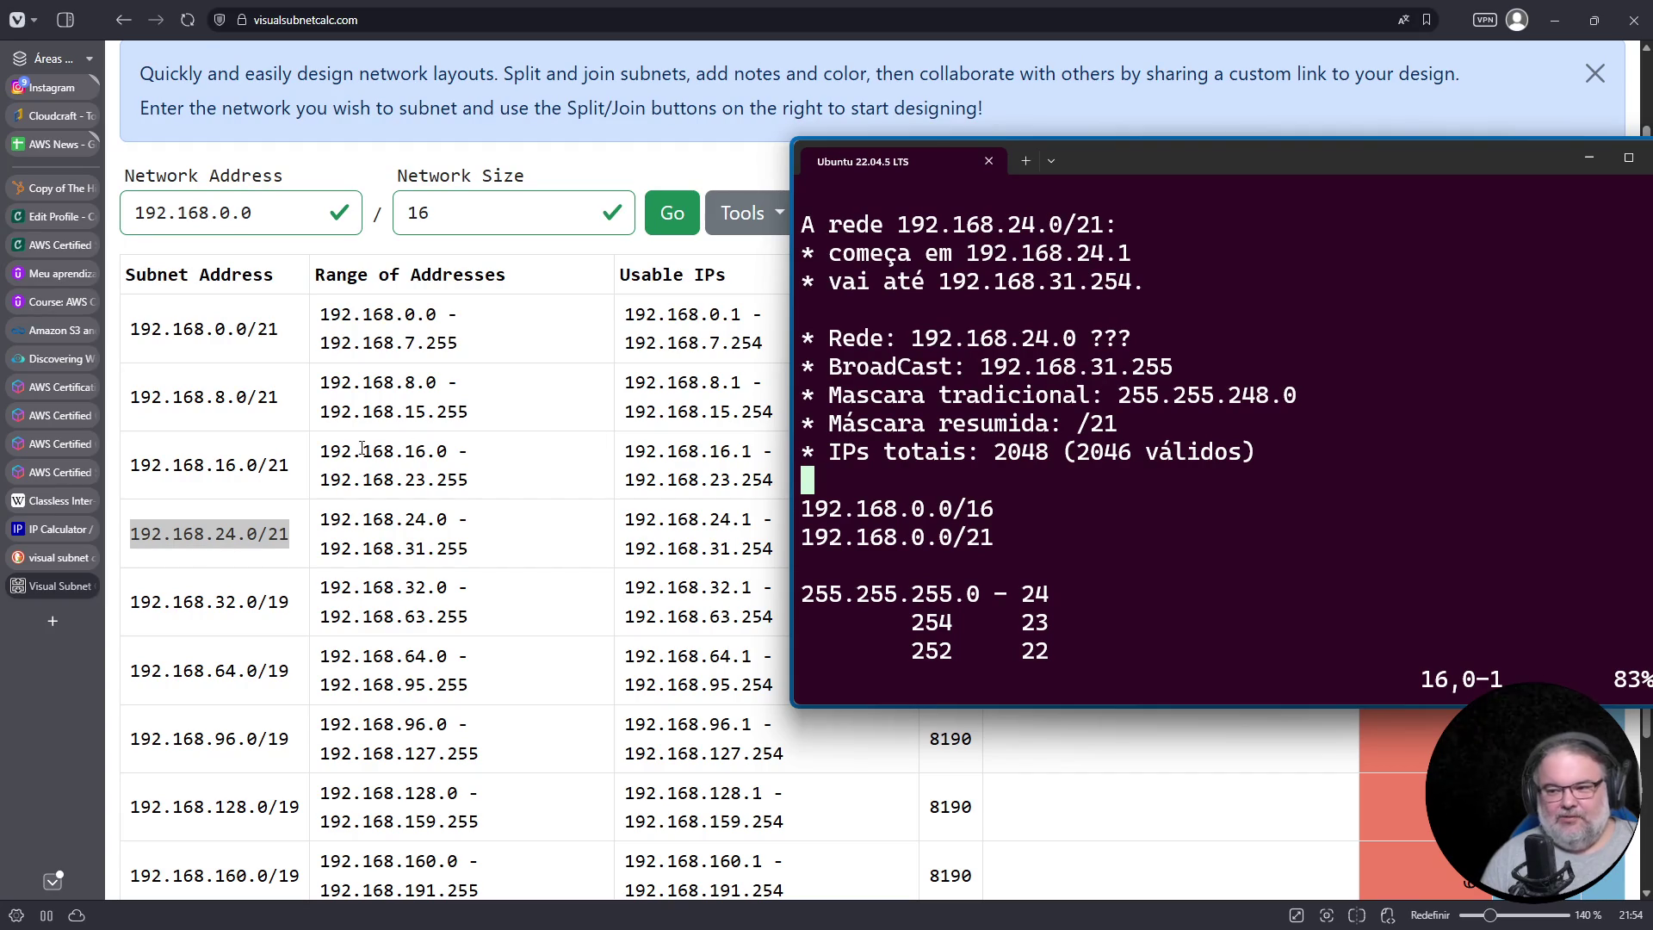
{"action": "double_click", "coordinate": [1102, 368]}
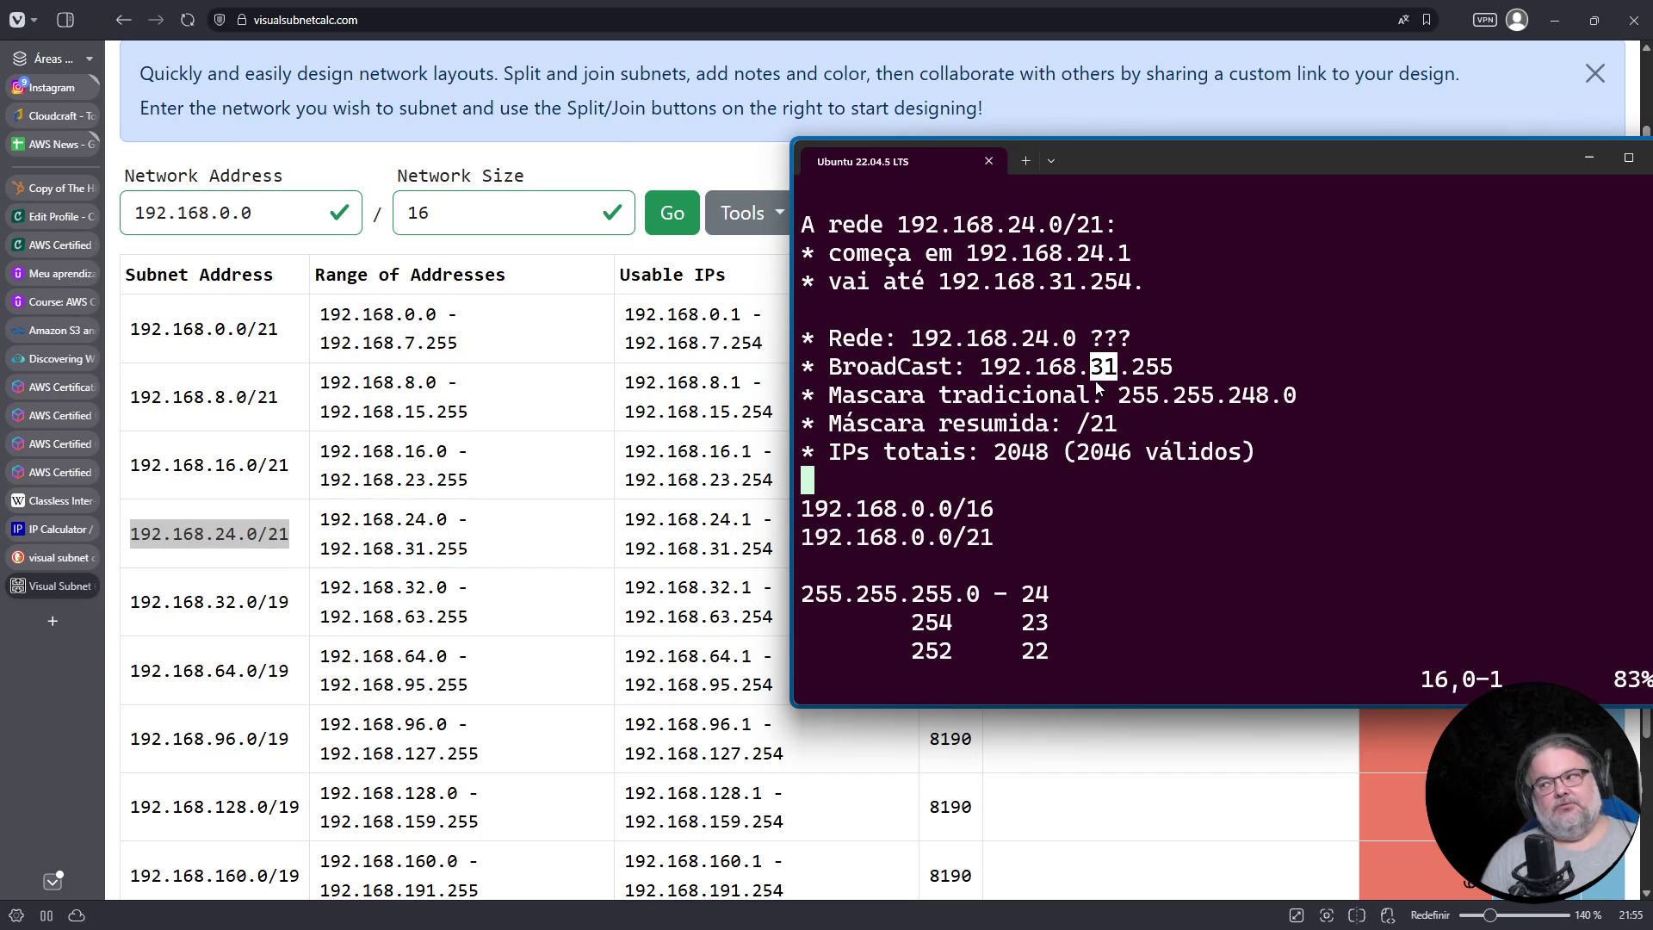
{"action": "left_click", "coordinate": [974, 375]}
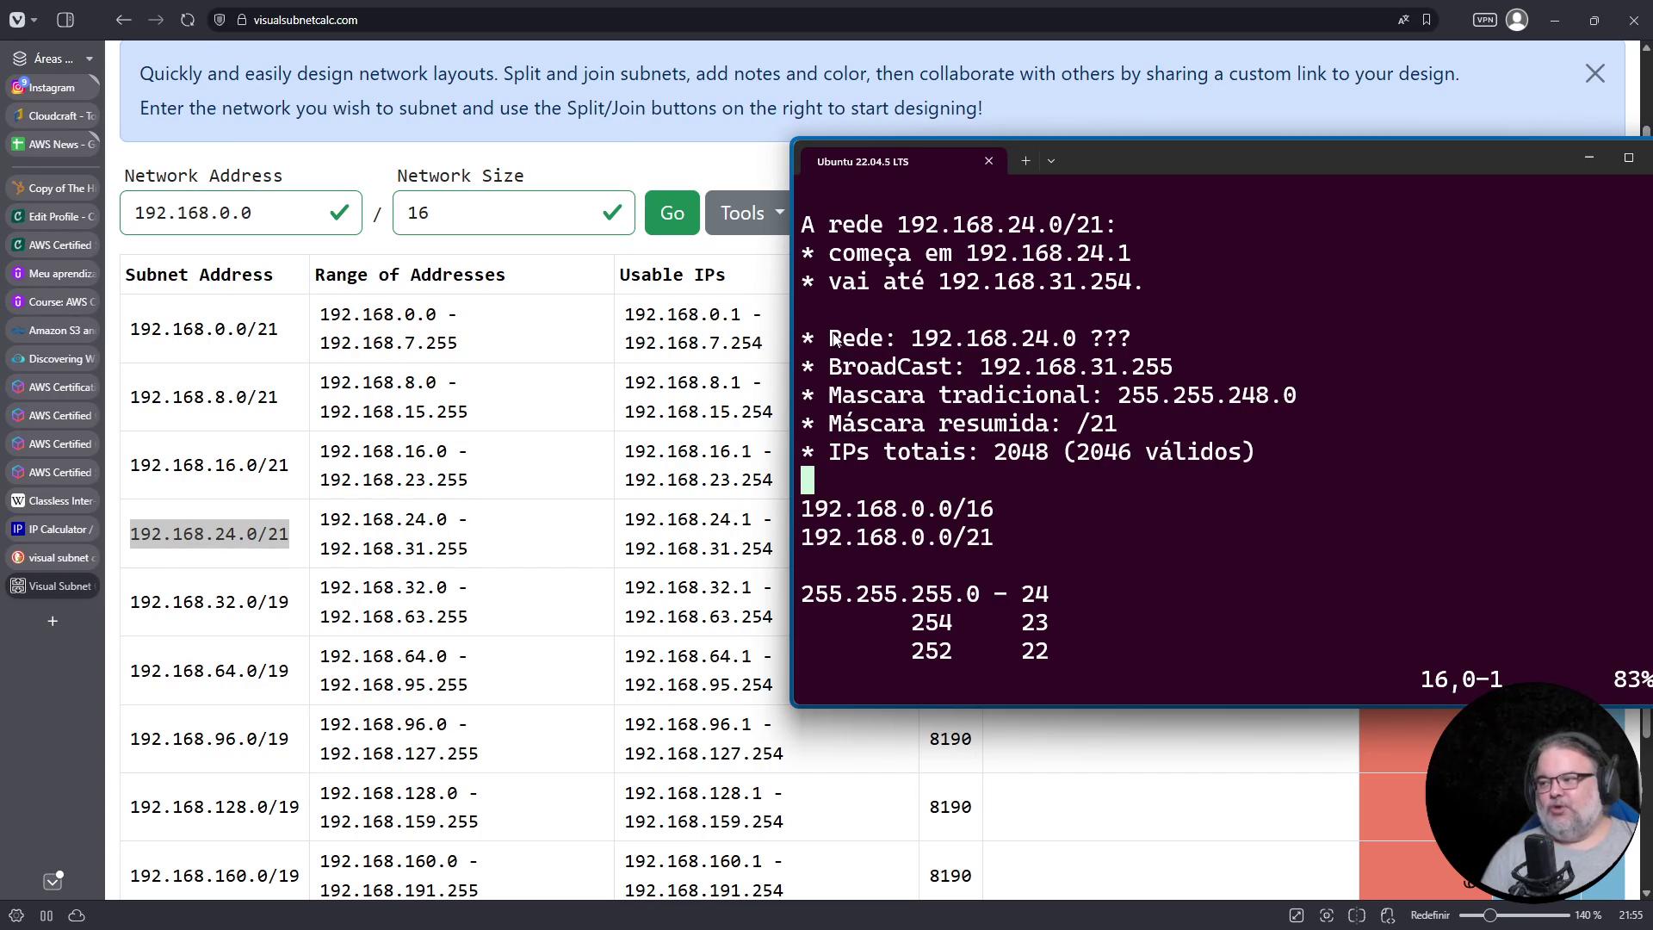
{"action": "mouse_move", "coordinate": [804, 338]}
{"action": "left_mouse_down"}
{"action": "mouse_move", "coordinate": [1188, 466]}
{"action": "mouse_move", "coordinate": [1262, 464]}
{"action": "left_mouse_up"}
{"action": "key", "text": "ctrl+c"}
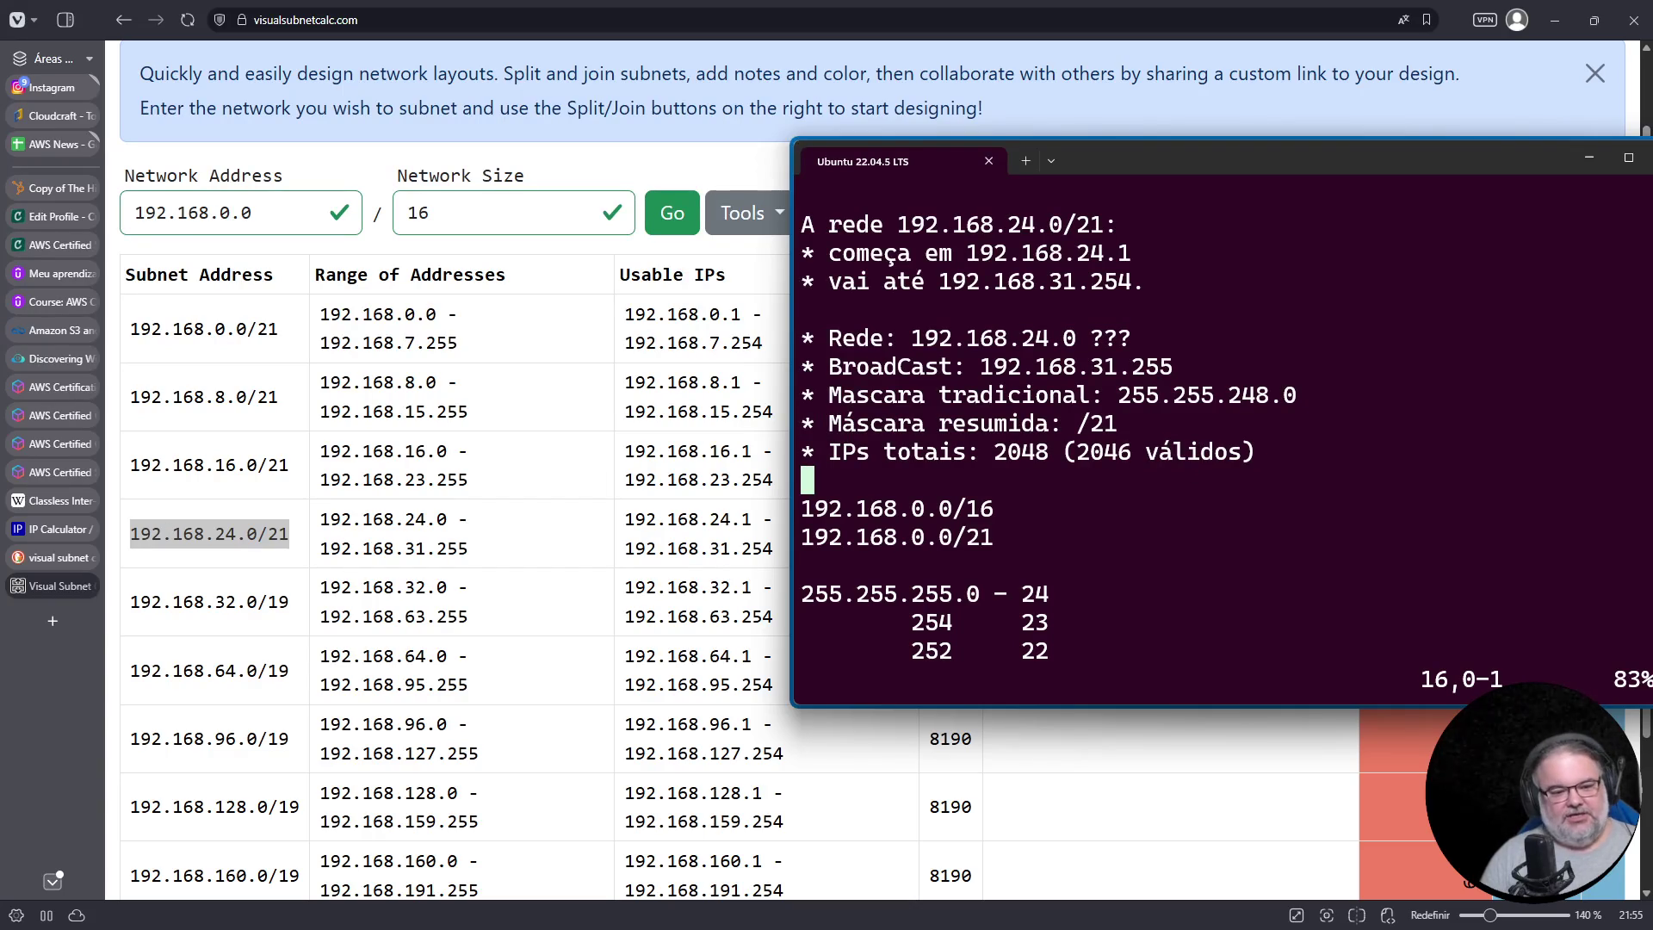
{"action": "key", "text": "alt+Tab"}
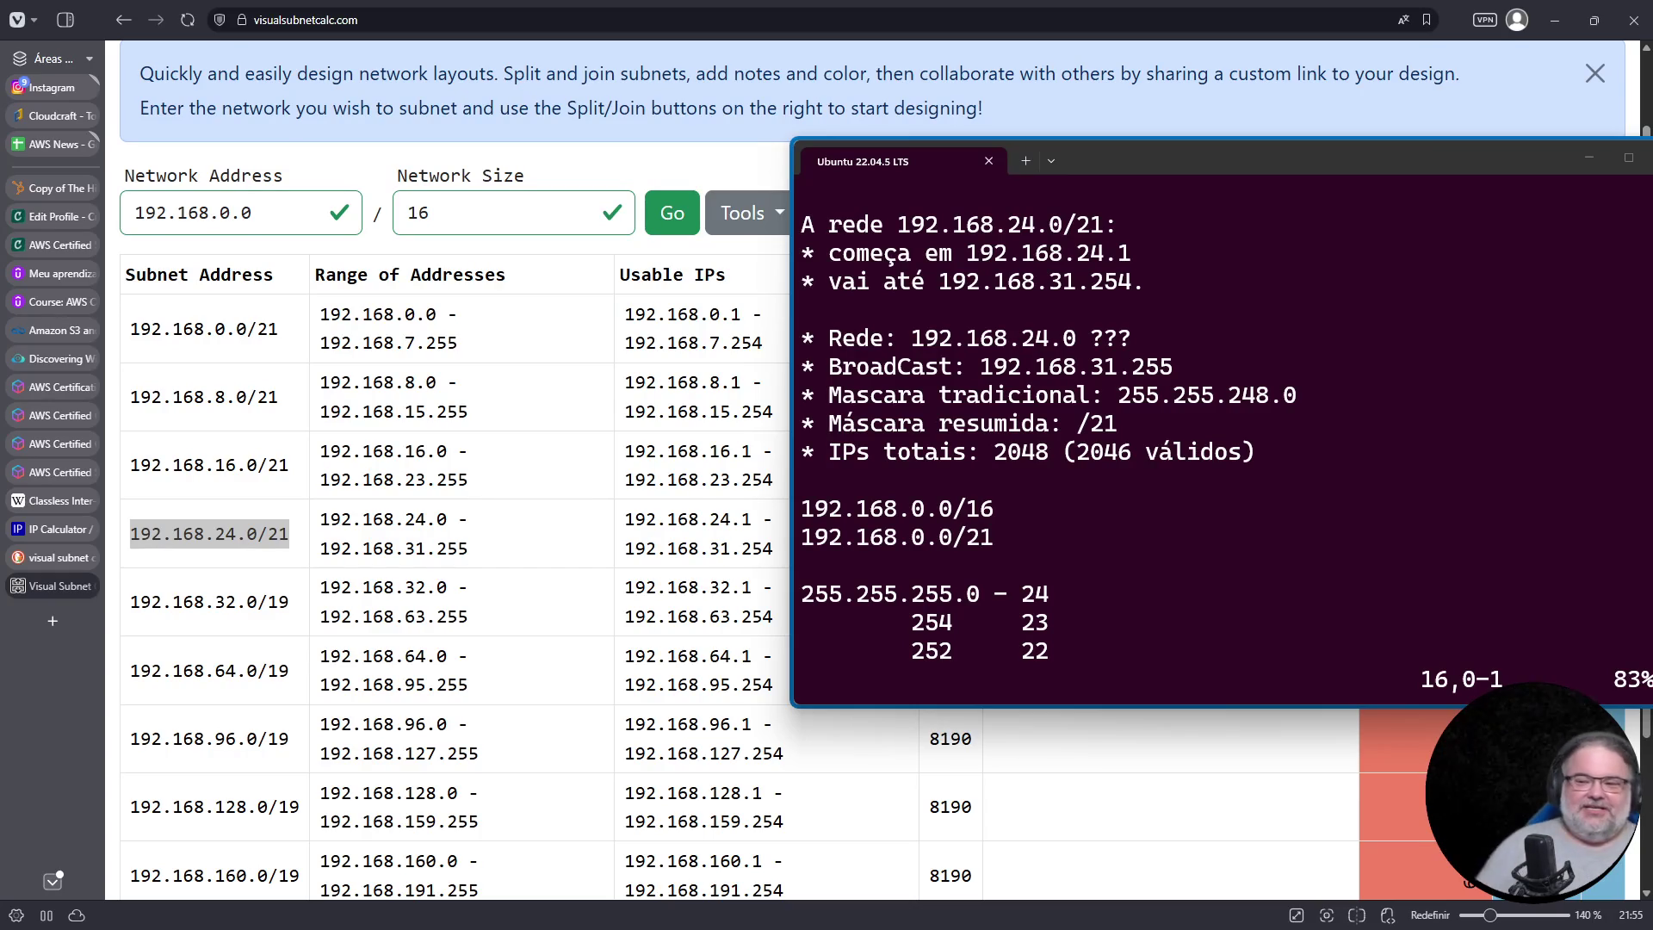
{"action": "scroll", "coordinate": [383, 521], "scroll_direction": "up", "scroll_amount": 2}
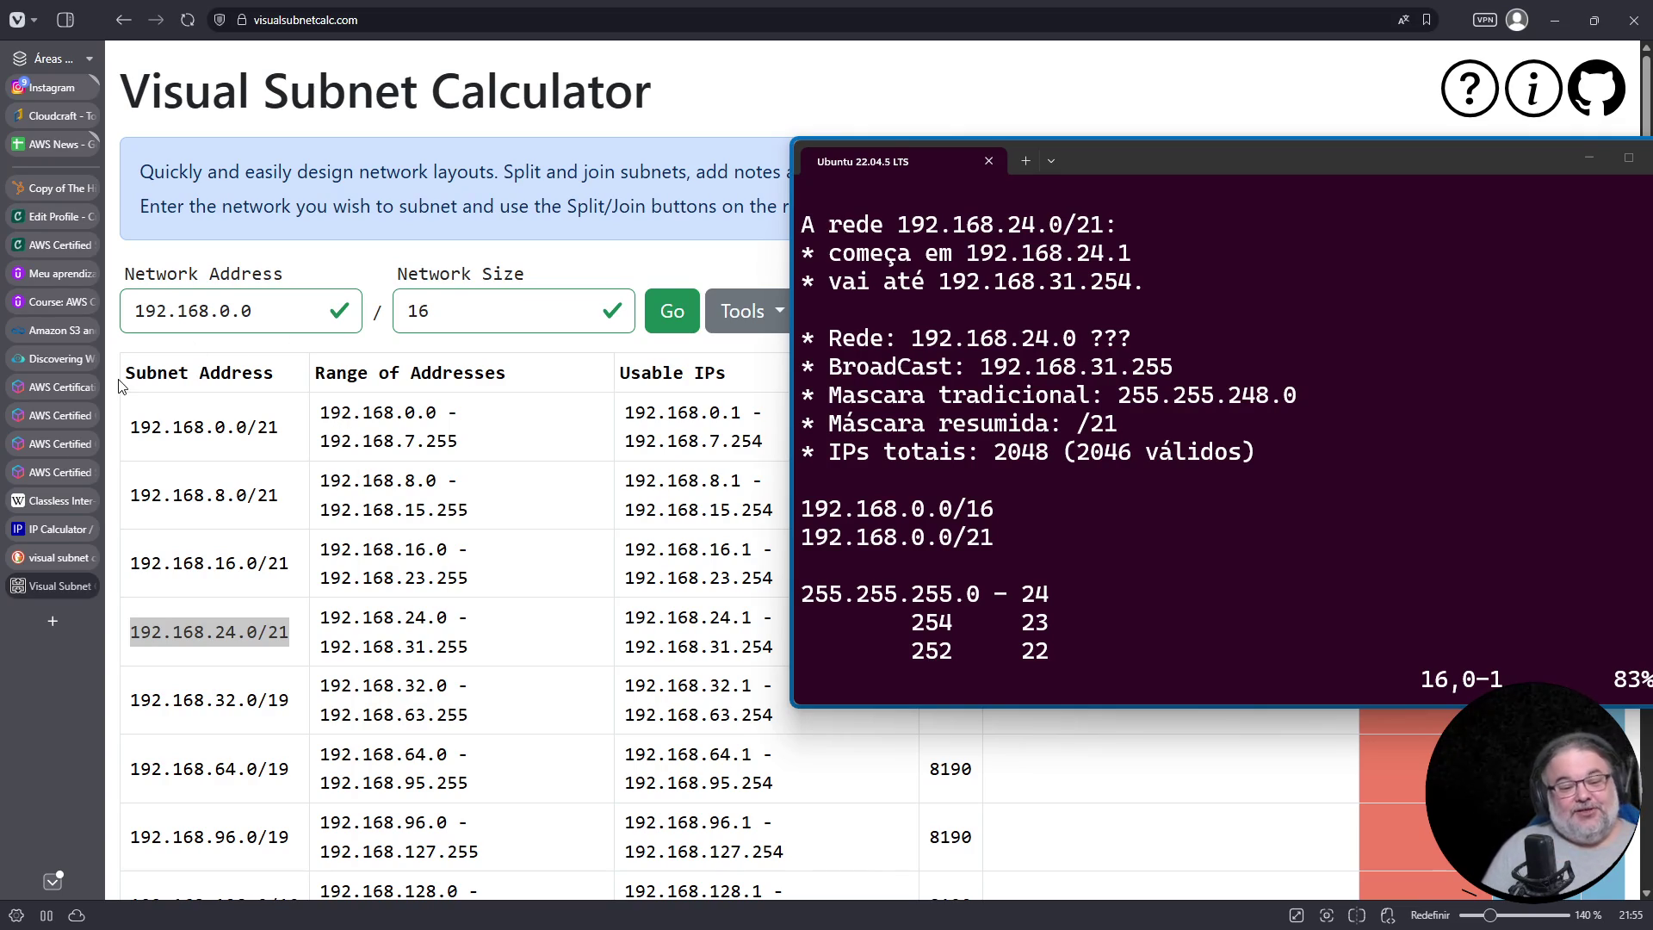
Step: Load linkedin in a new browser tab, correcting the misspelled name
{"action": "left_click", "coordinate": [51, 622]}
{"action": "type", "text": "lçinkedin"}
{"action": "key", "text": "ctrl+a"}
{"action": "type", "text": "linkedin"}
{"action": "key", "text": "Return"}
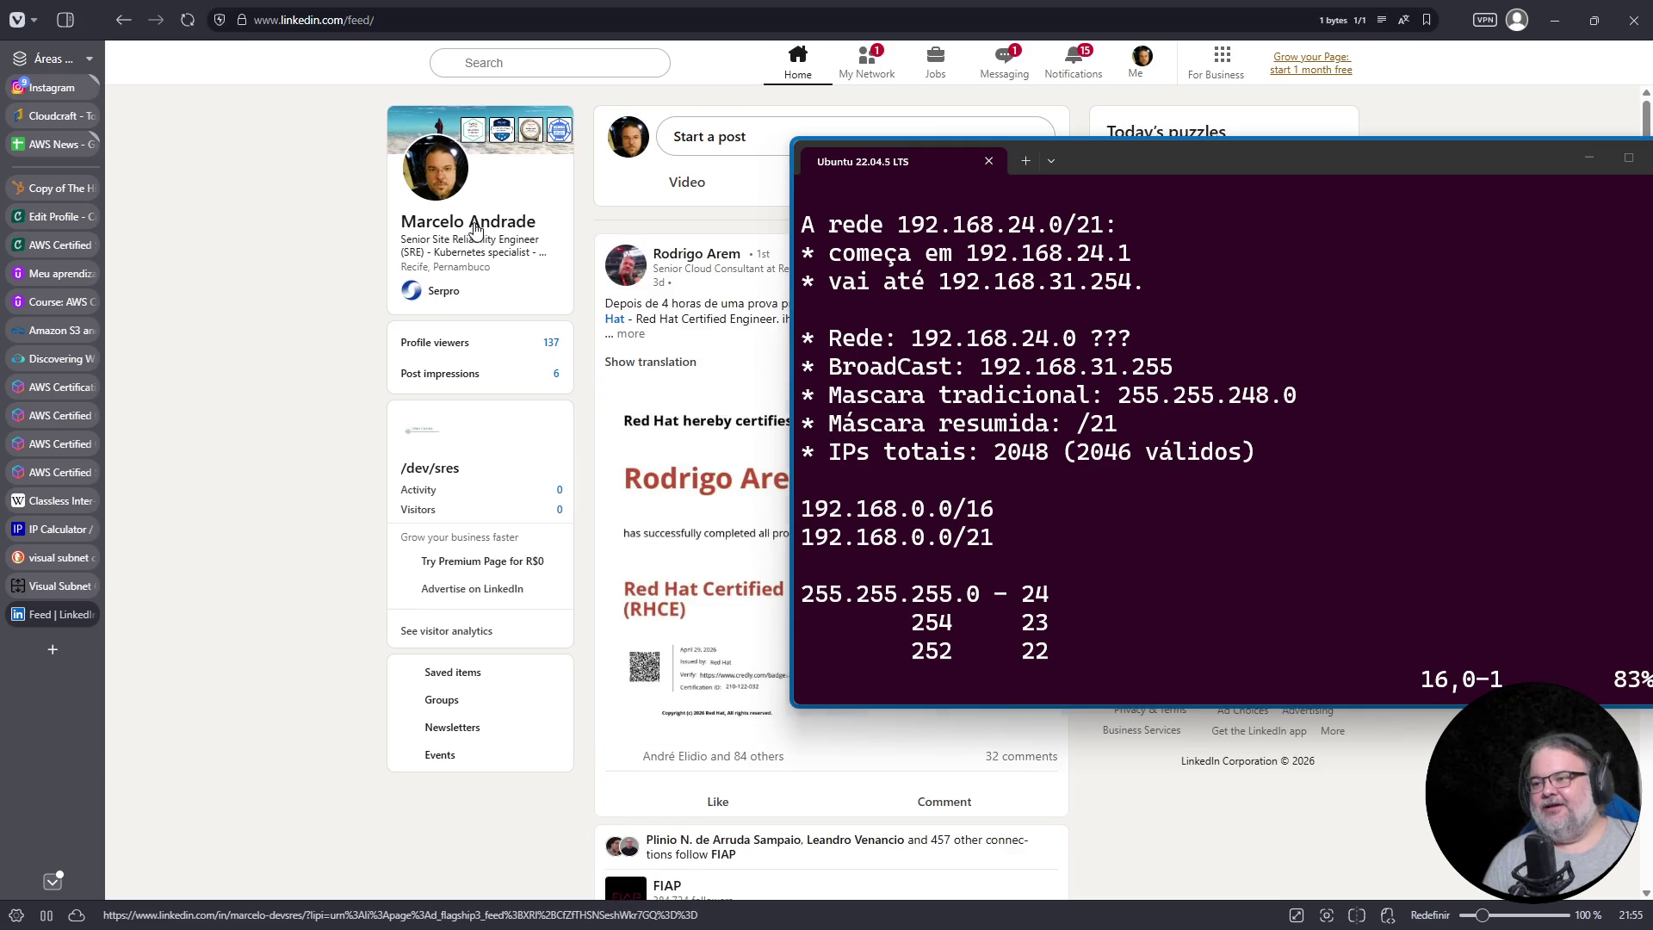
Step: Scroll through the user's own profile to its licenses and certifications, then close the tab
{"action": "left_click", "coordinate": [474, 311]}
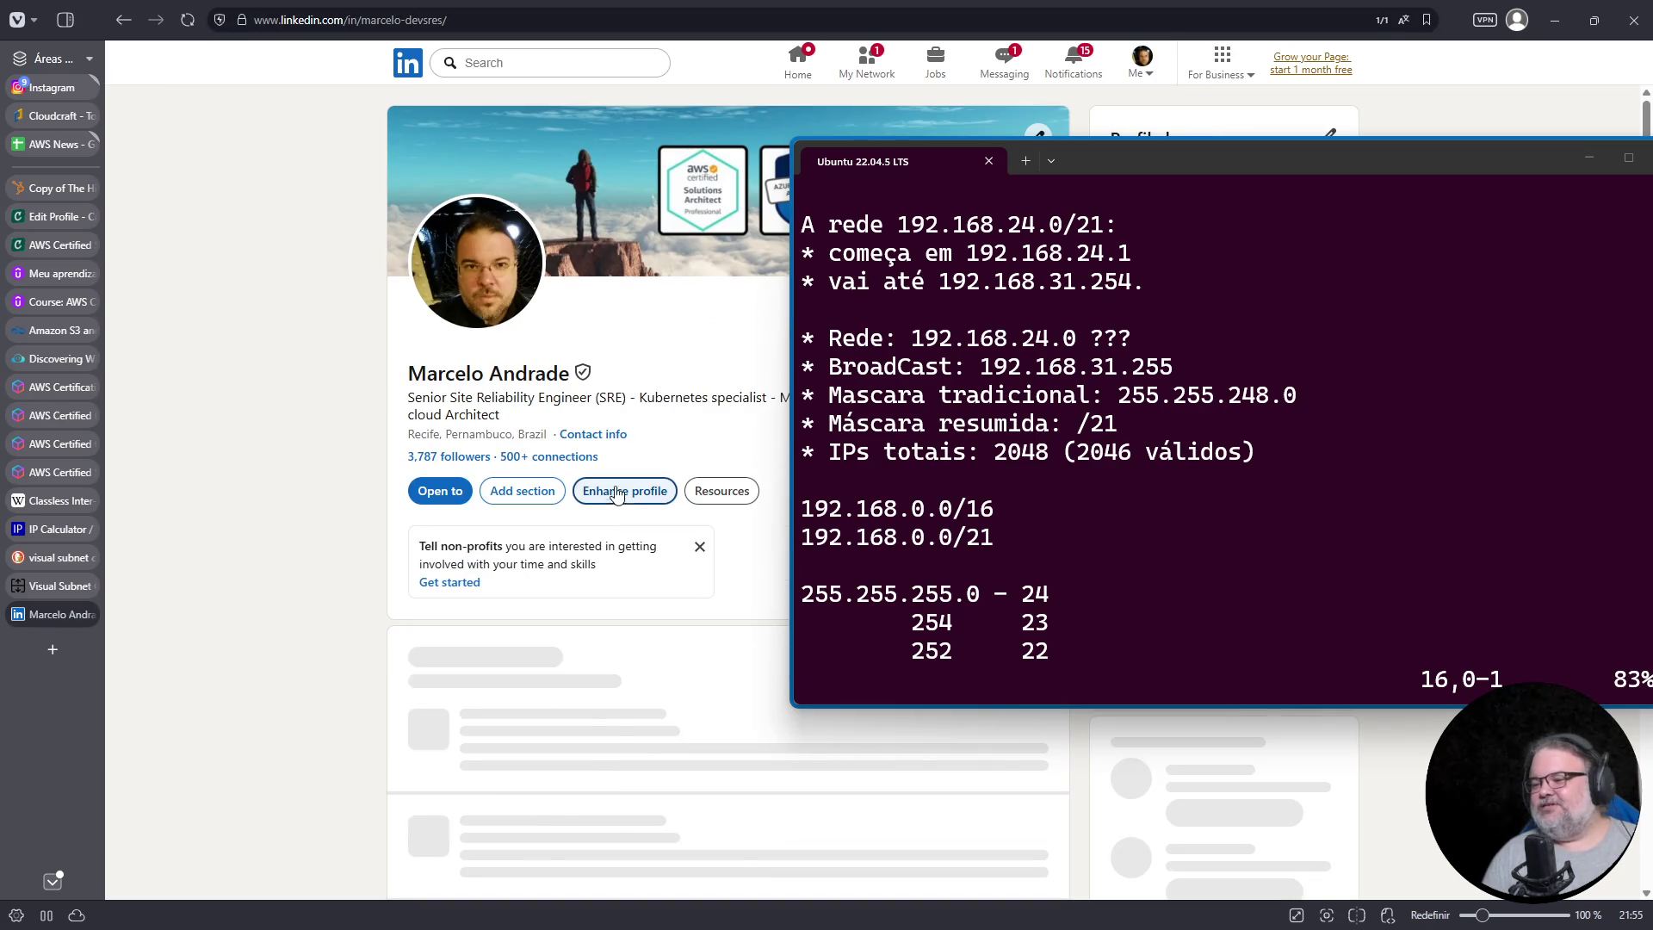
{"action": "scroll", "coordinate": [585, 509], "scroll_direction": "down", "scroll_amount": 5}
{"action": "scroll", "coordinate": [585, 510], "scroll_direction": "down", "scroll_amount": 15}
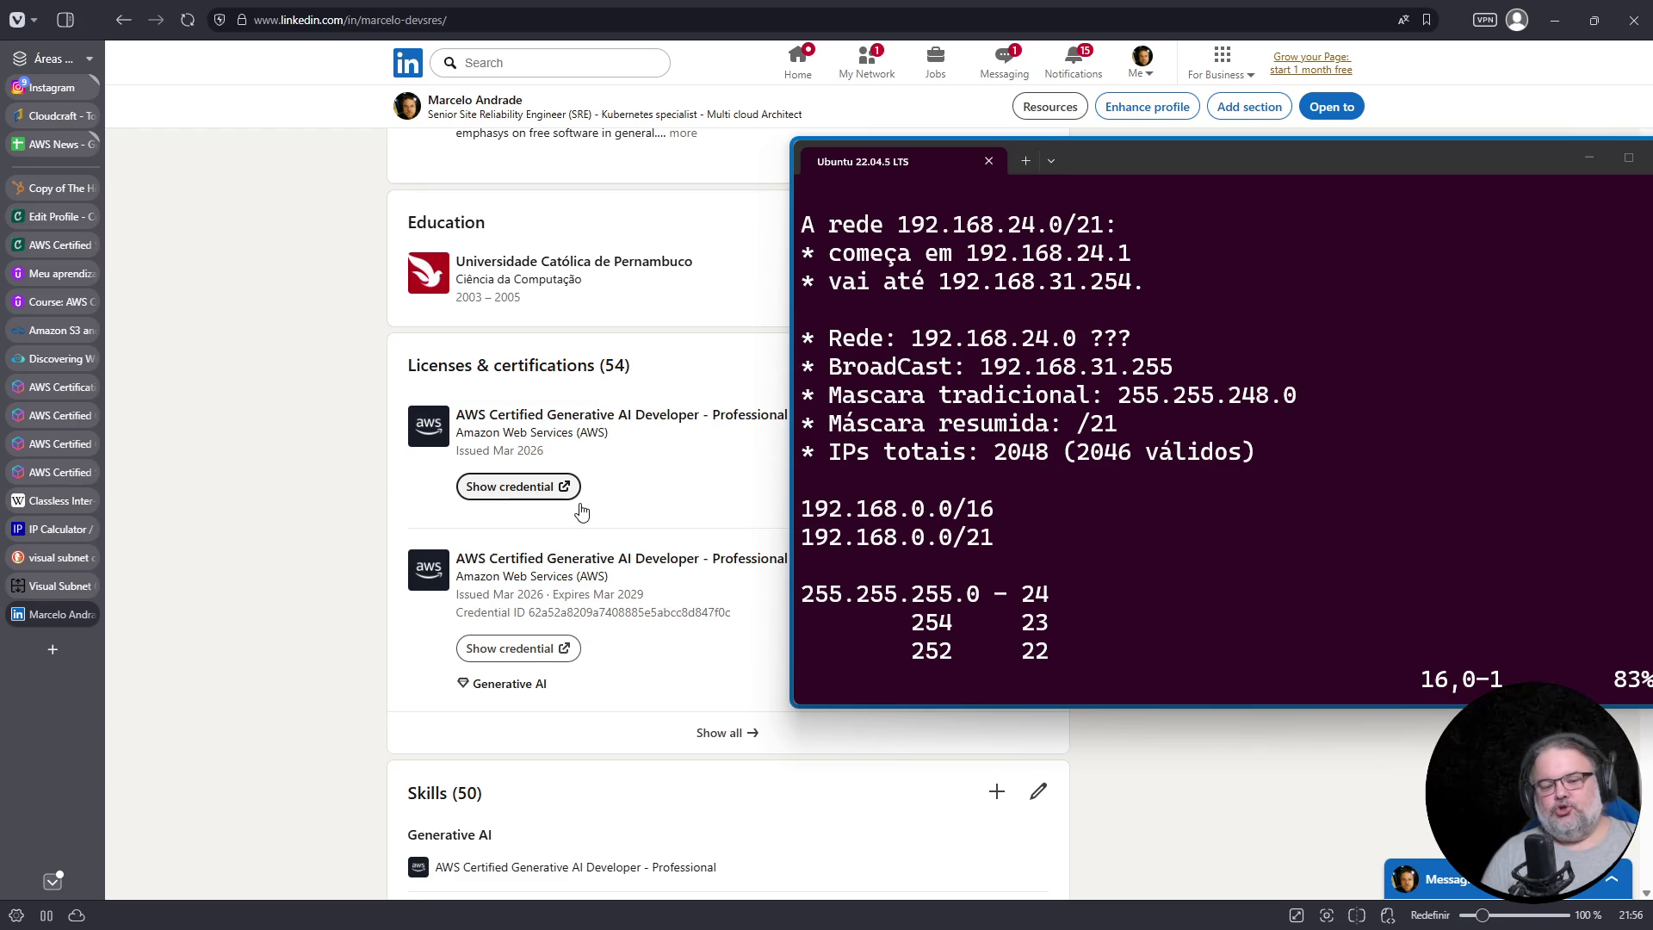
{"action": "scroll", "coordinate": [581, 512], "scroll_direction": "down", "scroll_amount": 4}
{"action": "scroll", "coordinate": [745, 457], "scroll_direction": "up", "scroll_amount": 4}
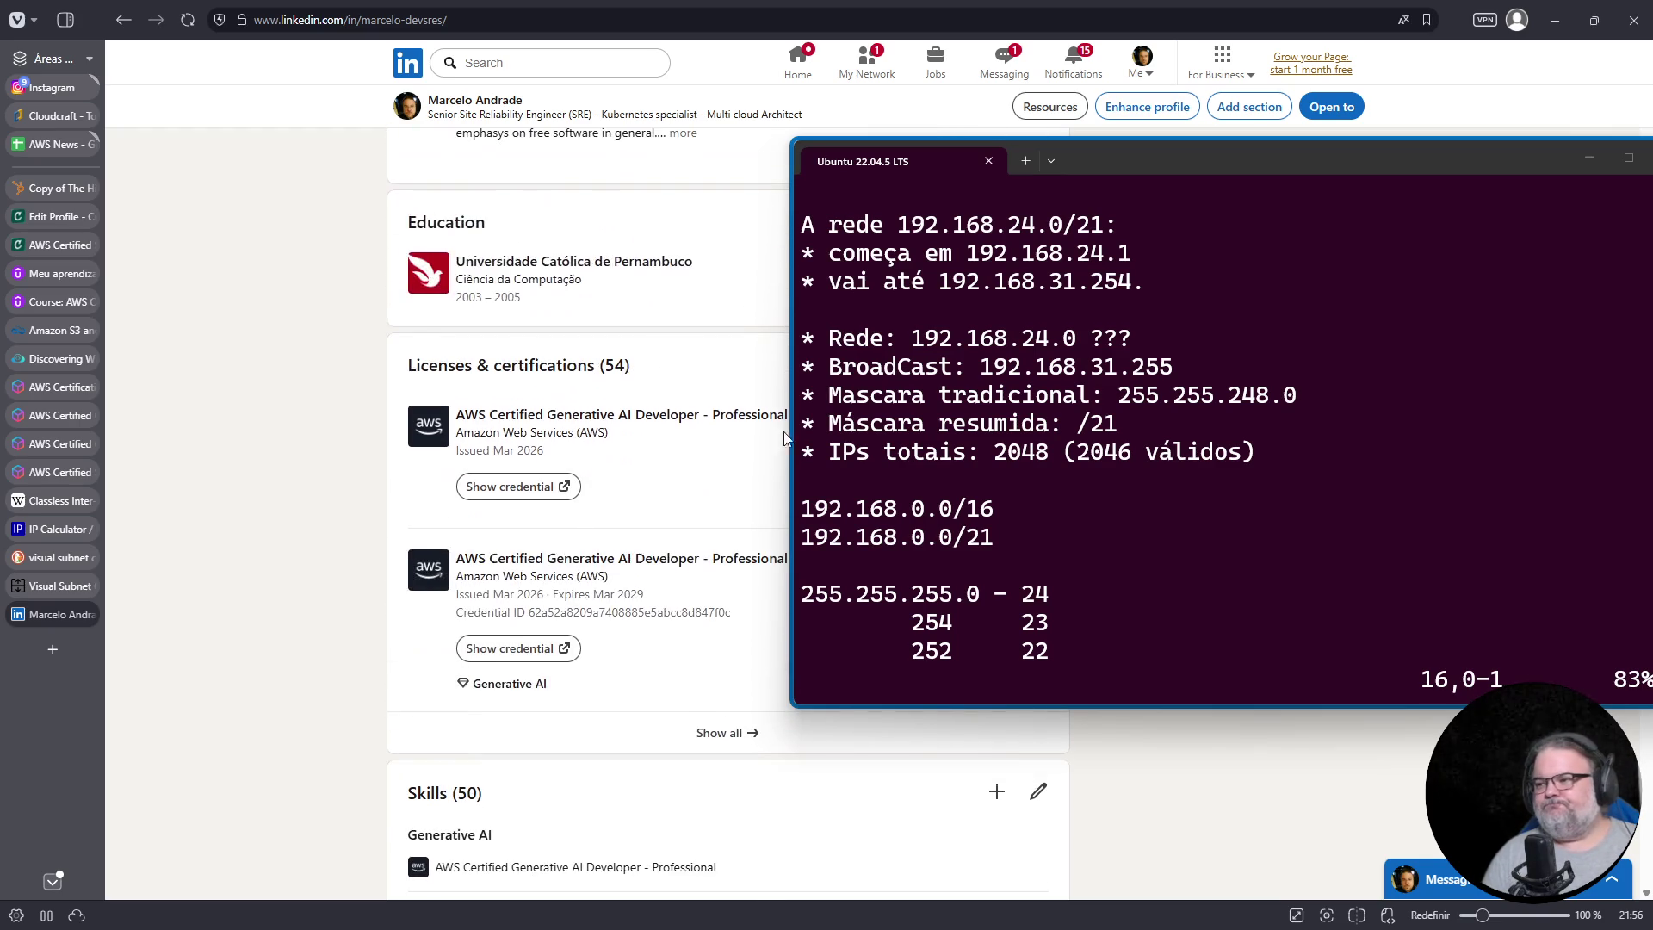
{"action": "mouse_move", "coordinate": [1088, 162]}
{"action": "left_mouse_down"}
{"action": "mouse_move", "coordinate": [1202, 172]}
{"action": "mouse_move", "coordinate": [1232, 196]}
{"action": "left_mouse_up"}
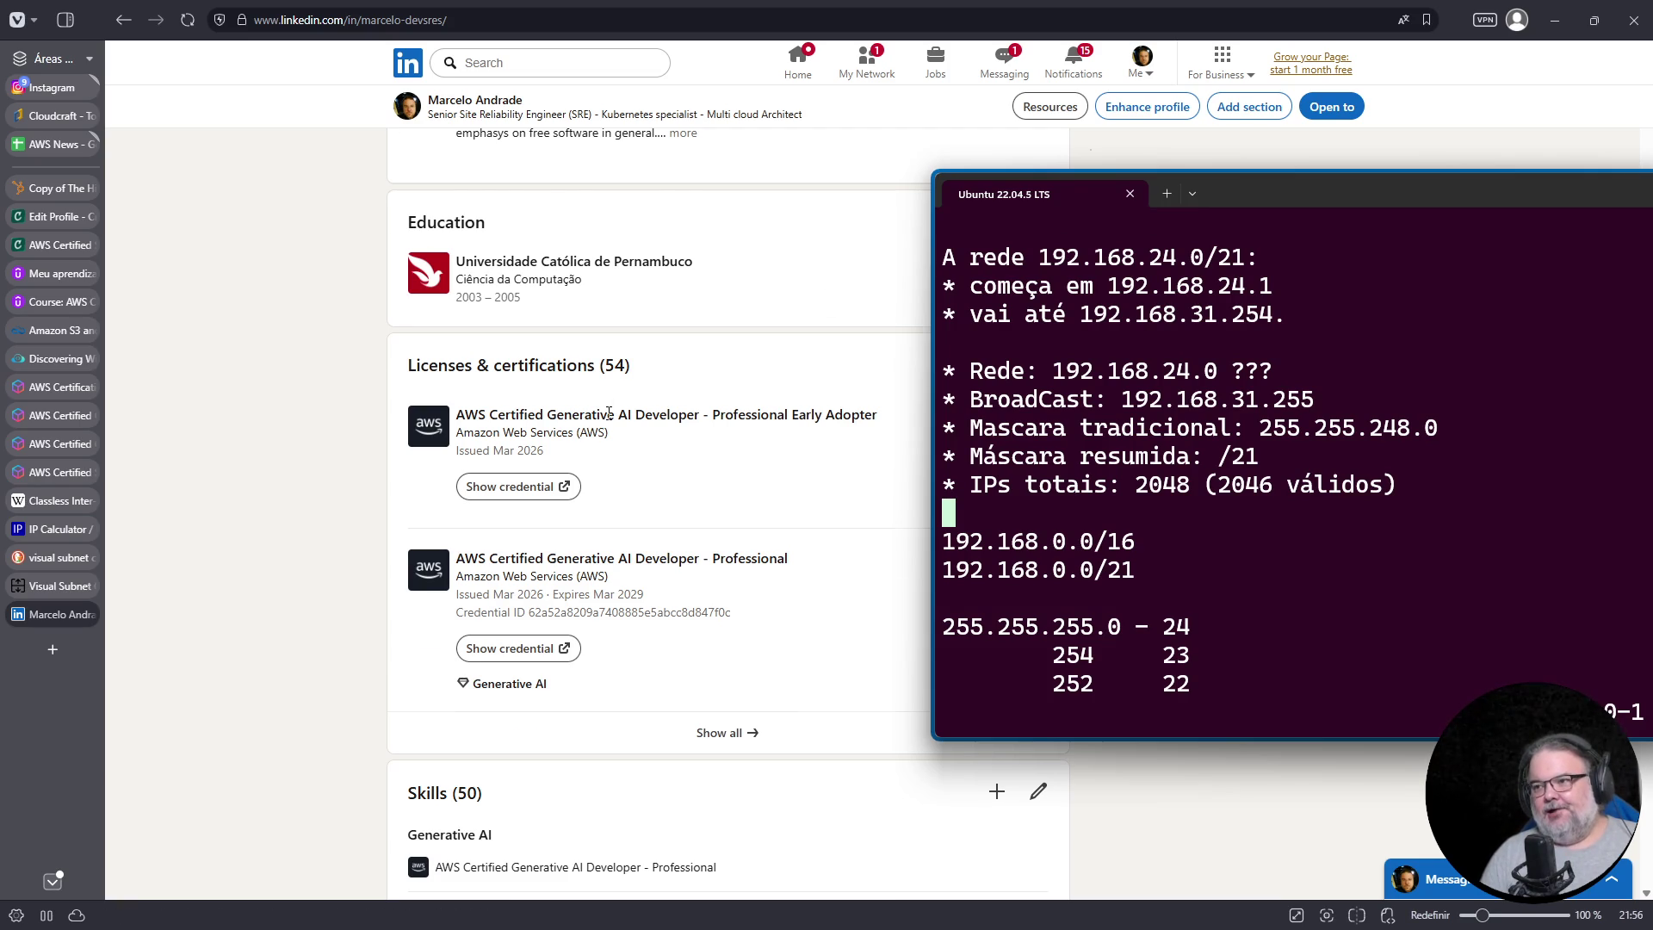
{"action": "scroll", "coordinate": [609, 414], "scroll_direction": "up", "scroll_amount": 5}
{"action": "scroll", "coordinate": [610, 413], "scroll_direction": "down", "scroll_amount": 2}
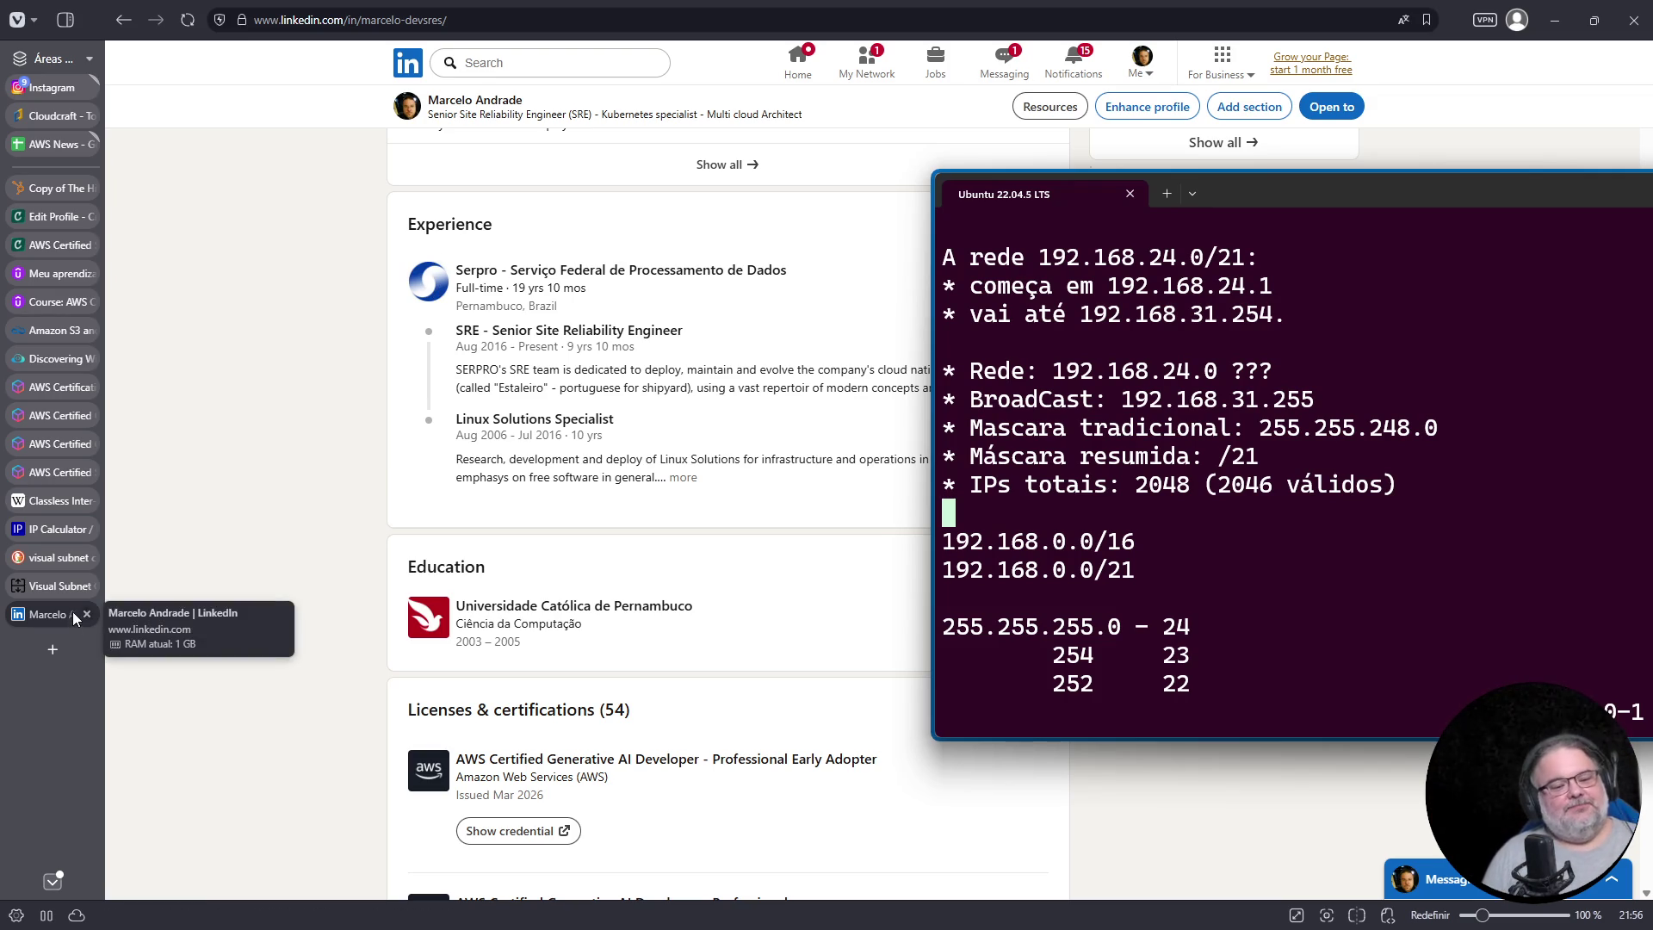
{"action": "left_click", "coordinate": [86, 614]}
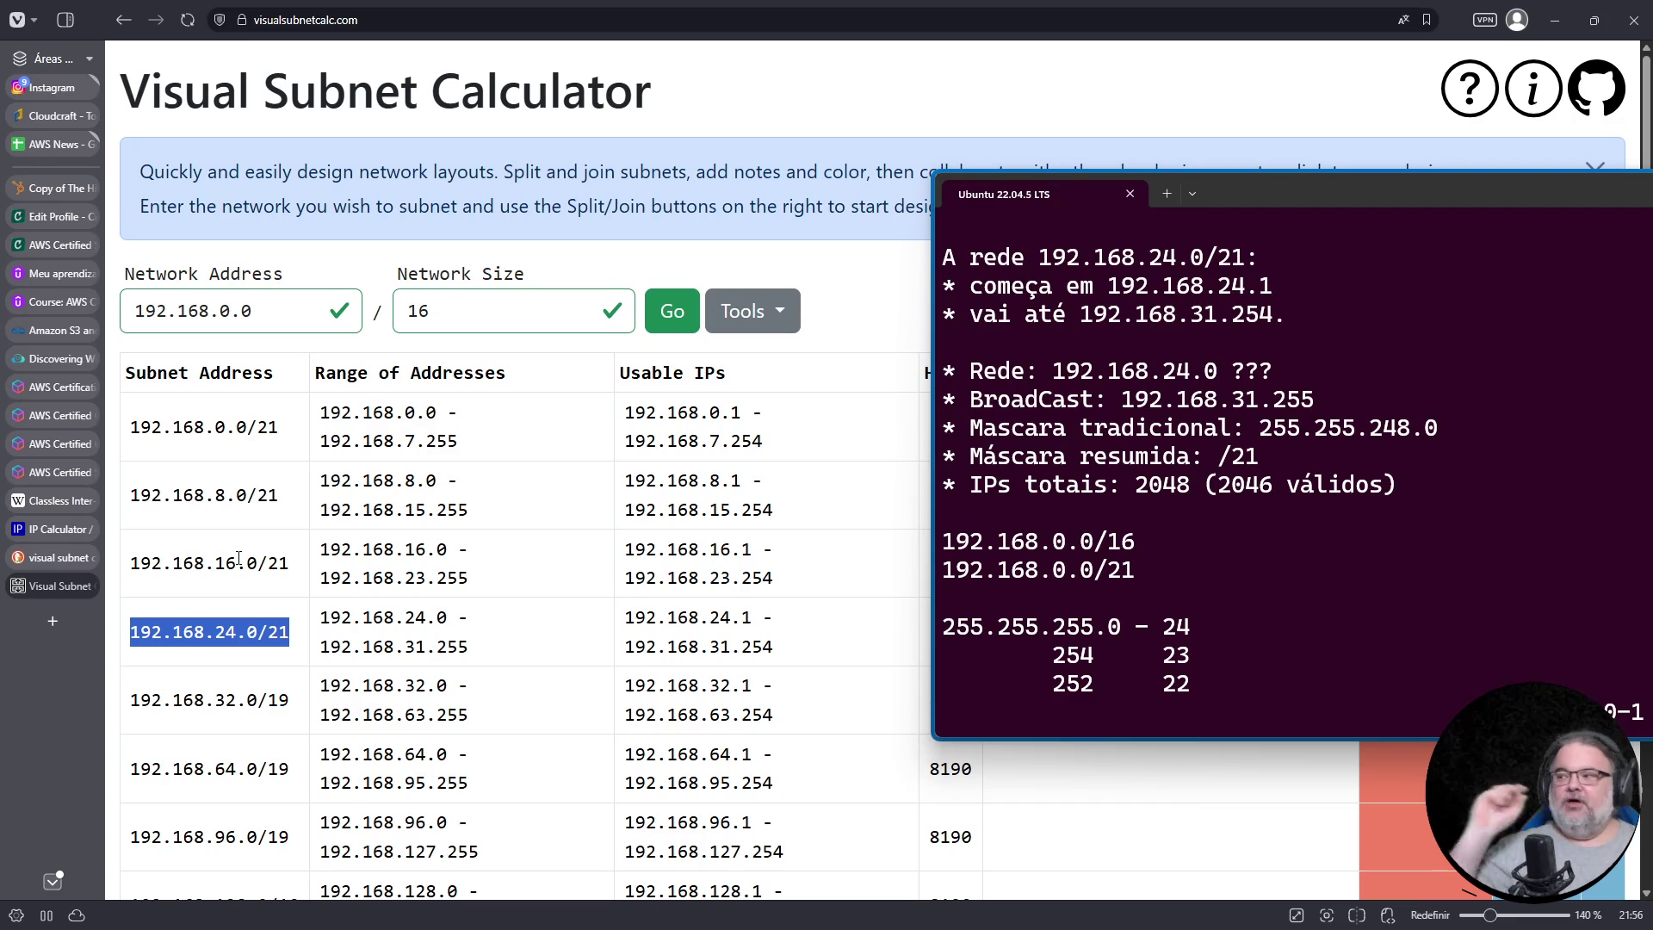
Step: Move the notes window aside and scroll to compare the 192.168.24.0/21 row's range and 2046 hosts
{"action": "left_click_drag", "start_coordinate": [1369, 193], "coordinate": [1258, 200]}
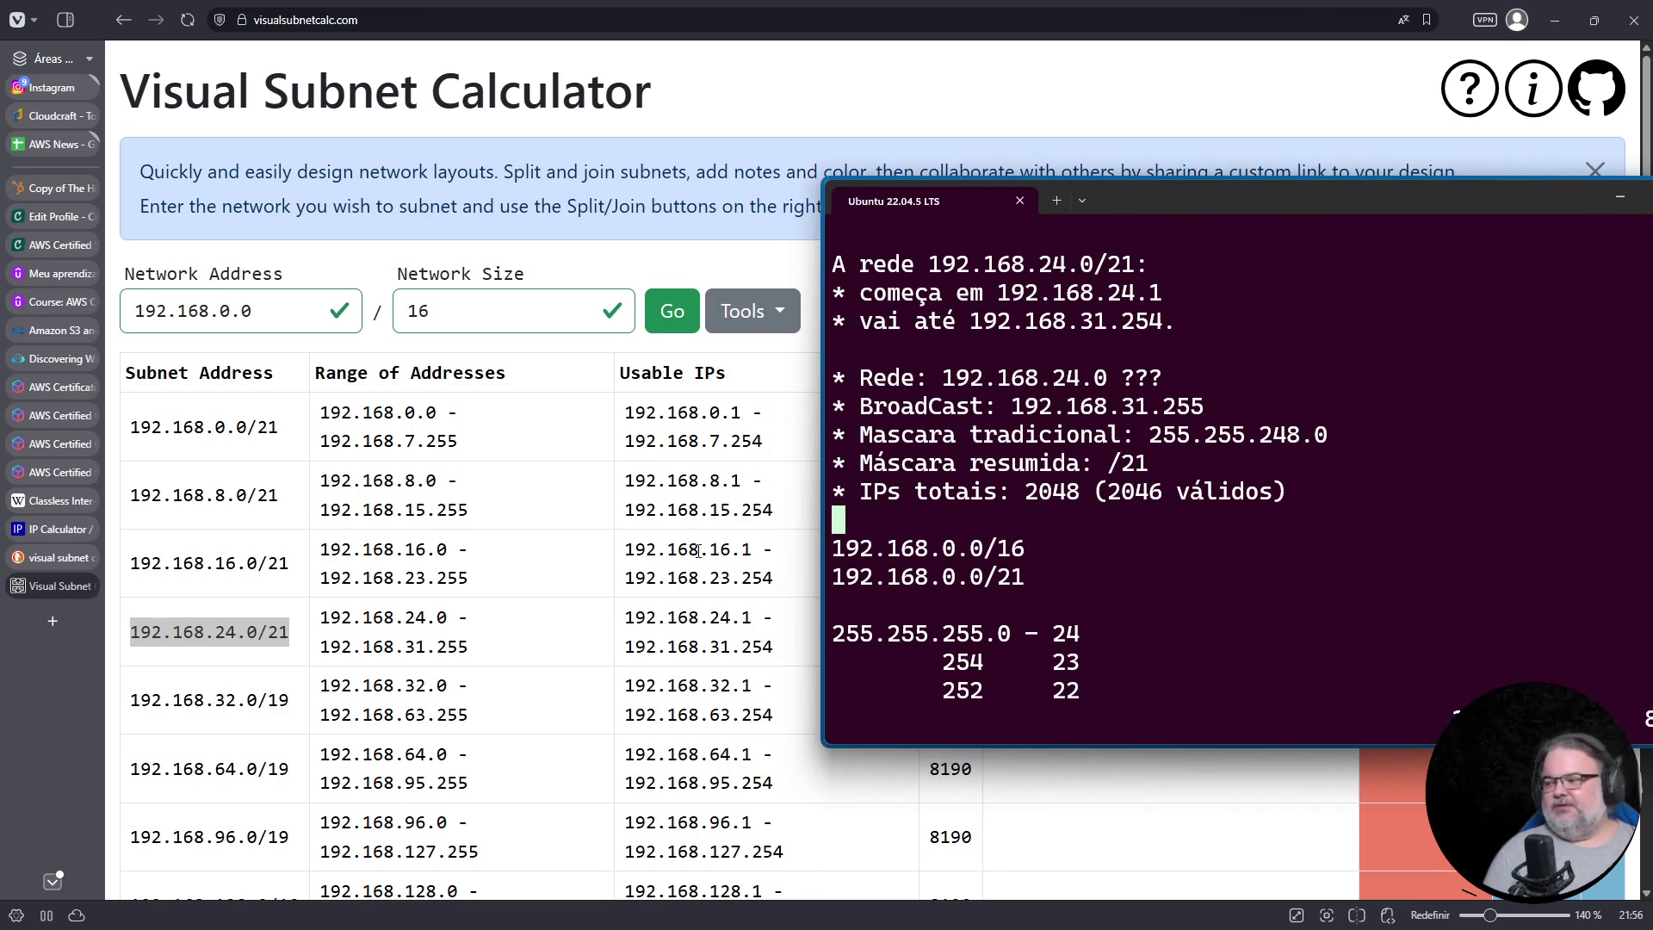
{"action": "mouse_move", "coordinate": [1324, 200]}
{"action": "left_mouse_down"}
{"action": "mouse_move", "coordinate": [1362, 686]}
{"action": "mouse_move", "coordinate": [1159, 721]}
{"action": "left_mouse_up"}
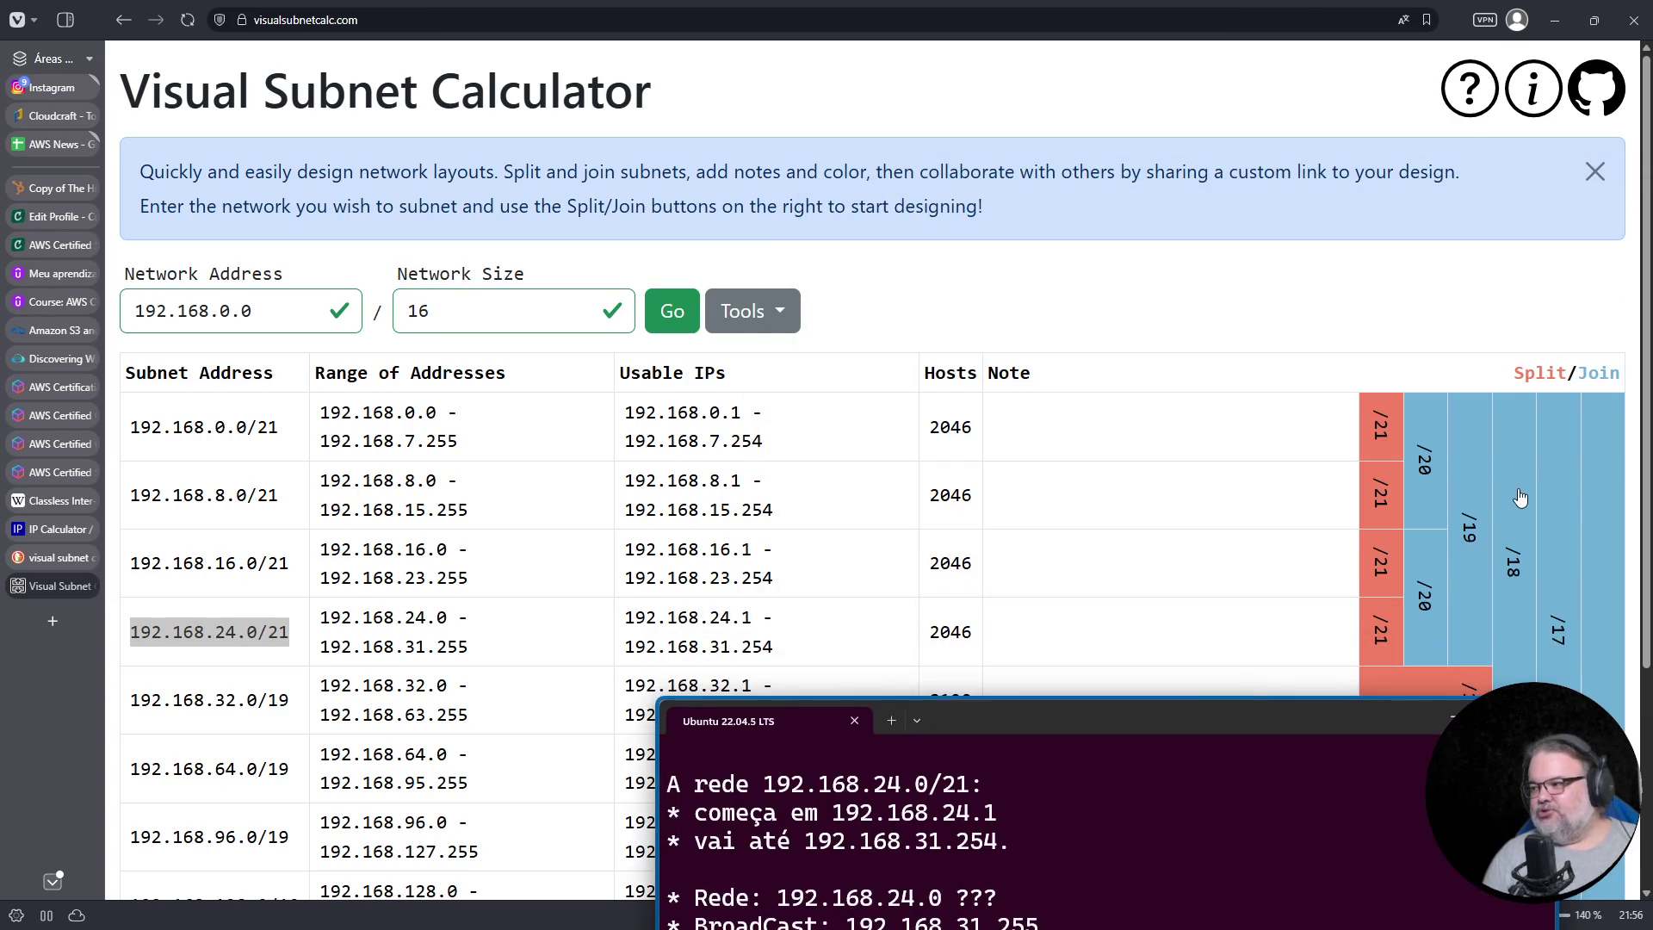
{"action": "scroll", "coordinate": [1518, 506], "scroll_direction": "down", "scroll_amount": 2}
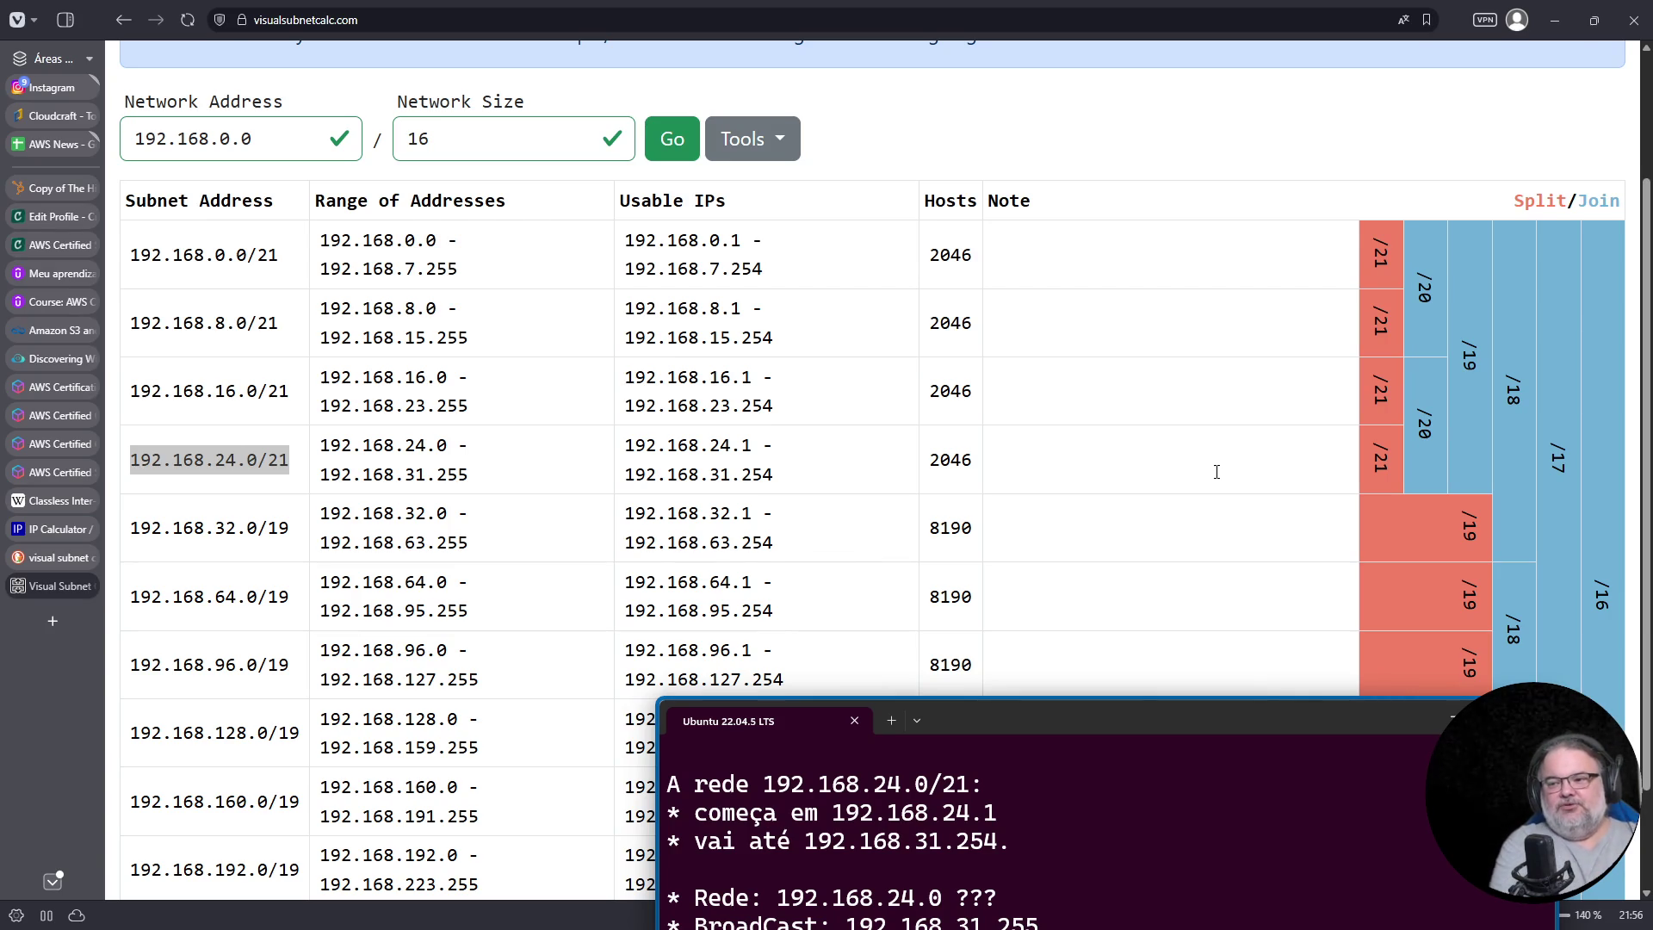
{"action": "mouse_move", "coordinate": [1214, 718]}
{"action": "left_mouse_down"}
{"action": "mouse_move", "coordinate": [1238, 348]}
{"action": "mouse_move", "coordinate": [1274, 670]}
{"action": "mouse_move", "coordinate": [1216, 94]}
{"action": "left_mouse_up"}
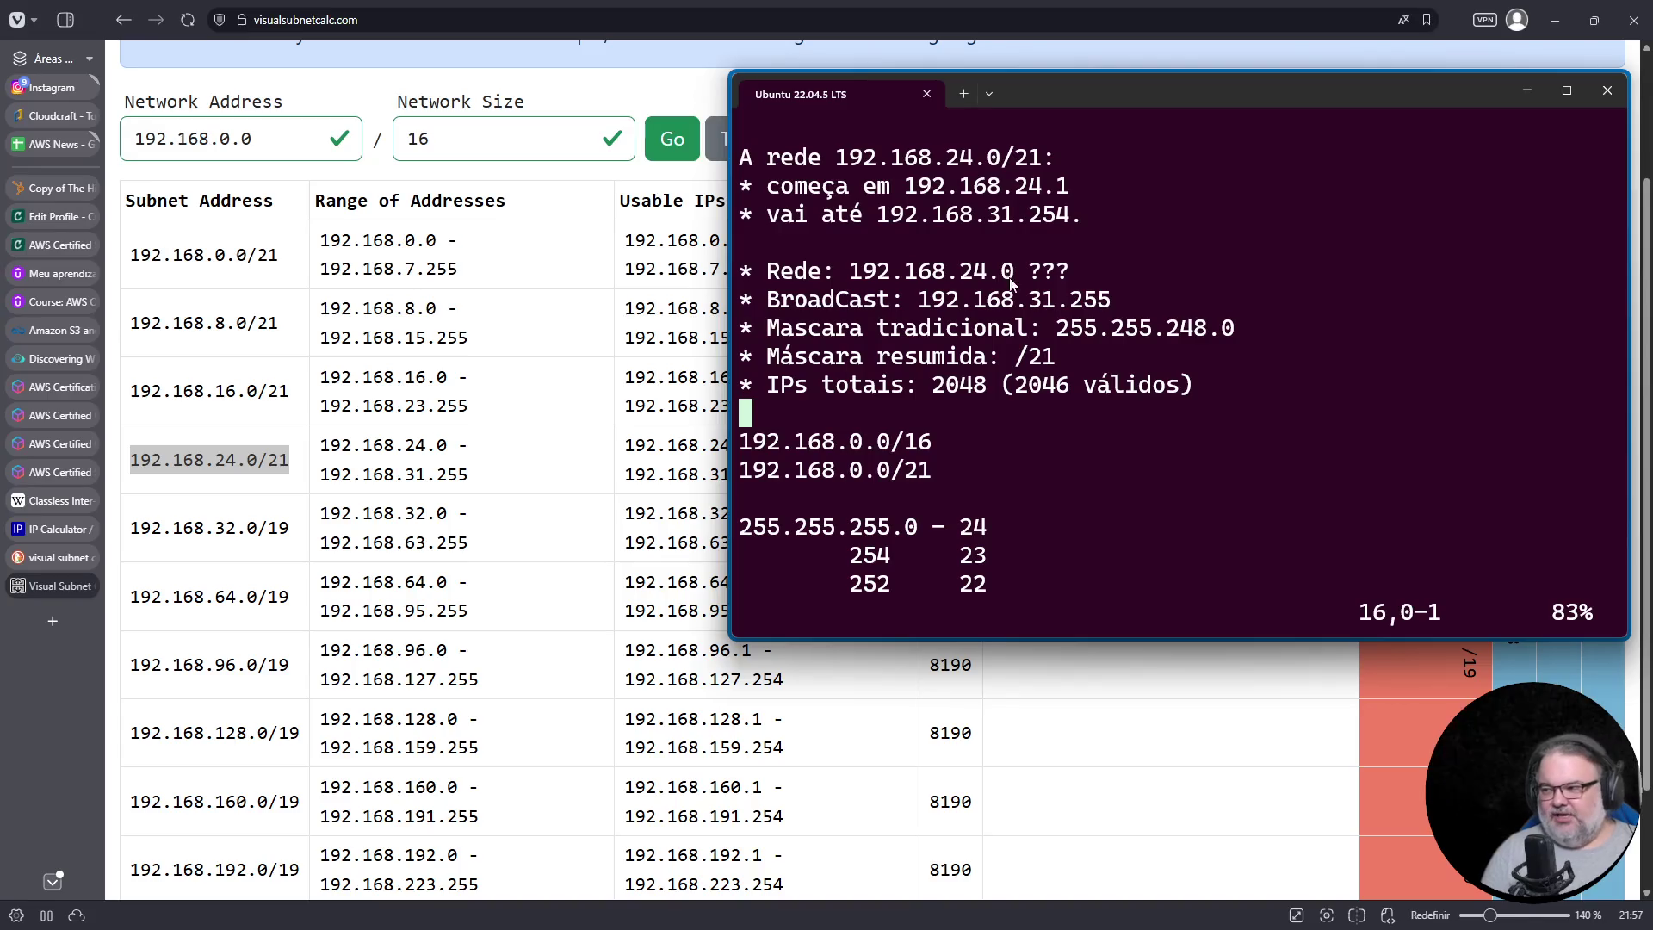
Step: Review the 192.168.24.0 network, then delete the 192.168.0.0/16 and /21 lines through end of file
{"action": "double_click", "coordinate": [1000, 214]}
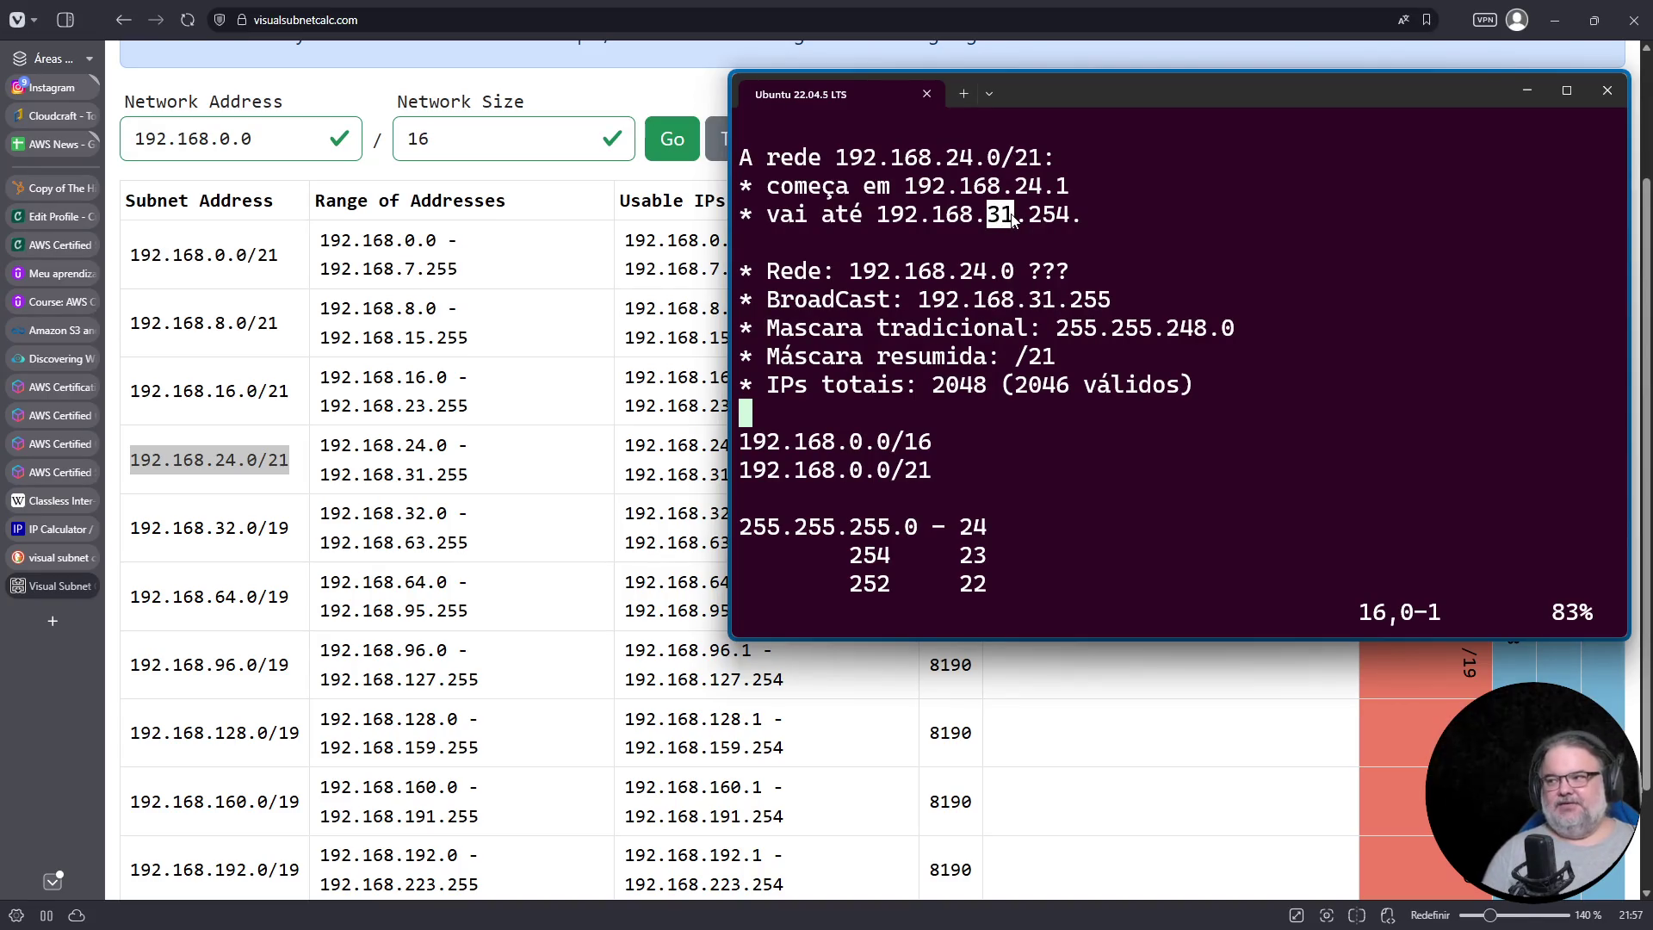
{"action": "key", "text": "Up"}
{"action": "key", "text": "Up"}
{"action": "key", "text": "Up"}
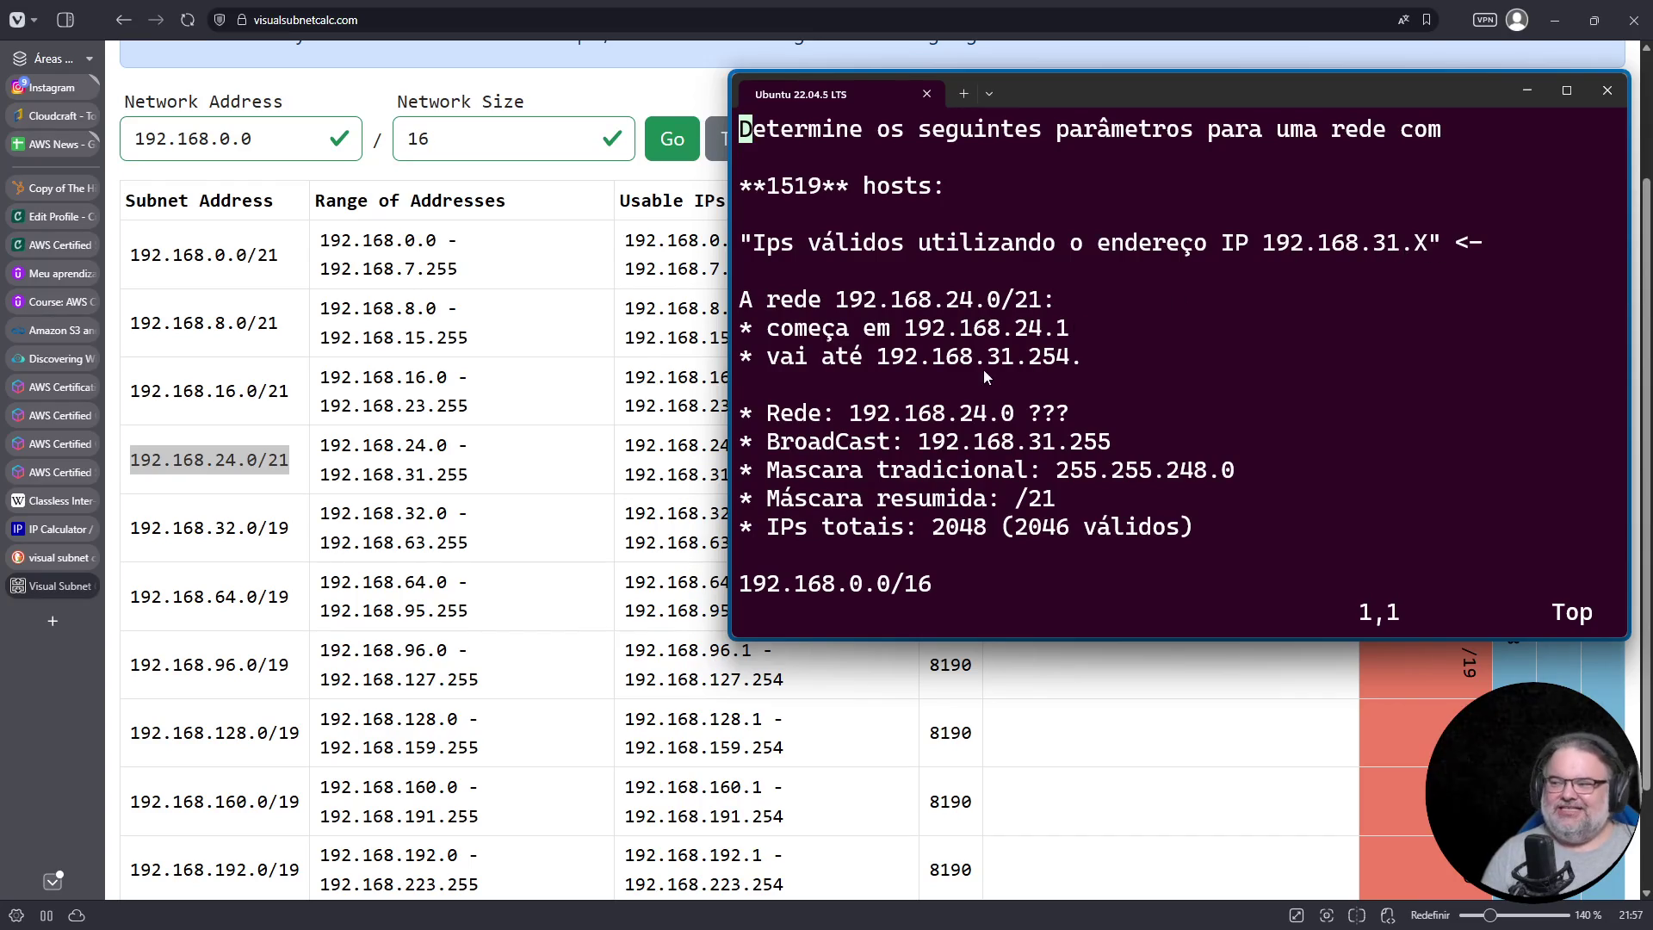
{"action": "mouse_move", "coordinate": [850, 414]}
{"action": "left_mouse_down"}
{"action": "mouse_move", "coordinate": [1009, 422]}
{"action": "mouse_move", "coordinate": [1054, 448]}
{"action": "left_mouse_up"}
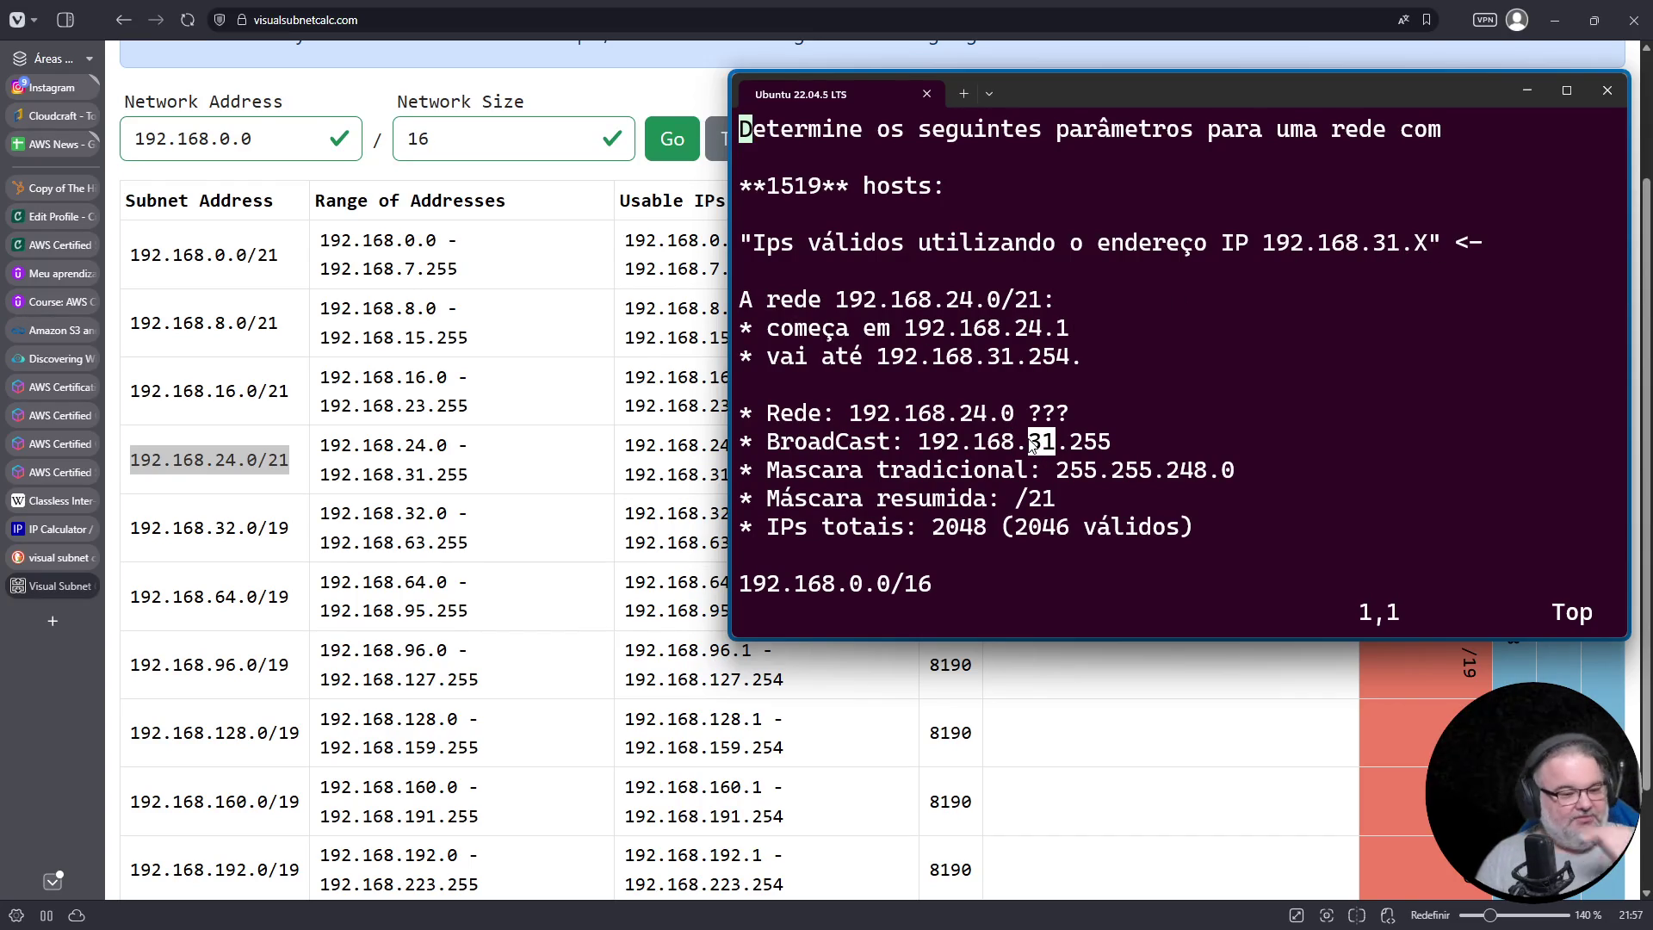
{"action": "key", "text": "Down"}
{"action": "key", "text": "Down"}
{"action": "key", "text": "Down"}
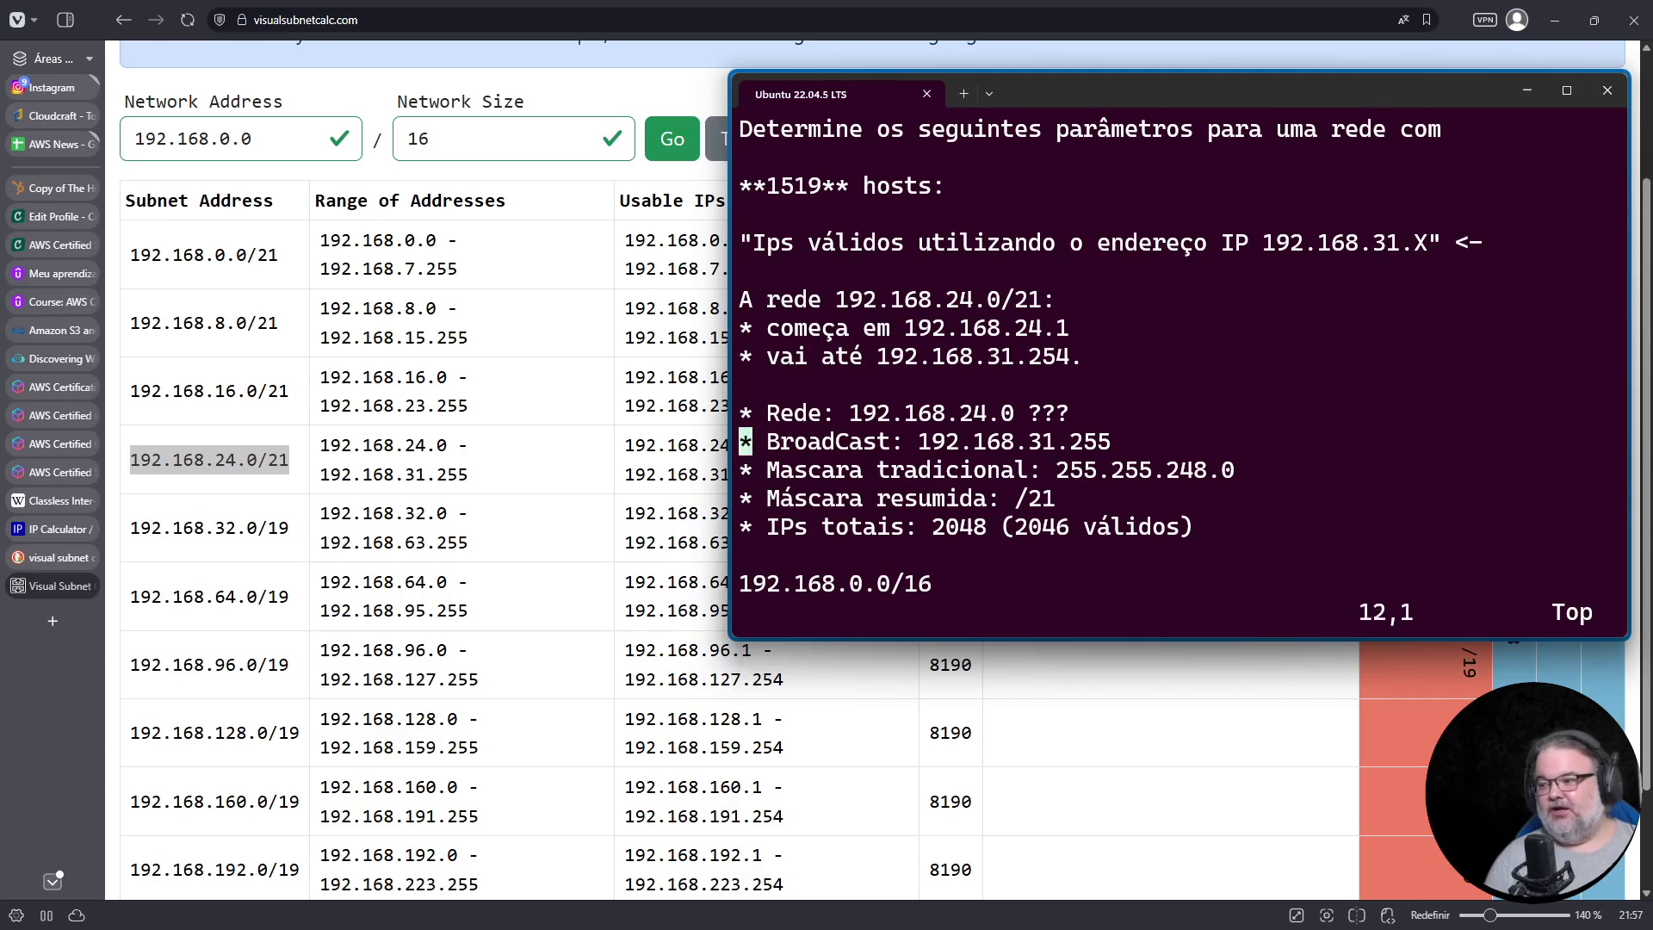
{"action": "key", "text": "Up"}
{"action": "key", "text": "Up"}
{"action": "key", "text": "Up"}
{"action": "key", "text": "d"}
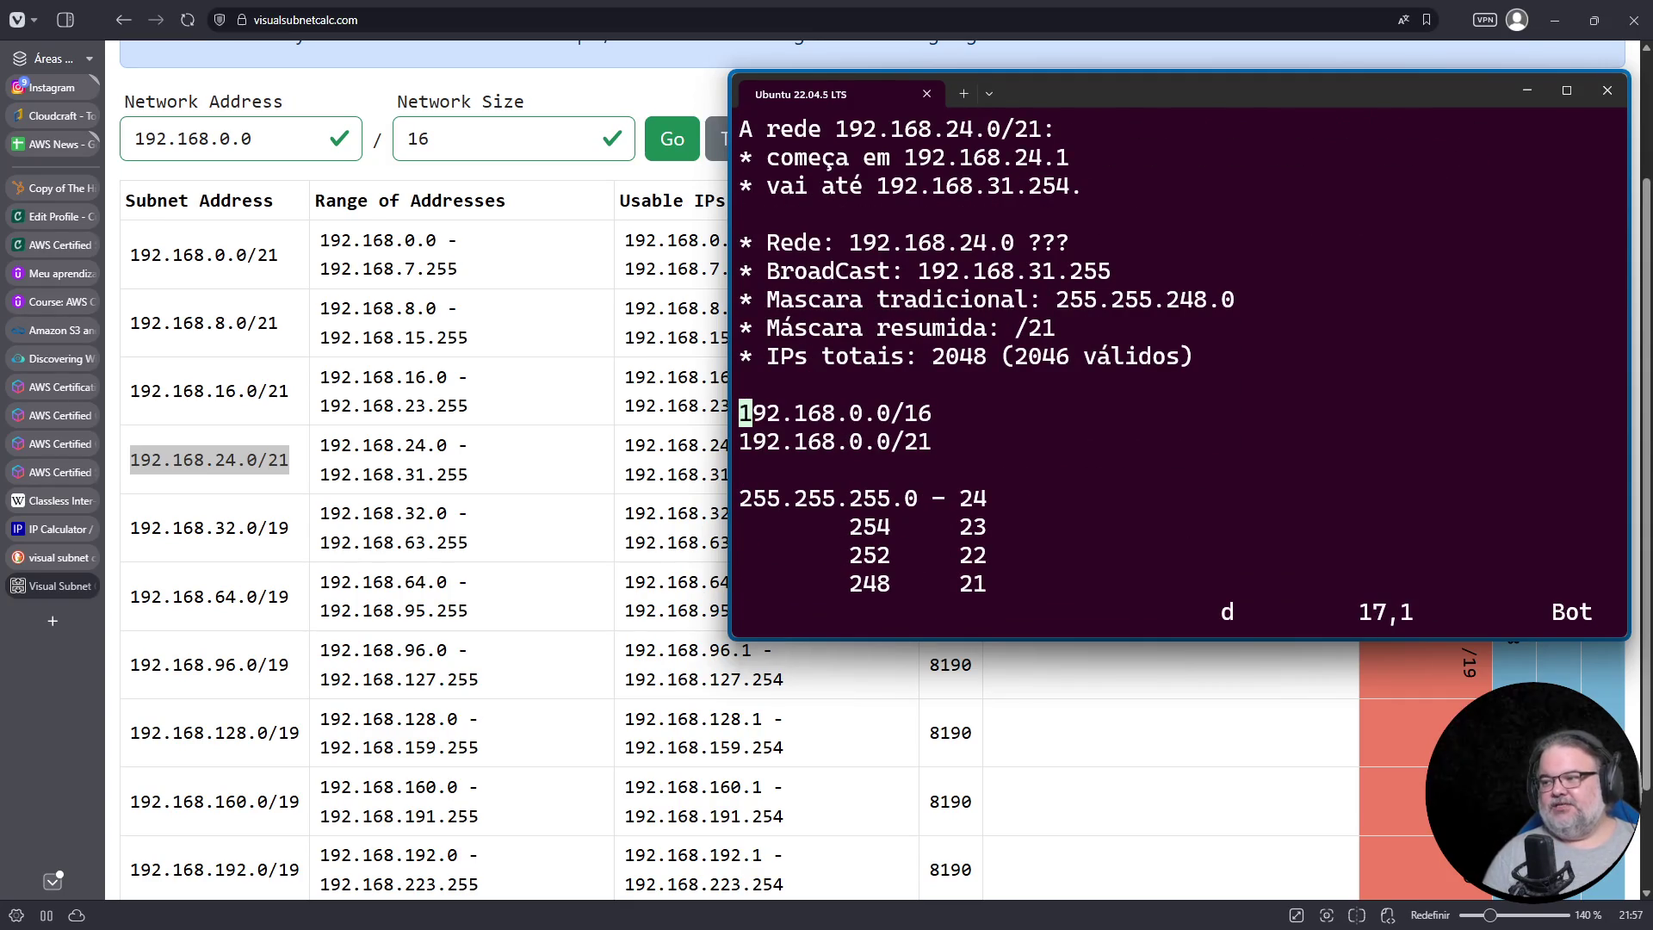
{"action": "key", "text": "d"}
{"action": "key", "text": "shift+g"}
{"action": "key", "text": "Up"}
{"action": "key", "text": "Up"}
{"action": "key", "text": "Up"}
{"action": "key", "text": "Up"}
{"action": "key", "text": "shift+d"}
{"action": "key", "text": "d"}
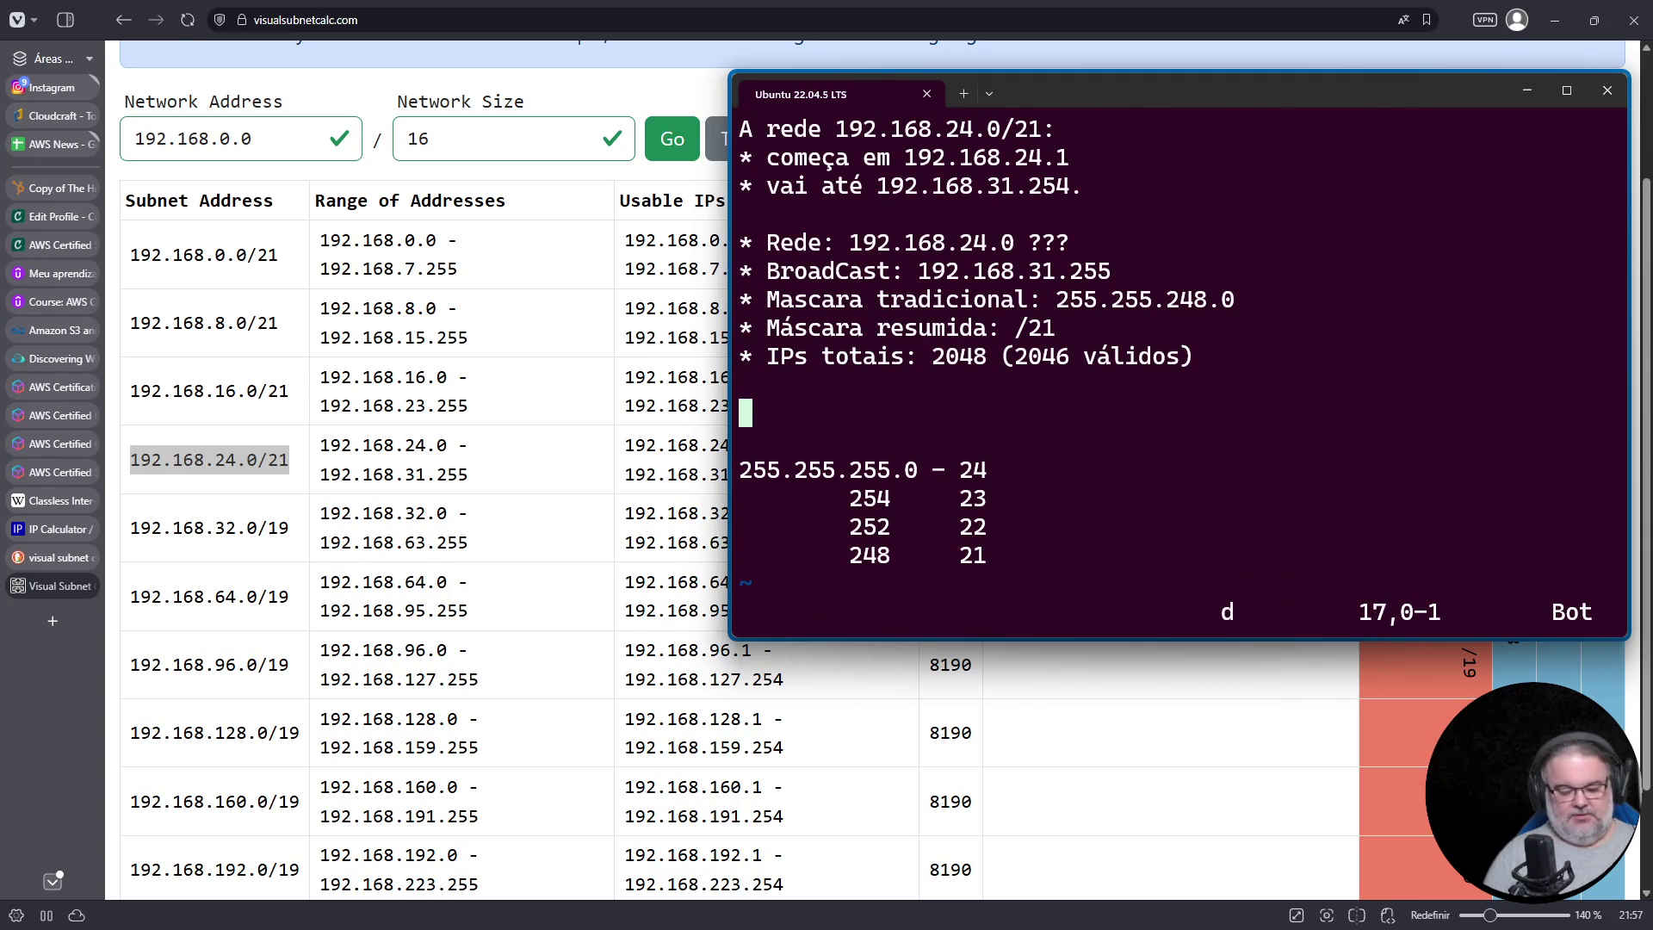
{"action": "key", "text": "shift+g"}
Step: Add the line "Meu professor de redes falou que se tem .0 é endereço de rede" and widen the window
{"action": "type", "text": "o\""}
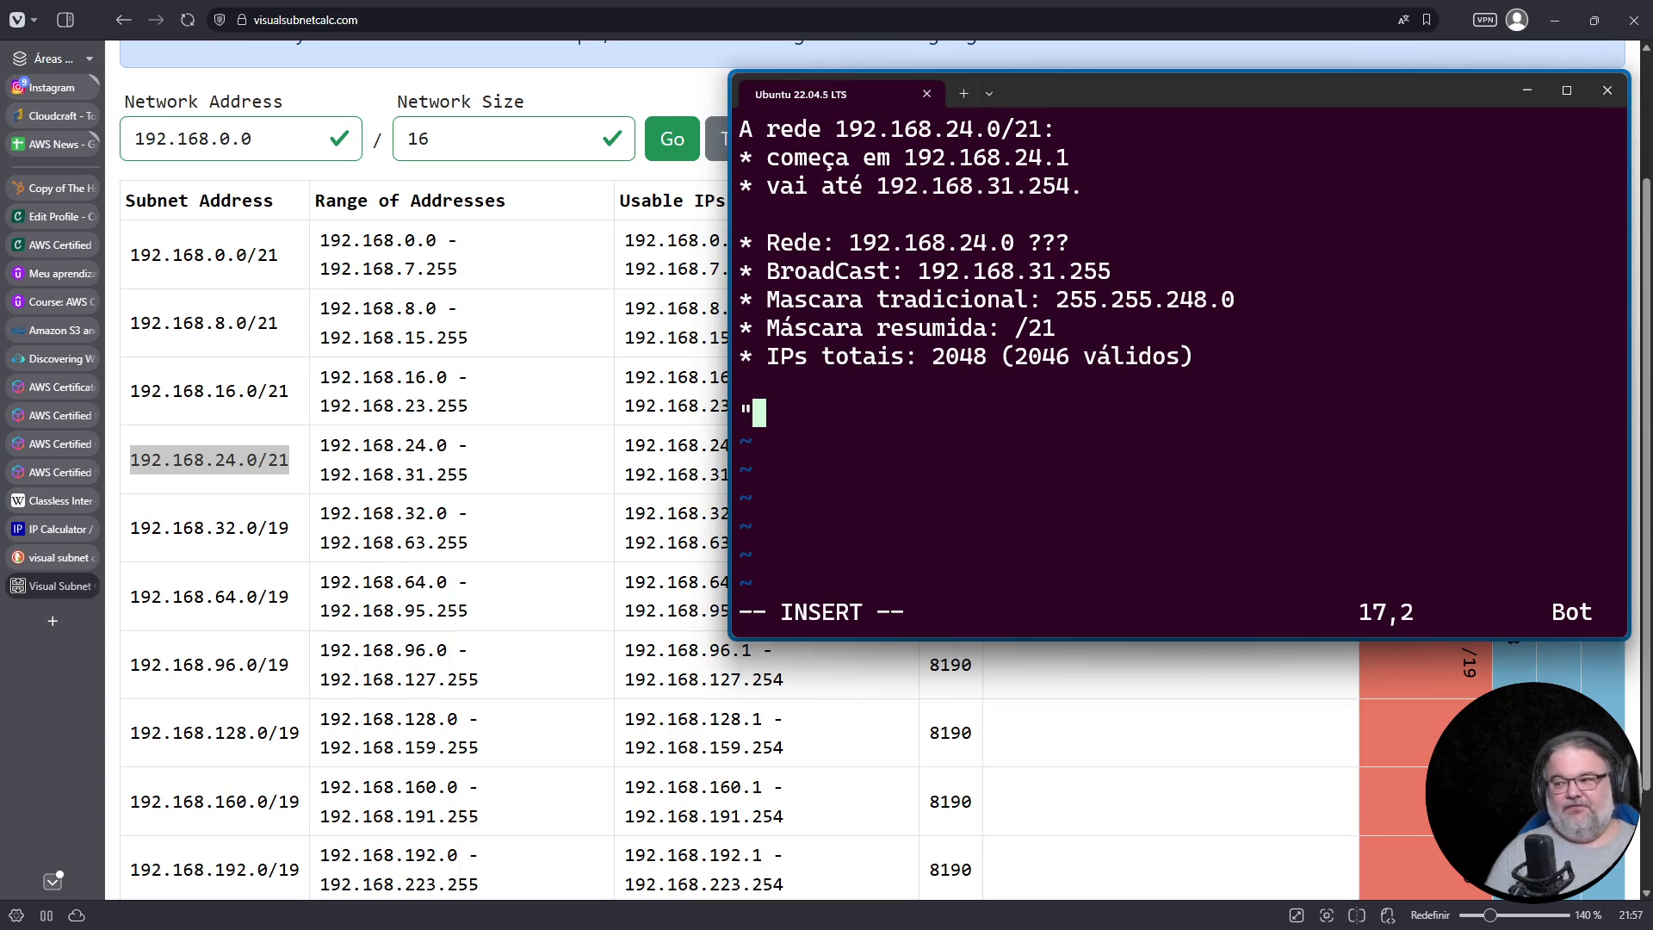
{"action": "type", "text": "Meu professor "}
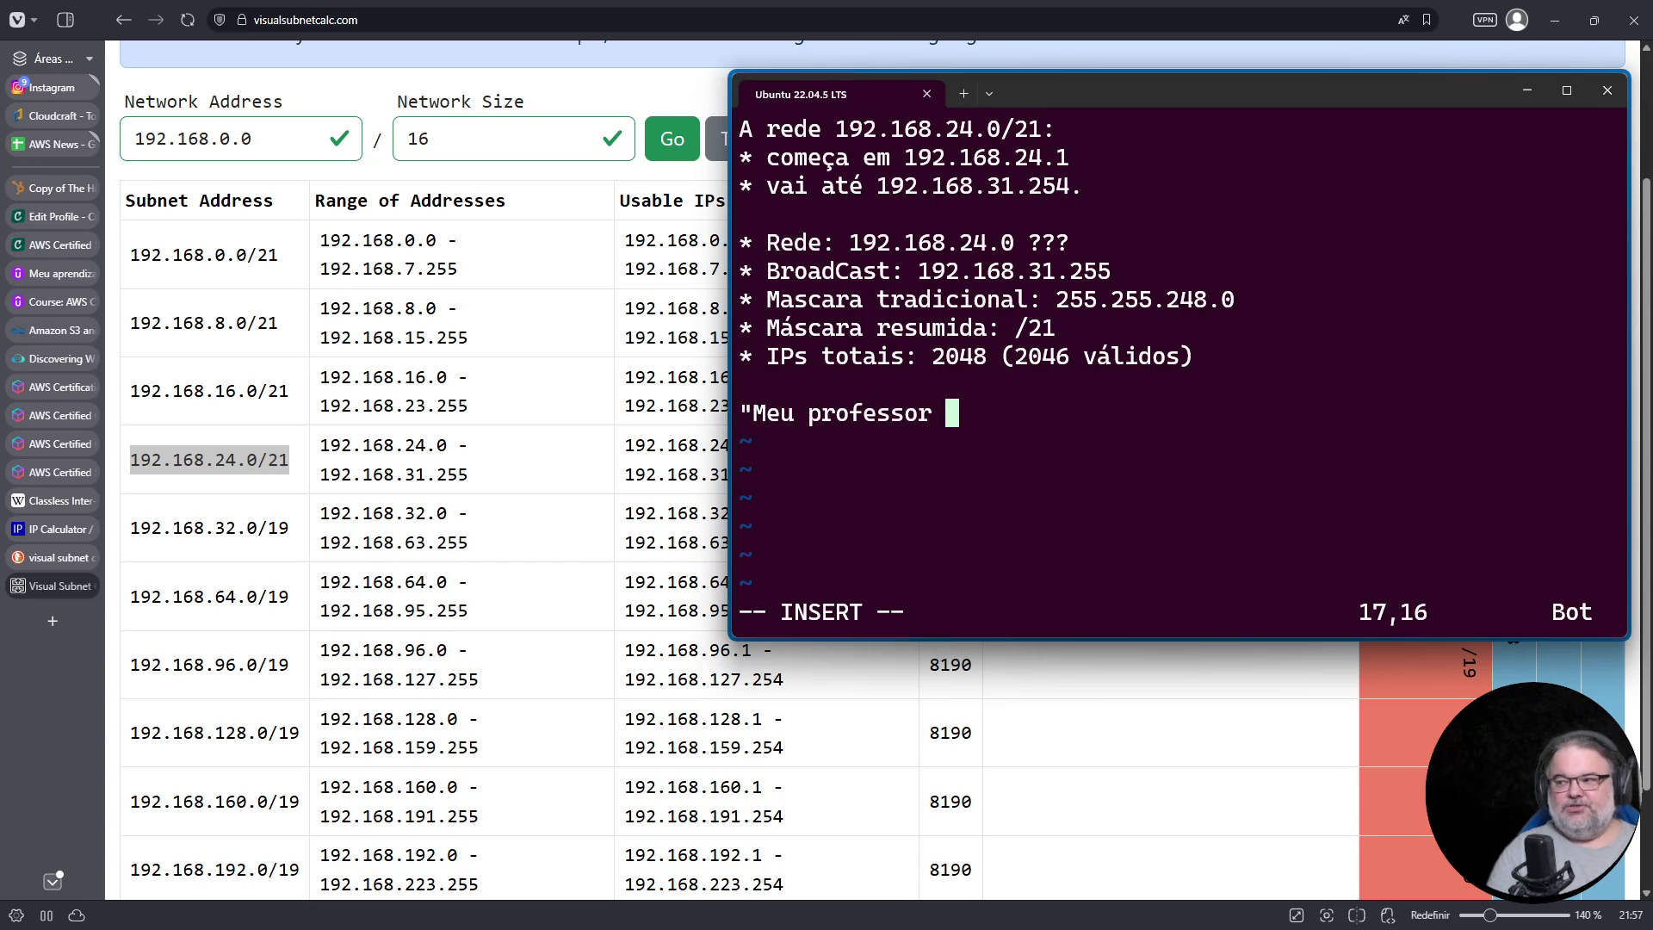
{"action": "type", "text": "de redes fa"}
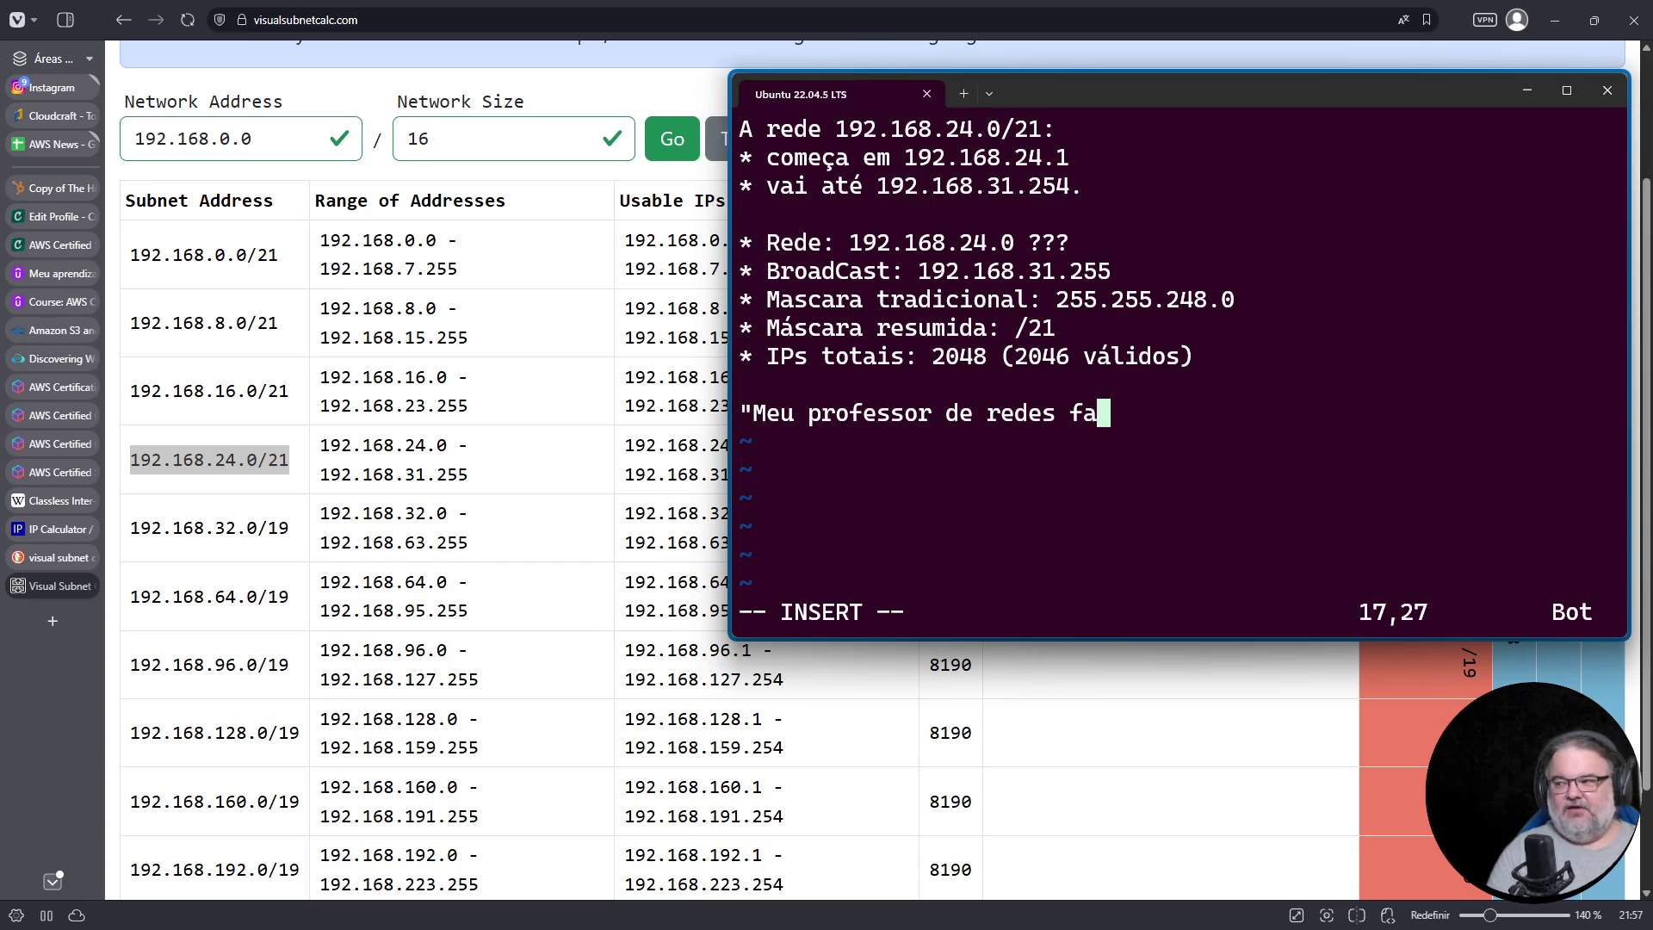
{"action": "type", "text": "lou que se tem "}
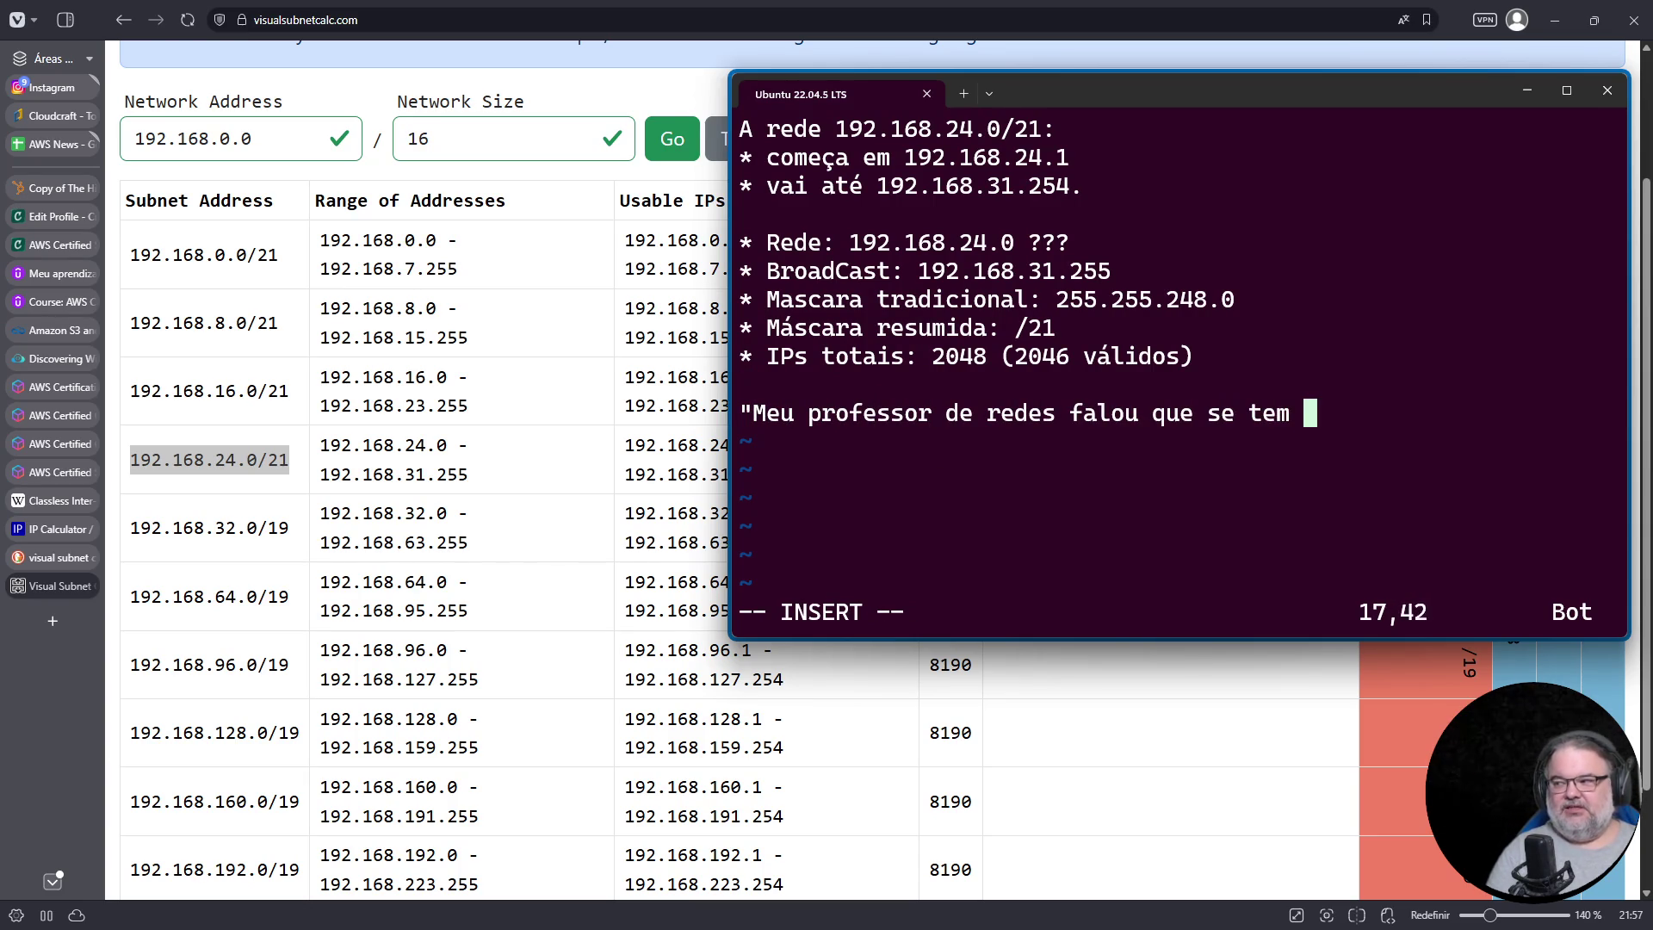
{"action": "type", "text": ".0 é endereço de "}
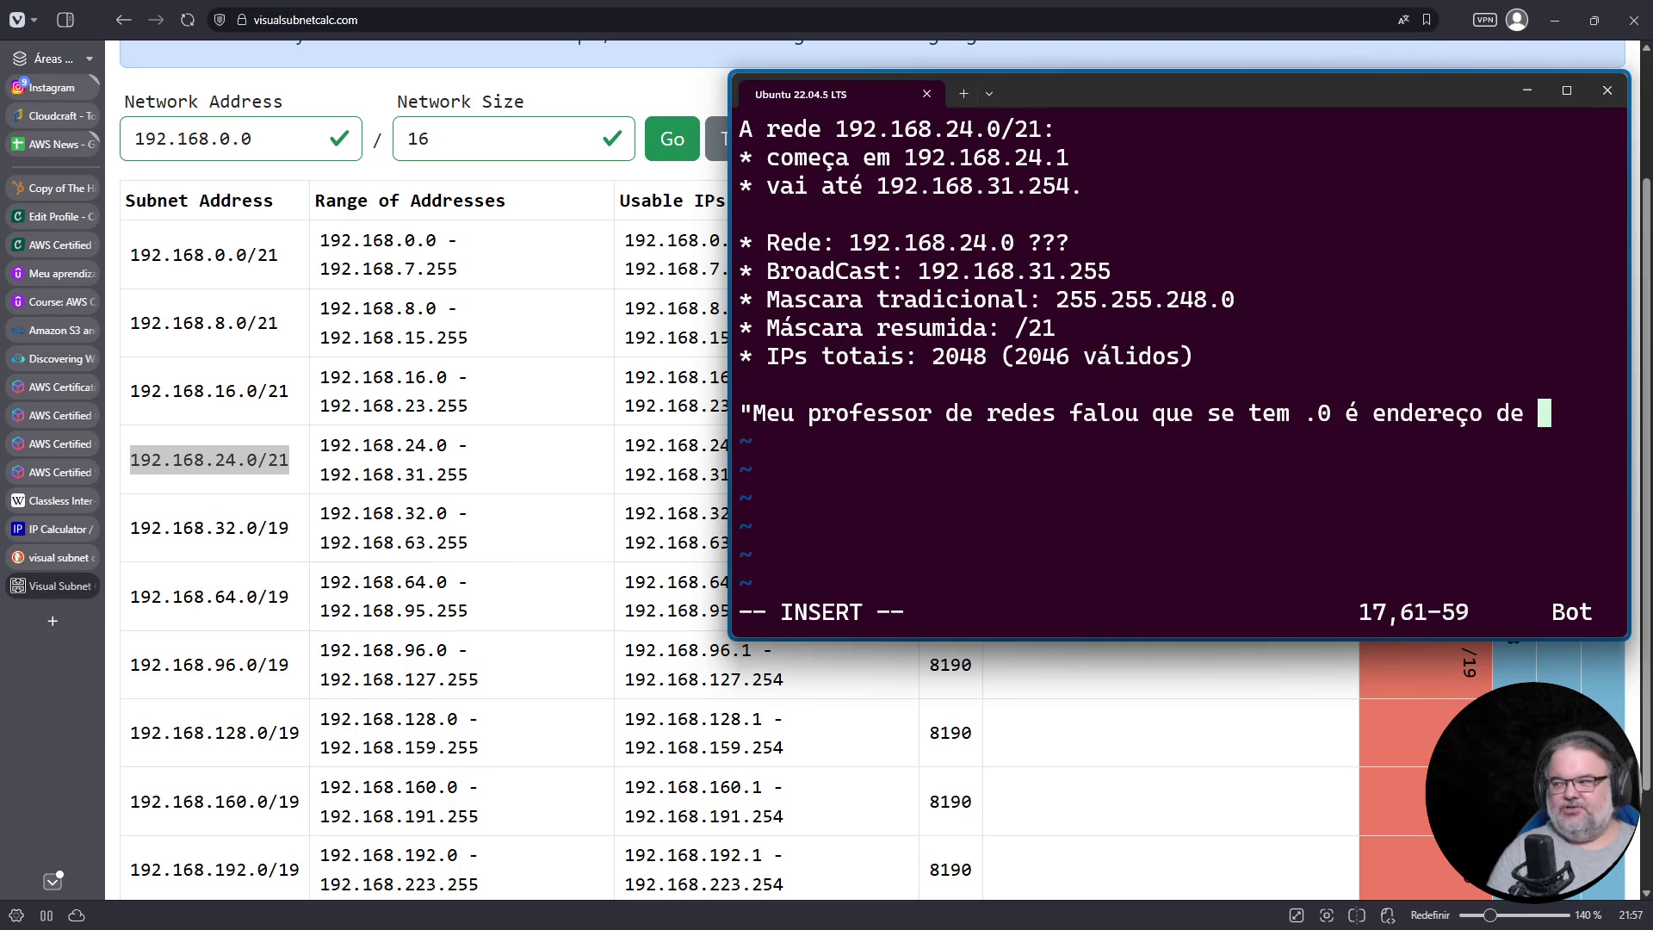
{"action": "type", "text": "rede\""}
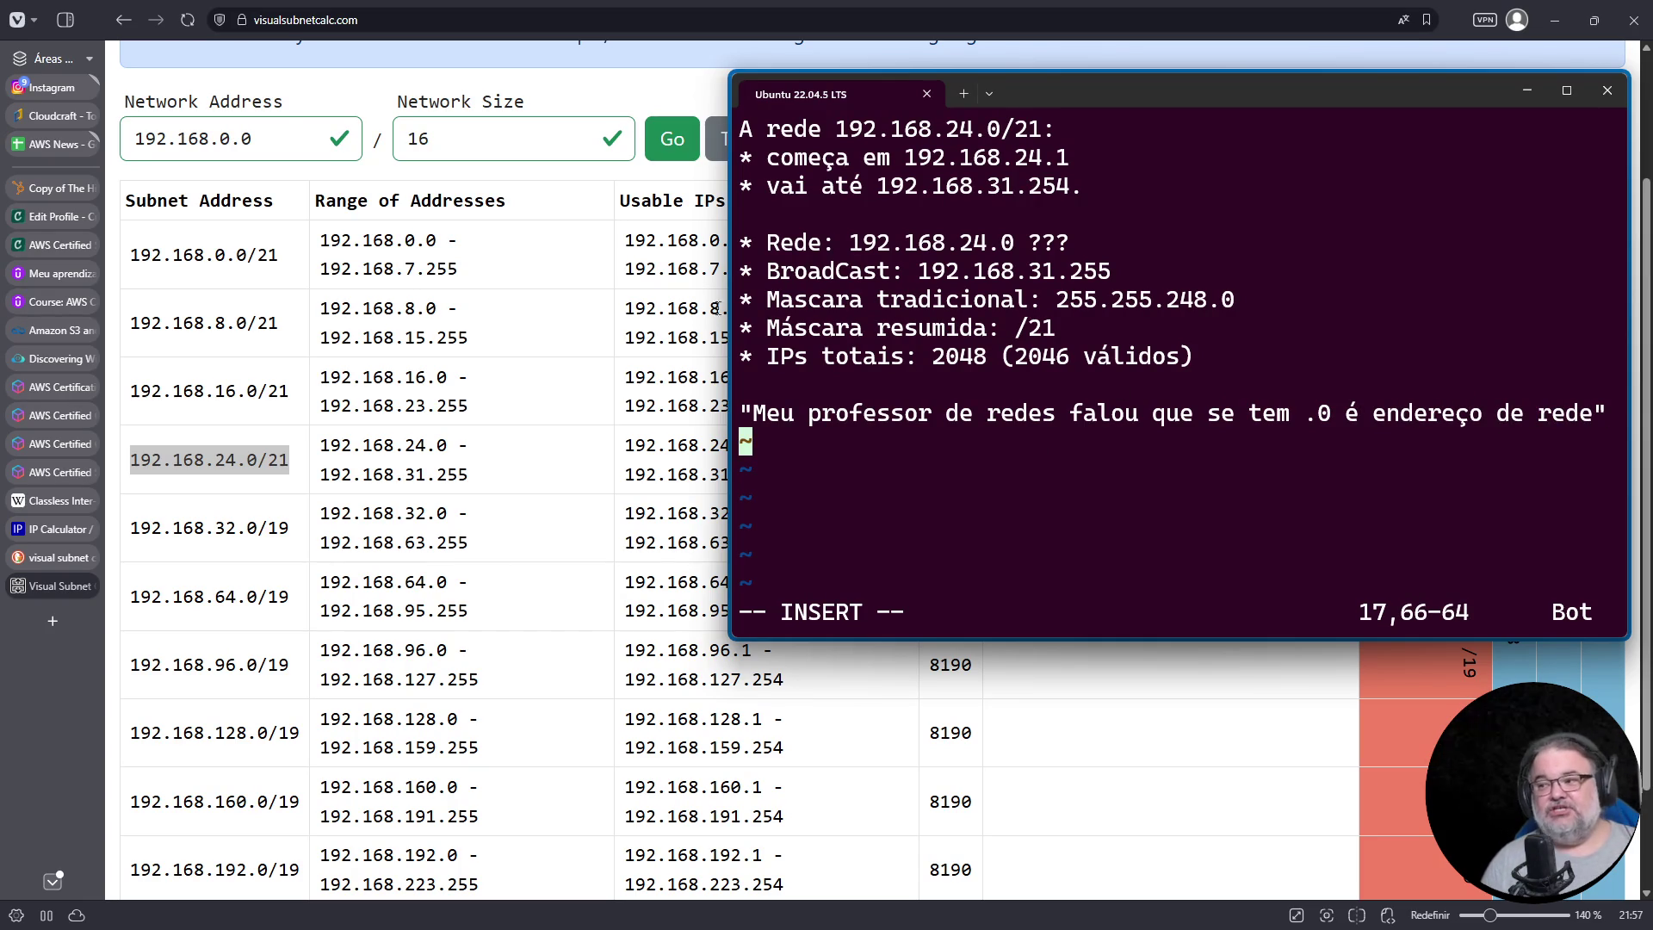
{"action": "left_click_drag", "start_coordinate": [729, 301], "coordinate": [684, 298]}
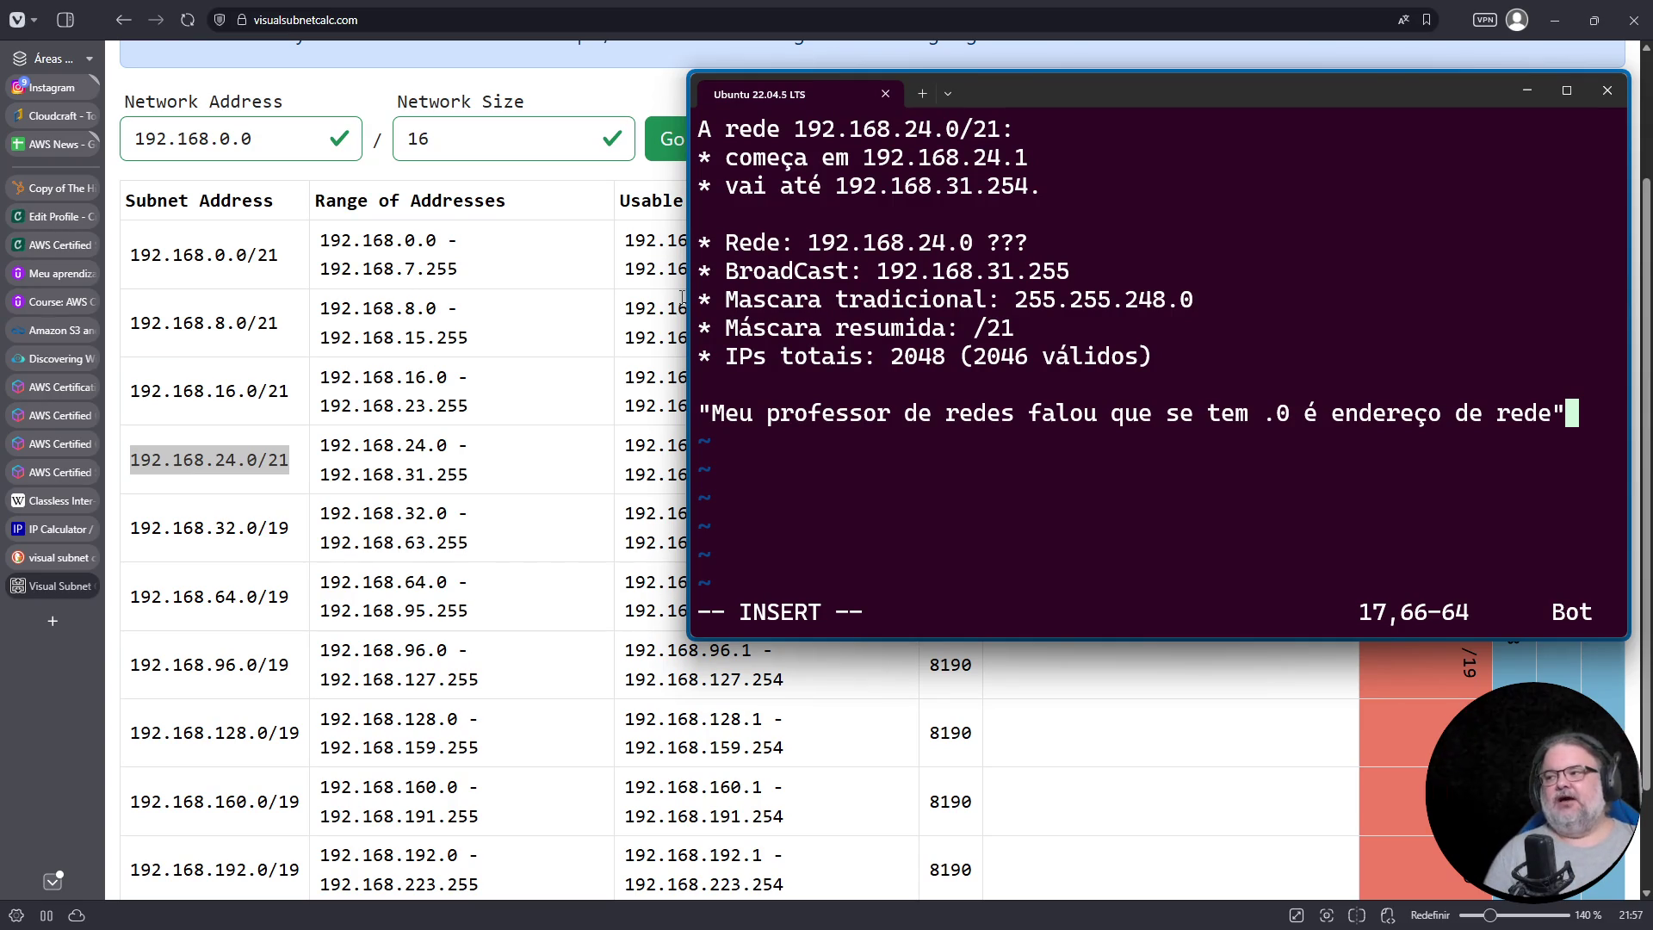
Step: Move the cursor to the end of the 'começa em 192.168.24.1' line
{"action": "key", "text": "Up"}
{"action": "key", "text": "Up"}
{"action": "key", "text": "Up"}
{"action": "key", "text": "Down"}
{"action": "key", "text": "Down"}
{"action": "key", "text": "Down"}
{"action": "key", "text": "Down"}
{"action": "key", "text": "Down"}
{"action": "key", "text": "Down"}
{"action": "key", "text": "Left"}
{"action": "key", "text": "Down"}
{"action": "key", "text": "Down"}
{"action": "key", "text": "Up"}
{"action": "key", "text": "Up"}
{"action": "key", "text": "End"}
Step: Add bullets '* 192.168.25.0' through '* 192.168.28.0' below it, fixing typos
{"action": "key", "text": "Return"}
{"action": "type", "text": "* 192.168.25.0"}
{"action": "key", "text": "Return"}
{"action": "type", "text": "* 192.168.26.0"}
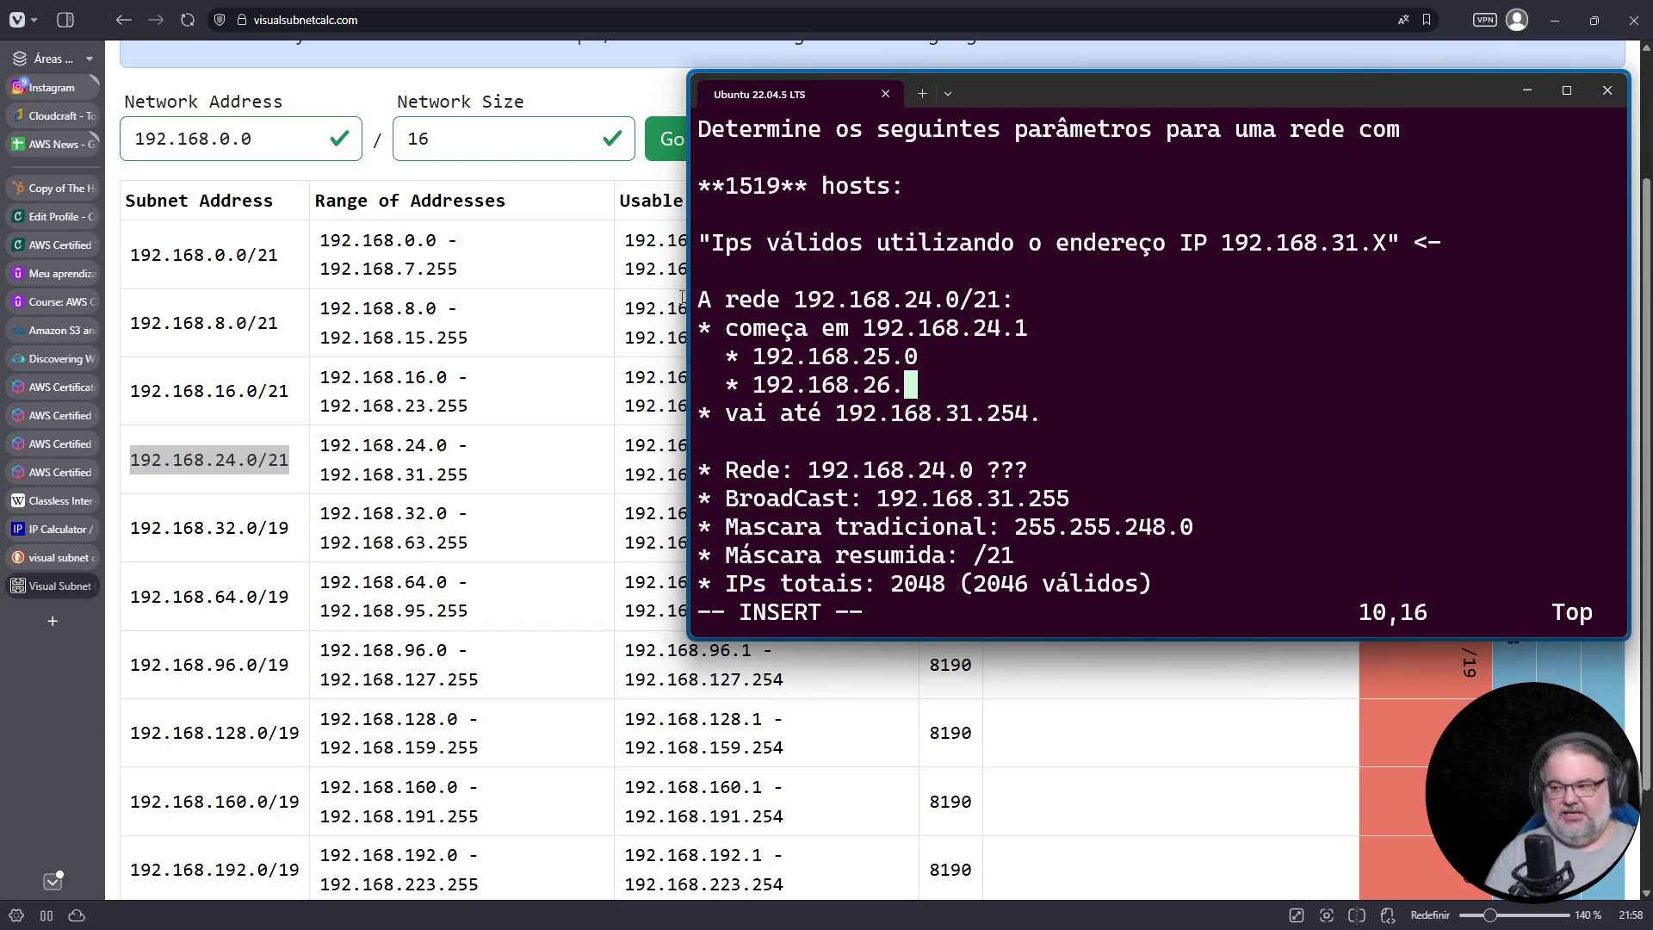
{"action": "key", "text": "Return"}
{"action": "type", "text": "* 192.168.27.0"}
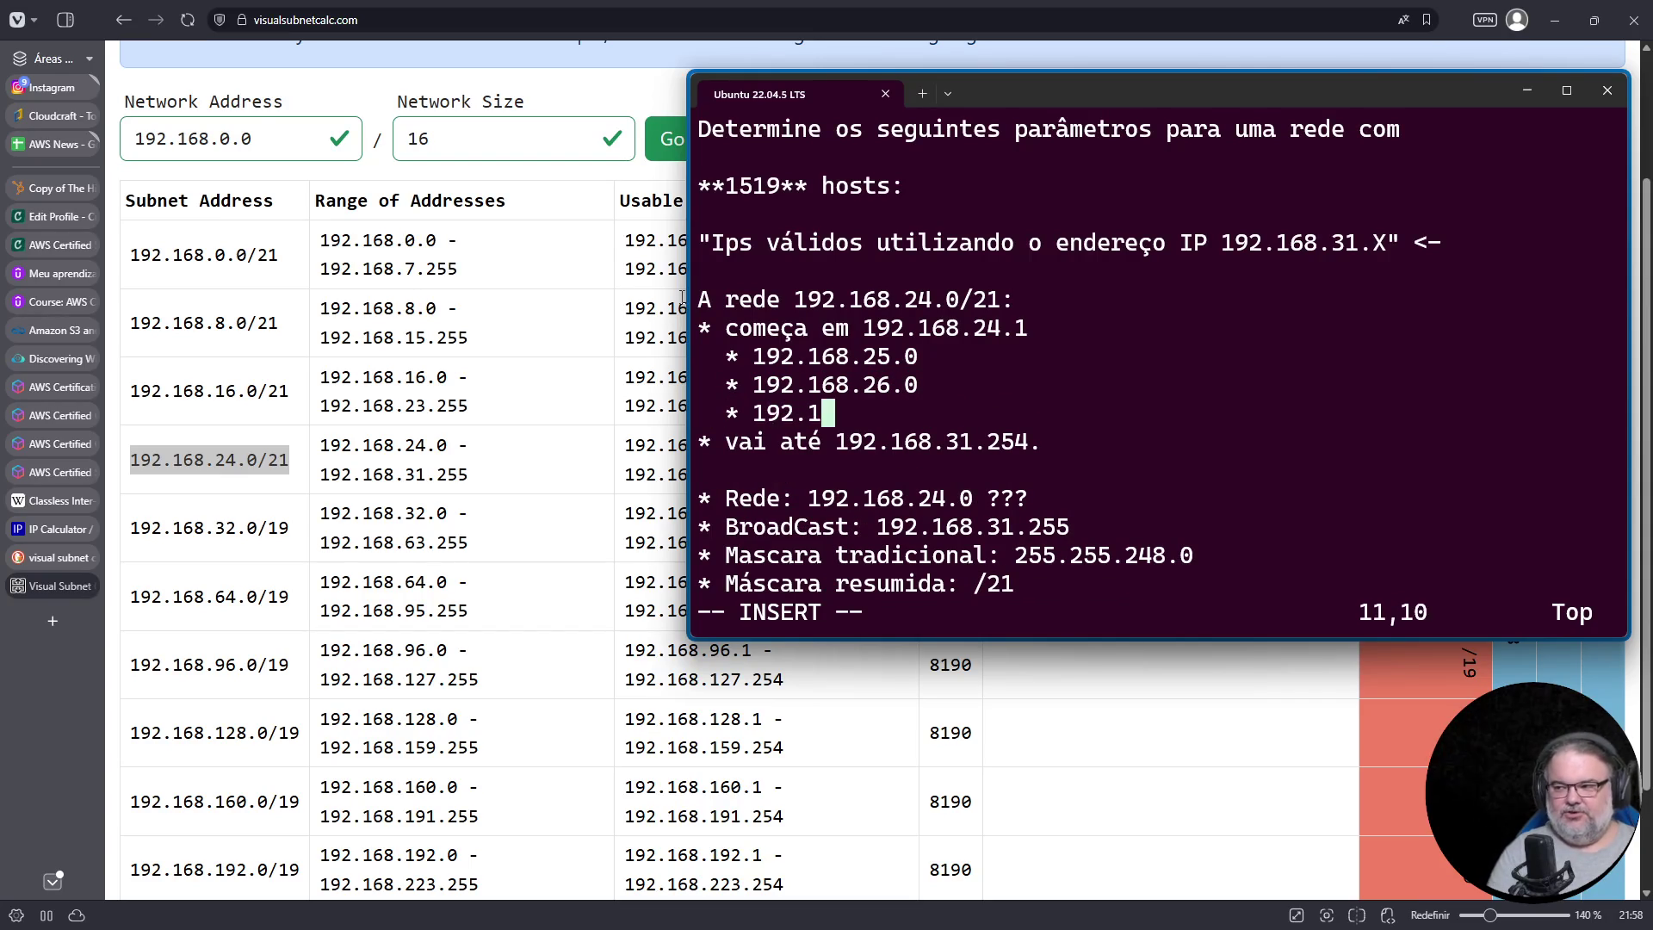
{"action": "key", "text": "Return"}
{"action": "type", "text": "* 192.168.27.0"}
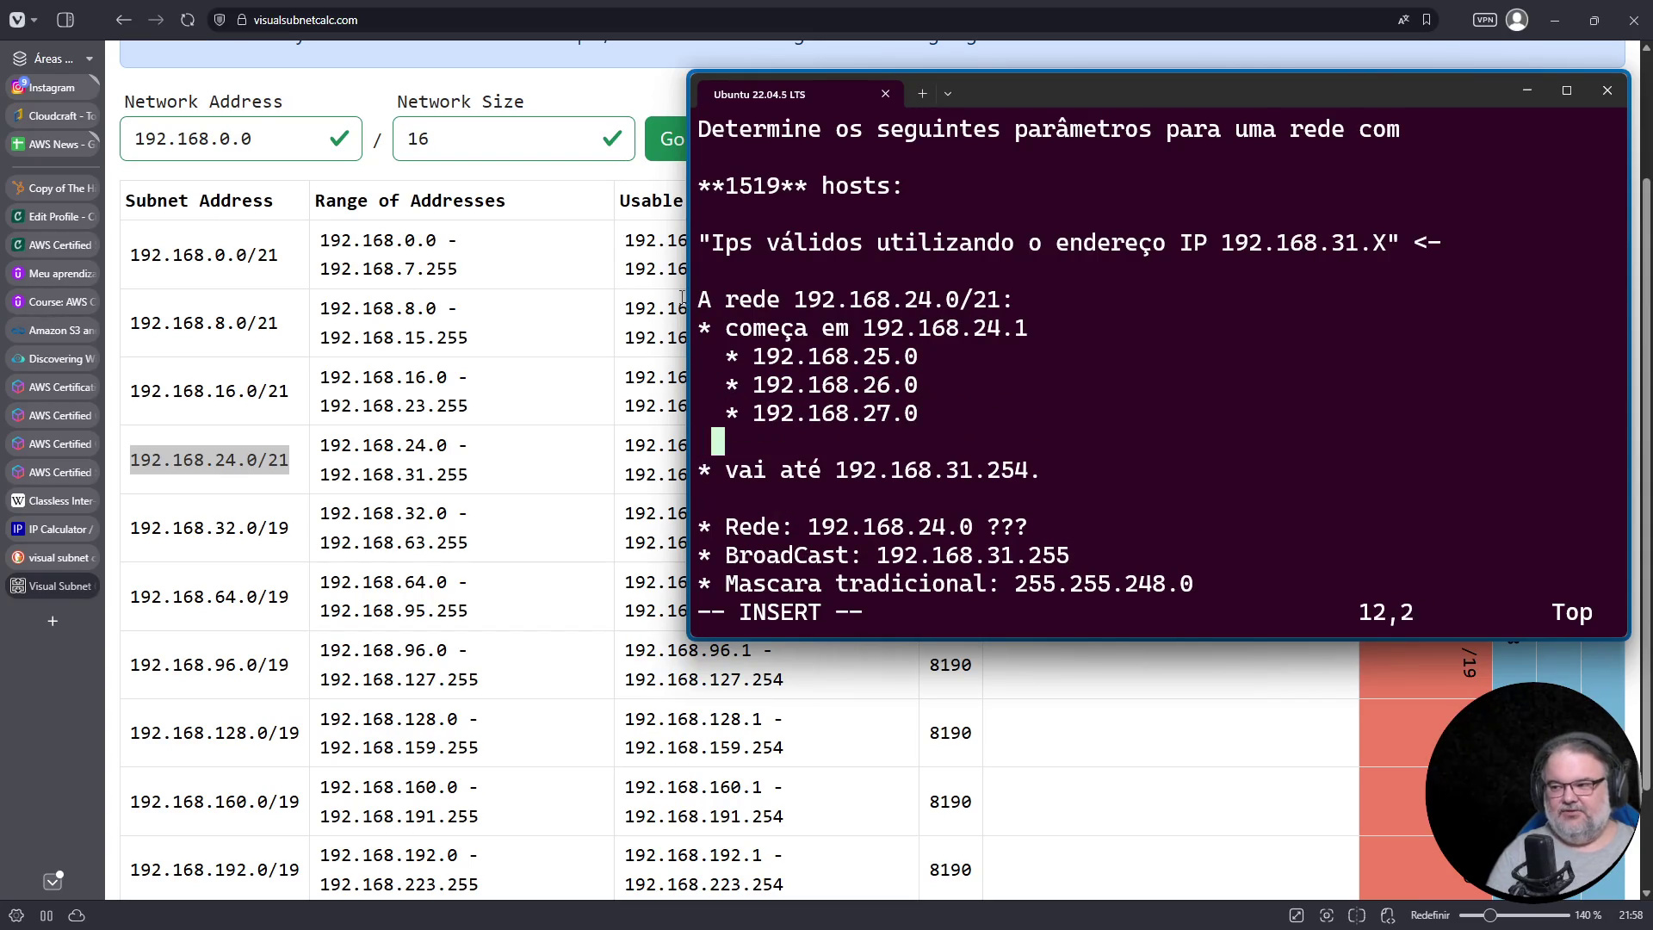
{"action": "type", "text": "8"}
{"action": "key", "text": "BackSpace"}
{"action": "type", "text": "8.28.;0"}
{"action": "key", "text": "BackSpace"}
{"action": "key", "text": "BackSpace"}
{"action": "type", "text": "0"}
Step: Add bullets '* 192.168.29.0', '* 192.168.30.0' and '* 192.168.31.0' to finish the list
{"action": "key", "text": "Return"}
{"action": "type", "text": "* 192.1"}
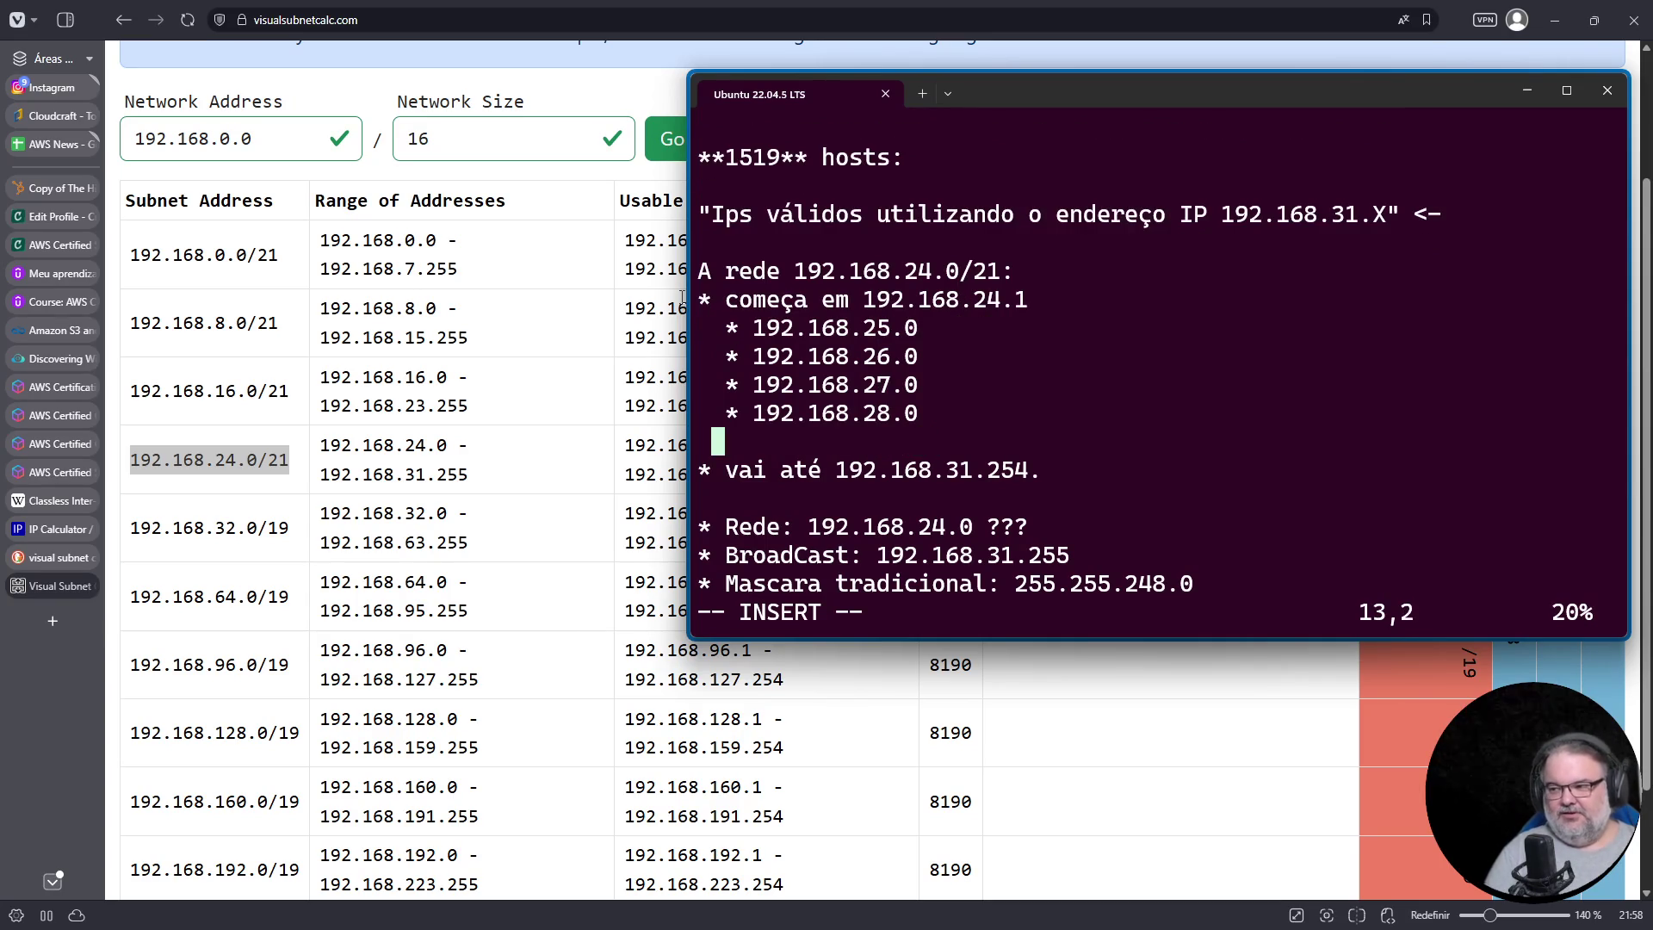
{"action": "type", "text": "68."}
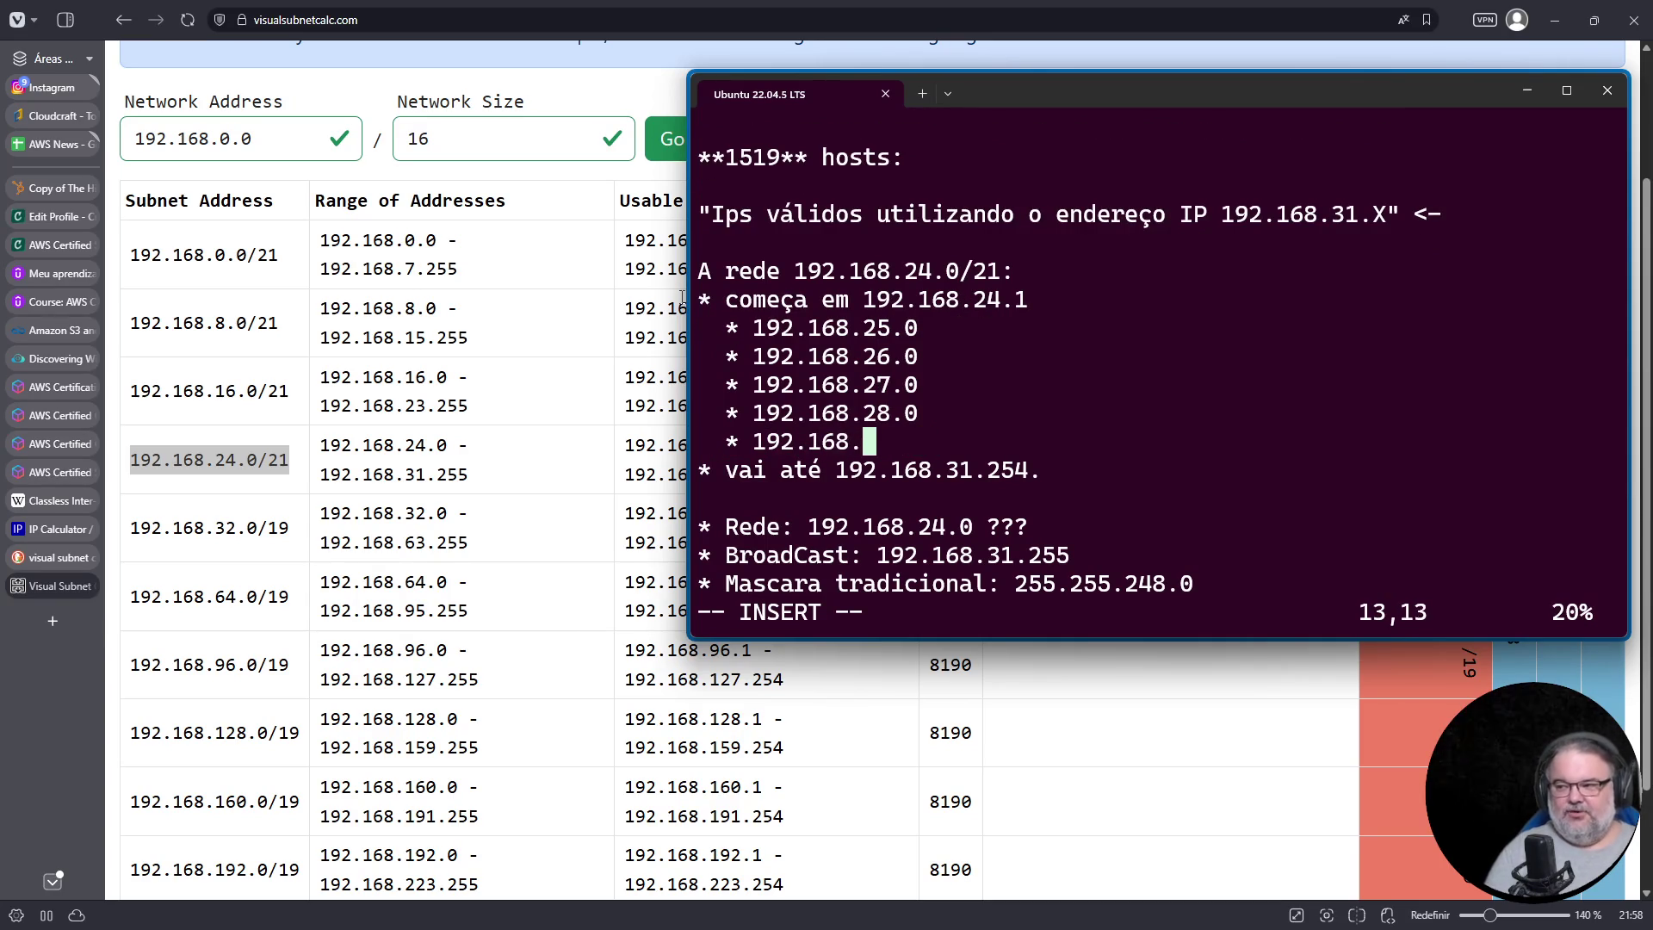
{"action": "type", "text": "29.0"}
{"action": "key", "text": "Return"}
{"action": "type", "text": "* 192"}
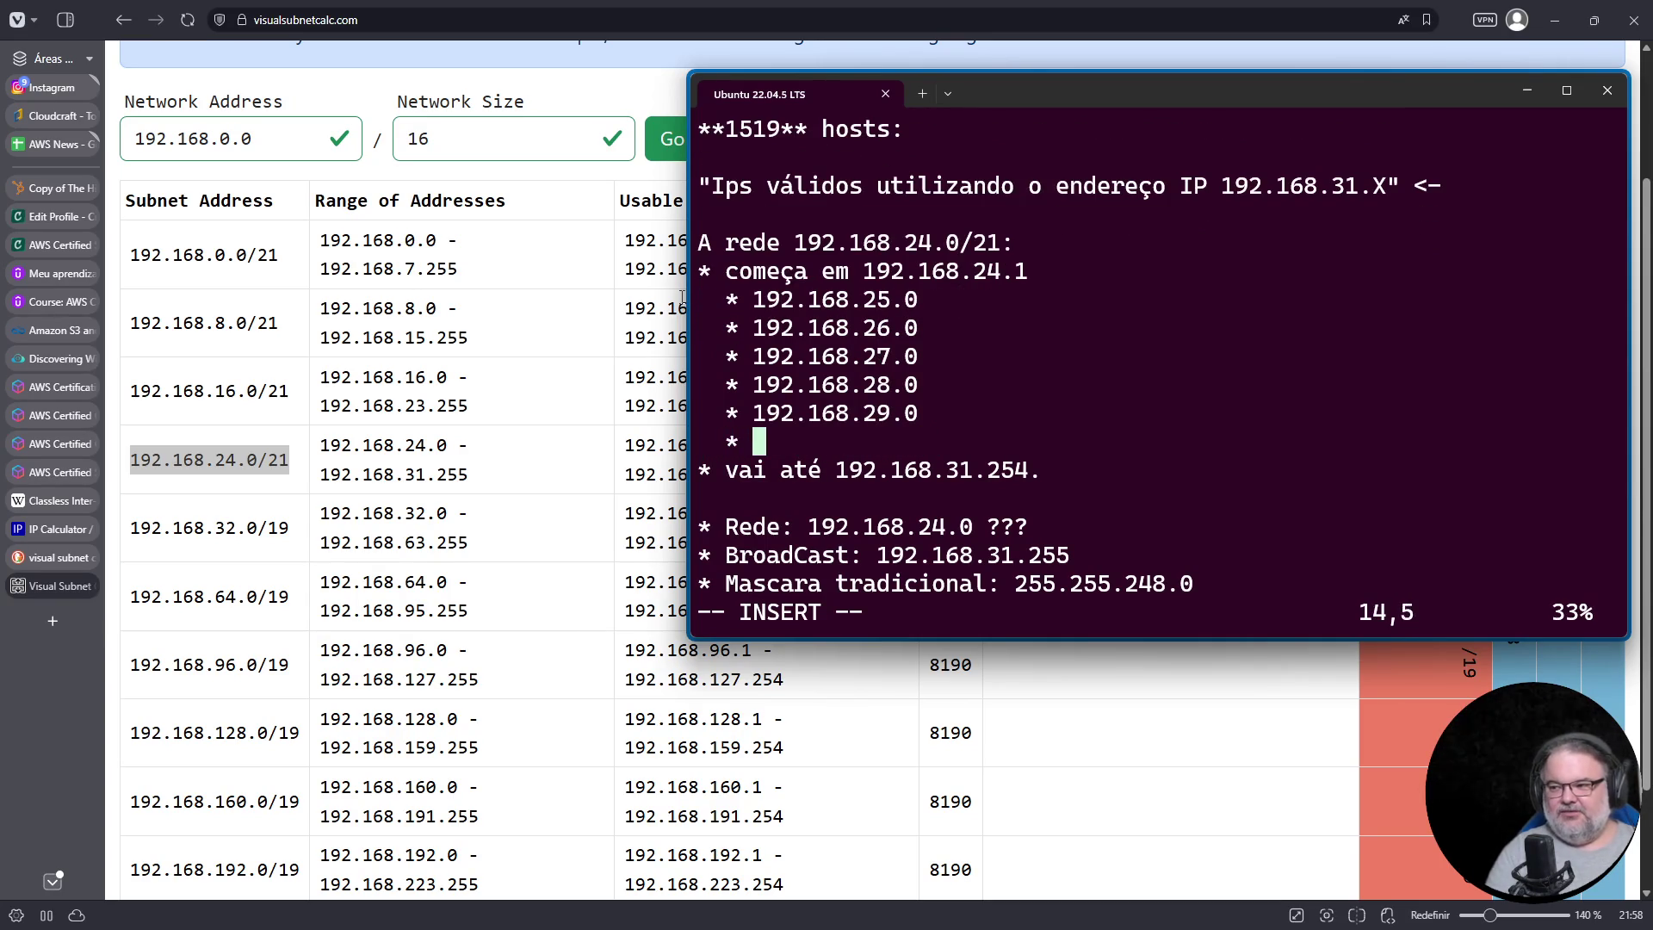
{"action": "type", "text": ".168.30.0"}
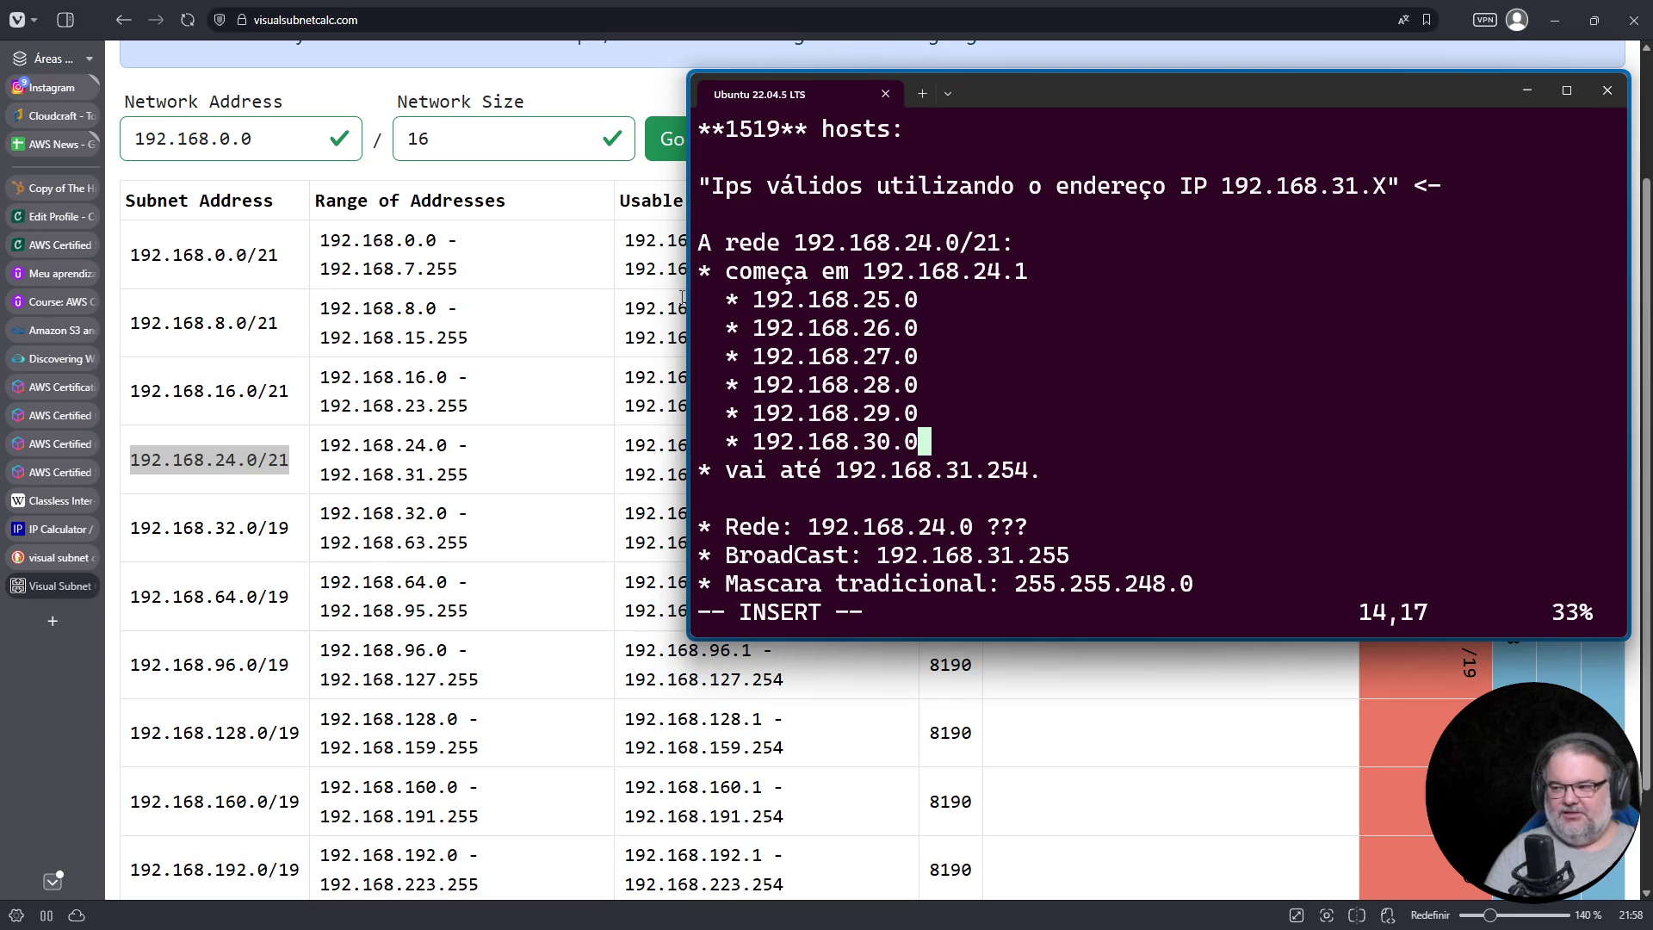
{"action": "key", "text": "Return"}
{"action": "type", "text": "* 192.168."}
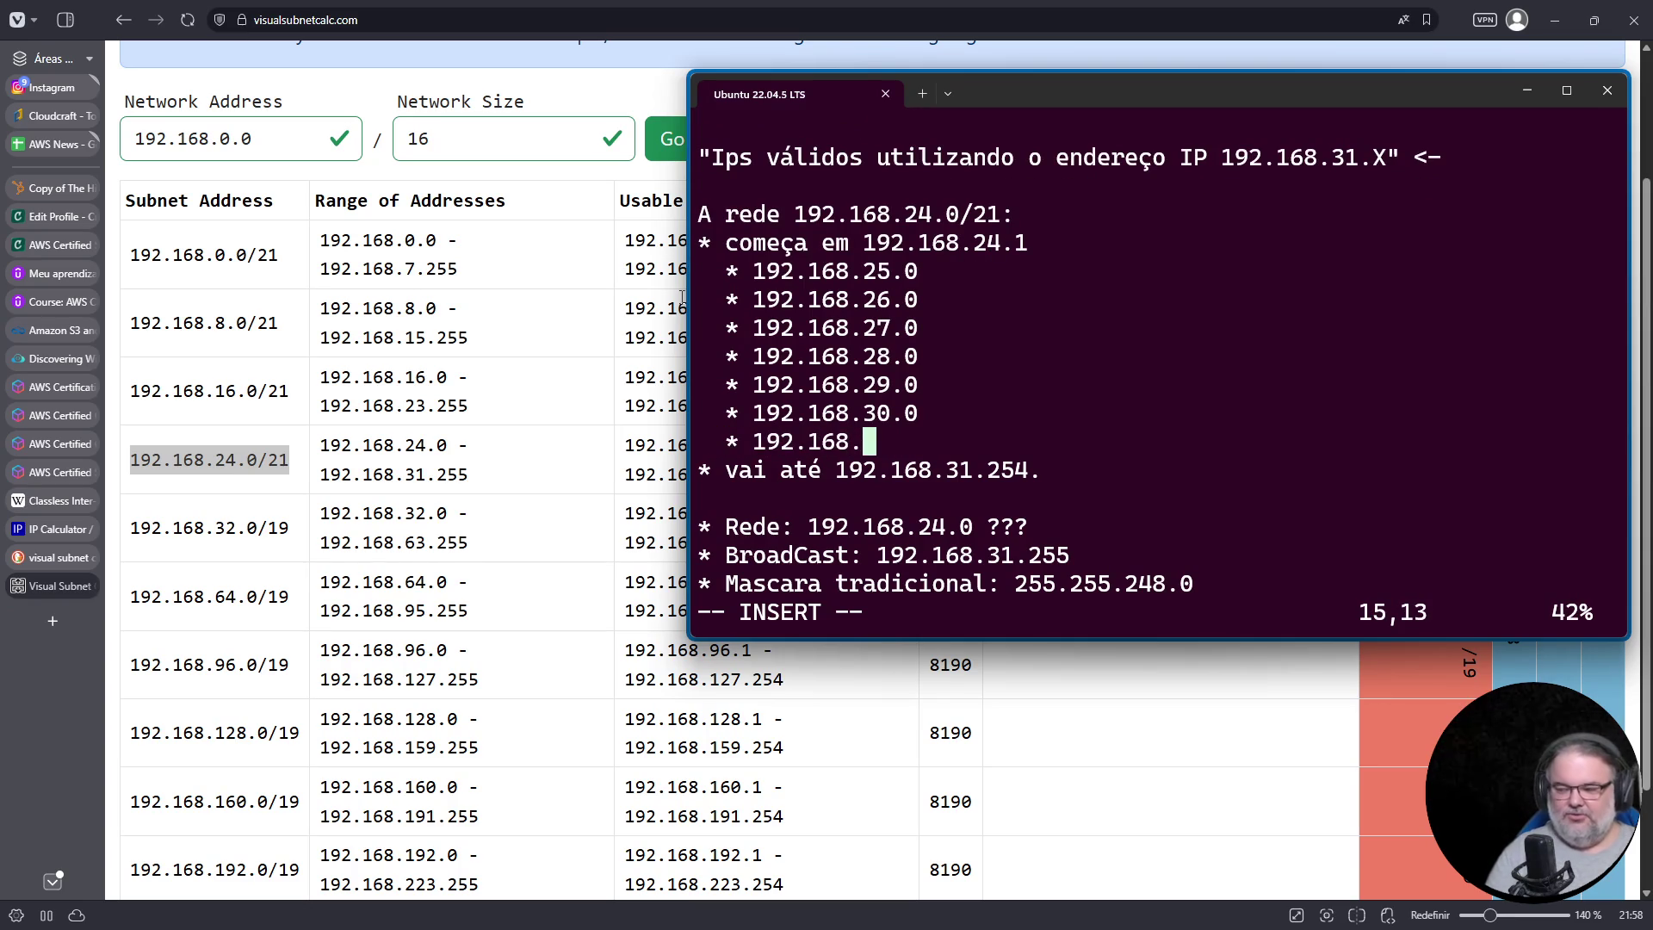
{"action": "type", "text": "31.0"}
{"action": "key", "text": "Up"}
{"action": "key", "text": "Up"}
{"action": "key", "text": "Up"}
{"action": "key", "text": "Down"}
{"action": "key", "text": "Down"}
{"action": "key", "text": "Down"}
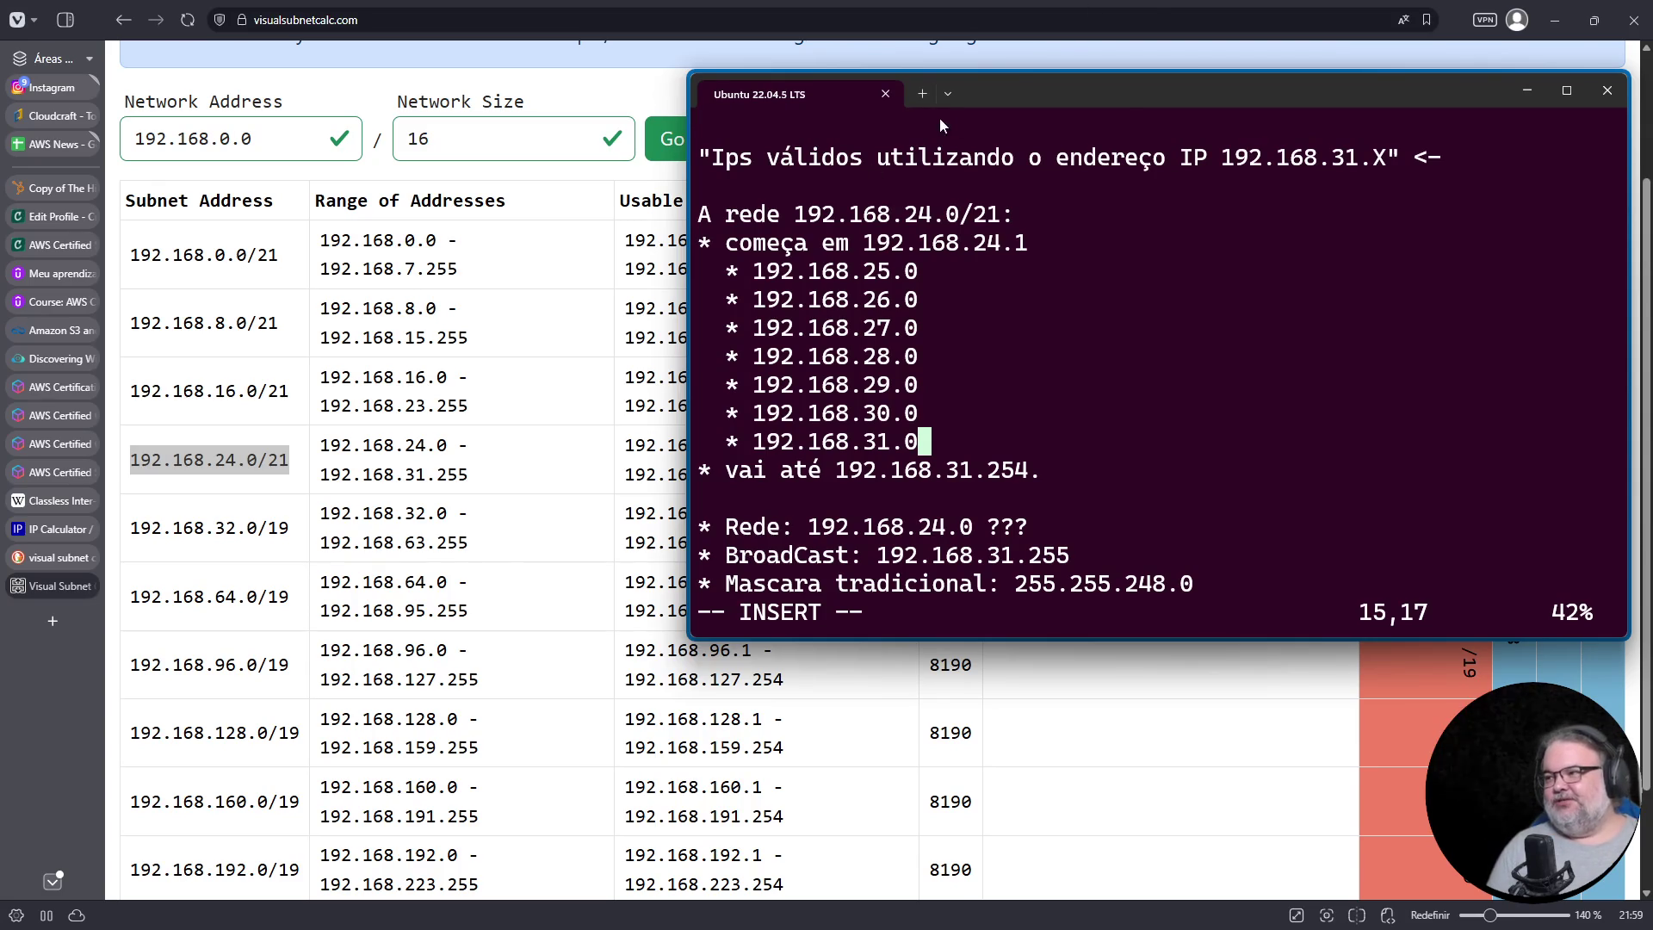
{"action": "left_click", "coordinate": [922, 94]}
Step: Run 'vim dicas-cks' and type the heading 'Dicas CKS' in the new file
{"action": "type", "text": "vim dicas-cks"}
{"action": "key", "text": "Return"}
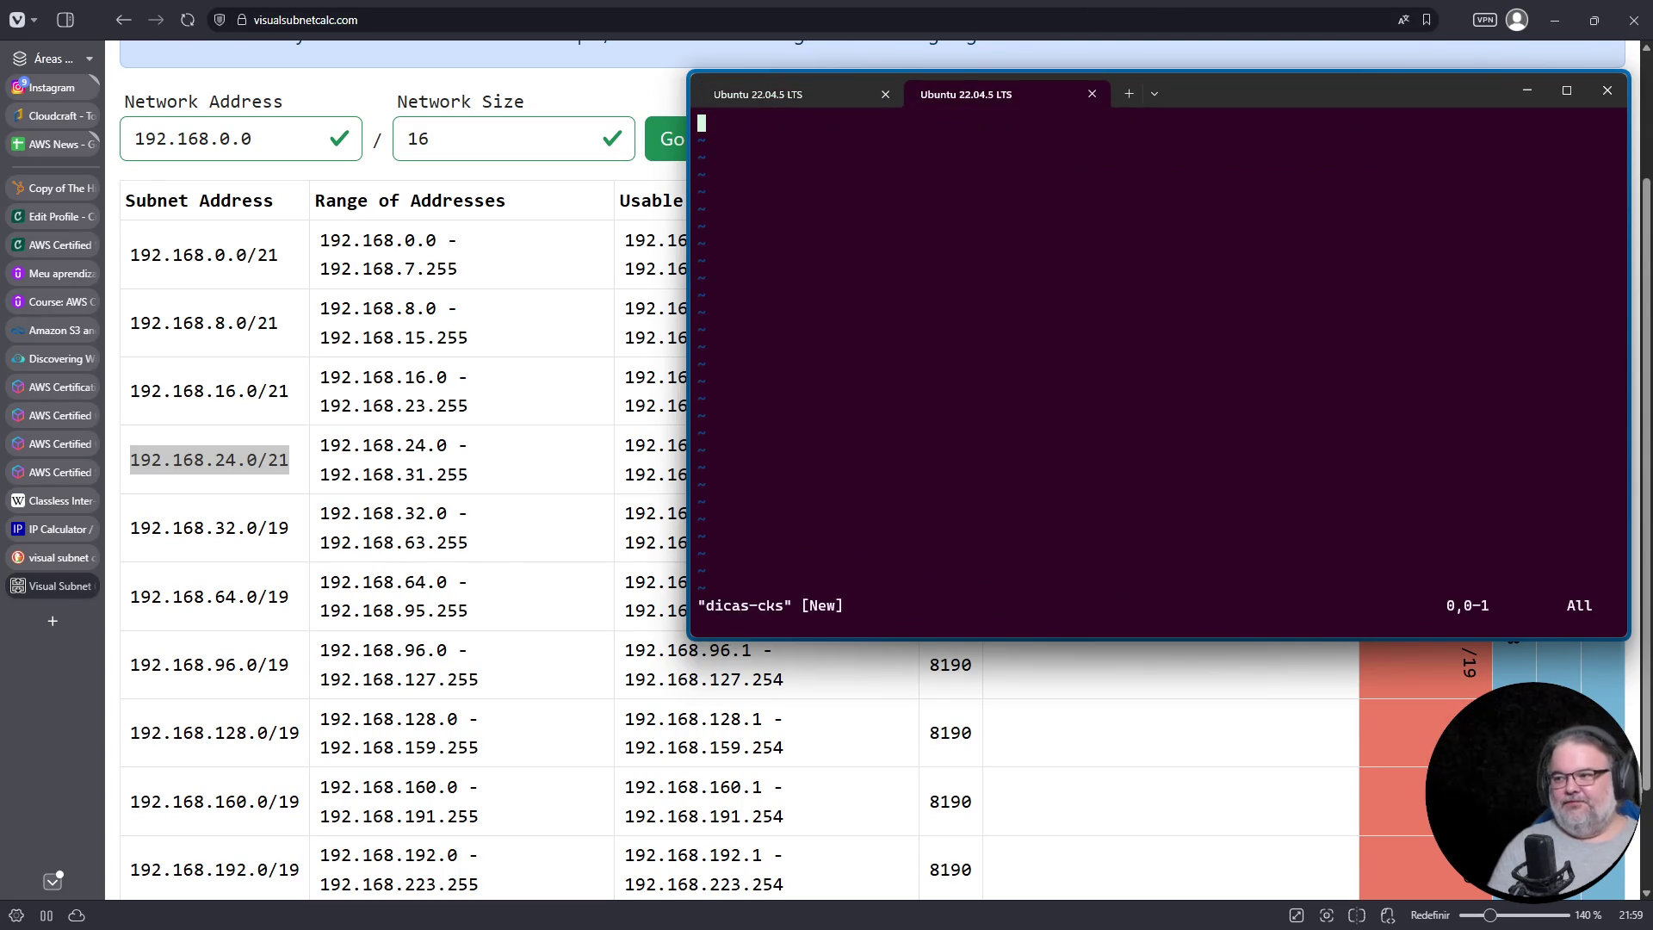
{"action": "key", "text": "i"}
{"action": "type", "text": "Dicas CKS"}
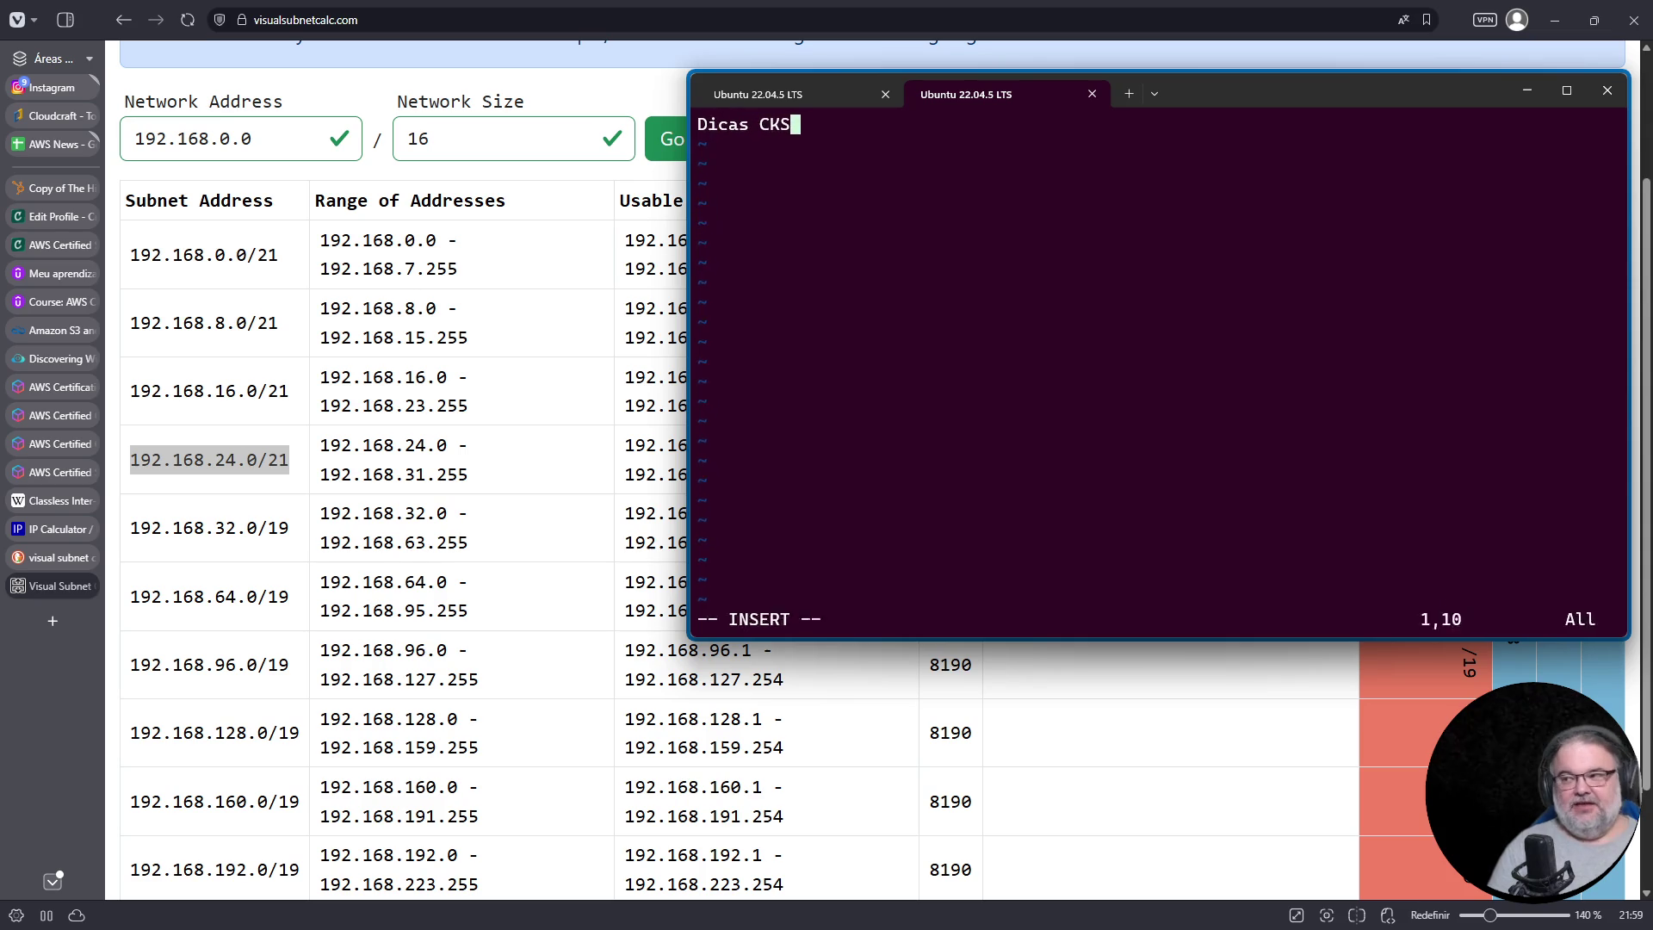
{"action": "key", "text": "Return"}
{"action": "key", "text": "Return"}
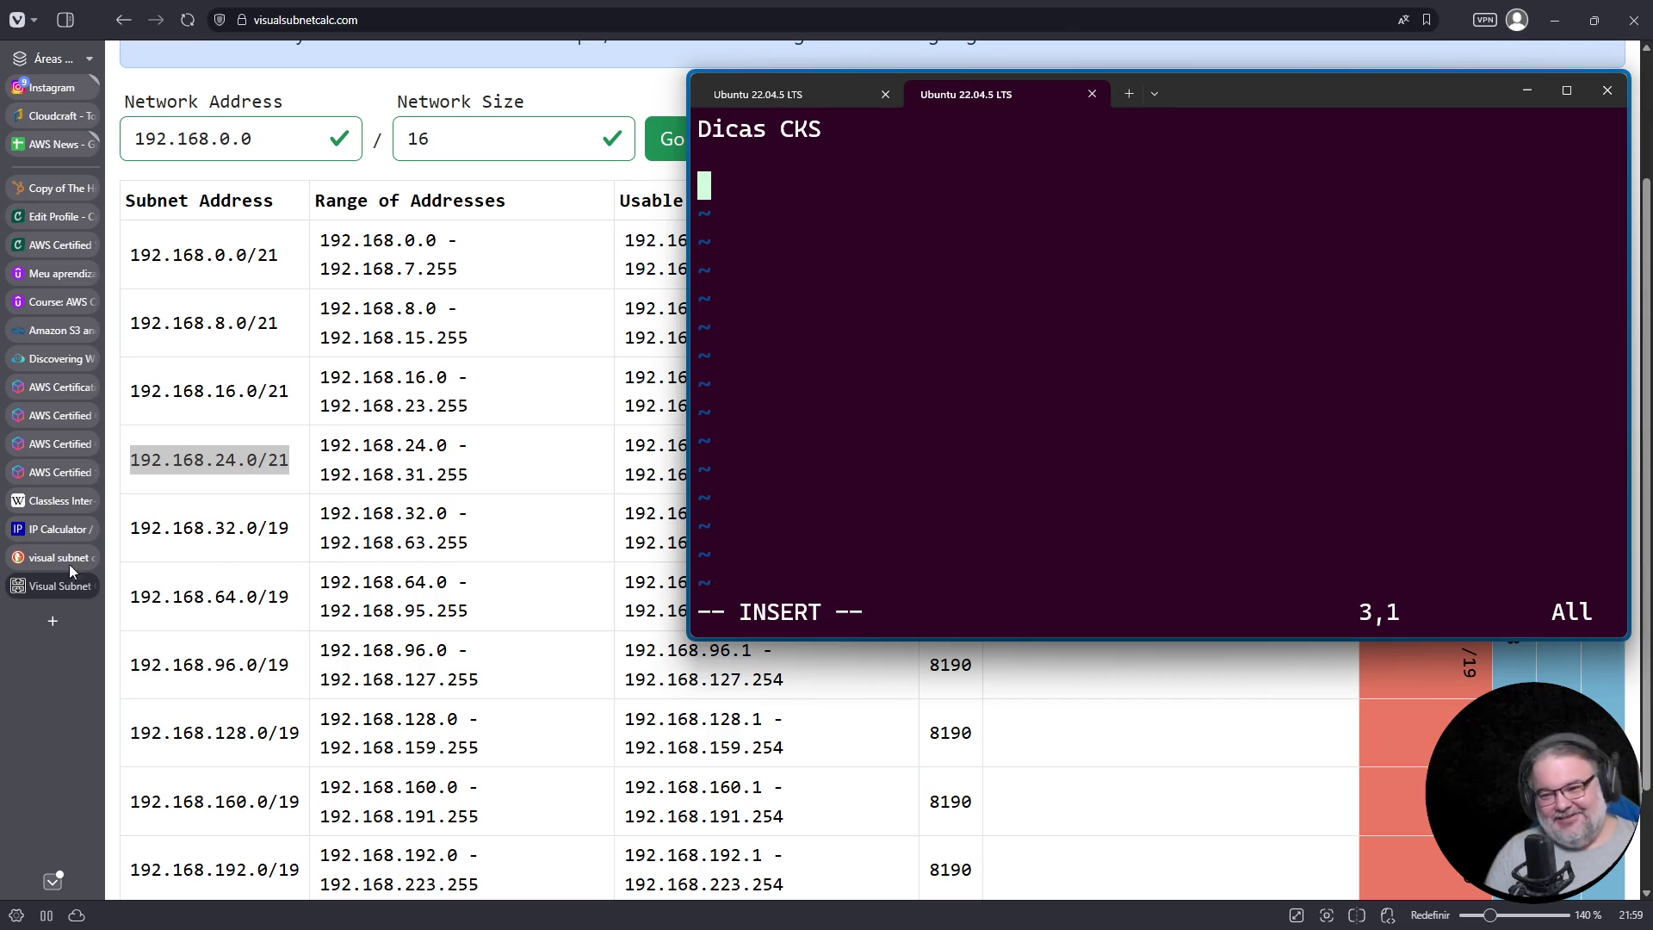
{"action": "left_click", "coordinate": [53, 621]}
Step: Search Google for 'github colapse' and filter to News results
{"action": "left_click", "coordinate": [489, 20]}
{"action": "type", "text": "g github"}
{"action": "type", "text": "col"}
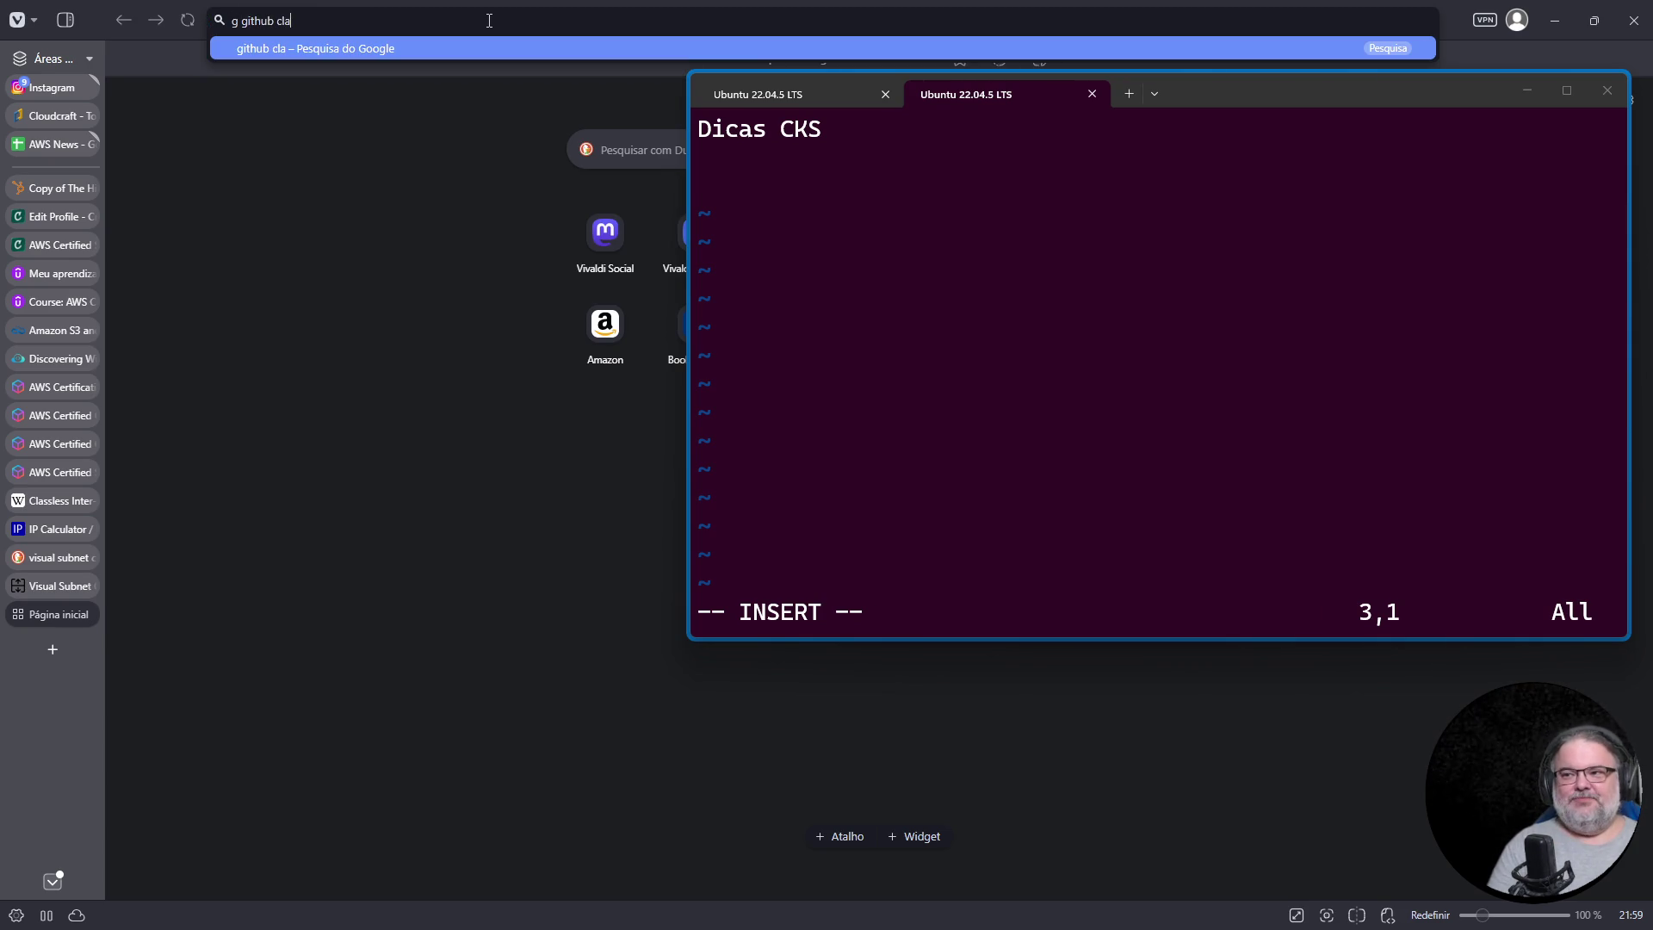
{"action": "type", "text": "apse"}
{"action": "key", "text": "Return"}
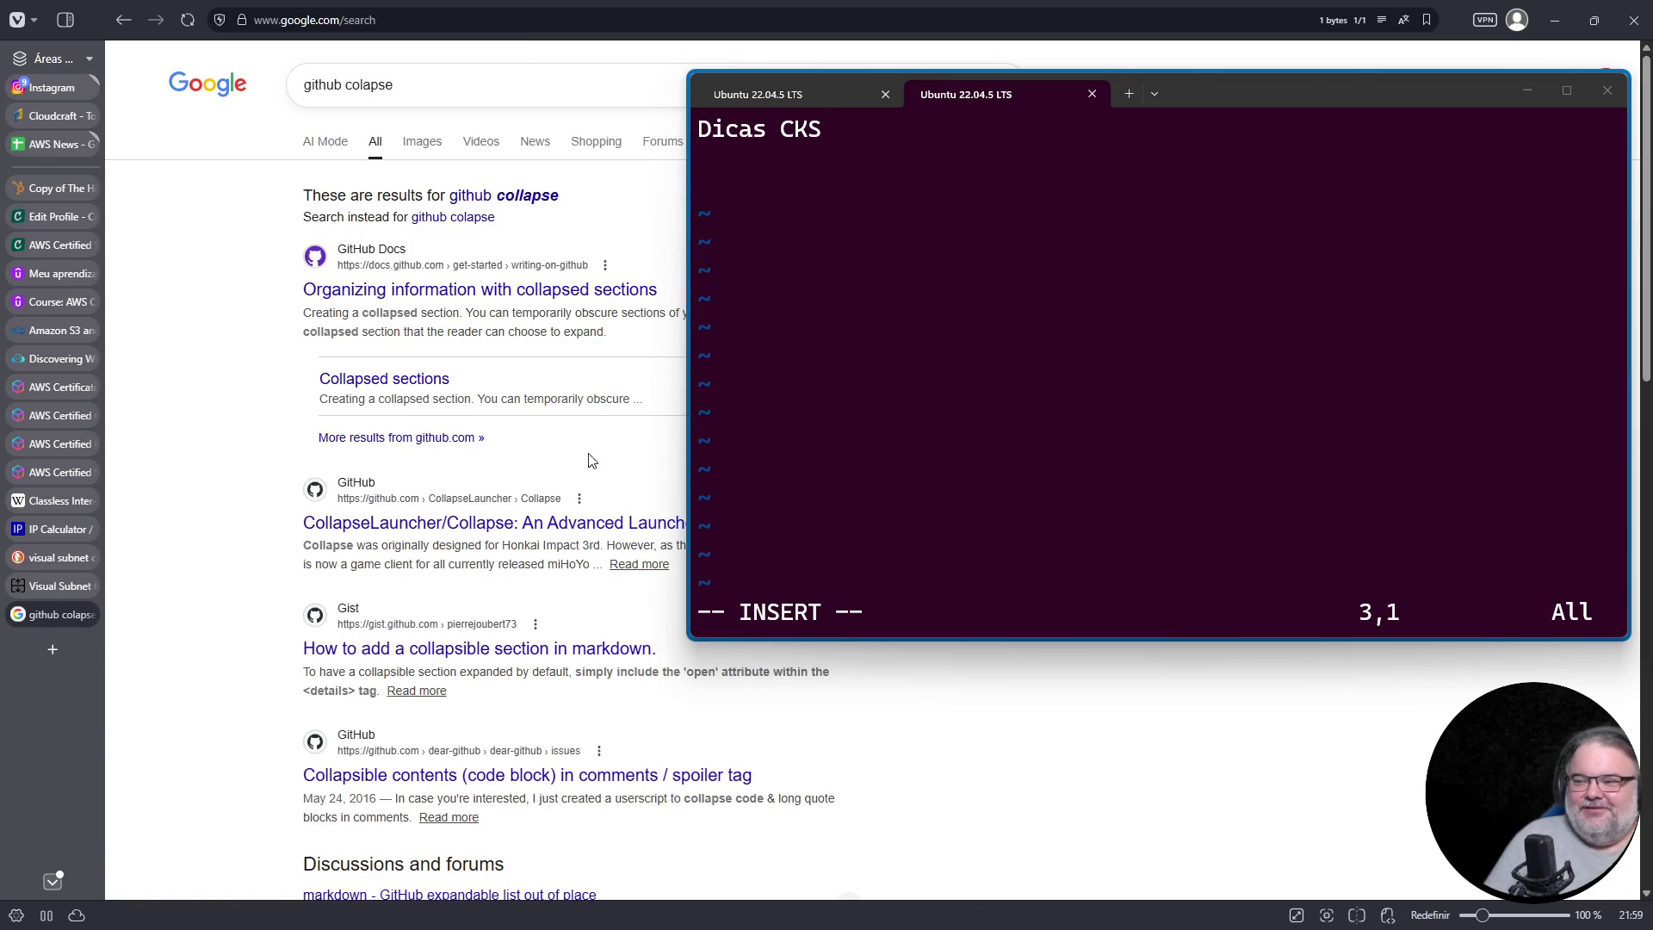
{"action": "scroll", "coordinate": [603, 336], "scroll_direction": "down", "scroll_amount": 4}
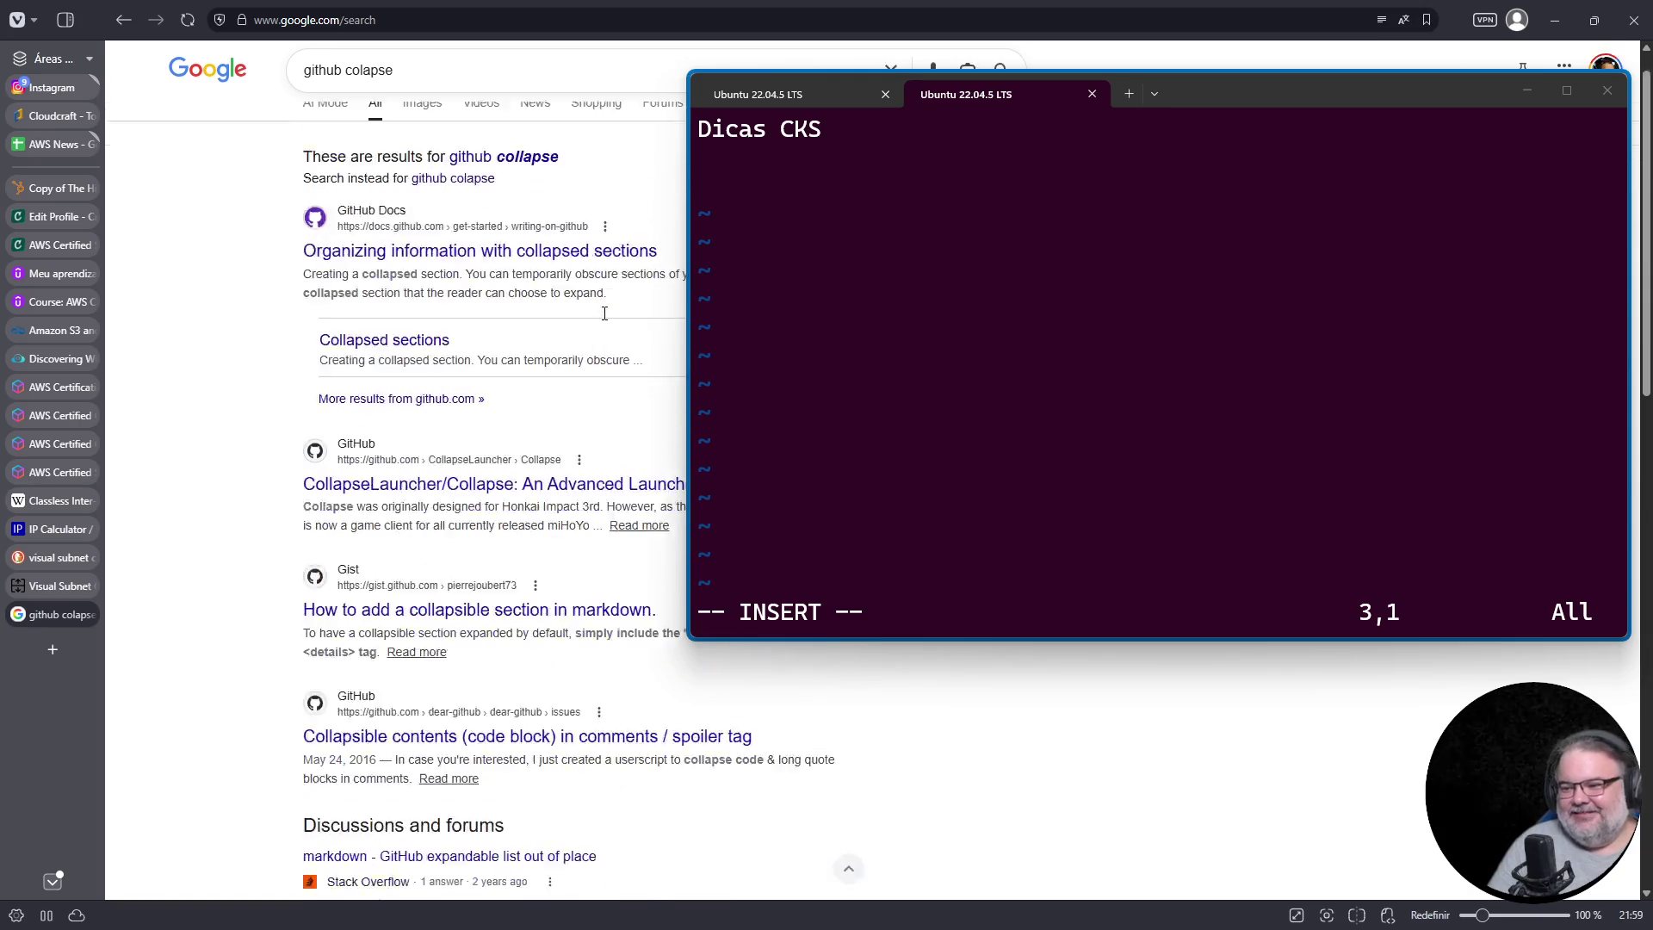
{"action": "scroll", "coordinate": [598, 325], "scroll_direction": "up", "scroll_amount": 5}
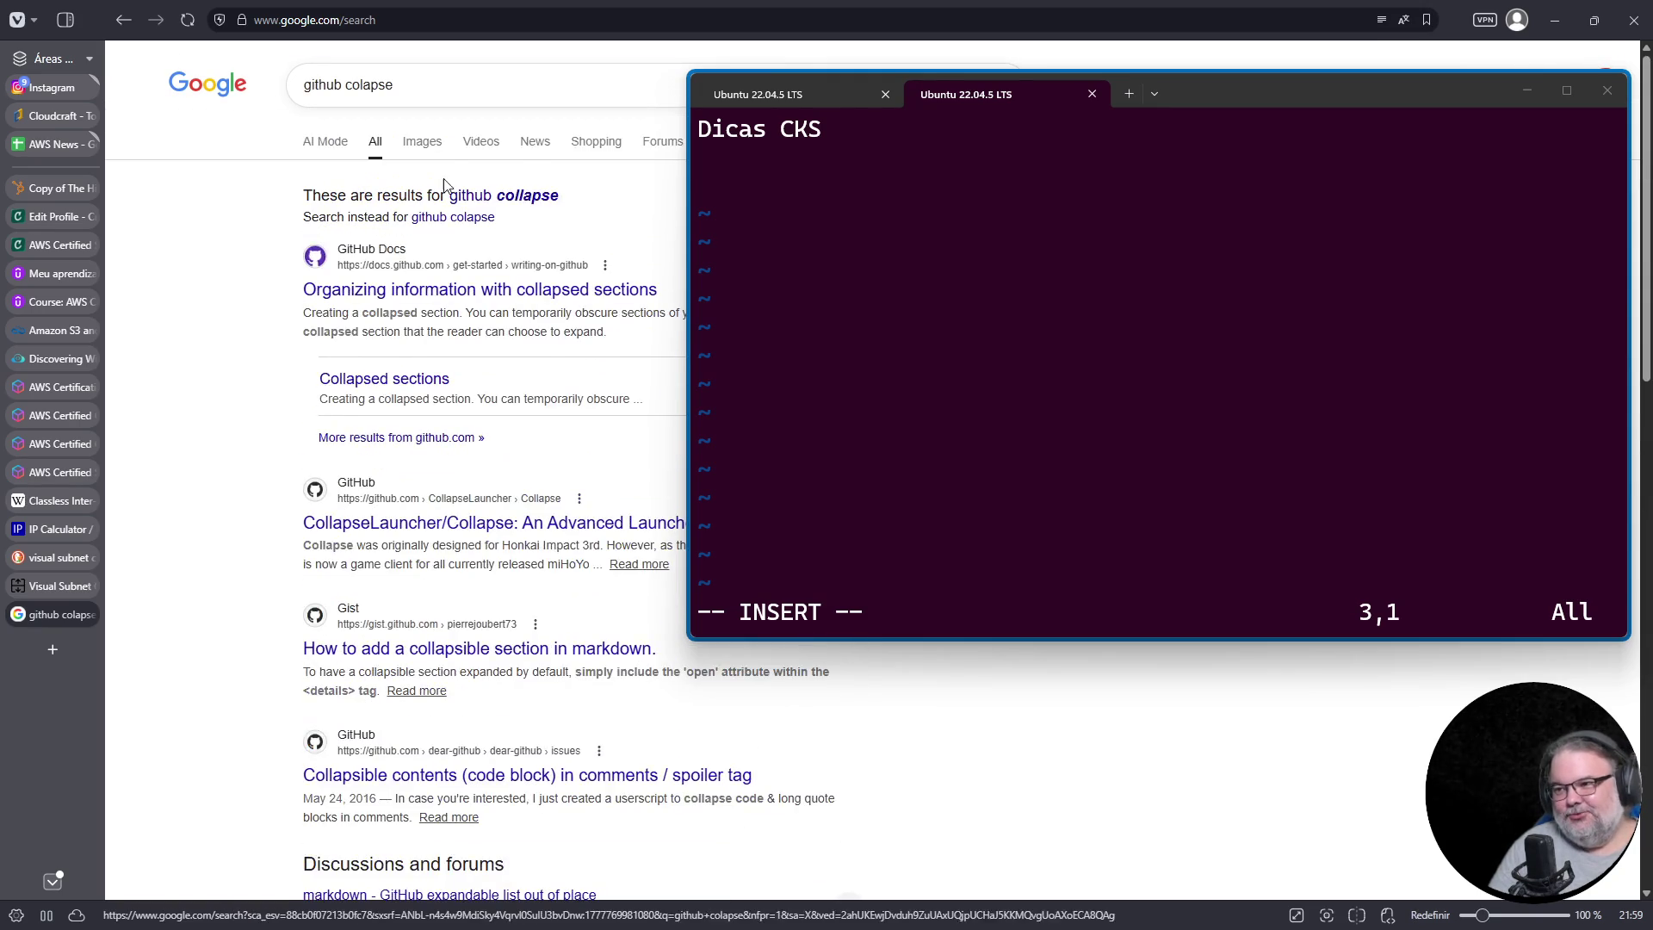
{"action": "left_click", "coordinate": [535, 140]}
{"action": "mouse_move", "coordinate": [1242, 93]}
{"action": "left_mouse_down"}
{"action": "mouse_move", "coordinate": [1375, 86]}
{"action": "mouse_move", "coordinate": [1320, 119]}
{"action": "left_mouse_up"}
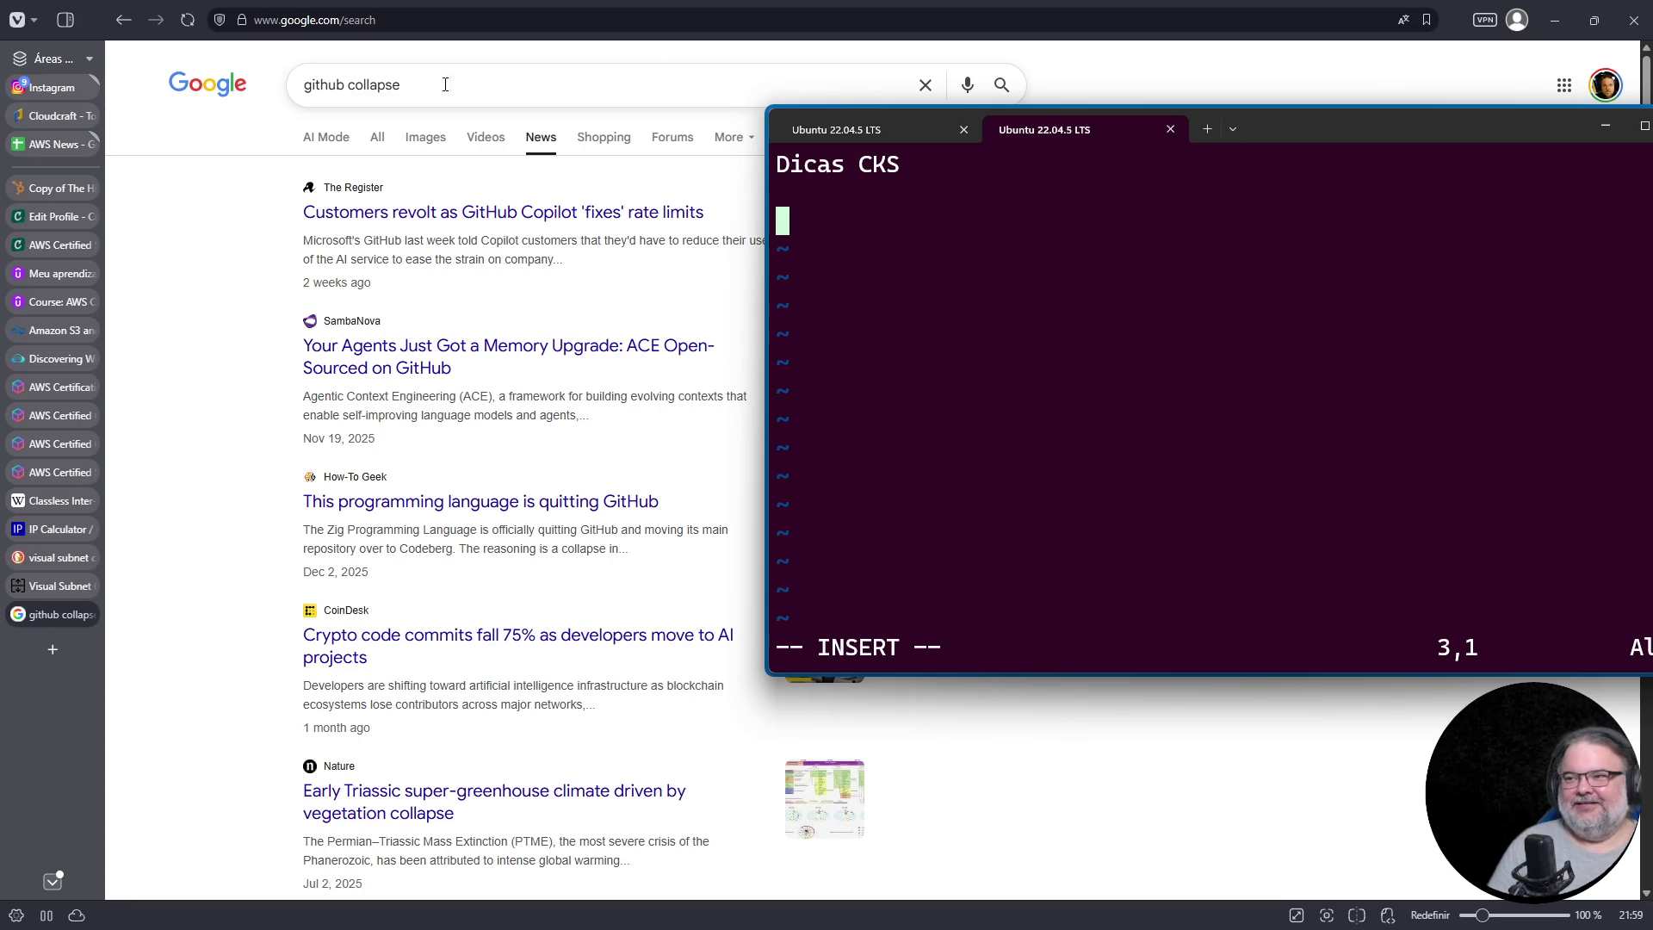
Step: Change the news query to 'github status page'
{"action": "double_click", "coordinate": [386, 77]}
{"action": "type", "text": "status page"}
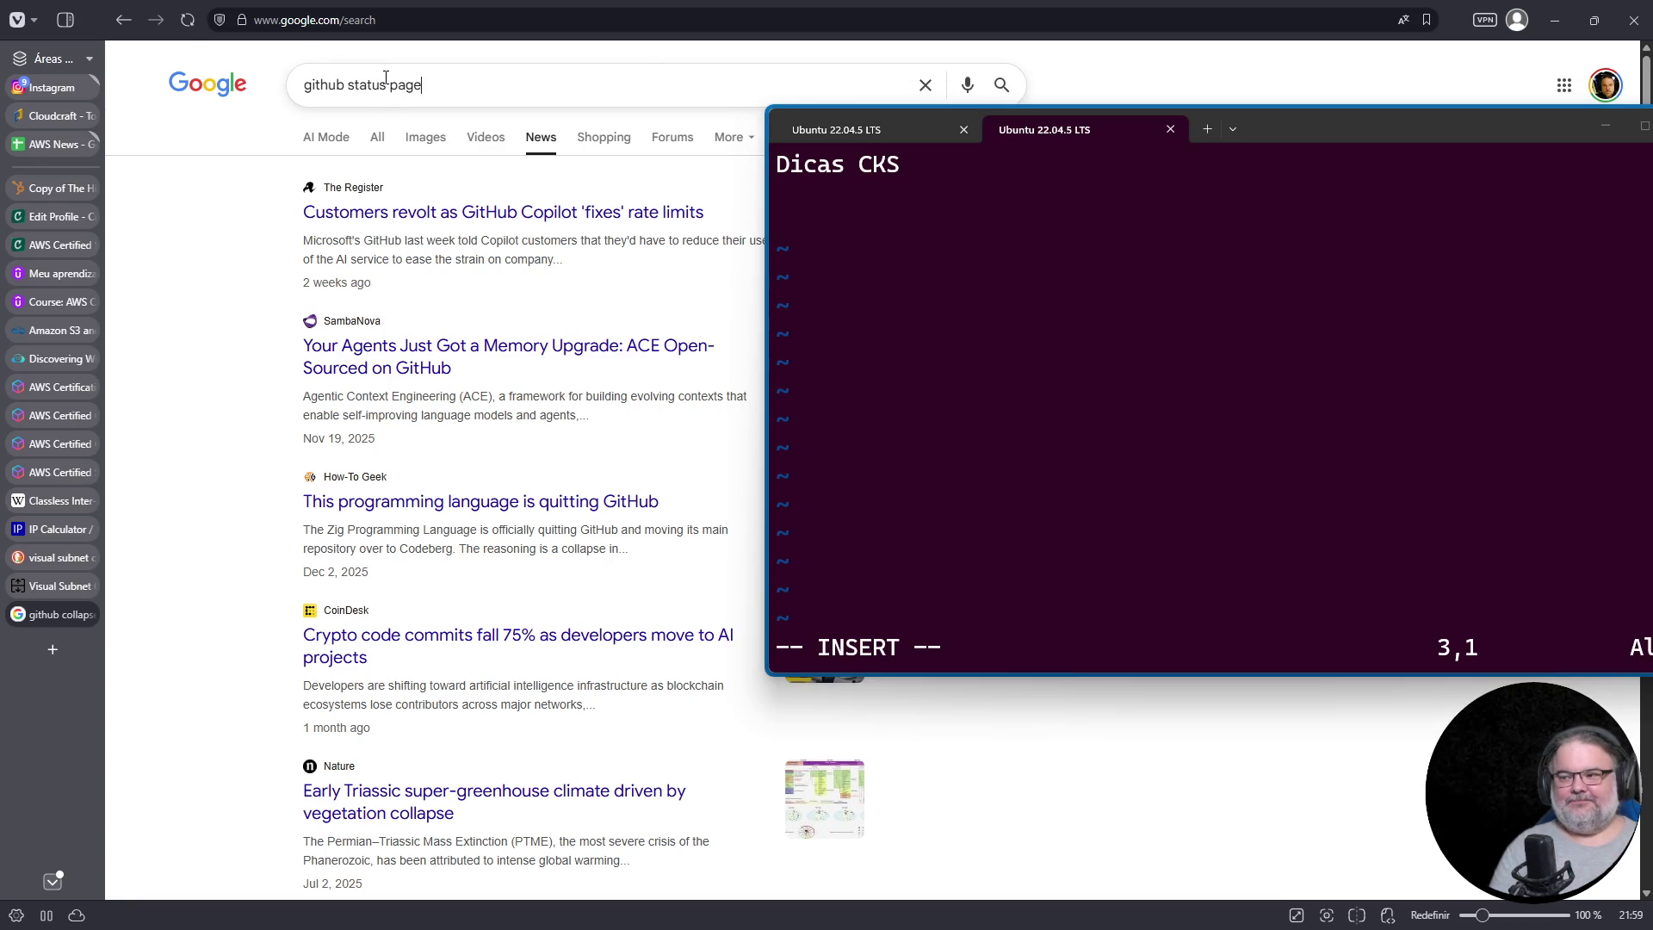
{"action": "key", "text": "Return"}
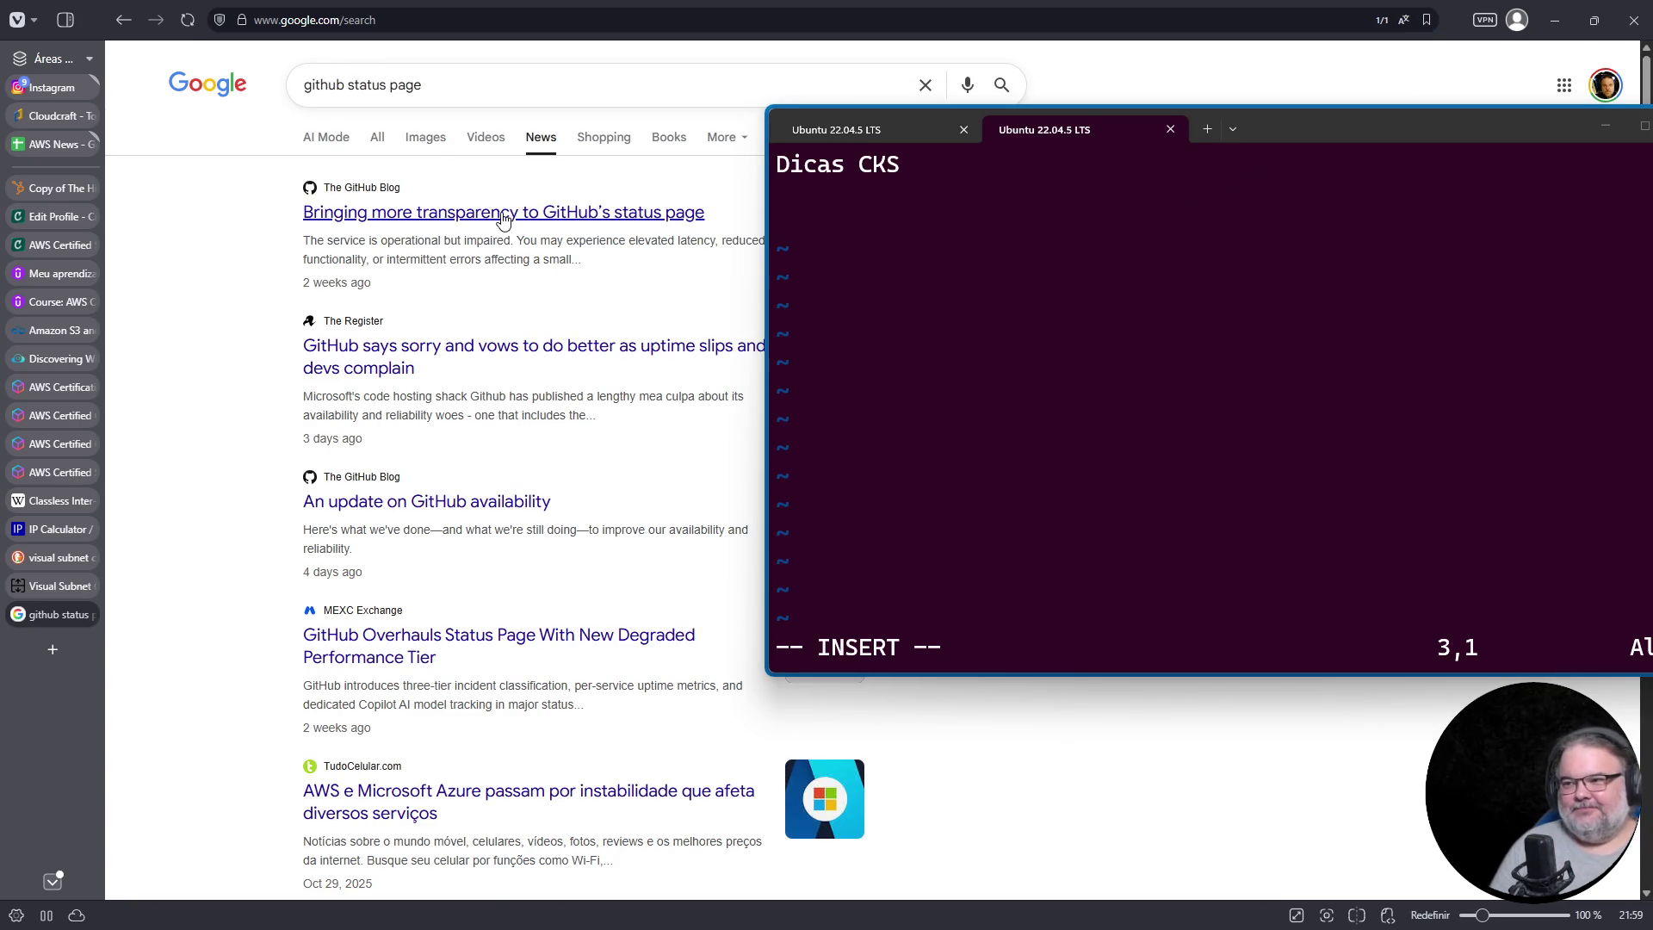
Step: Read GitHub's blog posts on availability and open the linked Actions outage incident report
{"action": "left_click", "coordinate": [500, 213]}
{"action": "scroll", "coordinate": [368, 528], "scroll_direction": "down", "scroll_amount": 10}
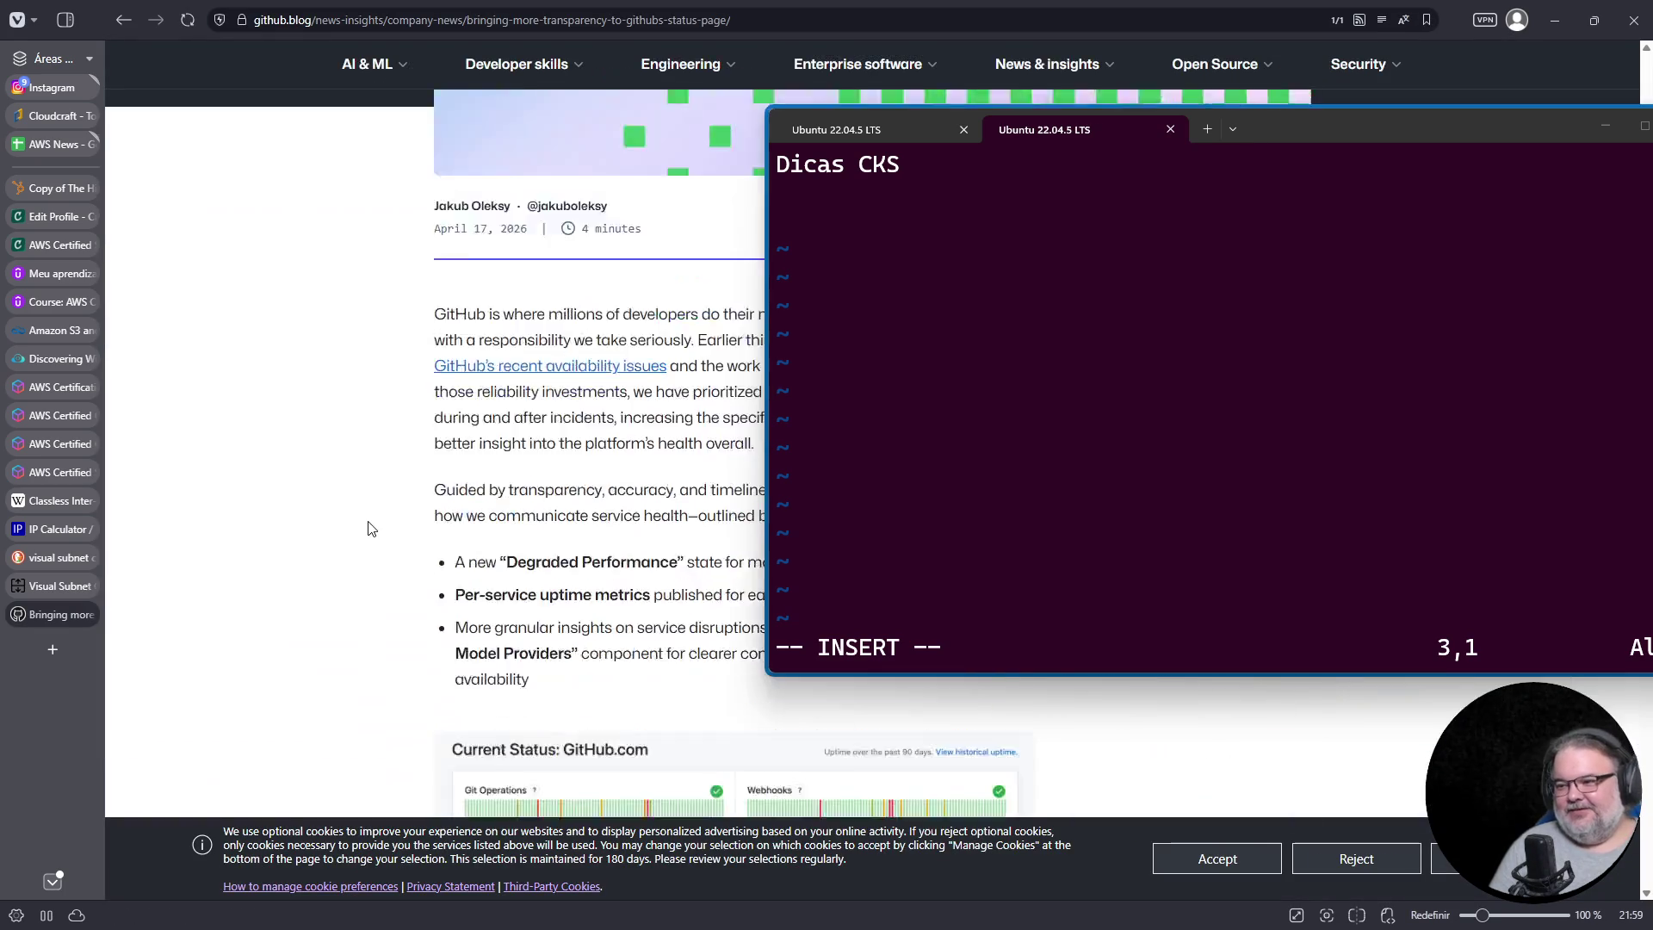
{"action": "left_click_drag", "start_coordinate": [1257, 129], "coordinate": [1262, 423]}
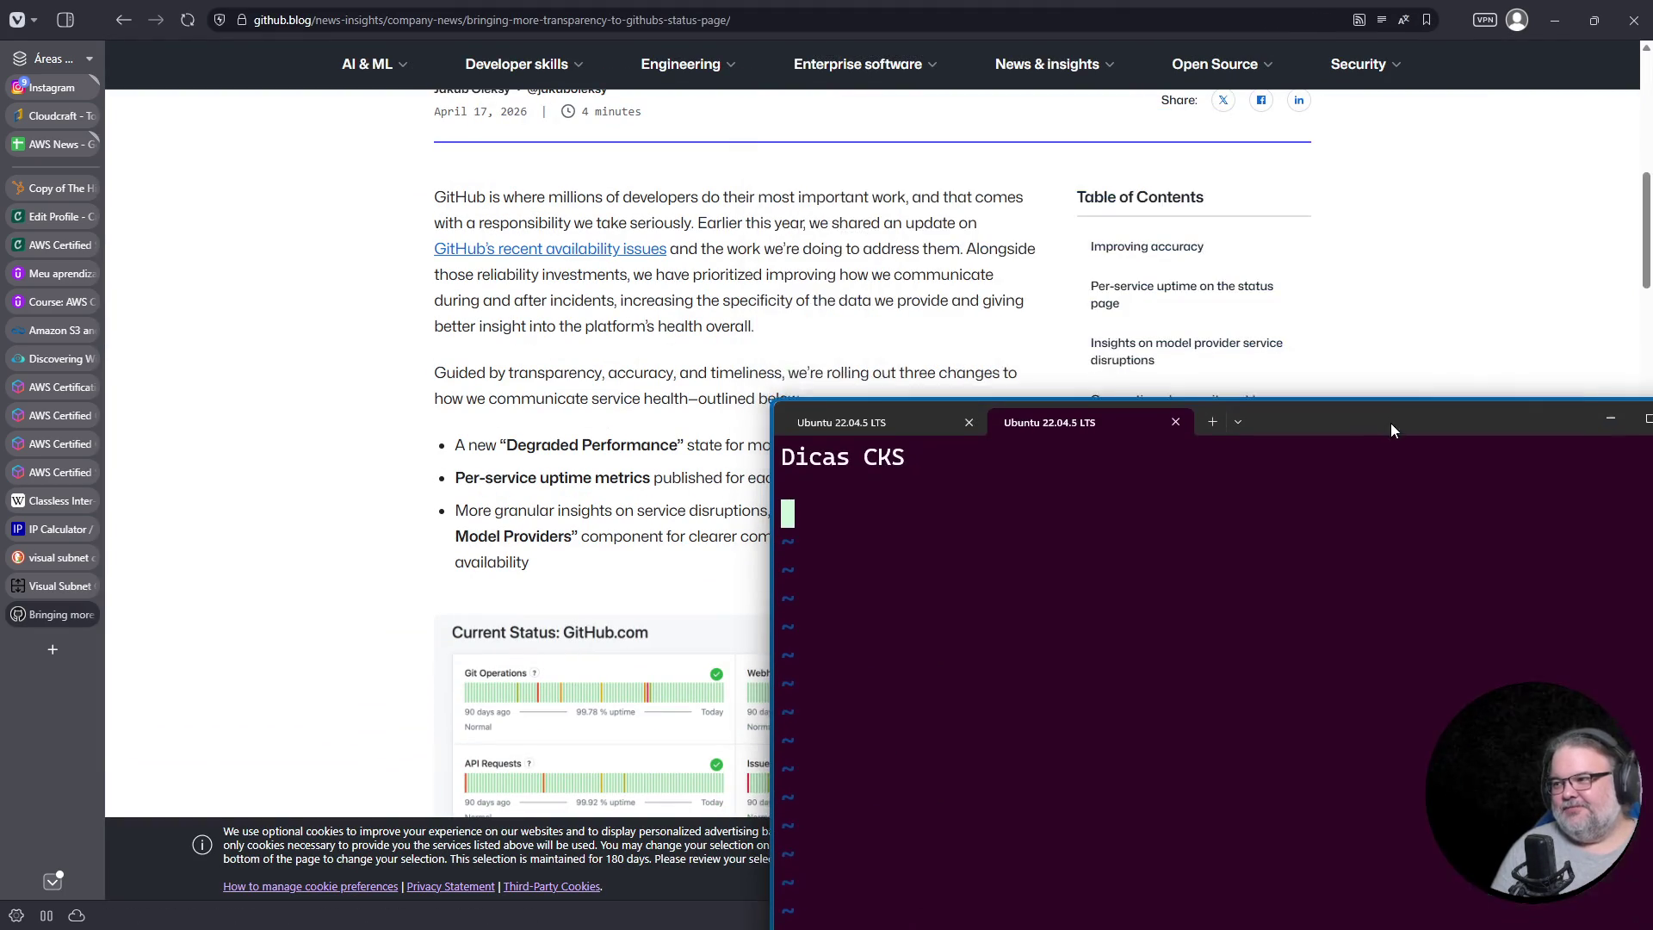
{"action": "left_click", "coordinate": [562, 257]}
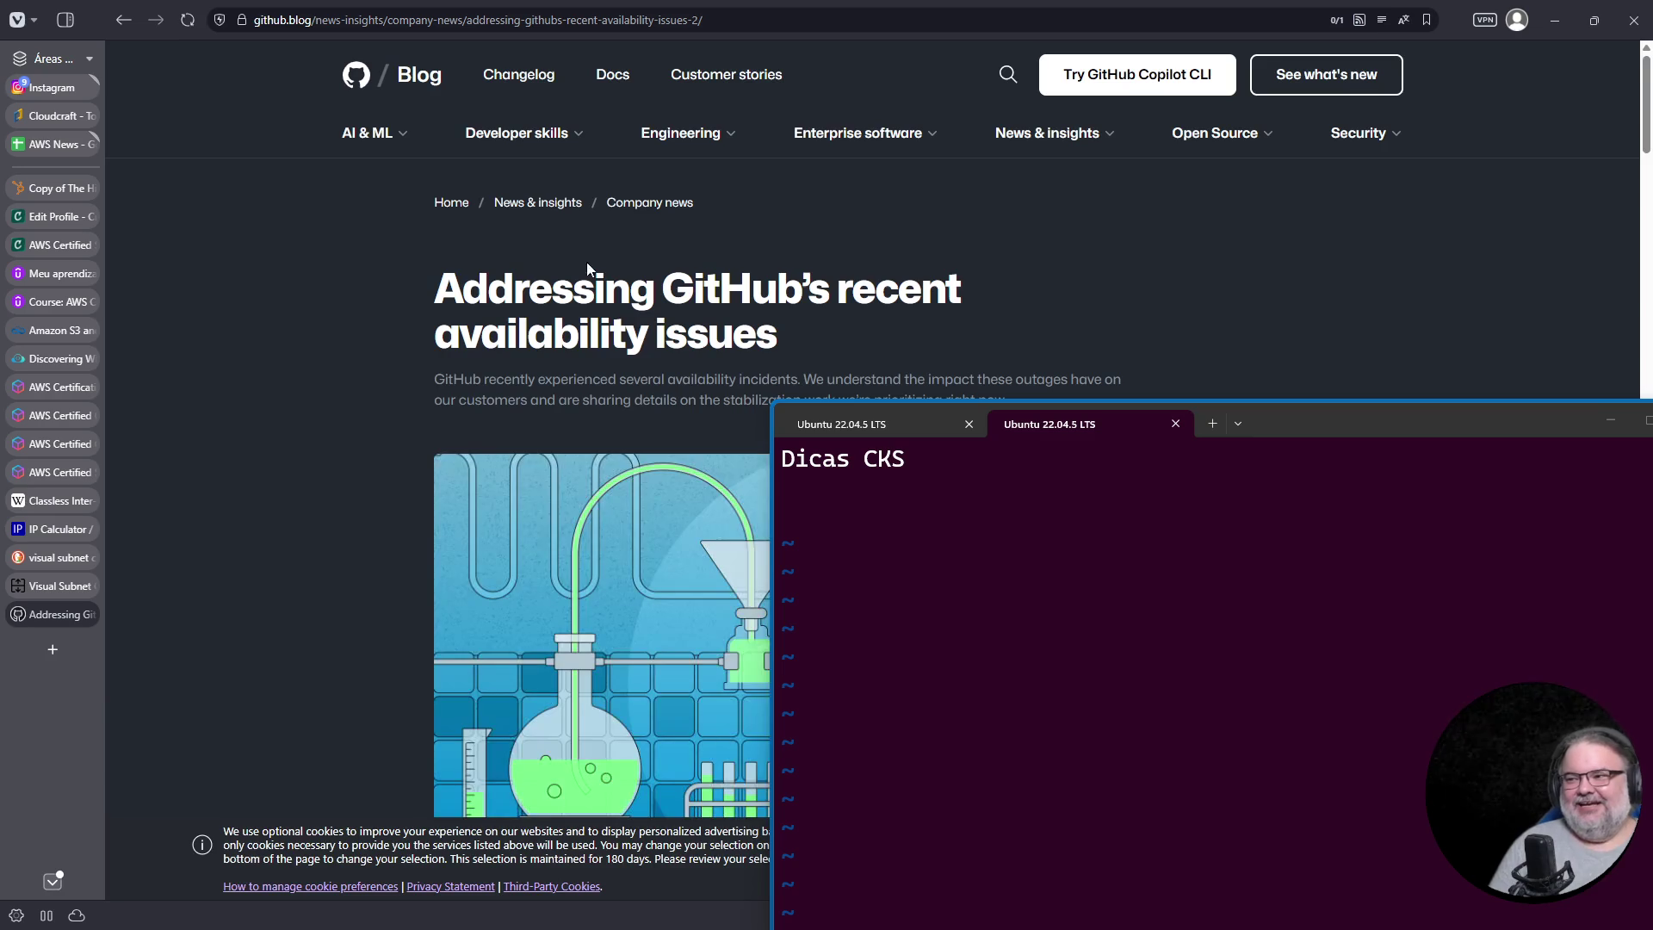
{"action": "scroll", "coordinate": [560, 251], "scroll_direction": "down", "scroll_amount": 10}
{"action": "scroll", "coordinate": [701, 332], "scroll_direction": "down", "scroll_amount": 6}
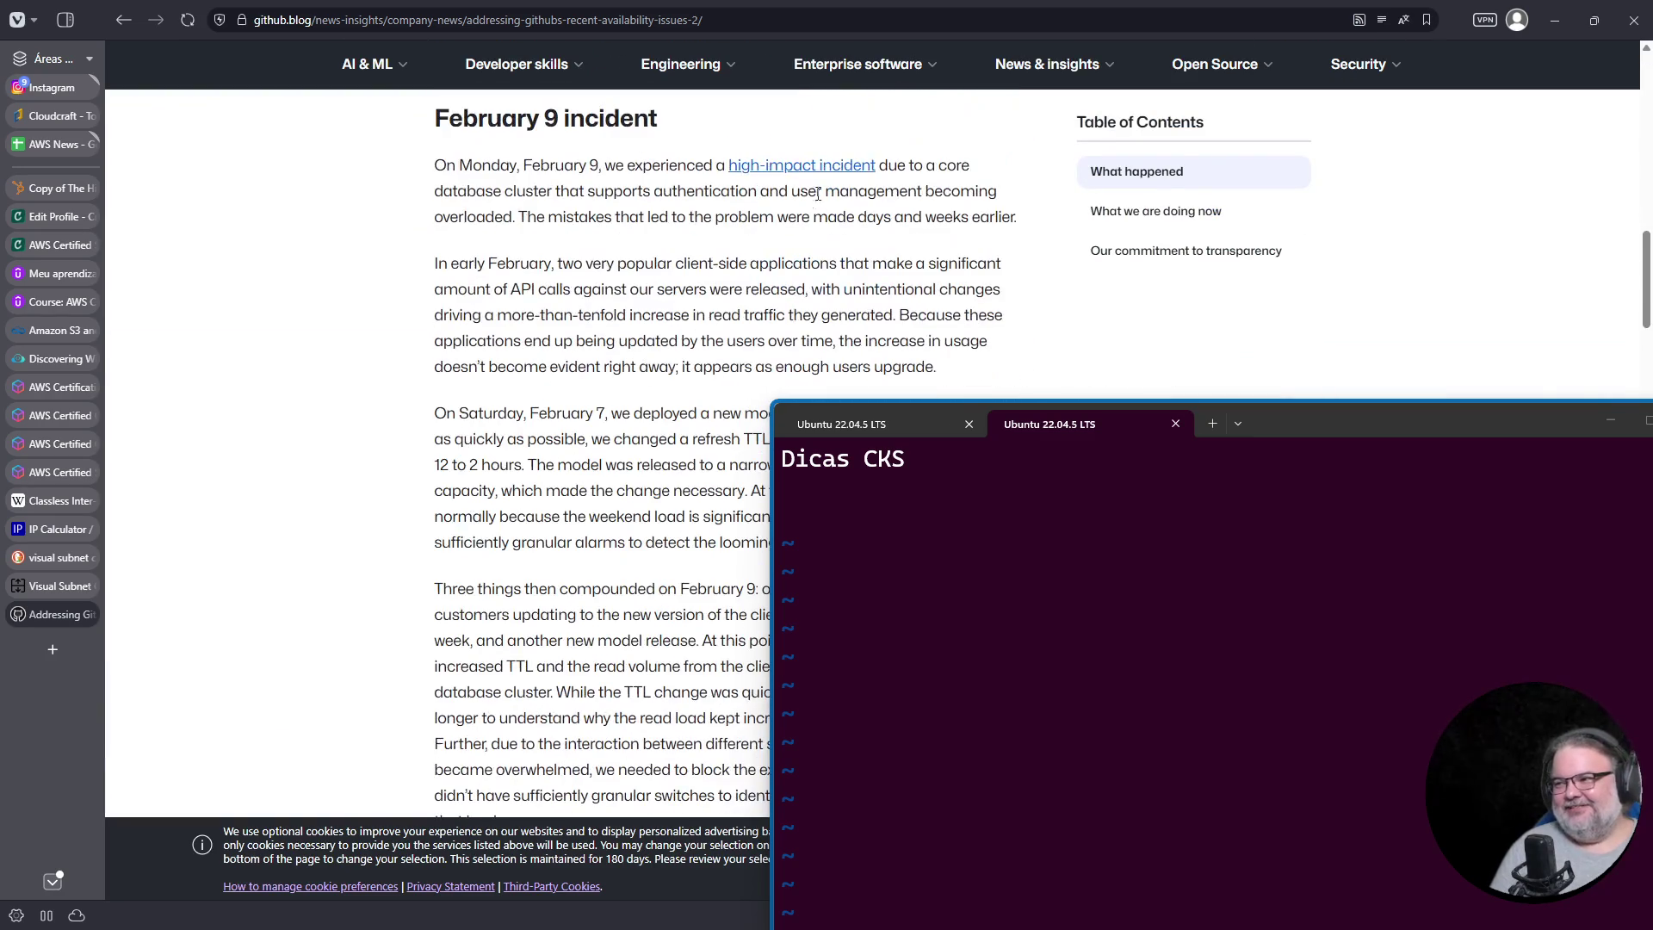
{"action": "scroll", "coordinate": [516, 542], "scroll_direction": "down", "scroll_amount": 5}
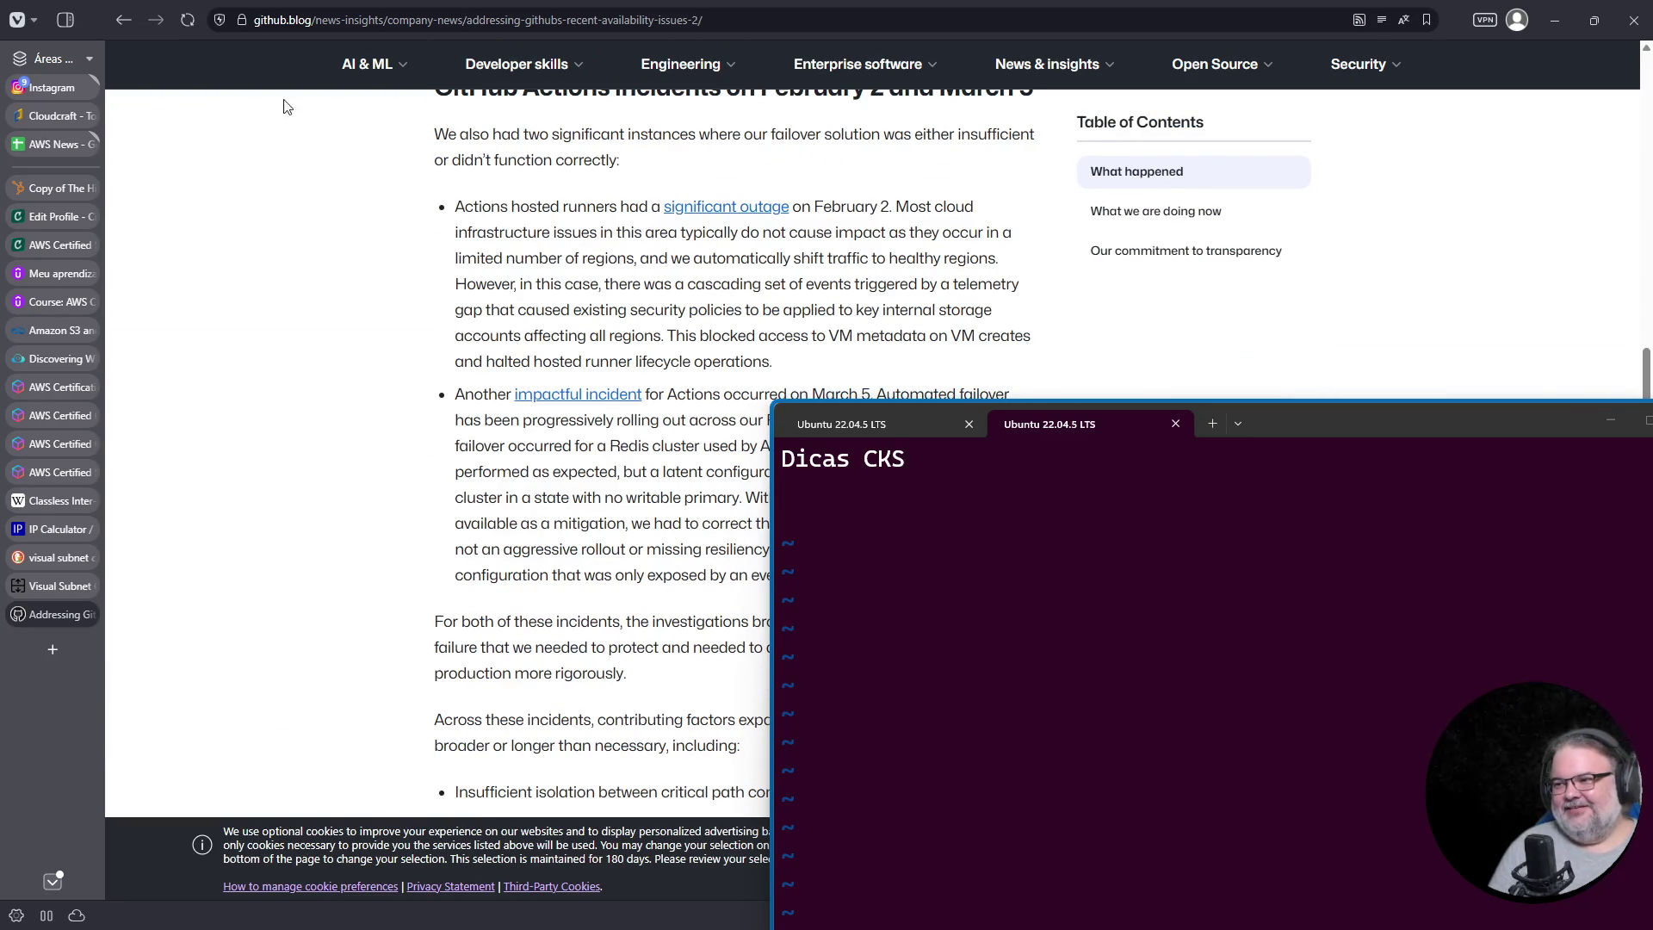
{"action": "left_click", "coordinate": [727, 209]}
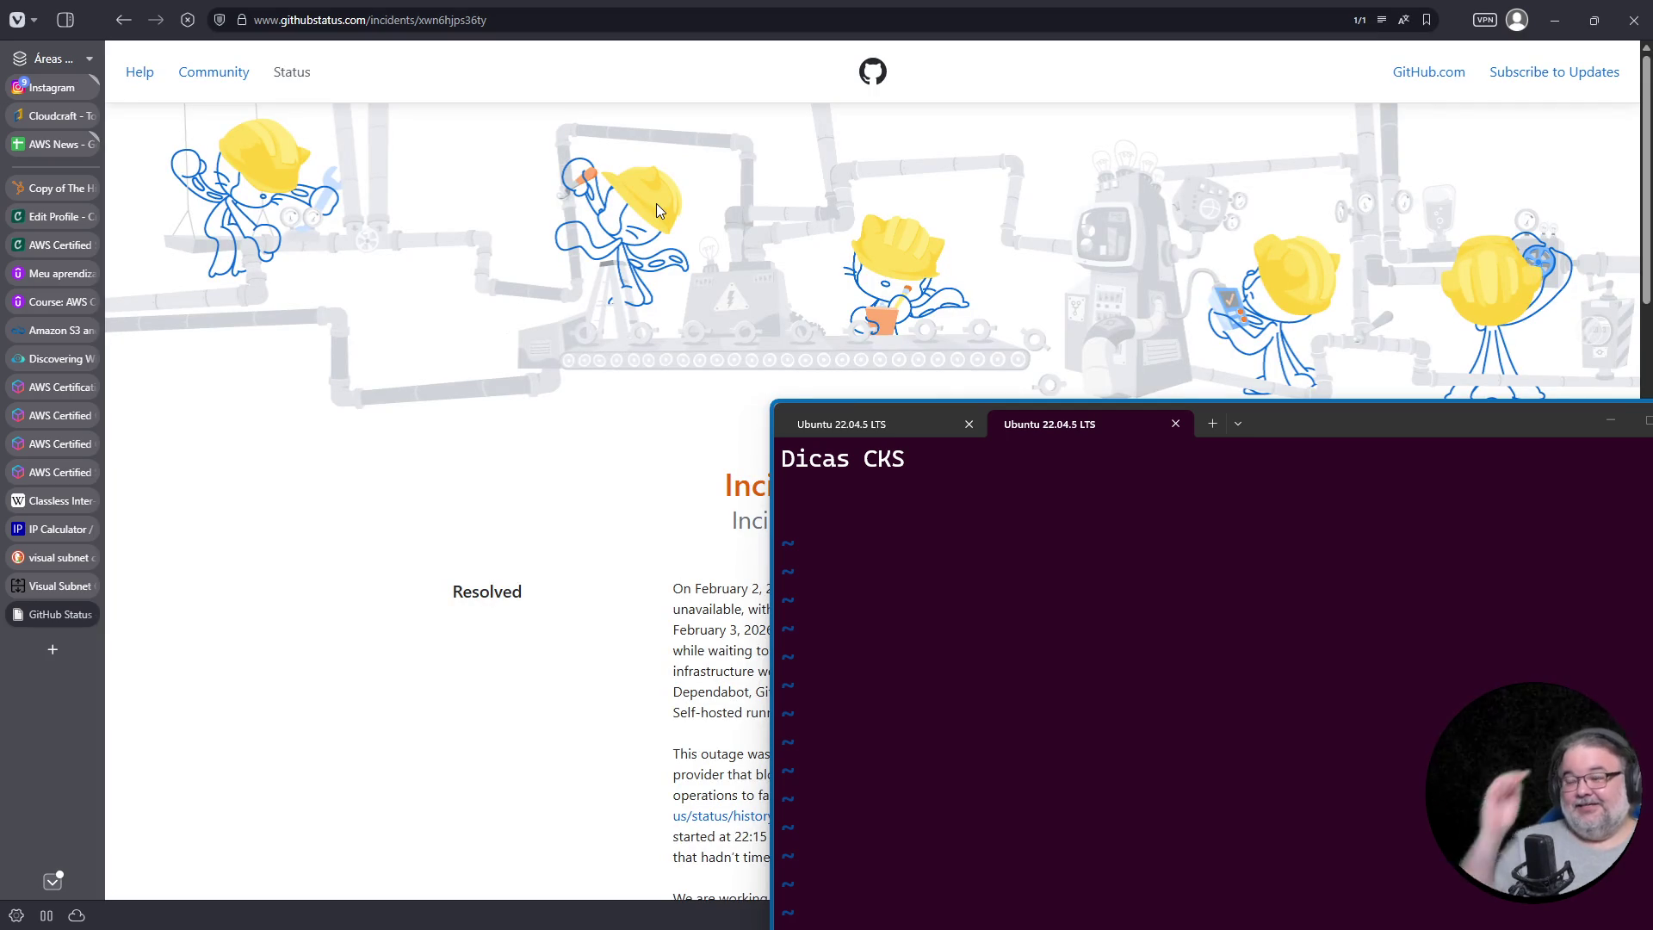
Step: Trim the incident id from the URL to load the githubstatus.com home page
{"action": "left_click_drag", "start_coordinate": [369, 20], "coordinate": [748, 41]}
{"action": "left_click", "coordinate": [747, 35]}
{"action": "key", "text": "BackSpace"}
{"action": "key", "text": "BackSpace"}
{"action": "key", "text": "BackSpace"}
{"action": "key", "text": "BackSpace"}
{"action": "key", "text": "BackSpace"}
{"action": "key", "text": "BackSpace"}
{"action": "key", "text": "Return"}
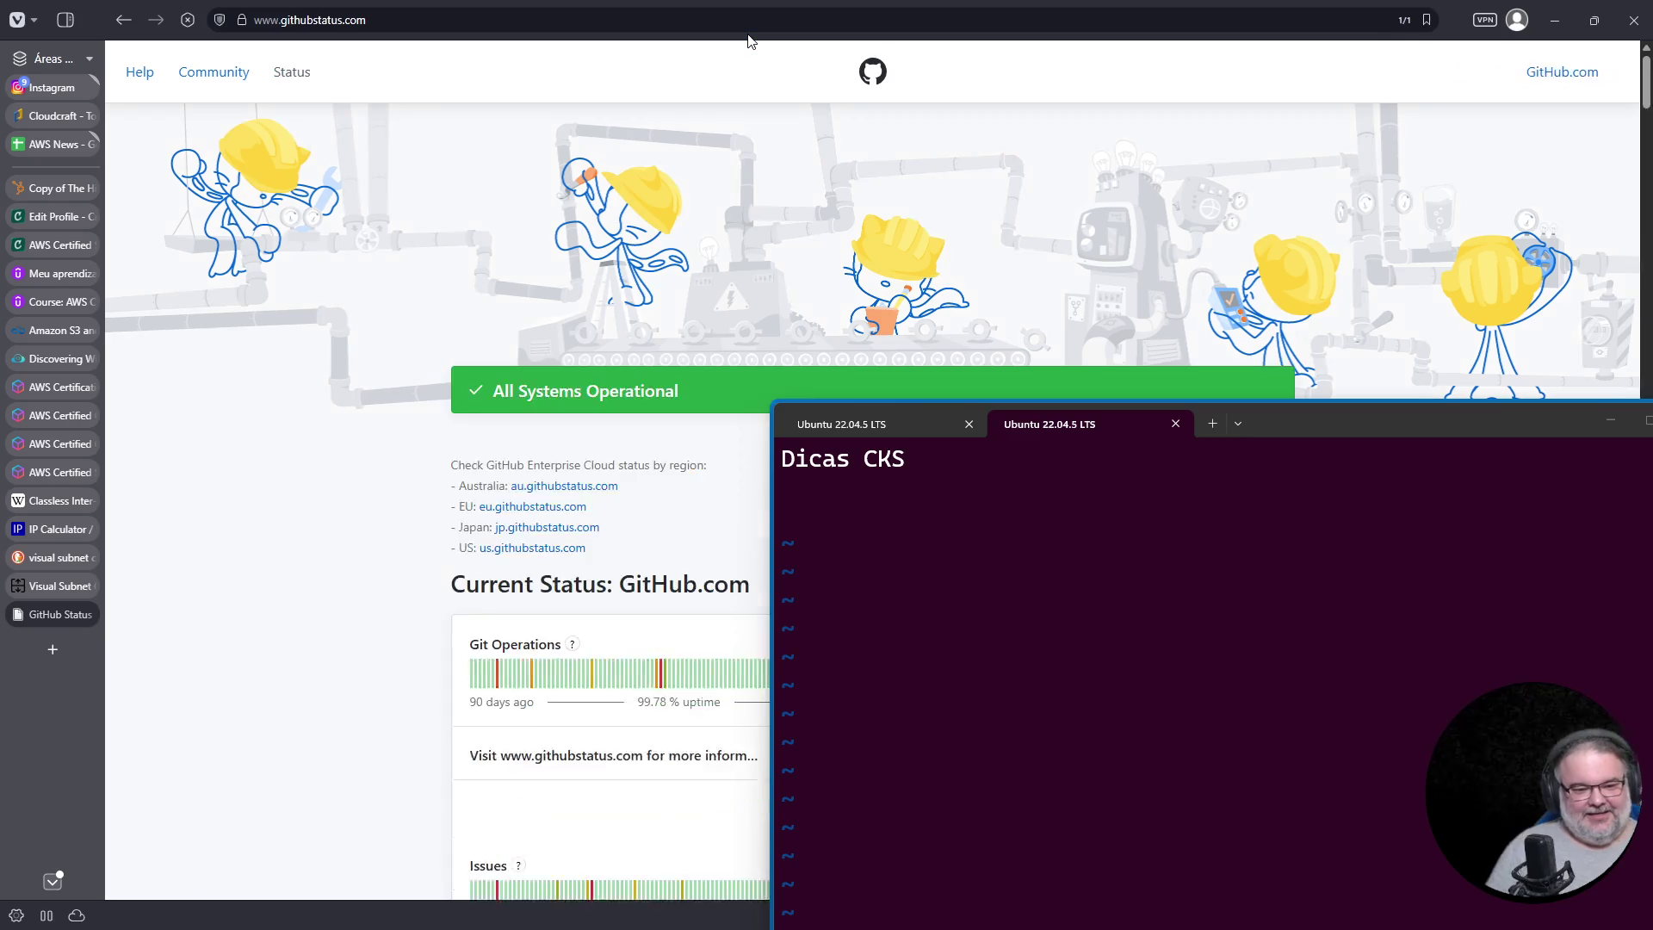
{"action": "key", "text": "ctrl+t"}
Step: Search 'github hidden status page', review the mirror's 84.68% uptime, then return to GitHub Status
{"action": "type", "text": "g github hidden status page"}
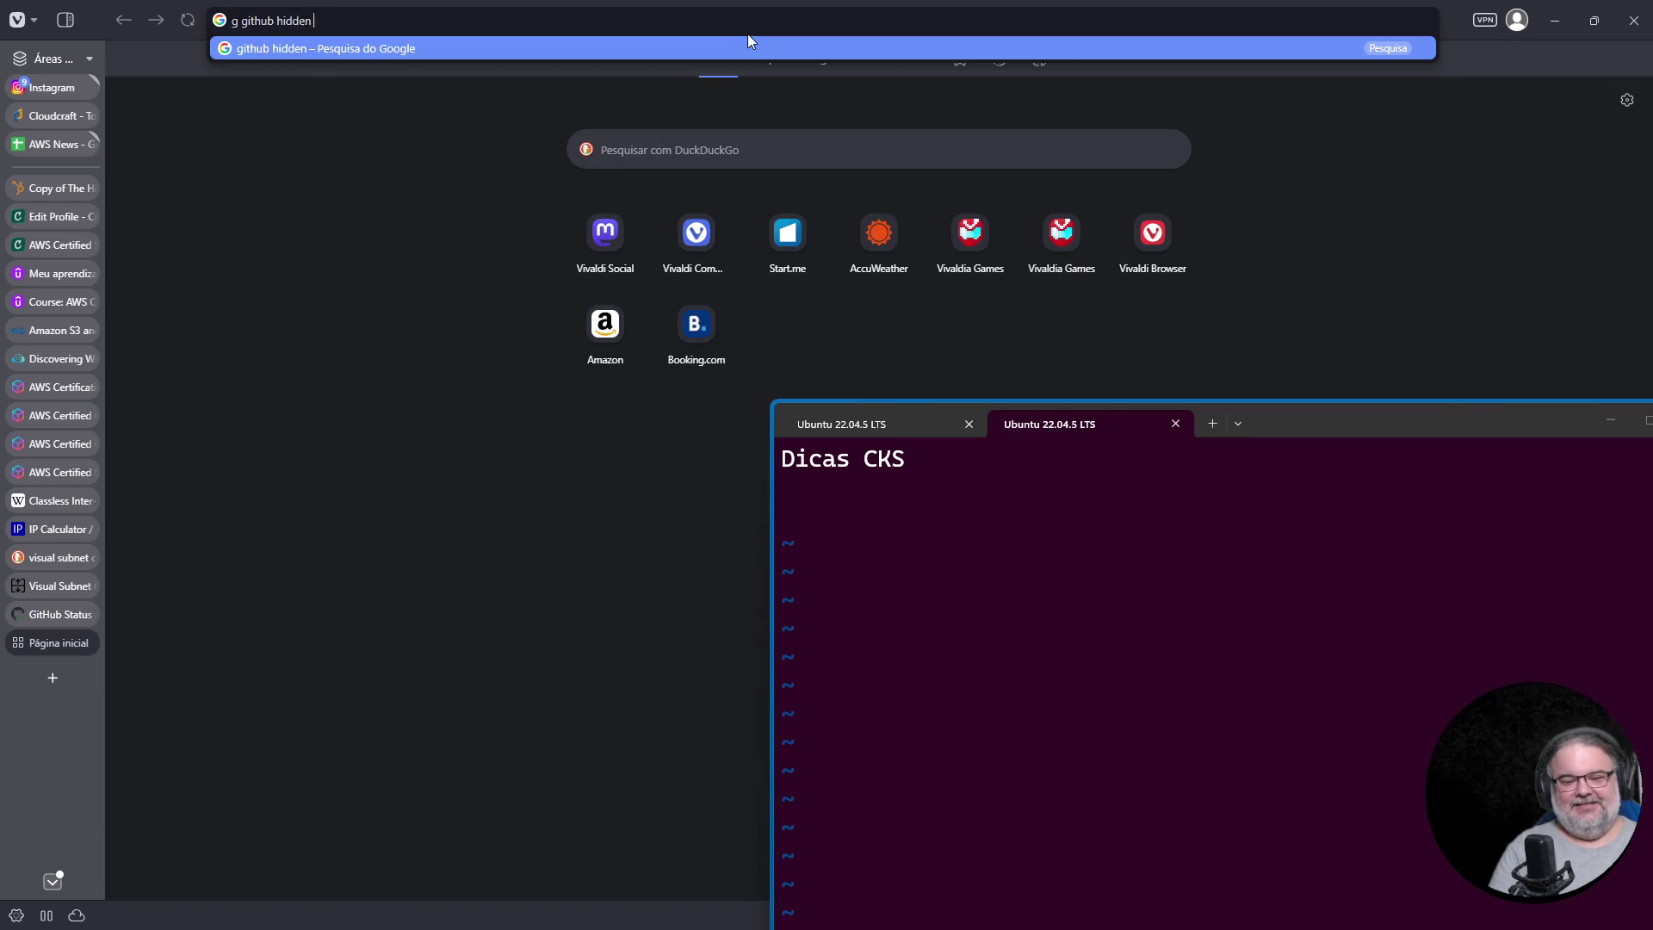
{"action": "key", "text": "Return"}
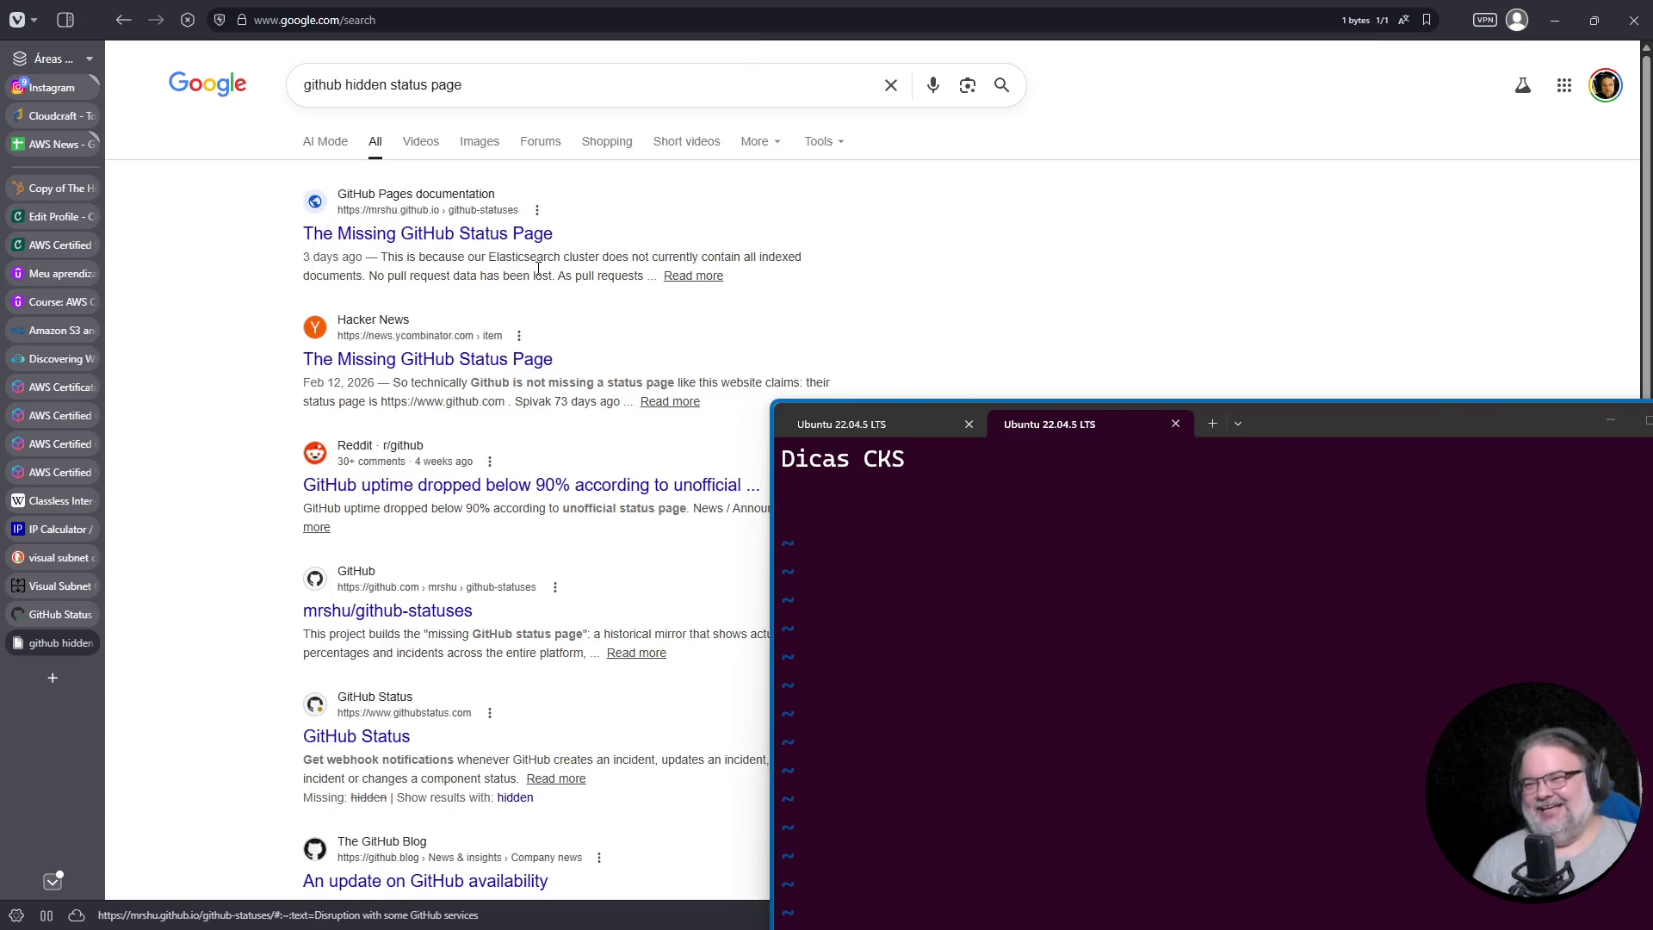
{"action": "left_click", "coordinate": [487, 234]}
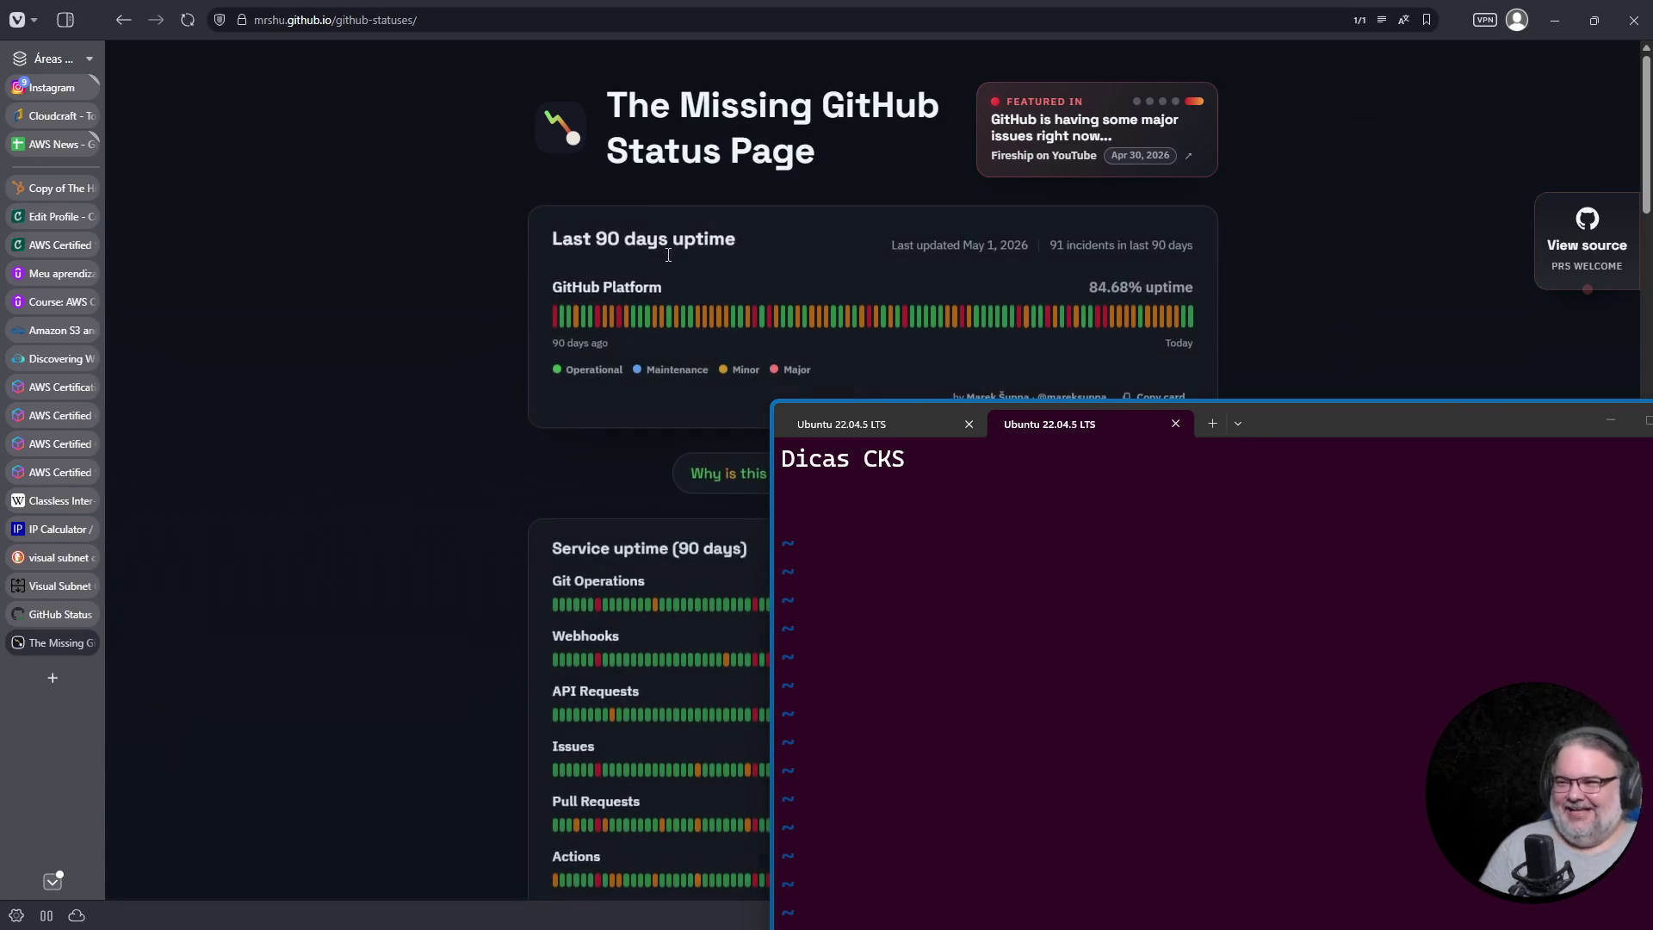
{"action": "mouse_move", "coordinate": [1322, 425]}
{"action": "left_mouse_down"}
{"action": "mouse_move", "coordinate": [1402, 685]}
{"action": "mouse_move", "coordinate": [1330, 760]}
{"action": "left_mouse_up"}
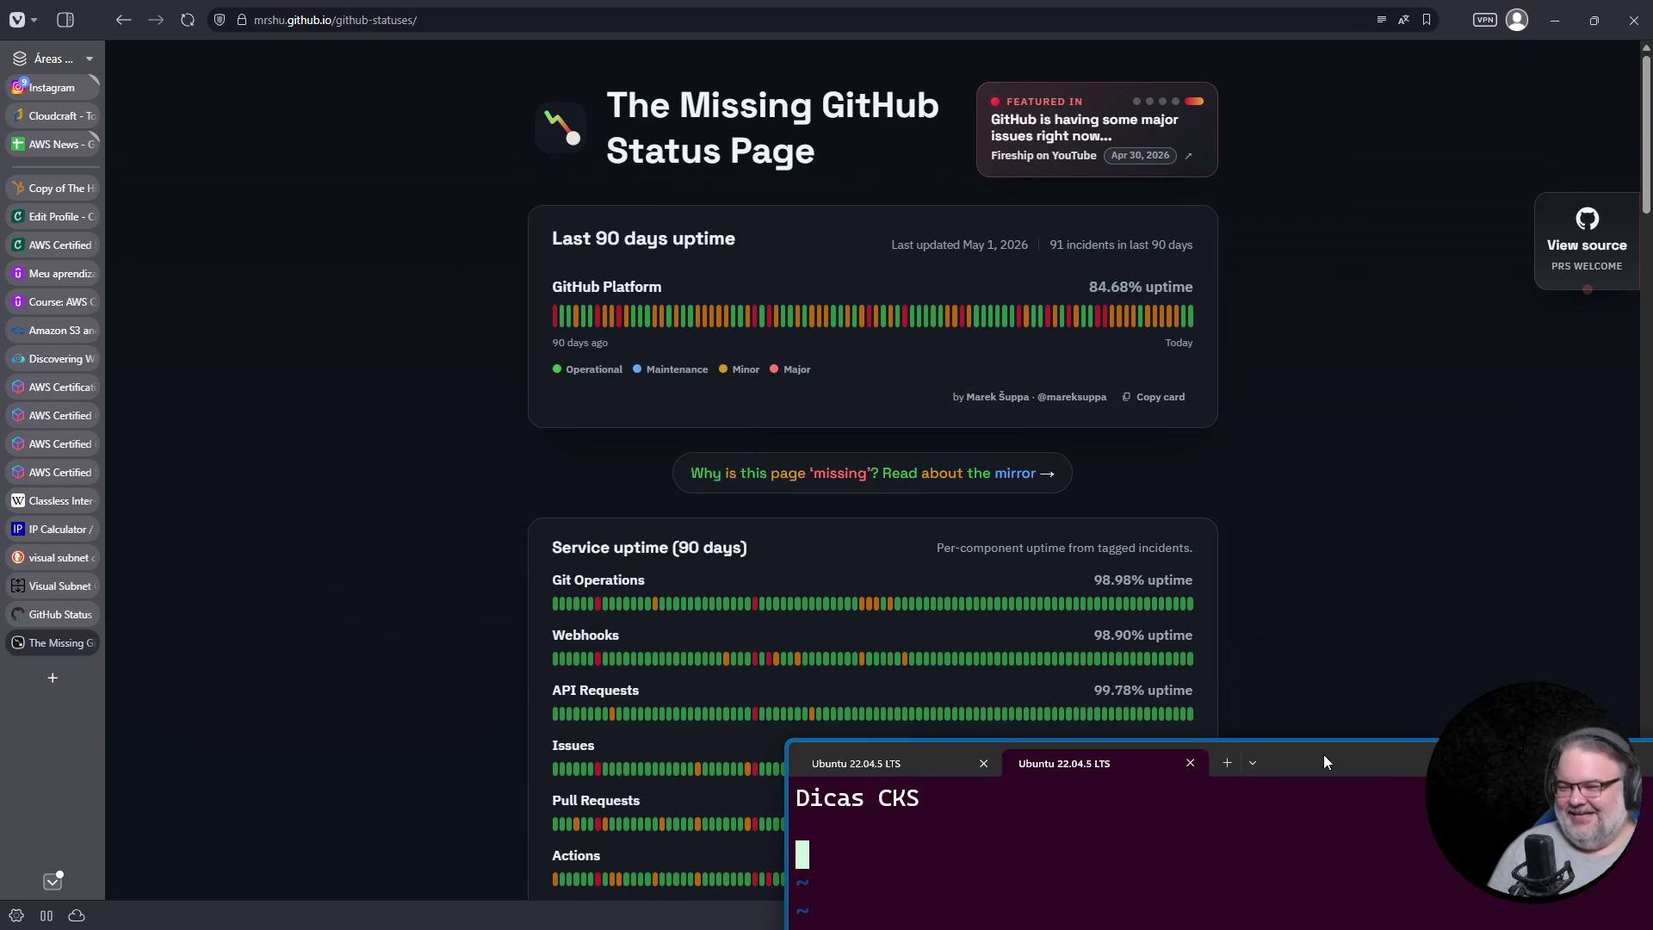
{"action": "scroll", "coordinate": [1077, 436], "scroll_direction": "down", "scroll_amount": 3}
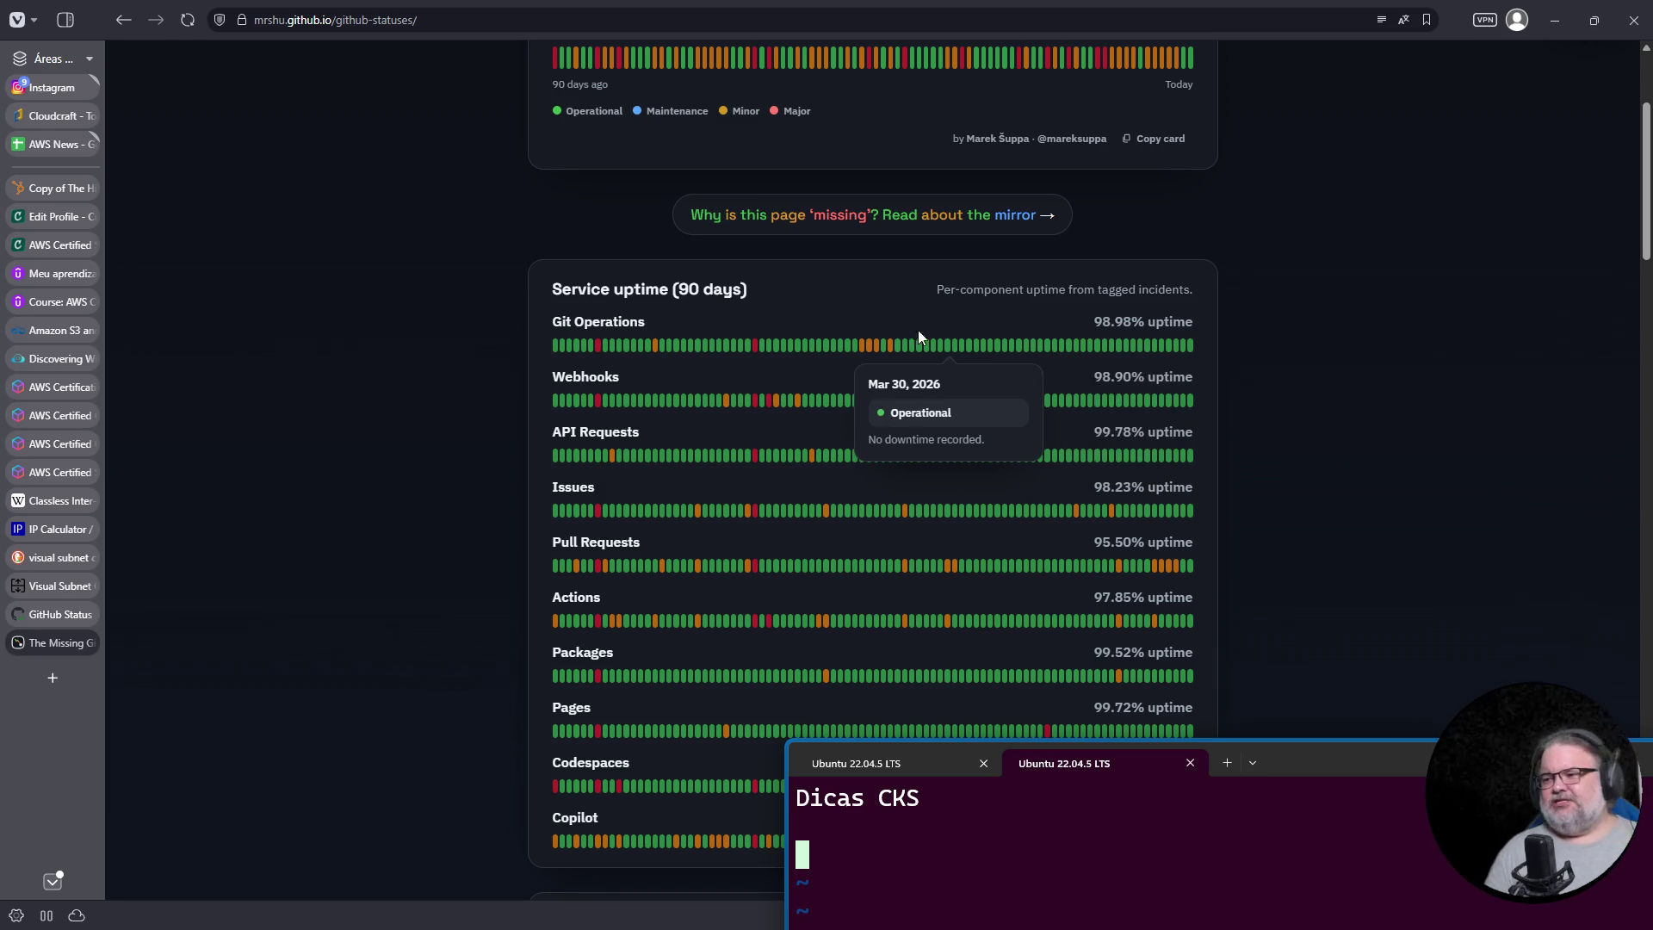
{"action": "scroll", "coordinate": [672, 379], "scroll_direction": "up", "scroll_amount": 3}
{"action": "left_click", "coordinate": [60, 614]}
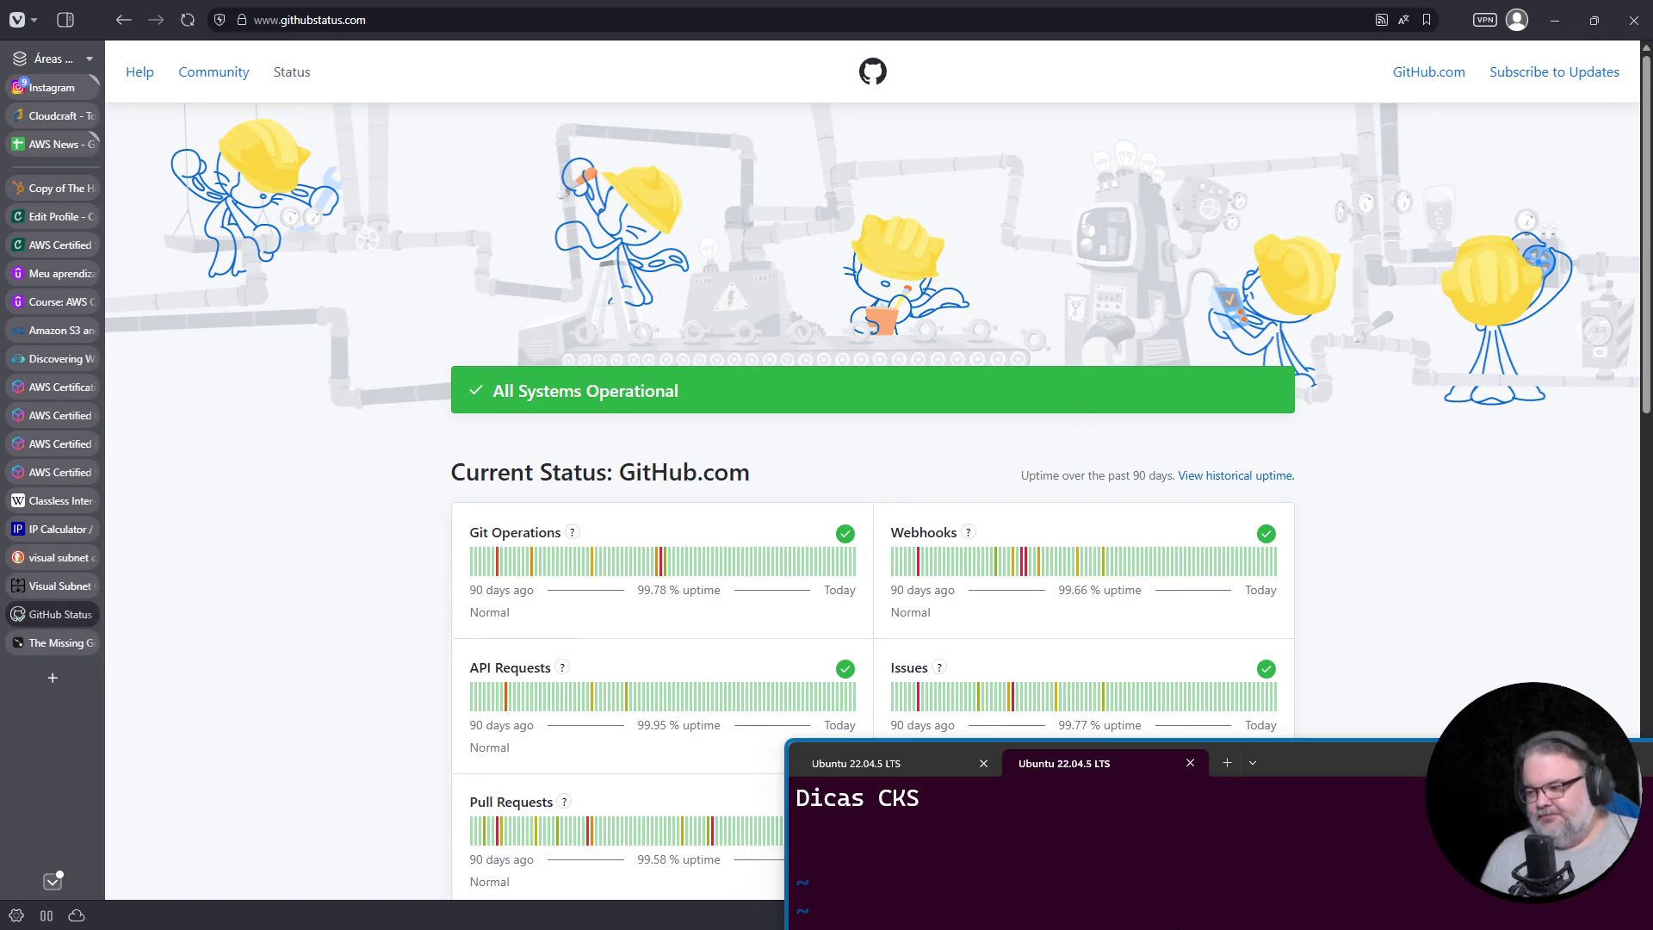
{"action": "mouse_move", "coordinate": [1386, 766]}
{"action": "left_mouse_down"}
{"action": "mouse_move", "coordinate": [1164, 359]}
{"action": "mouse_move", "coordinate": [1288, 348]}
{"action": "left_mouse_up"}
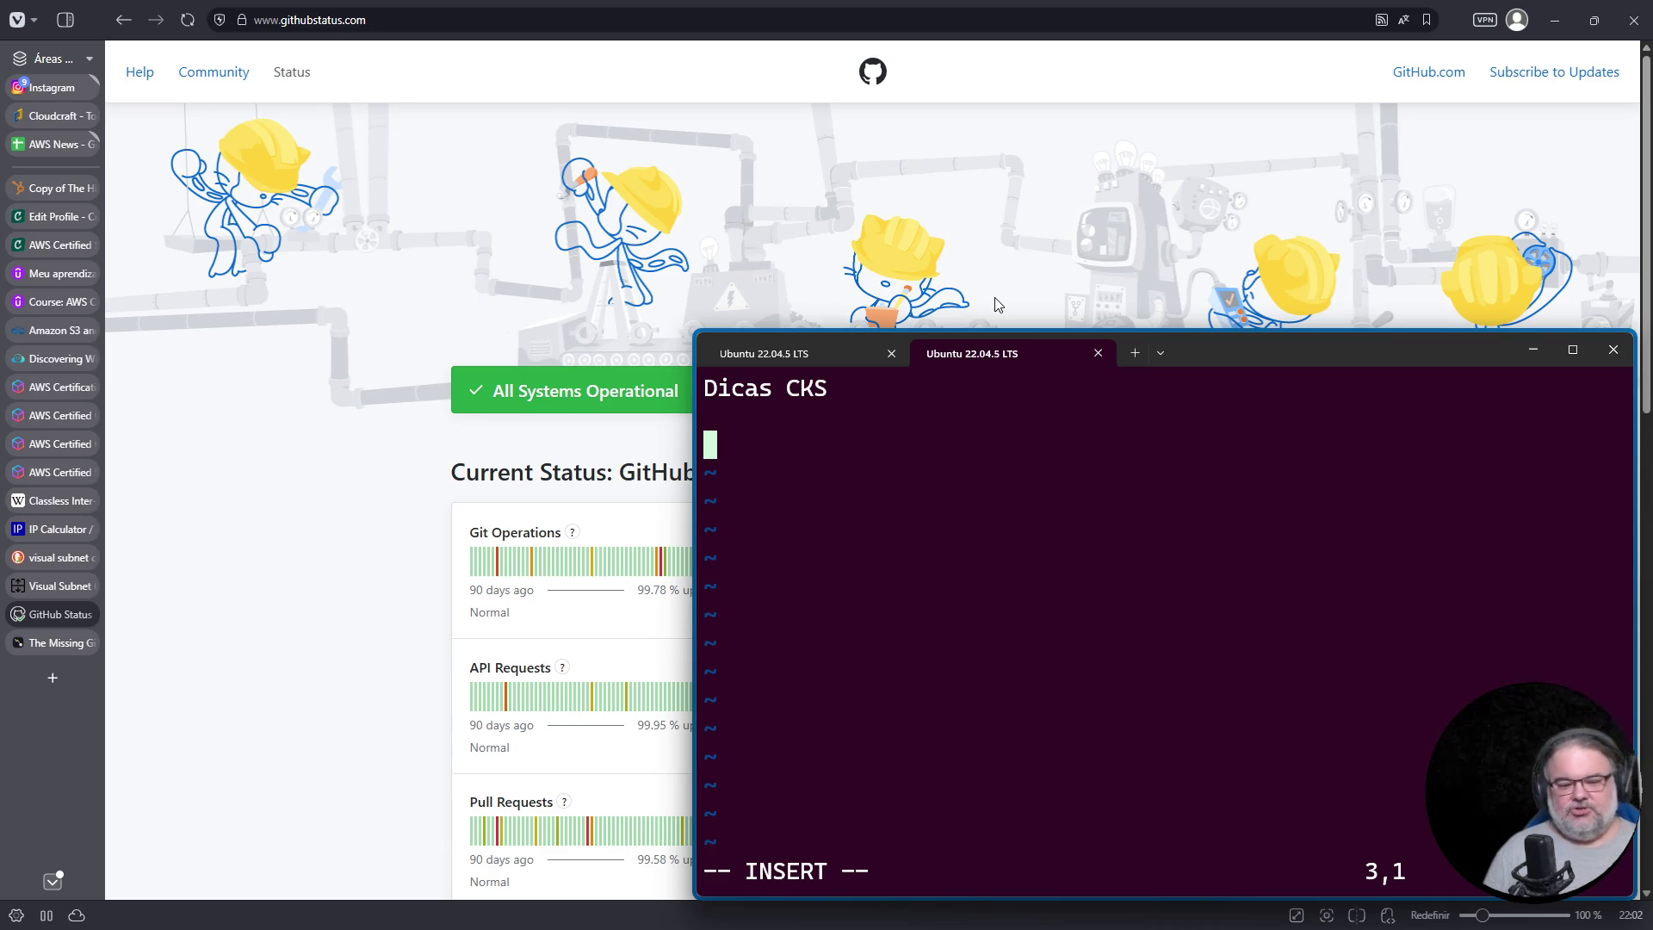
Step: Search 'aws codecatalyst', reach codecatalyst.aws/explore and highlight the November 7, 2025 cutoff
{"action": "left_click", "coordinate": [52, 678]}
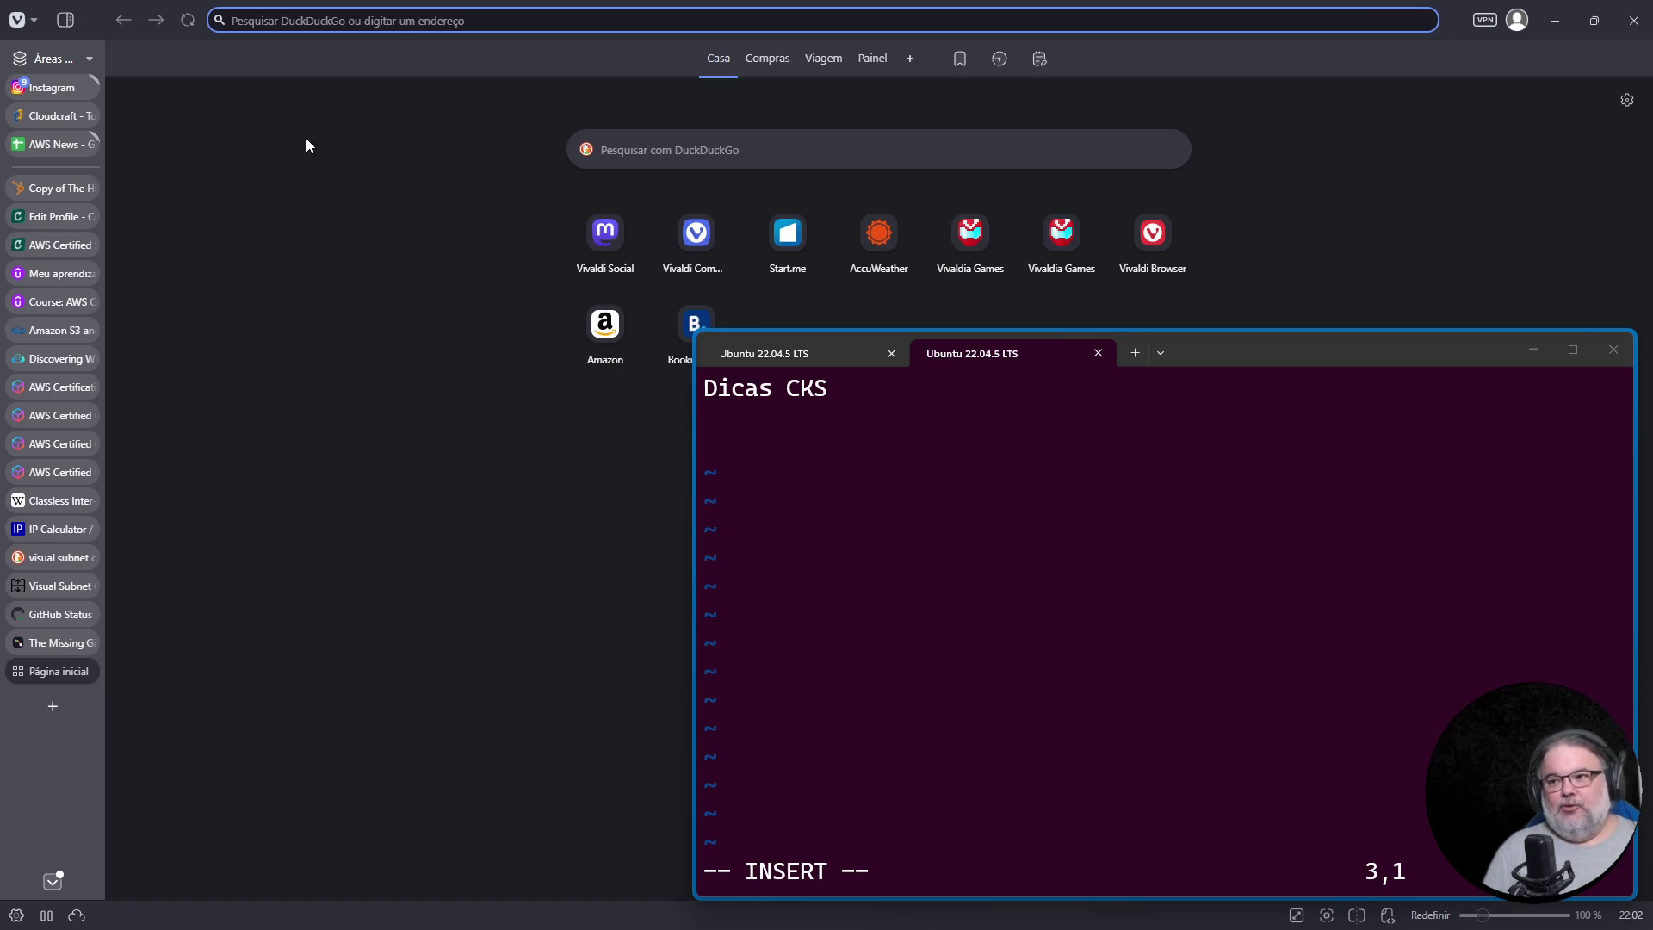
{"action": "left_click", "coordinate": [401, 19]}
{"action": "type", "text": "g aws codec"}
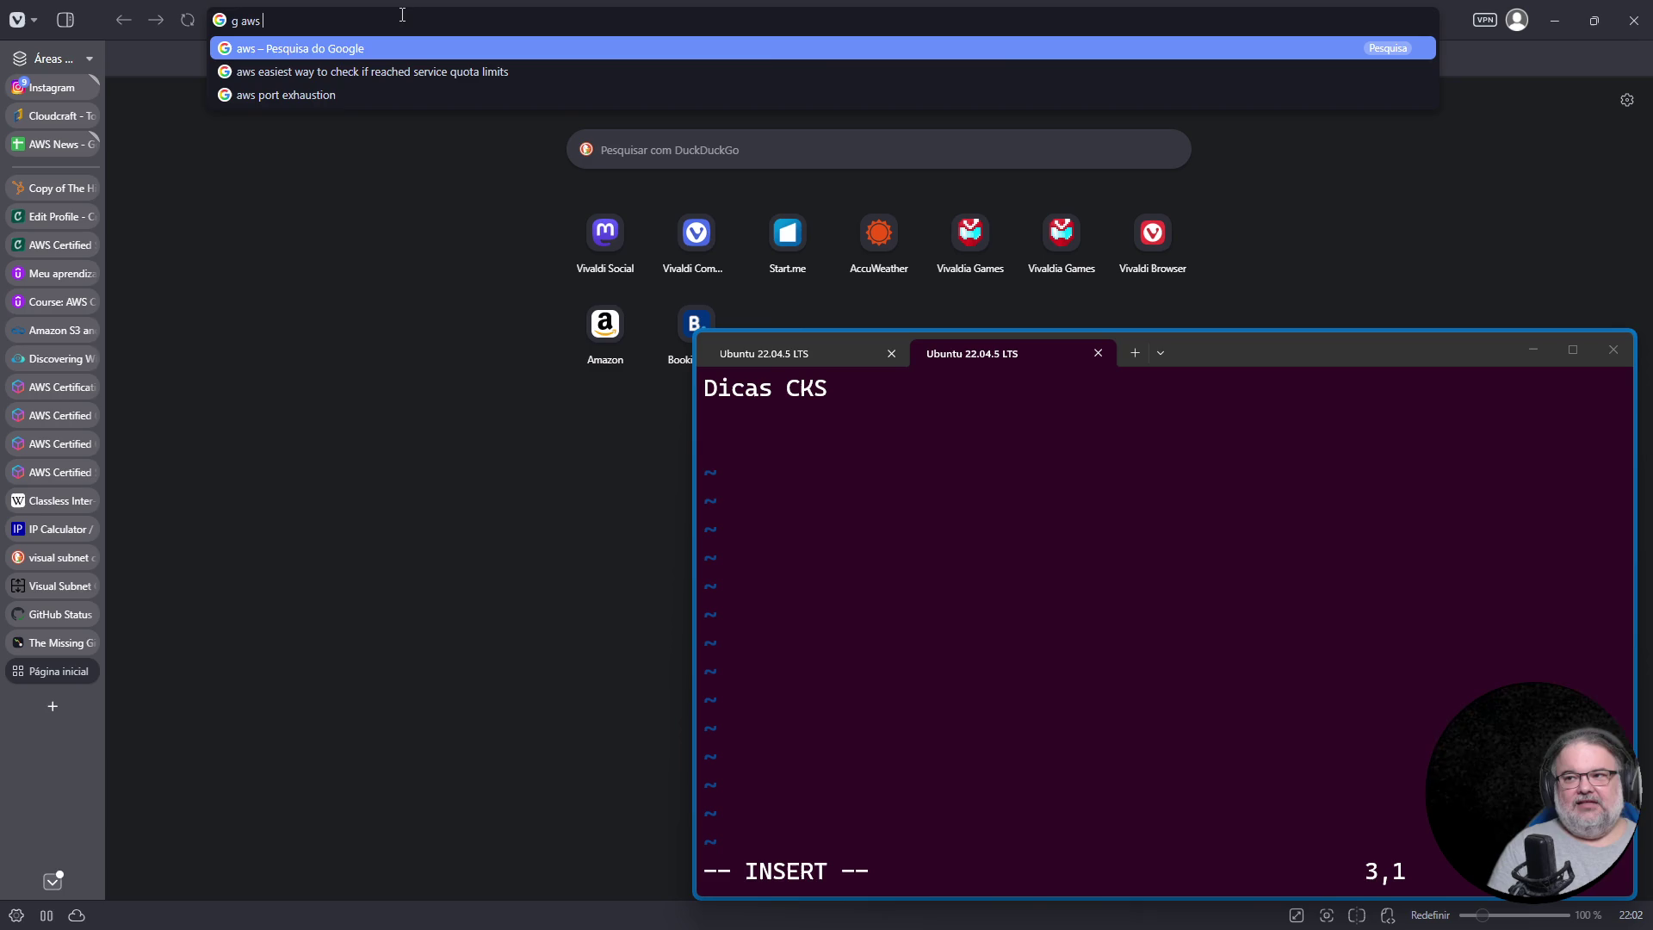
{"action": "type", "text": "atalyst"}
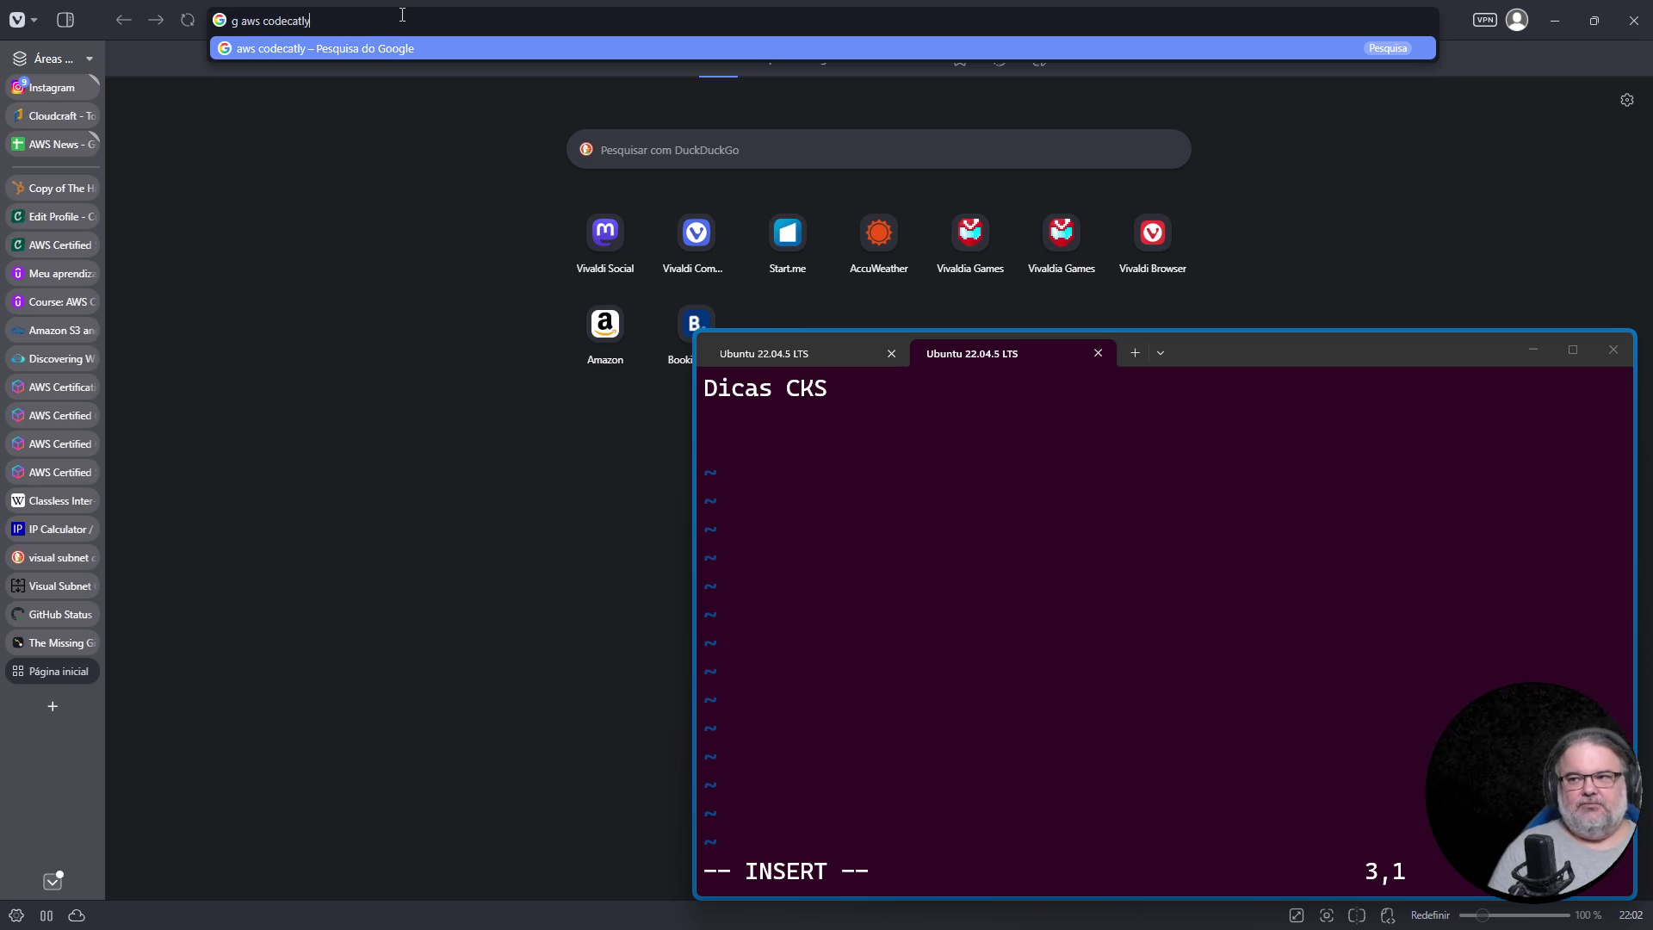
{"action": "key", "text": "Return"}
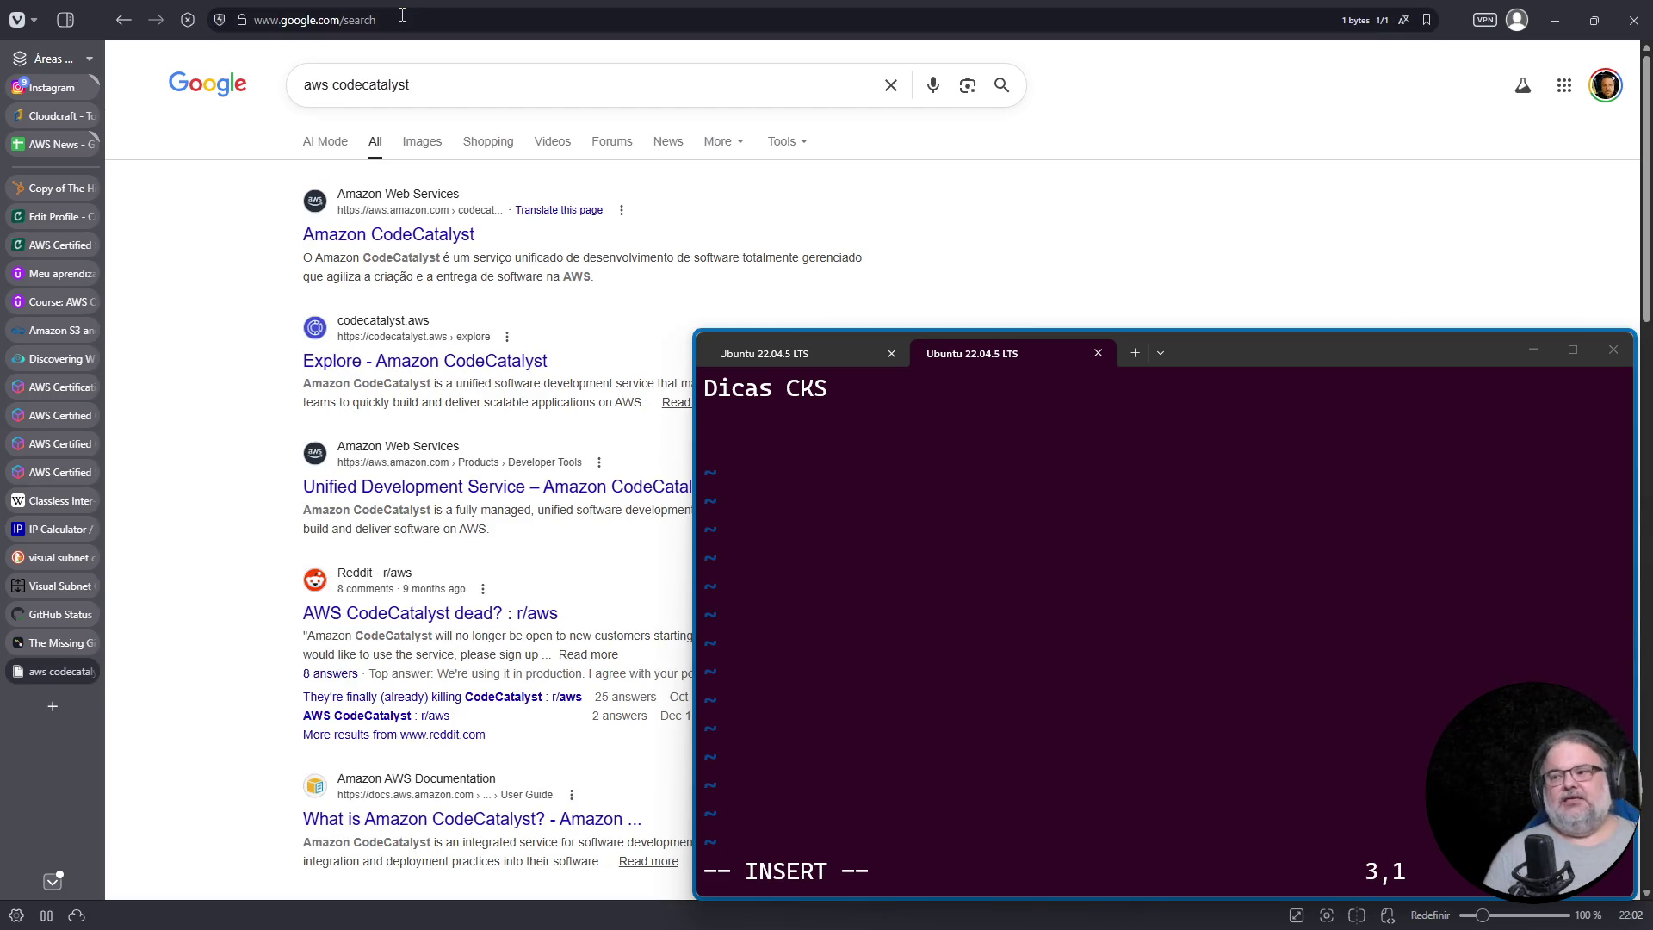
{"action": "left_click", "coordinate": [375, 244]}
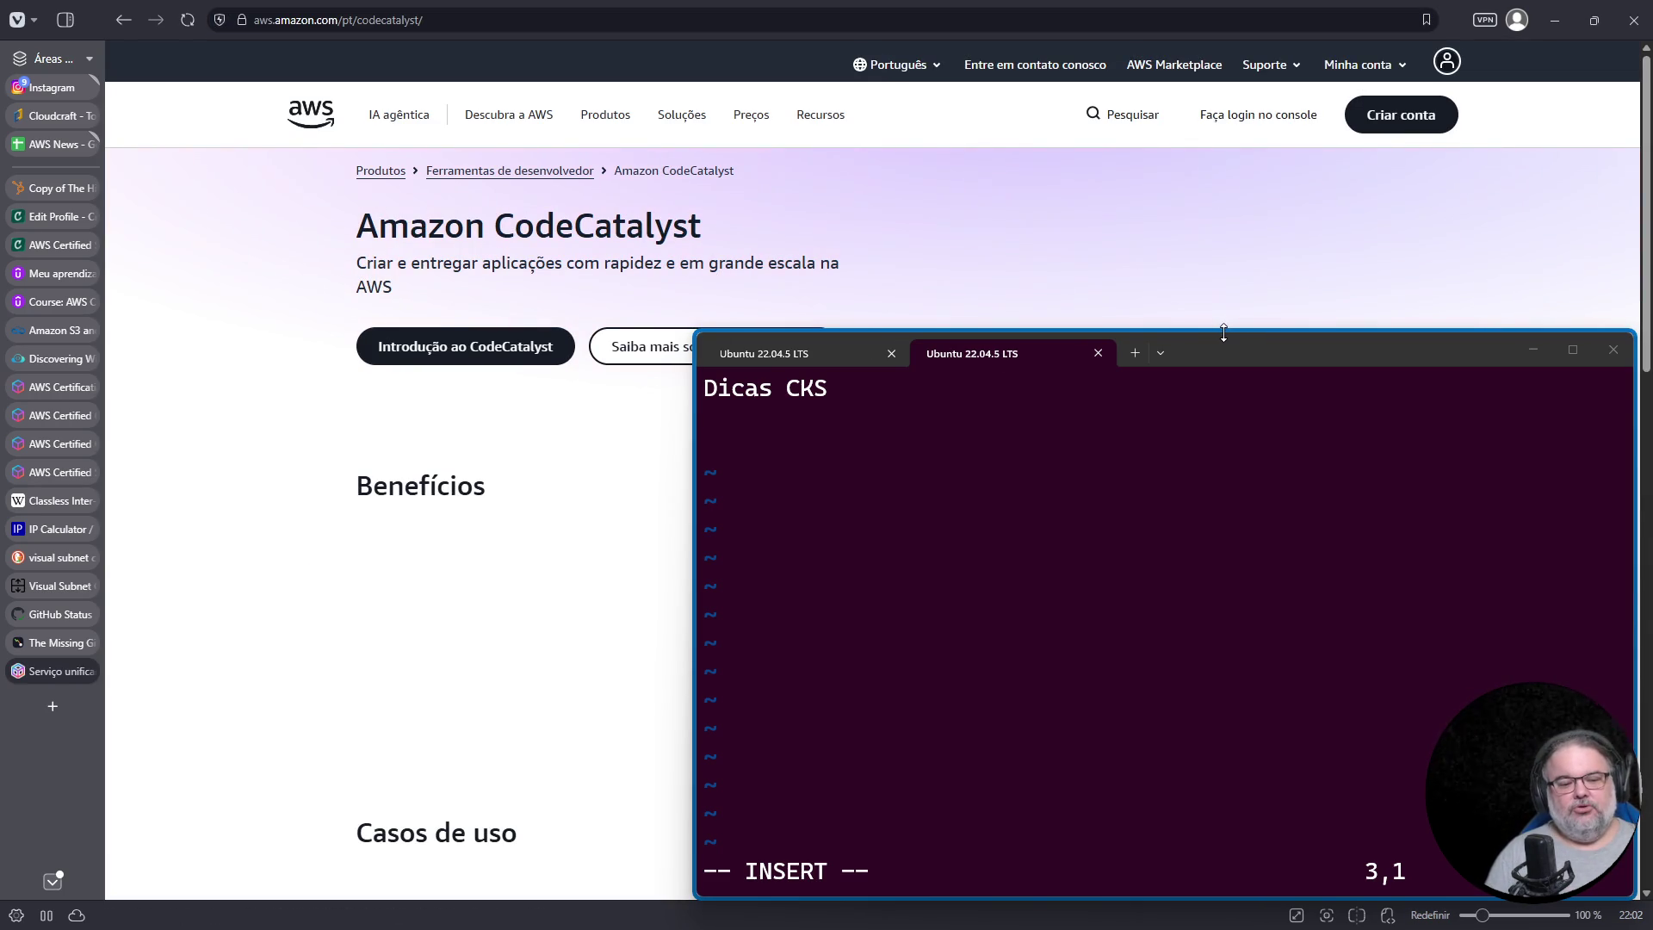
{"action": "left_click_drag", "start_coordinate": [1273, 346], "coordinate": [1310, 493]}
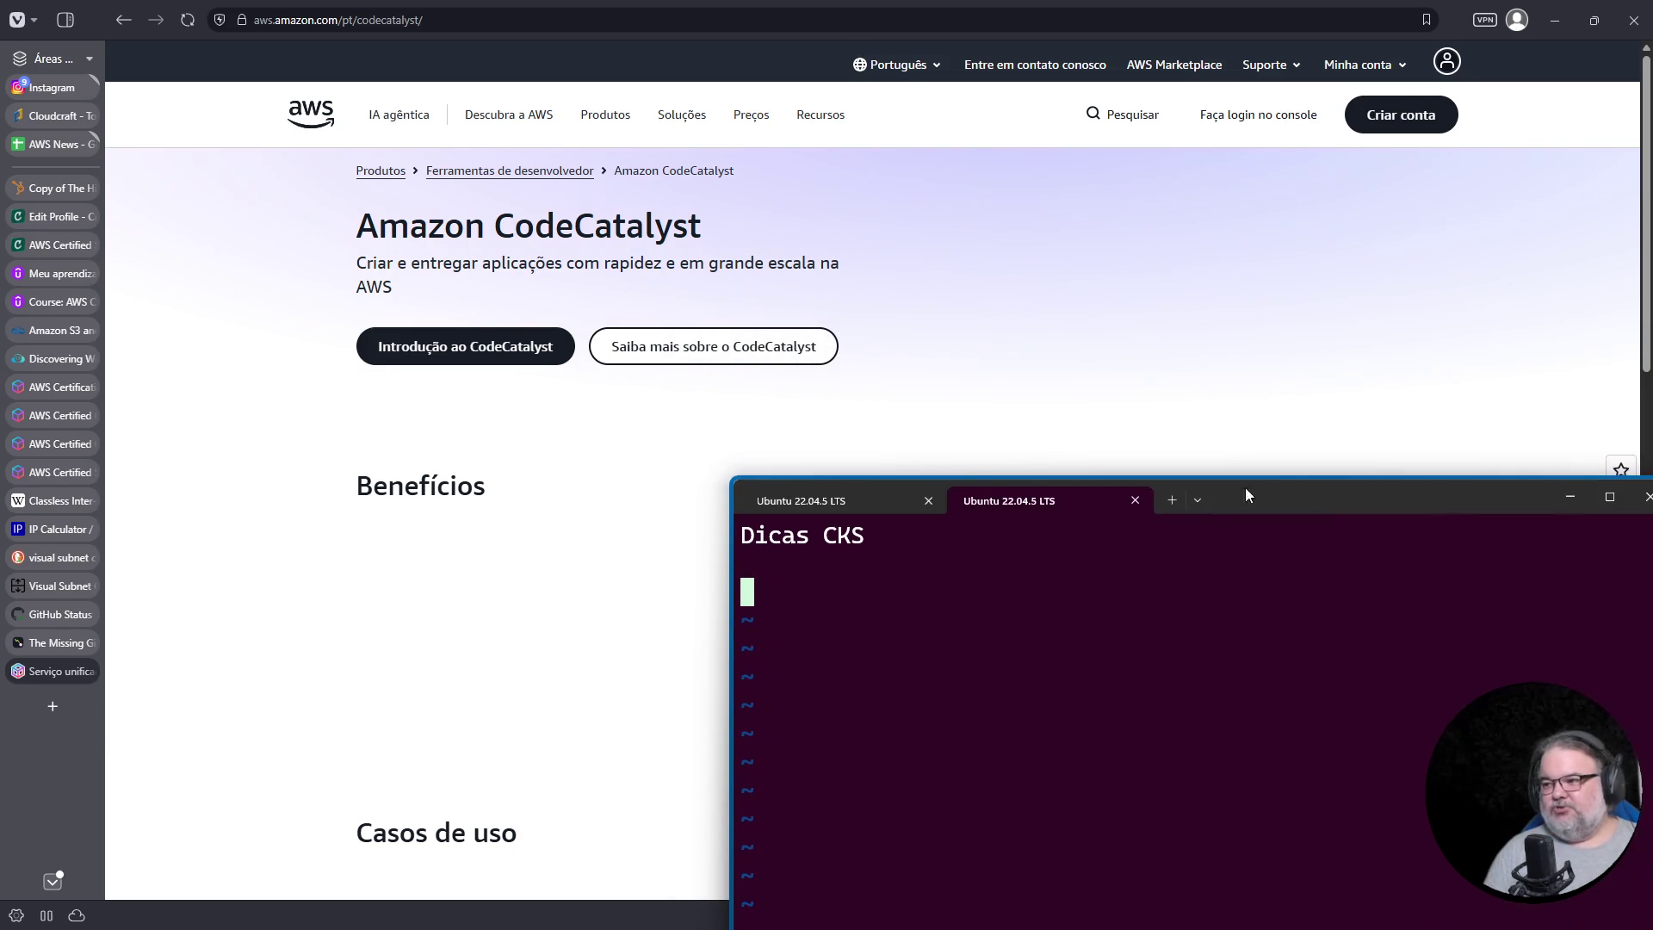
{"action": "left_click", "coordinate": [739, 346]}
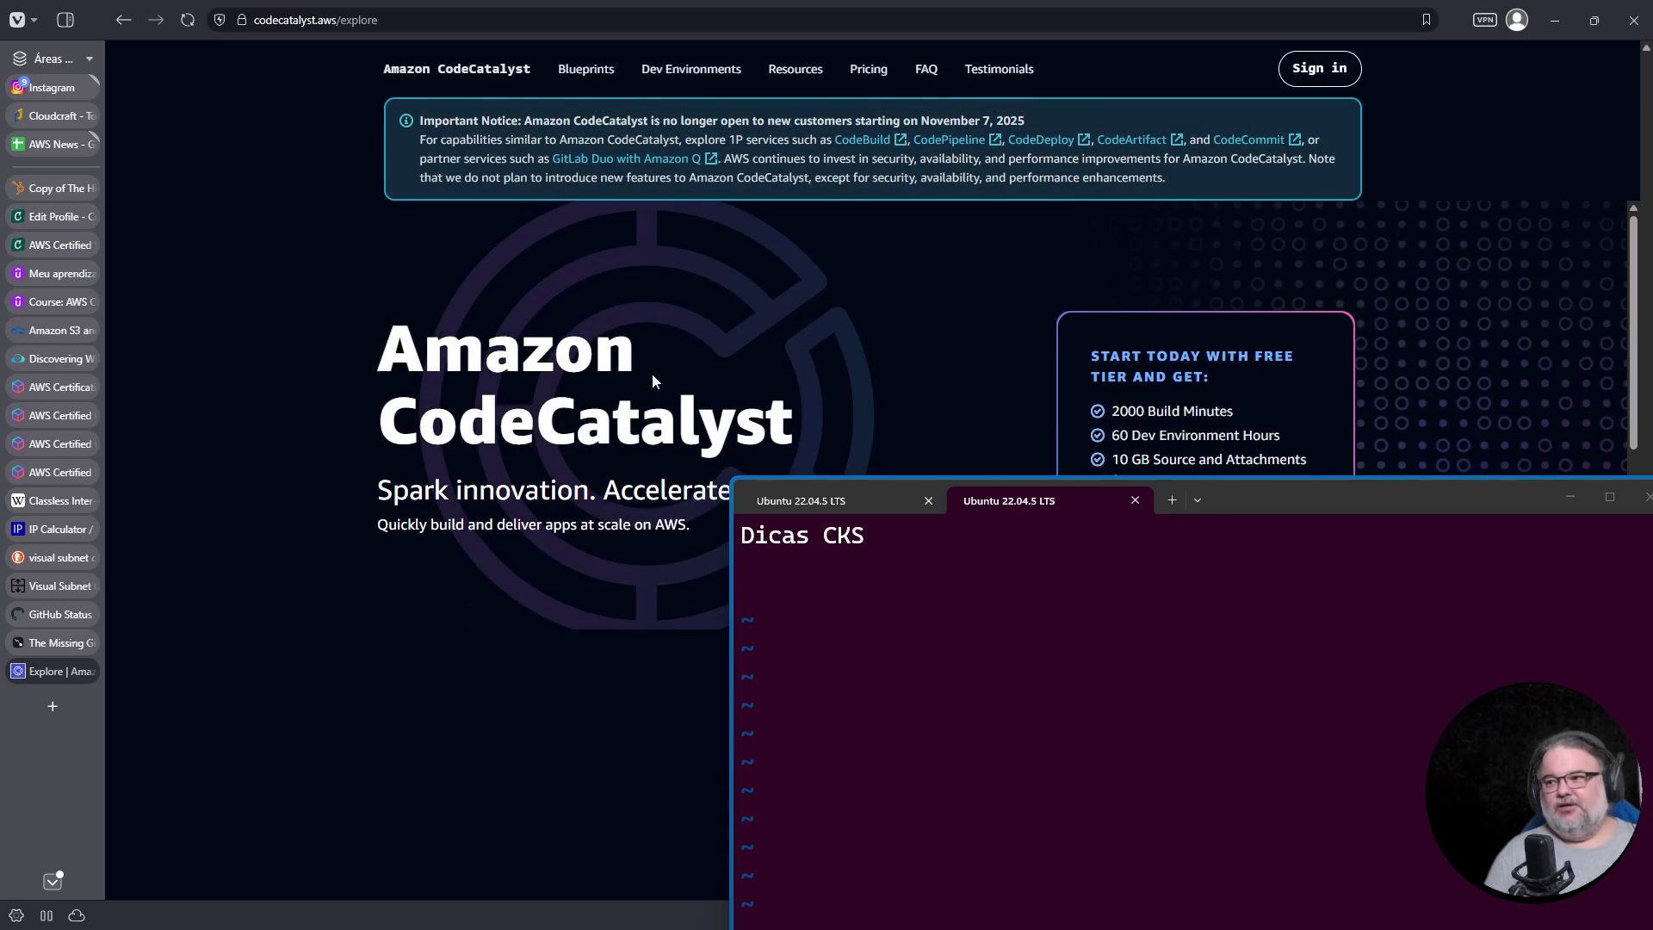
{"action": "scroll", "coordinate": [658, 365], "scroll_direction": "up", "scroll_amount": 4}
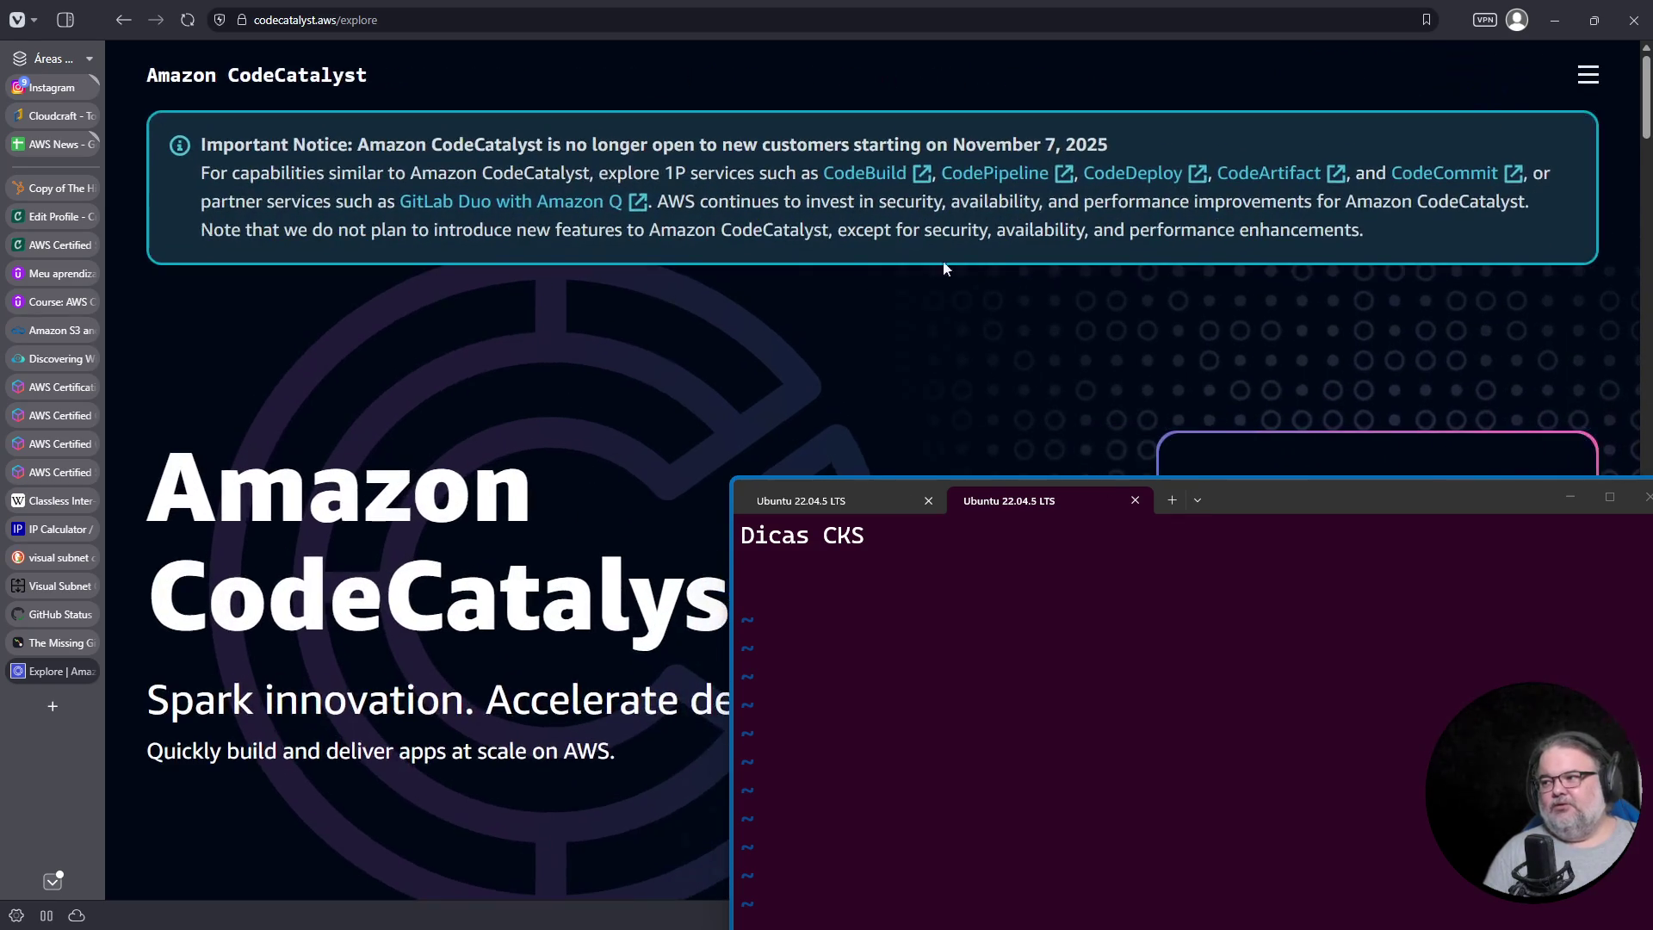
{"action": "triple_click", "coordinate": [1121, 148]}
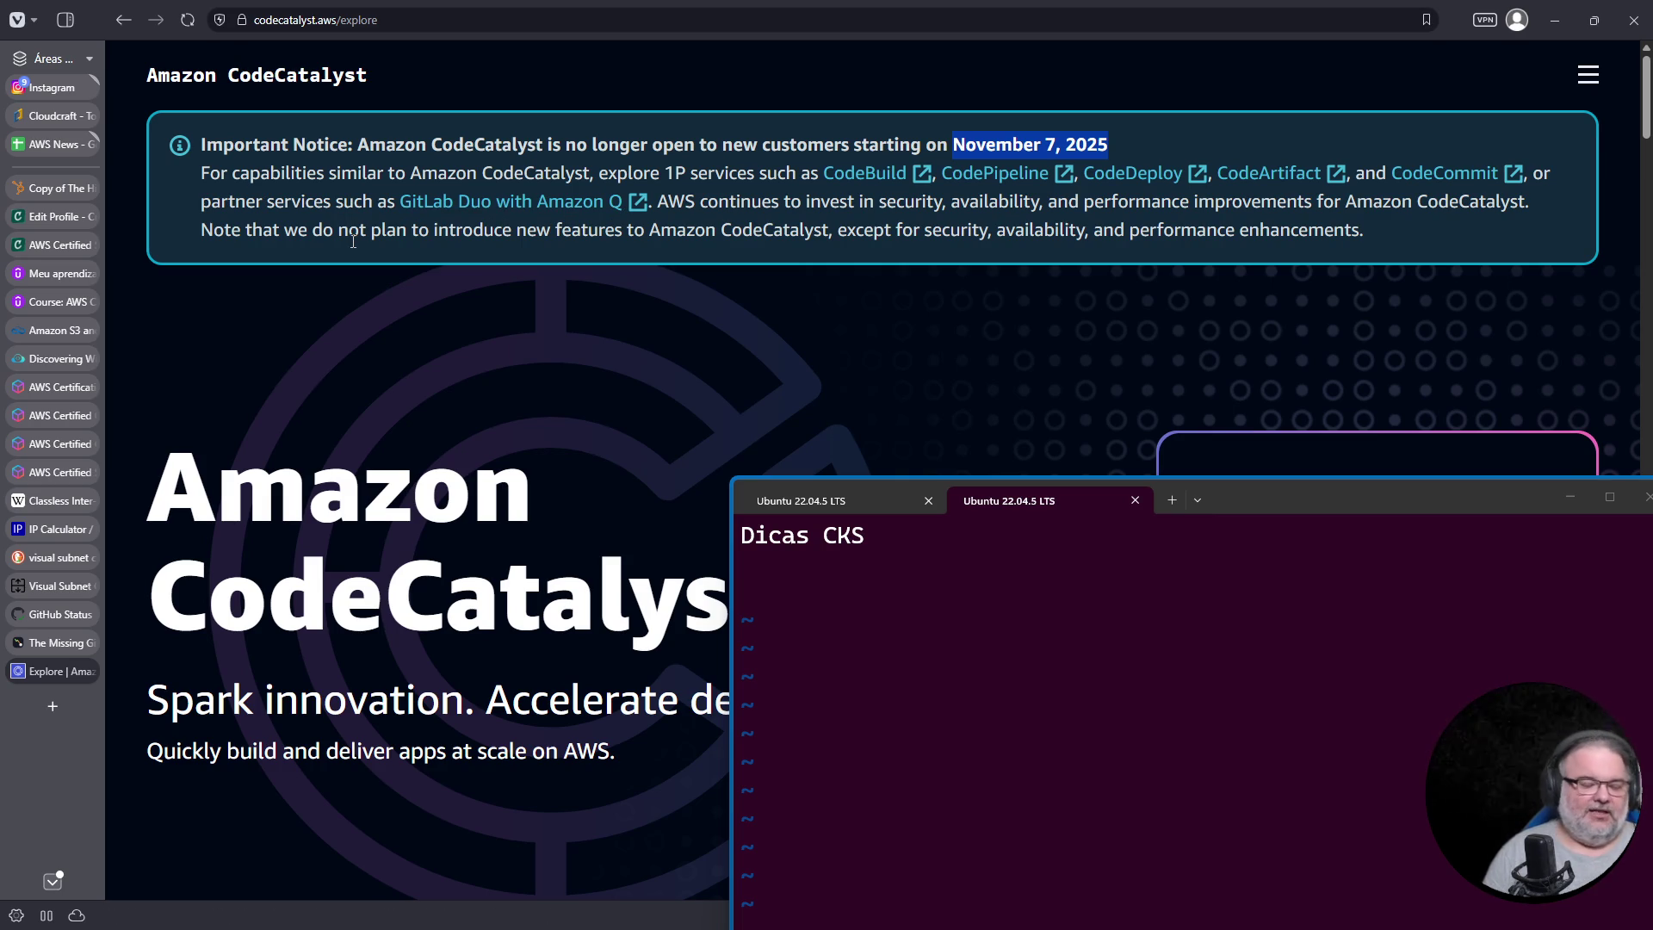
Step: Re-highlight November 7, 2025, then search Google for 'aws discontinued codecommit'
{"action": "left_click", "coordinate": [953, 140]}
{"action": "left_click_drag", "start_coordinate": [953, 140], "coordinate": [1167, 157]}
{"action": "left_click", "coordinate": [52, 706]}
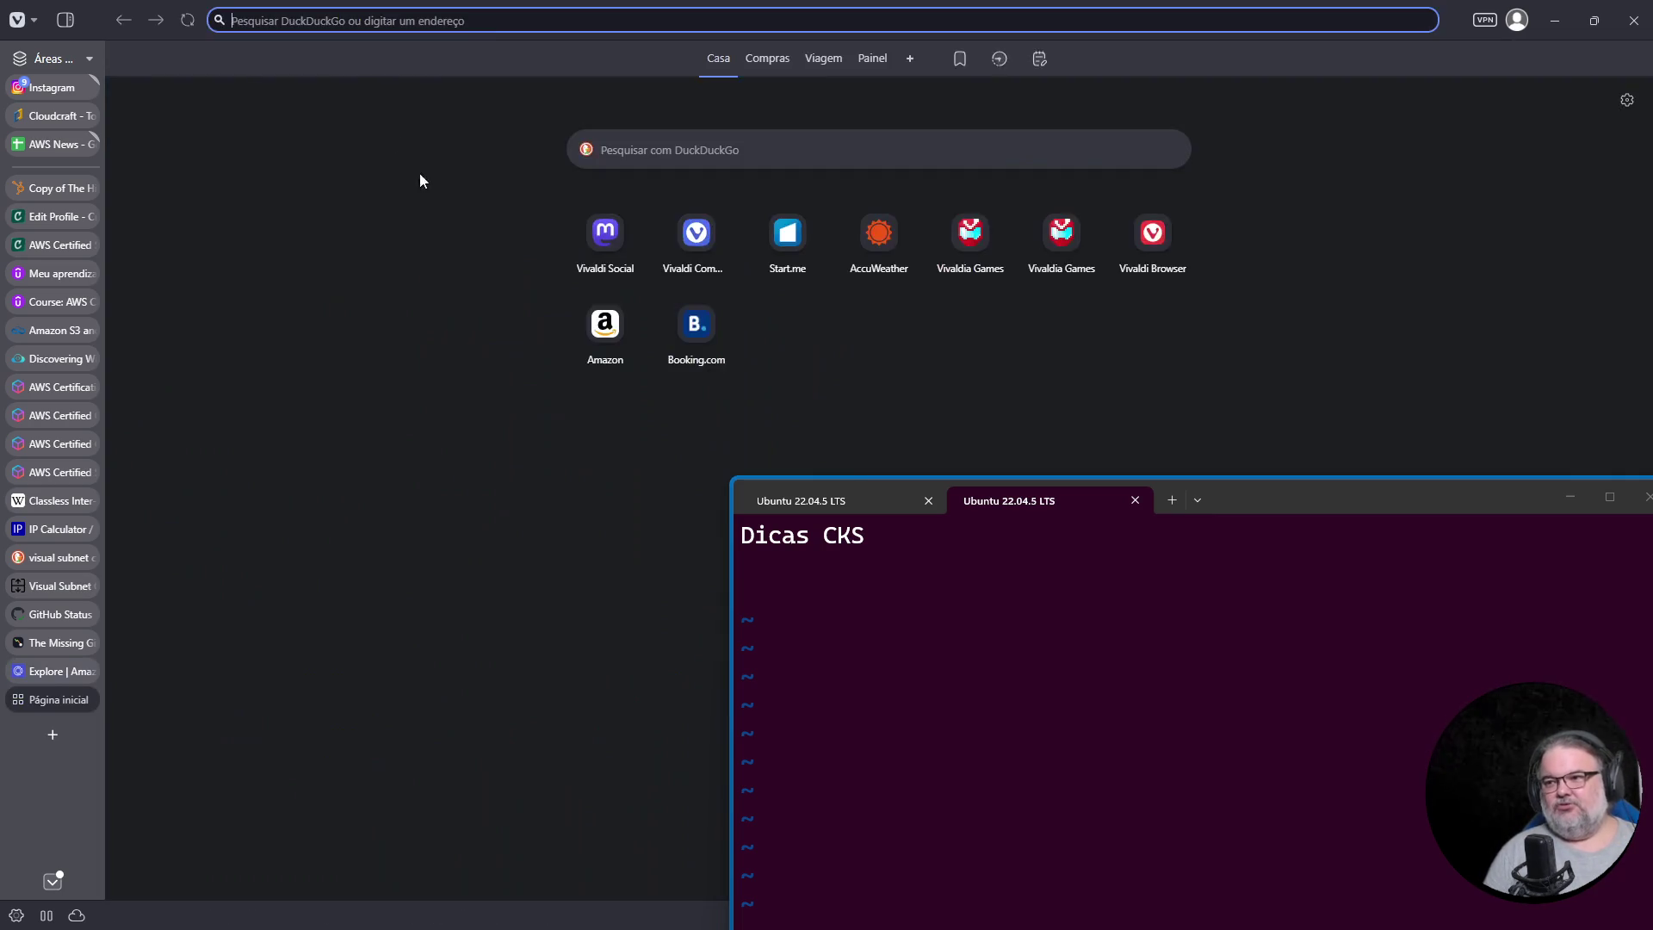
{"action": "left_click", "coordinate": [533, 23]}
{"action": "type", "text": "g aws di"}
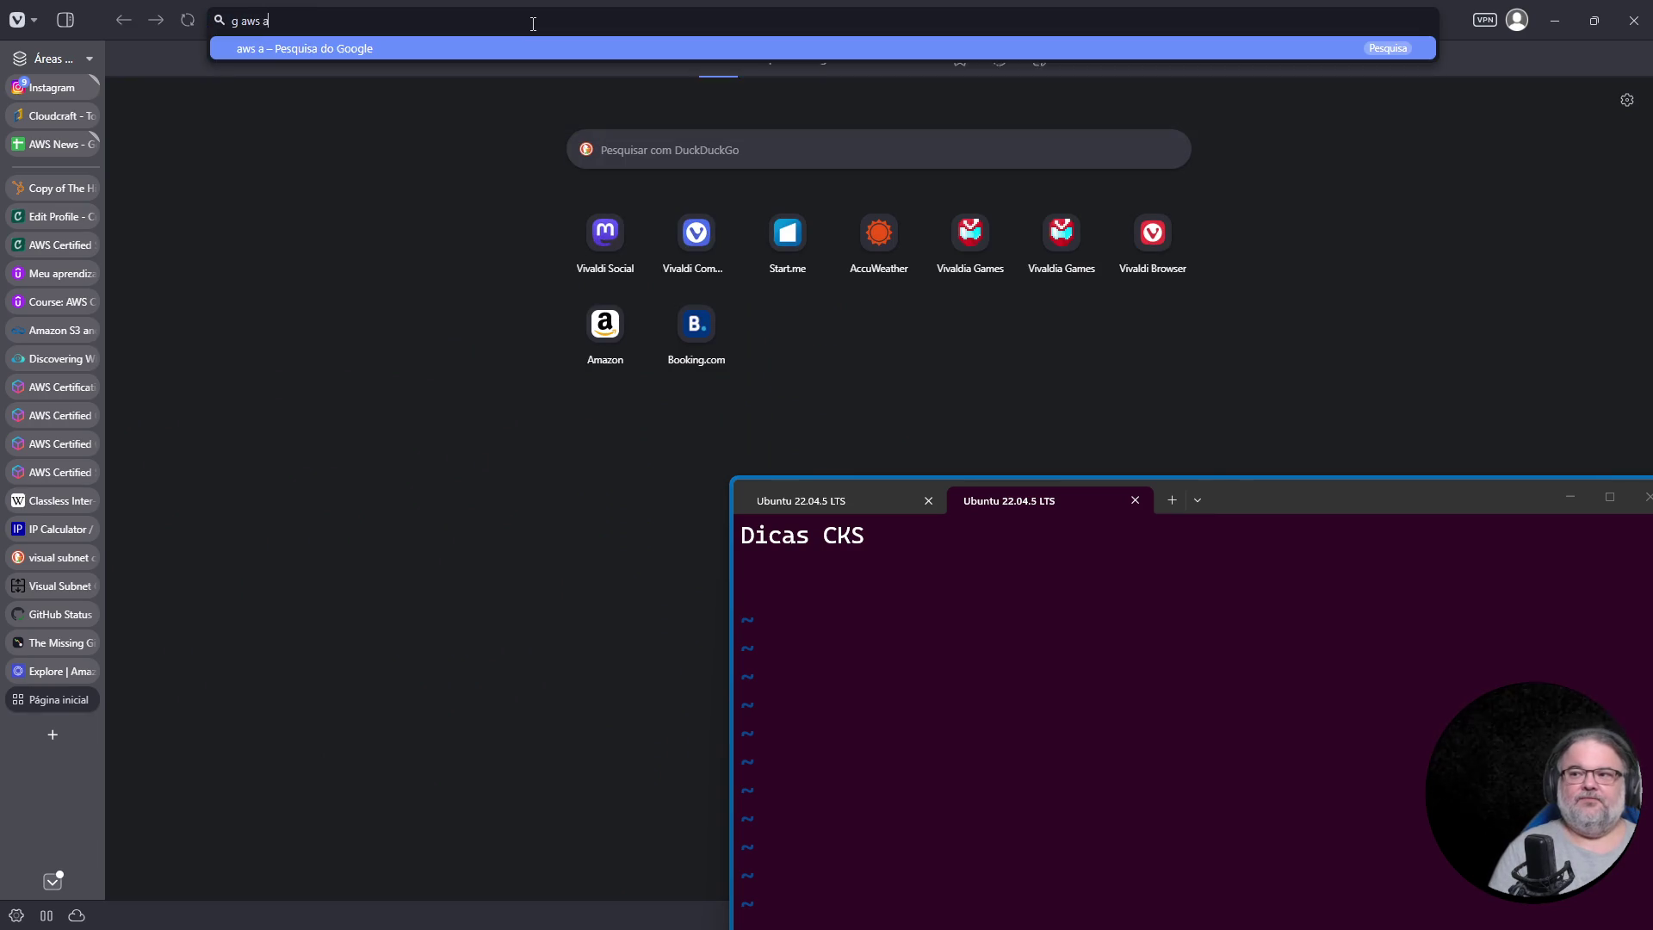
{"action": "type", "text": "scontinued codecommit"}
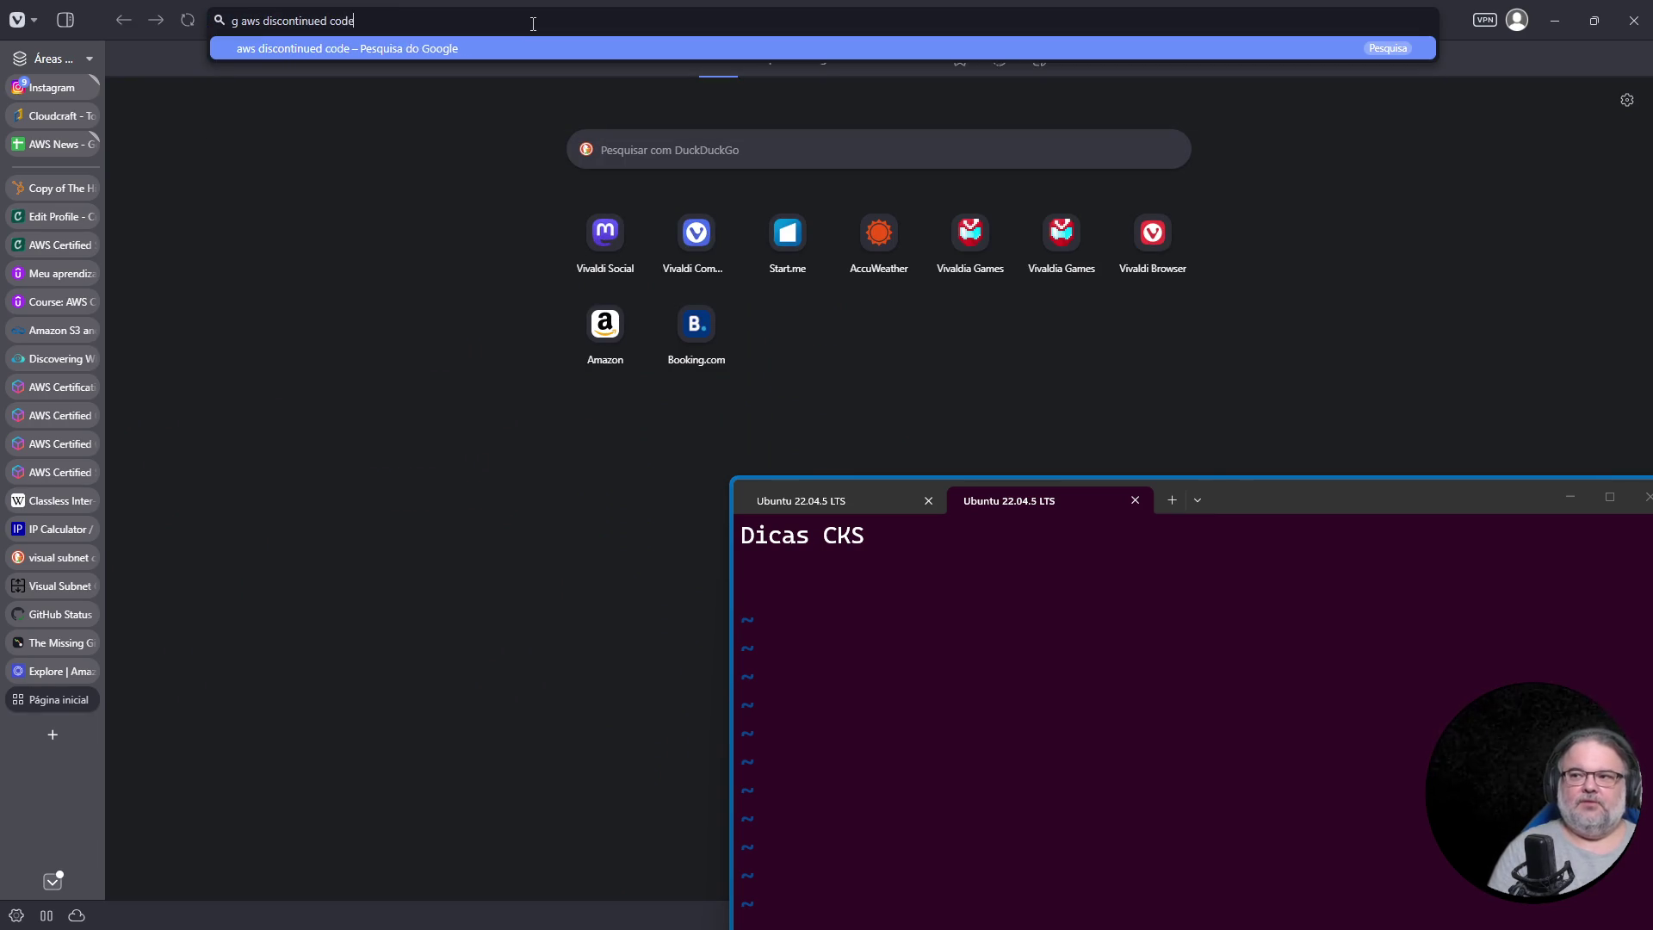
{"action": "key", "text": "Return"}
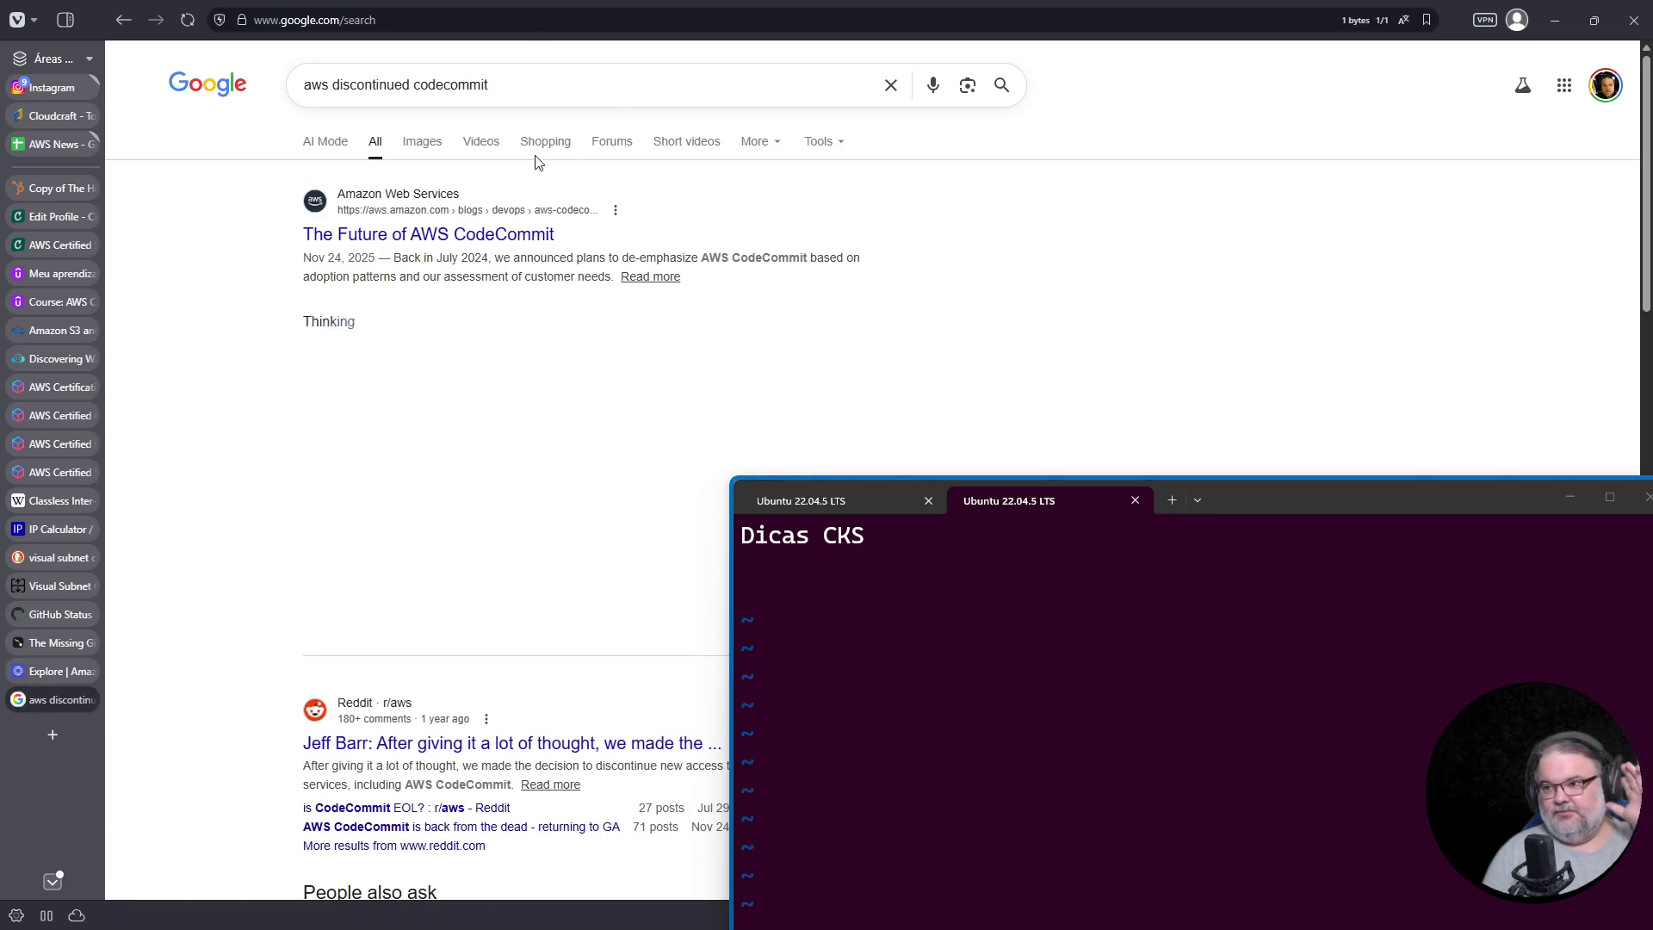
Step: Open 'The Future of AWS CodeCommit', zoom in and highlight 'July 2024'
{"action": "left_click", "coordinate": [506, 234]}
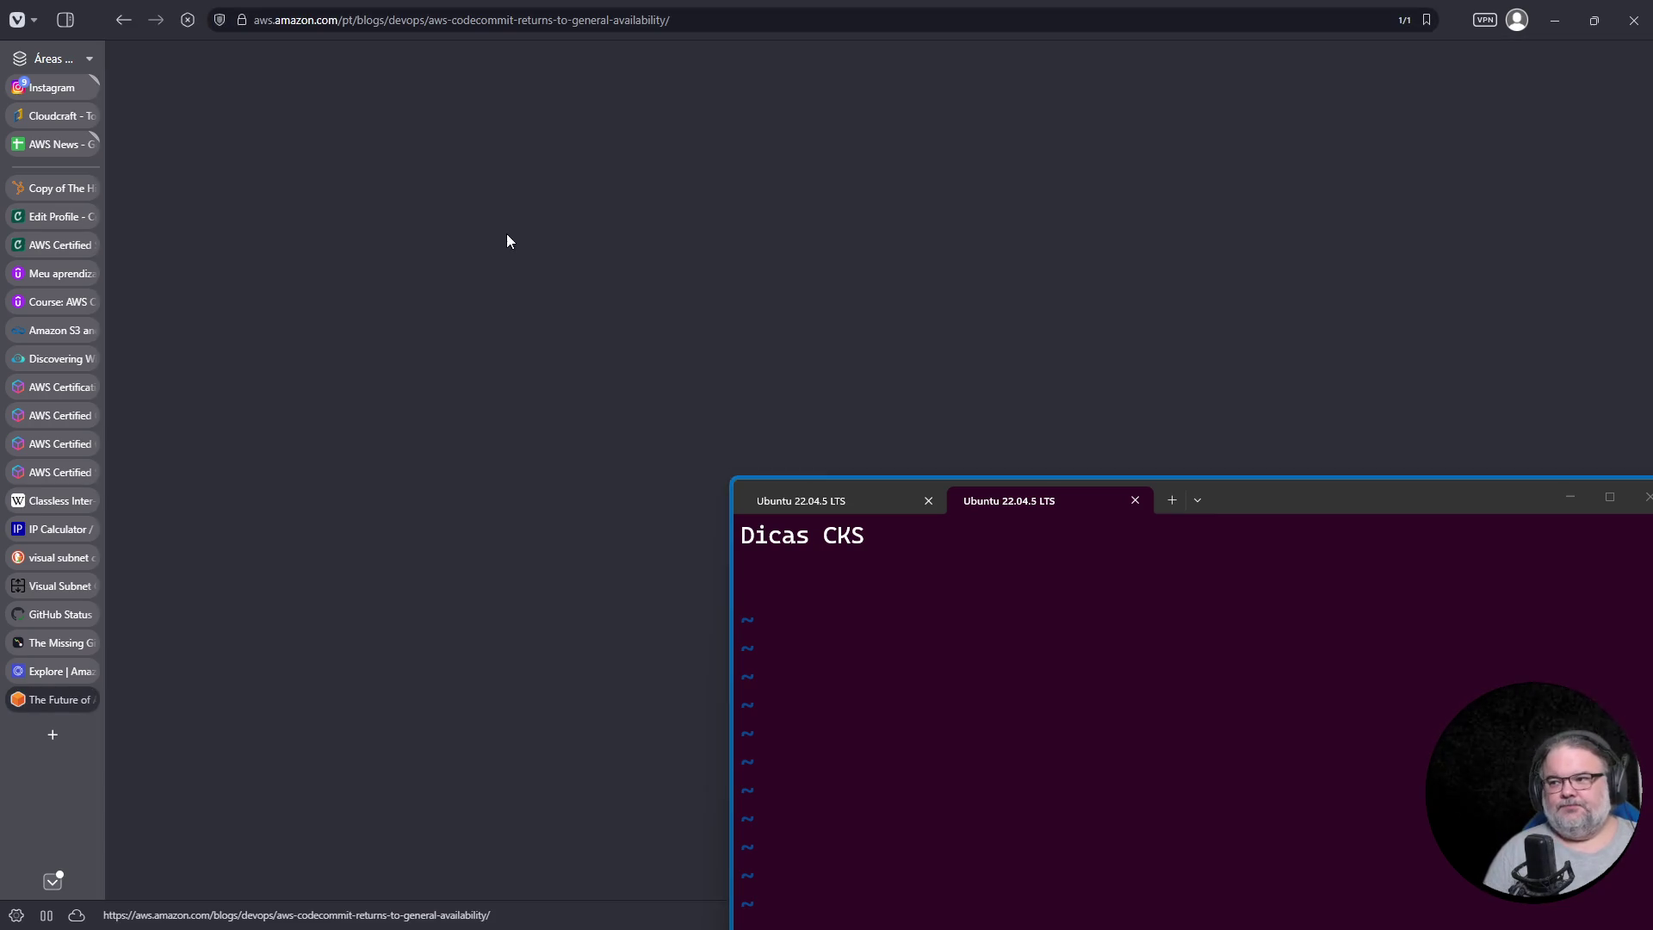
{"action": "scroll", "coordinate": [590, 376], "scroll_direction": "down", "scroll_amount": 1}
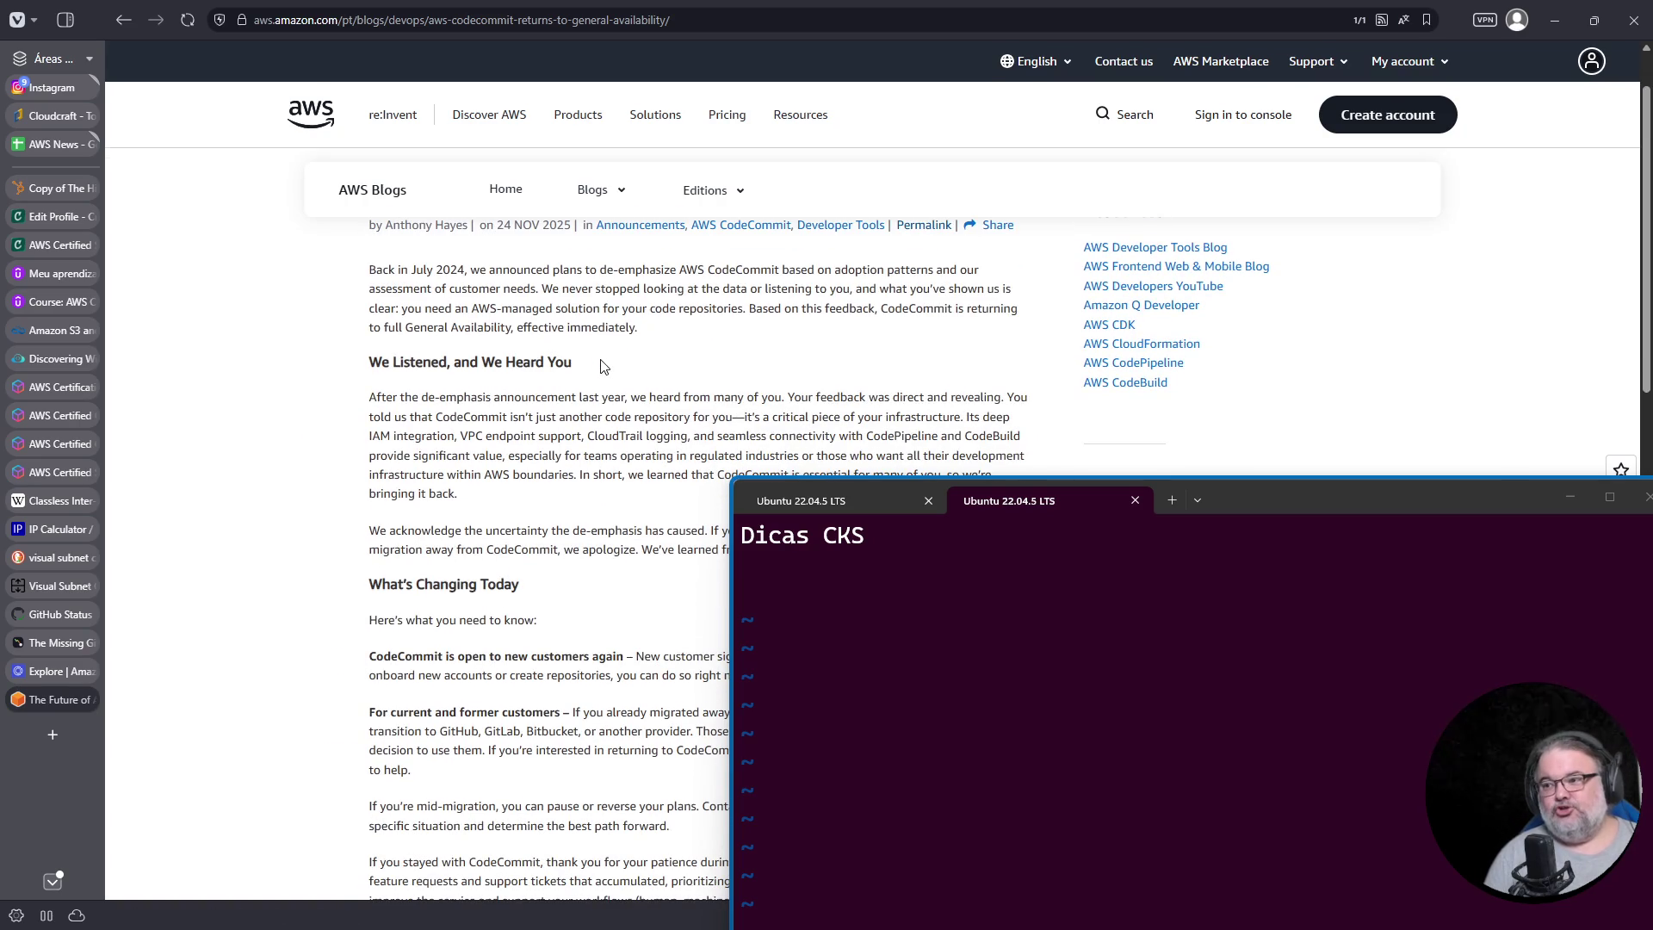
{"action": "key", "text": "ctrl+plus"}
{"action": "key", "text": "ctrl+plus"}
{"action": "key", "text": "ctrl+plus"}
{"action": "left_click_drag", "start_coordinate": [272, 337], "coordinate": [367, 338]}
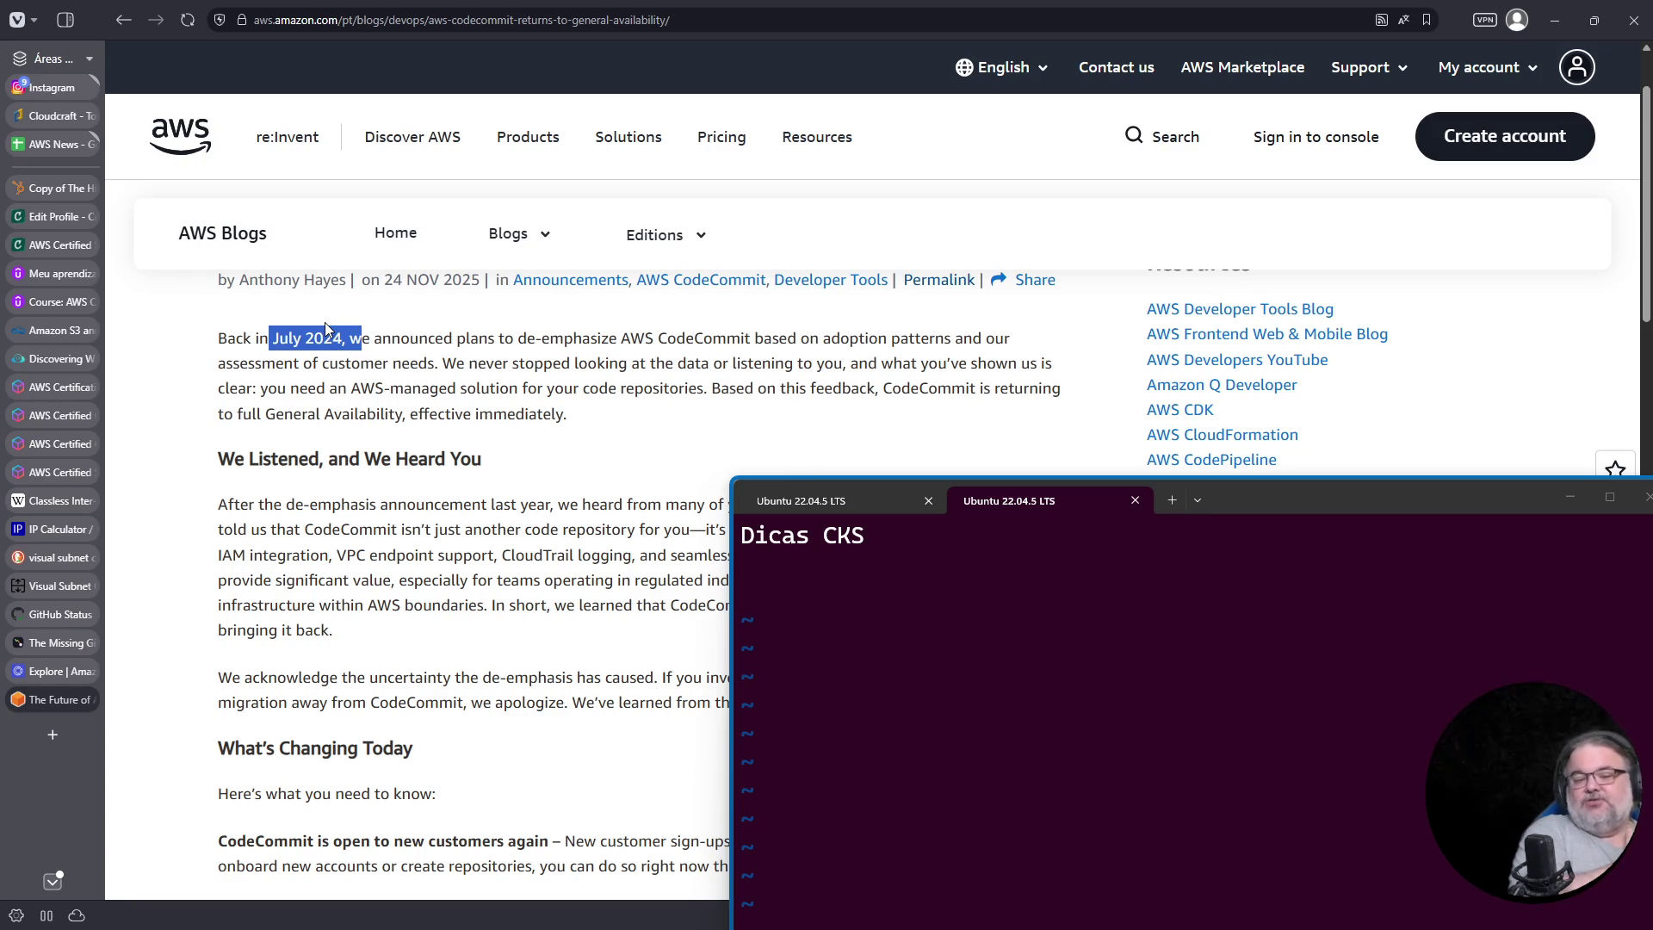
{"action": "scroll", "coordinate": [296, 508], "scroll_direction": "up", "scroll_amount": 1}
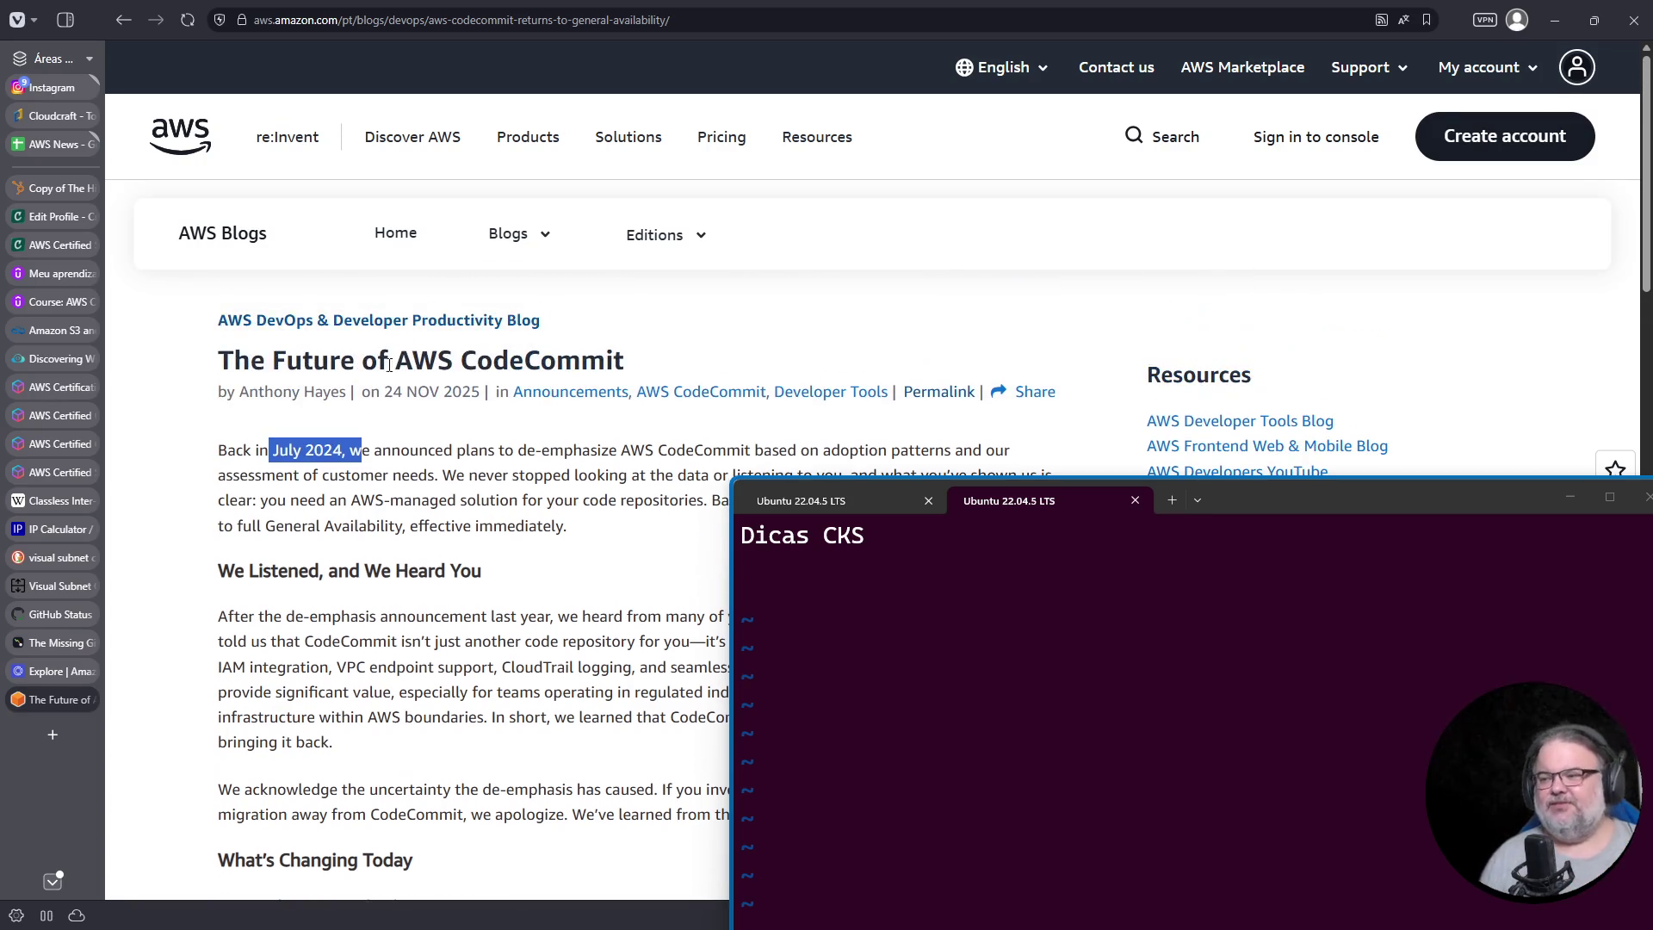
{"action": "left_click_drag", "start_coordinate": [443, 449], "coordinate": [430, 449]}
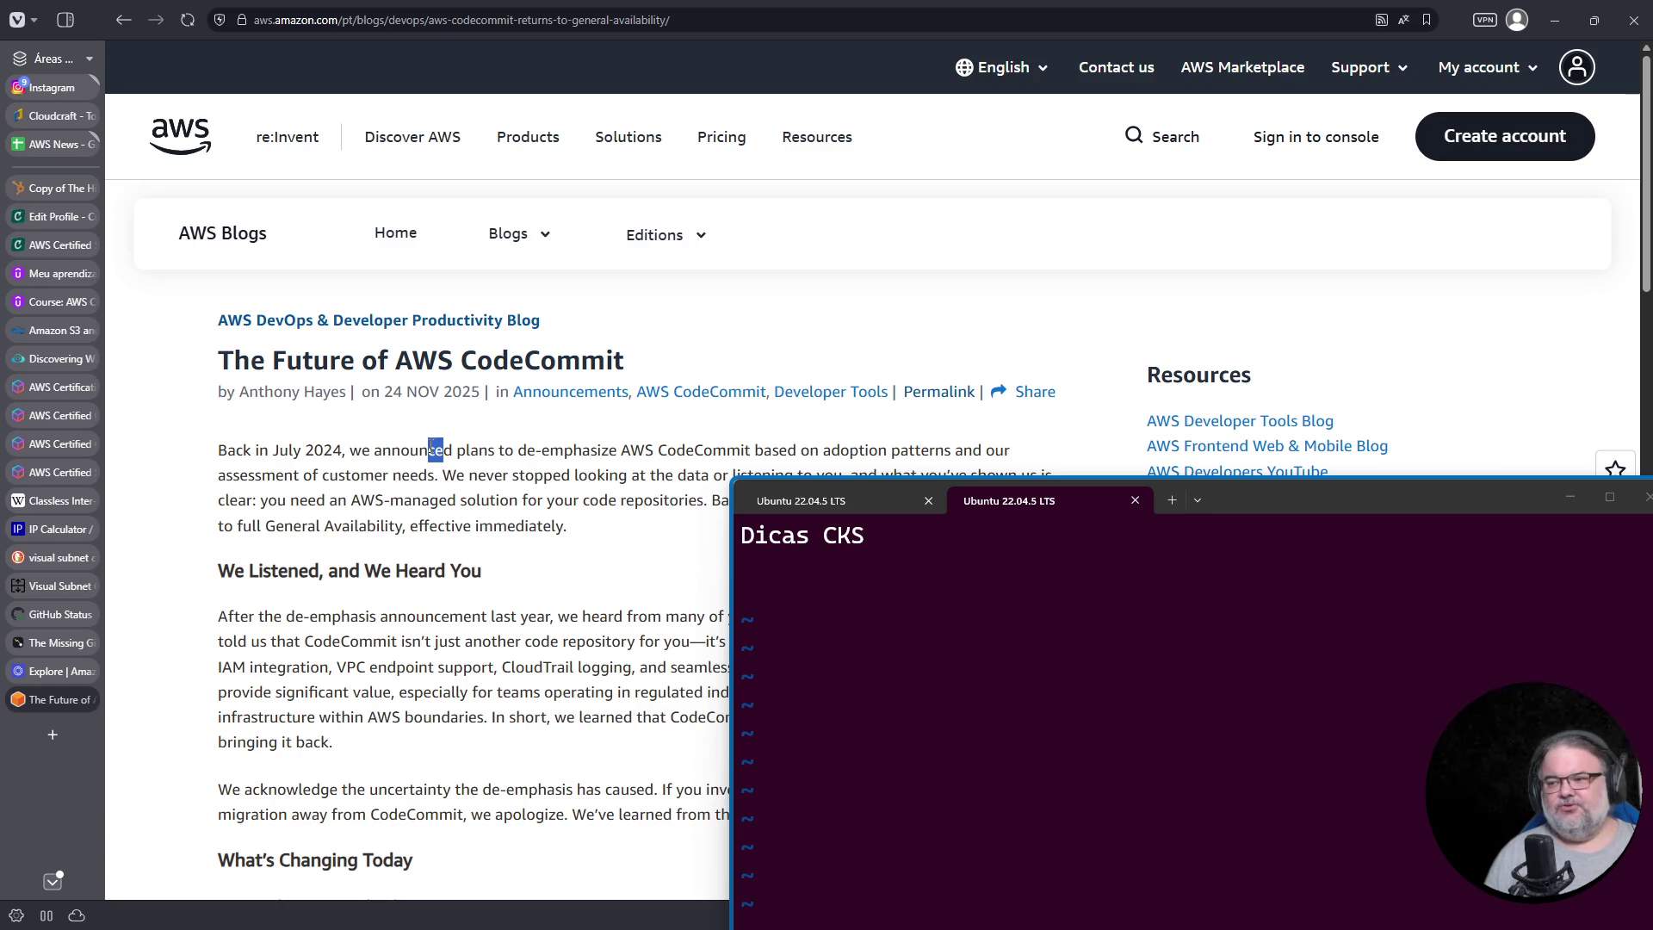
{"action": "left_click", "coordinate": [346, 458]}
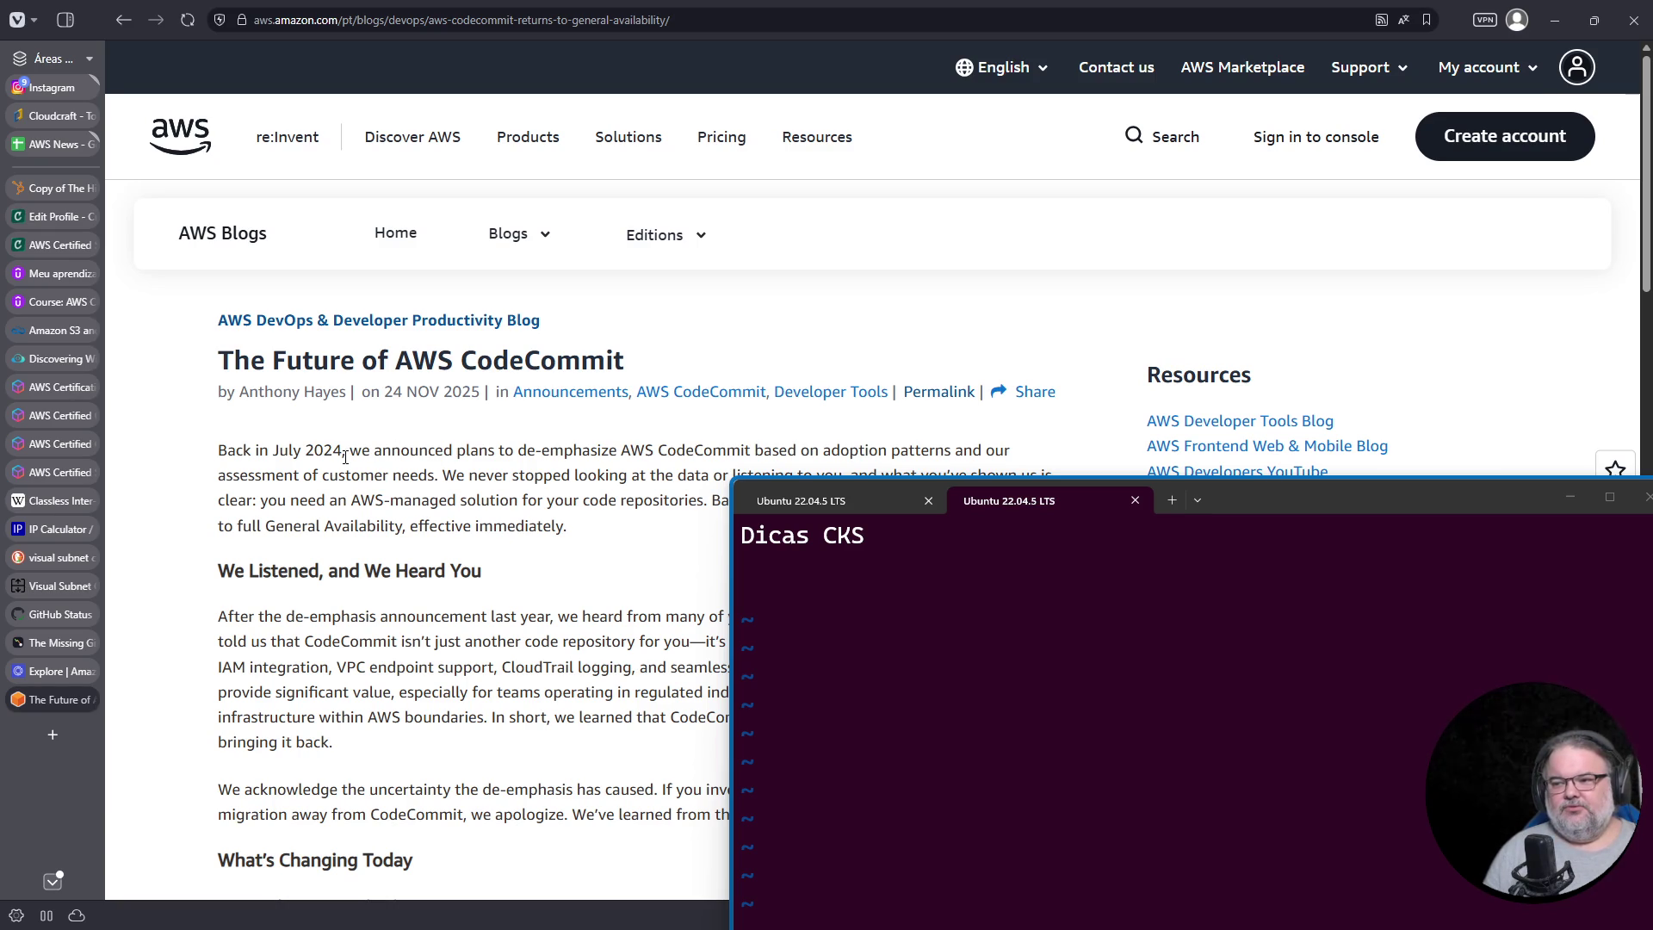
{"action": "left_click_drag", "start_coordinate": [577, 533], "coordinate": [171, 438]}
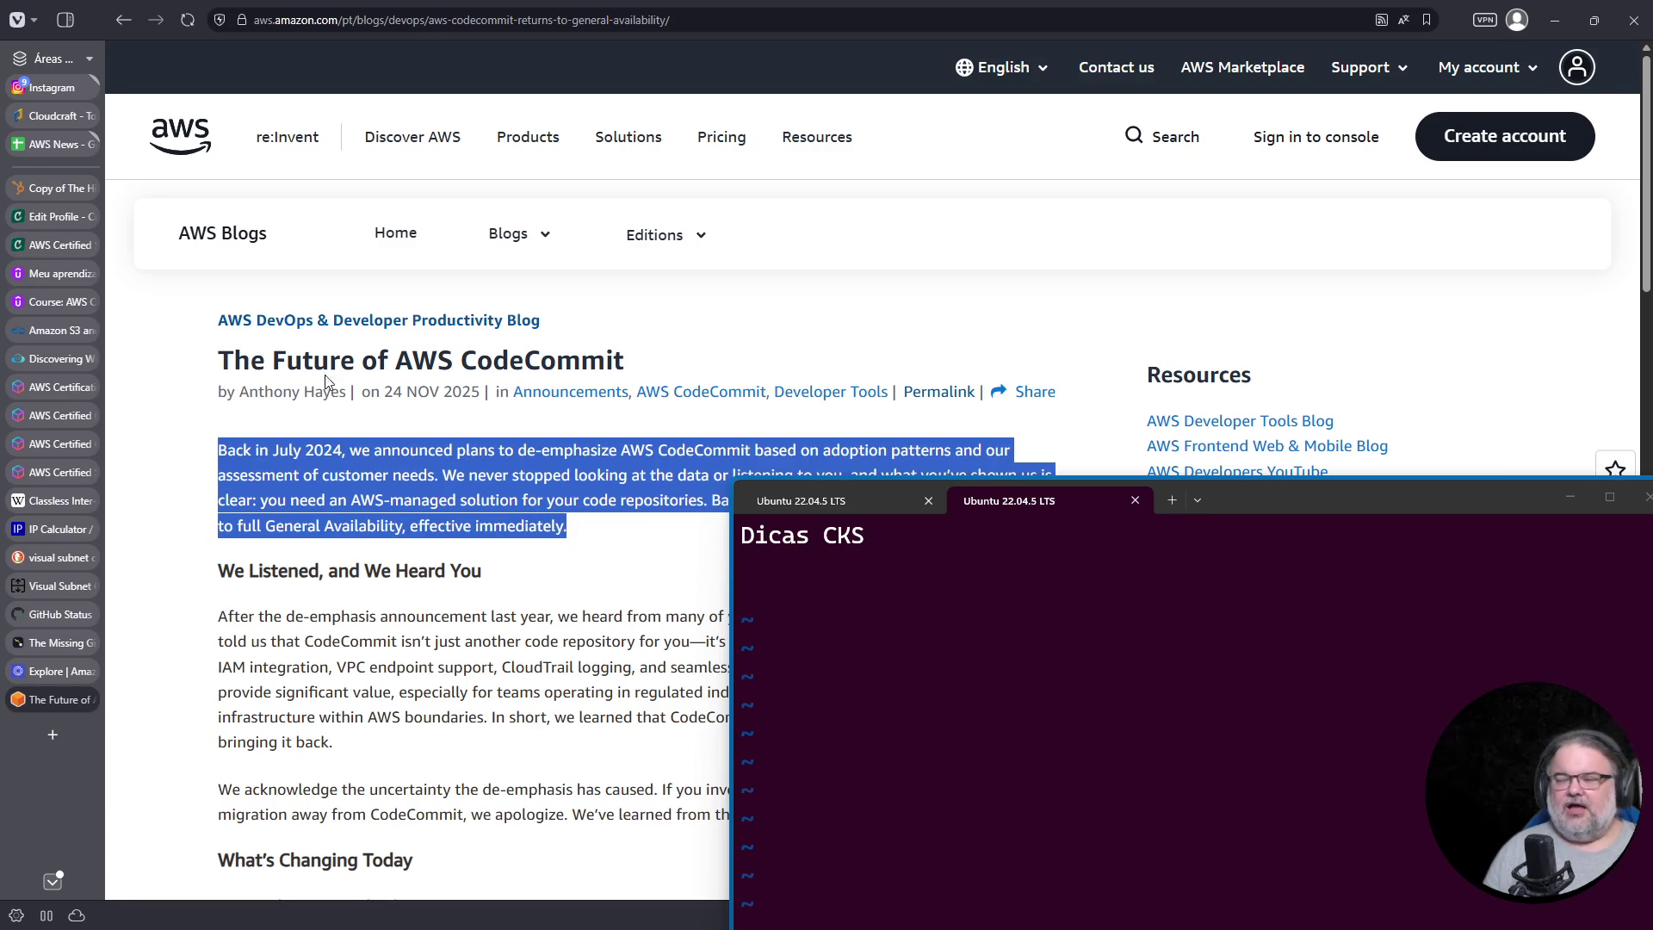
{"action": "left_click", "coordinate": [341, 489]}
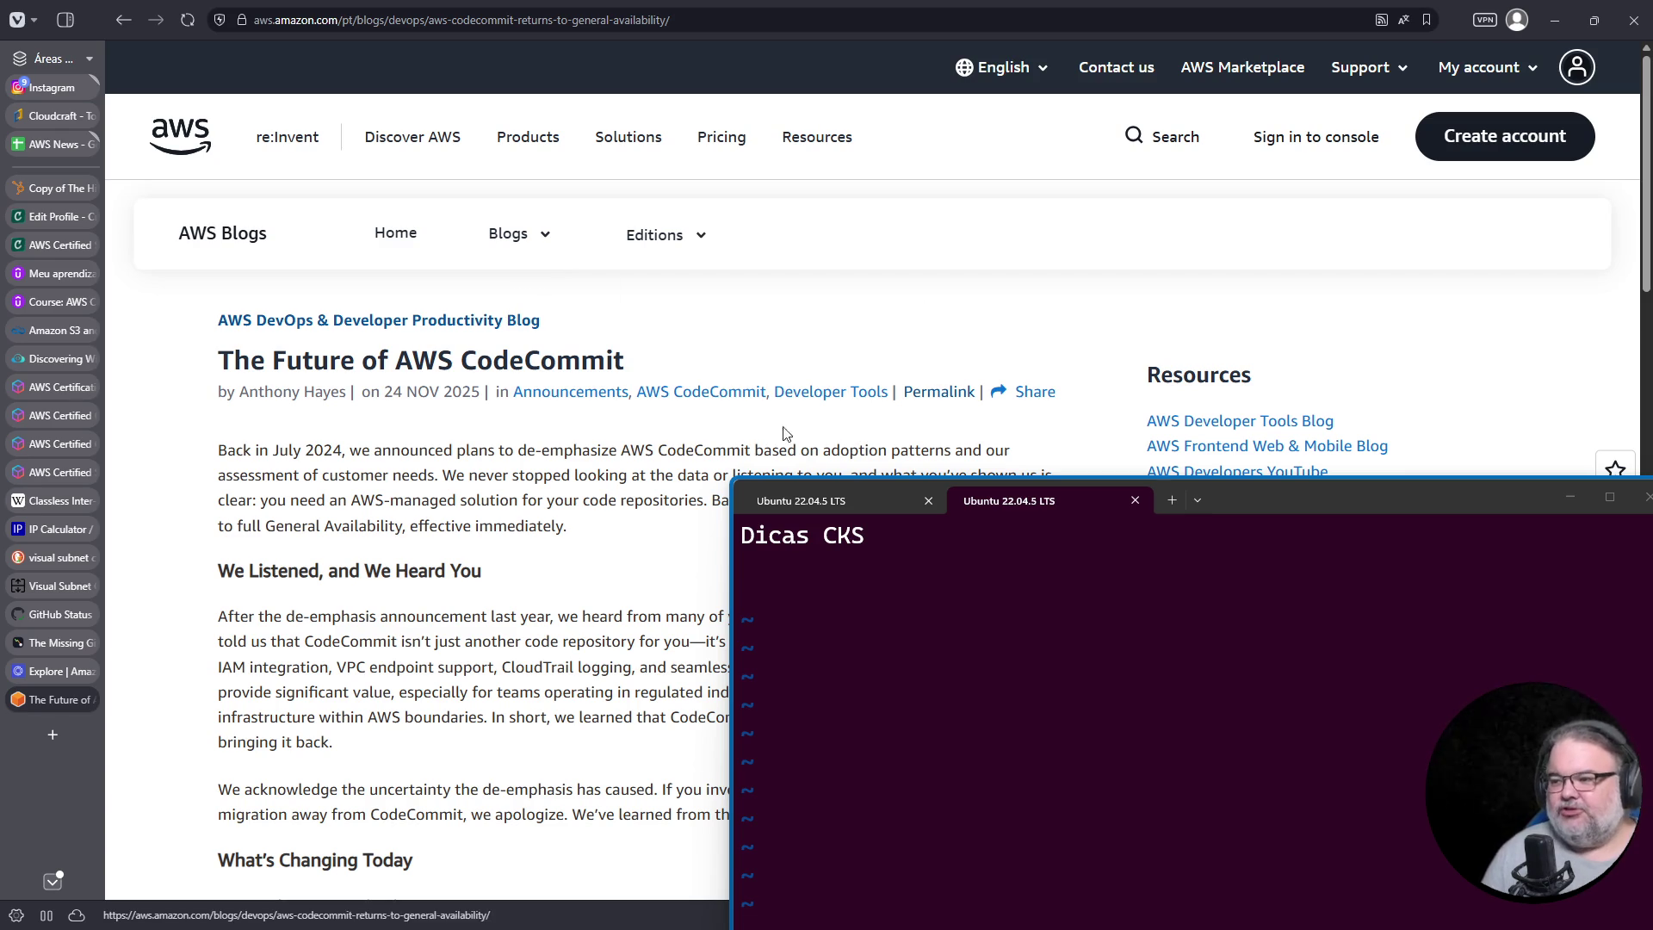
{"action": "scroll", "coordinate": [600, 367], "scroll_direction": "down", "scroll_amount": 15}
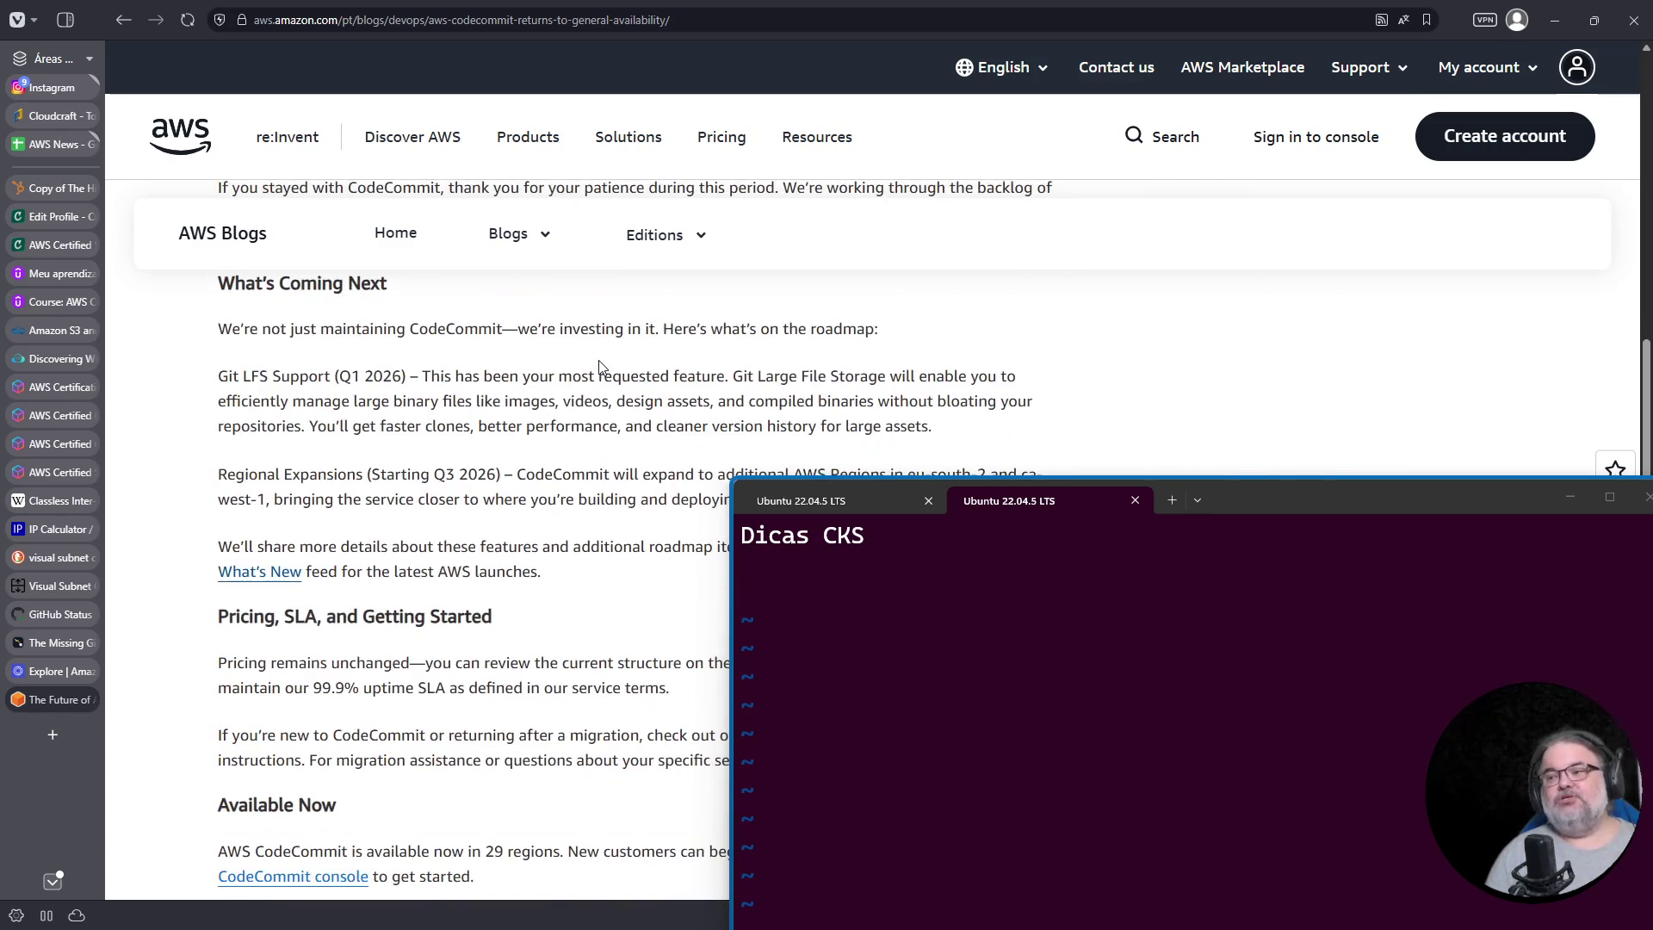
{"action": "scroll", "coordinate": [603, 368], "scroll_direction": "up", "scroll_amount": 15}
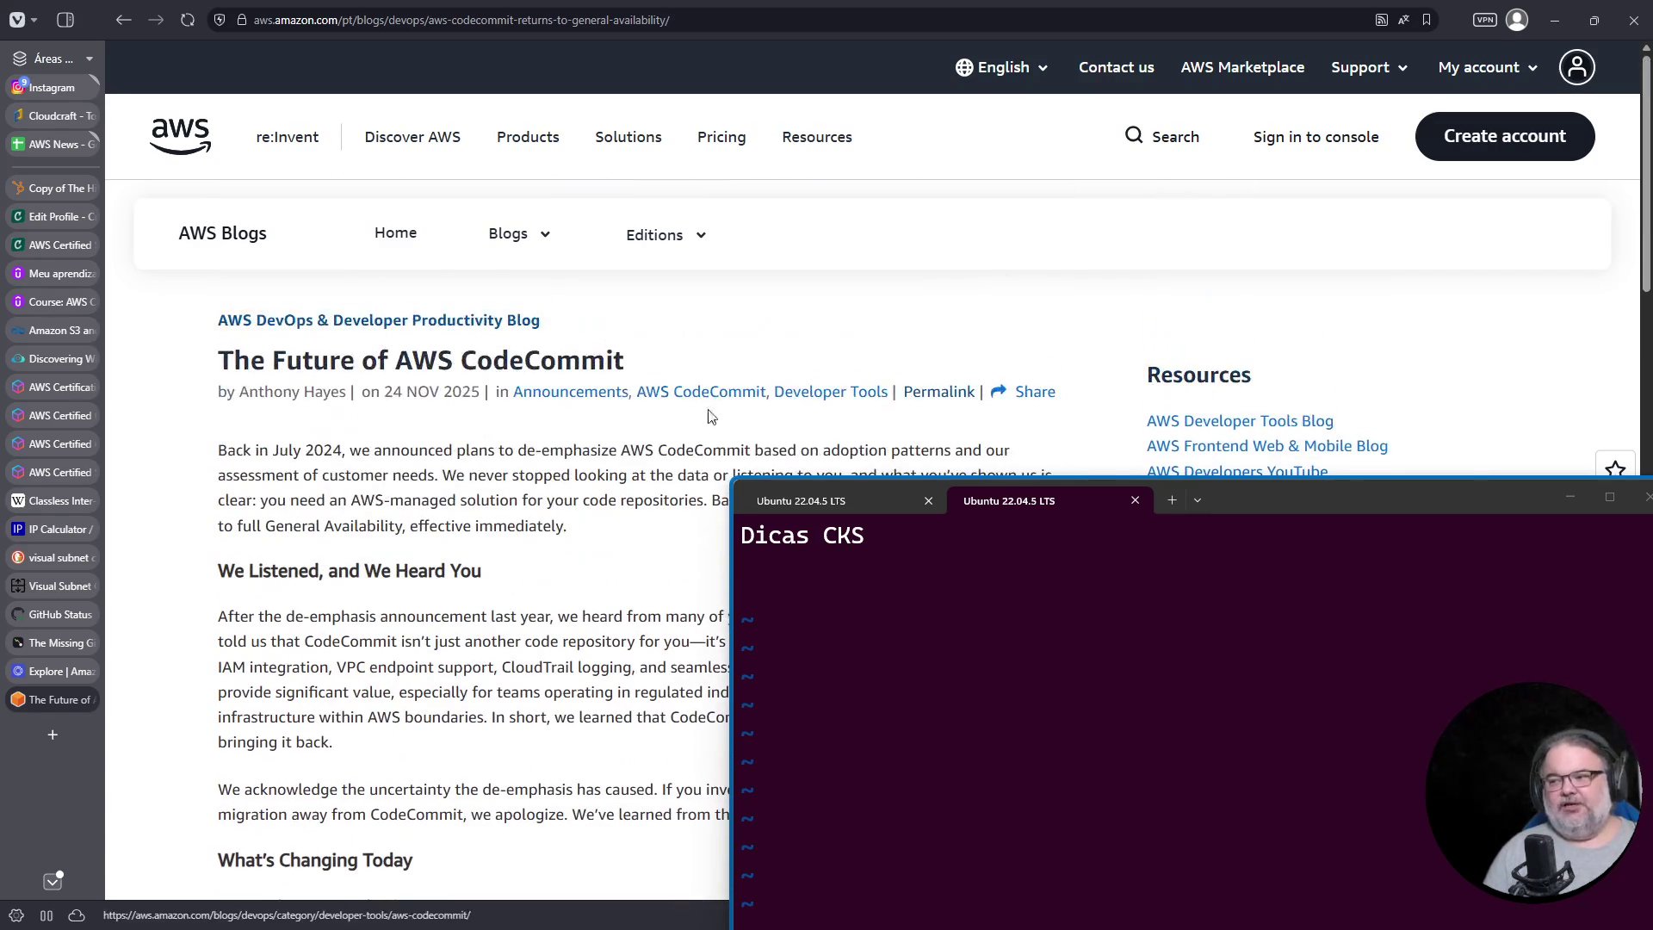
{"action": "scroll", "coordinate": [659, 406], "scroll_direction": "down", "scroll_amount": 2}
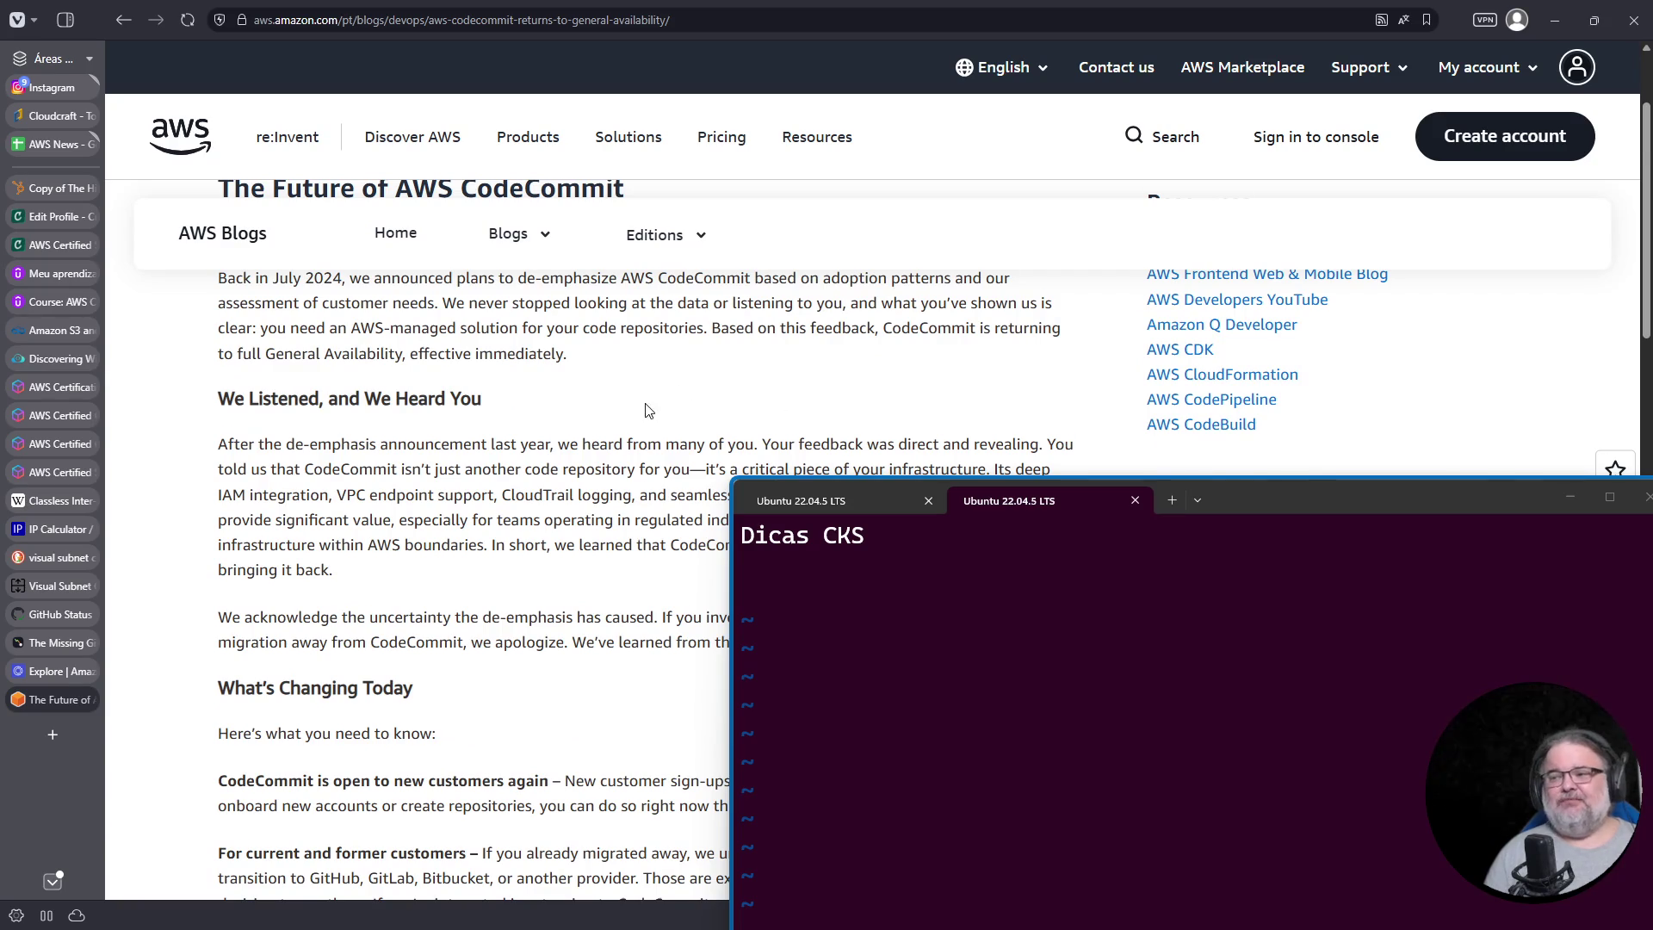
{"action": "scroll", "coordinate": [659, 410], "scroll_direction": "down", "scroll_amount": 2}
{"action": "scroll", "coordinate": [659, 410], "scroll_direction": "up", "scroll_amount": 1}
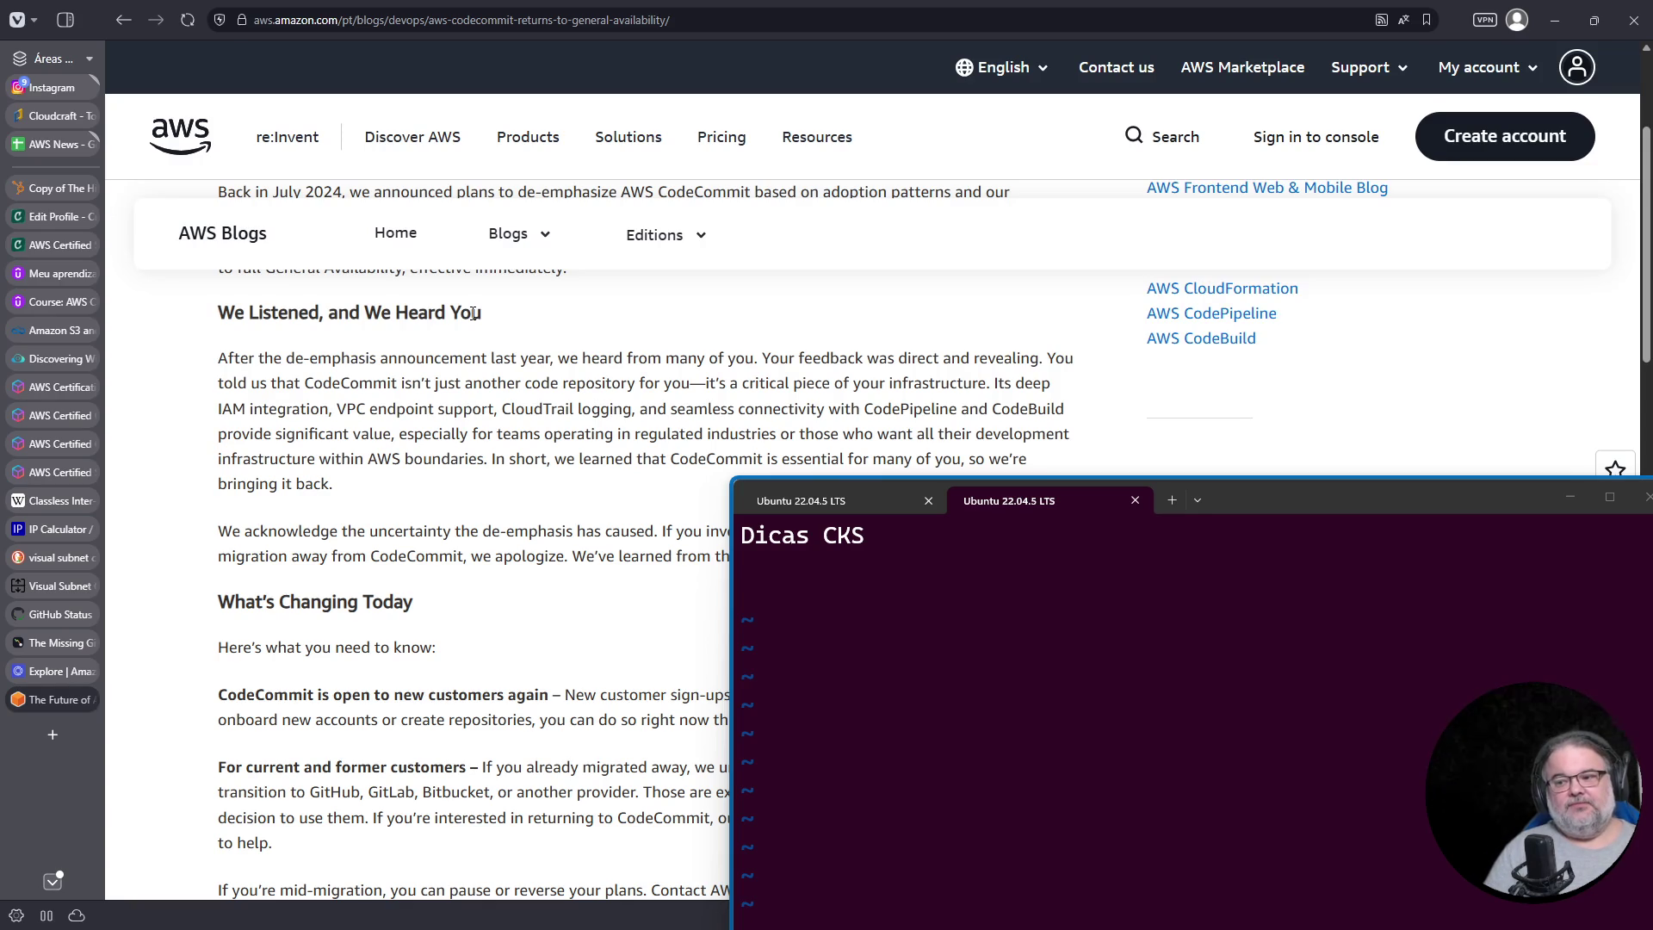
{"action": "scroll", "coordinate": [458, 479], "scroll_direction": "down", "scroll_amount": 7}
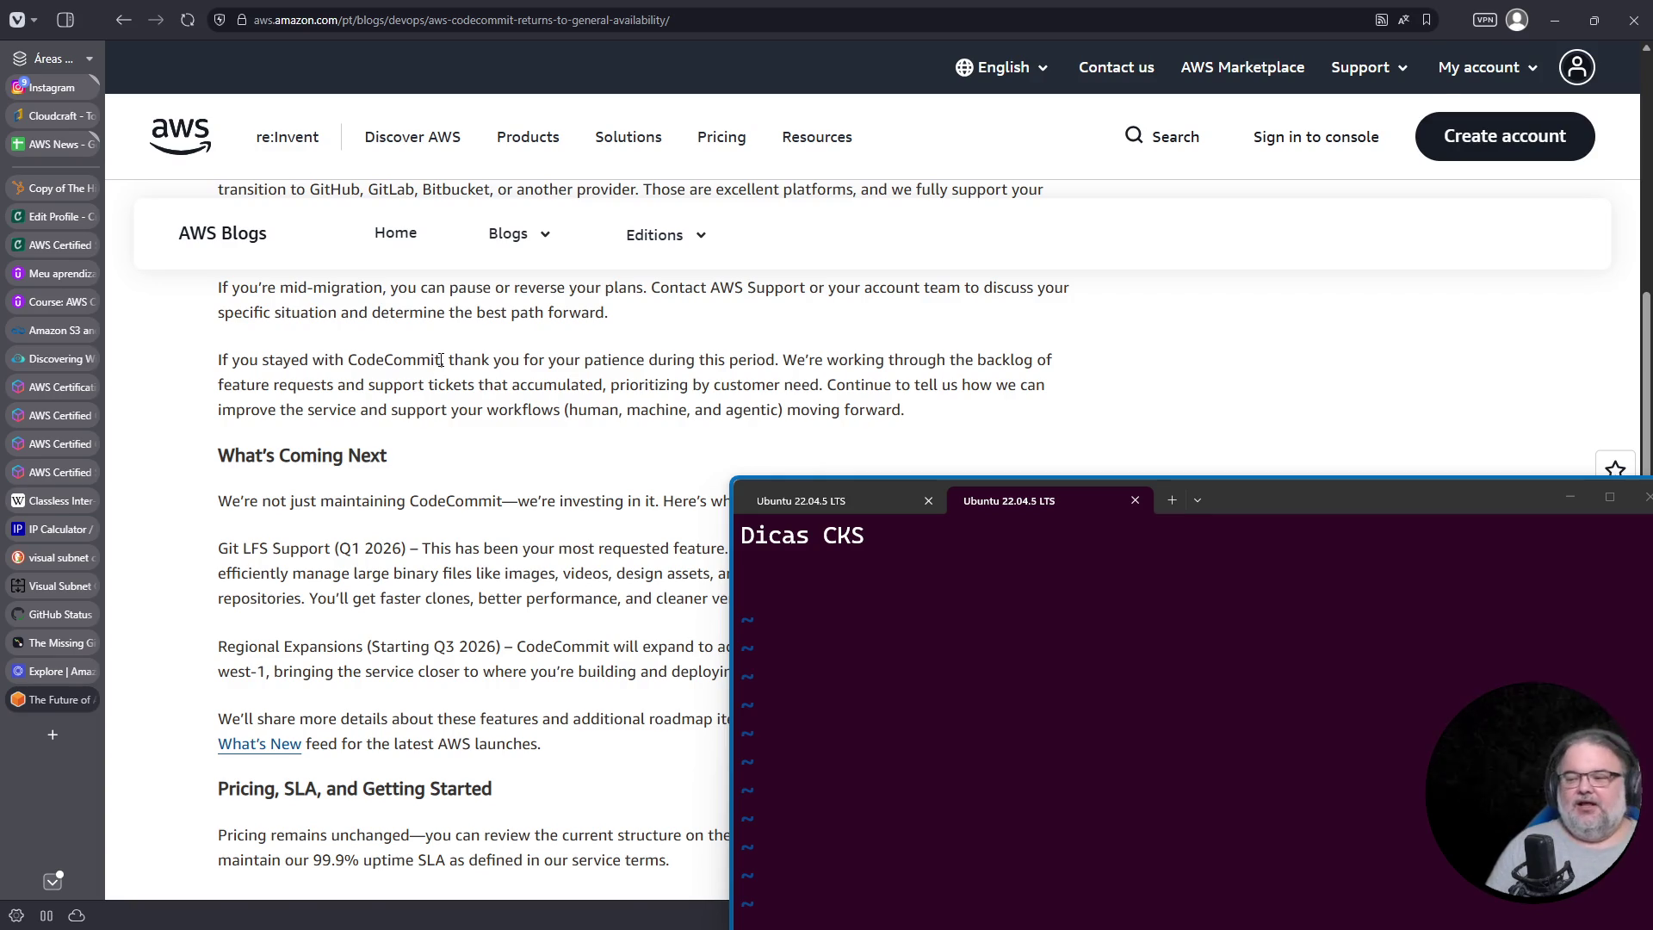
{"action": "scroll", "coordinate": [439, 364], "scroll_direction": "down", "scroll_amount": 5}
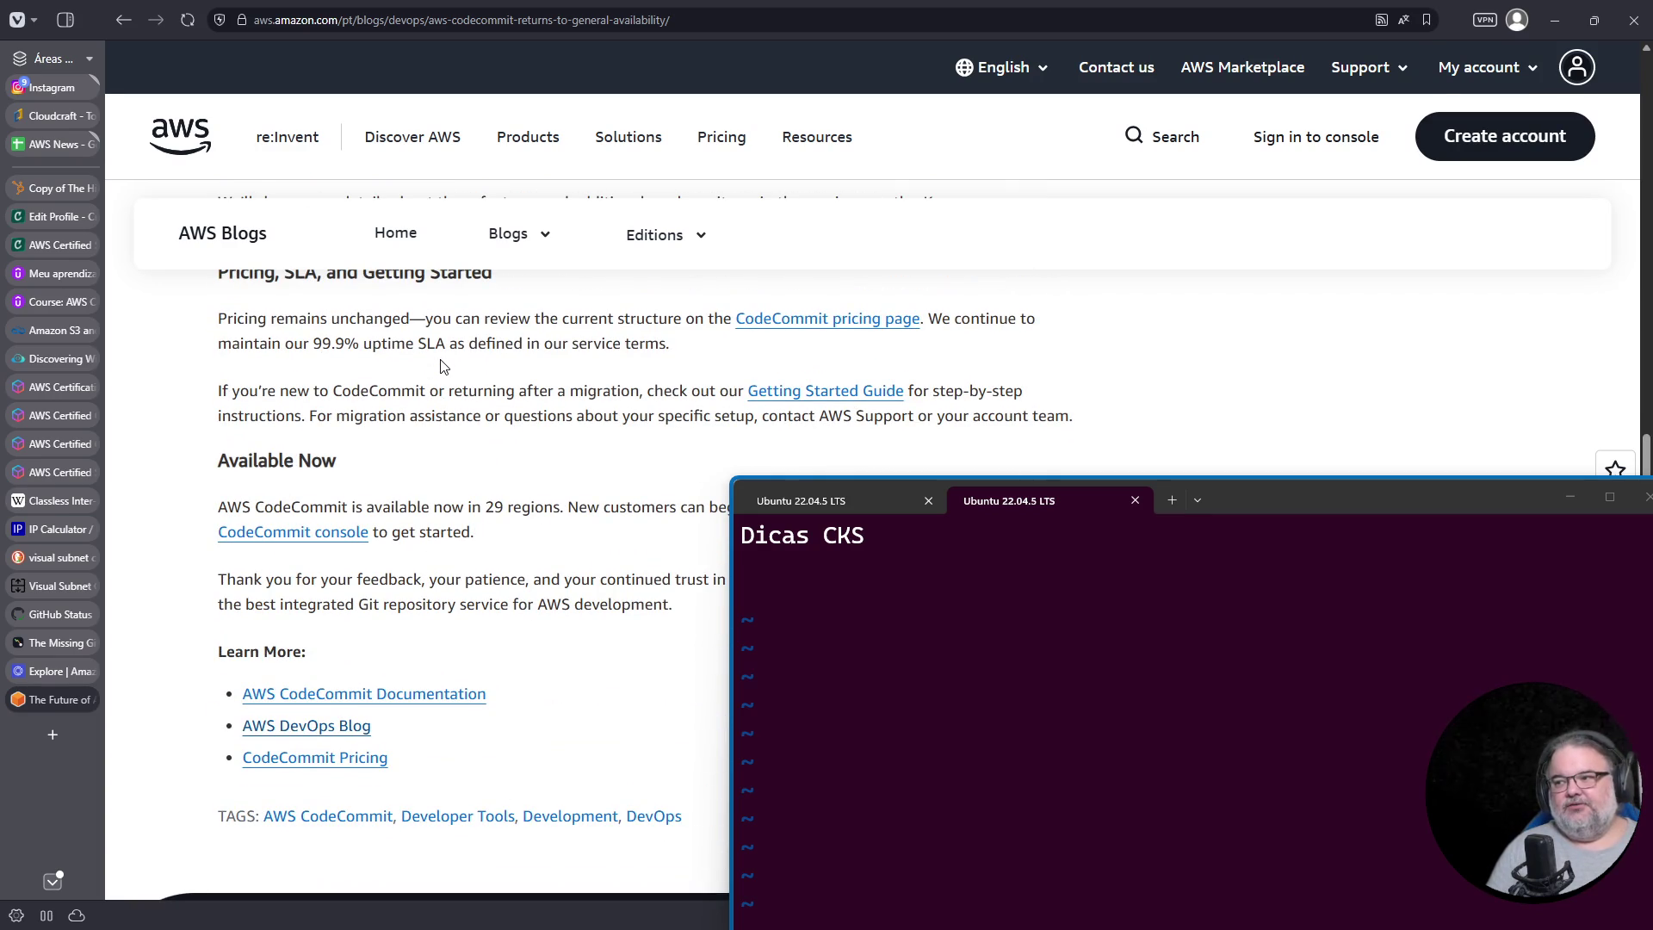
Step: Close the CodeCommit blog and Amazon explore tabs
{"action": "mouse_move", "coordinate": [75, 624]}
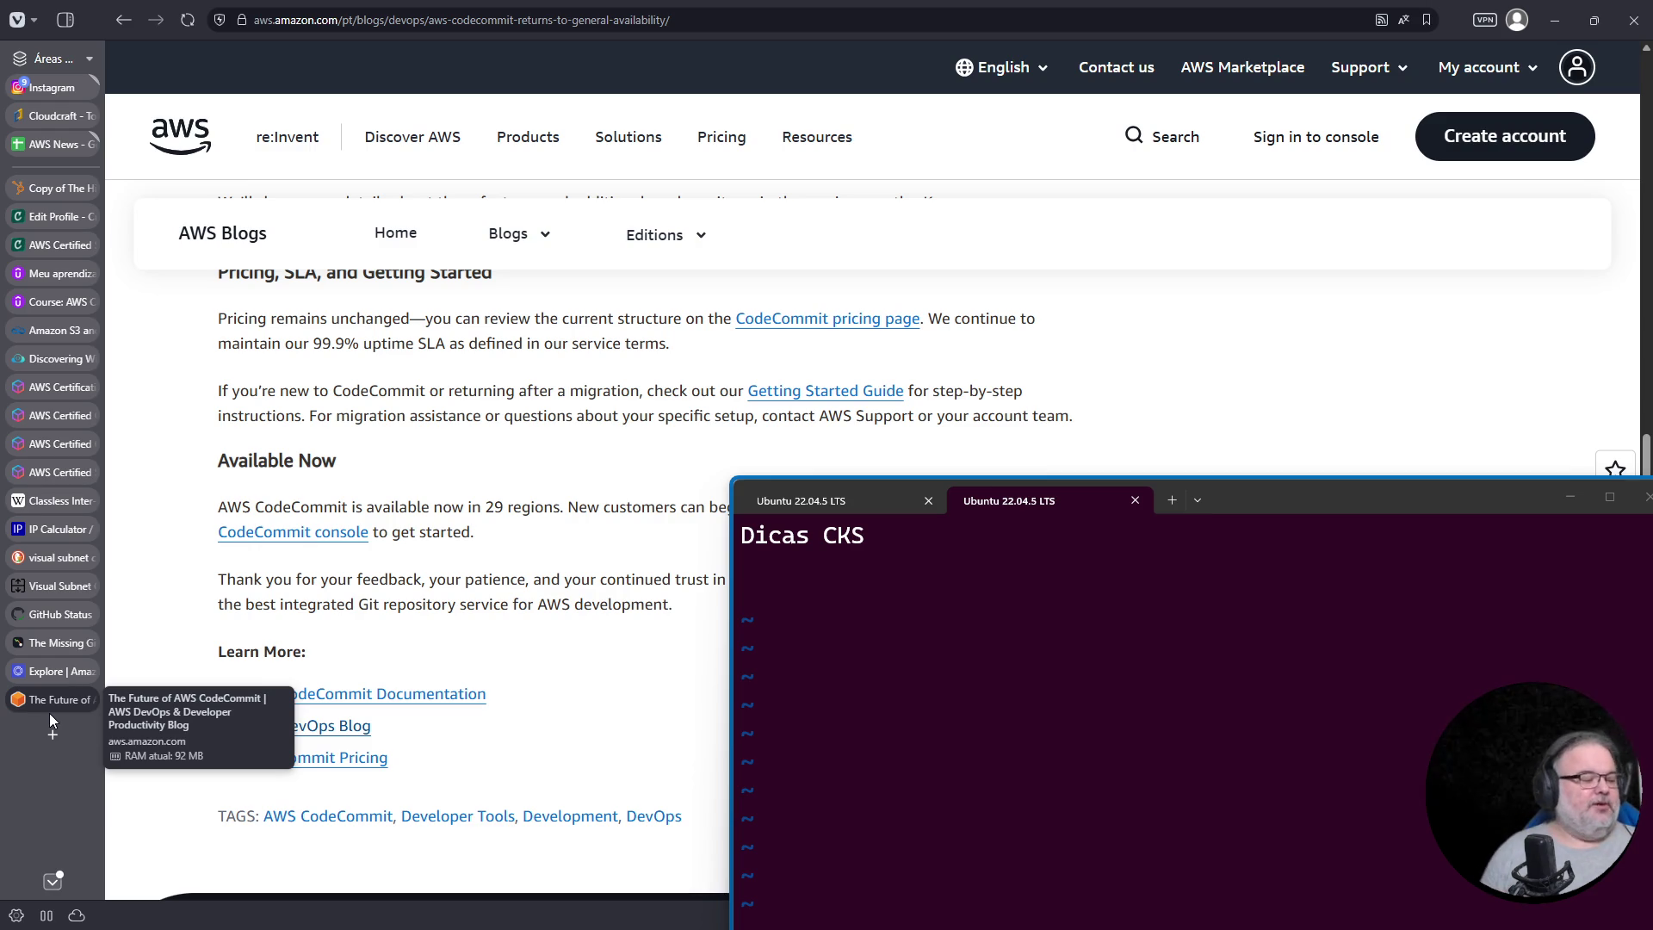
{"action": "left_click", "coordinate": [86, 699]}
{"action": "left_click", "coordinate": [86, 670]}
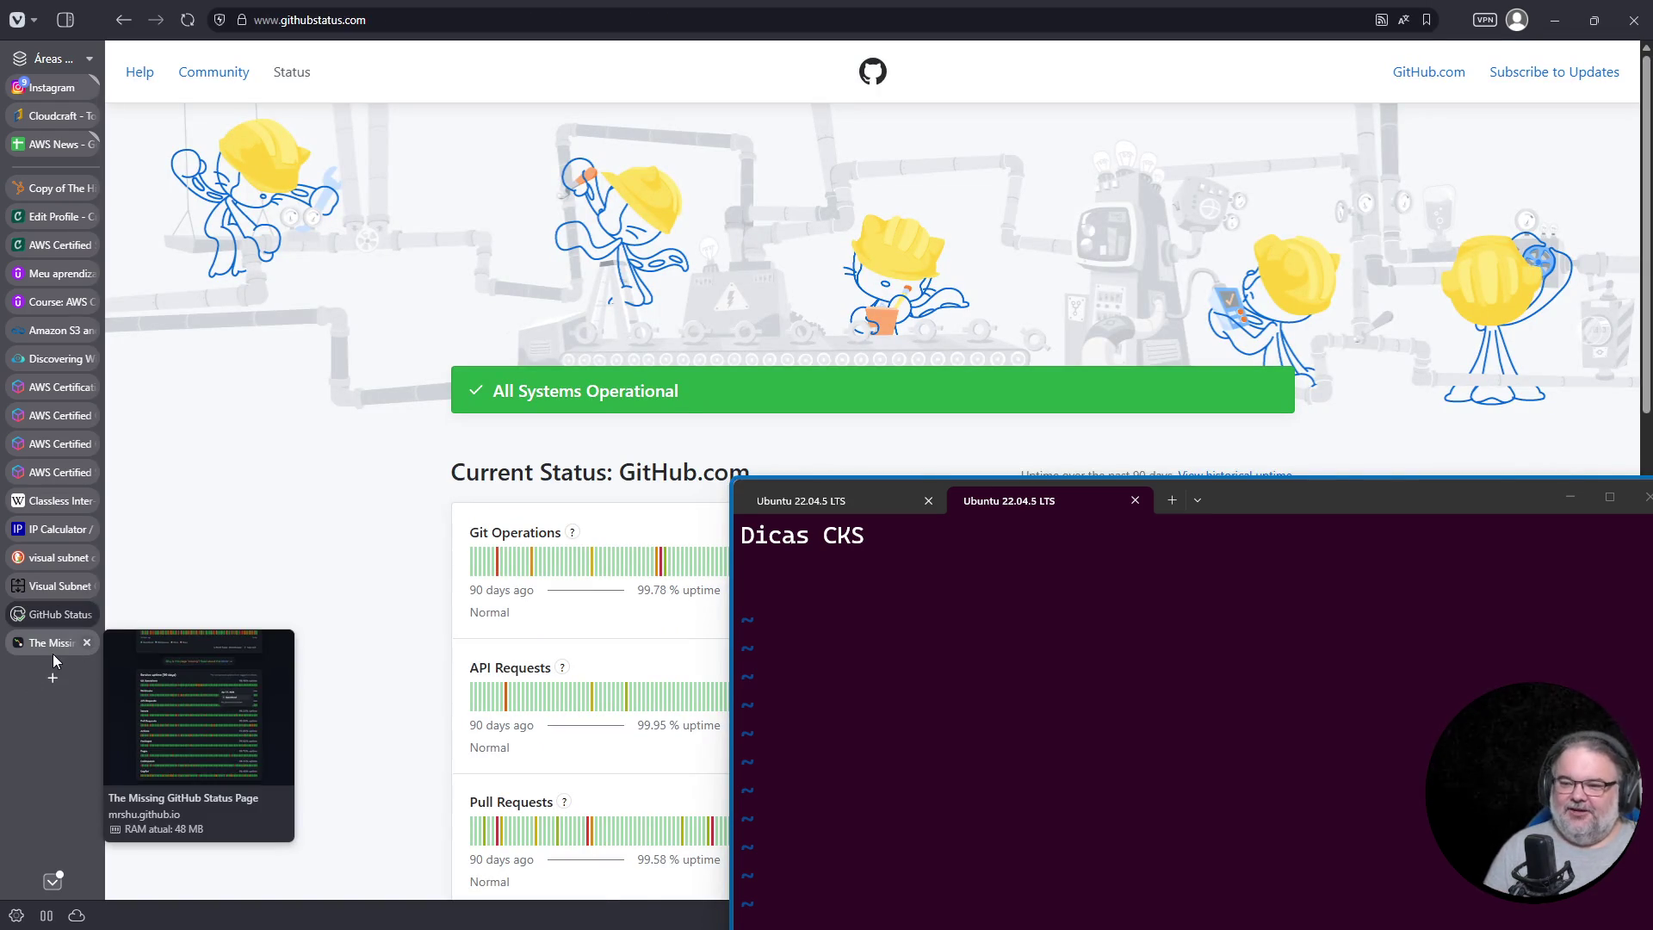
Step: Raise the terminal, close the visual subnet search tab and show IP Calculator's /21 list
{"action": "left_click", "coordinate": [54, 649]}
{"action": "left_click", "coordinate": [46, 615]}
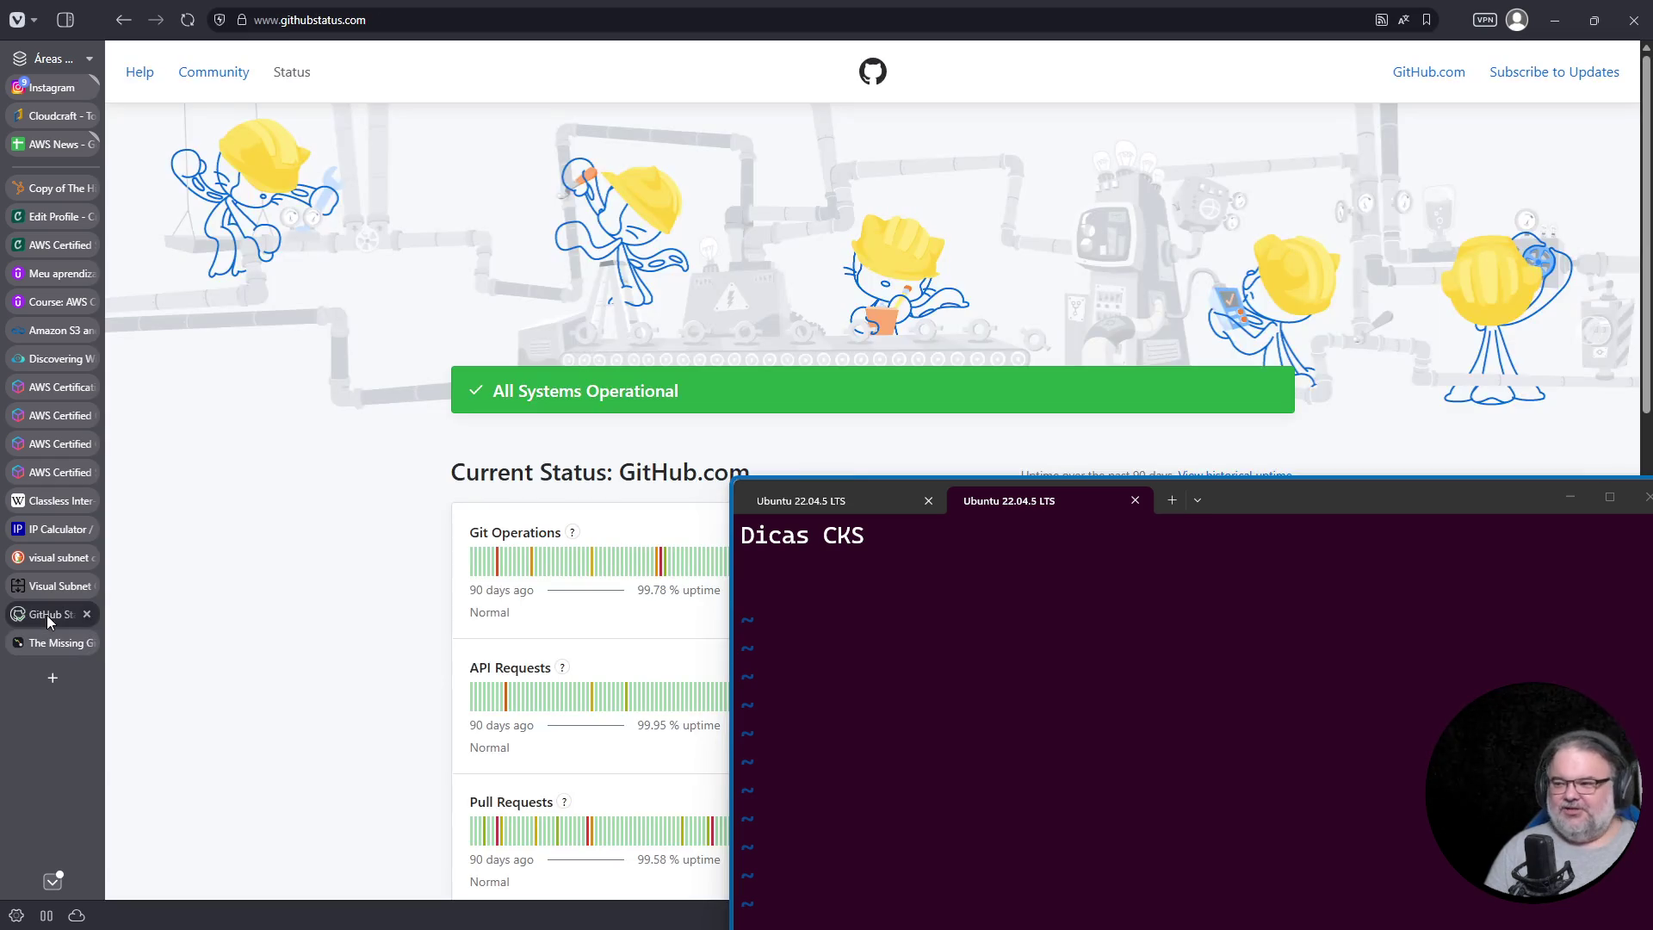
{"action": "mouse_move", "coordinate": [1271, 503]}
{"action": "left_mouse_down"}
{"action": "mouse_move", "coordinate": [1118, 344]}
{"action": "mouse_move", "coordinate": [1236, 362]}
{"action": "left_mouse_up"}
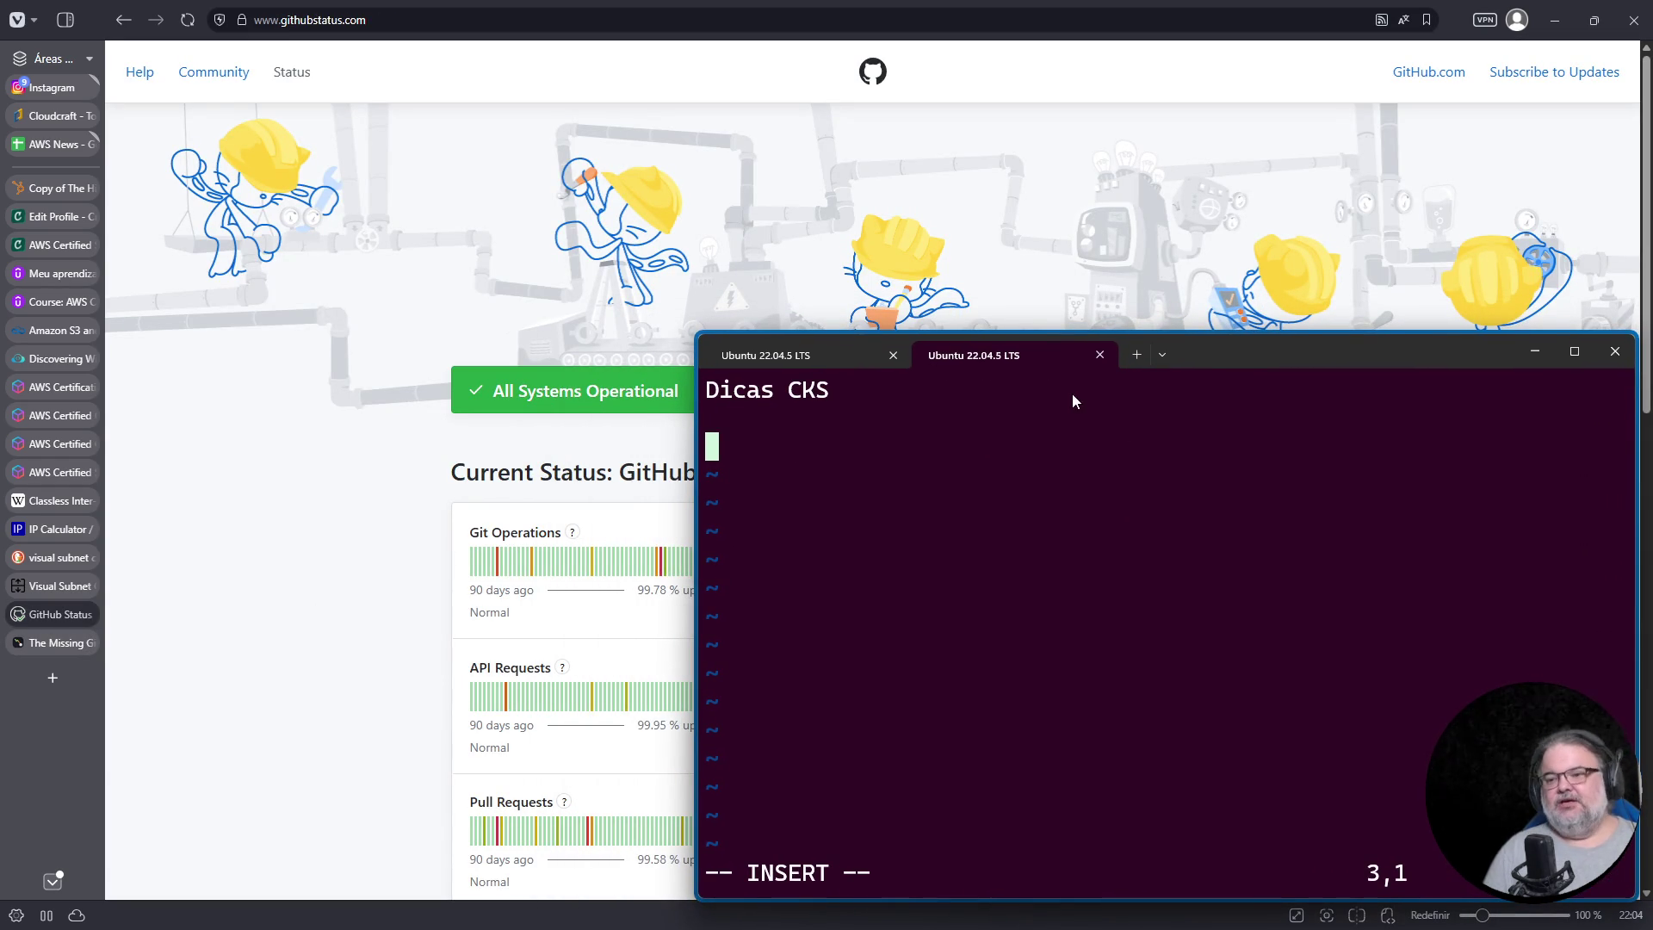
{"action": "left_click", "coordinate": [50, 644]}
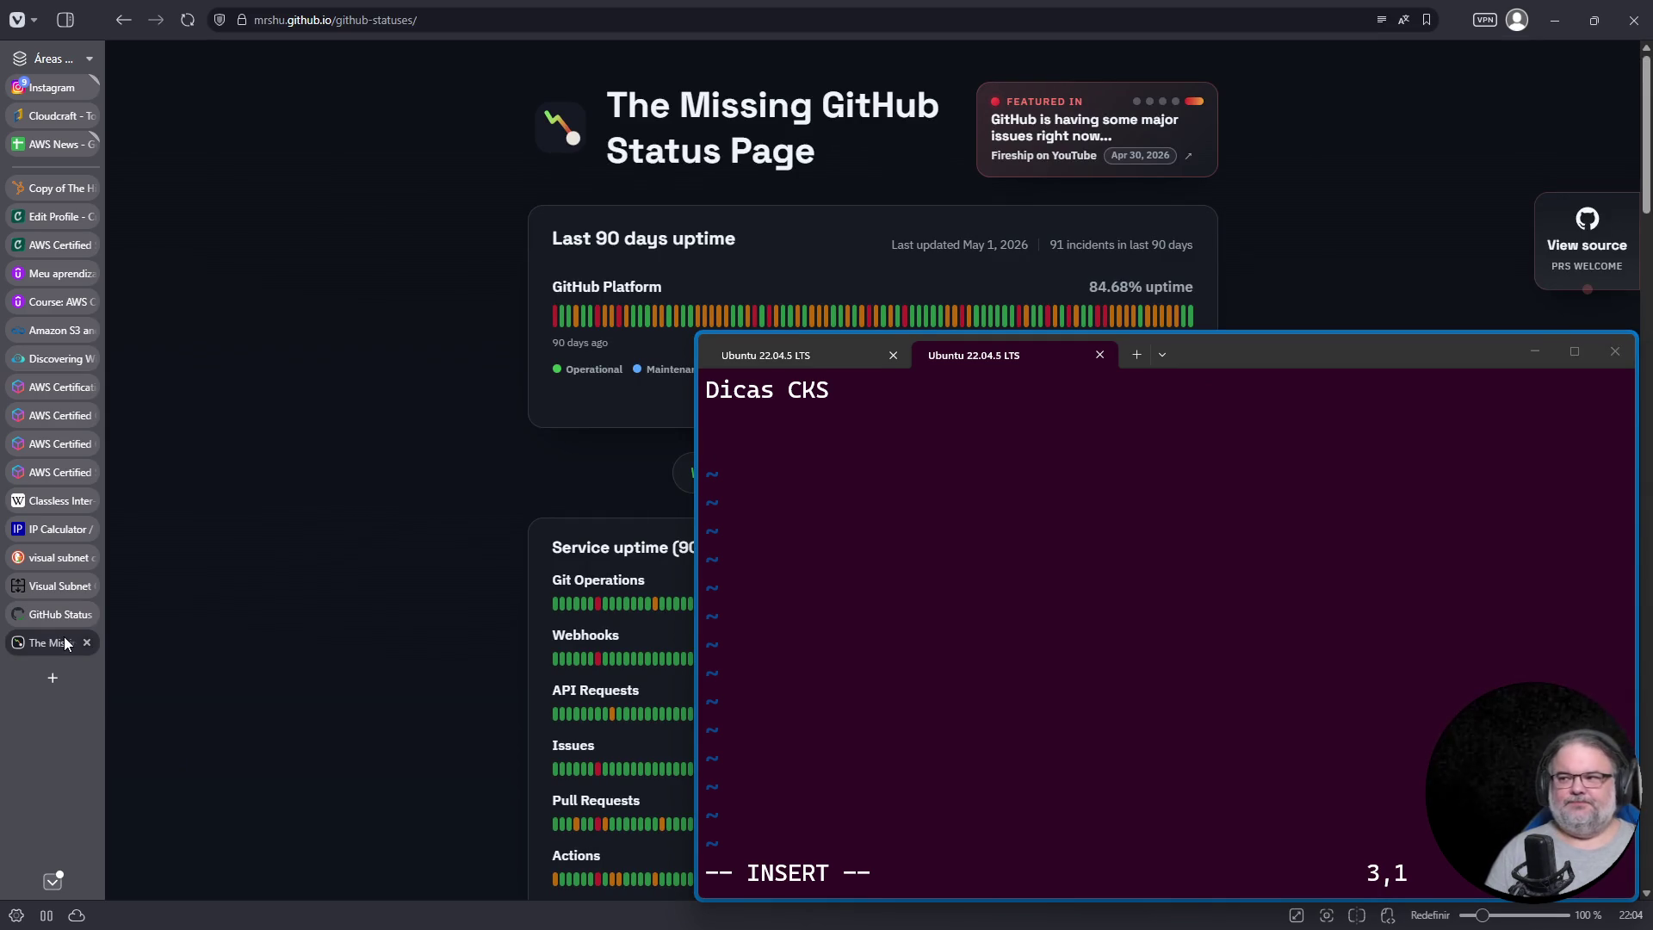
{"action": "left_click", "coordinate": [74, 560]}
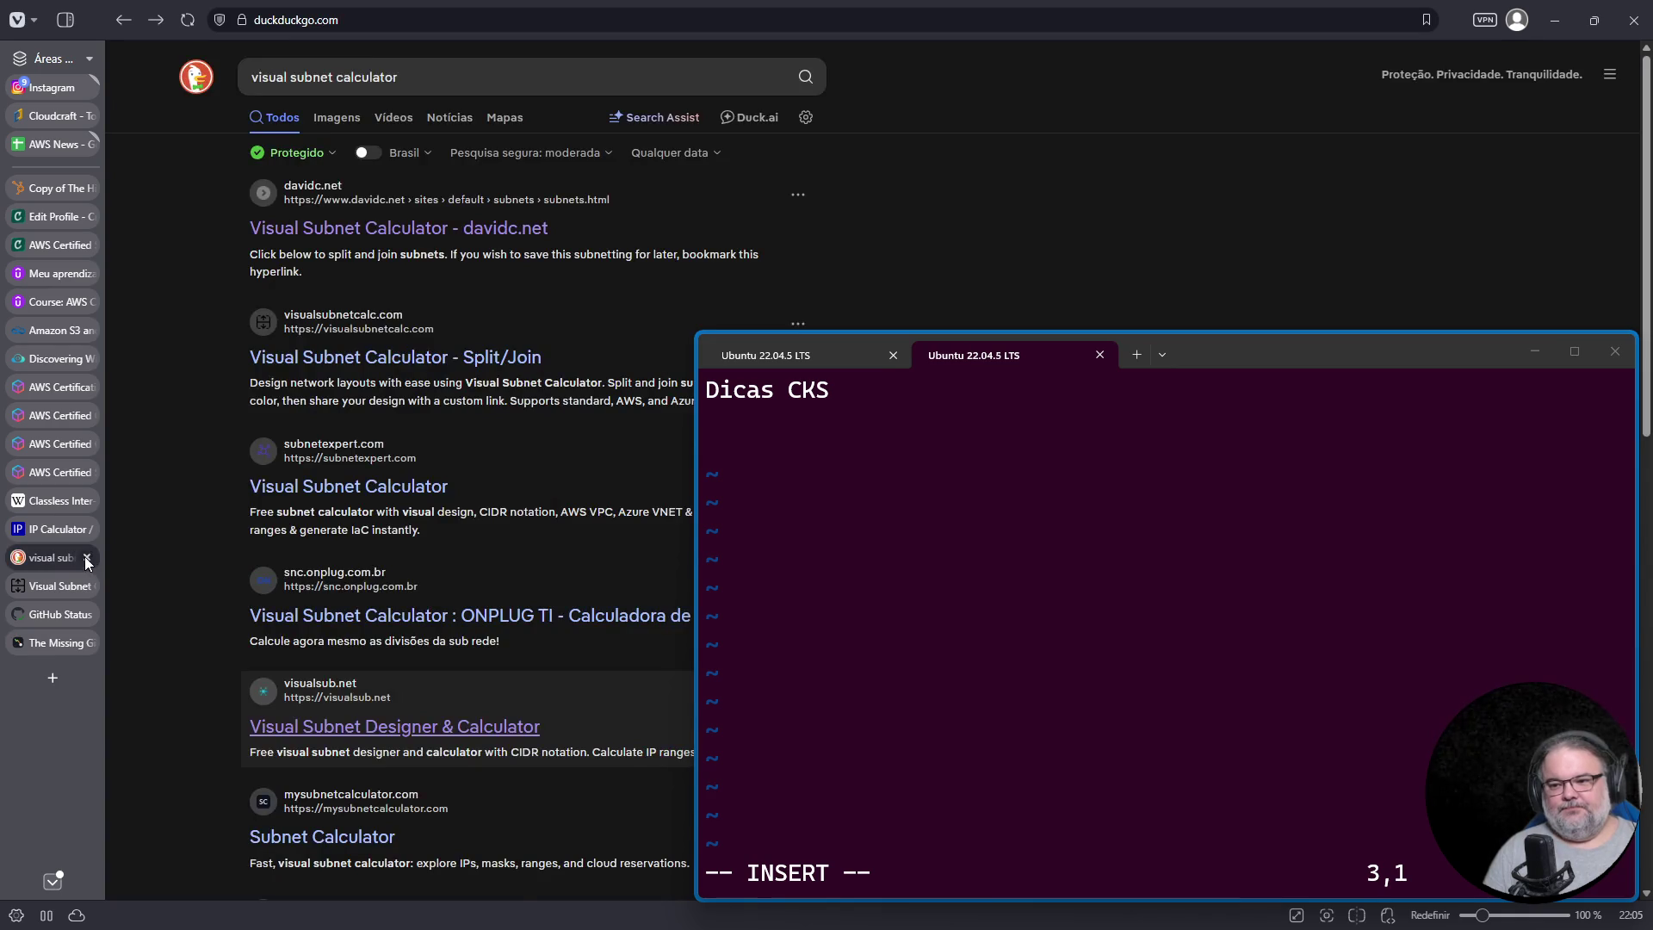
{"action": "left_click", "coordinate": [86, 558]}
{"action": "left_click", "coordinate": [42, 520]}
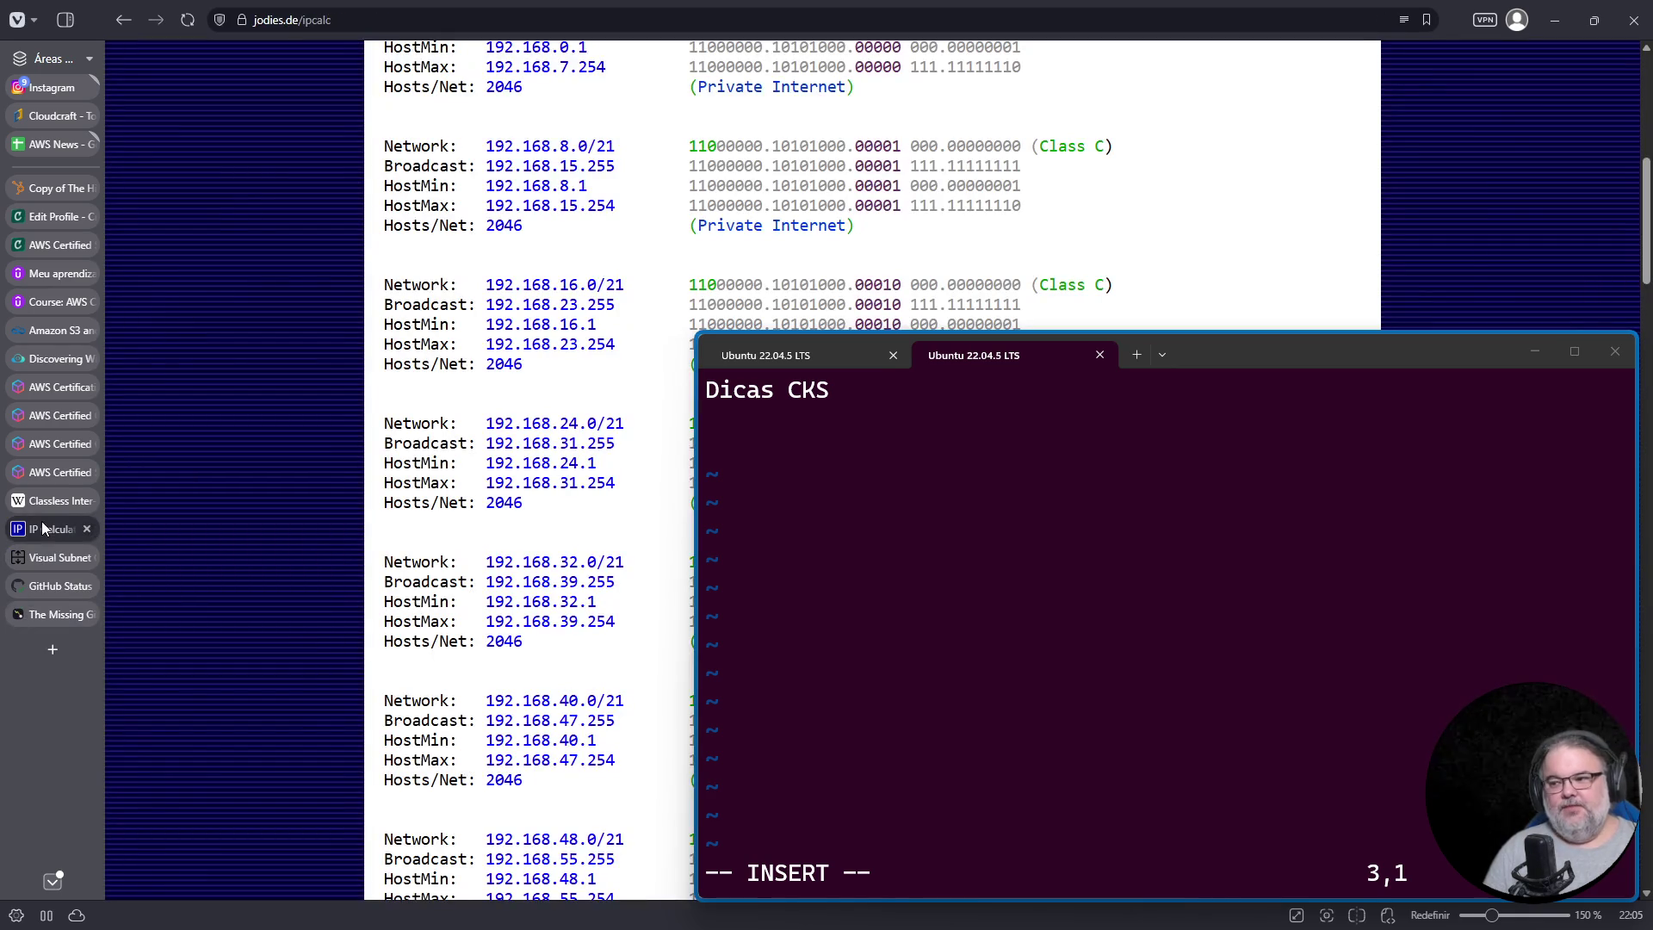
Step: Bring up the 192.168.24.0/21 vim notes, open a new Vivaldi tab, and leave insert mode
{"action": "left_click", "coordinate": [776, 353]}
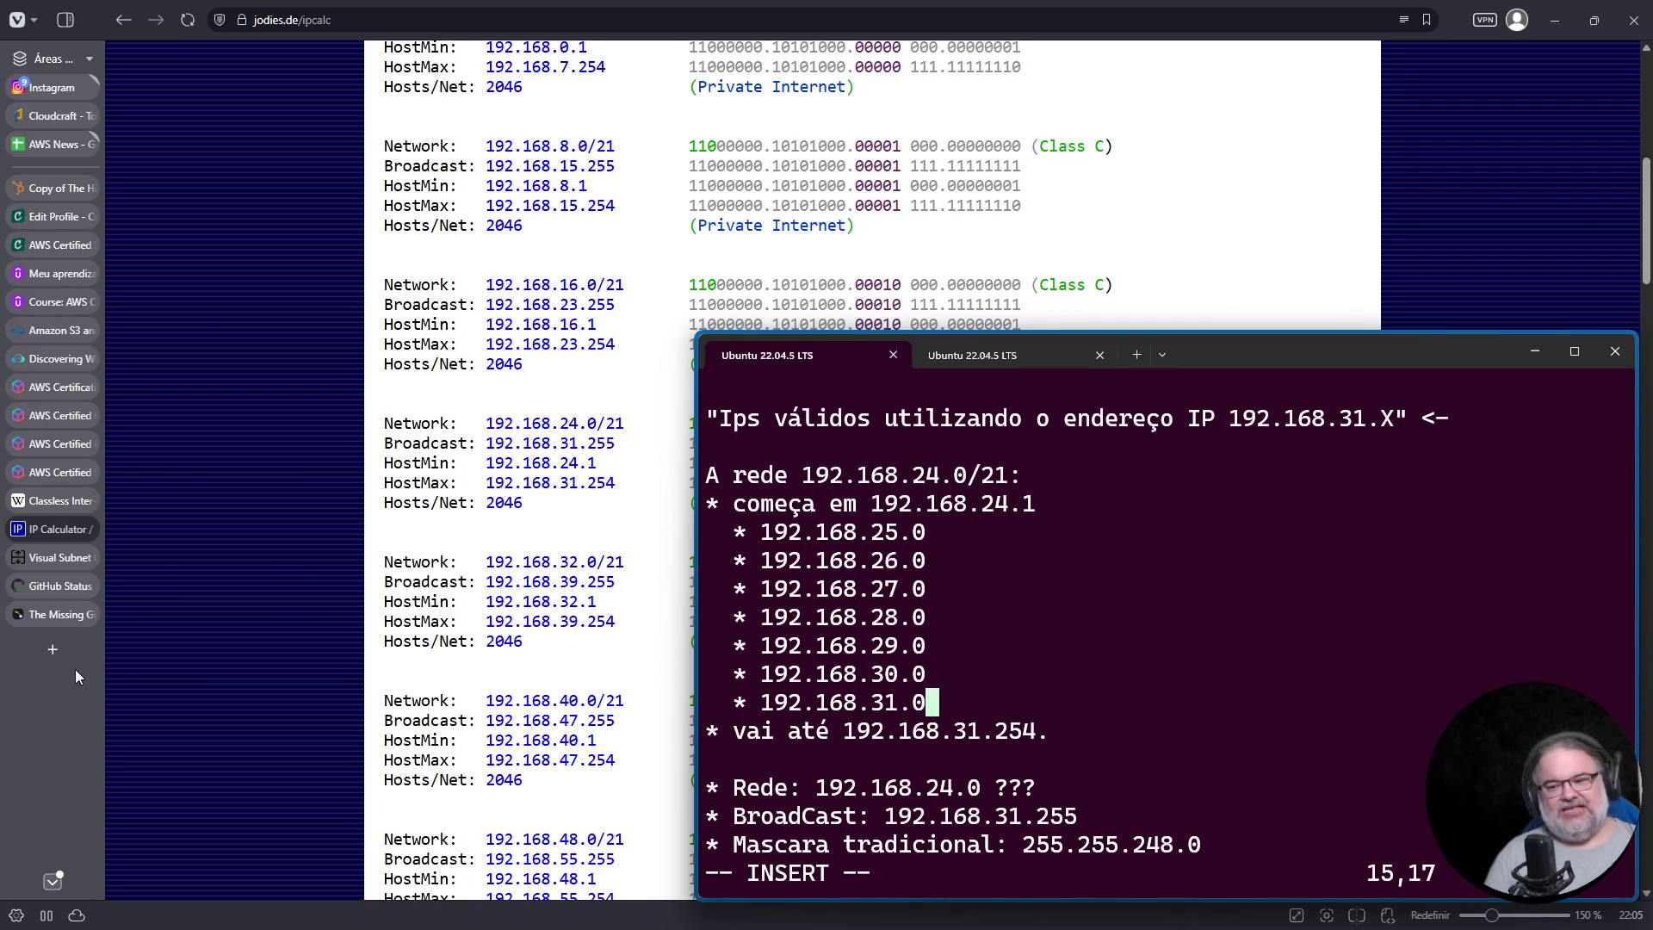
{"action": "left_click", "coordinate": [53, 649]}
{"action": "left_click", "coordinate": [922, 482]}
{"action": "key", "text": "Escape"}
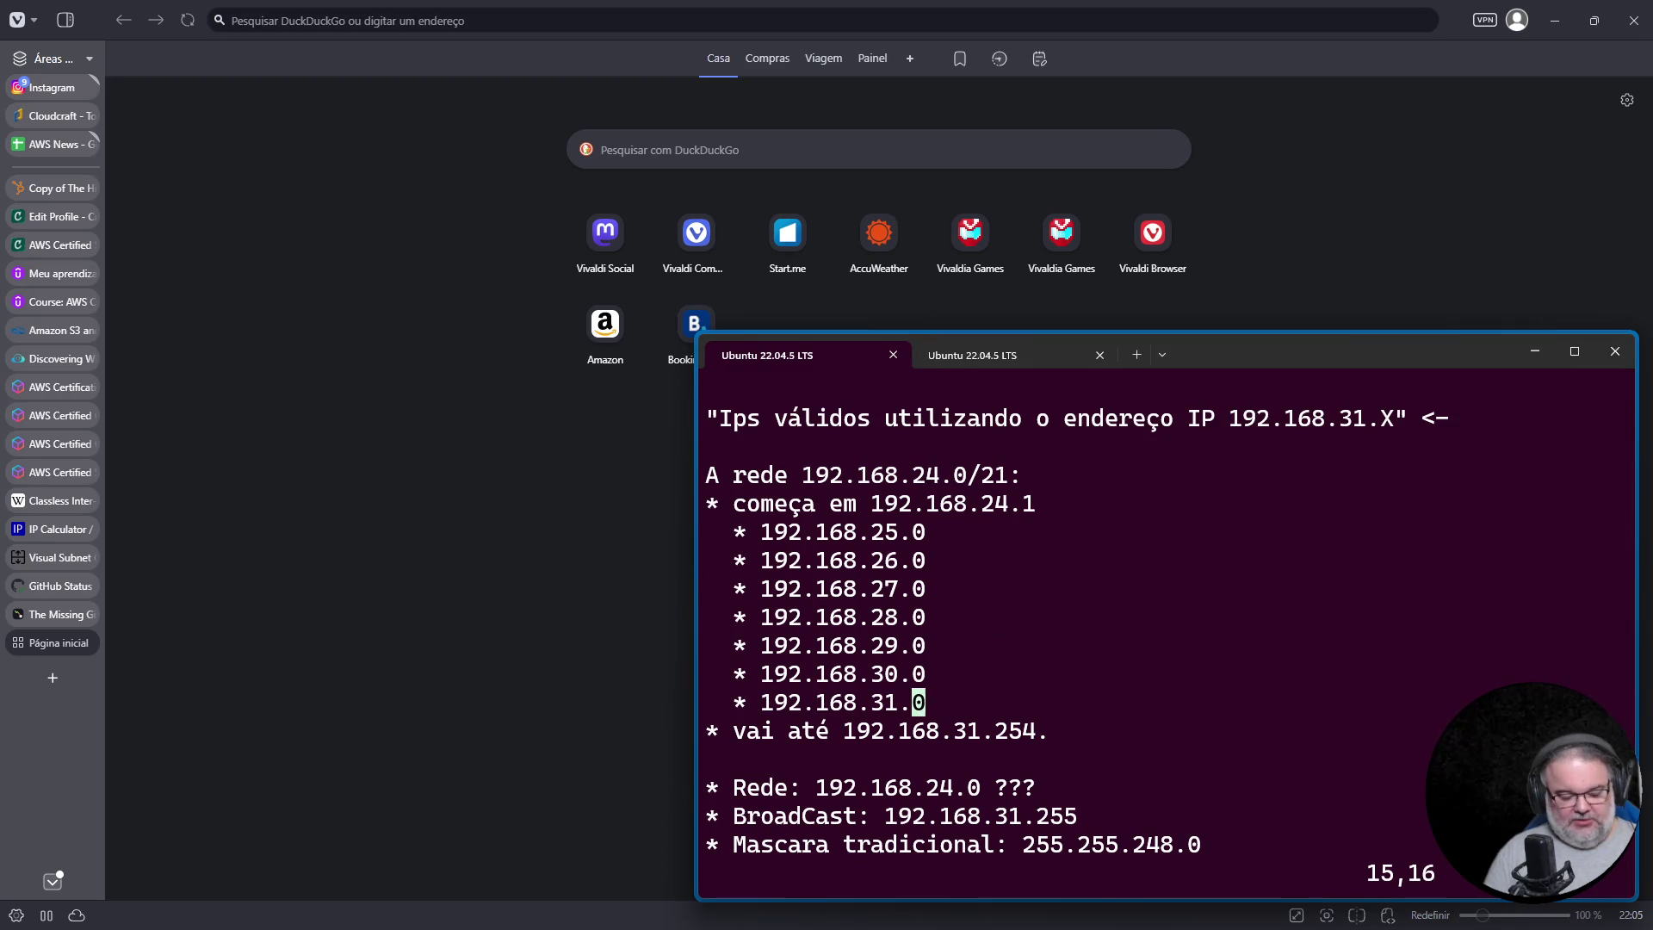
Step: Below the professor quote, write 'Tradicionalmente, intranets usam conjuntos de endereços IPs reservados pela RFC 1918:'
{"action": "key", "text": "g"}
{"action": "key", "text": "g"}
{"action": "key", "text": "Down"}
{"action": "key", "text": "Down"}
{"action": "key", "text": "Down"}
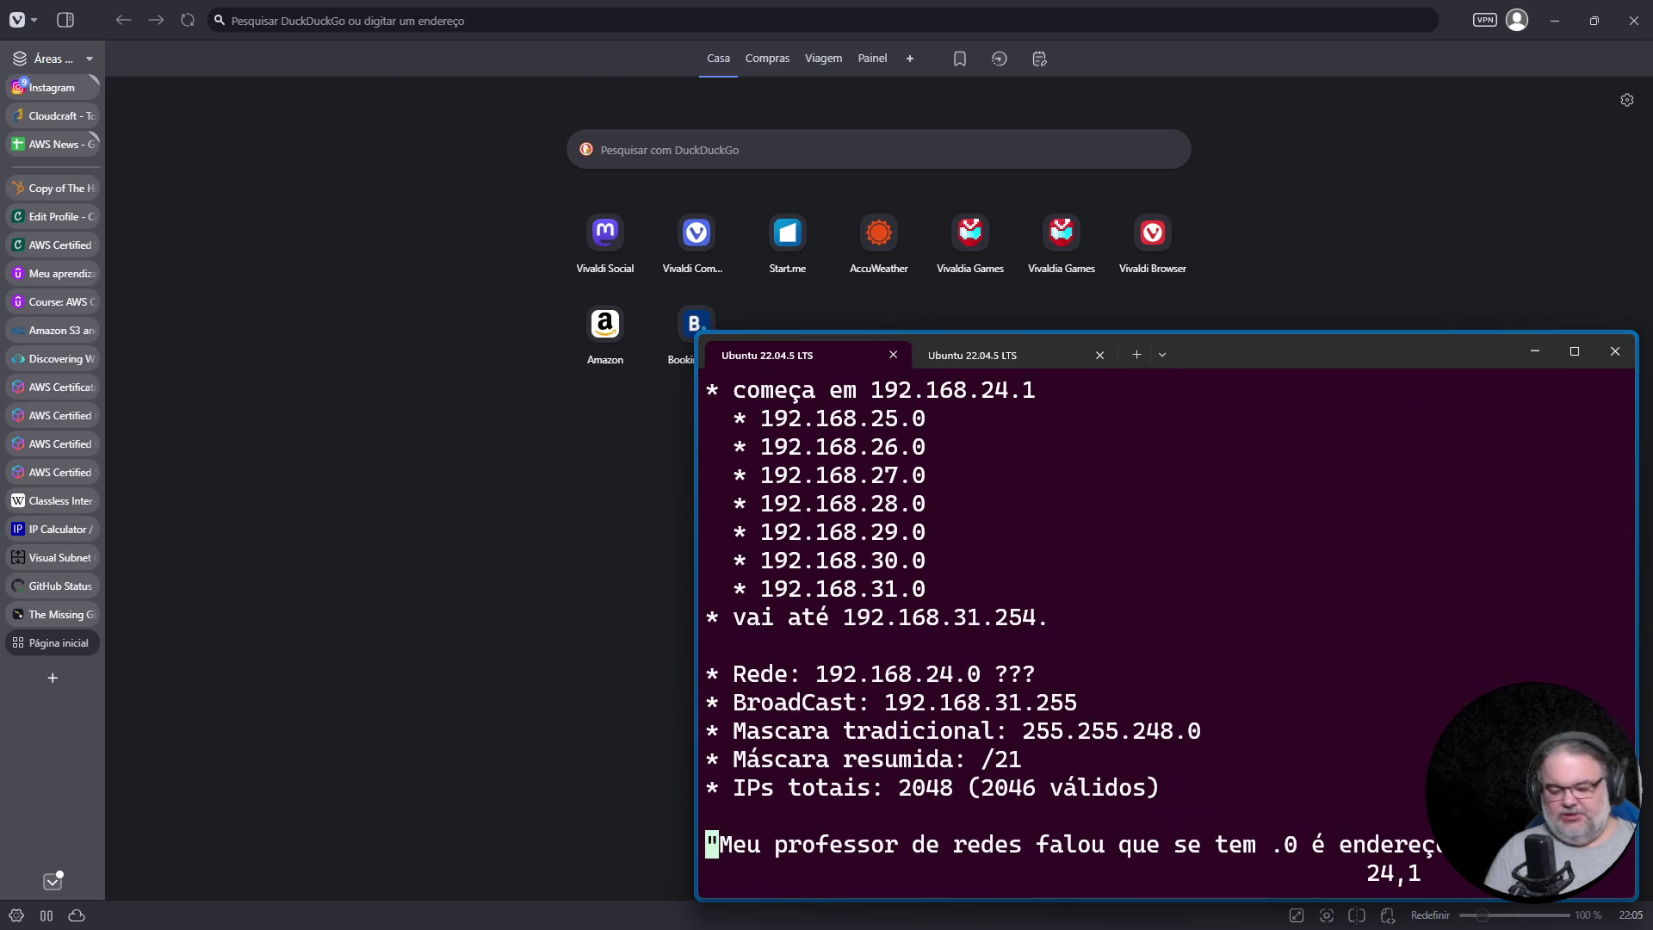
{"action": "key", "text": "o"}
{"action": "key", "text": "Return"}
{"action": "key", "text": "Return"}
{"action": "key", "text": "Return"}
{"action": "key", "text": "BackSpace"}
{"action": "type", "text": "Trad"}
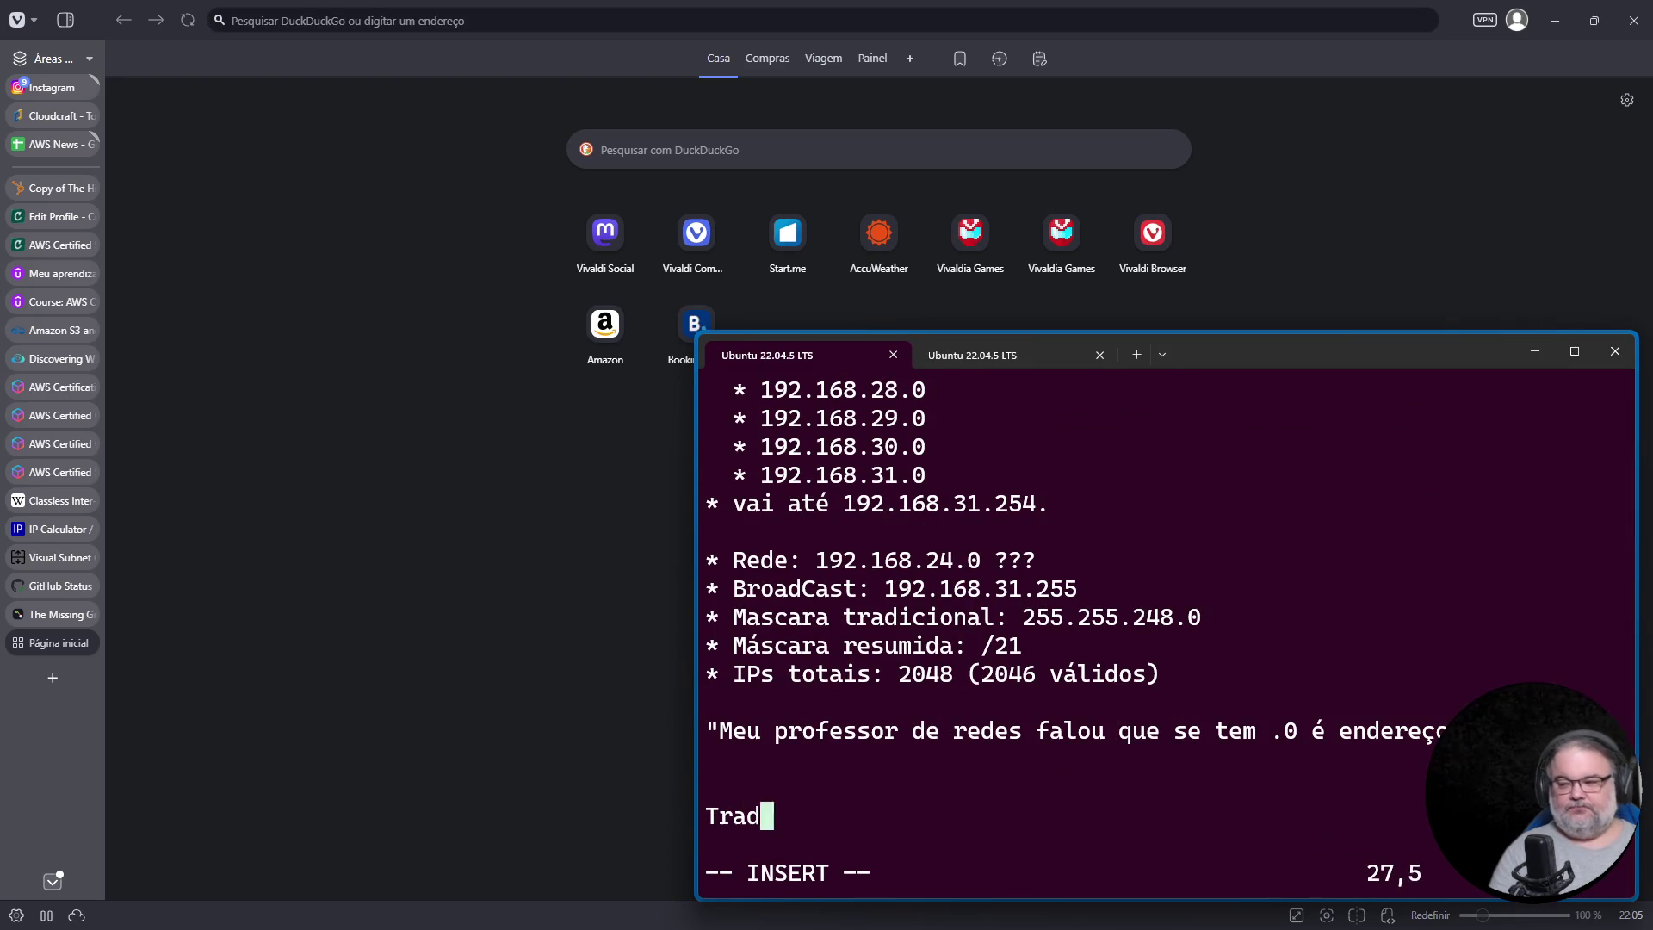
{"action": "type", "text": "icionalmente, intranets usam conj"}
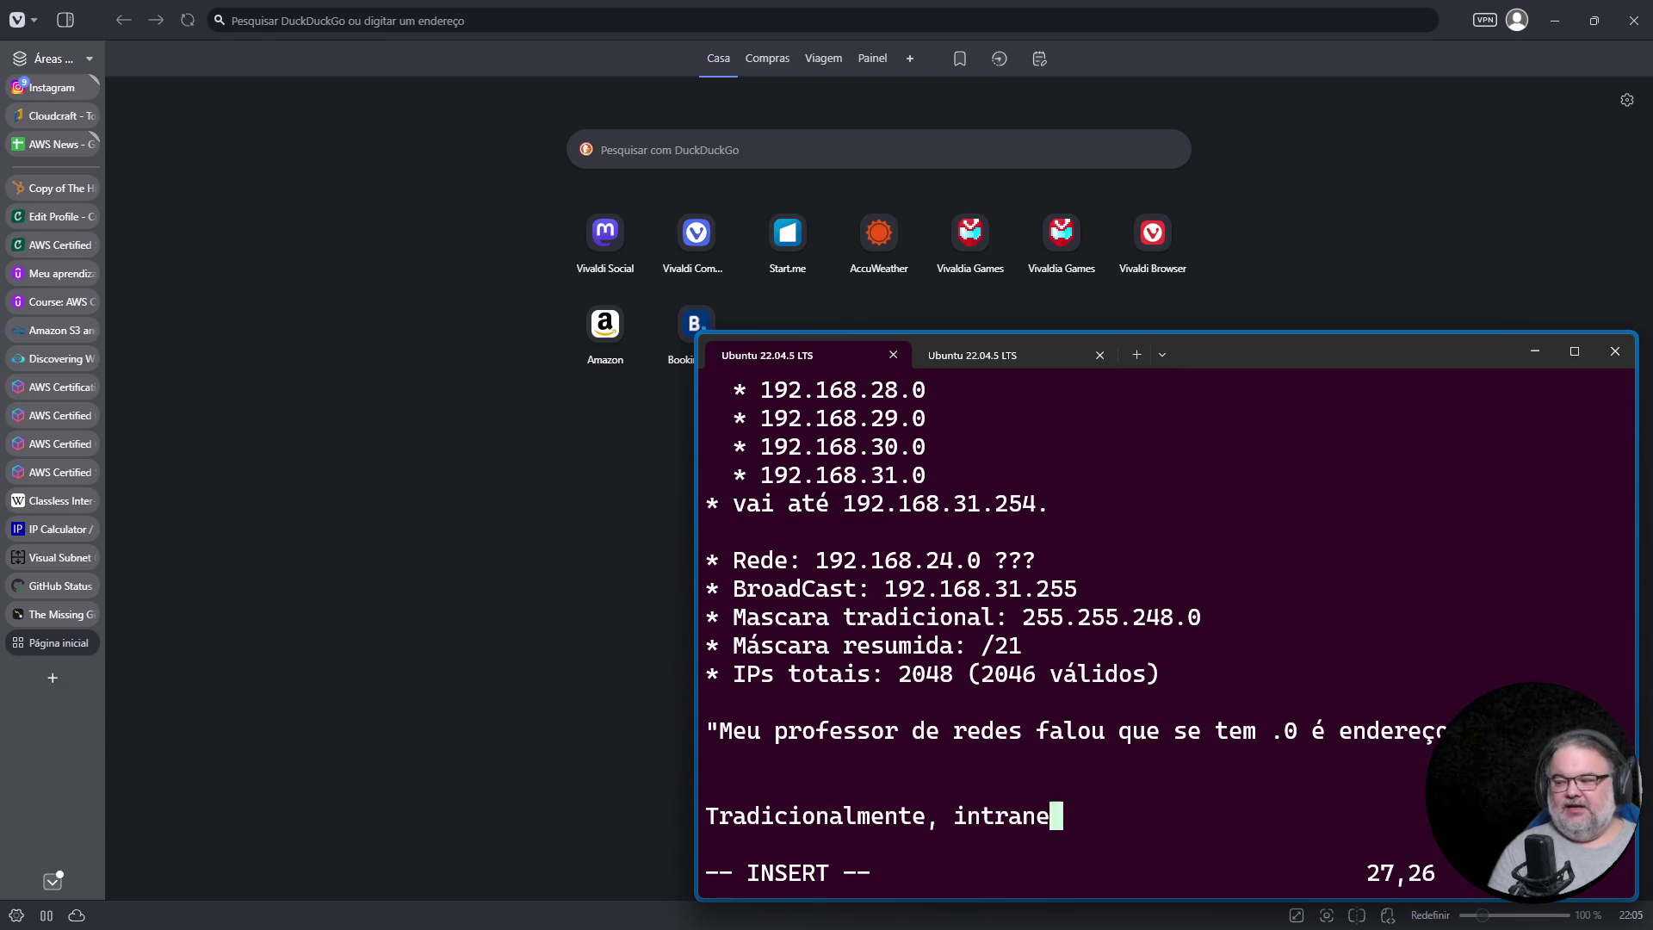
{"action": "type", "text": "untos de edr"}
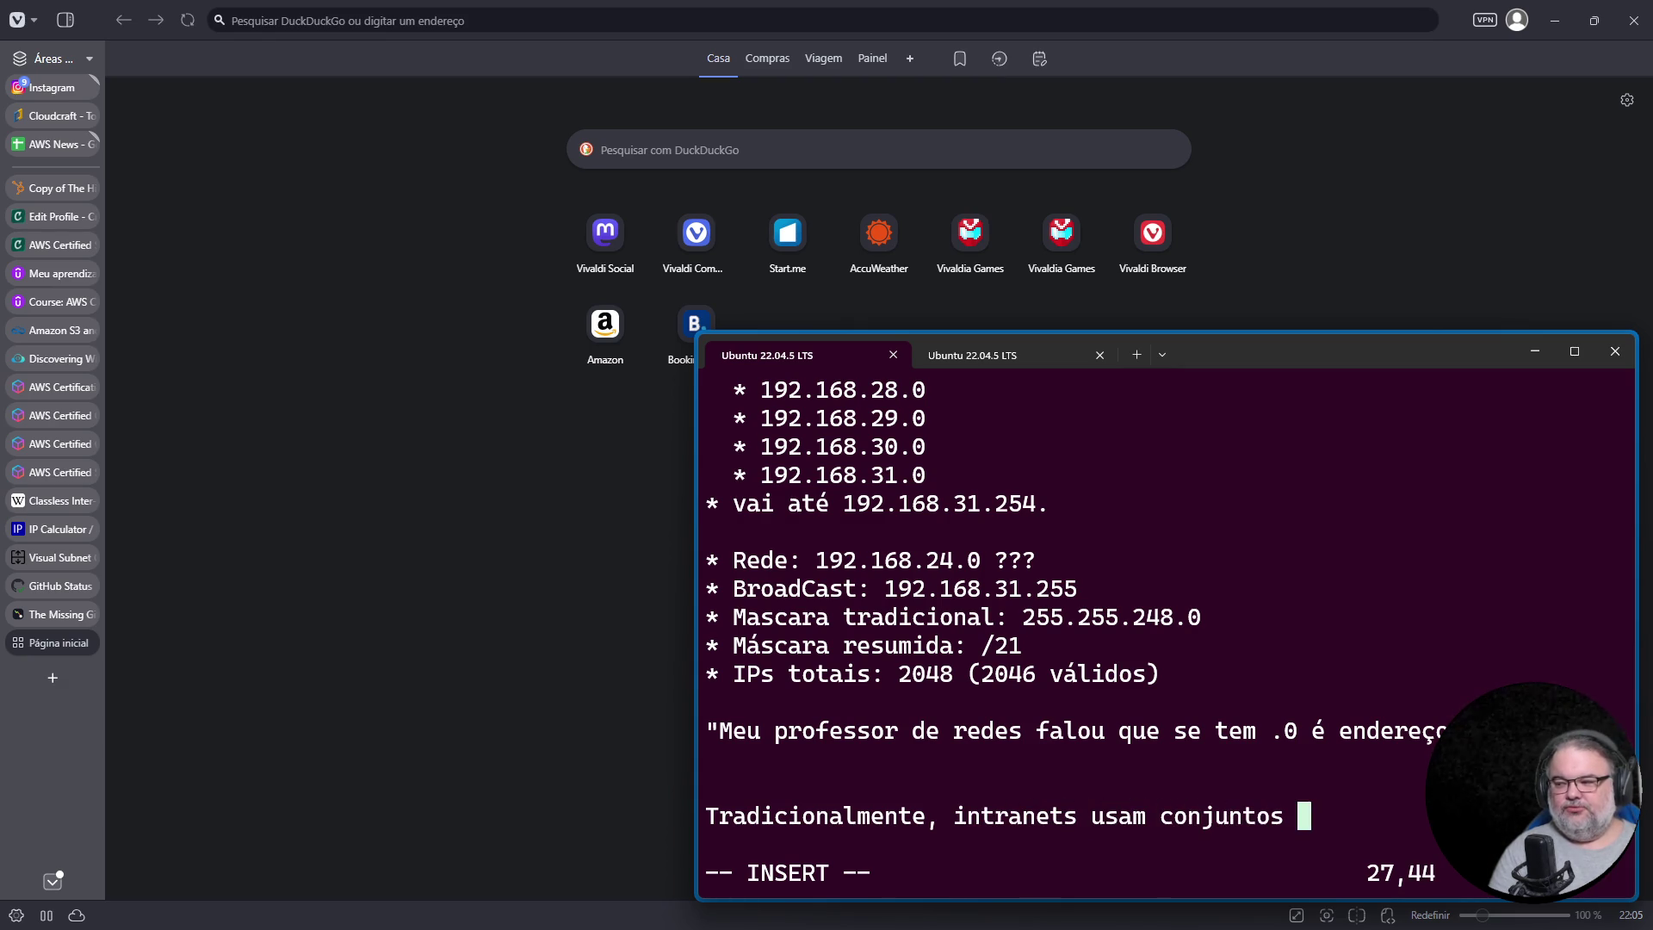
{"action": "key", "text": "BackSpace"}
{"action": "key", "text": "BackSpace"}
{"action": "type", "text": "ndereços IPs reservados"}
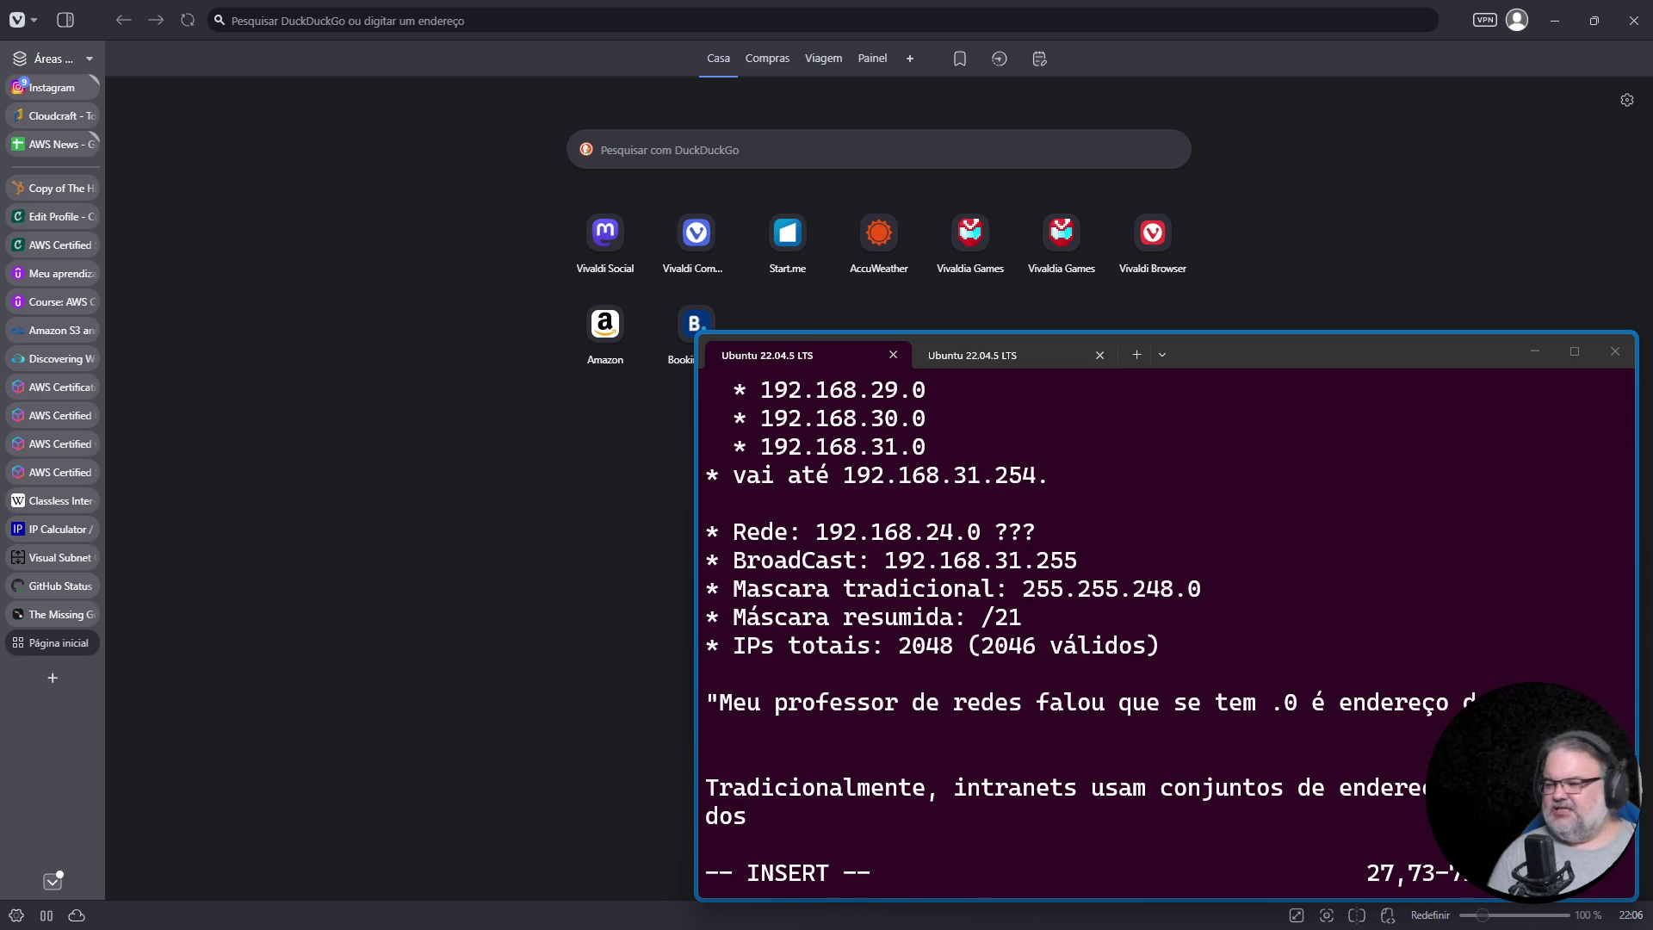
{"action": "left_click", "coordinate": [1040, 833]}
{"action": "type", "text": "pela R"}
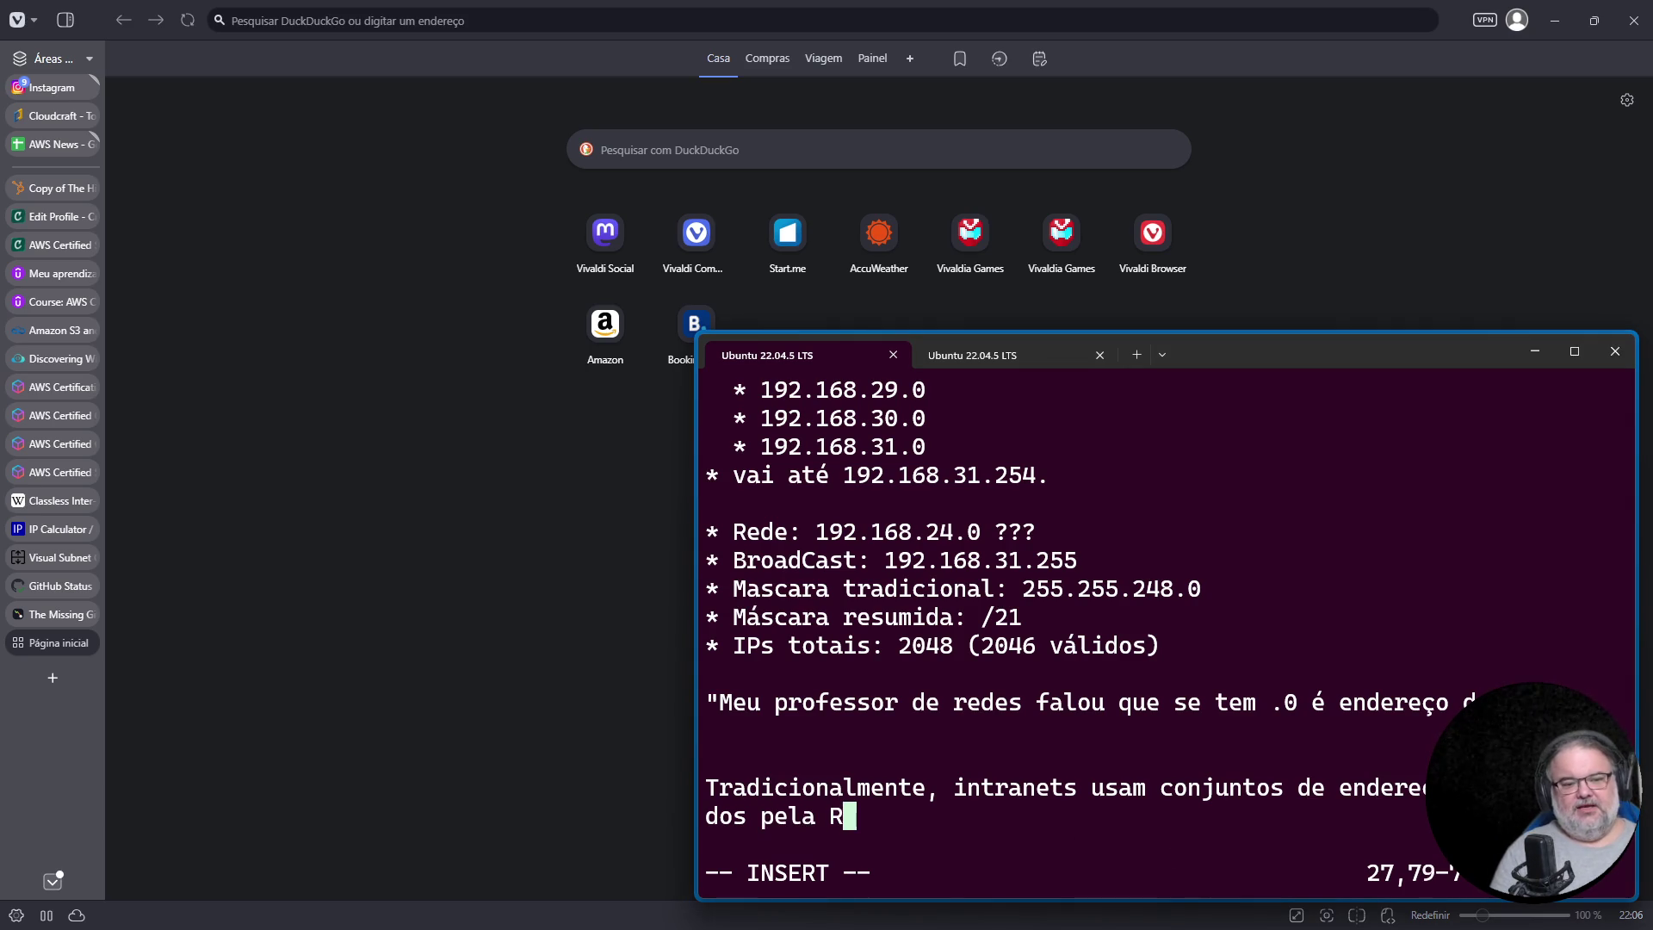
{"action": "type", "text": "FC 1918"}
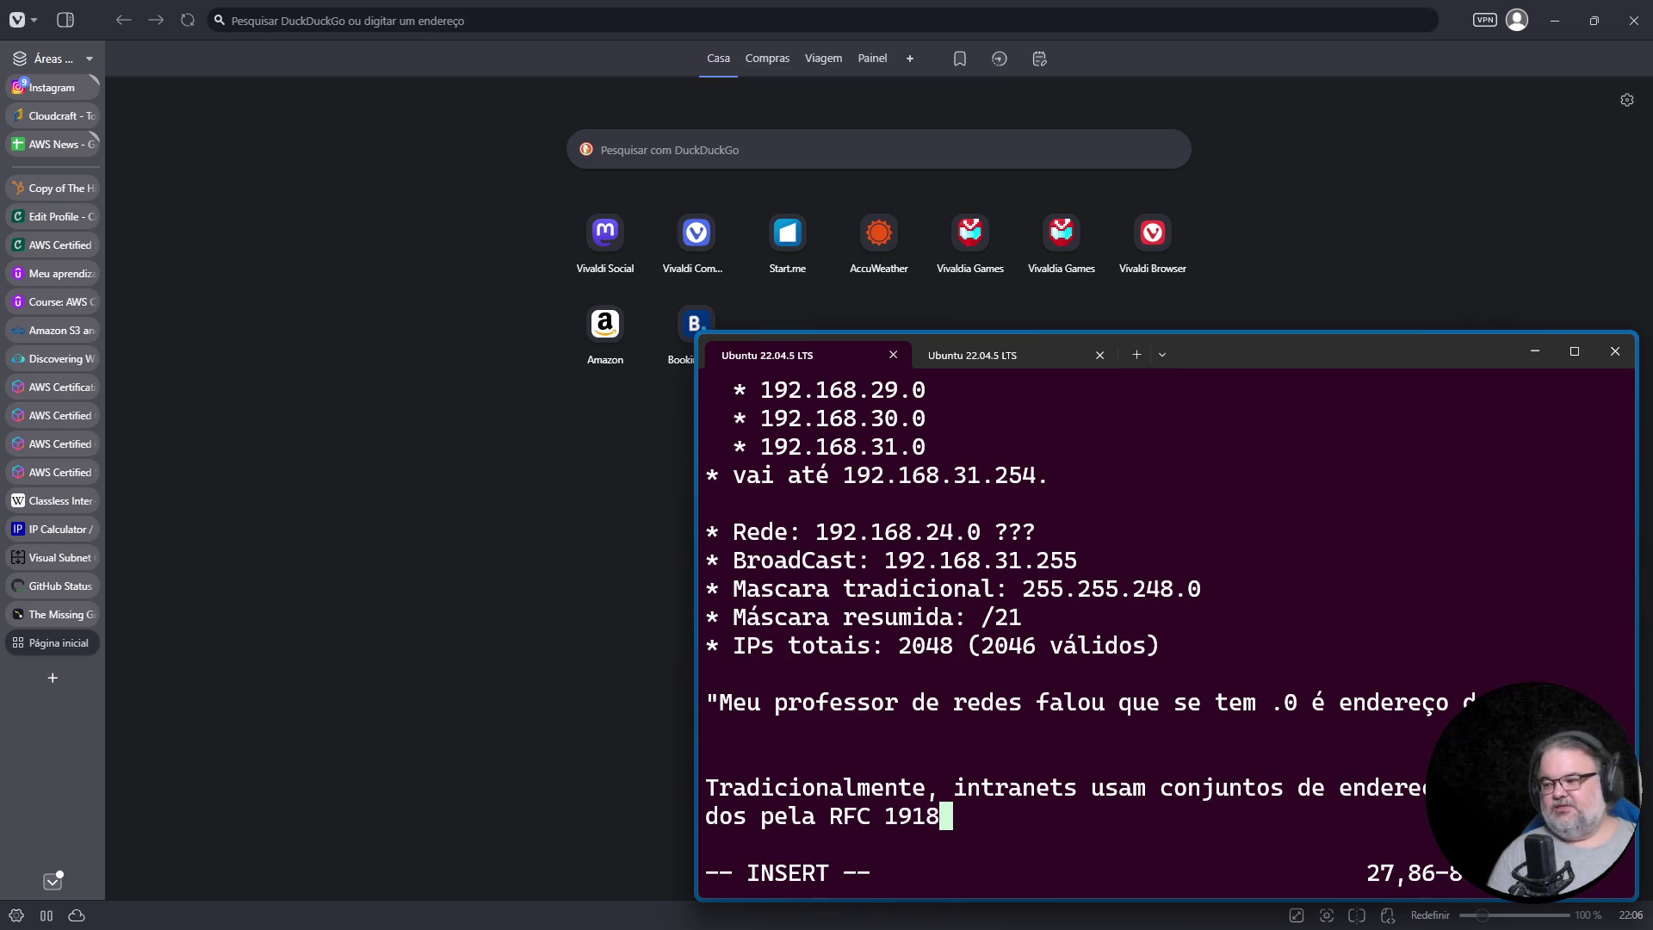
{"action": "type", "text": ":"}
Step: Copy 'RFC 1918' from the note into the browser address bar as a search
{"action": "left_click_drag", "start_coordinate": [817, 816], "coordinate": [941, 822]}
{"action": "key", "text": "ctrl+c"}
{"action": "left_click", "coordinate": [350, 20]}
{"action": "key", "text": "ctrl+v"}
Step: Open the RFC 1918 document on IETF Datatracker from the search results
{"action": "key", "text": "Return"}
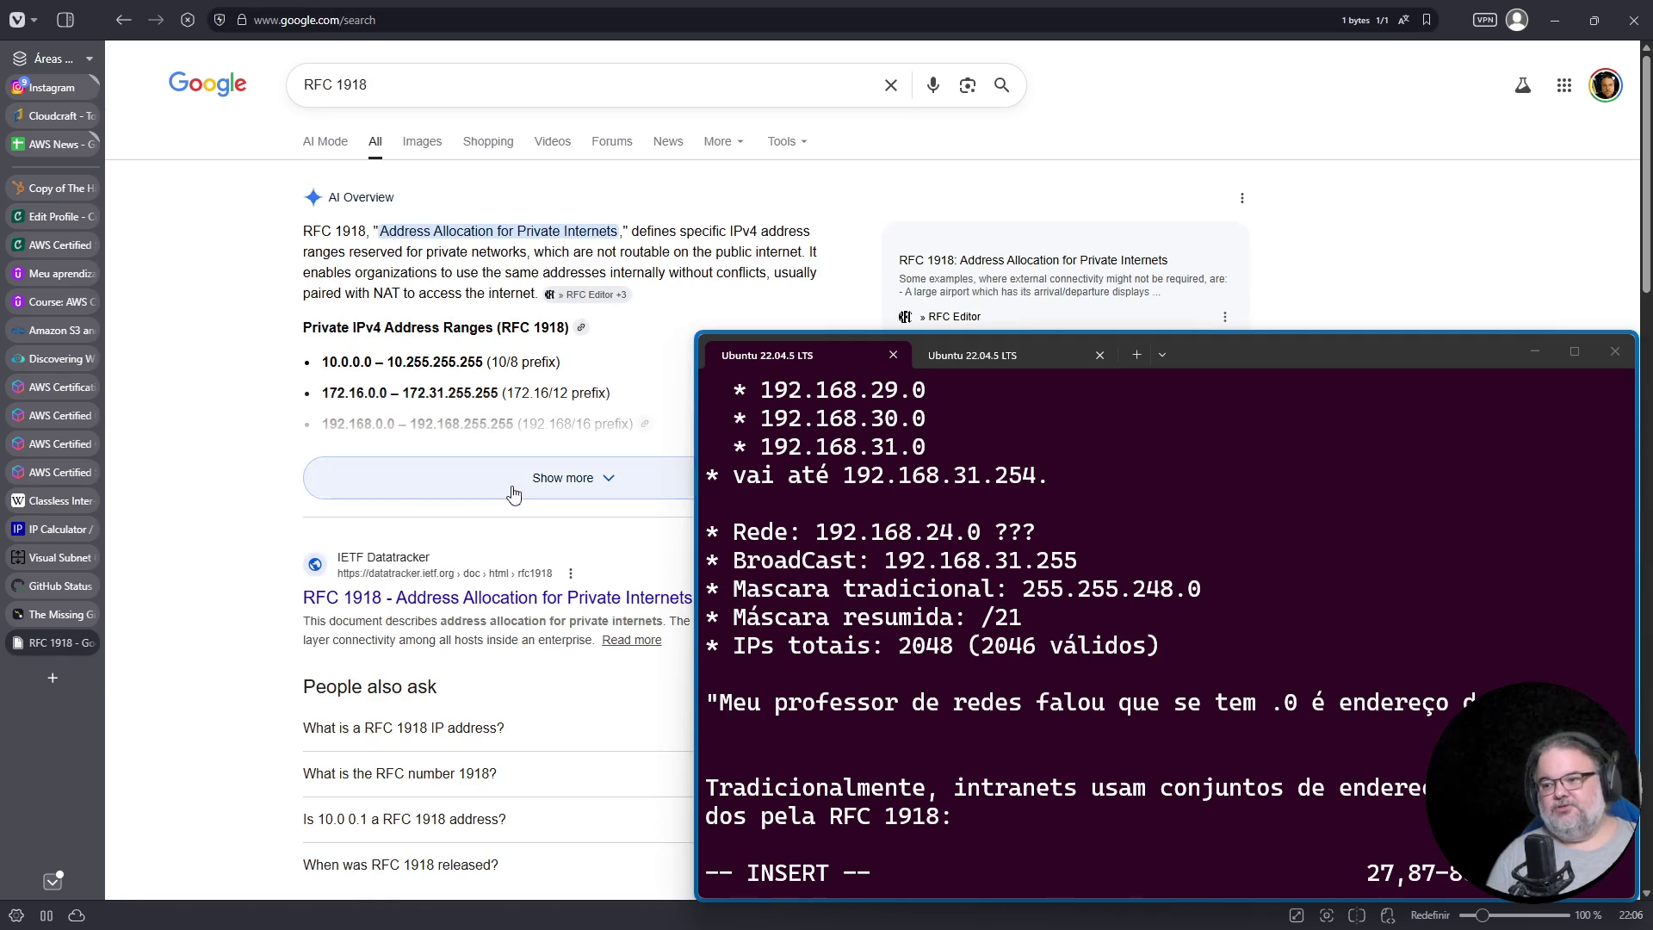
{"action": "scroll", "coordinate": [426, 594], "scroll_direction": "down", "scroll_amount": 2}
{"action": "left_click", "coordinate": [426, 387]}
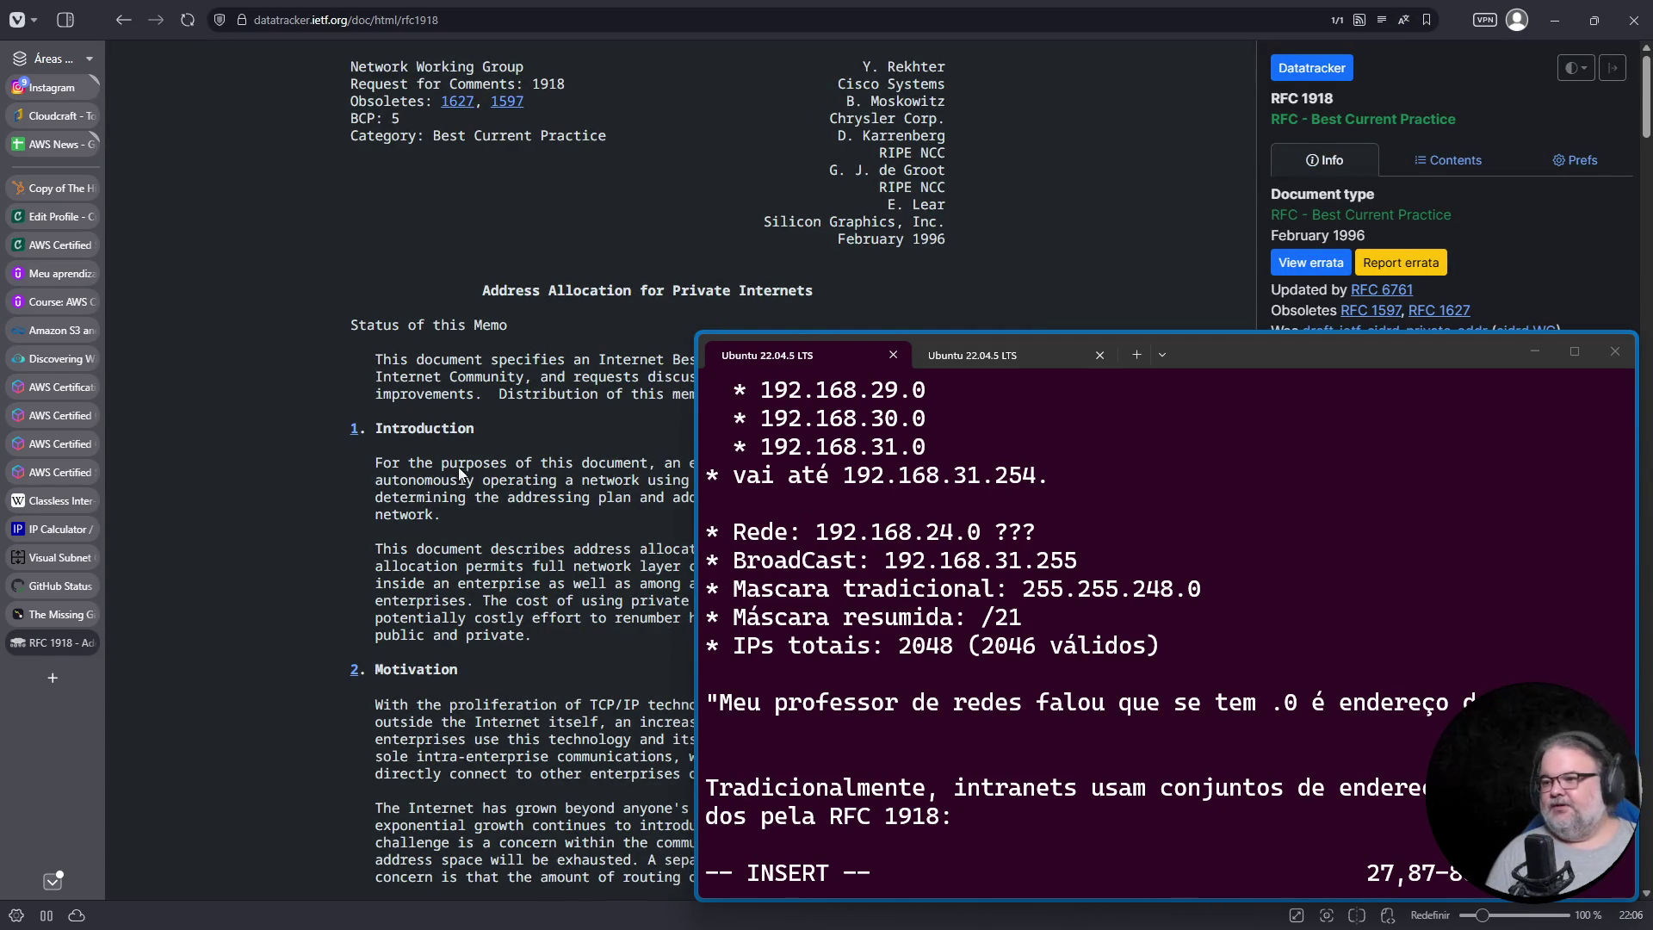
{"action": "scroll", "coordinate": [500, 516], "scroll_direction": "down", "scroll_amount": 5}
{"action": "scroll", "coordinate": [500, 516], "scroll_direction": "down", "scroll_amount": 4}
Step: Find '192.1' on the RFC page and copy the three private address blocks
{"action": "key", "text": "ctrl+f"}
{"action": "type", "text": "192,.1"}
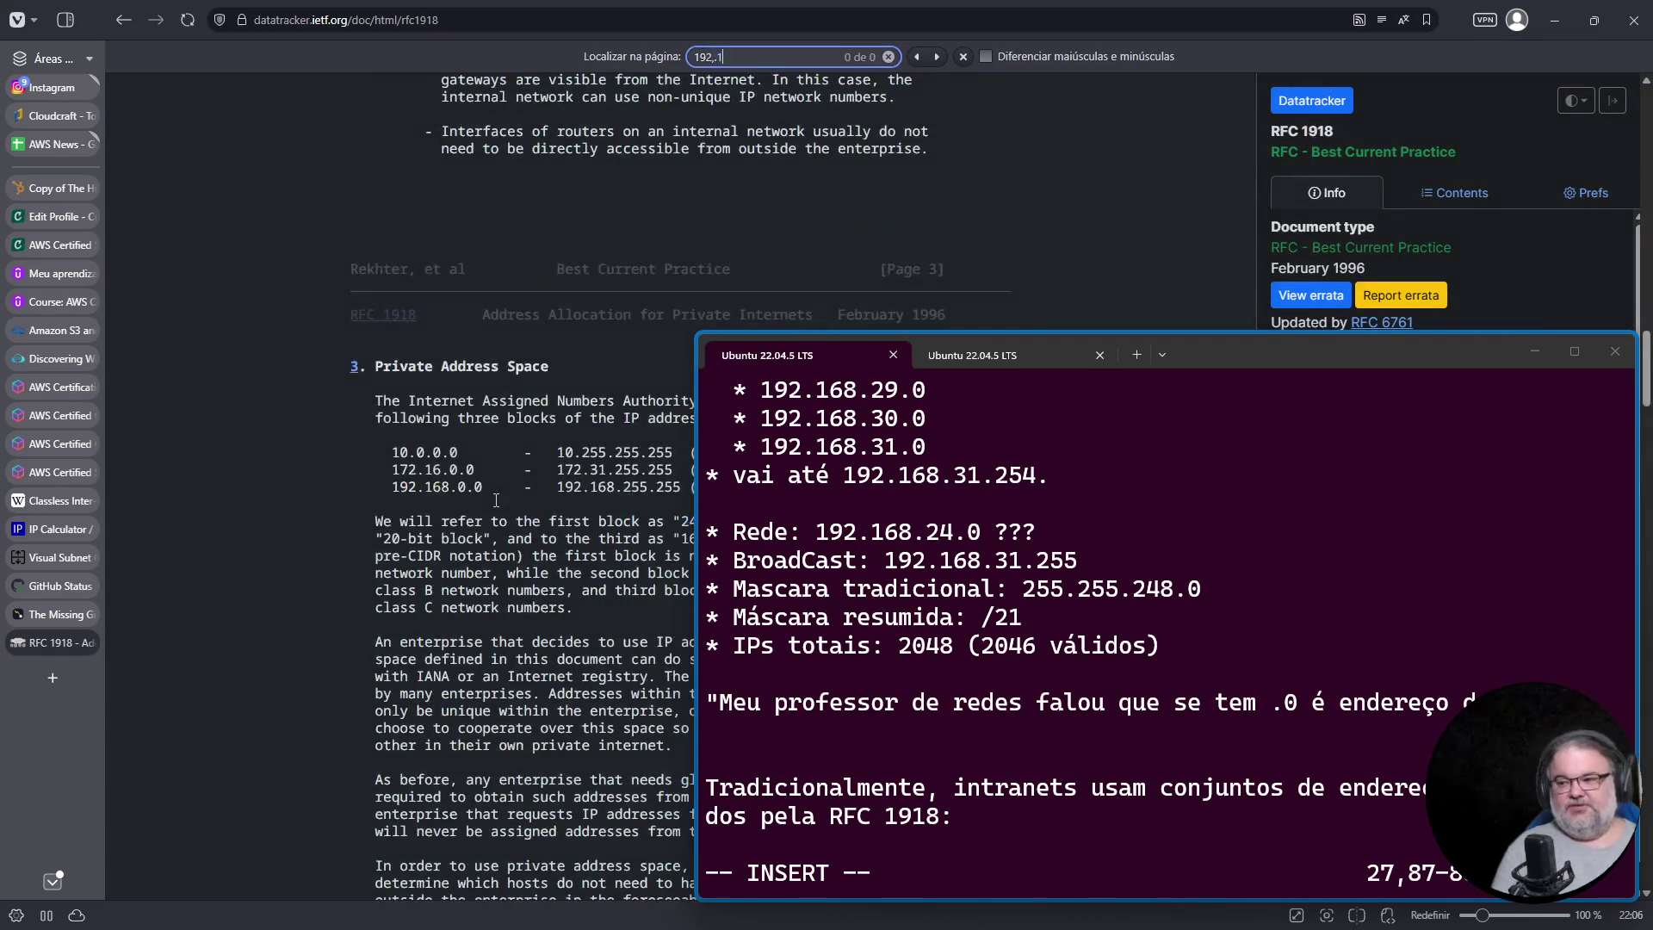
{"action": "scroll", "coordinate": [496, 500], "scroll_direction": "down", "scroll_amount": 5}
{"action": "scroll", "coordinate": [775, 301], "scroll_direction": "up", "scroll_amount": 4}
{"action": "left_click", "coordinate": [858, 235]}
{"action": "left_click_drag", "start_coordinate": [858, 235], "coordinate": [369, 140]}
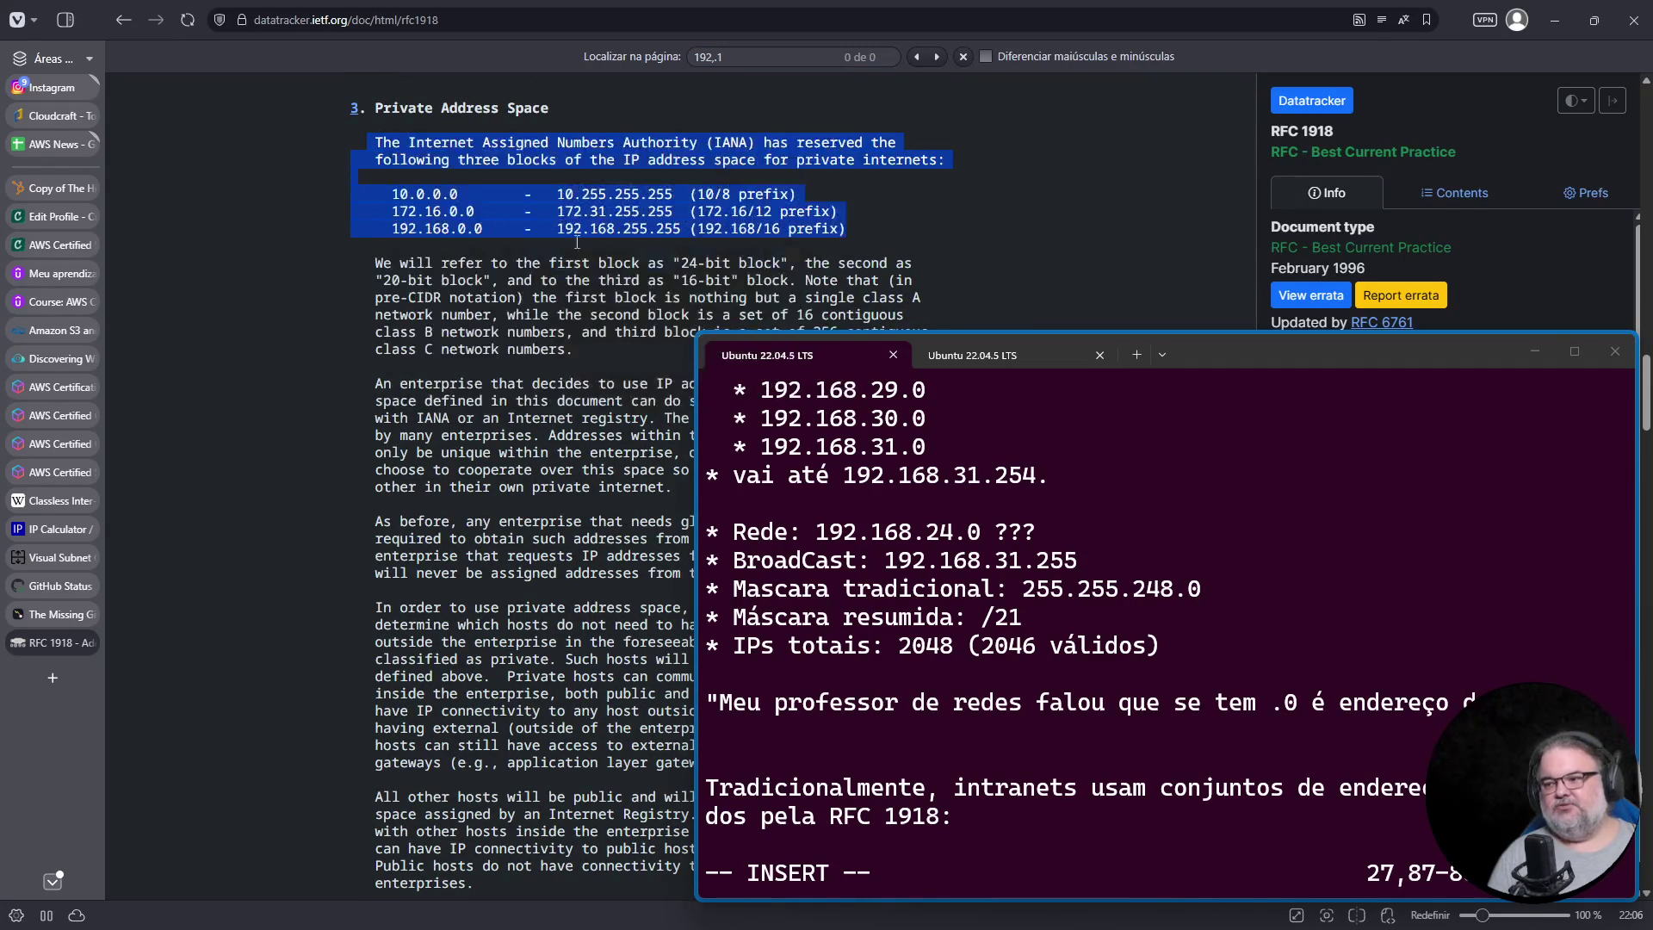
Step: Paste the blocks into vim below the RFC 1918 line and strip their indentation
{"action": "left_click", "coordinate": [1093, 572]}
{"action": "key", "text": "Return"}
{"action": "key", "text": "Return"}
{"action": "key", "text": "Return"}
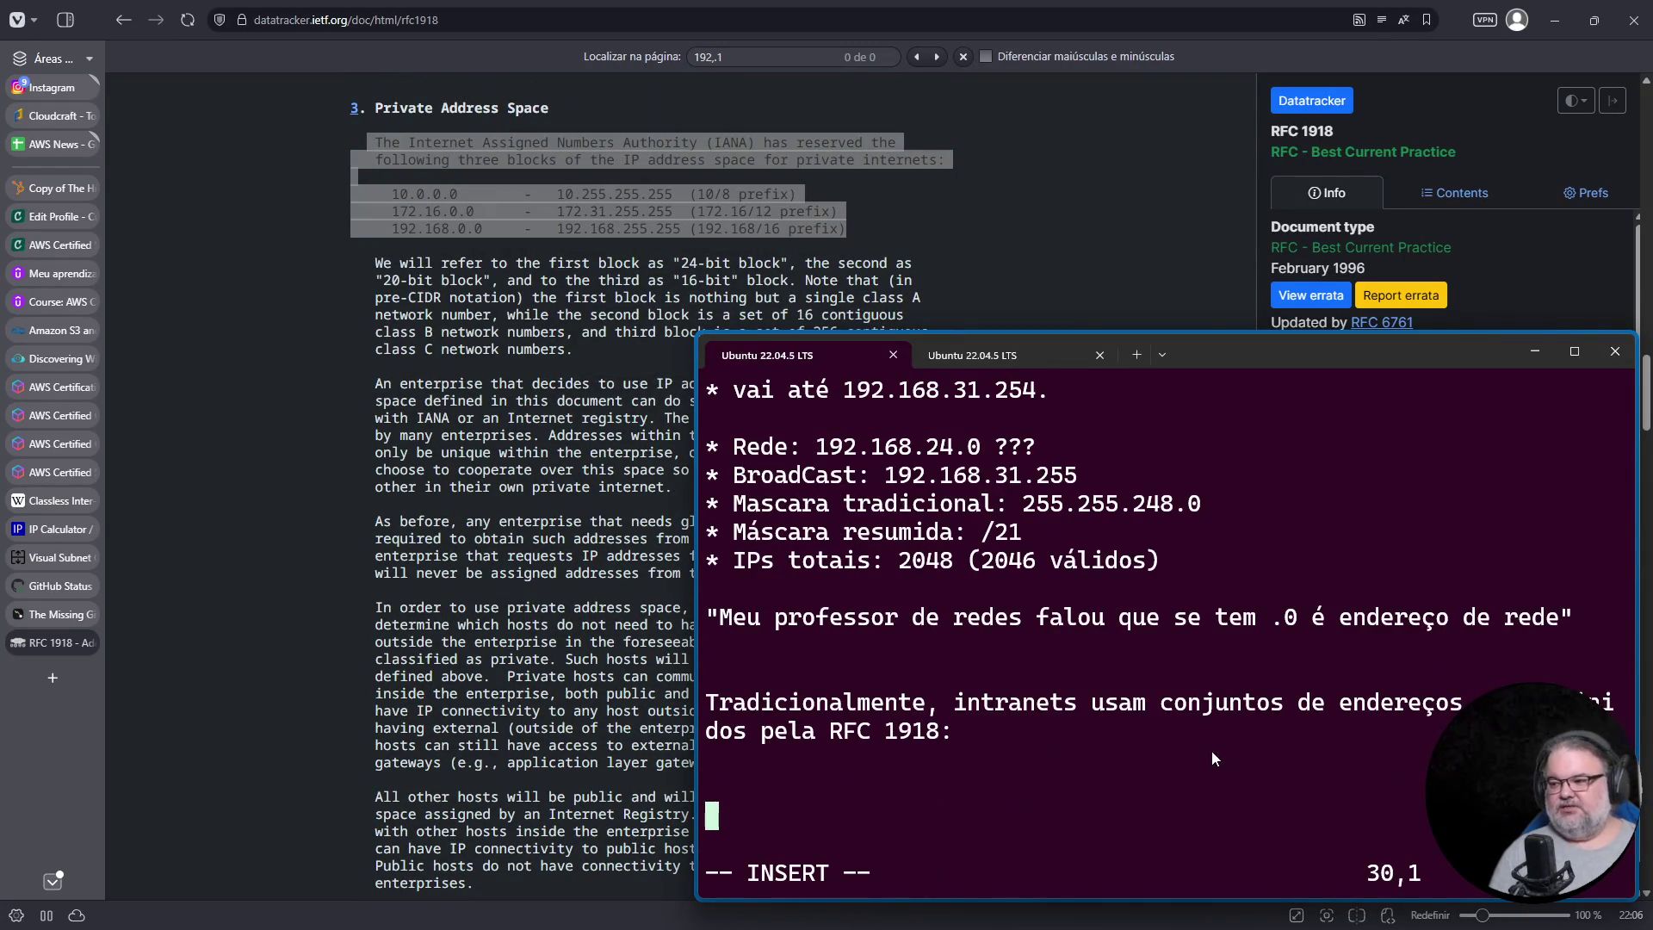
{"action": "right_click", "coordinate": [1214, 758]}
{"action": "key", "text": "Up"}
{"action": "key", "text": "Up"}
{"action": "key", "text": "Up"}
{"action": "key", "text": "Delete"}
{"action": "key", "text": "Delete"}
{"action": "key", "text": "Delete"}
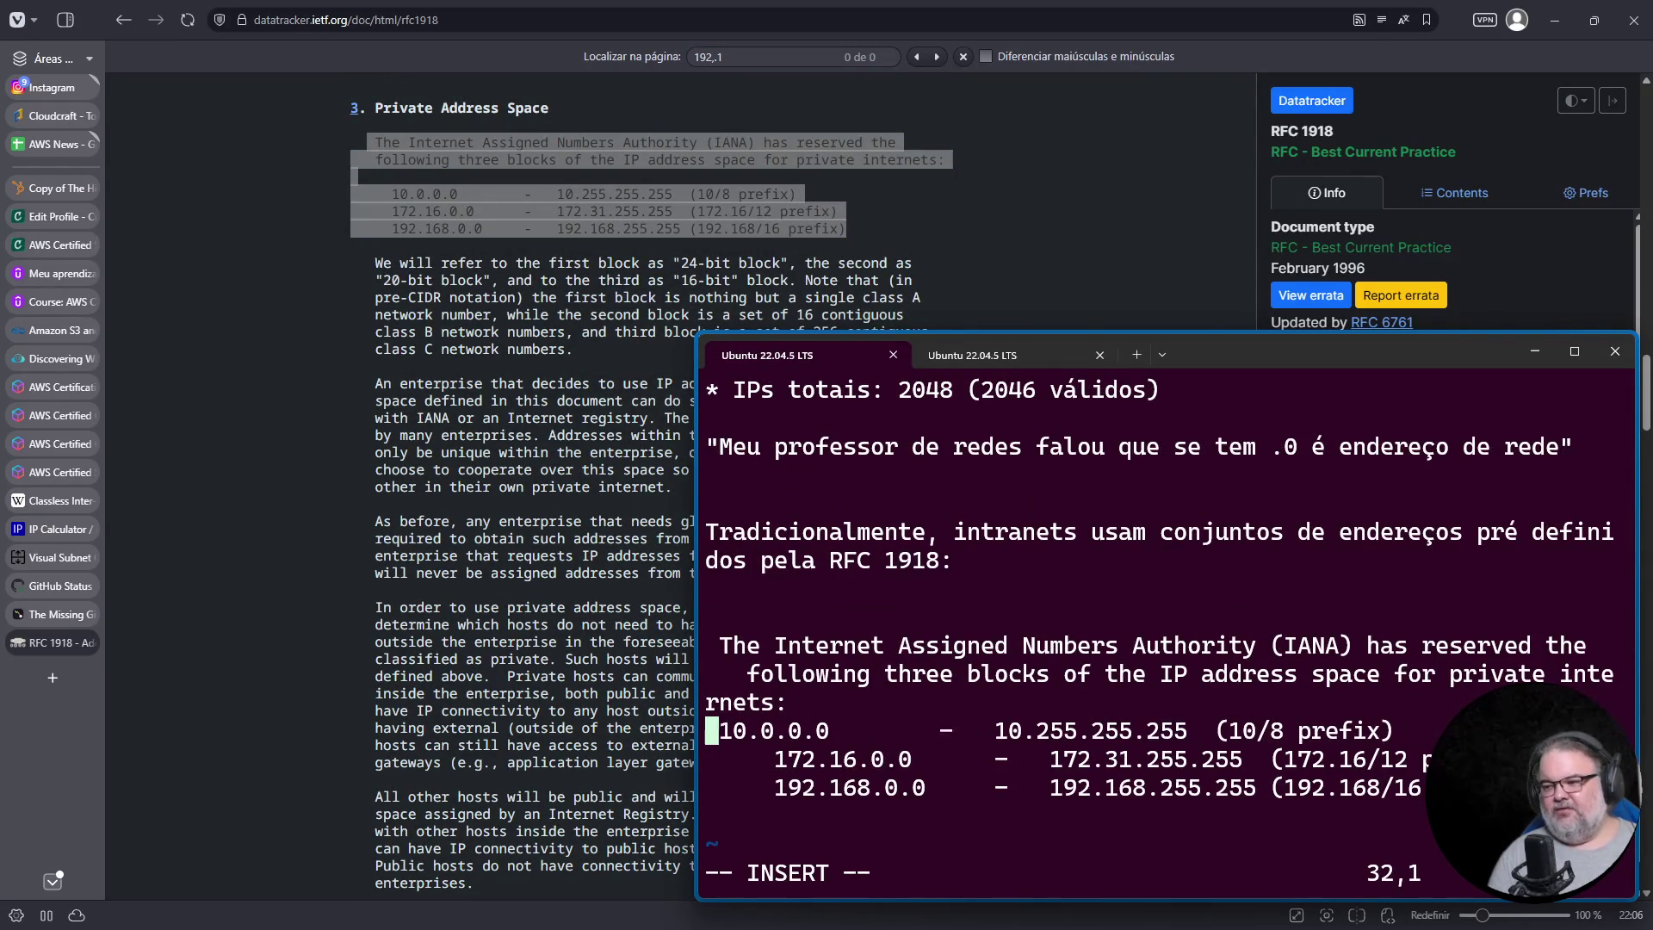
{"action": "key", "text": "Return"}
{"action": "key", "text": "Down"}
{"action": "key", "text": "Delete"}
{"action": "key", "text": "Delete"}
{"action": "key", "text": "Delete"}
{"action": "key", "text": "Down"}
{"action": "key", "text": "Delete"}
{"action": "key", "text": "Delete"}
{"action": "key", "text": "Delete"}
{"action": "key", "text": "Delete"}
{"action": "key", "text": "End"}
{"action": "key", "text": "Return"}
{"action": "key", "text": "Return"}
Step: Bullet 10.0.0.0/8, 172.16.0.0/12 and 192.168.0.0/16 with '* ' and save with :w
{"action": "key", "text": "Up"}
{"action": "key", "text": "Up"}
{"action": "key", "text": "Up"}
{"action": "key", "text": "Up"}
{"action": "type", "text": "*"}
{"action": "key", "text": "Down"}
{"action": "key", "text": "Left"}
{"action": "key", "text": "Left"}
{"action": "type", "text": "*"}
{"action": "key", "text": "Down"}
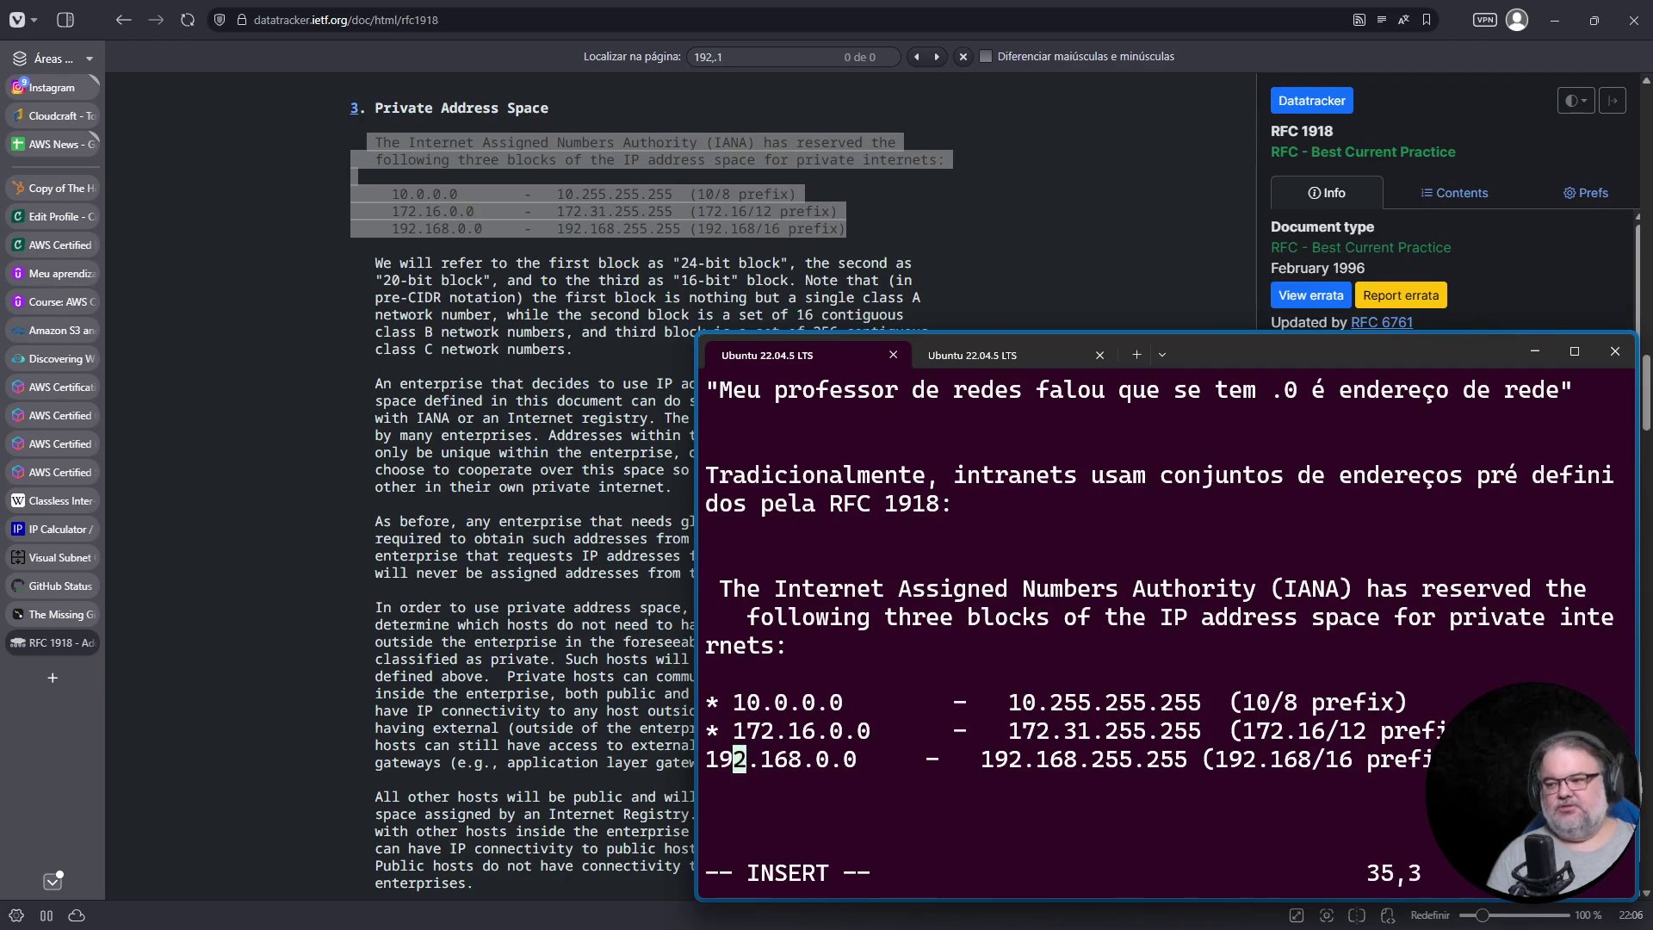
{"action": "key", "text": "Left"}
{"action": "key", "text": "Left"}
{"action": "type", "text": "*"}
{"action": "key", "text": "Down"}
{"action": "key", "text": "Escape"}
{"action": "type", "text": ":w"}
{"action": "key", "text": "Return"}
{"action": "key", "text": "Down"}
{"action": "key", "text": "Down"}
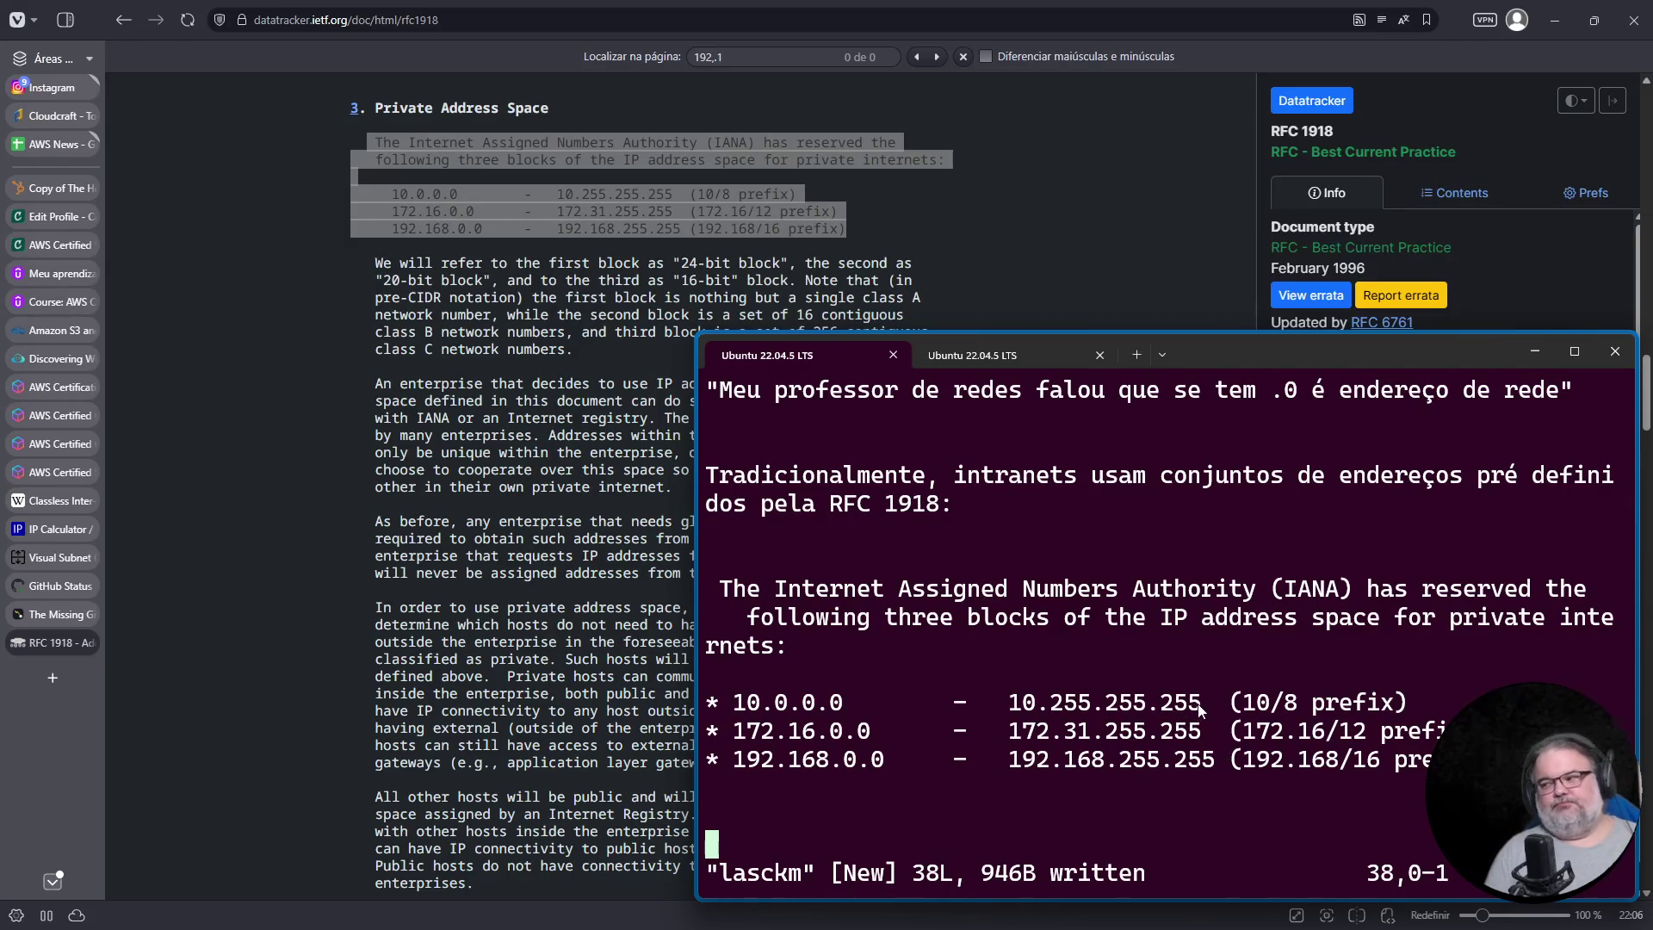
Step: Highlight the 10/8, 172.16 and 192.168 lines, stressing the /12, then return to the subnet calculator
{"action": "left_click_drag", "start_coordinate": [708, 701], "coordinate": [1407, 720]}
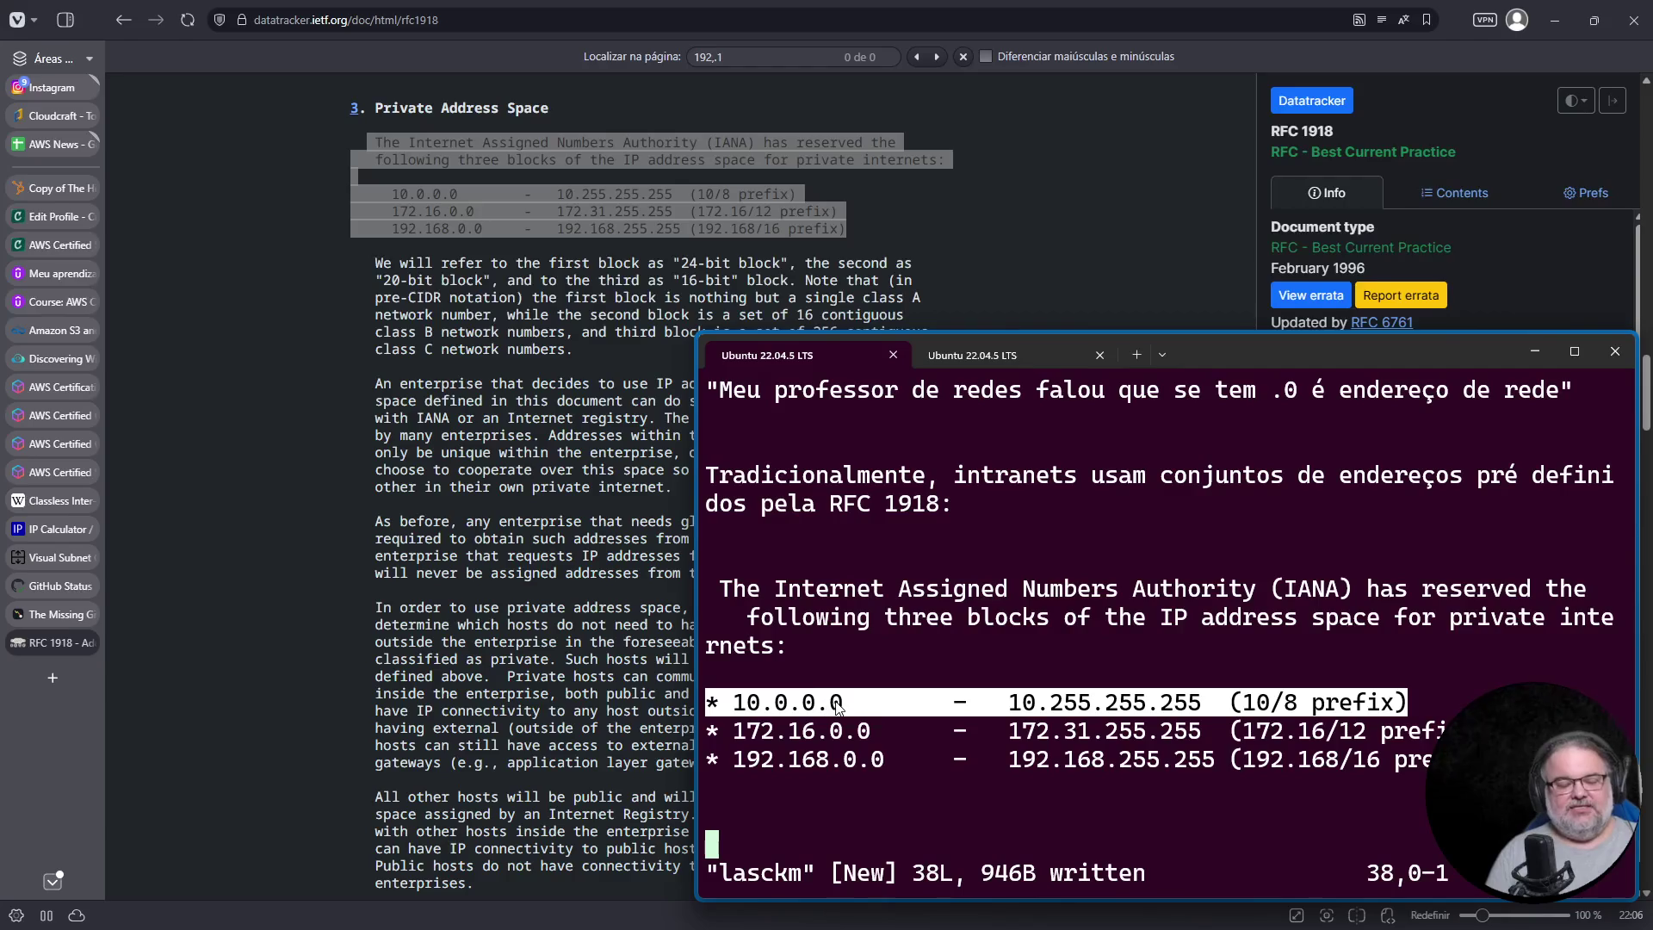
{"action": "left_click", "coordinate": [857, 733]}
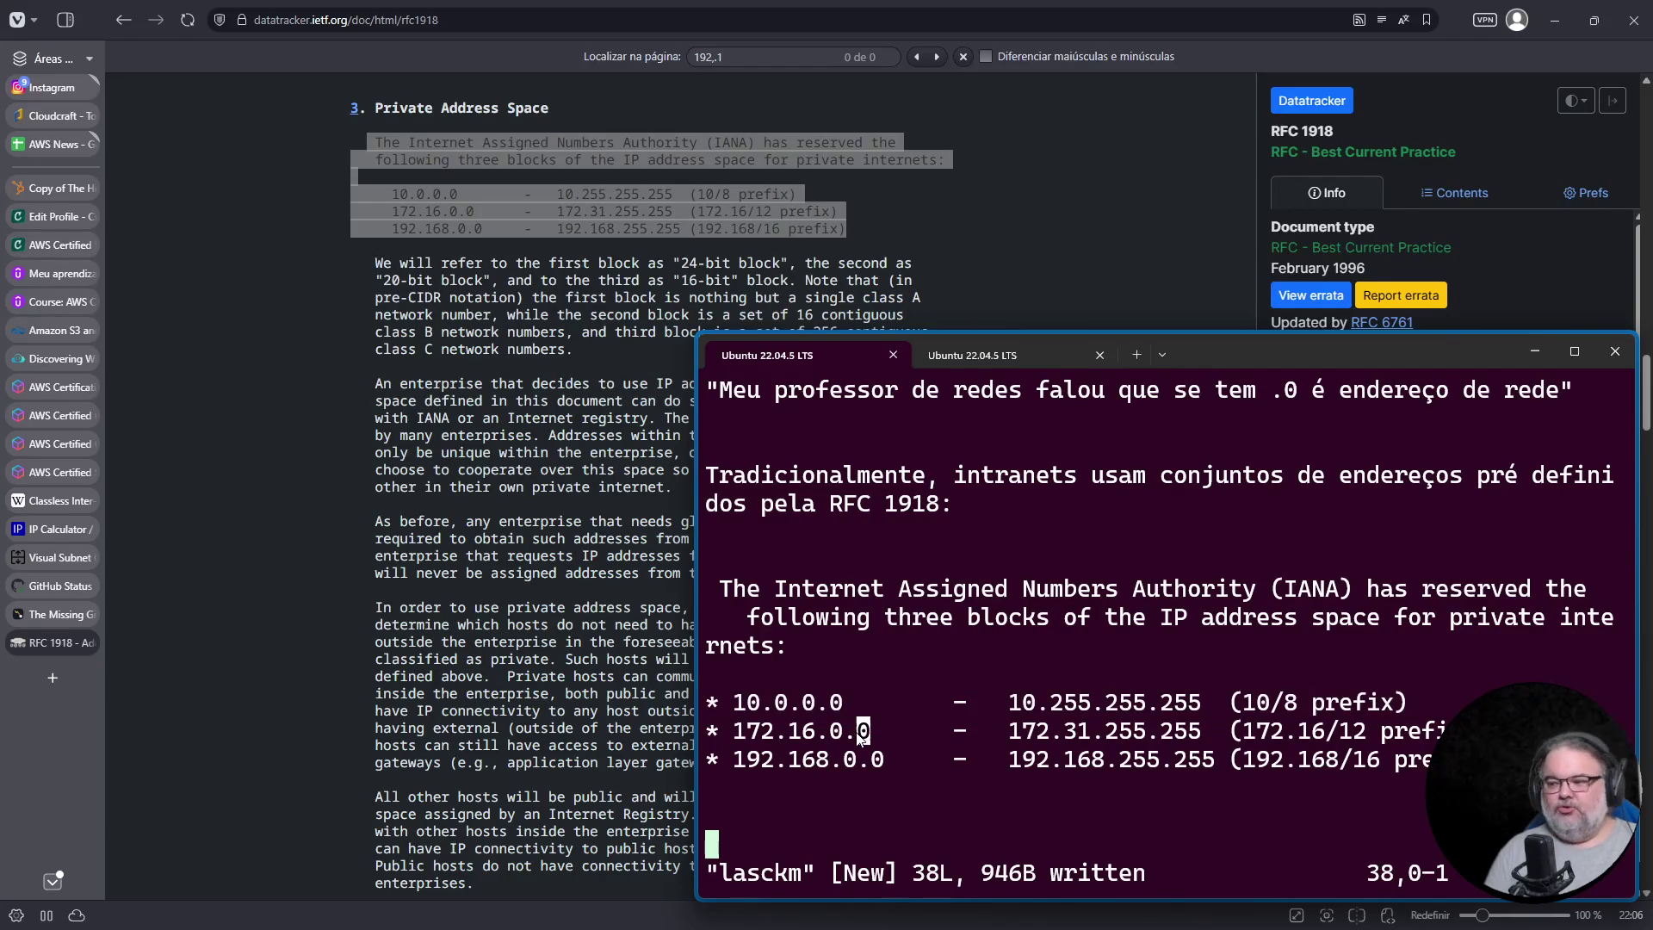
{"action": "triple_click", "coordinate": [859, 734]}
{"action": "left_click", "coordinate": [814, 742]}
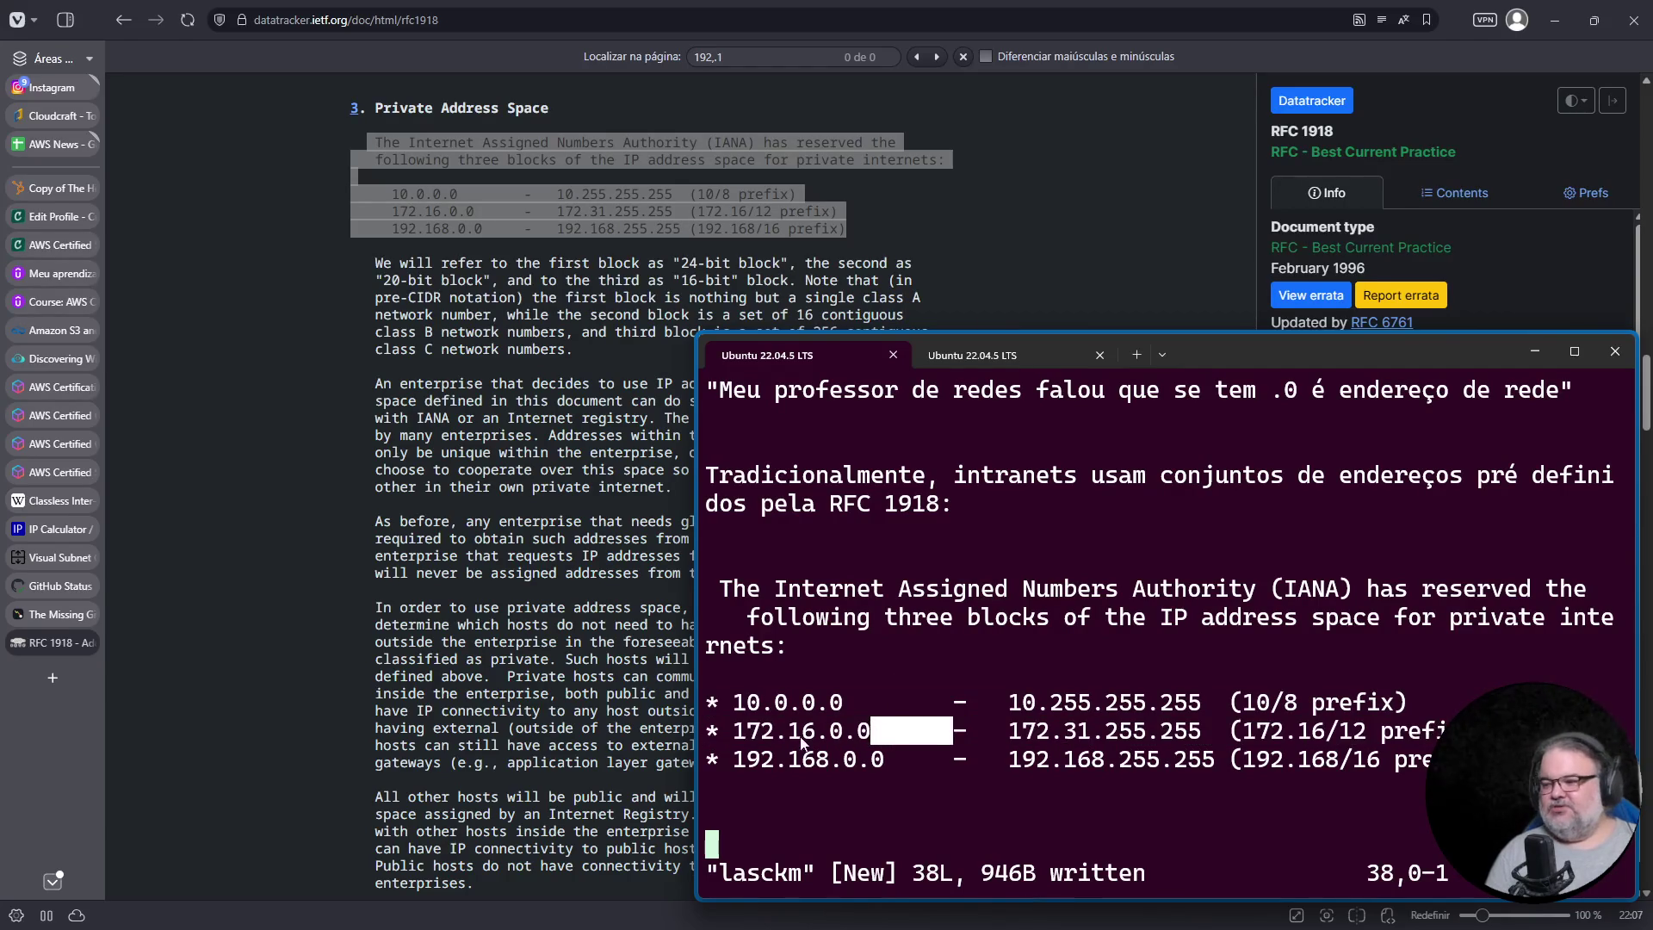
{"action": "triple_click", "coordinate": [775, 740]}
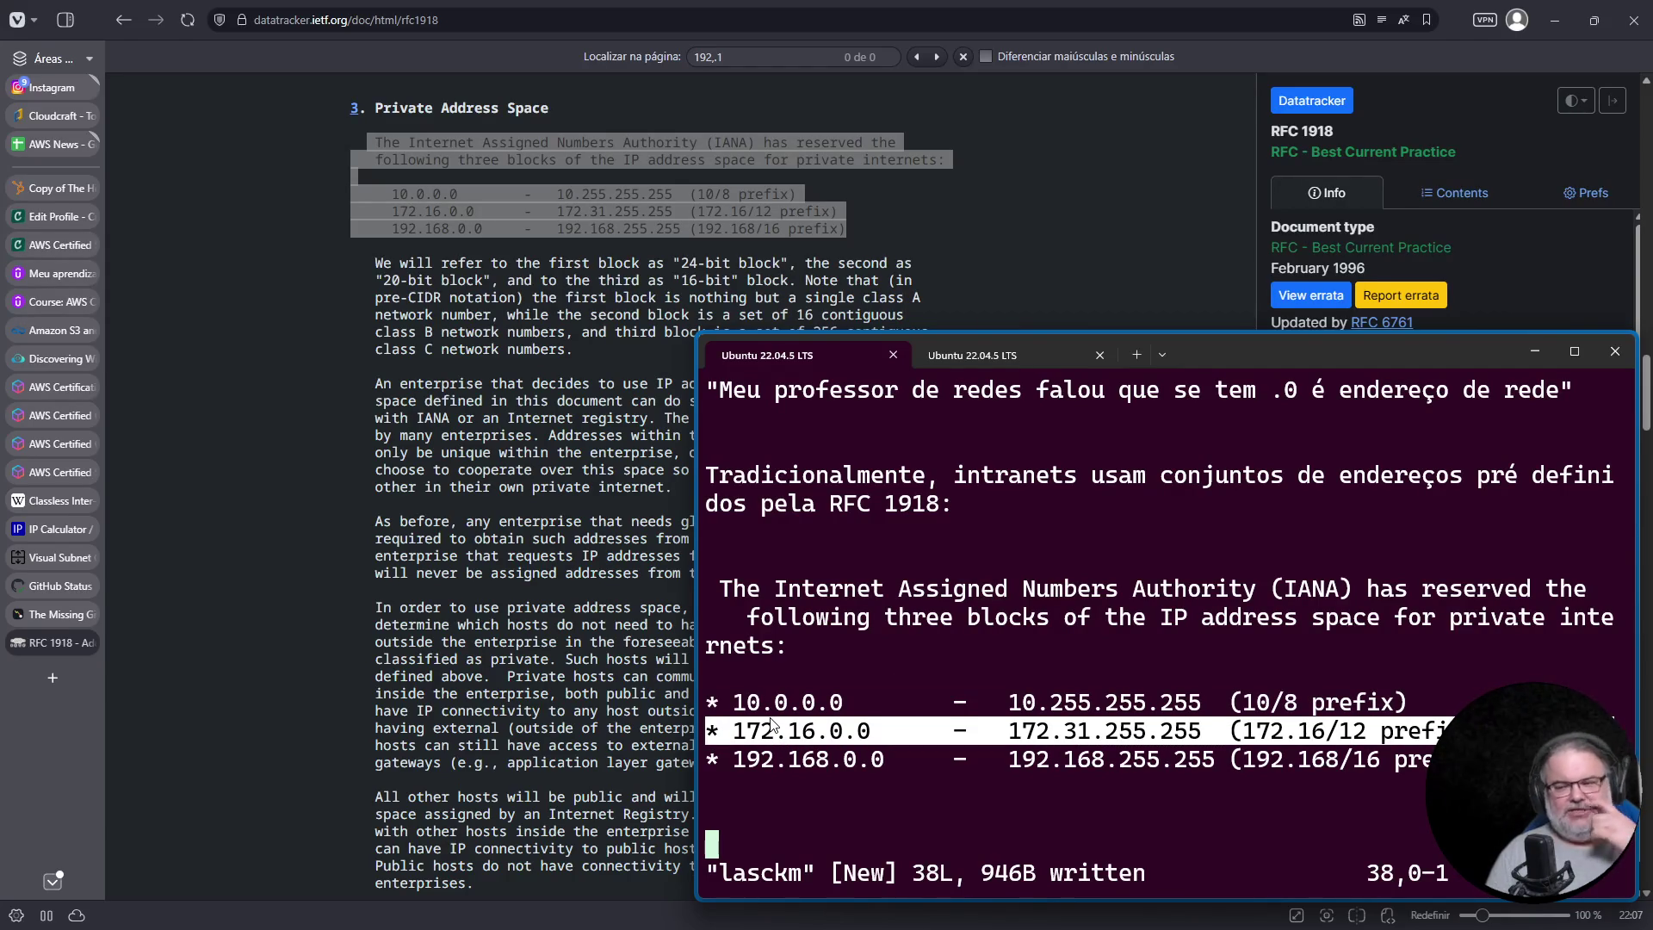
{"action": "double_click", "coordinate": [799, 734]}
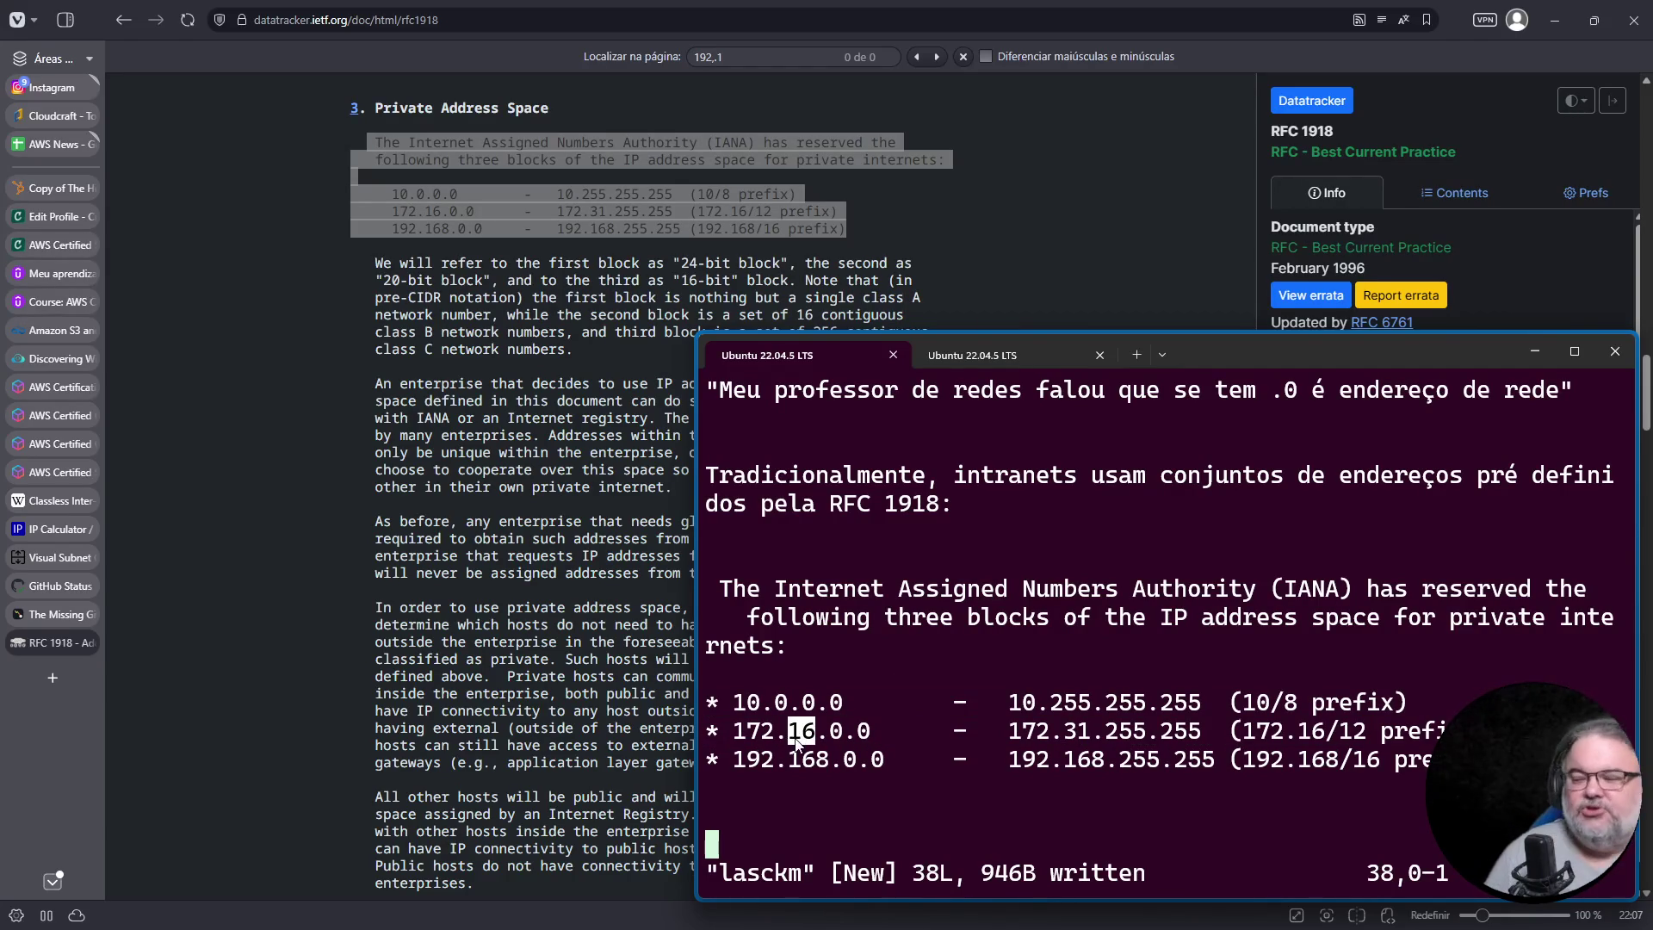
{"action": "left_click_drag", "start_coordinate": [776, 769], "coordinate": [780, 769]}
{"action": "double_click", "coordinate": [825, 769]}
{"action": "left_click", "coordinate": [938, 769]}
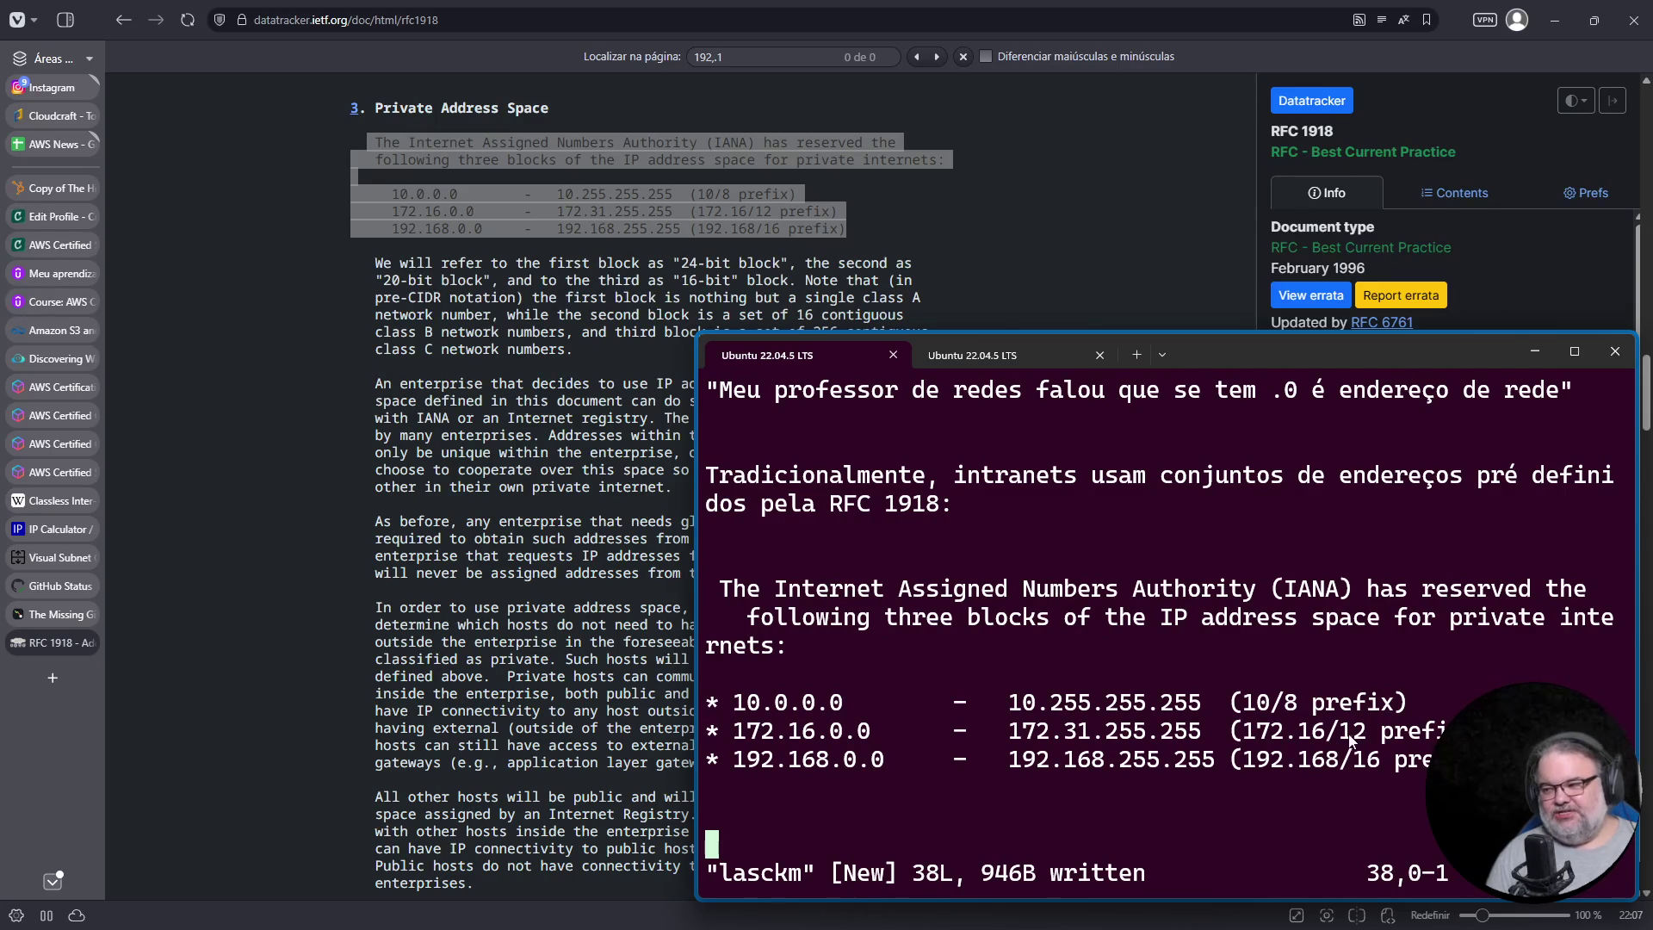
{"action": "left_click_drag", "start_coordinate": [1354, 732], "coordinate": [1372, 738]}
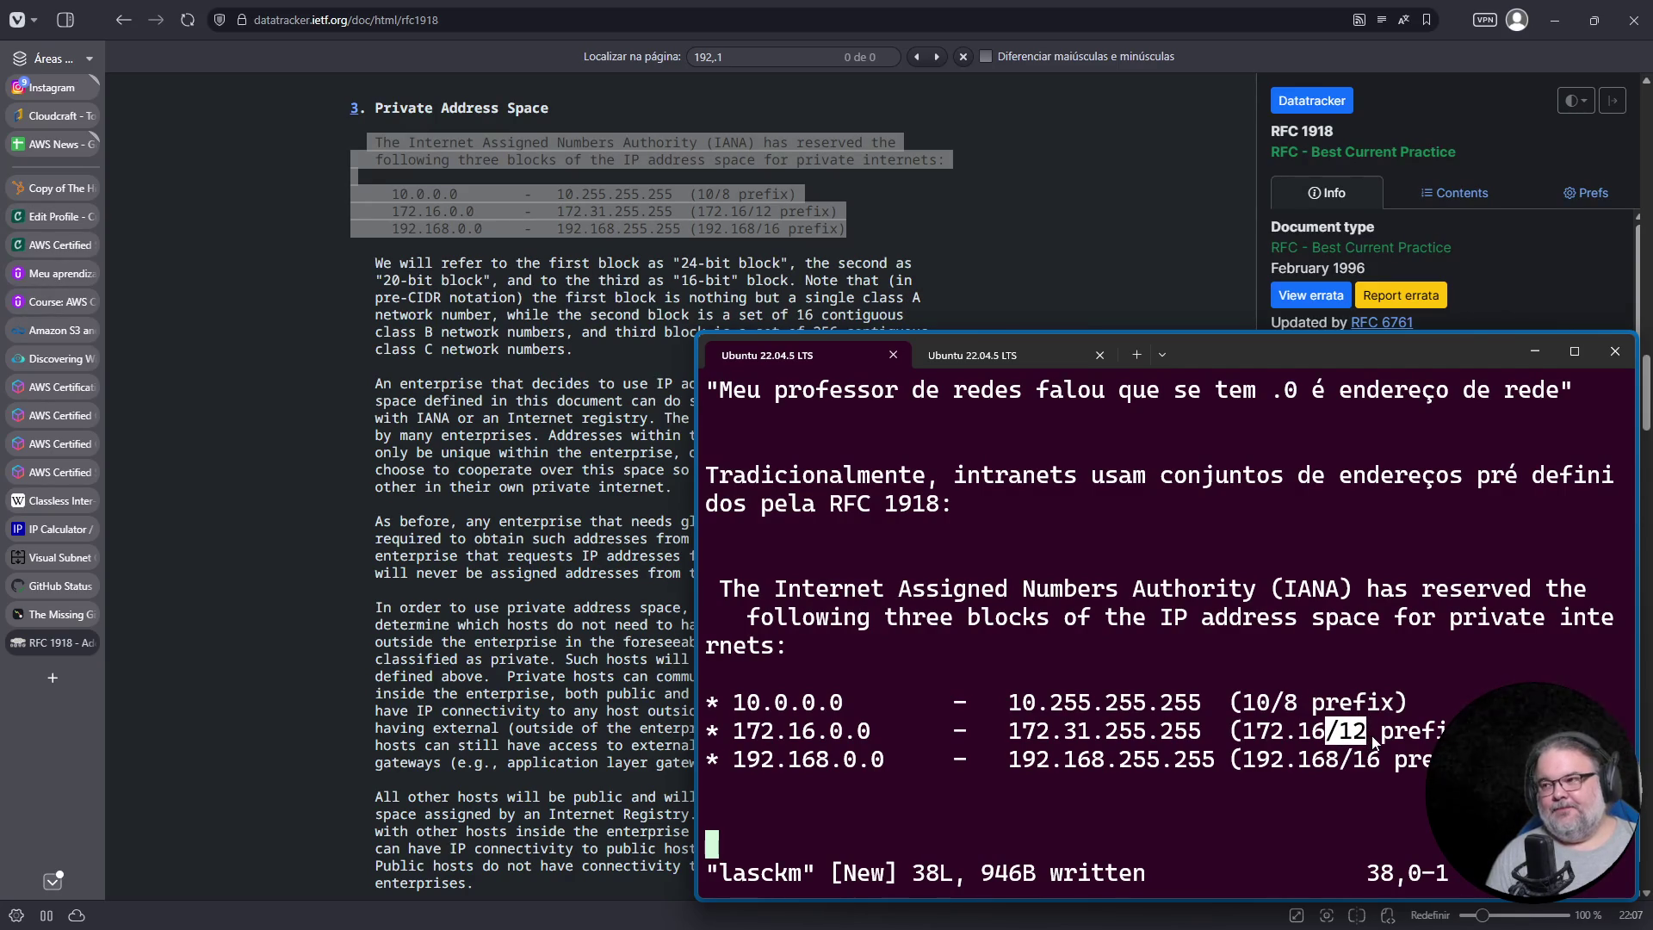
{"action": "left_click", "coordinate": [59, 562]}
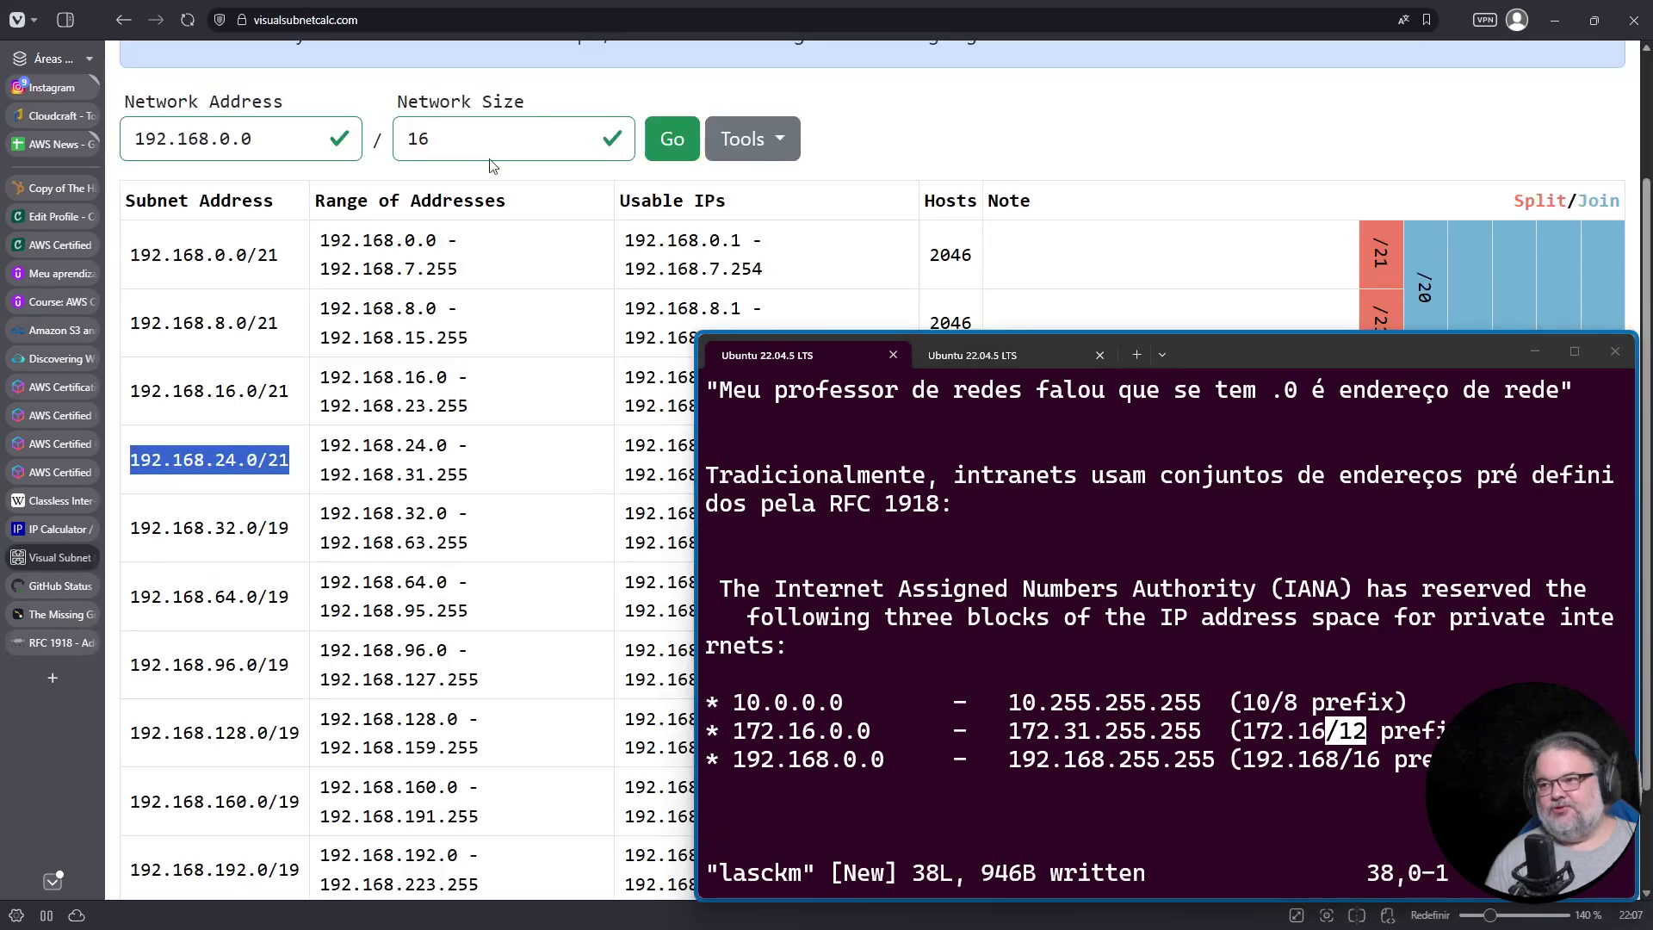
Step: Reload the Visual Subnet Calculator to its default state, copying its address to a new tab
{"action": "left_click", "coordinate": [332, 19]}
{"action": "triple_click", "coordinate": [333, 19]}
{"action": "key", "text": "ctrl+c"}
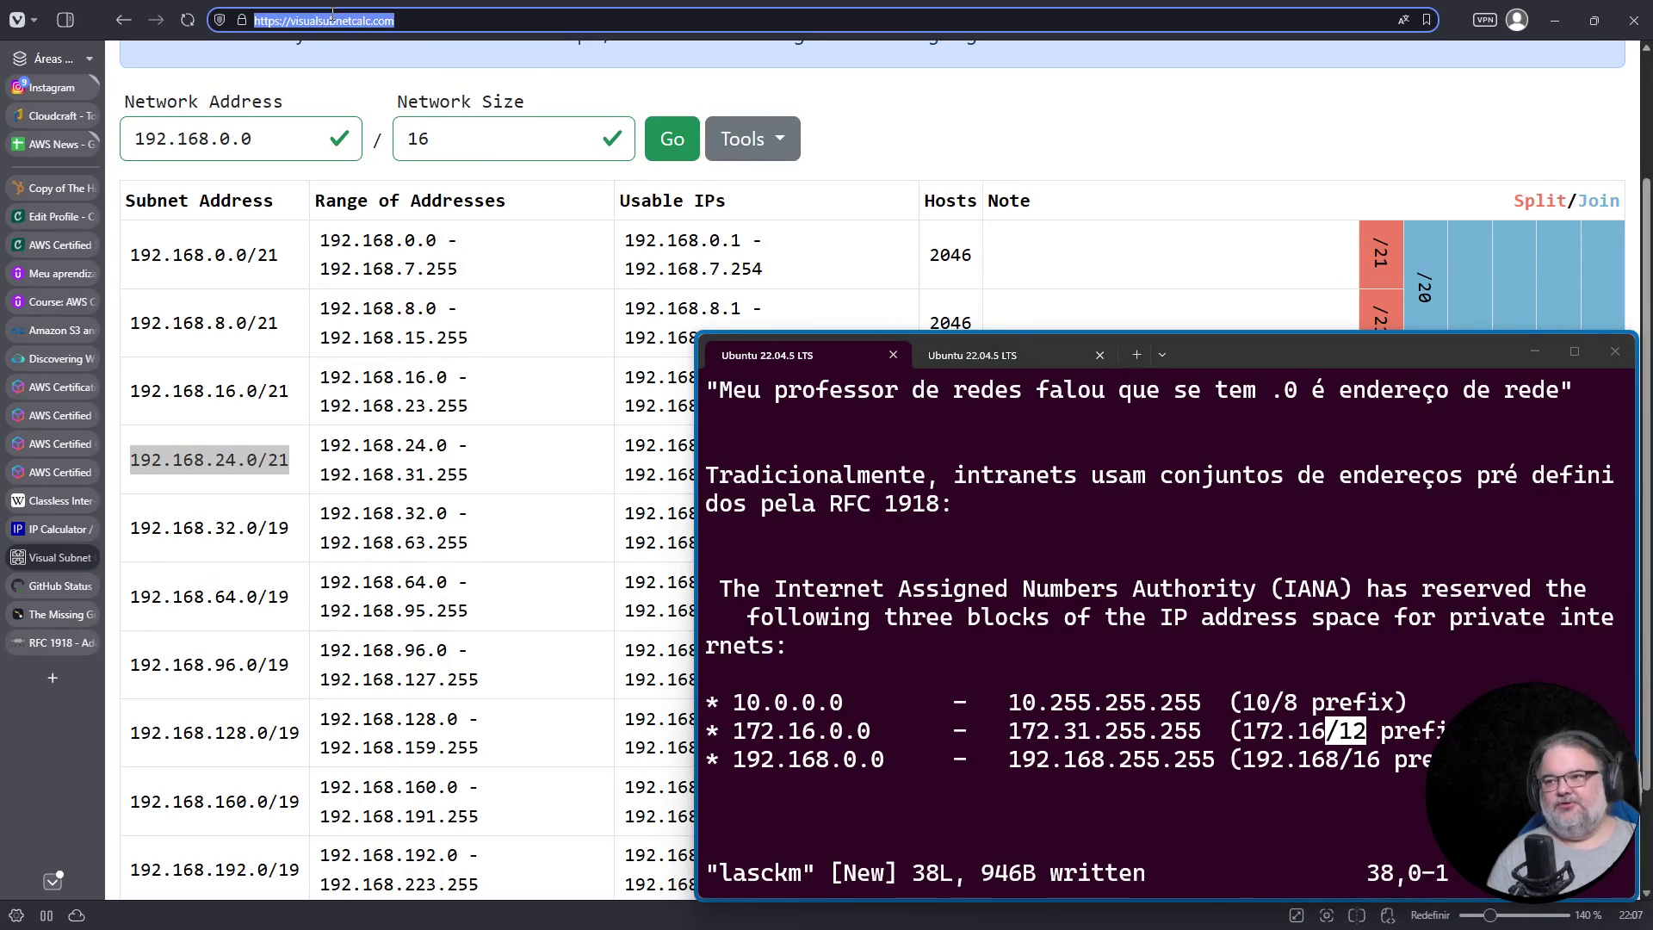
{"action": "key", "text": "Return"}
{"action": "key", "text": "ctrl+t"}
{"action": "key", "text": "ctrl+v"}
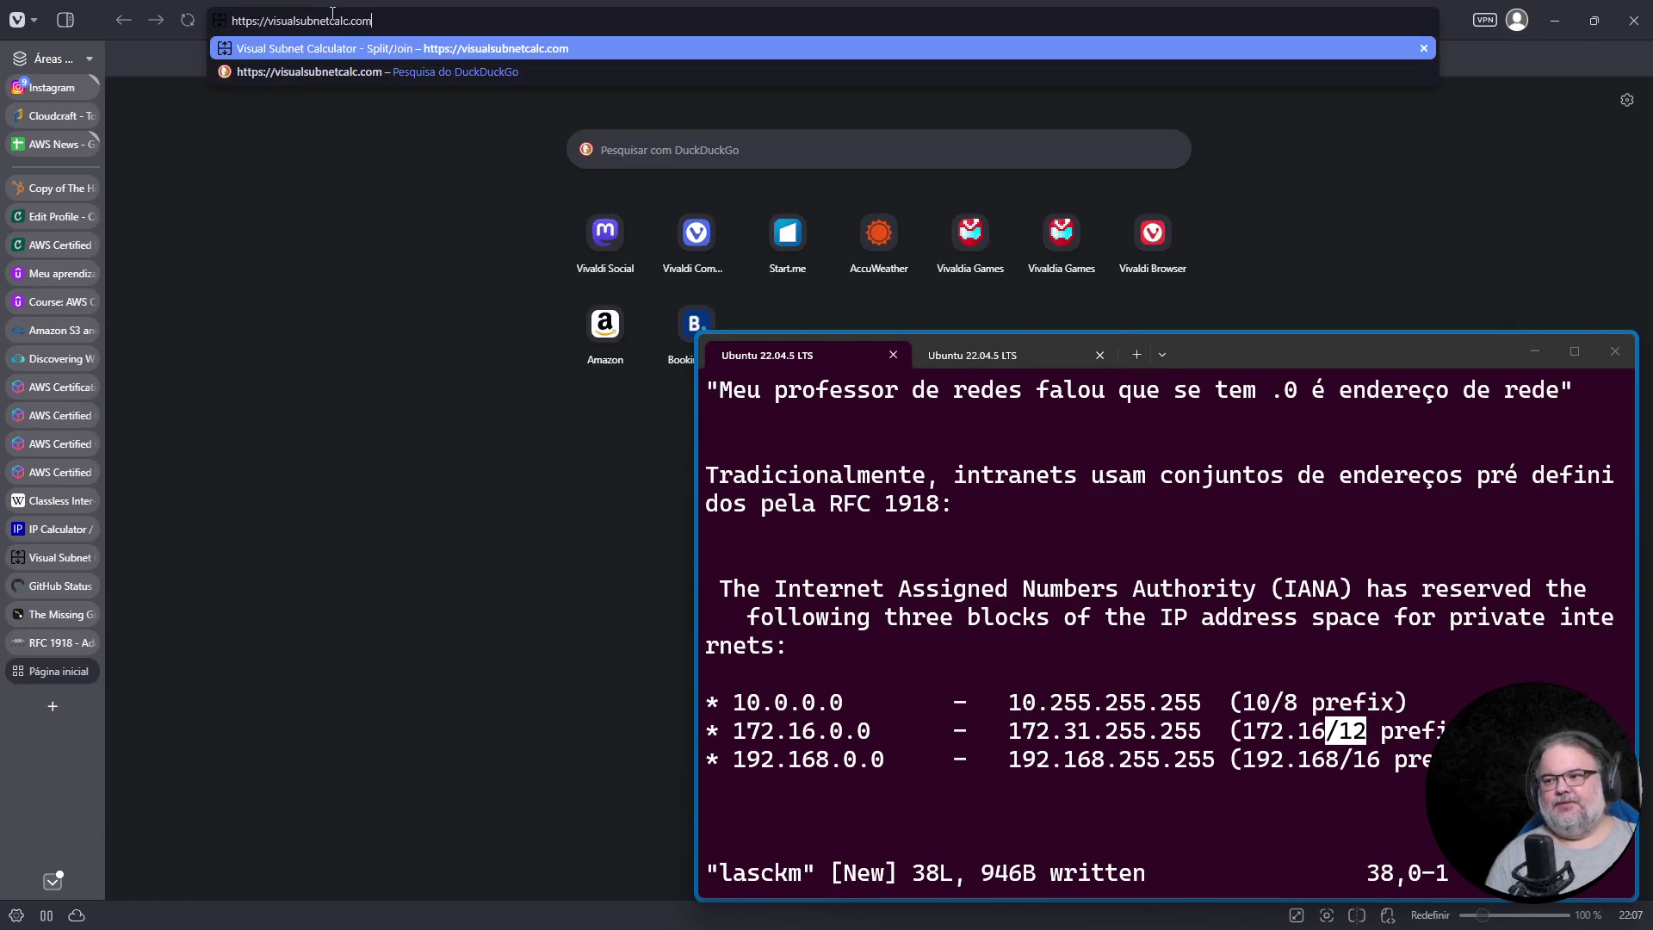
{"action": "left_click", "coordinate": [65, 617]}
{"action": "left_click", "coordinate": [62, 643]}
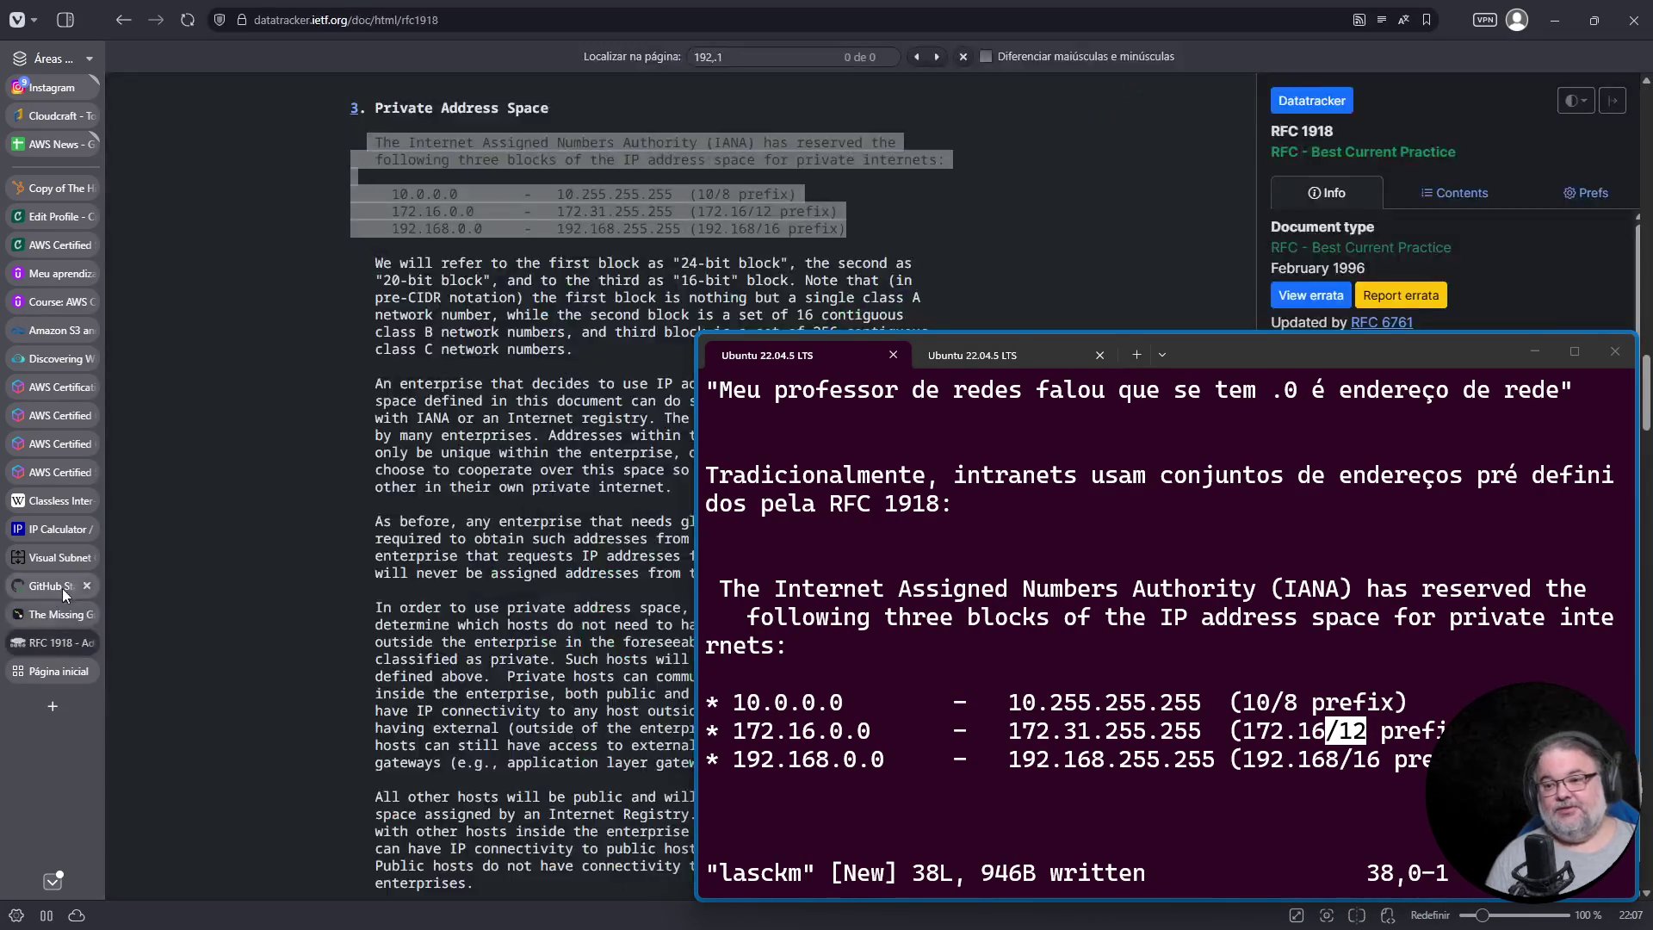
{"action": "left_click", "coordinate": [53, 557]}
{"action": "left_click", "coordinate": [124, 20]}
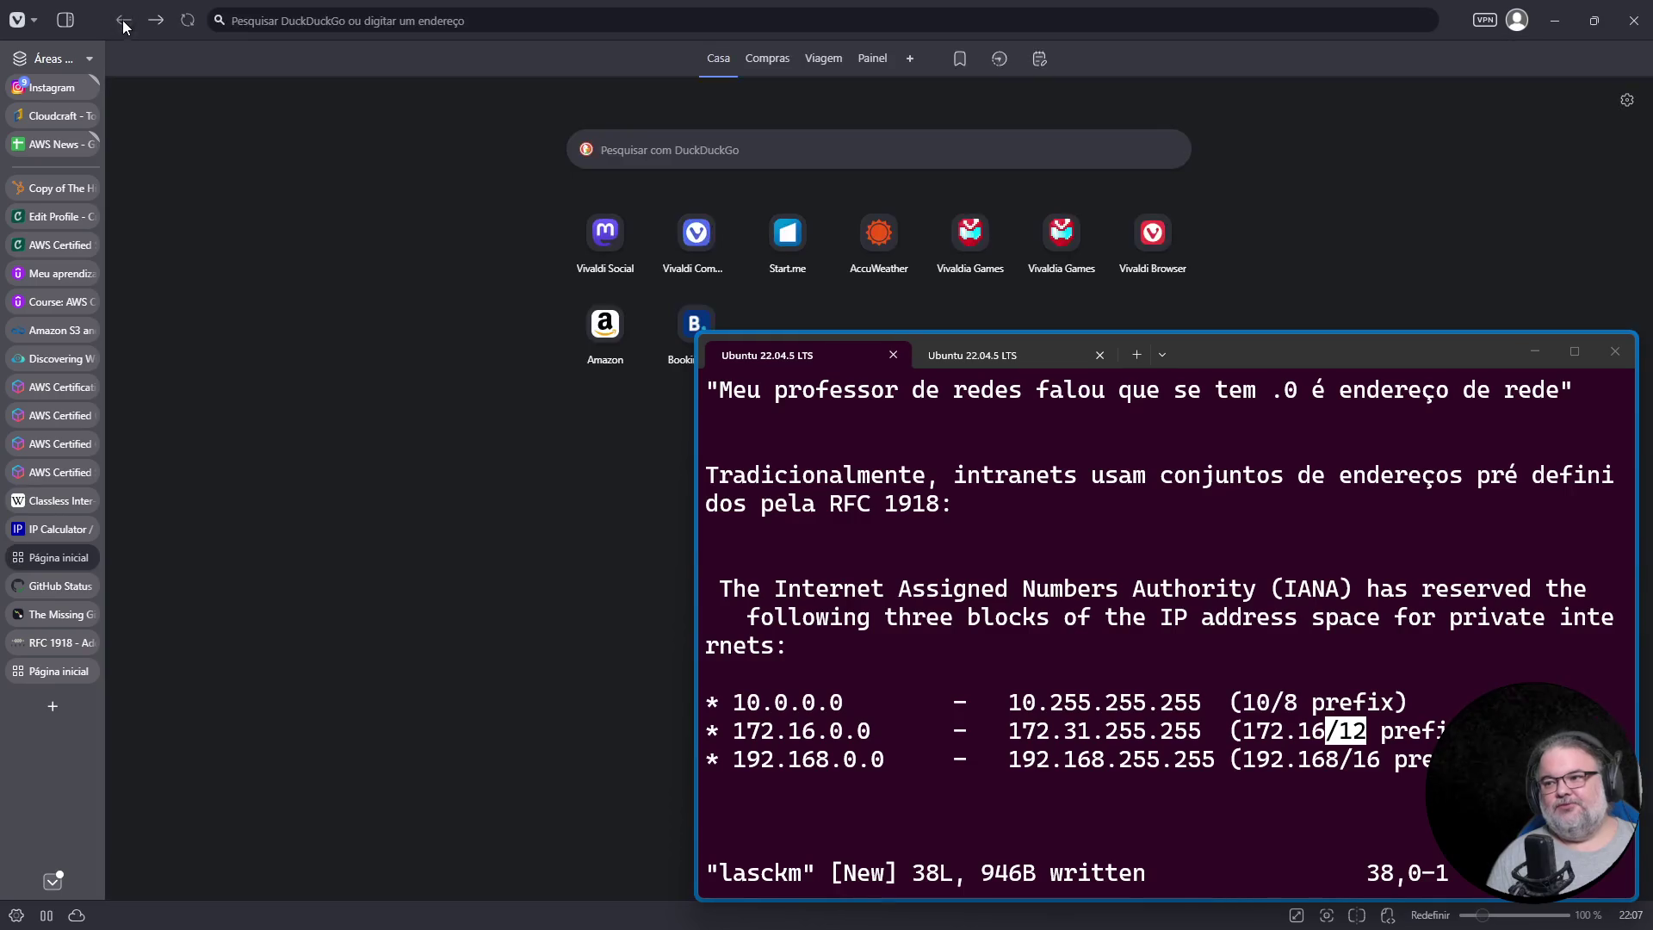
{"action": "left_click", "coordinate": [155, 20]}
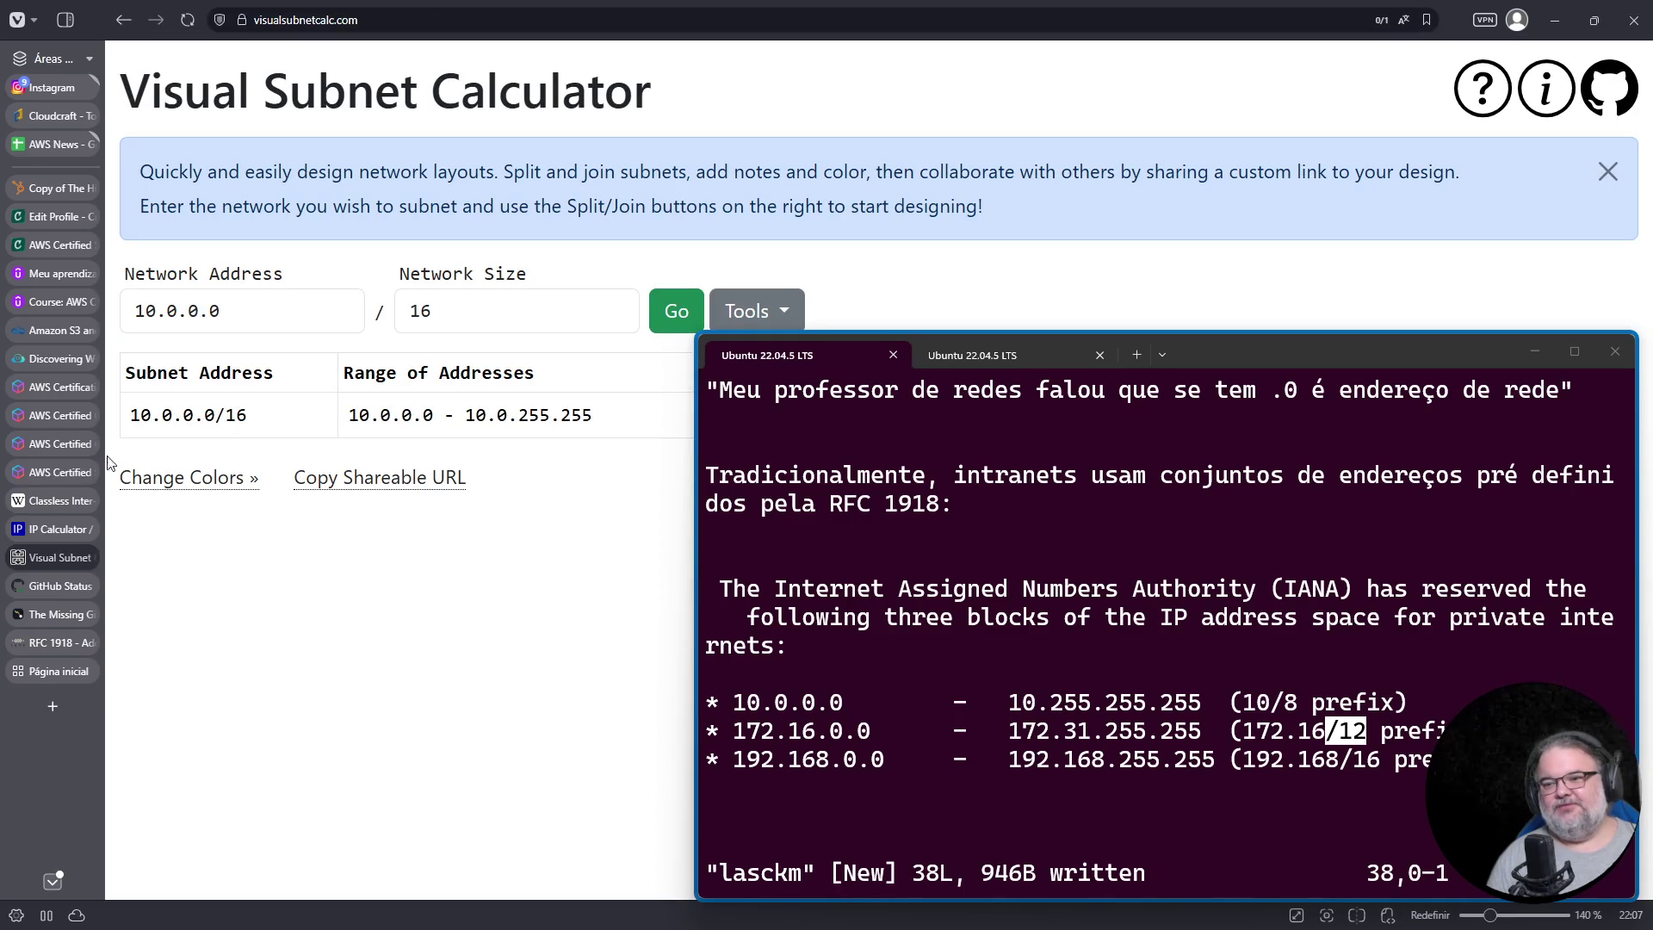
Step: Calculate the 172.16.0.0/16 network and split it into /17 and /18 subnets
{"action": "triple_click", "coordinate": [250, 311]}
{"action": "key", "text": "ctrl+v"}
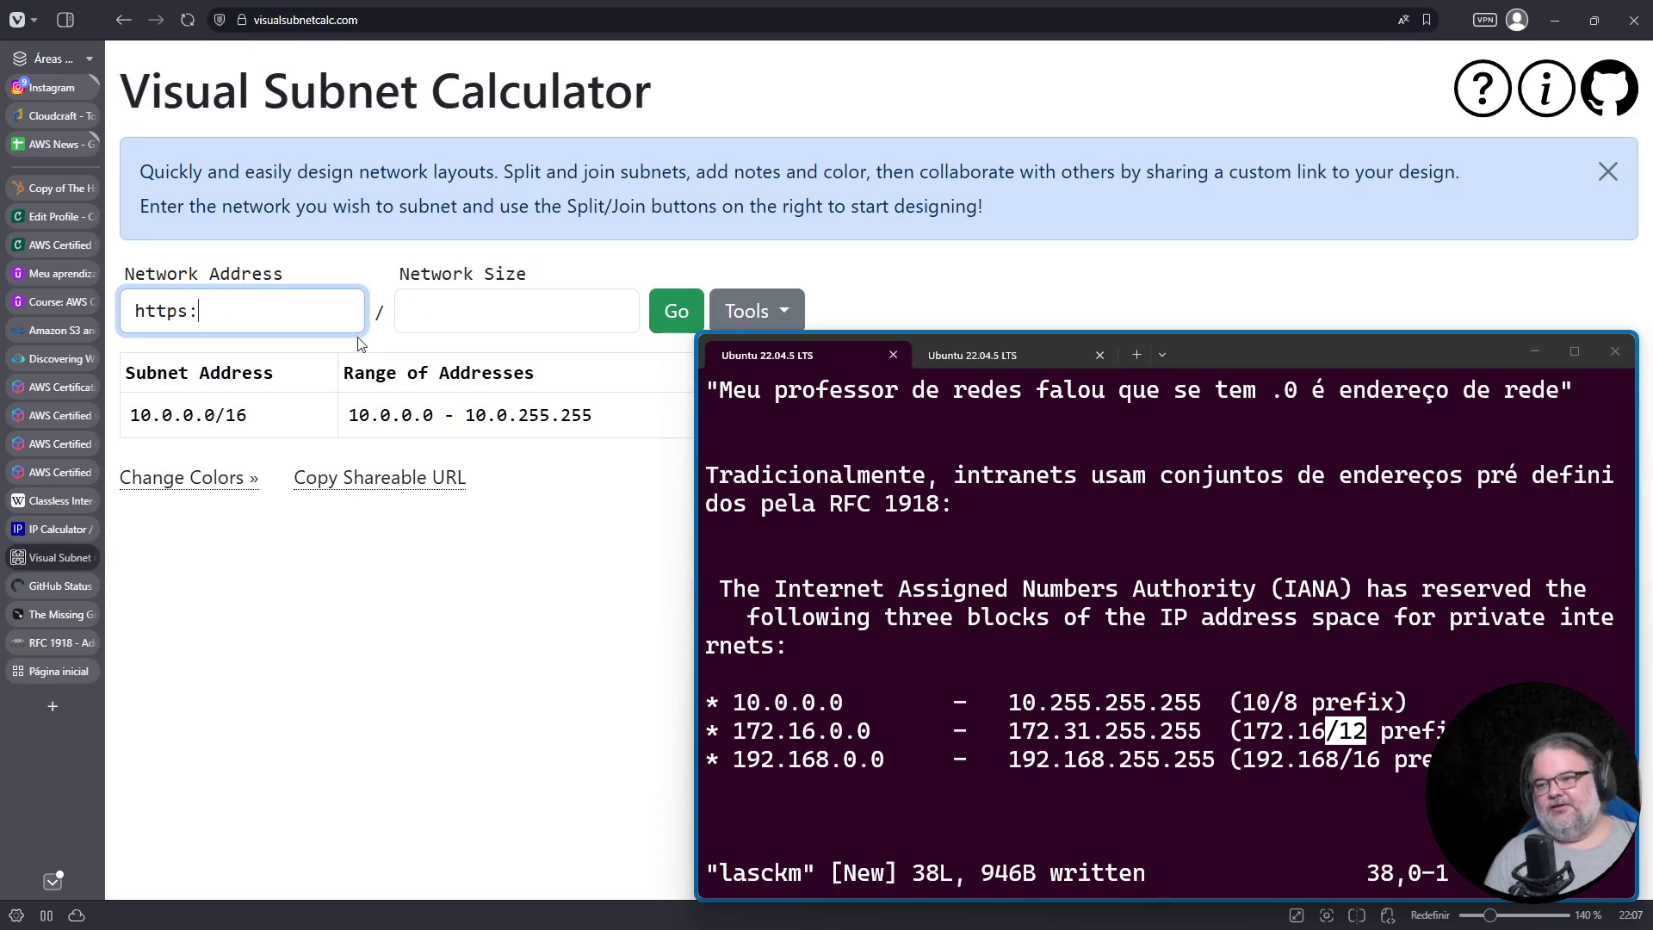
{"action": "key", "text": "ctrl+a"}
{"action": "key", "text": "BackSpace"}
{"action": "type", "text": "172"}
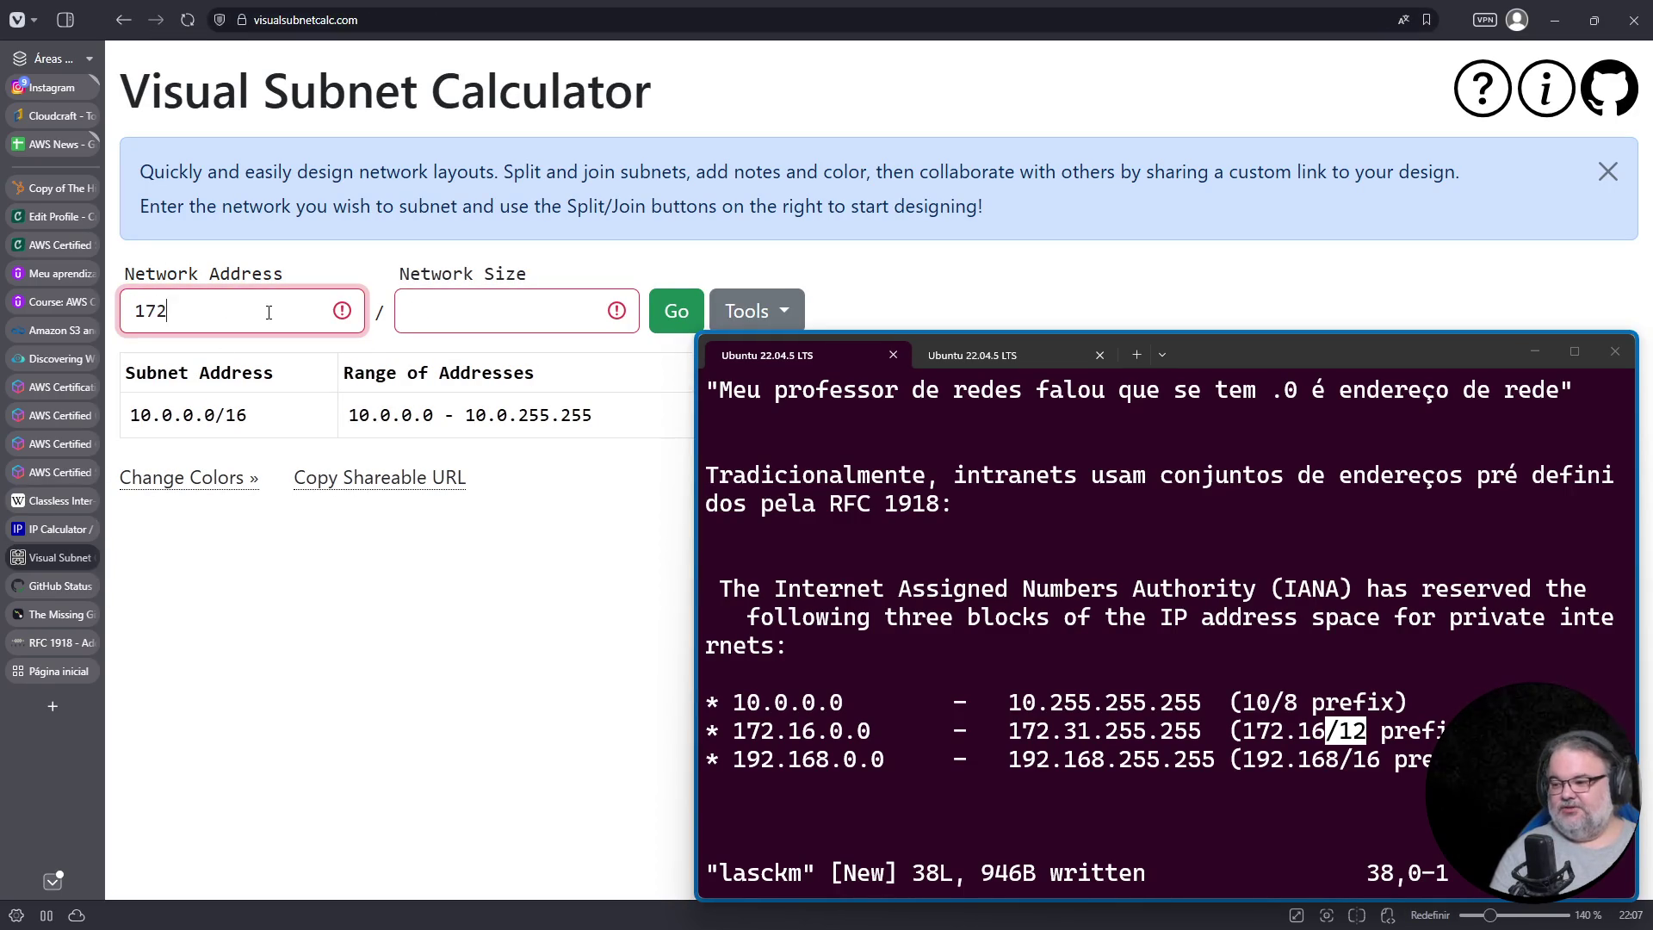
{"action": "type", "text": ".16.0.0"}
{"action": "key", "text": "Tab"}
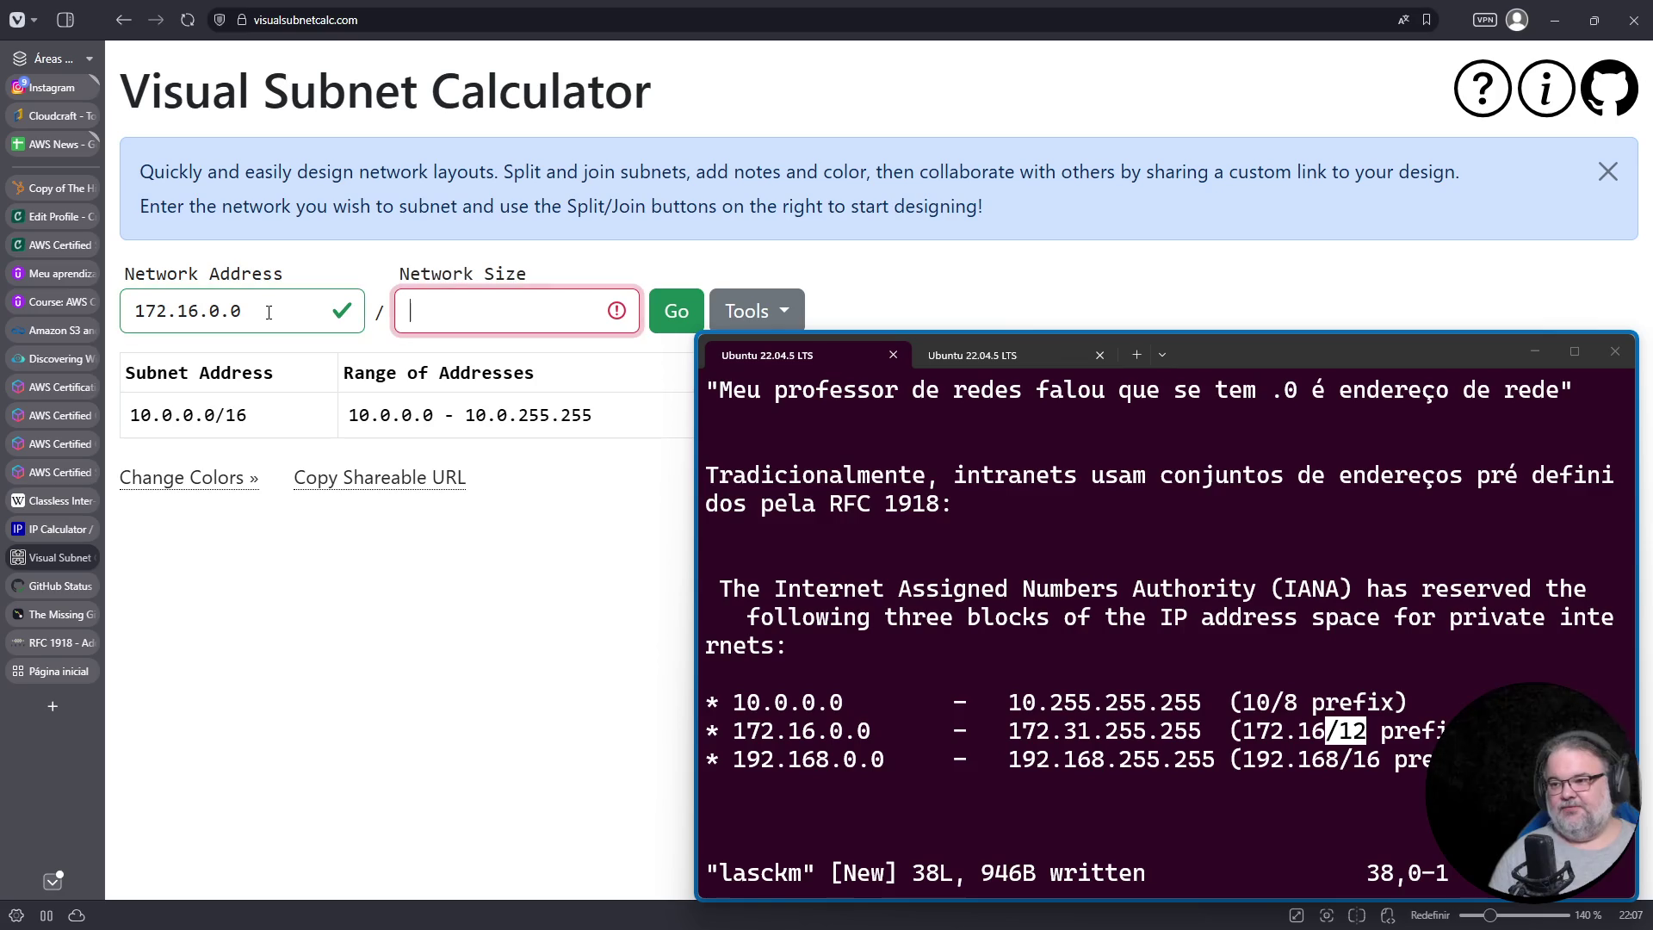
{"action": "type", "text": "16"}
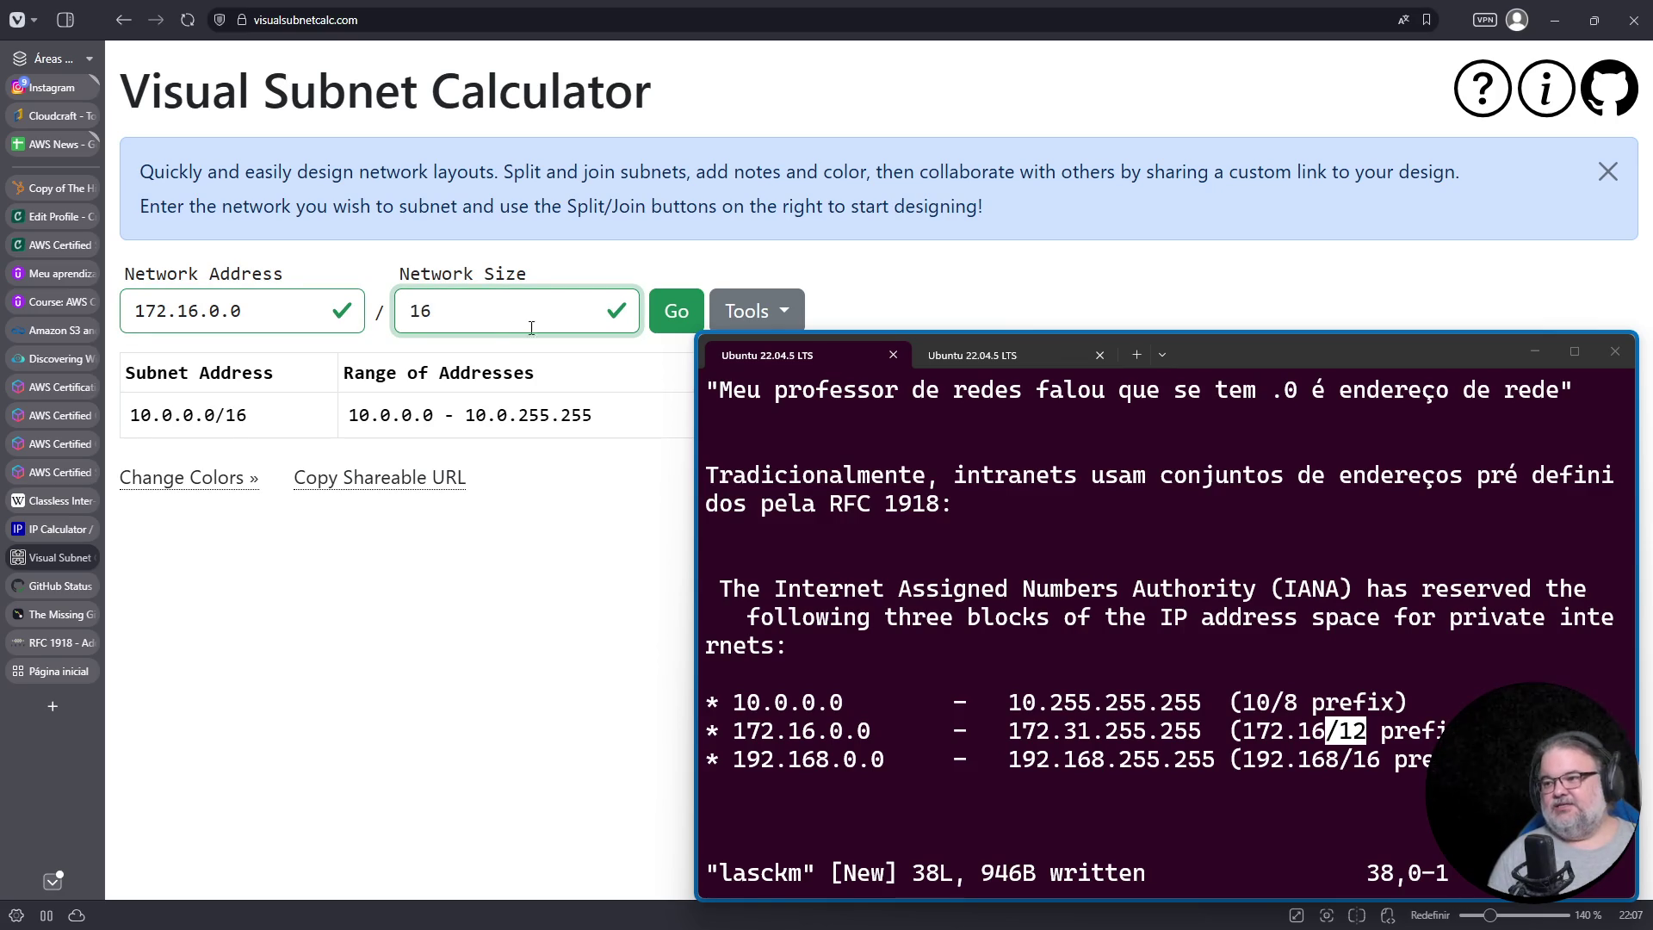
{"action": "left_click", "coordinate": [676, 310]}
{"action": "left_click_drag", "start_coordinate": [1397, 365], "coordinate": [1378, 612]}
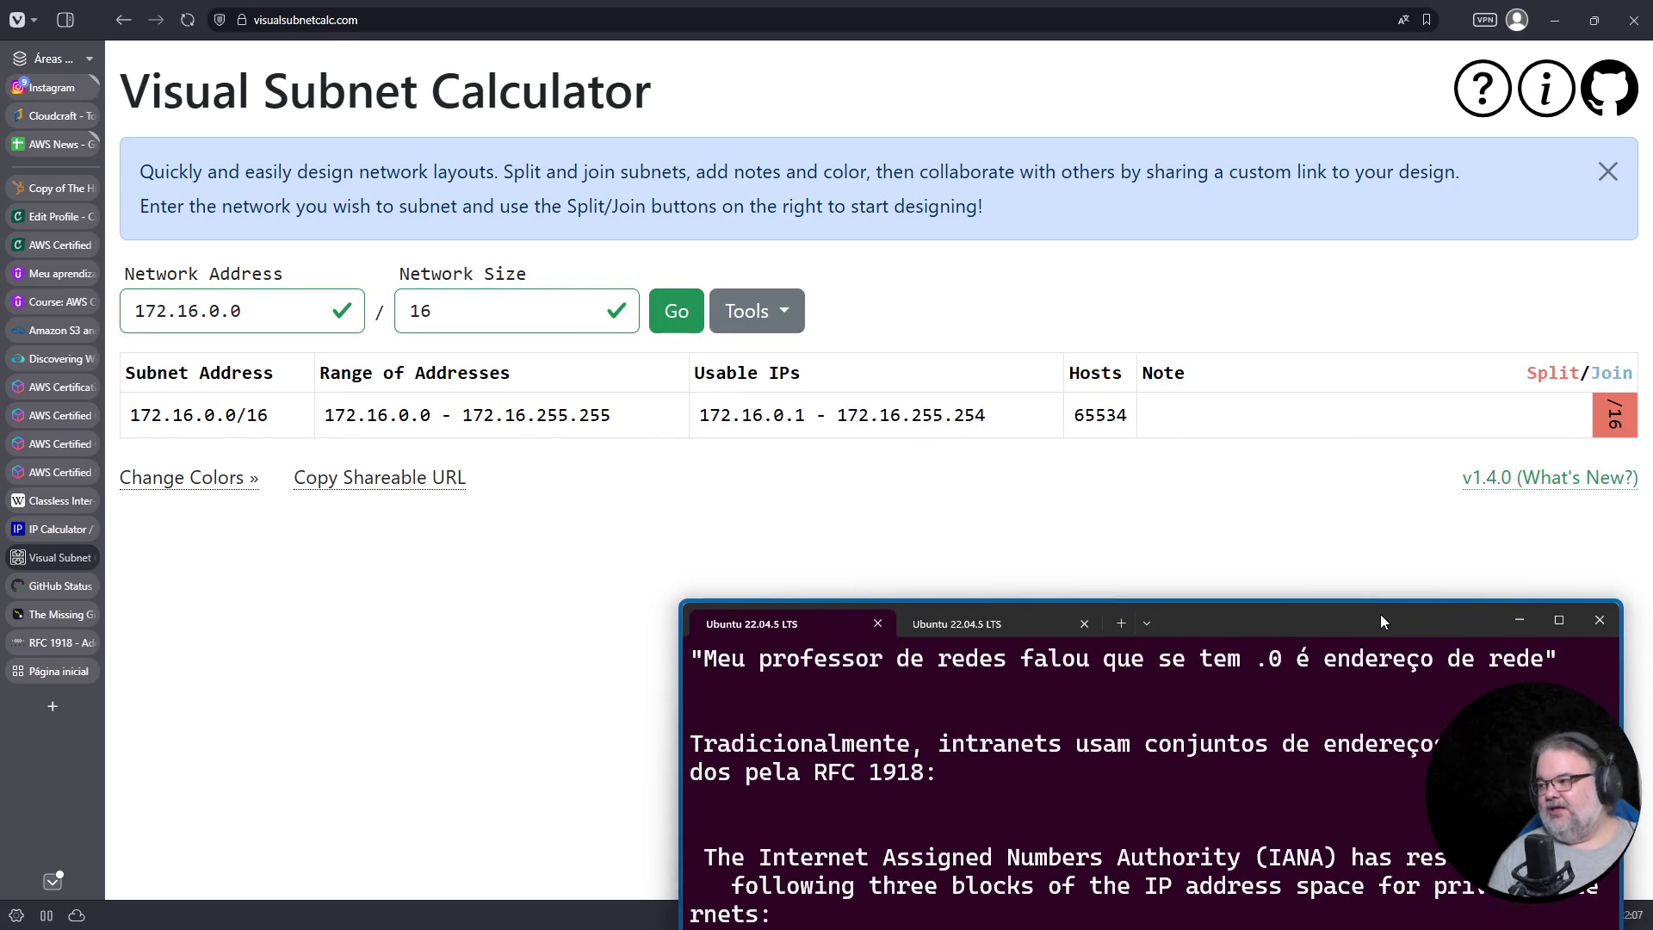
{"action": "left_click", "coordinate": [1602, 431]}
{"action": "left_click", "coordinate": [1565, 417]}
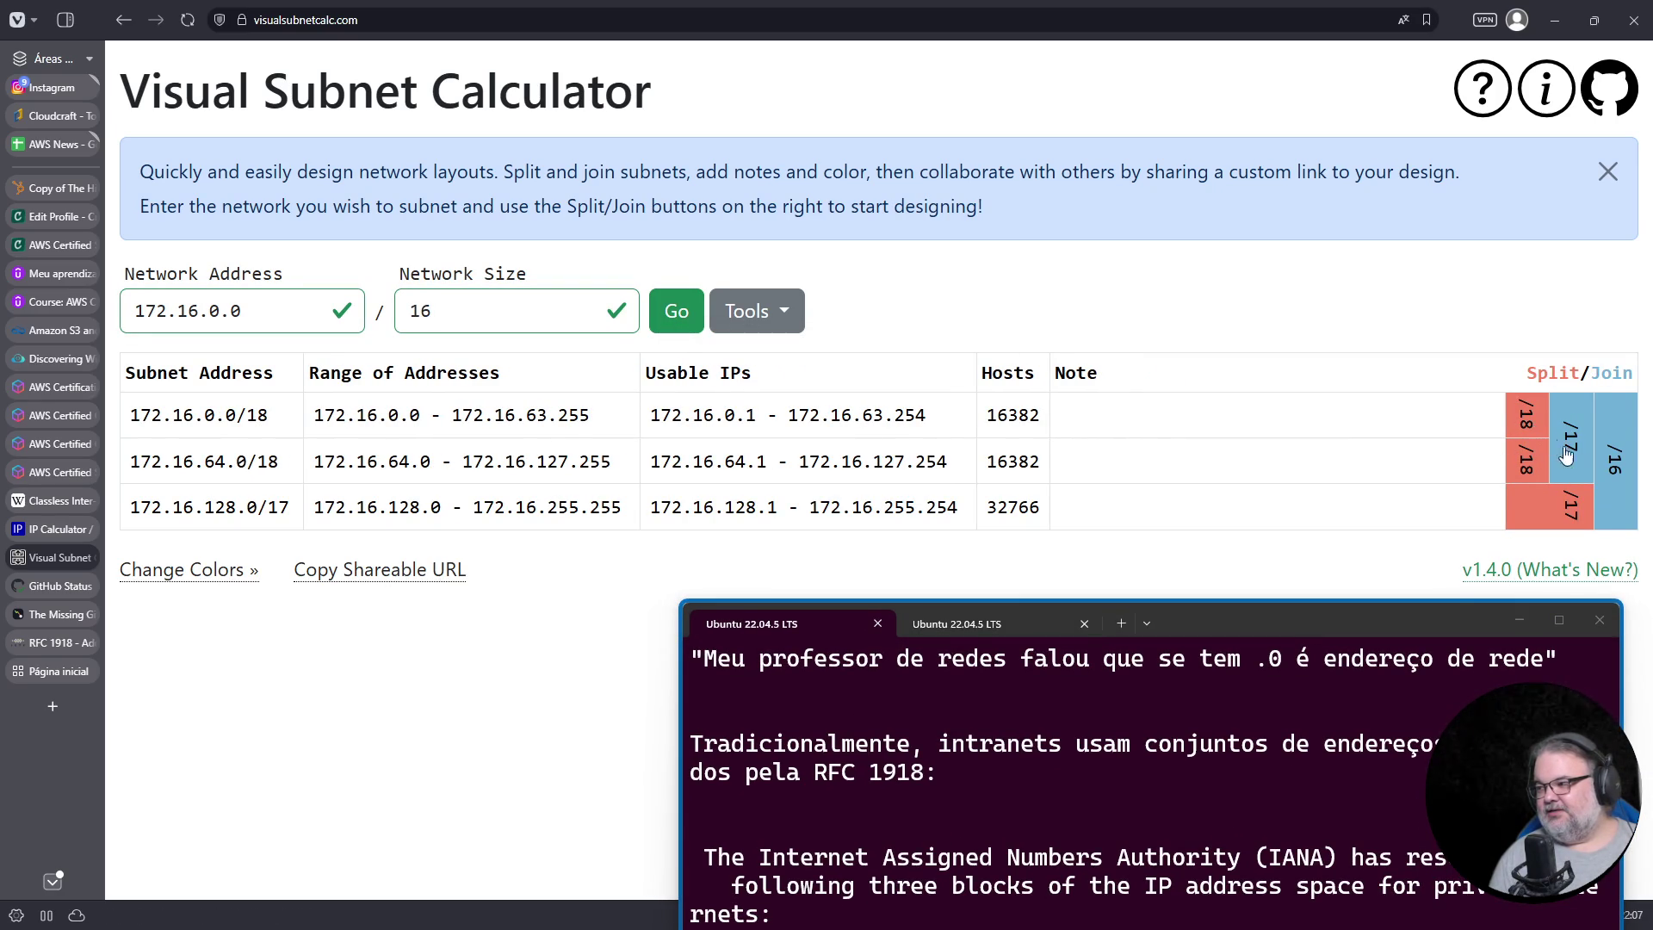
Step: Keep the size at 16 and split the first subnet down to /19, /20 and /21
{"action": "double_click", "coordinate": [506, 314]}
{"action": "type", "text": "8"}
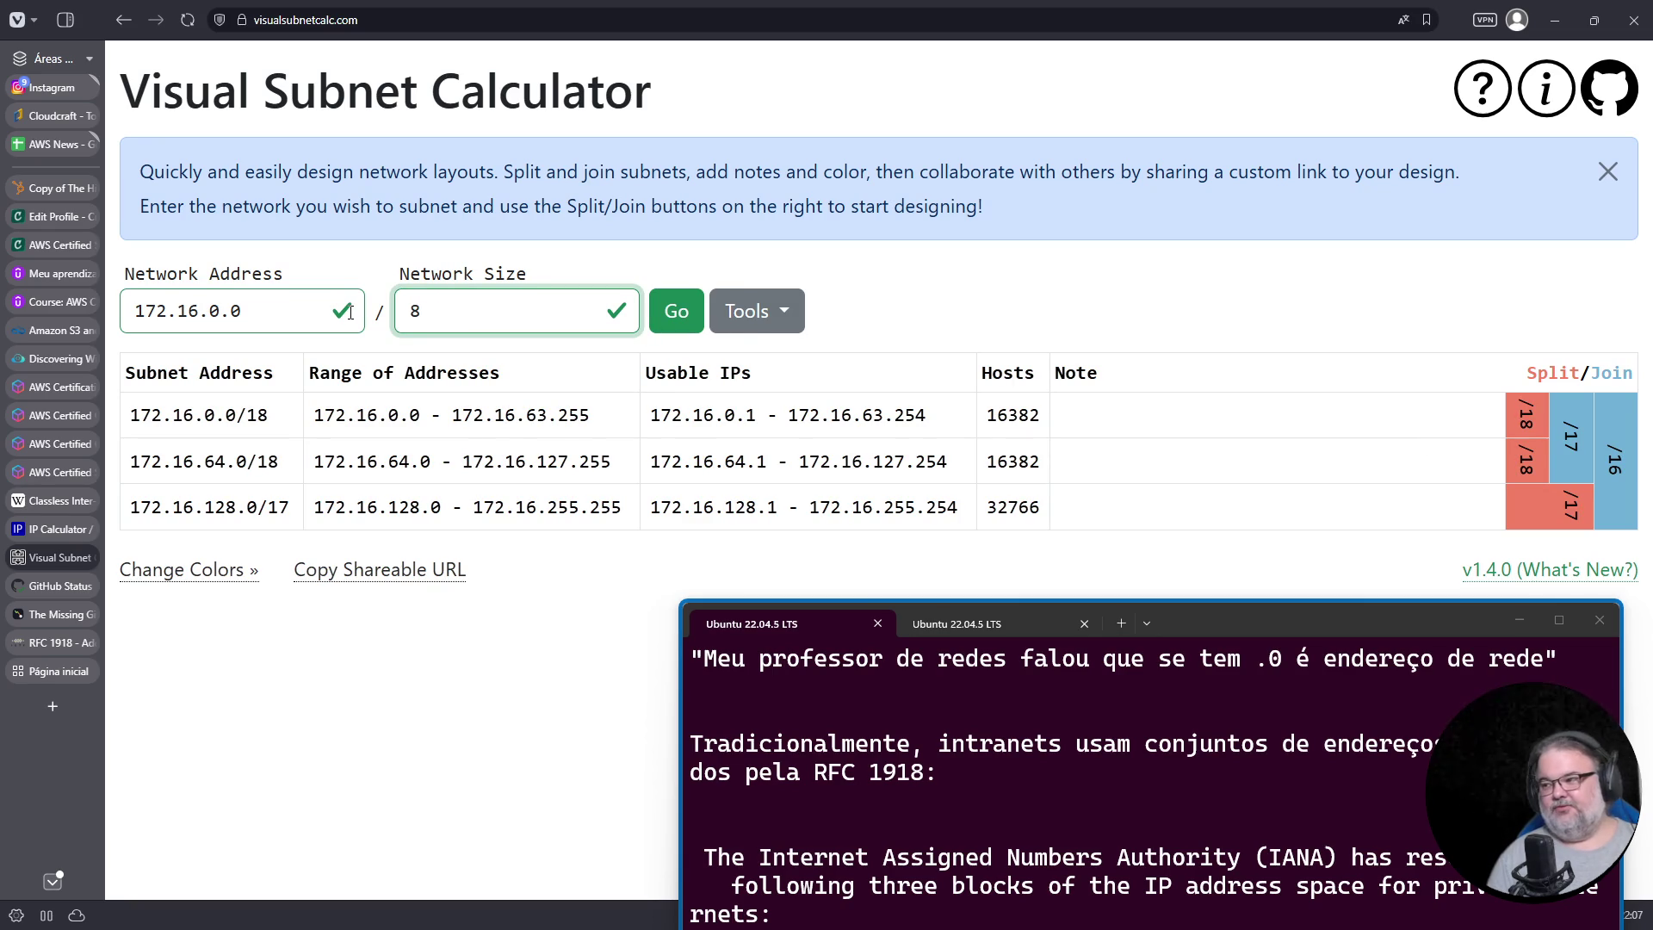
{"action": "key", "text": "ctrl+a"}
{"action": "type", "text": "16"}
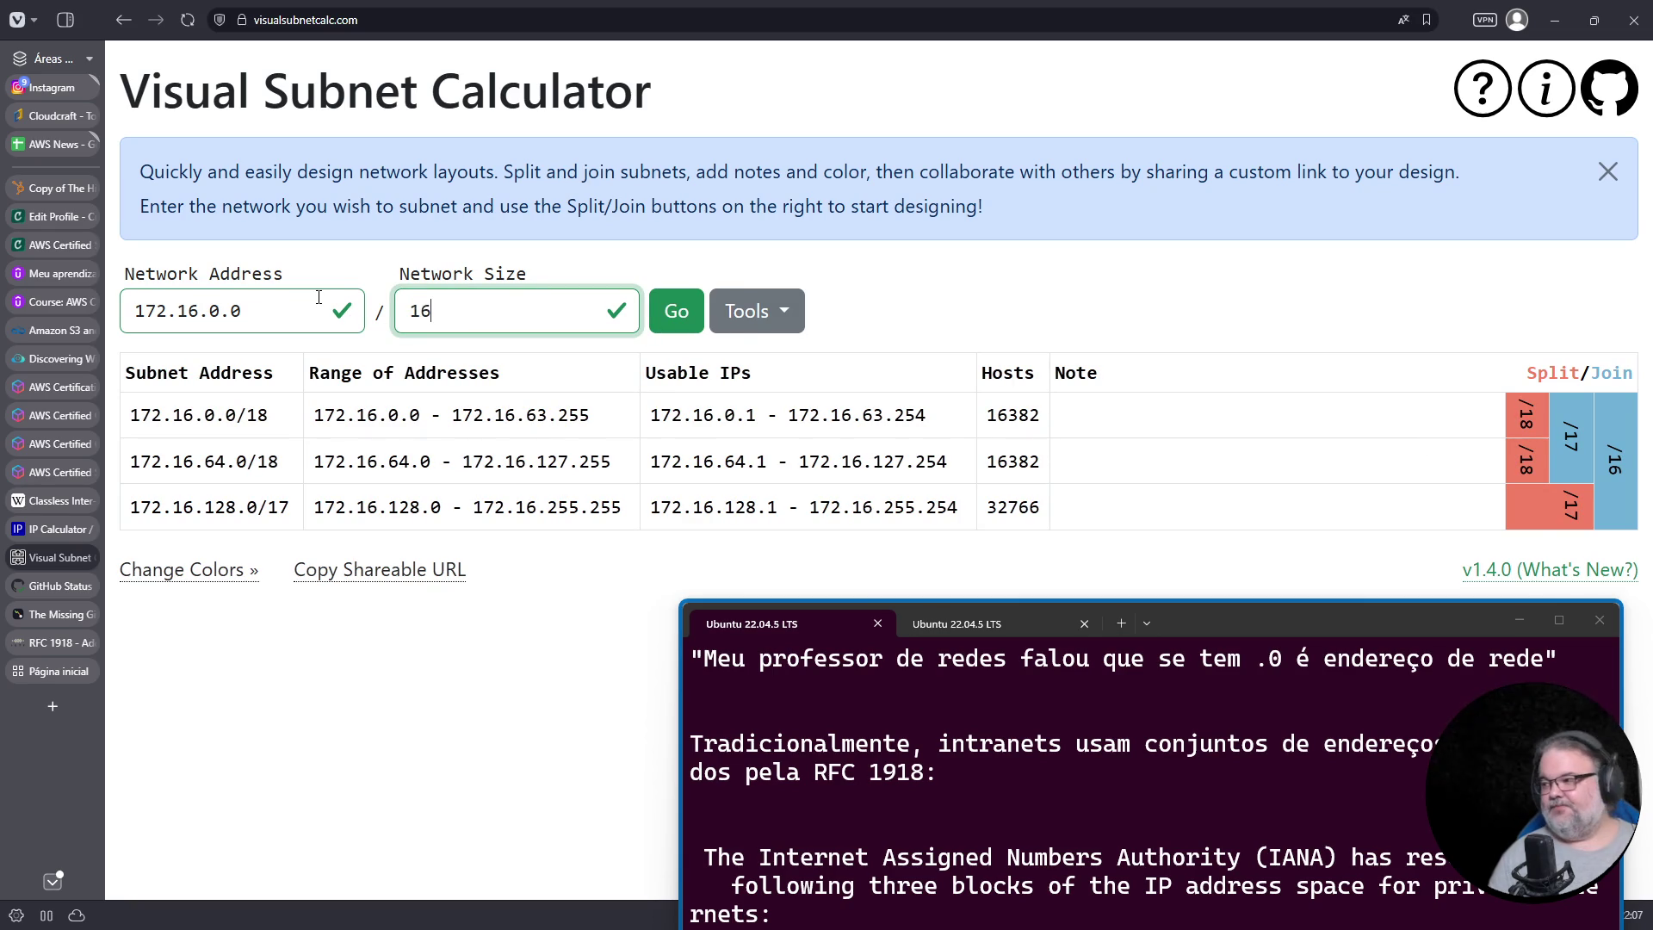
{"action": "left_click", "coordinate": [1538, 420]}
{"action": "left_click", "coordinate": [1482, 438]}
{"action": "left_click", "coordinate": [1435, 431]}
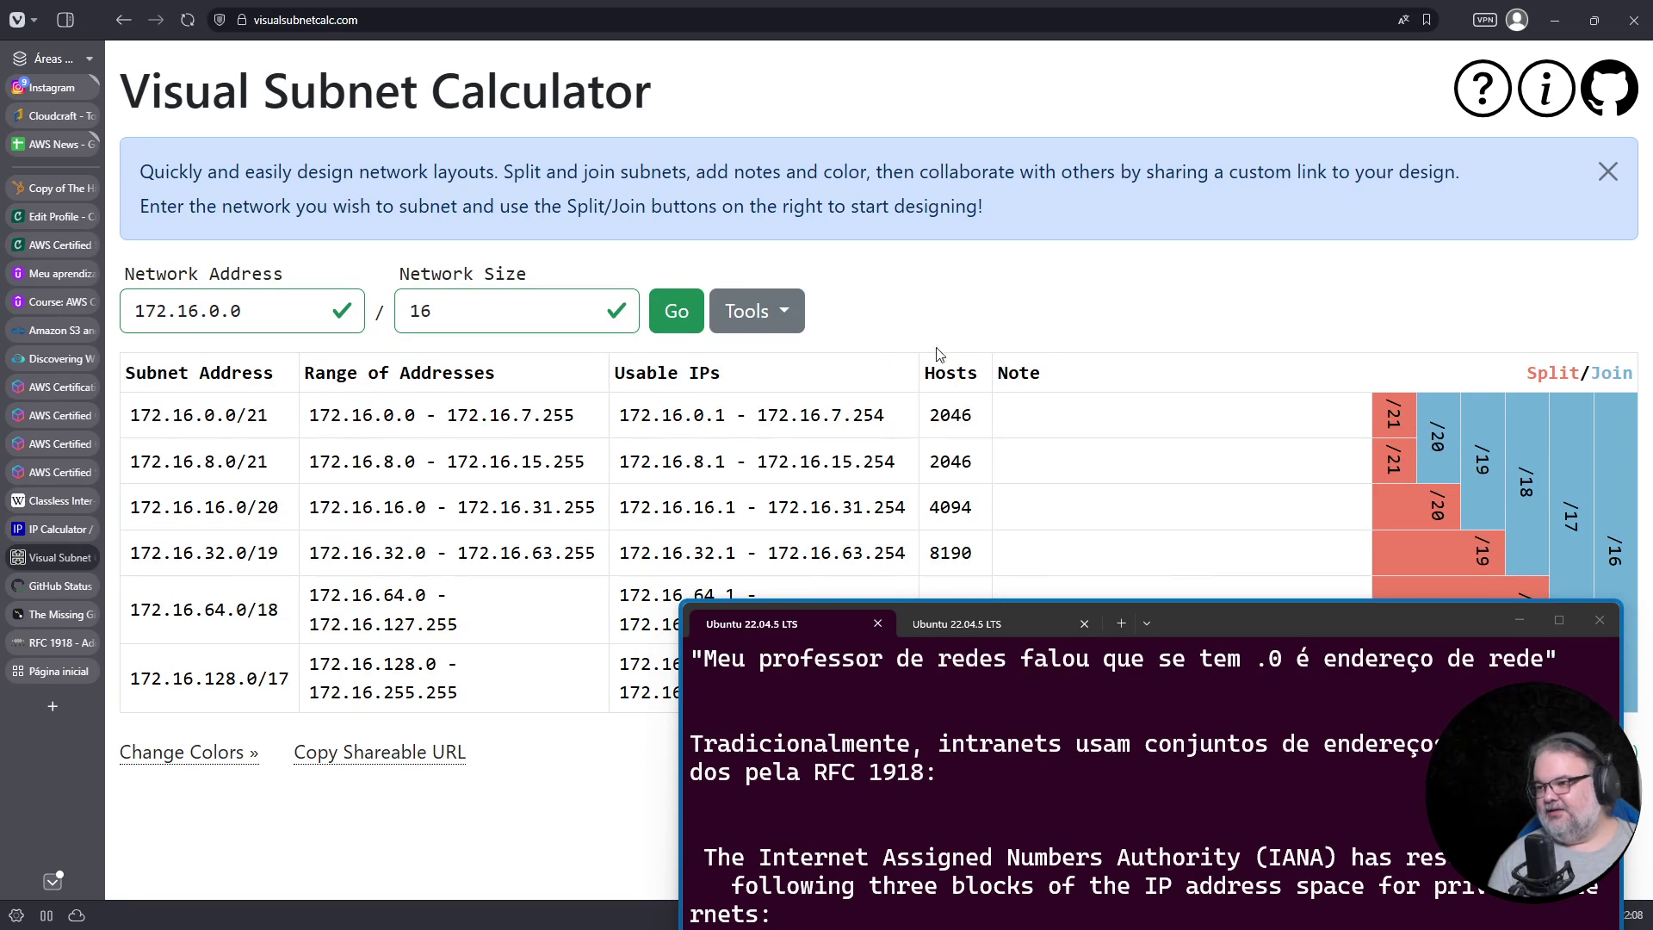
Step: Recalculate as 172.0.0.0/8, split down to /12, and point out the 172.16.0.0/12 row
{"action": "double_click", "coordinate": [435, 311]}
{"action": "type", "text": "8"}
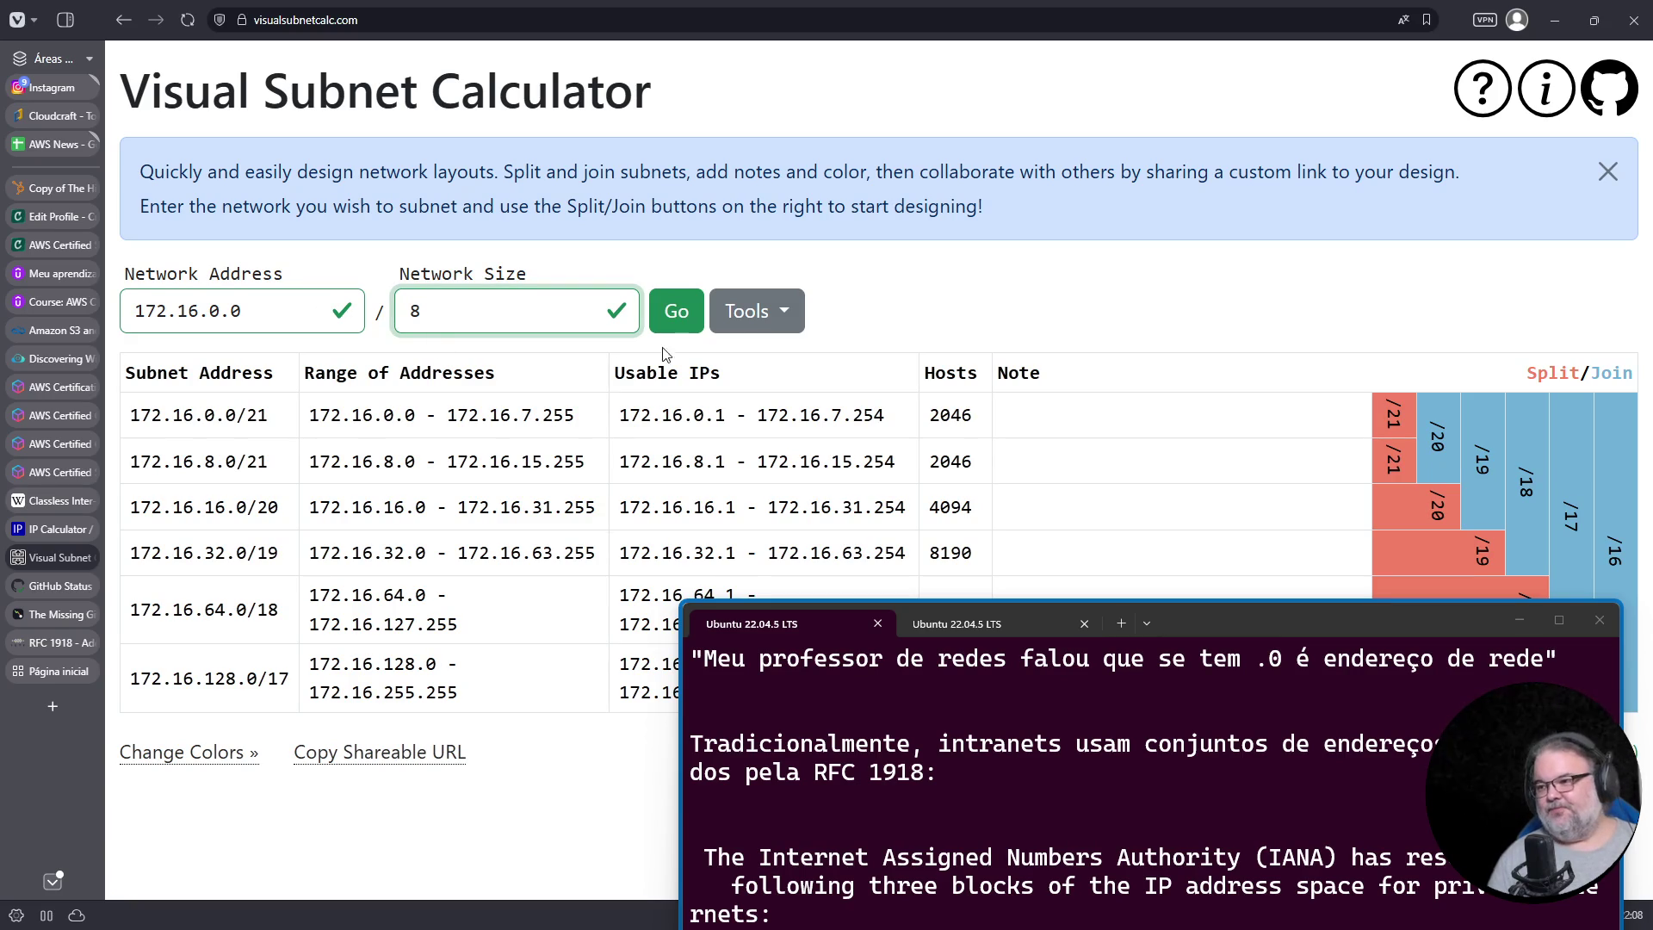
{"action": "left_click", "coordinate": [676, 311]}
{"action": "left_click", "coordinate": [1148, 123]}
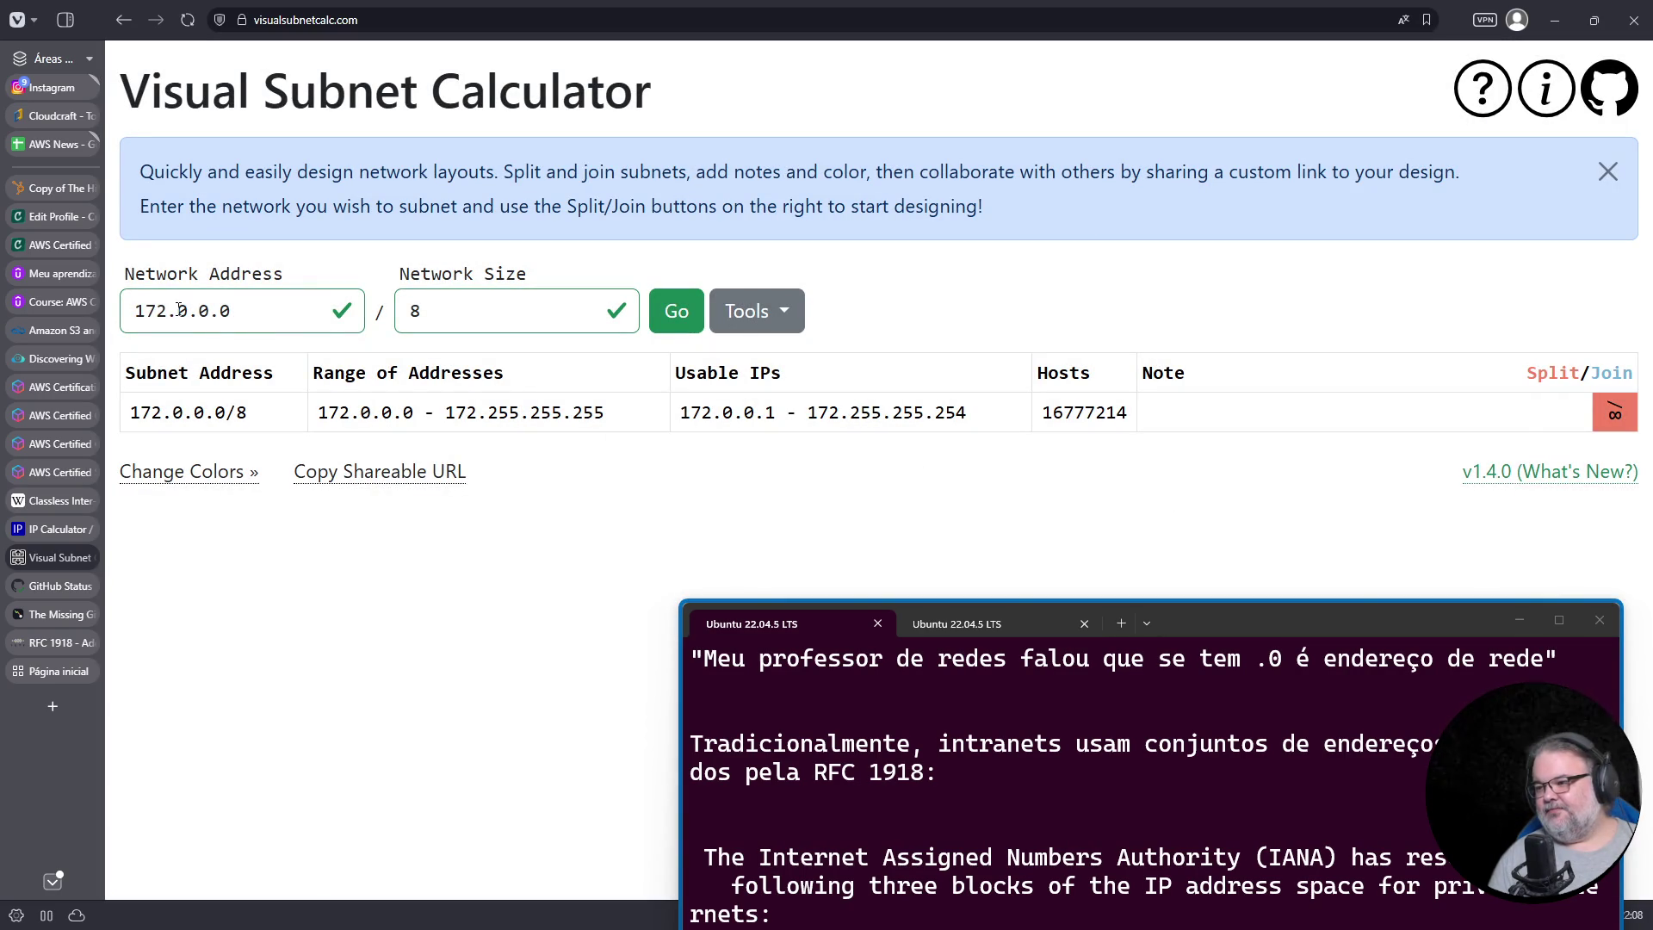
{"action": "left_click", "coordinate": [1613, 422]}
{"action": "left_click", "coordinate": [1560, 425]}
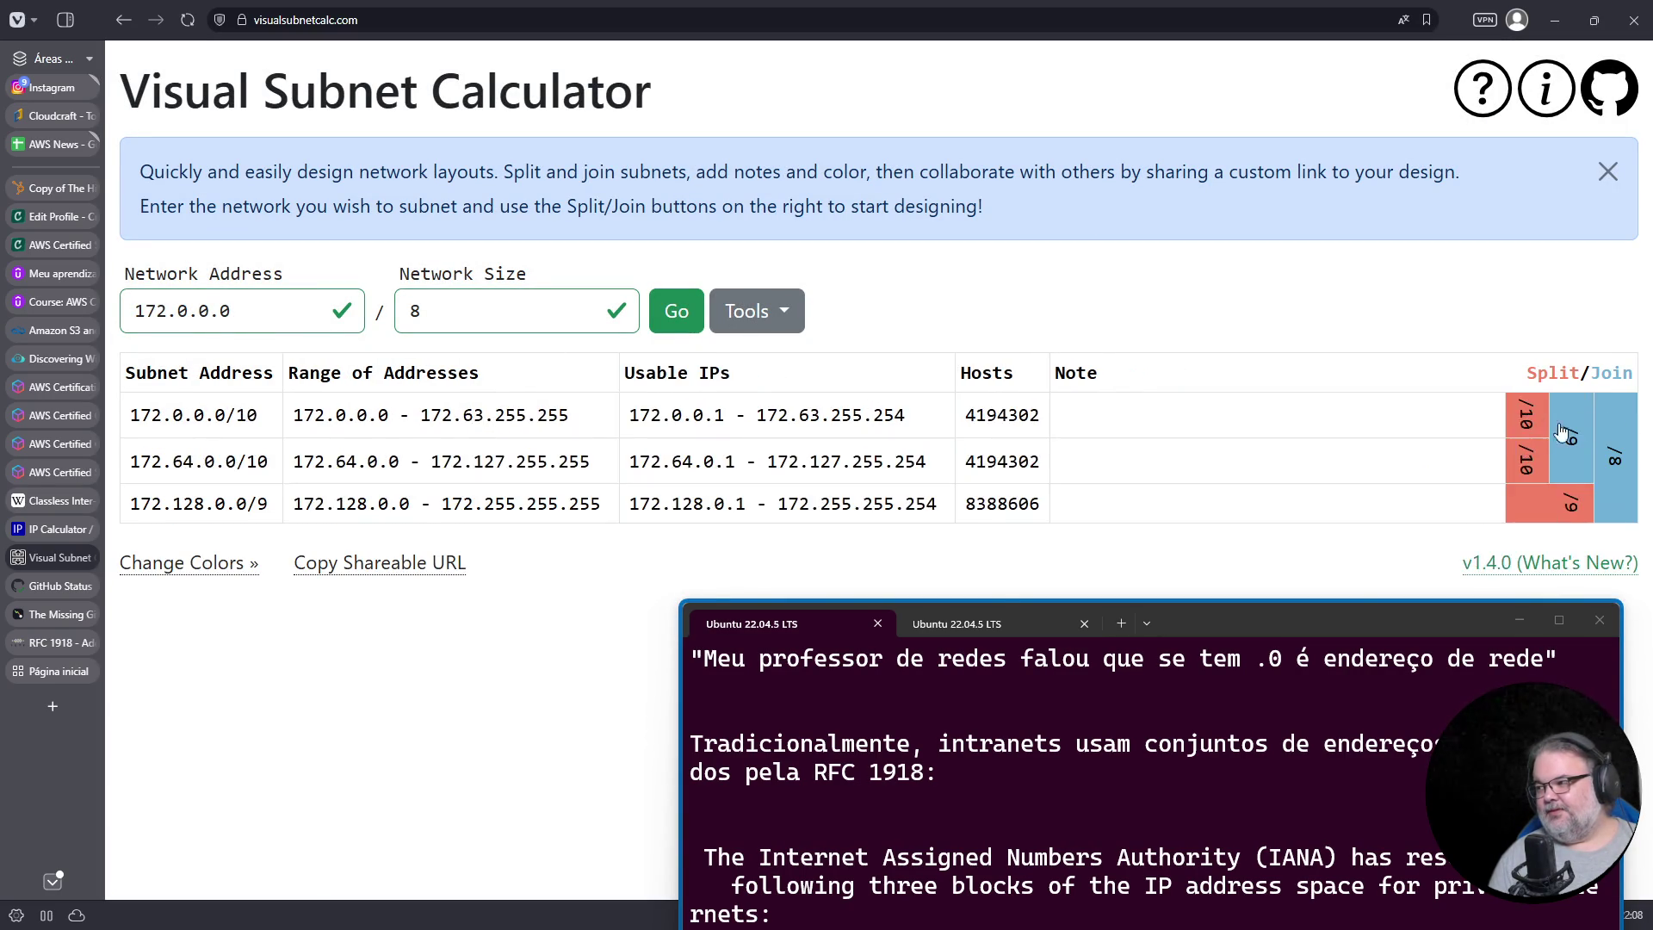
{"action": "left_click", "coordinate": [1512, 421]}
{"action": "left_click", "coordinate": [1478, 458]}
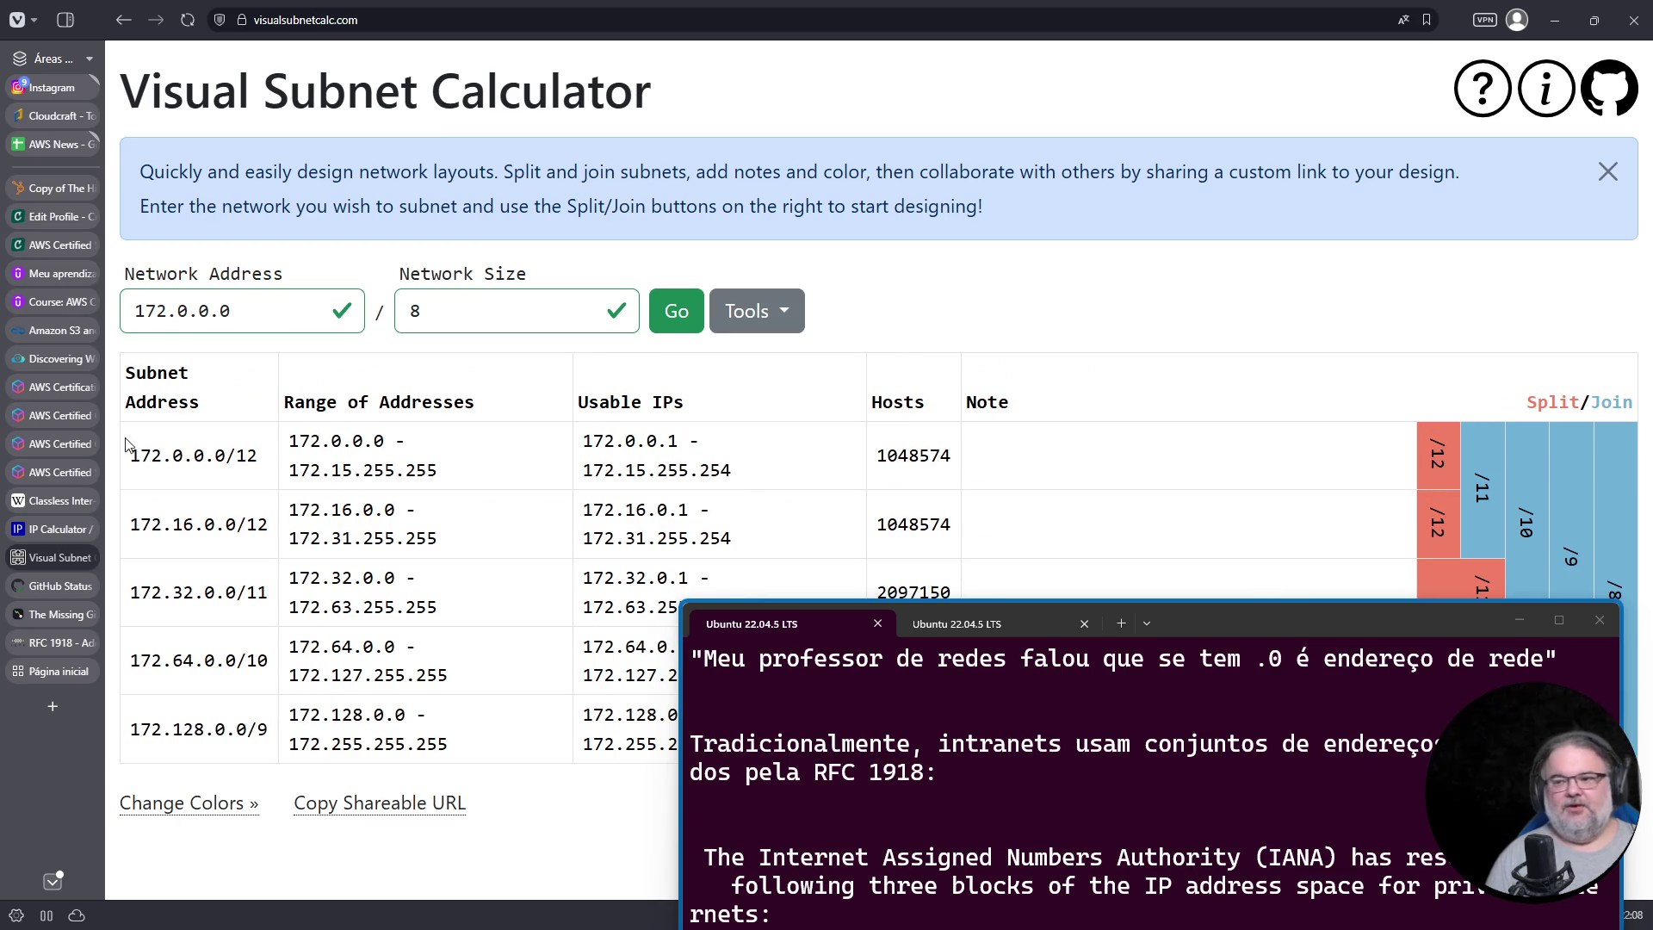
{"action": "mouse_move", "coordinate": [130, 527]}
{"action": "left_mouse_down"}
{"action": "mouse_move", "coordinate": [710, 517]}
{"action": "mouse_move", "coordinate": [771, 542]}
{"action": "left_mouse_up"}
{"action": "mouse_move", "coordinate": [1264, 616]}
{"action": "left_mouse_down"}
{"action": "mouse_move", "coordinate": [1293, 396]}
{"action": "mouse_move", "coordinate": [1277, 292]}
{"action": "mouse_move", "coordinate": [1269, 331]}
{"action": "left_mouse_up"}
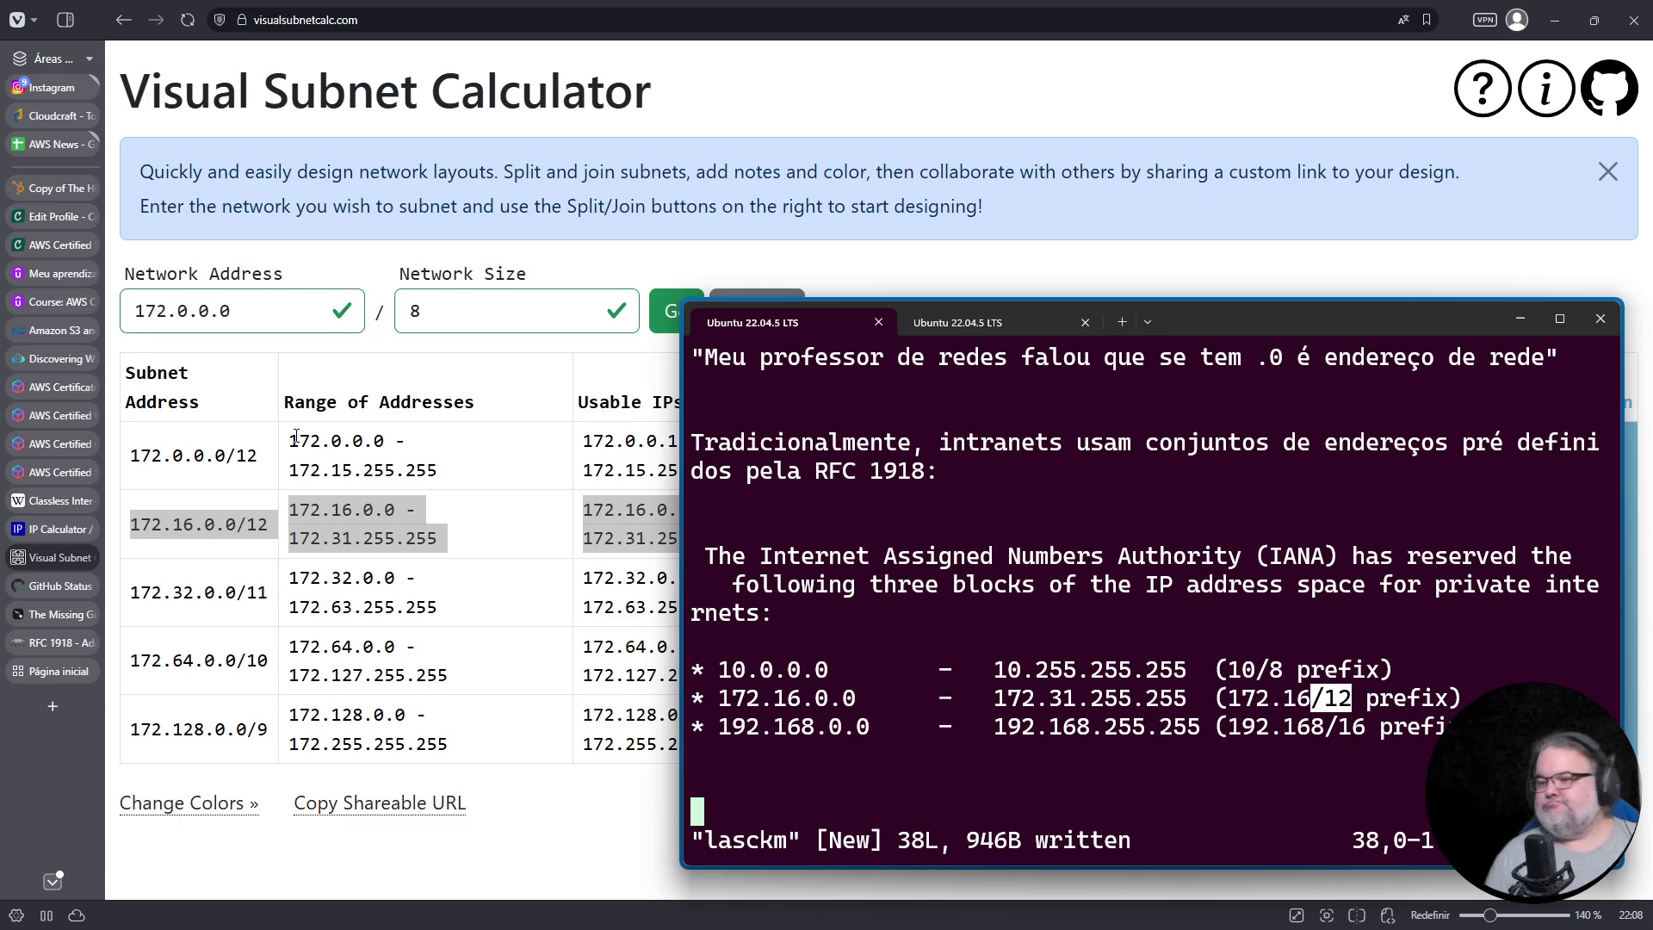
Step: Close the leftover start-page tab and open a fresh start-page tab
{"action": "left_click", "coordinate": [86, 671]}
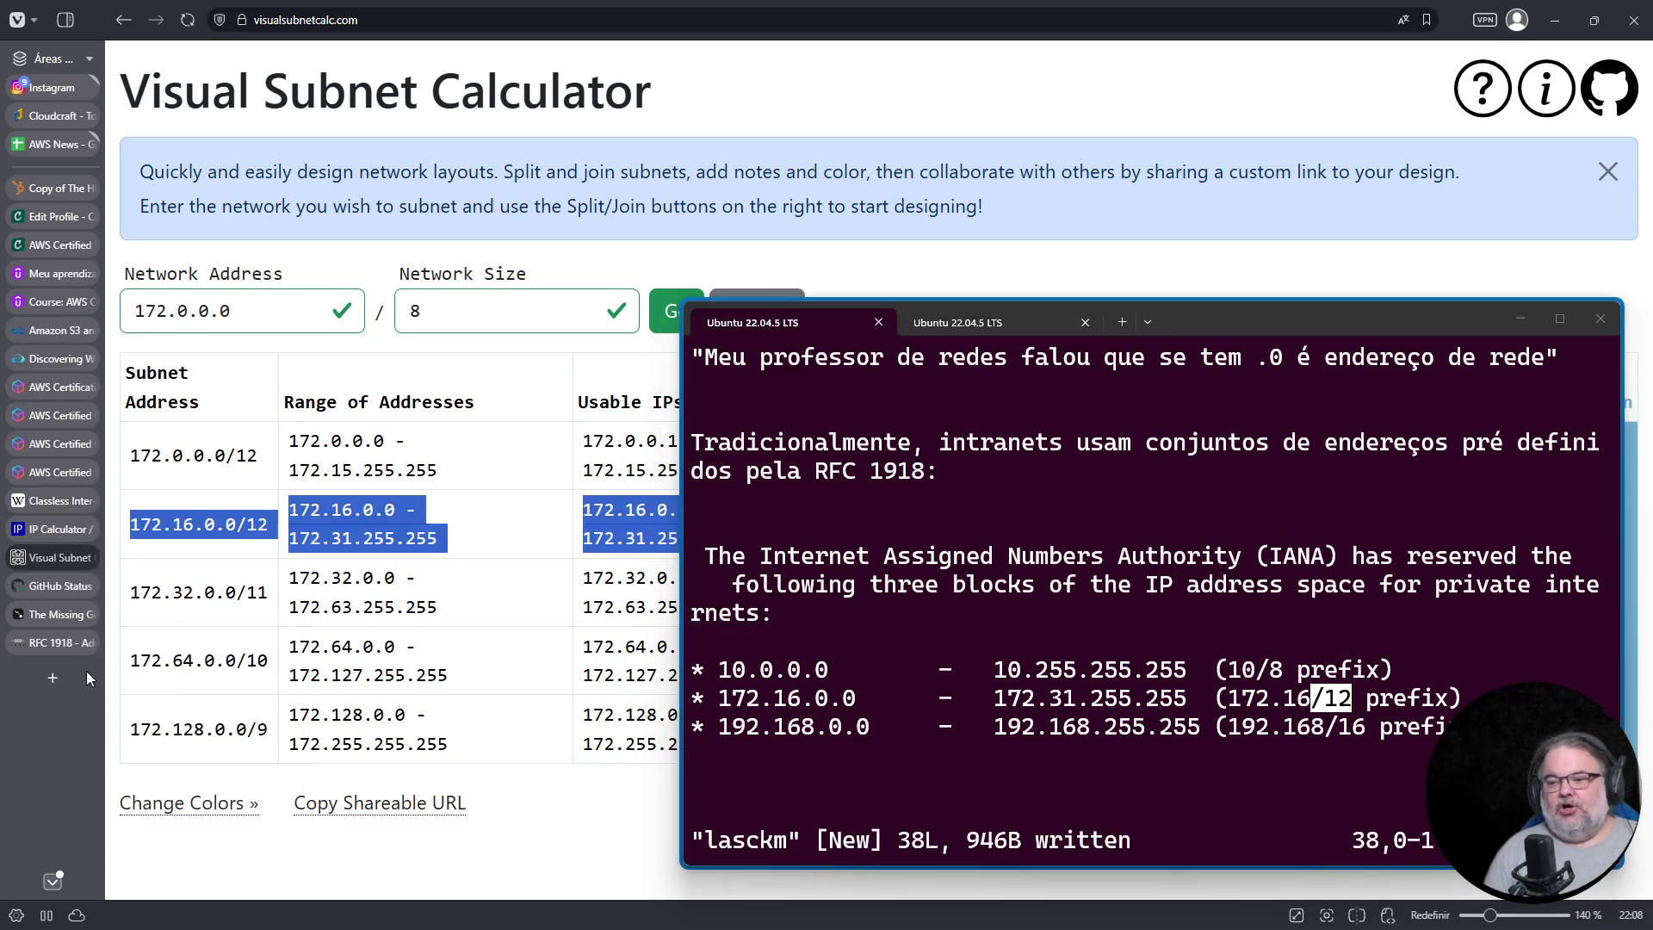
{"action": "mouse_move", "coordinate": [65, 634]}
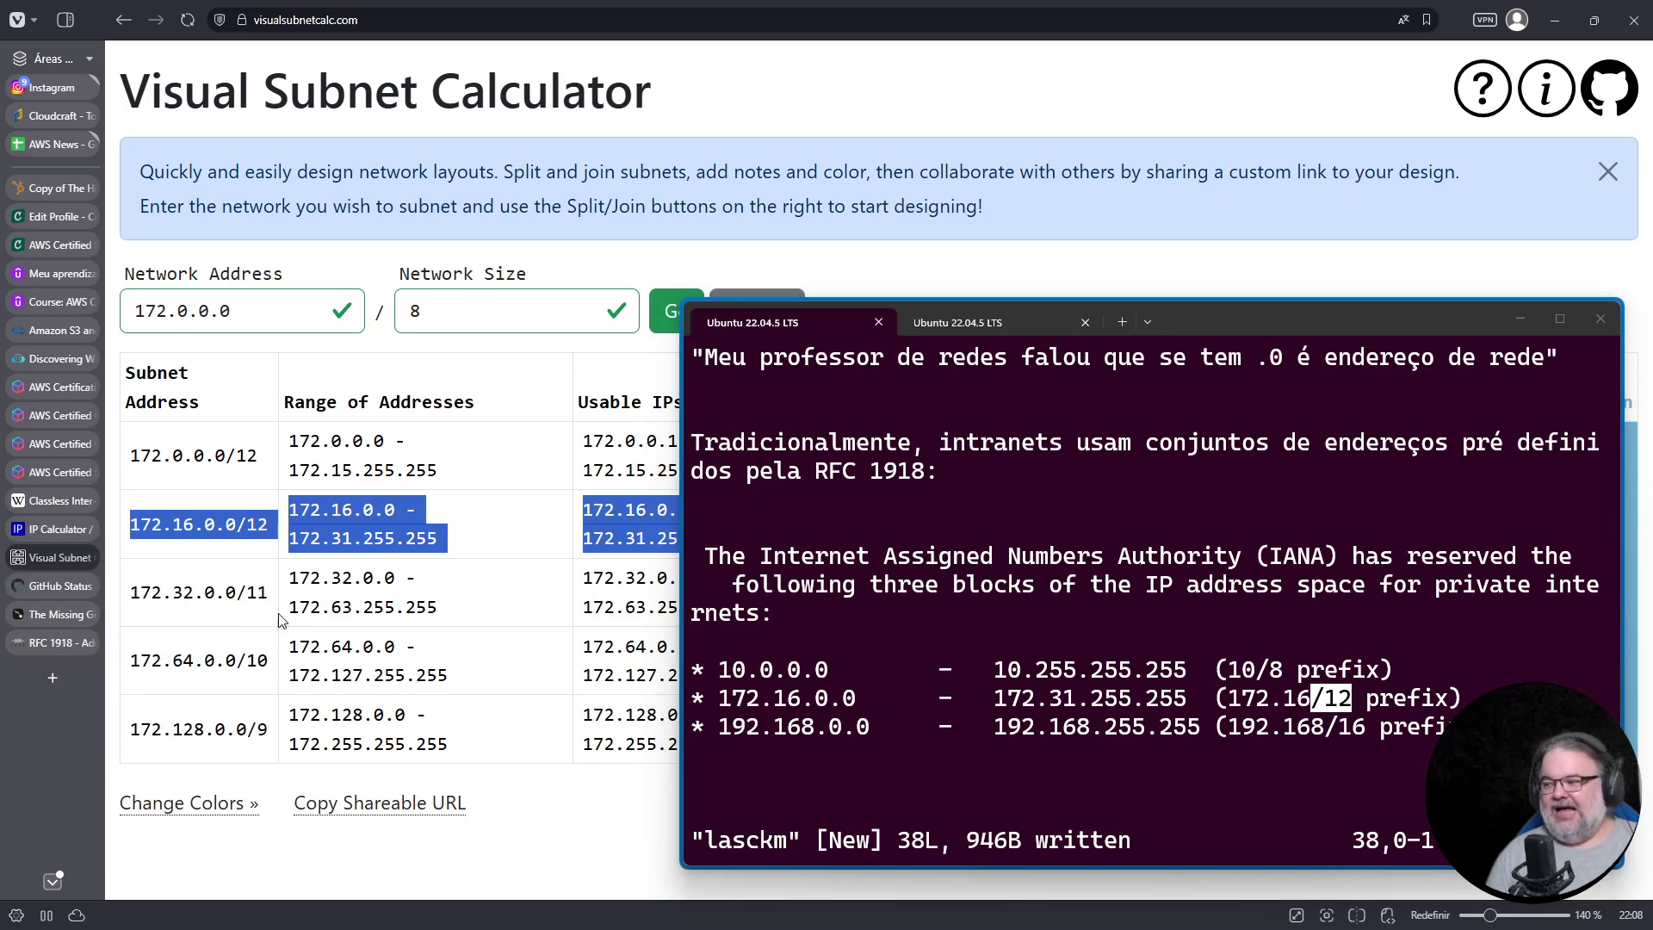
{"action": "left_click", "coordinate": [53, 679]}
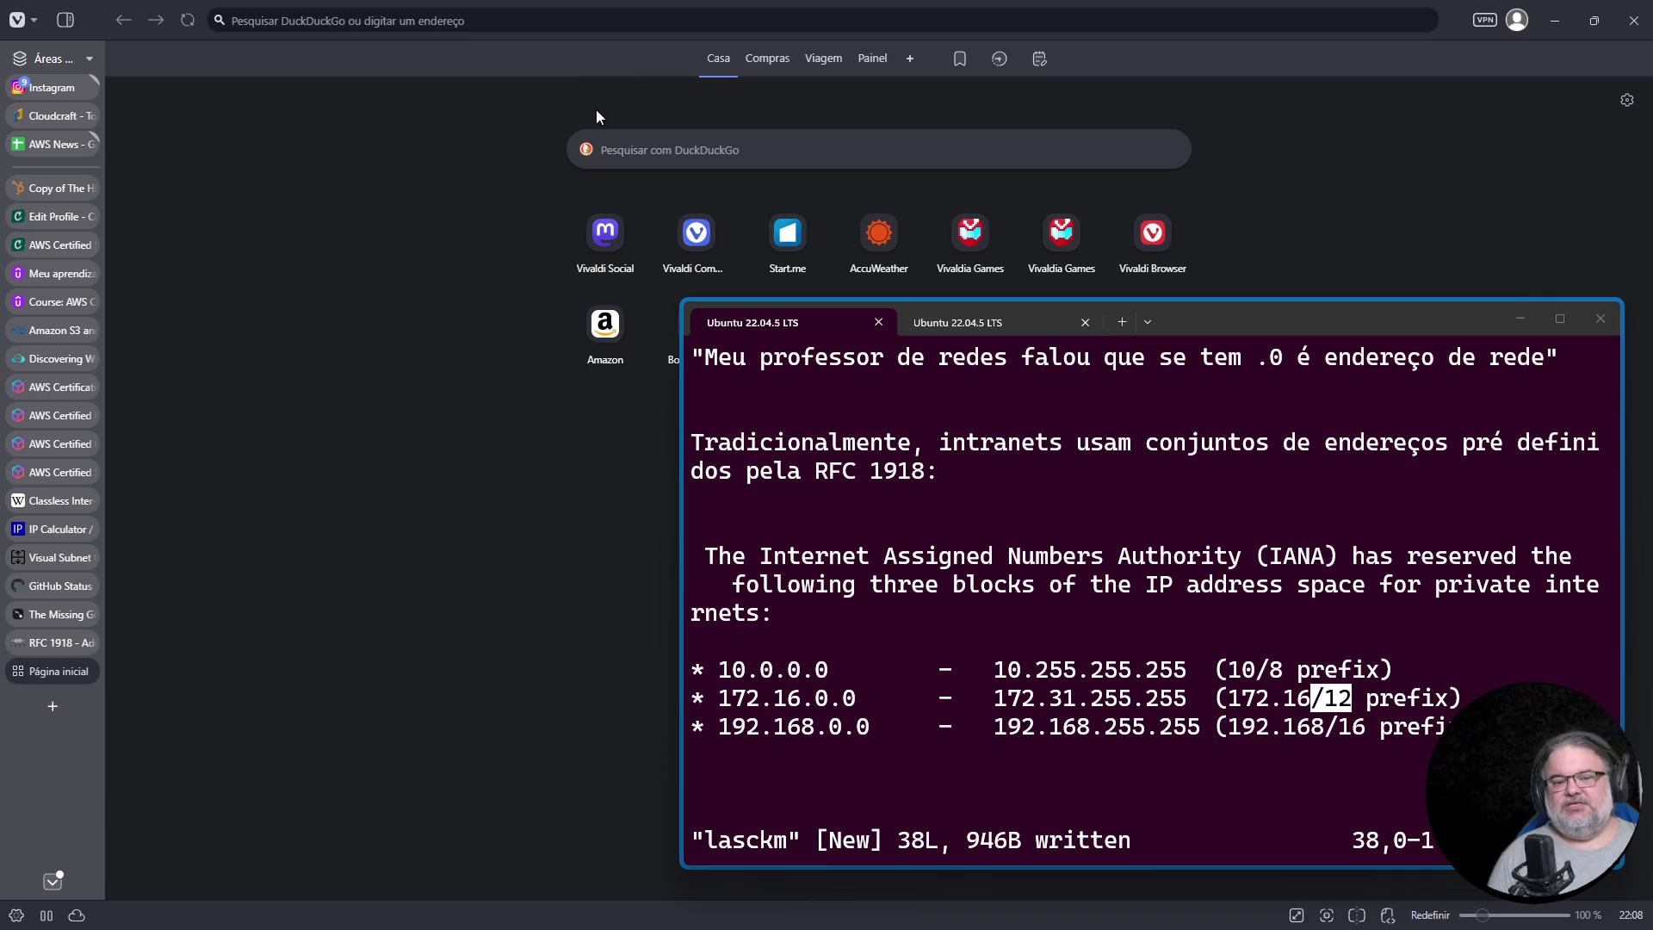
{"action": "left_click", "coordinate": [675, 144]}
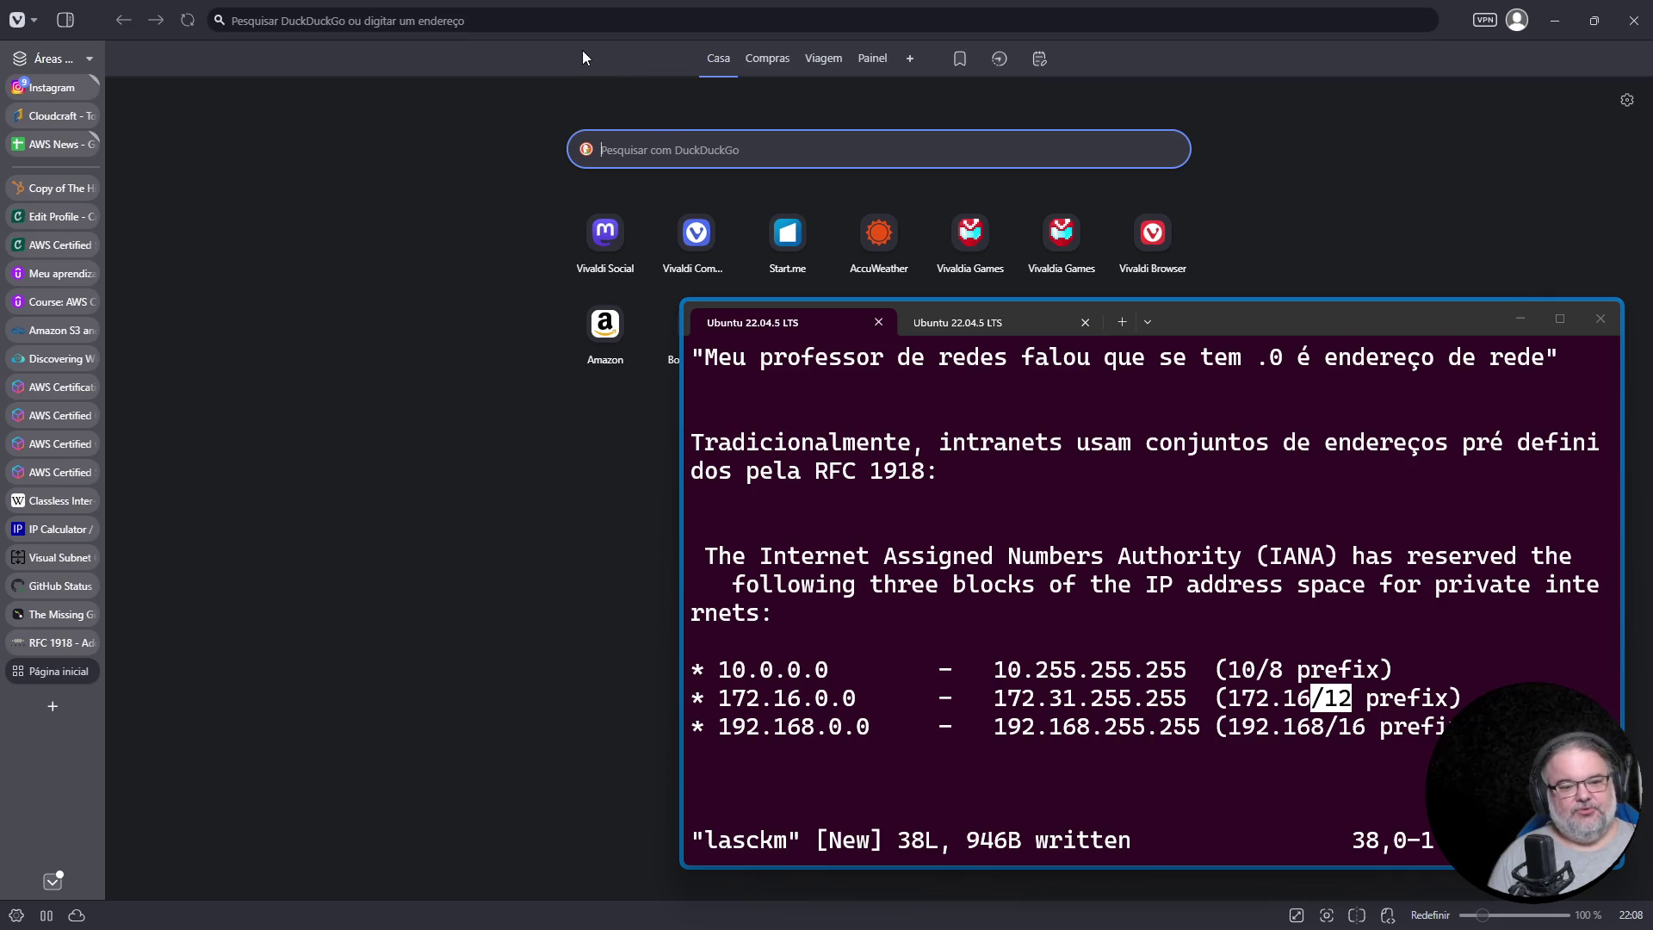
Step: Google 'rfc cgnat' and open the RFC 6598 result
{"action": "left_click", "coordinate": [464, 20]}
{"action": "type", "text": "g c"}
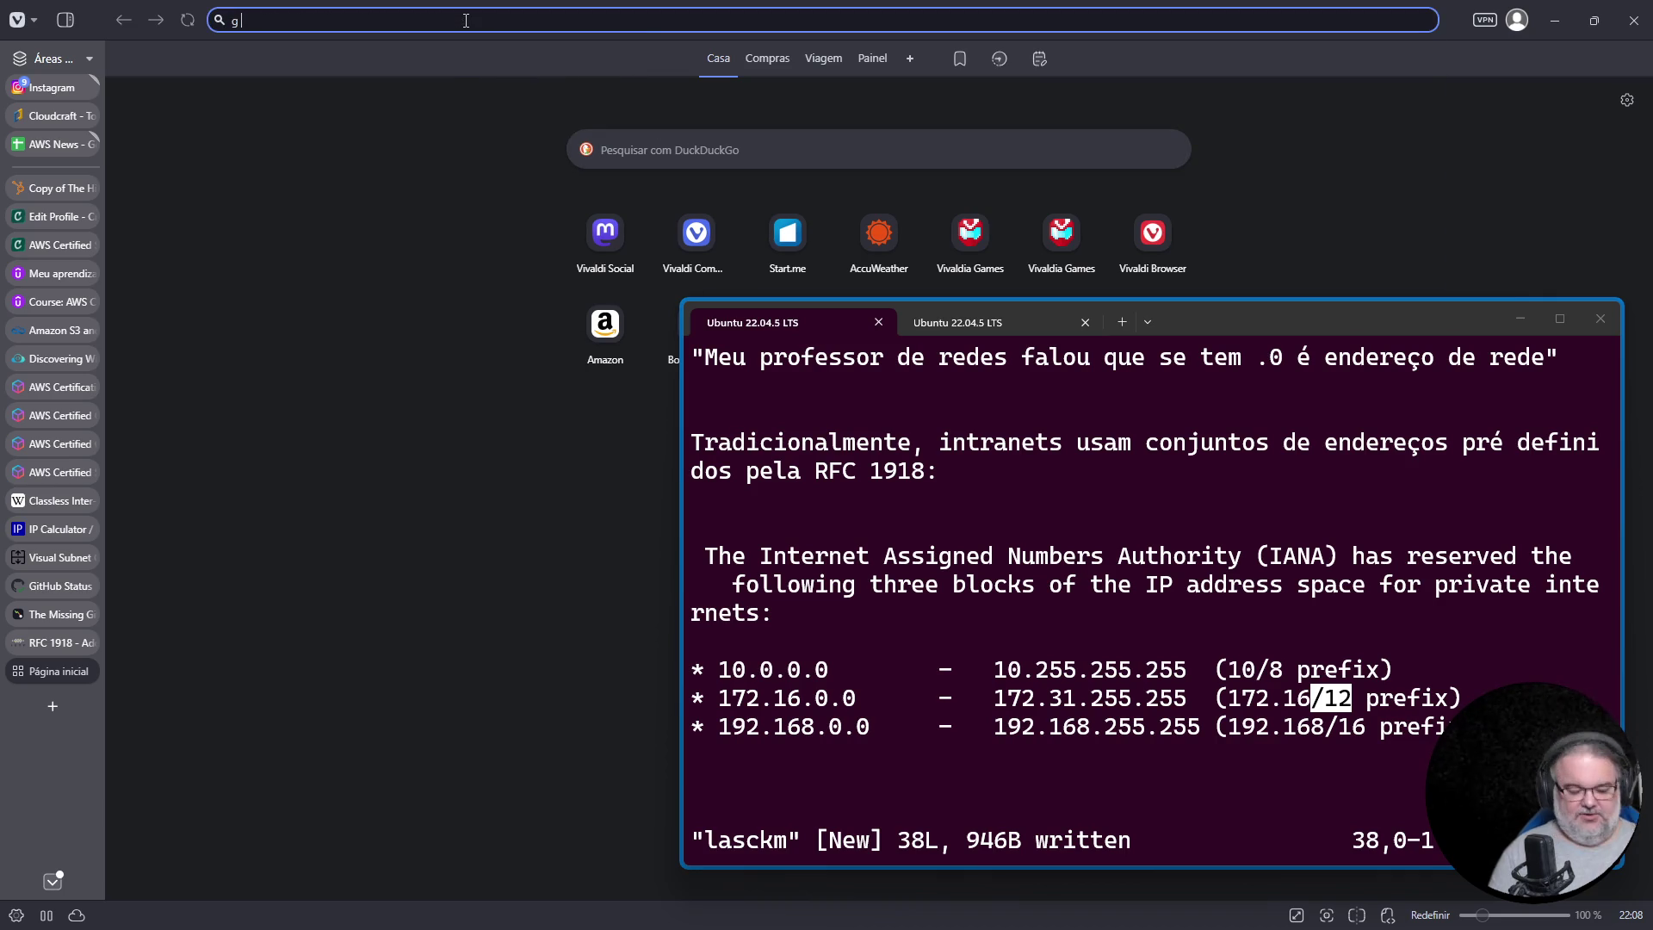
{"action": "key", "text": "BackSpace"}
{"action": "type", "text": "rf"}
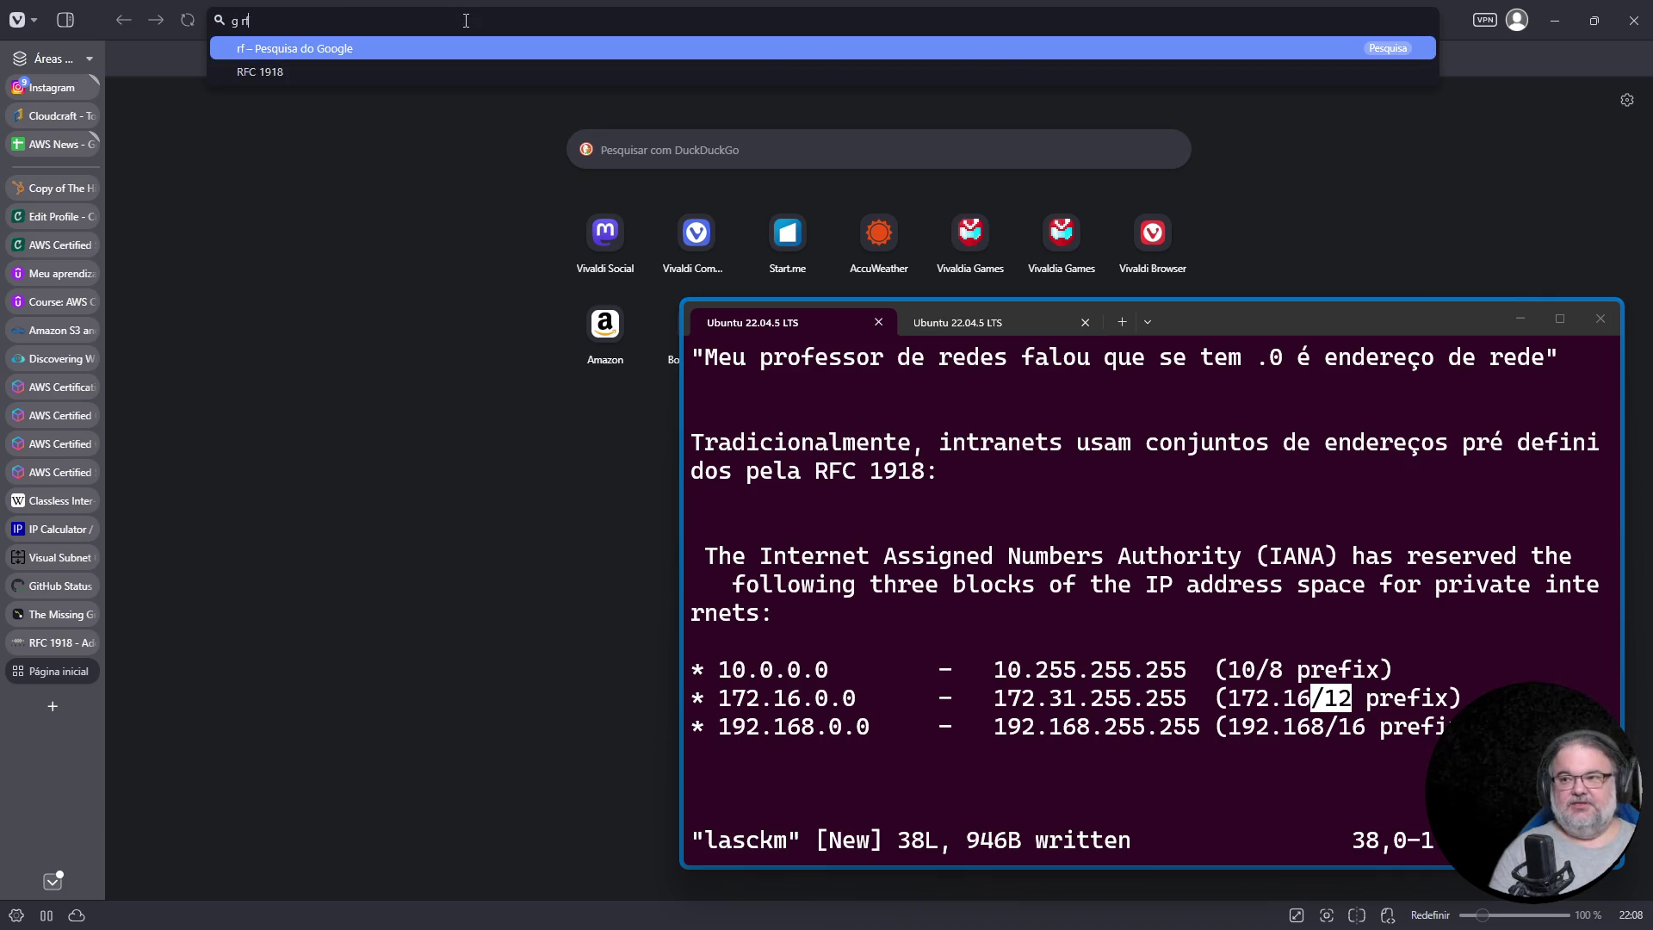
{"action": "type", "text": "c cgnat"}
{"action": "key", "text": "Return"}
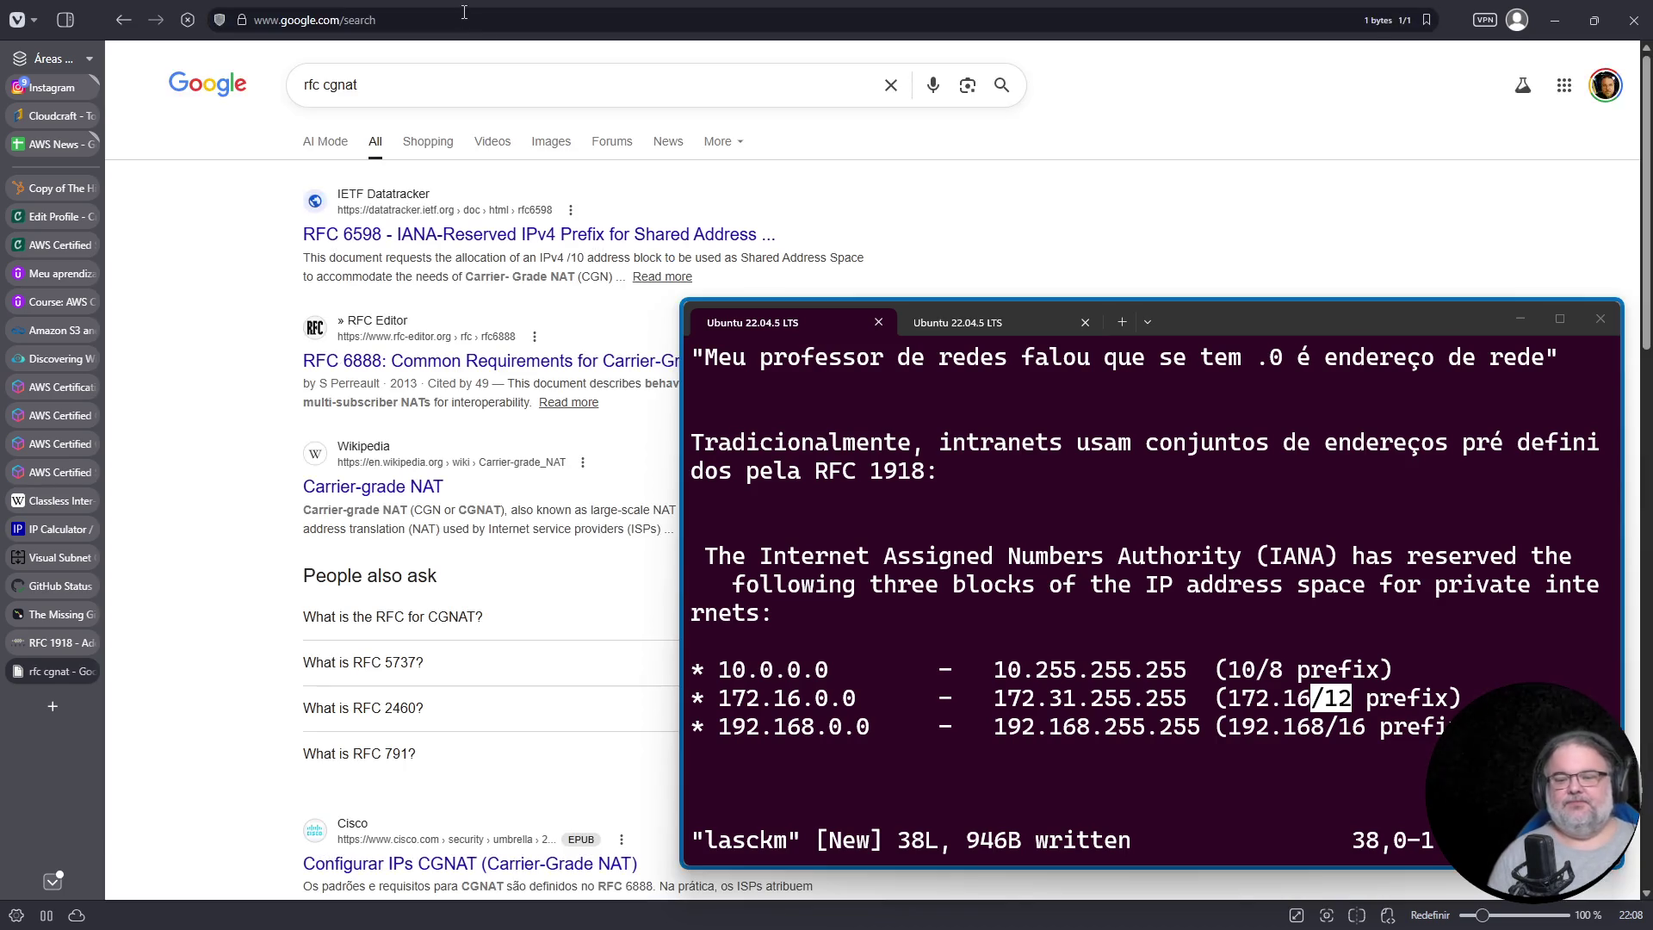
{"action": "left_click", "coordinate": [491, 239]}
{"action": "left_click_drag", "start_coordinate": [1215, 330], "coordinate": [1378, 335]}
Step: Find '100.' and copy the sentence giving the 100.64.0.0/10 Shared Address Space range
{"action": "key", "text": "ctrl+f"}
{"action": "type", "text": "100."}
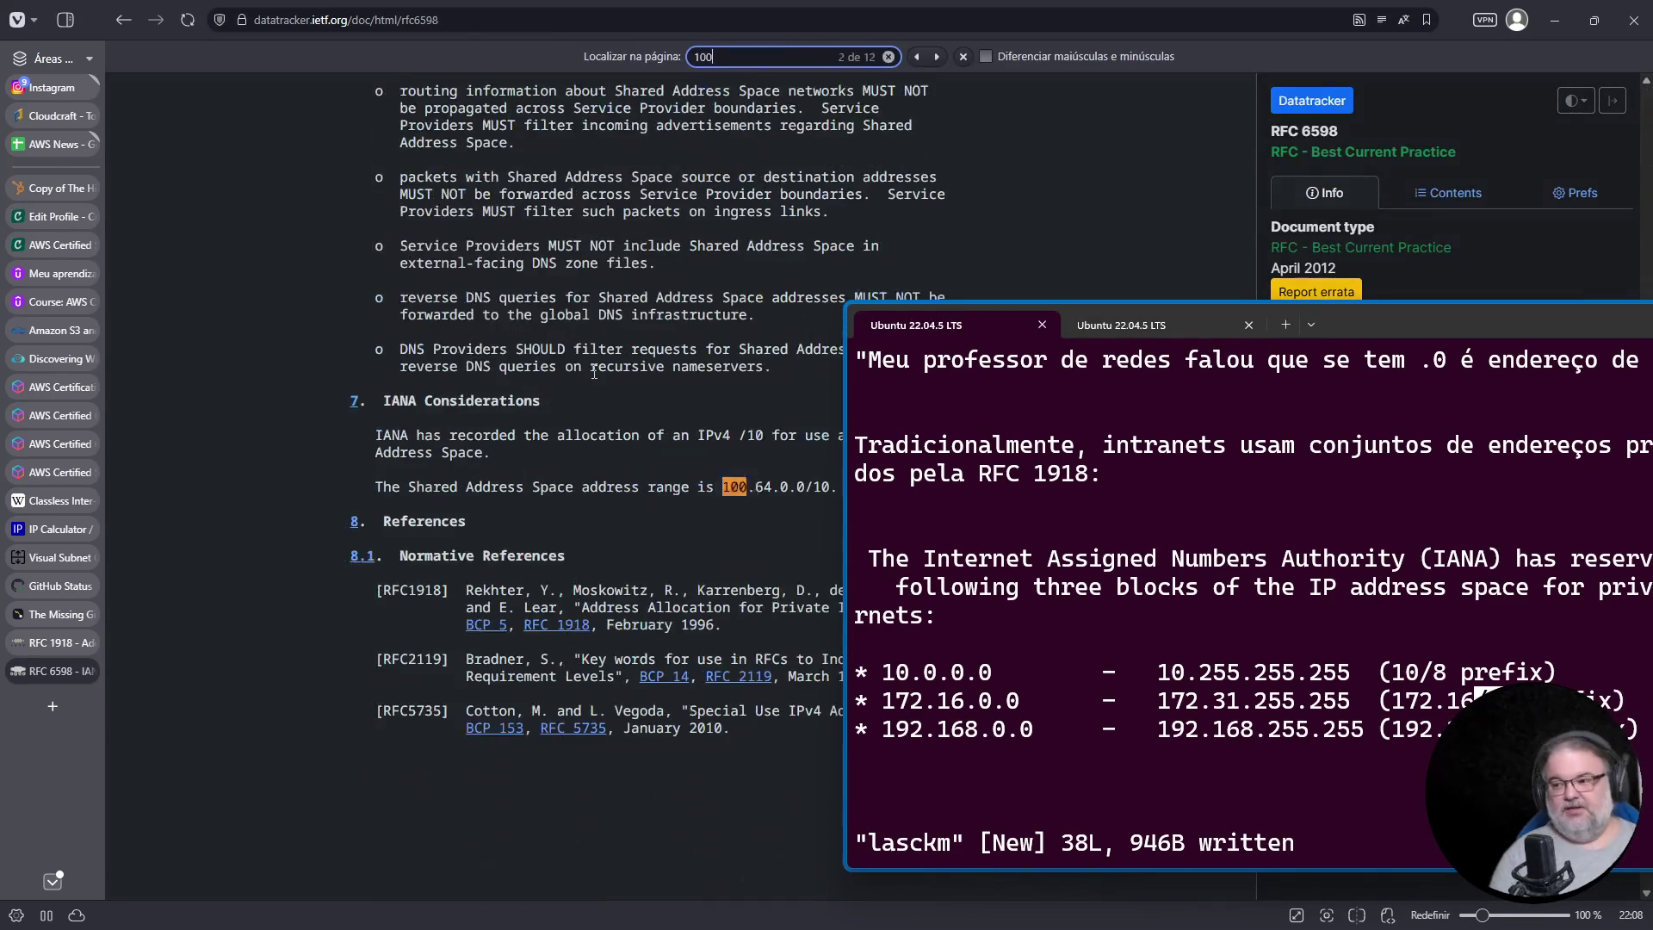
{"action": "scroll", "coordinate": [593, 372], "scroll_direction": "down", "scroll_amount": 3}
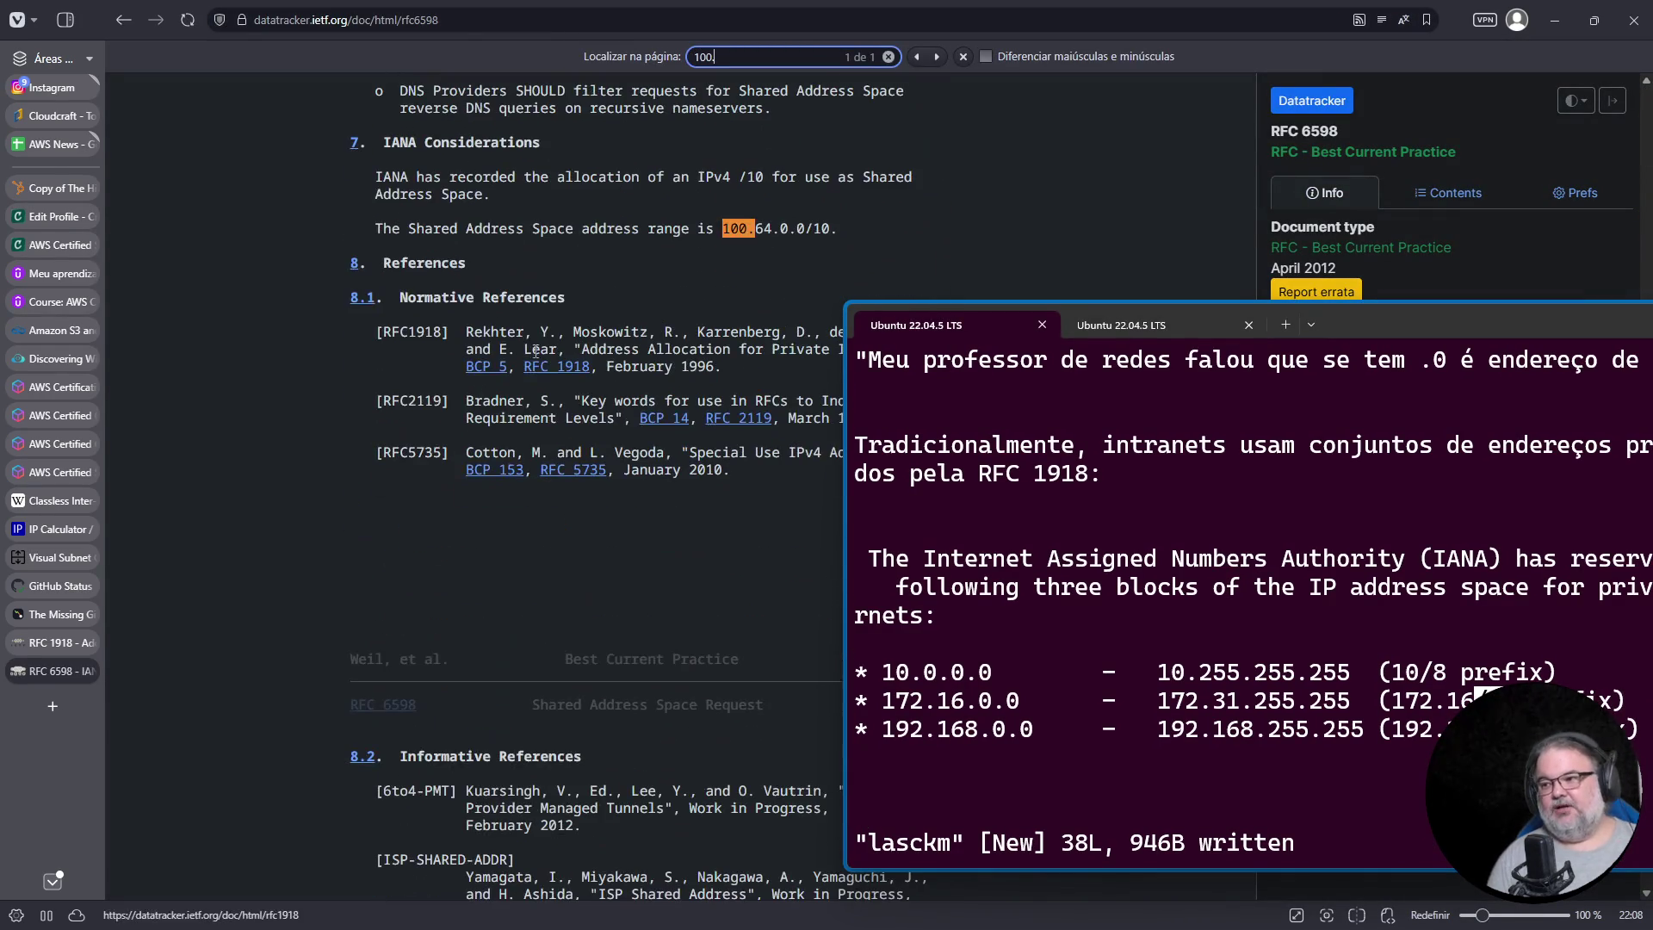
{"action": "triple_click", "coordinate": [430, 228]}
{"action": "right_click", "coordinate": [427, 229]}
{"action": "left_click", "coordinate": [489, 247]}
{"action": "left_click", "coordinate": [1315, 507]}
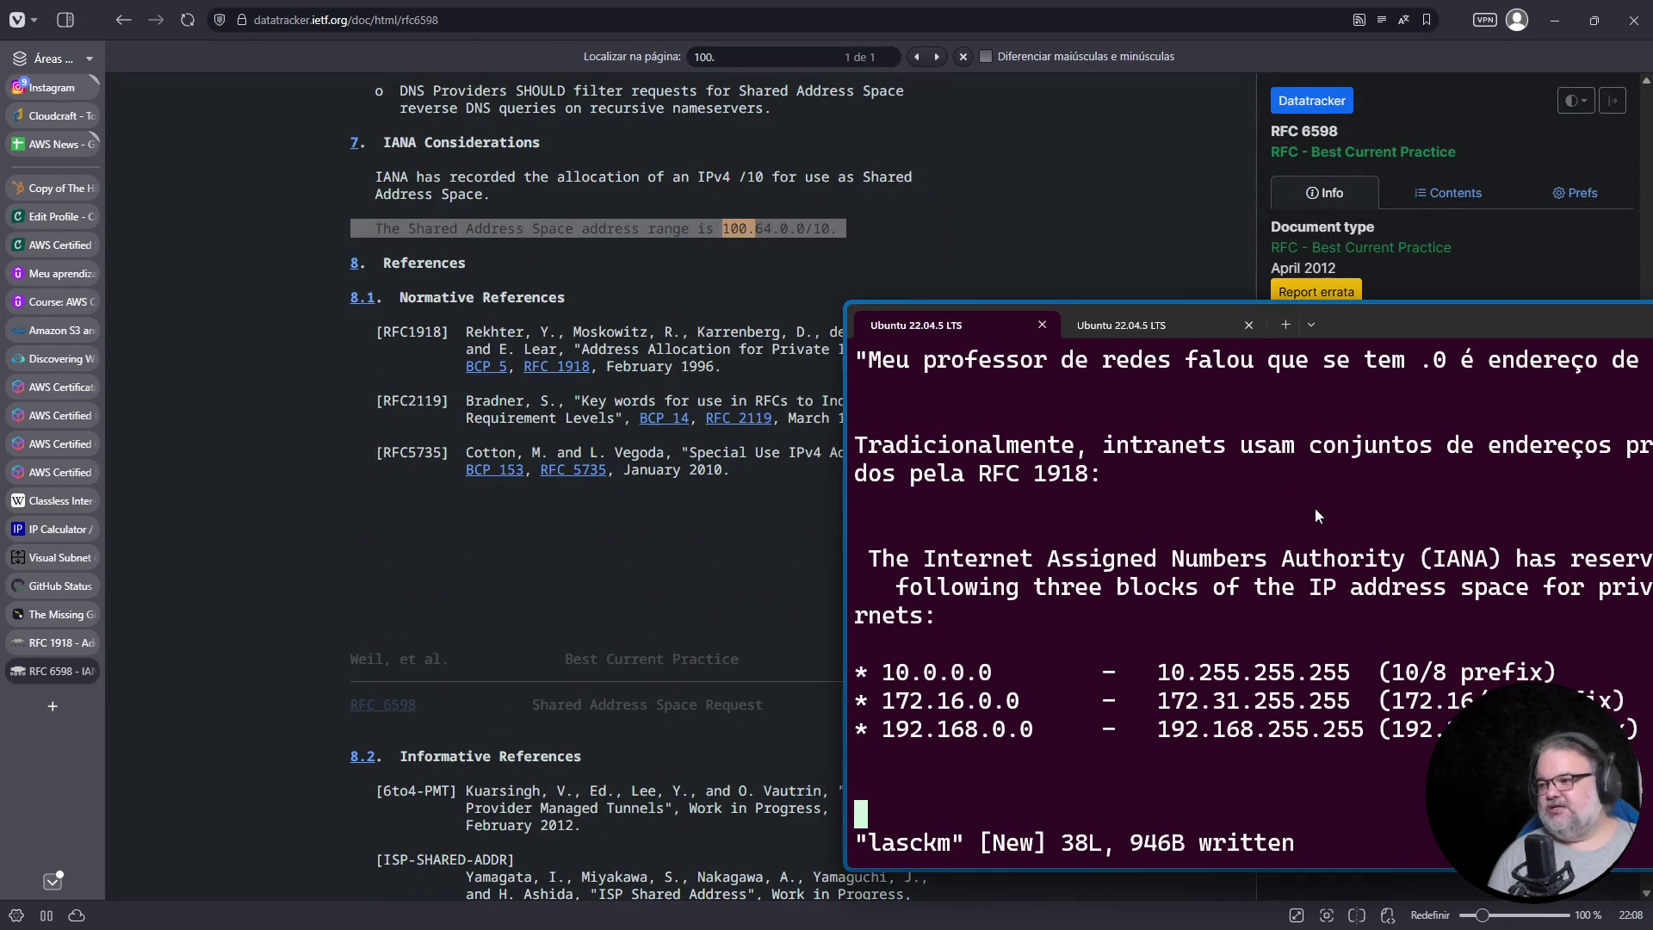
{"action": "key", "text": "Up"}
{"action": "key", "text": "Up"}
Step: Paste the copied sentence on a new line and trim it down to '* 100.64.0.0/10'
{"action": "key", "text": "o"}
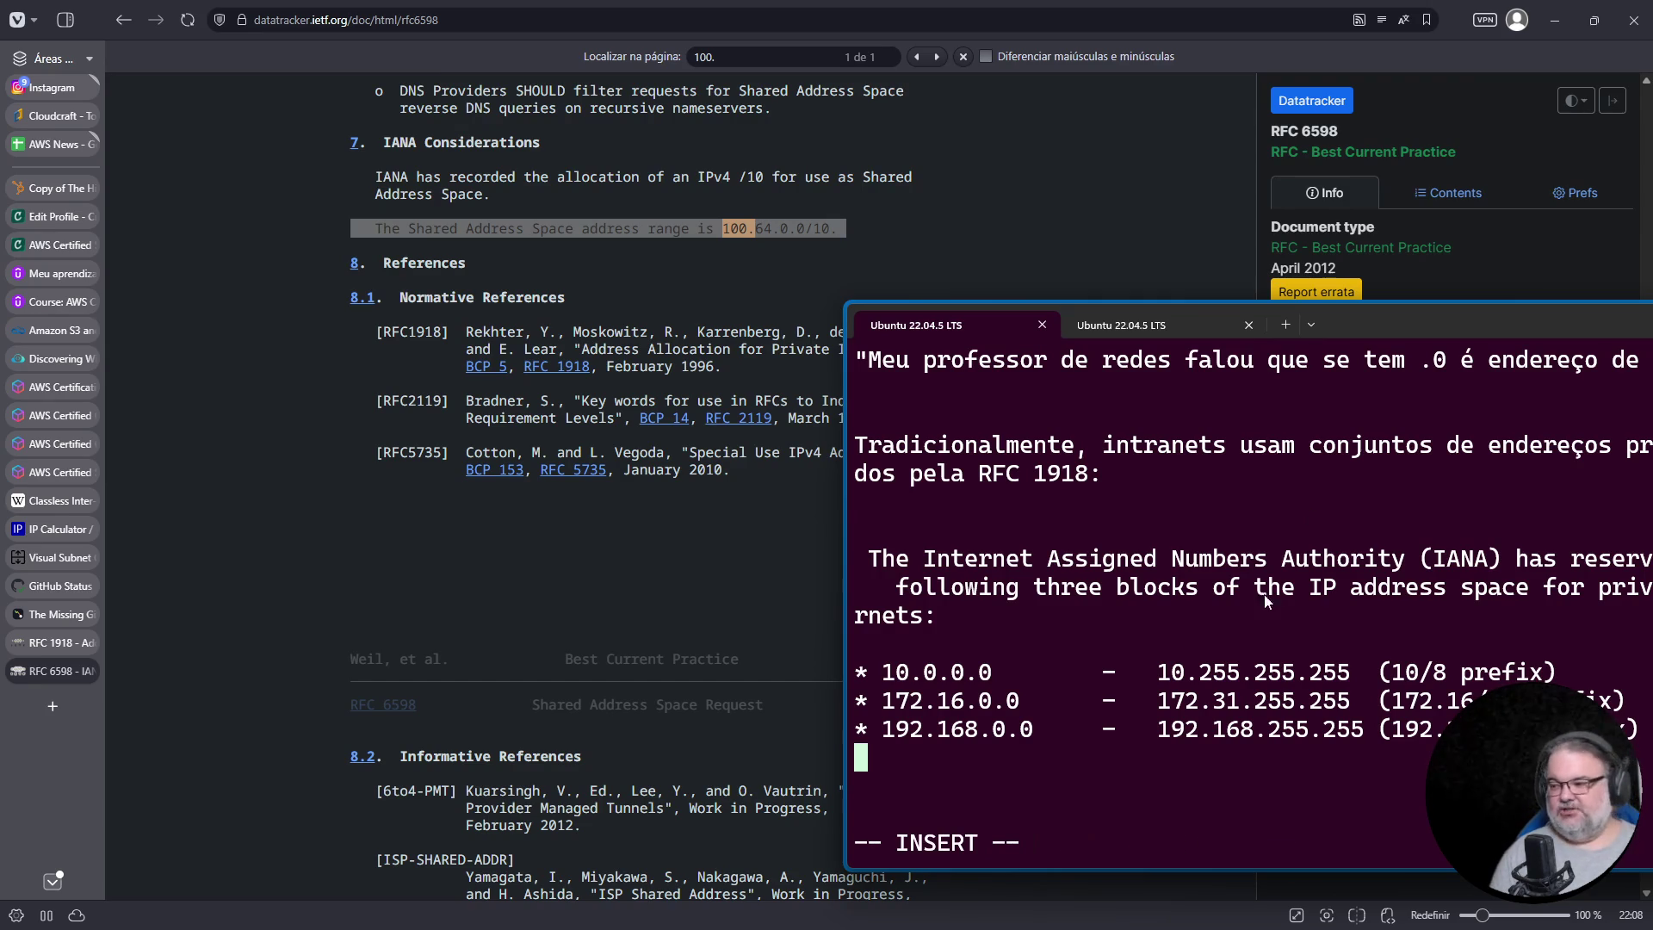
{"action": "right_click", "coordinate": [1184, 587]}
{"action": "key", "text": "Up"}
{"action": "key", "text": "Delete"}
{"action": "key", "text": "Delete"}
{"action": "key", "text": "Delete"}
{"action": "key", "text": "Delete"}
{"action": "key", "text": "Delete"}
{"action": "key", "text": "Delete"}
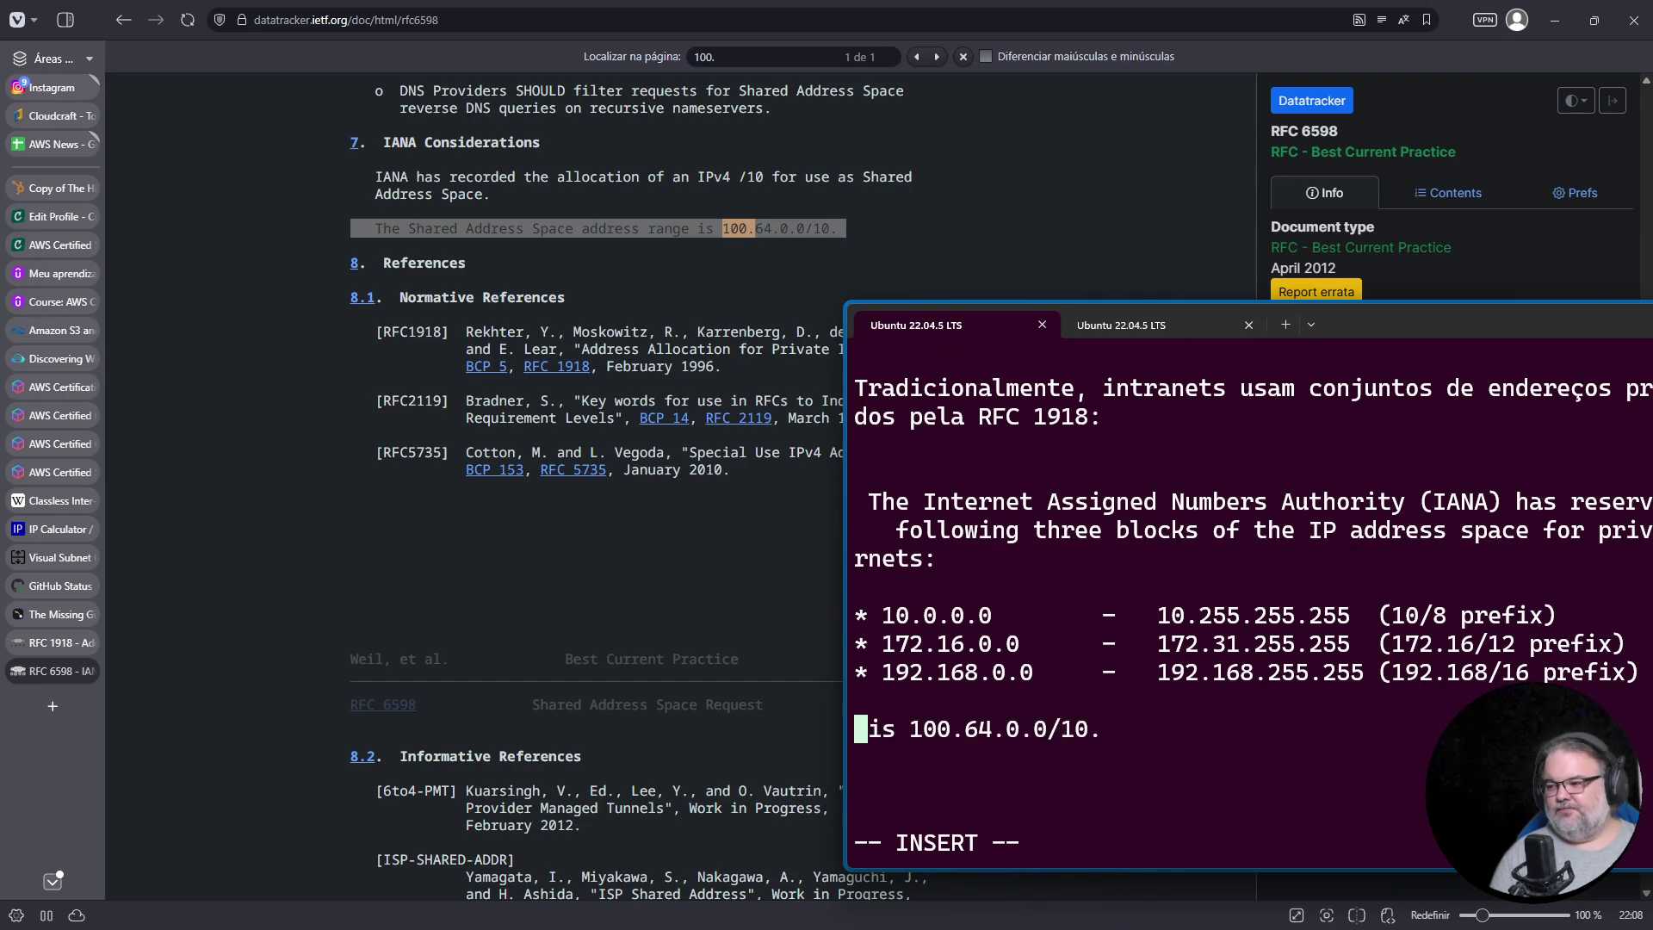
{"action": "type", "text": "*"}
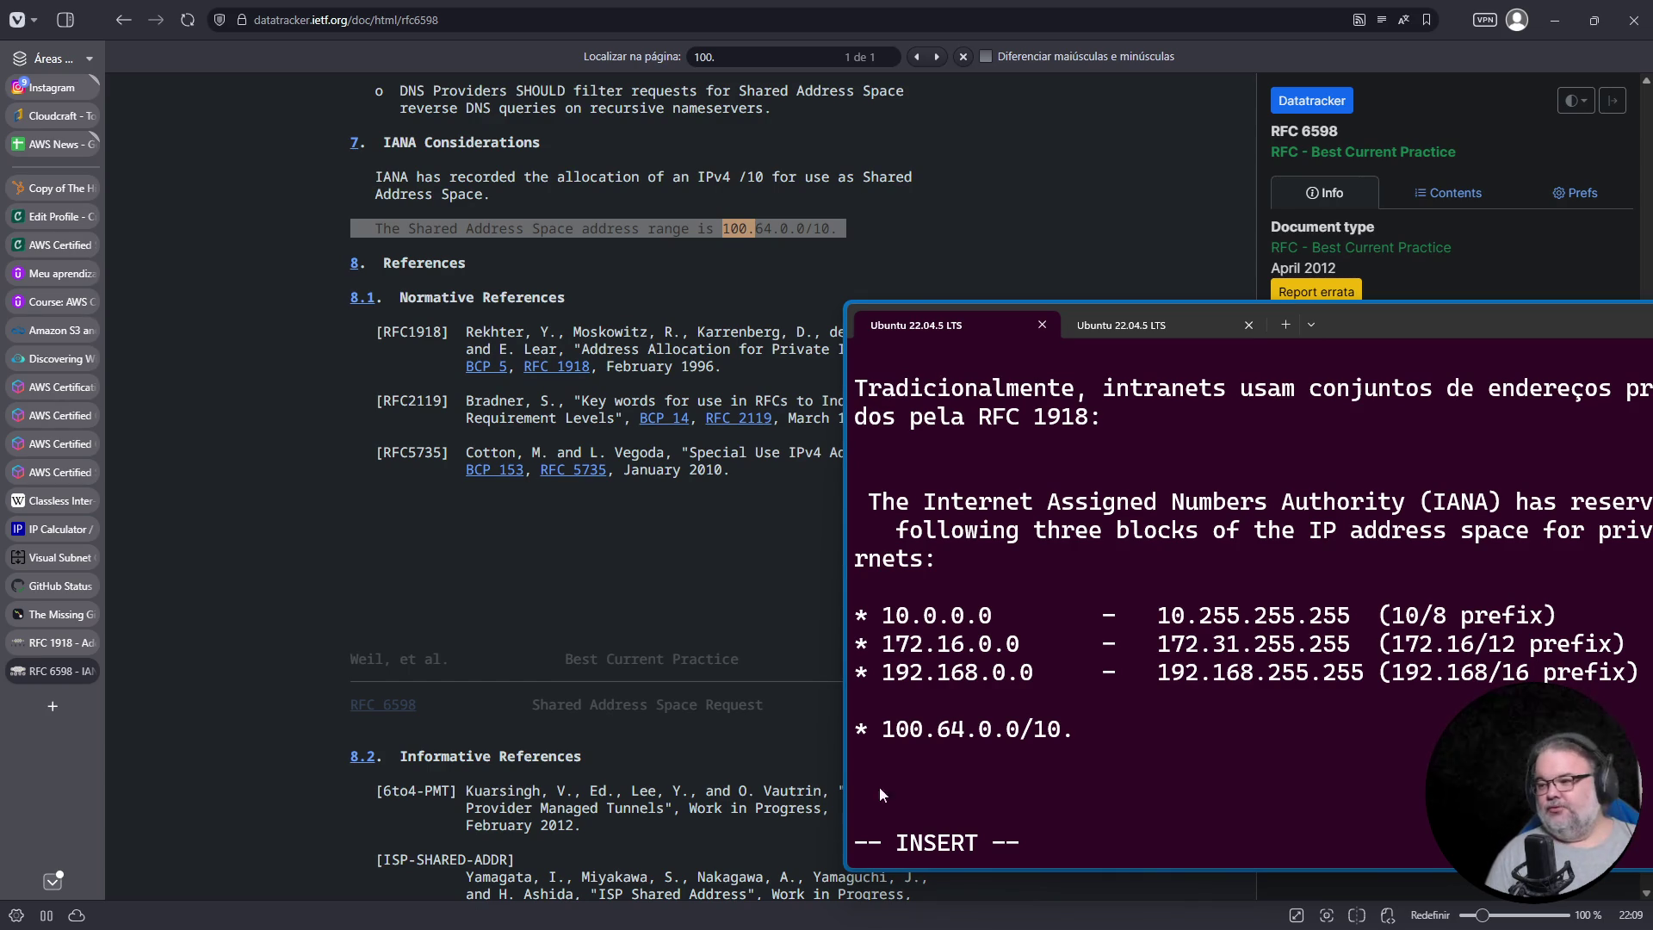
{"action": "key", "text": "End"}
{"action": "key", "text": "BackSpace"}
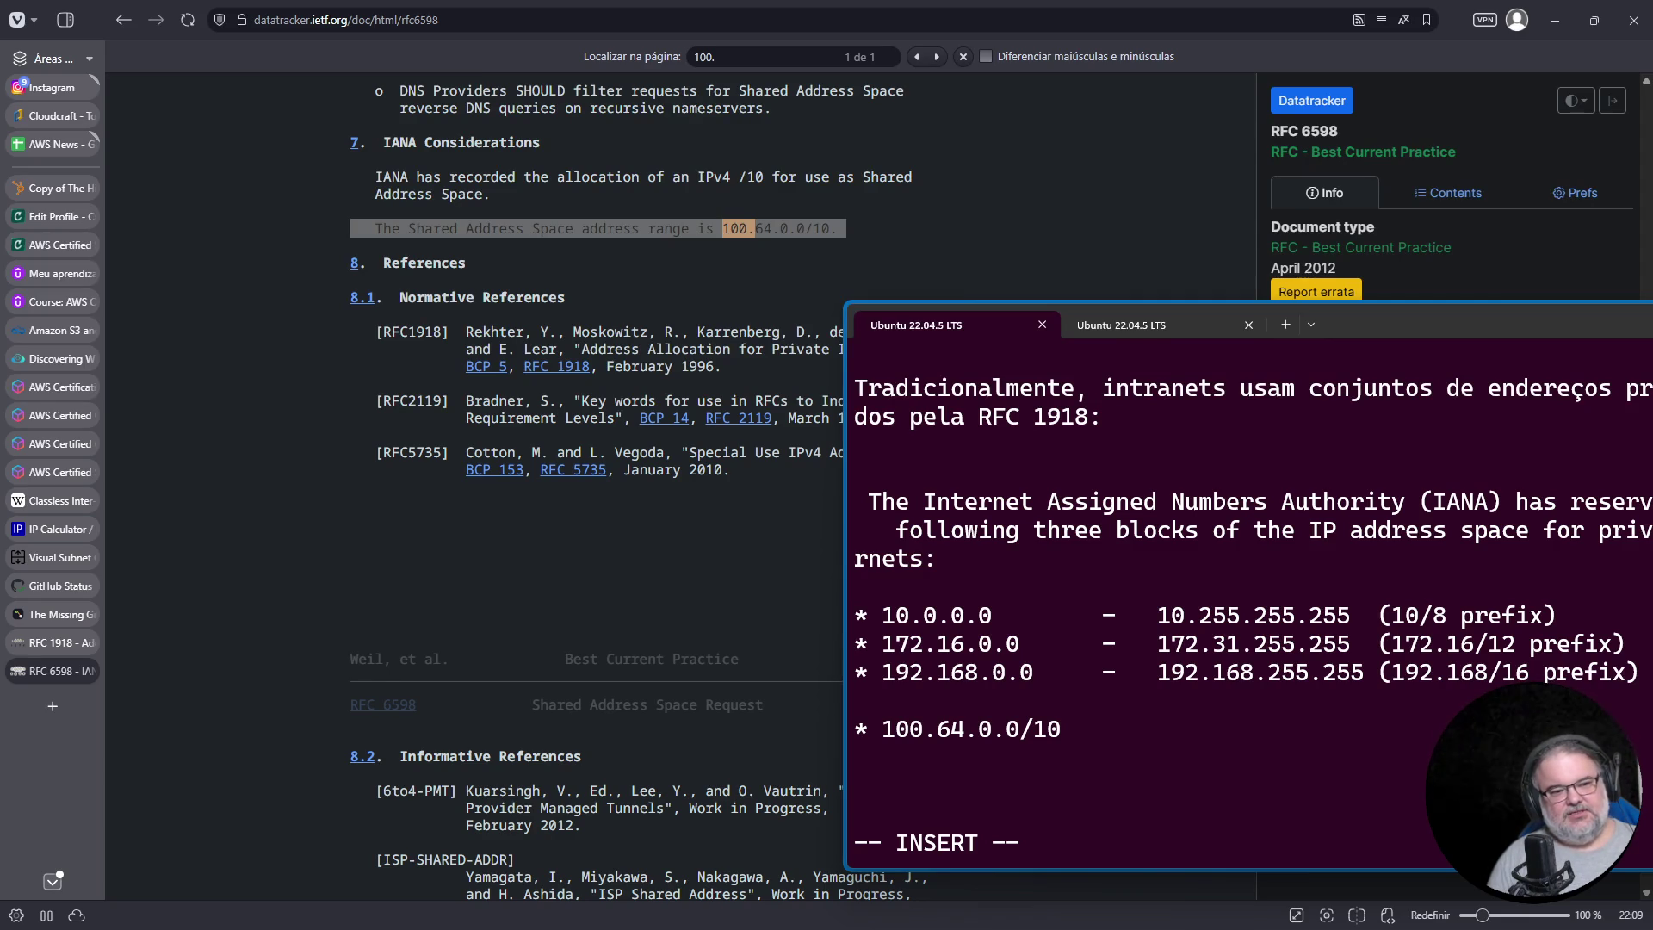
Step: Search Google for RFC 2544, reading the AI overview and the RFC Editor info page
{"action": "left_click", "coordinate": [436, 23]}
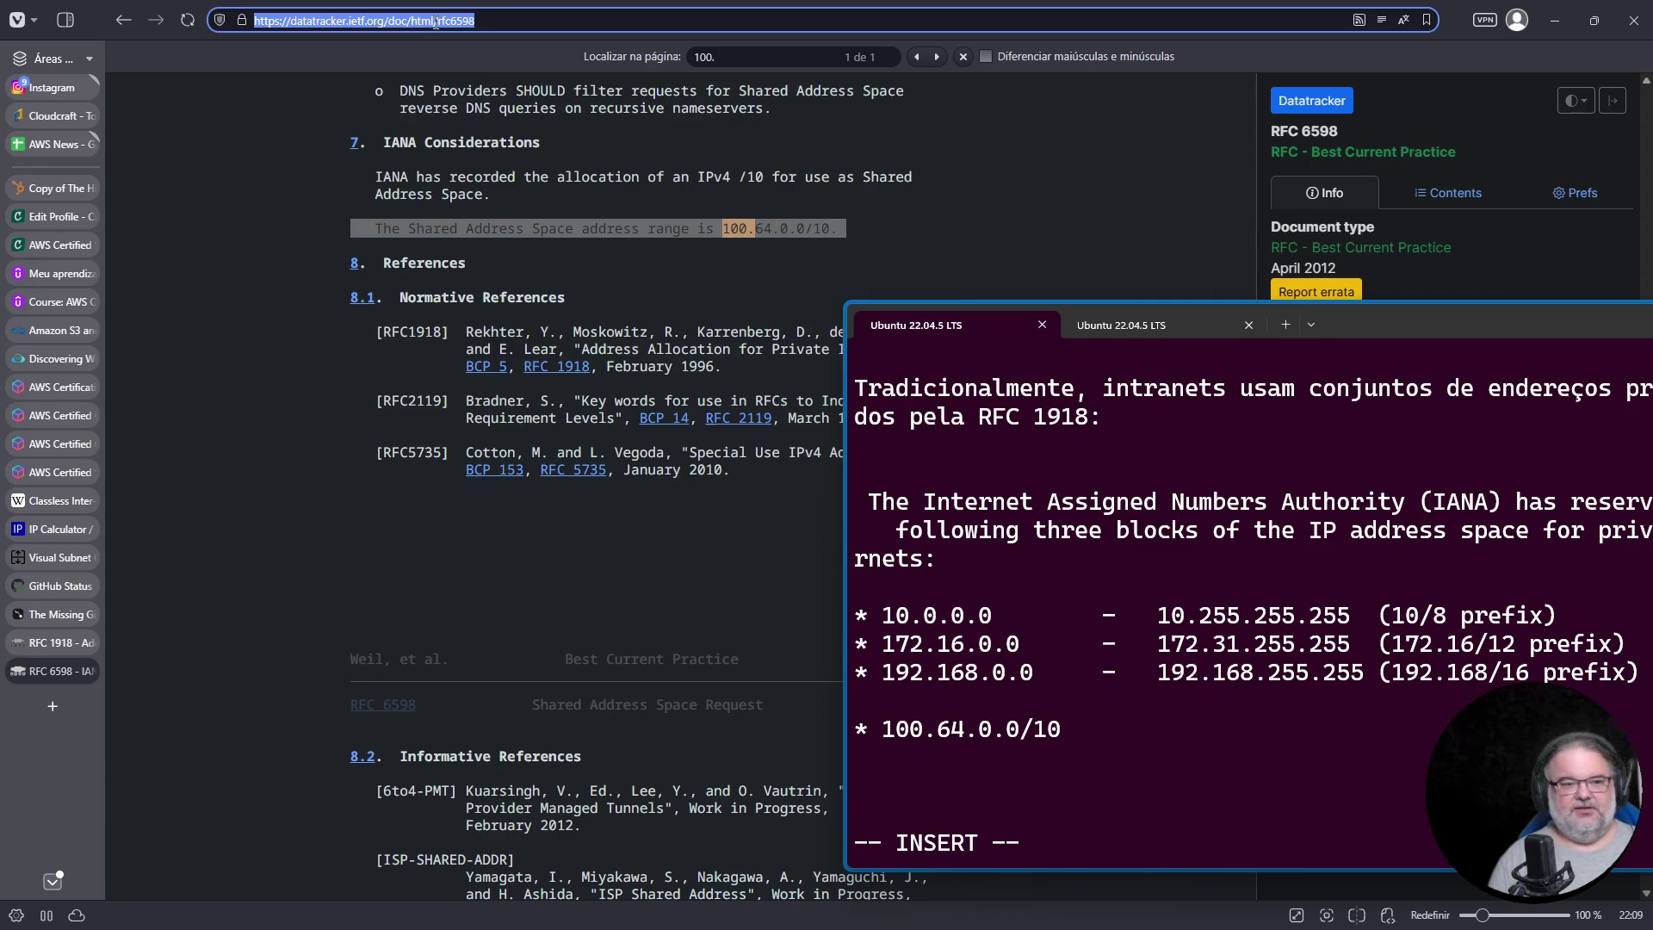
{"action": "type", "text": "g rfc"}
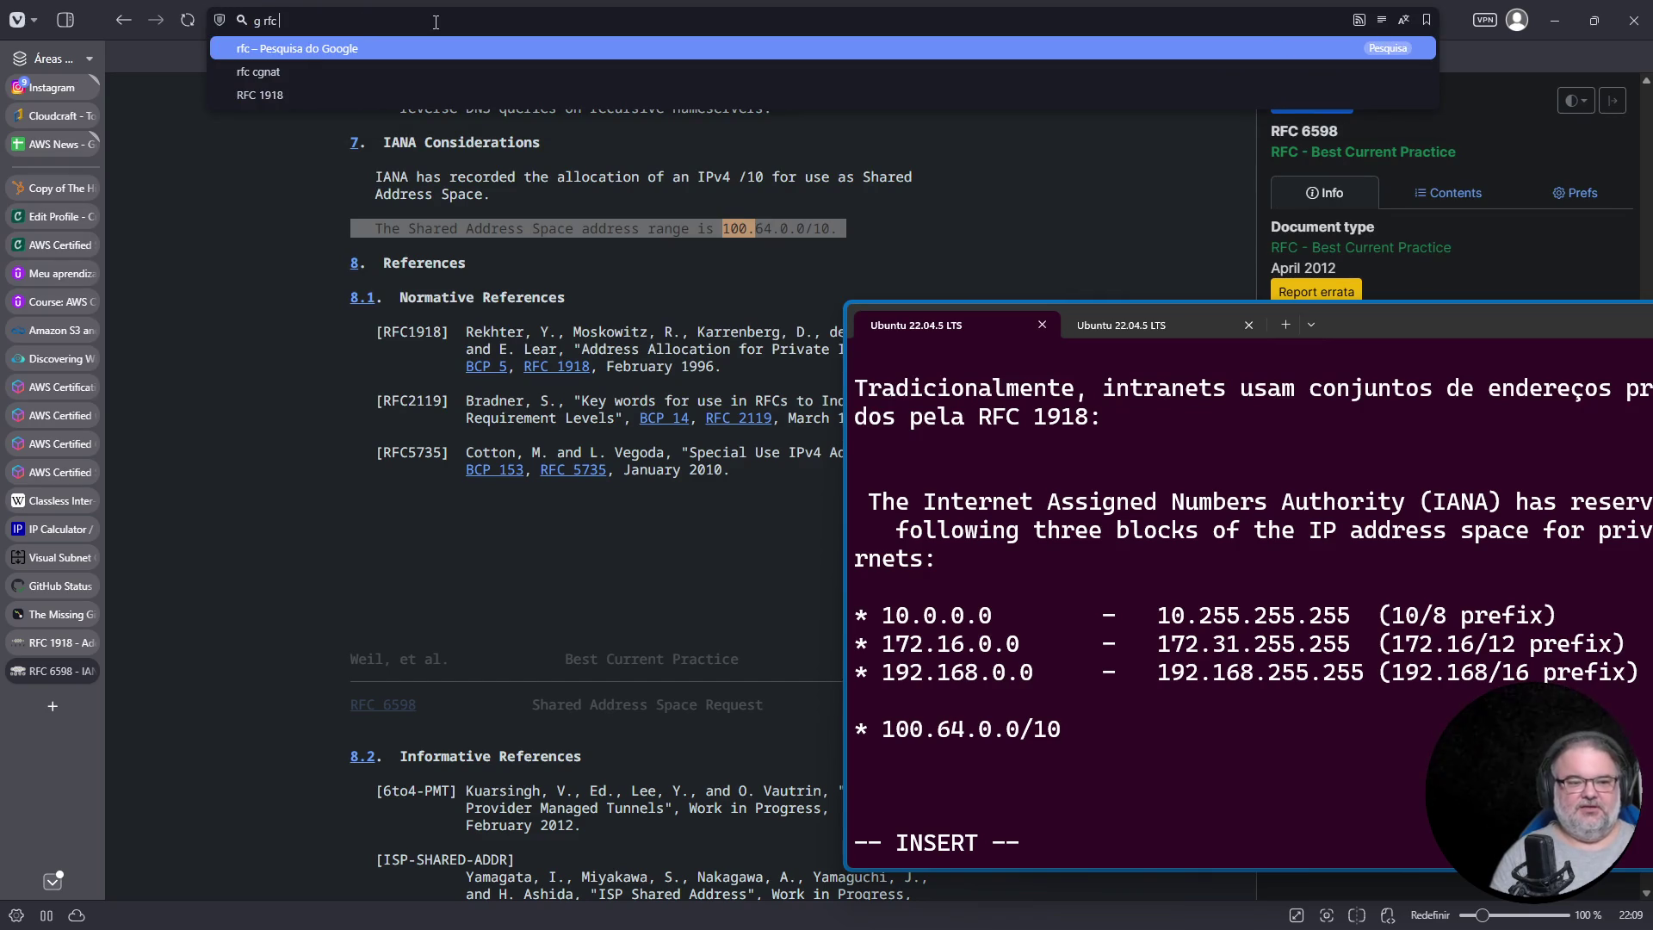
{"action": "key", "text": "Return"}
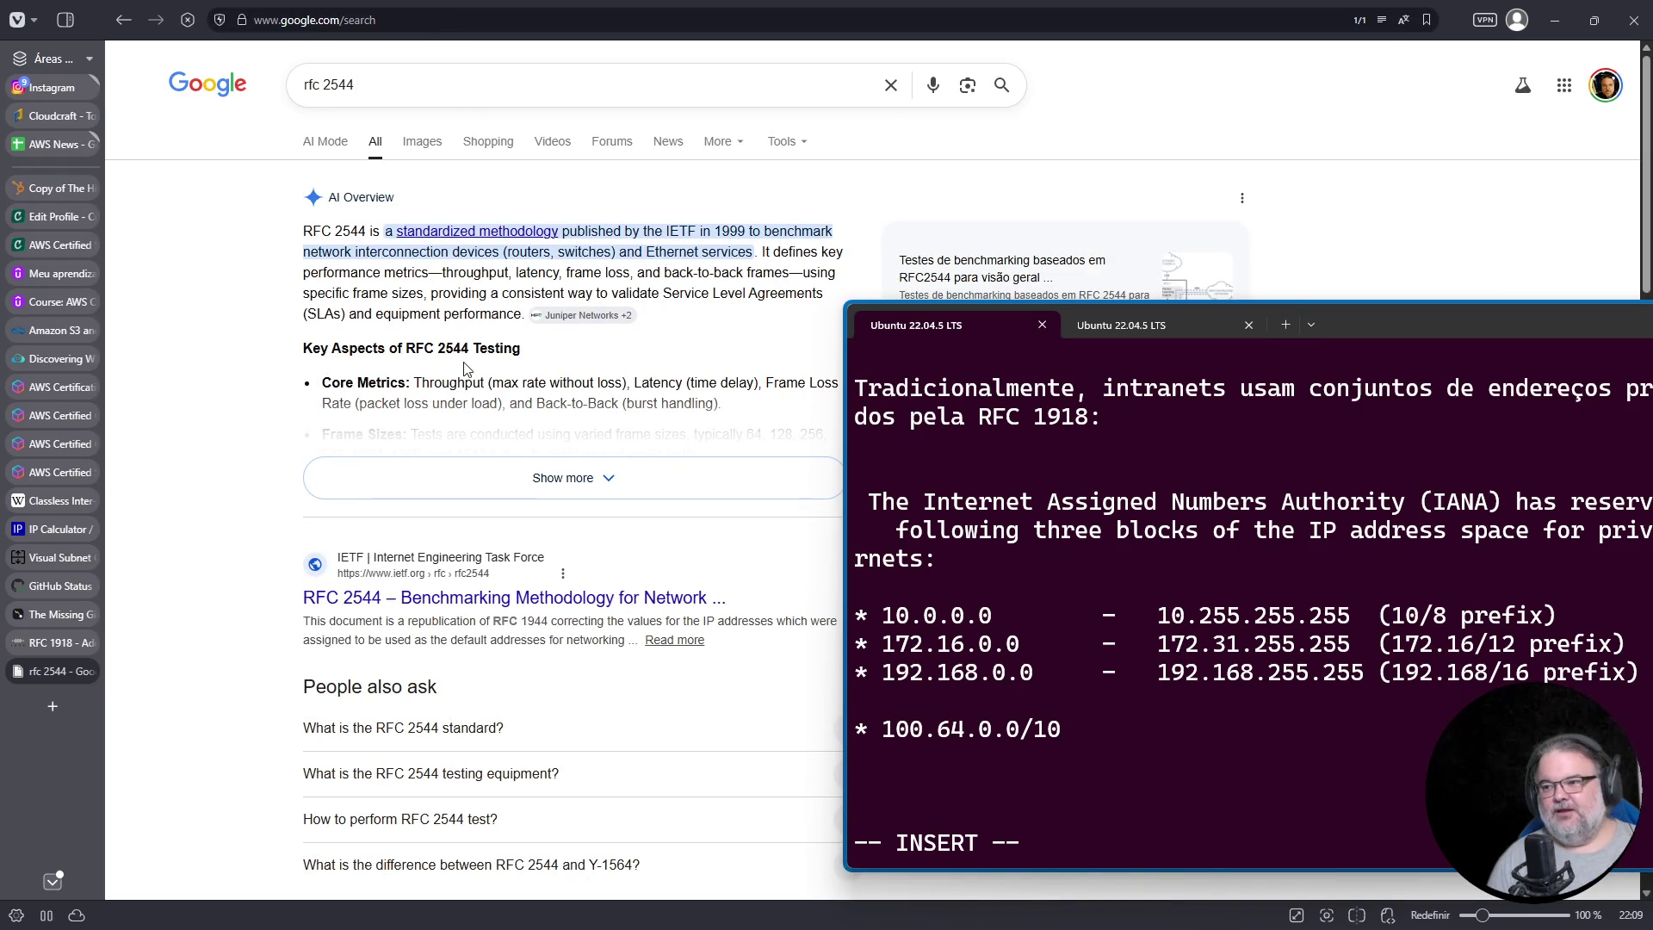
{"action": "left_click", "coordinate": [551, 478]}
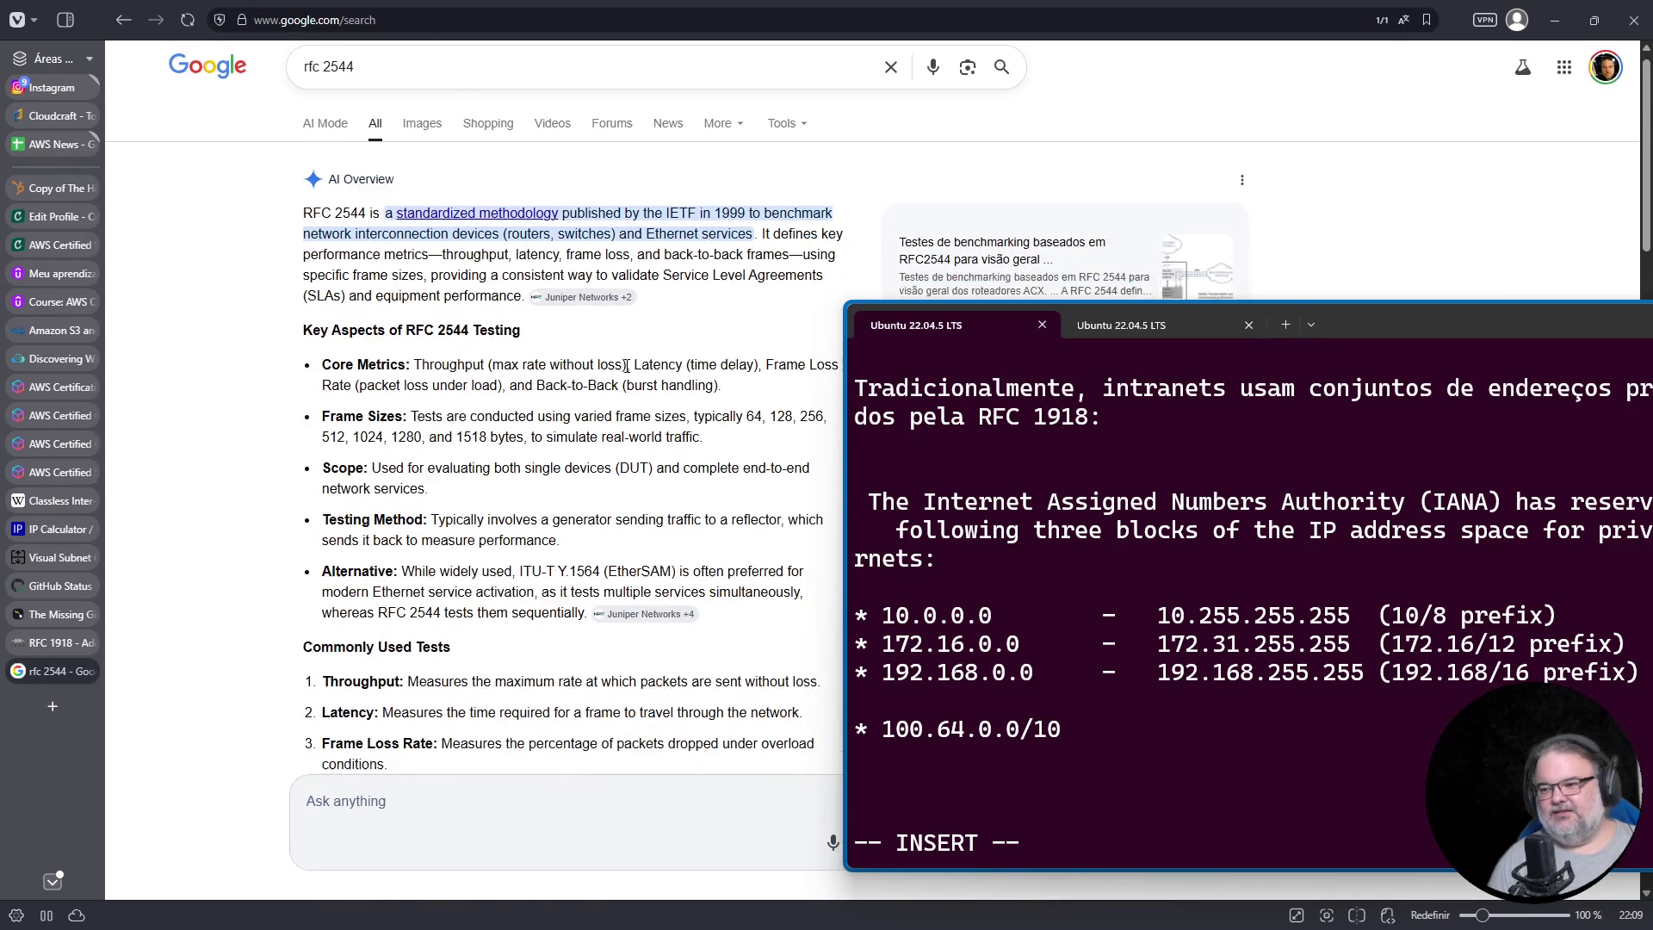
{"action": "scroll", "coordinate": [626, 371], "scroll_direction": "down", "scroll_amount": 3}
{"action": "scroll", "coordinate": [654, 353], "scroll_direction": "up", "scroll_amount": 3}
{"action": "mouse_move", "coordinate": [599, 323]}
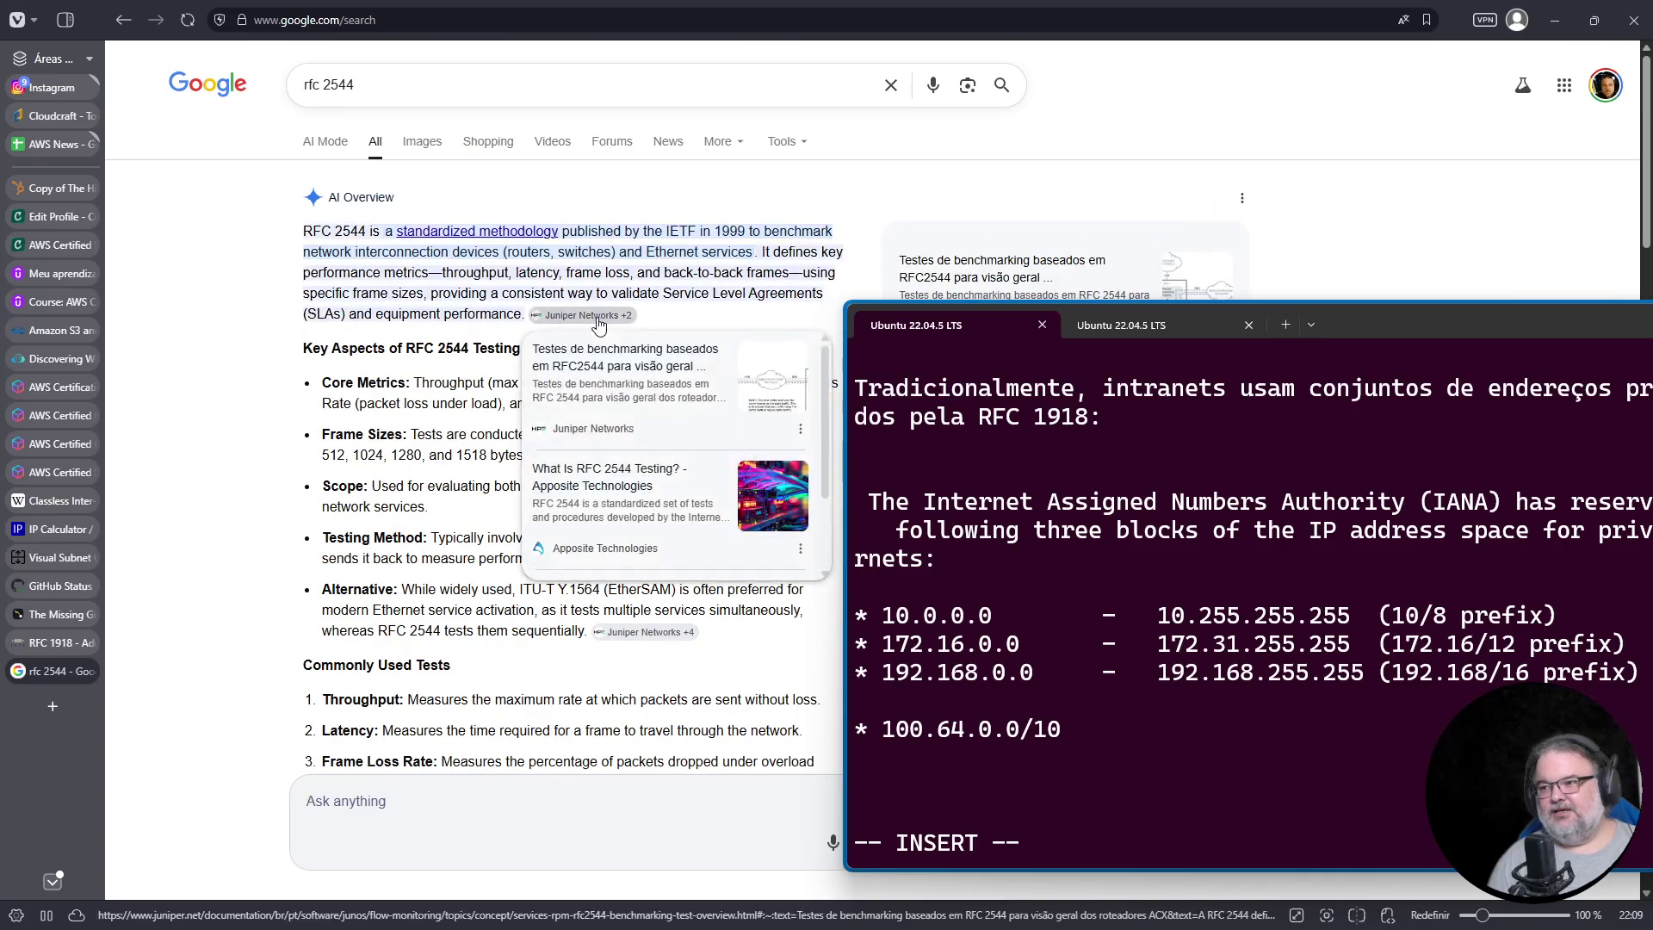
{"action": "scroll", "coordinate": [560, 405], "scroll_direction": "down", "scroll_amount": 5}
{"action": "scroll", "coordinate": [560, 405], "scroll_direction": "down", "scroll_amount": 5}
{"action": "scroll", "coordinate": [568, 382], "scroll_direction": "down", "scroll_amount": 2}
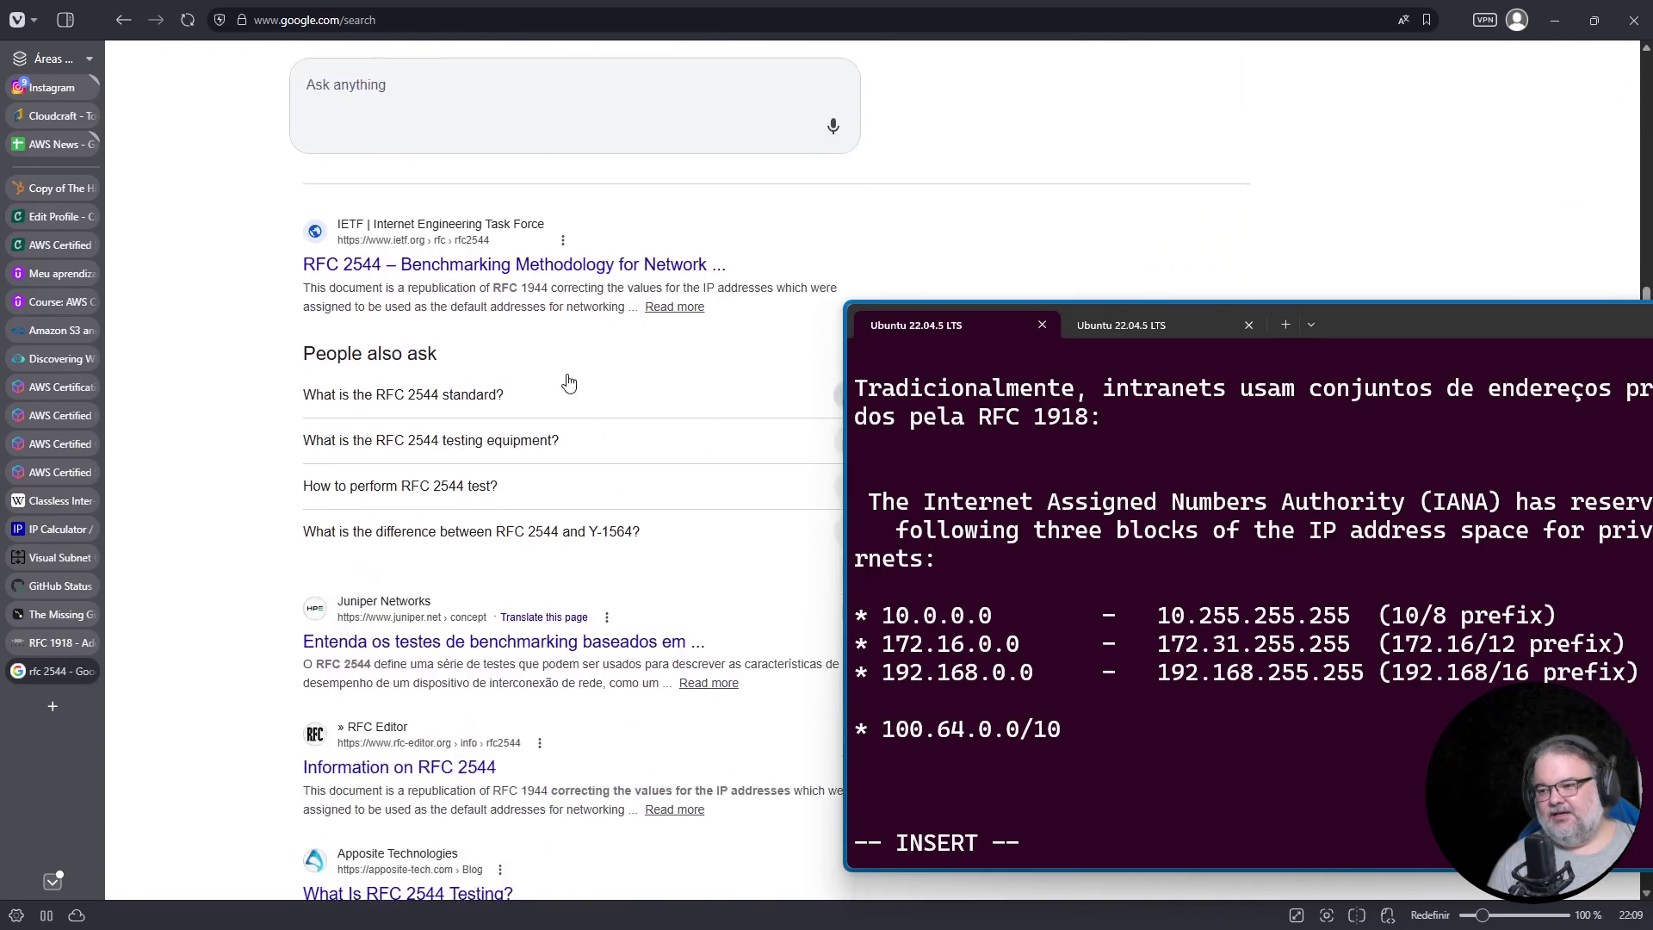
{"action": "scroll", "coordinate": [568, 382], "scroll_direction": "down", "scroll_amount": 2}
{"action": "left_click", "coordinate": [402, 598]}
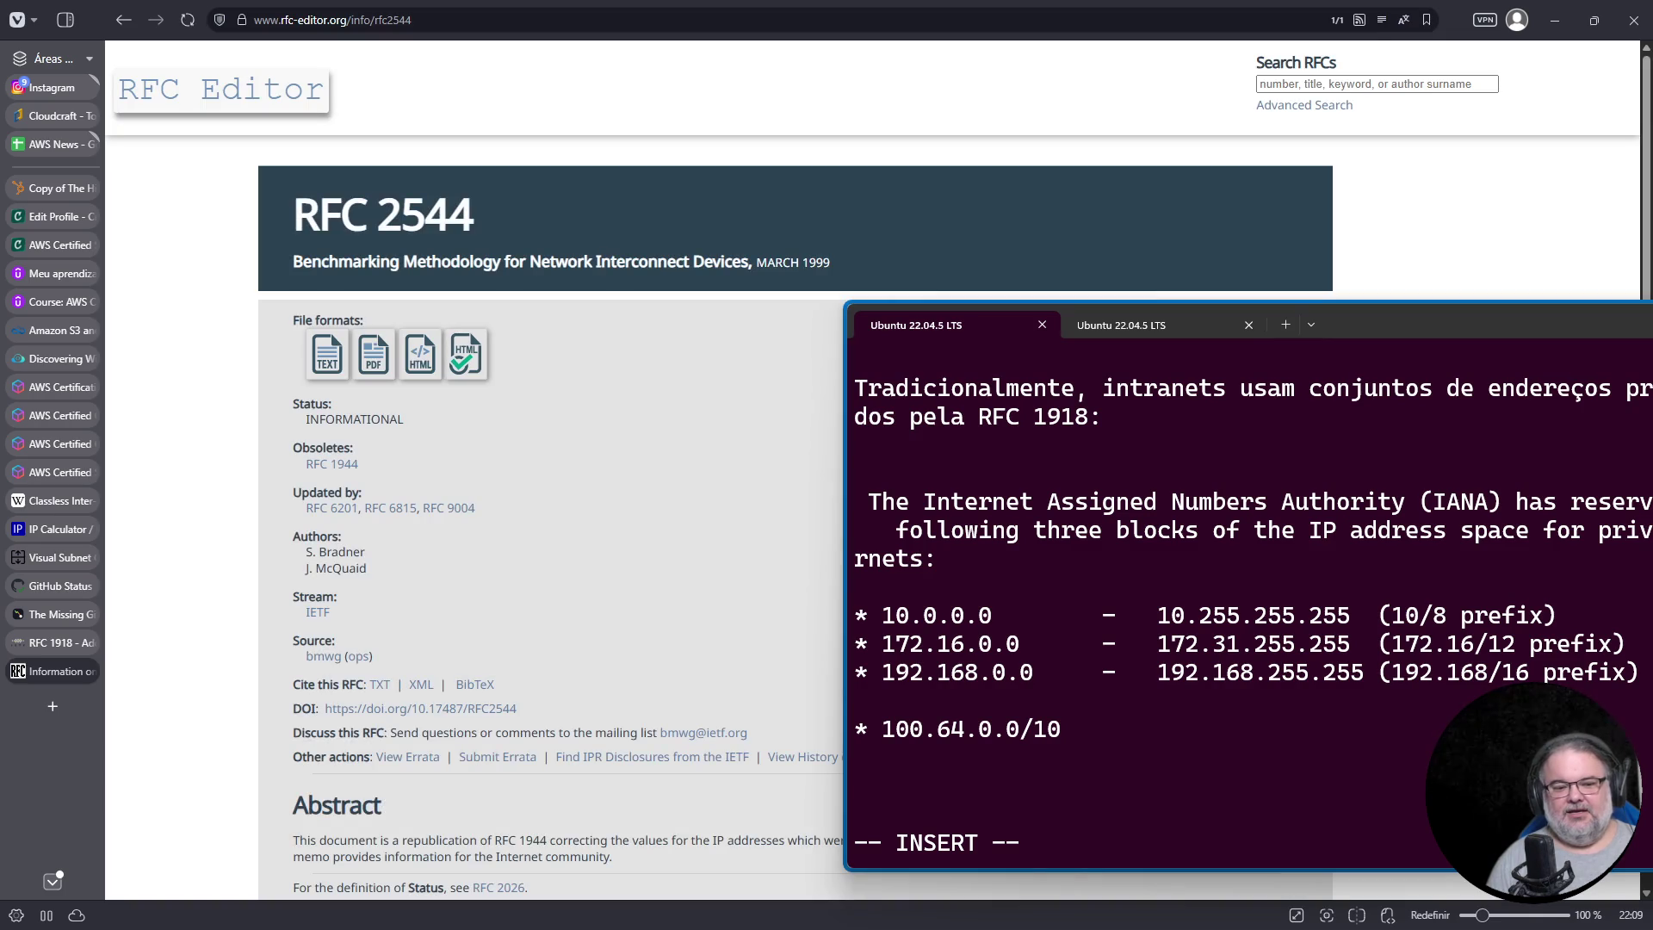
{"action": "scroll", "coordinate": [594, 395], "scroll_direction": "down", "scroll_amount": 2}
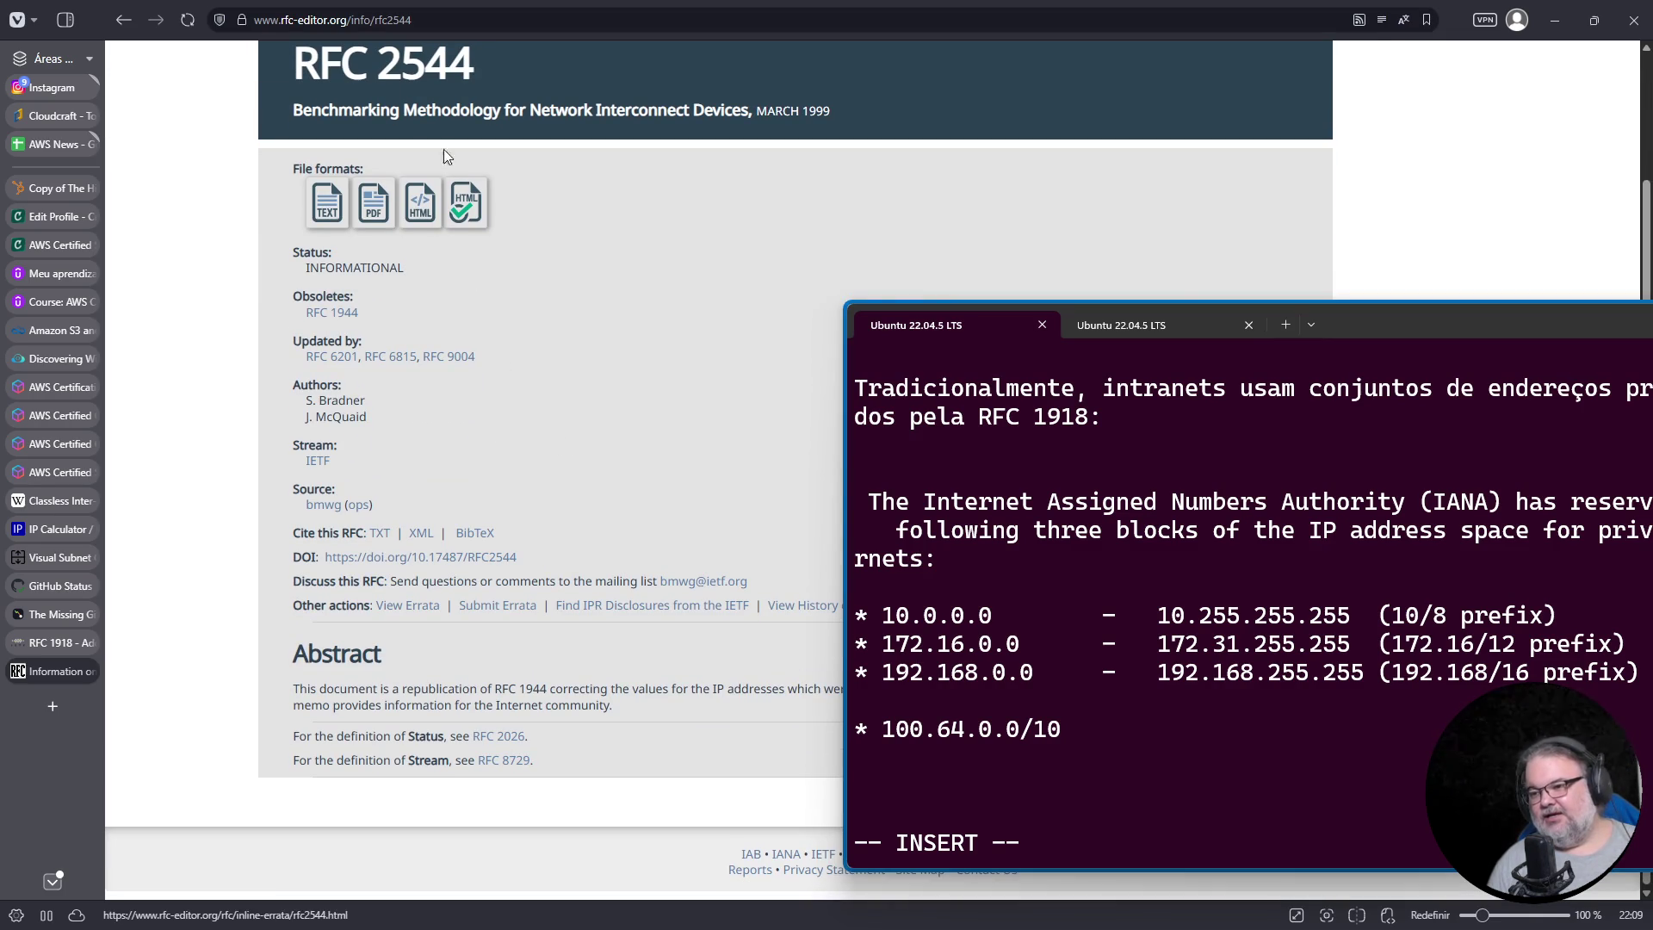
{"action": "left_click", "coordinate": [123, 19]}
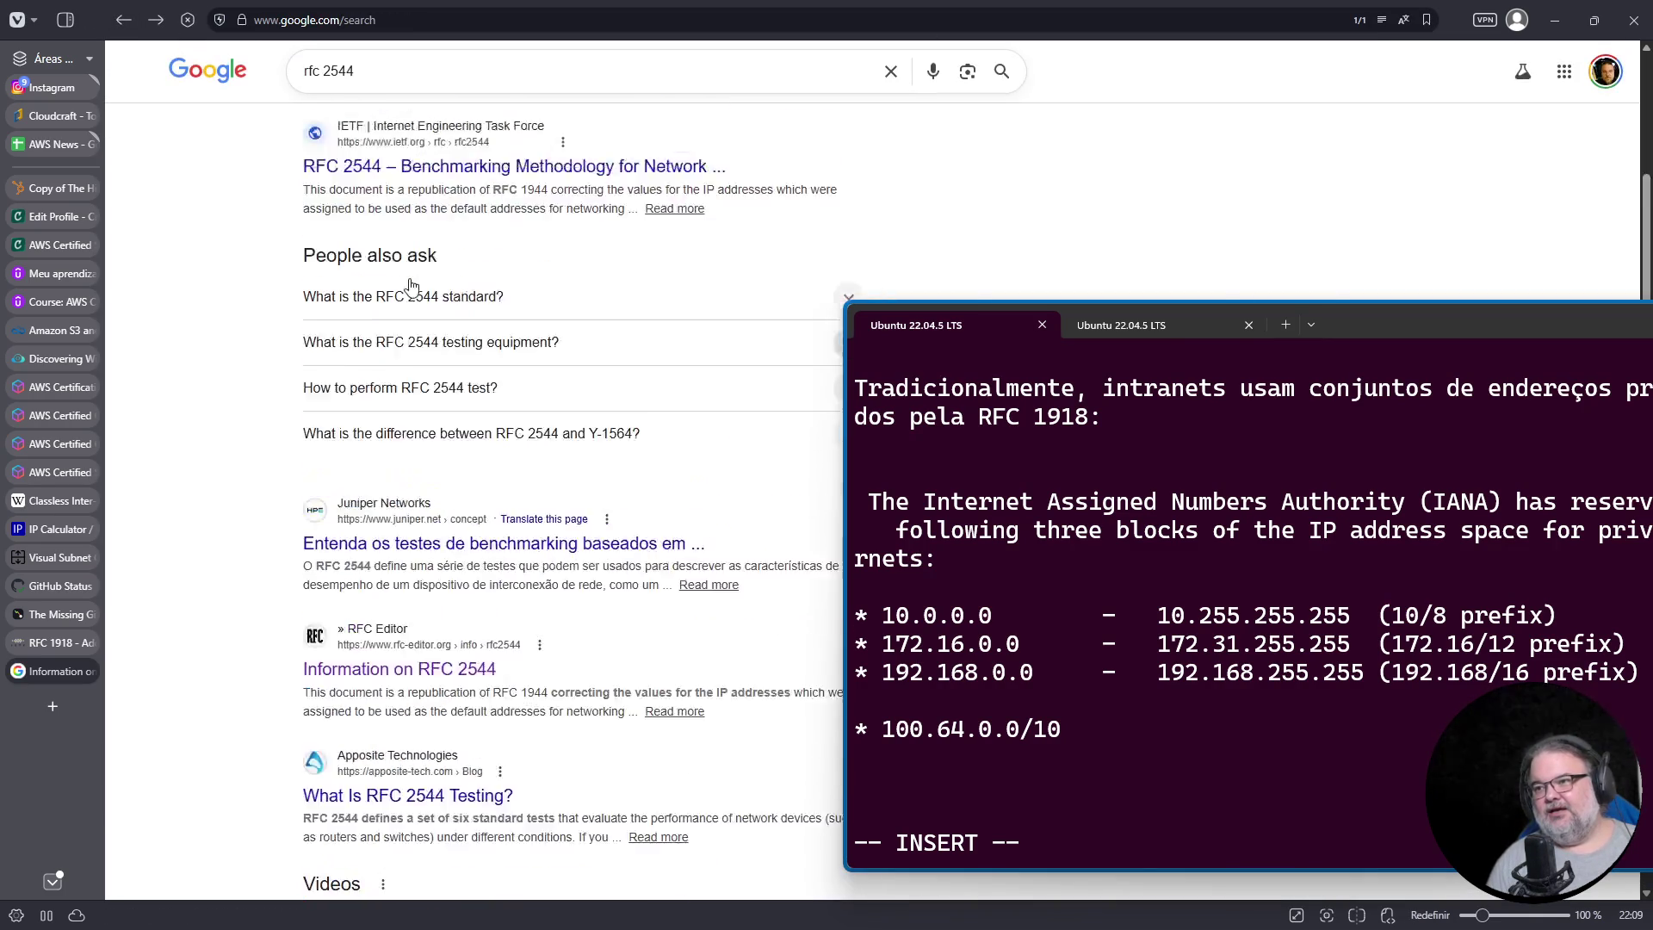
Step: Open the RFC 2544 full text on ietf.org, zoom in, and read through it
{"action": "left_click", "coordinate": [527, 600]}
{"action": "scroll", "coordinate": [561, 457], "scroll_direction": "down", "scroll_amount": 5}
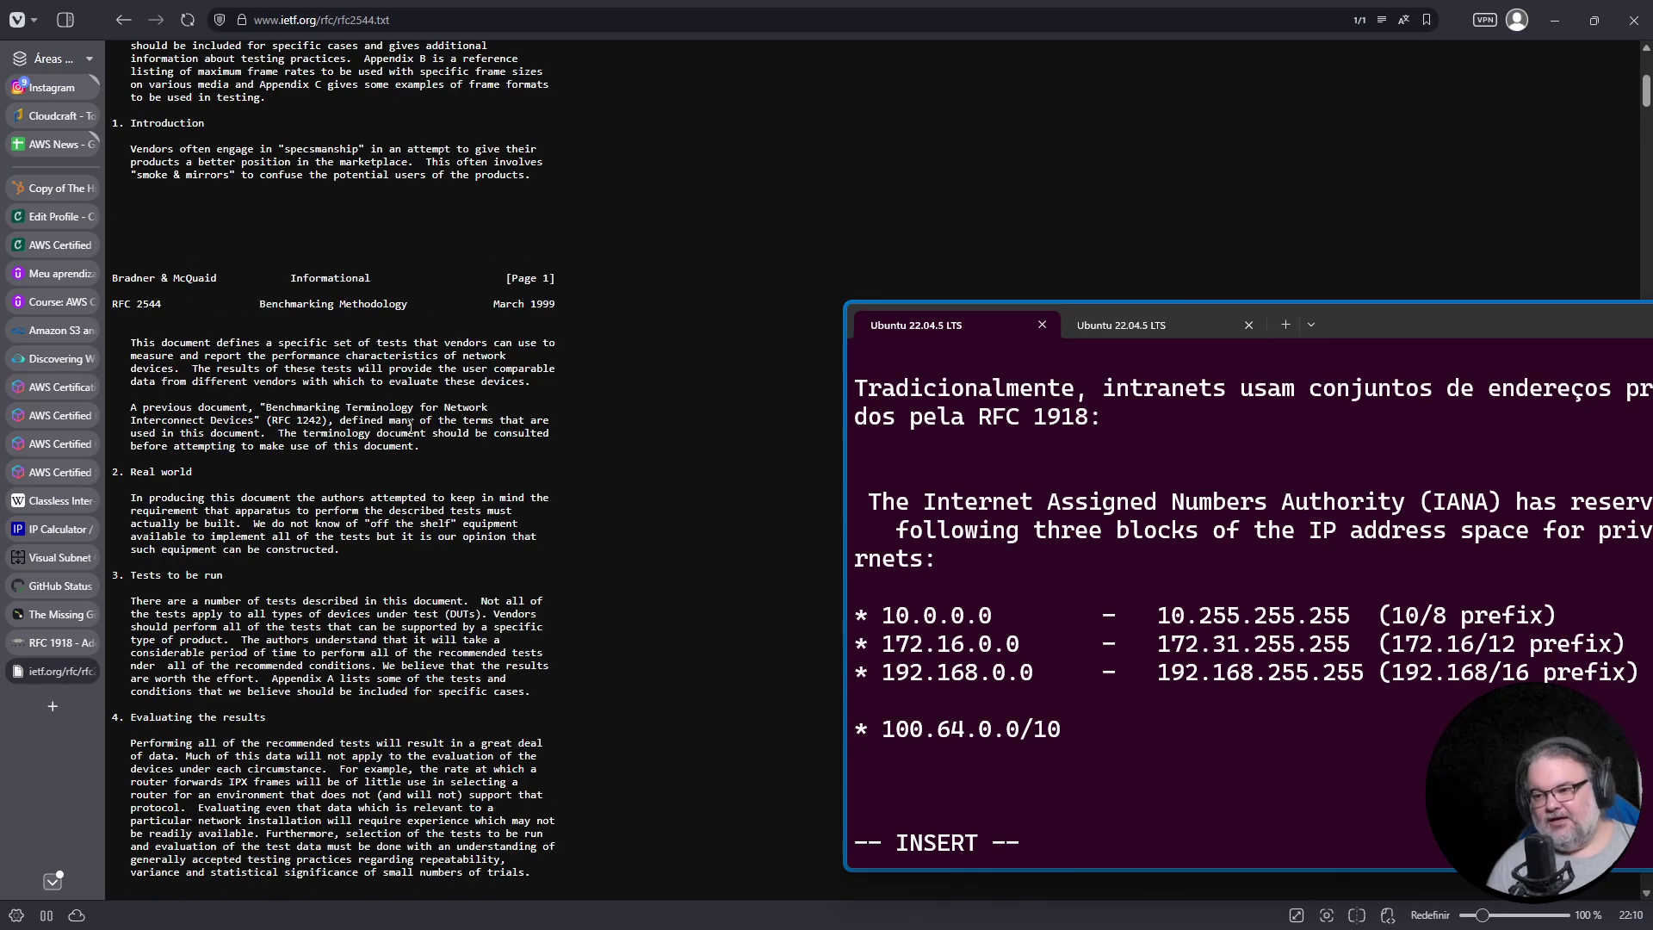
{"action": "key", "text": "ctrl+plus"}
{"action": "key", "text": "ctrl+plus"}
{"action": "scroll", "coordinate": [422, 473], "scroll_direction": "down", "scroll_amount": 15}
{"action": "scroll", "coordinate": [420, 458], "scroll_direction": "down", "scroll_amount": 15}
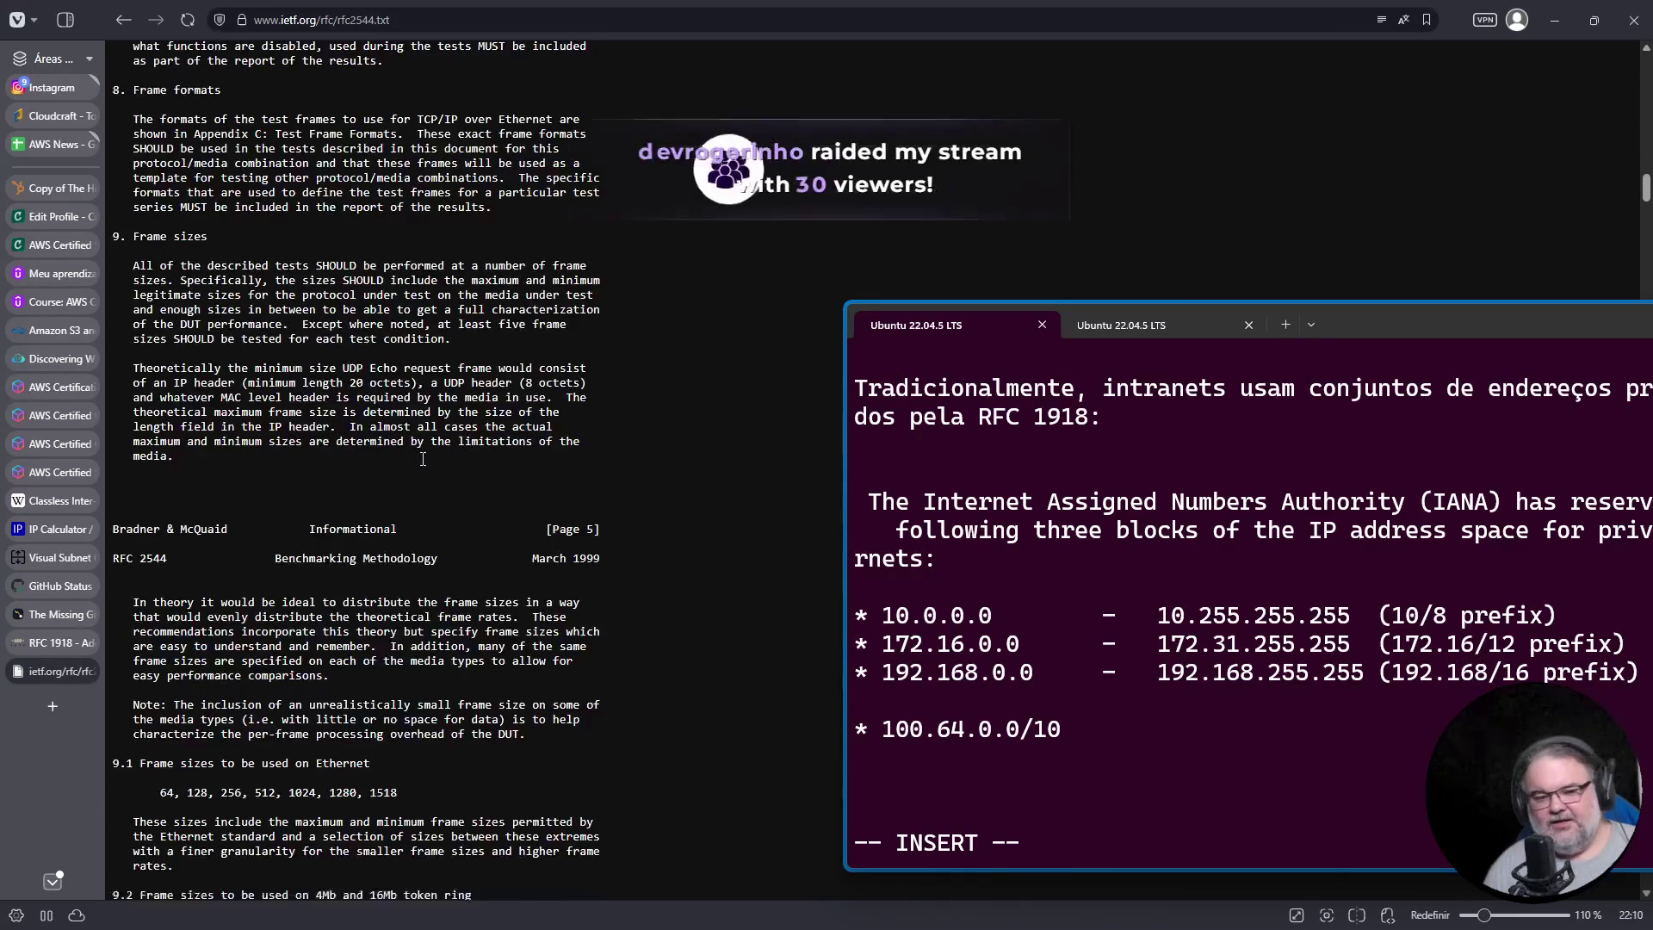
{"action": "scroll", "coordinate": [423, 460], "scroll_direction": "down", "scroll_amount": 2}
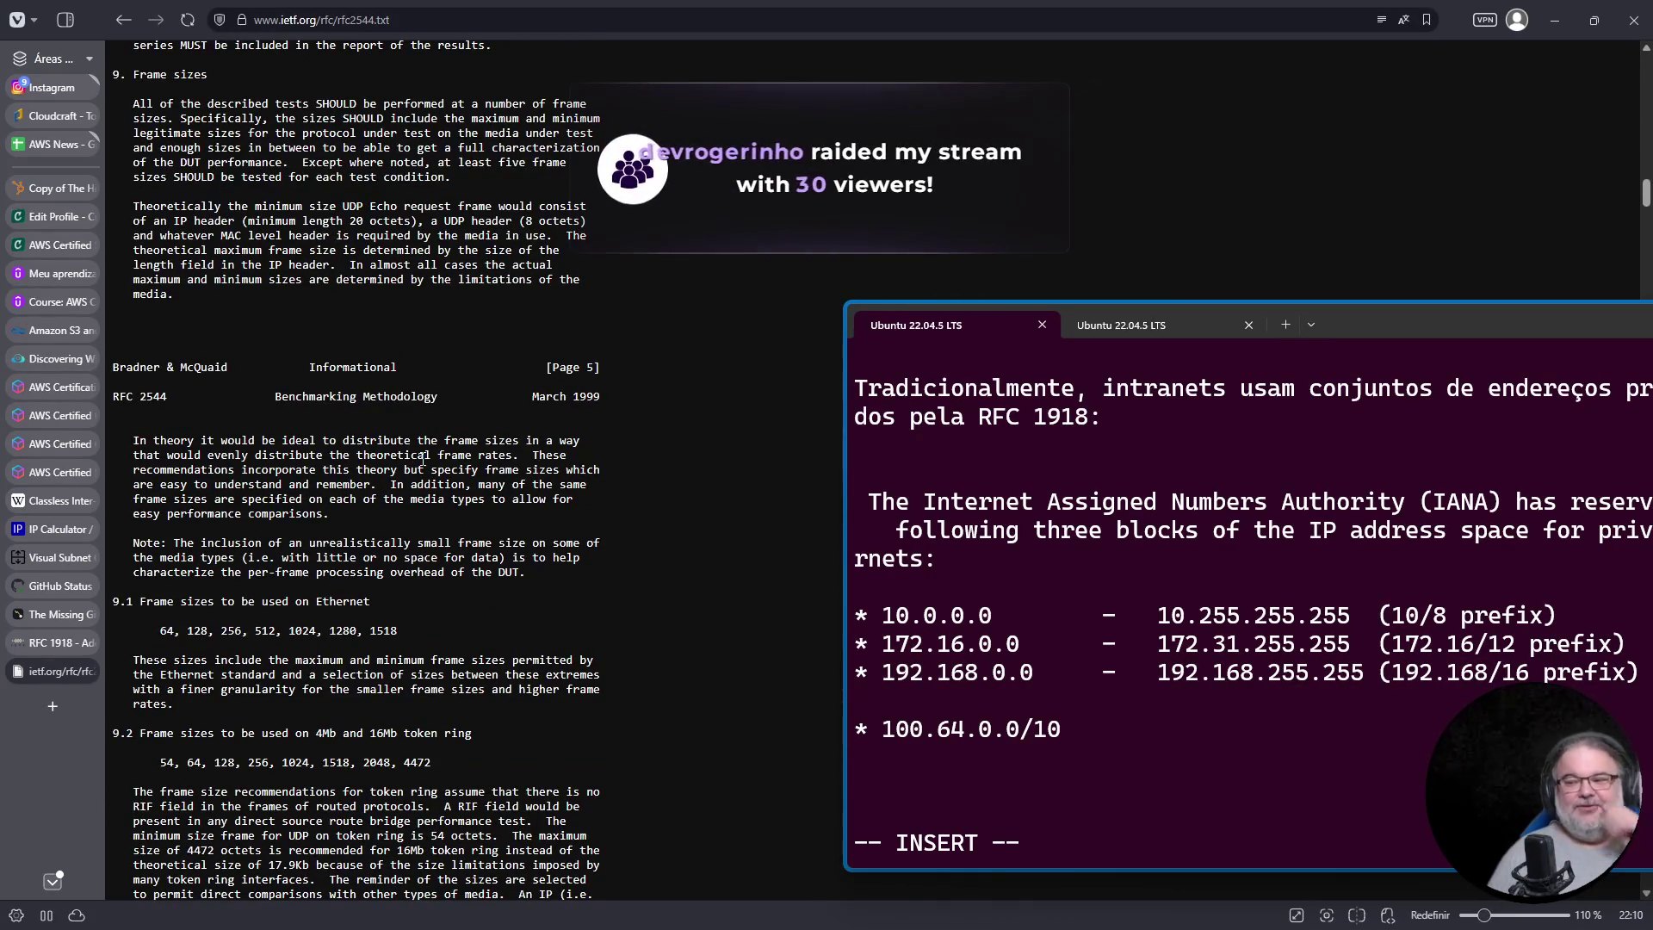
{"action": "scroll", "coordinate": [422, 461], "scroll_direction": "down", "scroll_amount": 10}
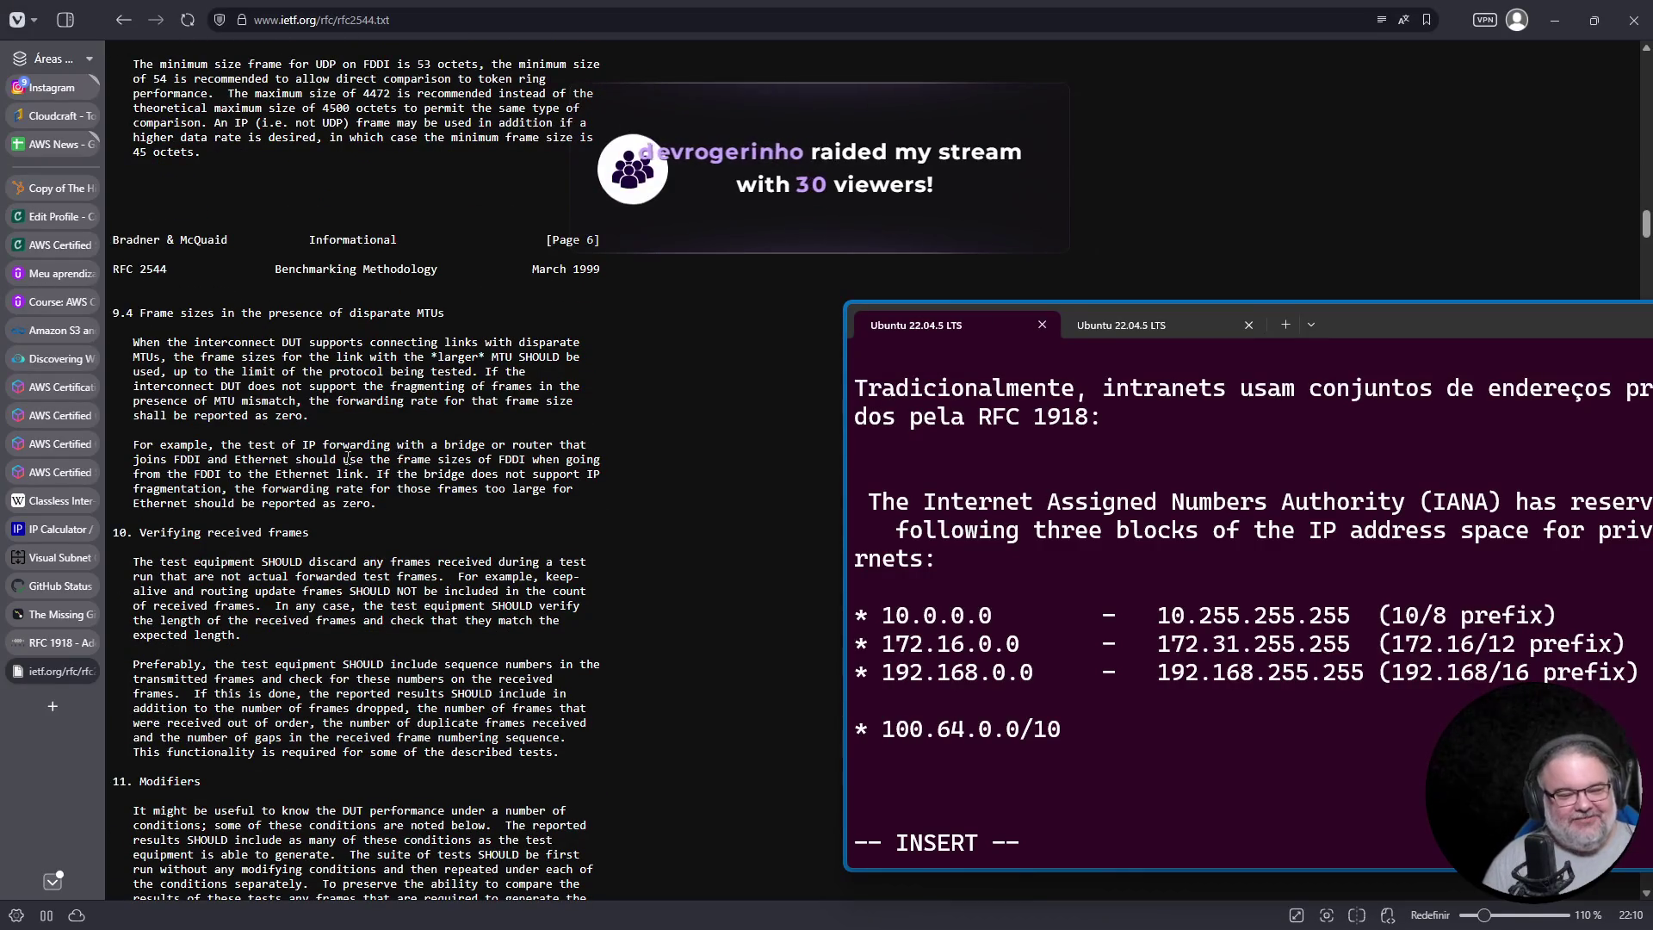
{"action": "scroll", "coordinate": [319, 417], "scroll_direction": "down", "scroll_amount": 10}
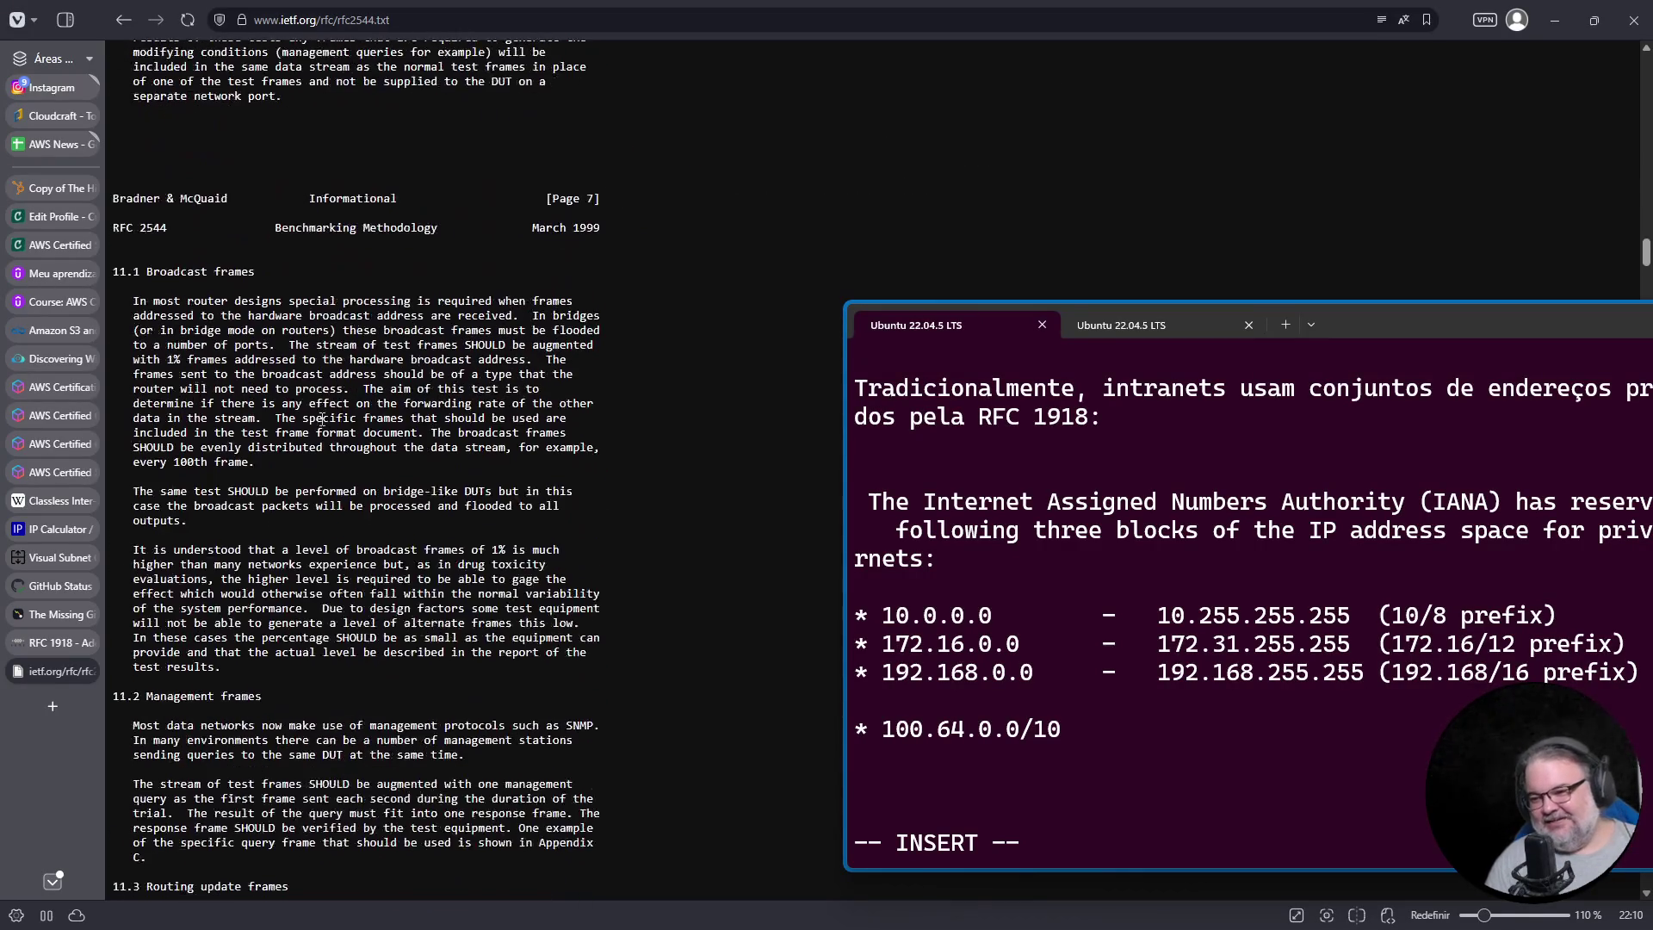
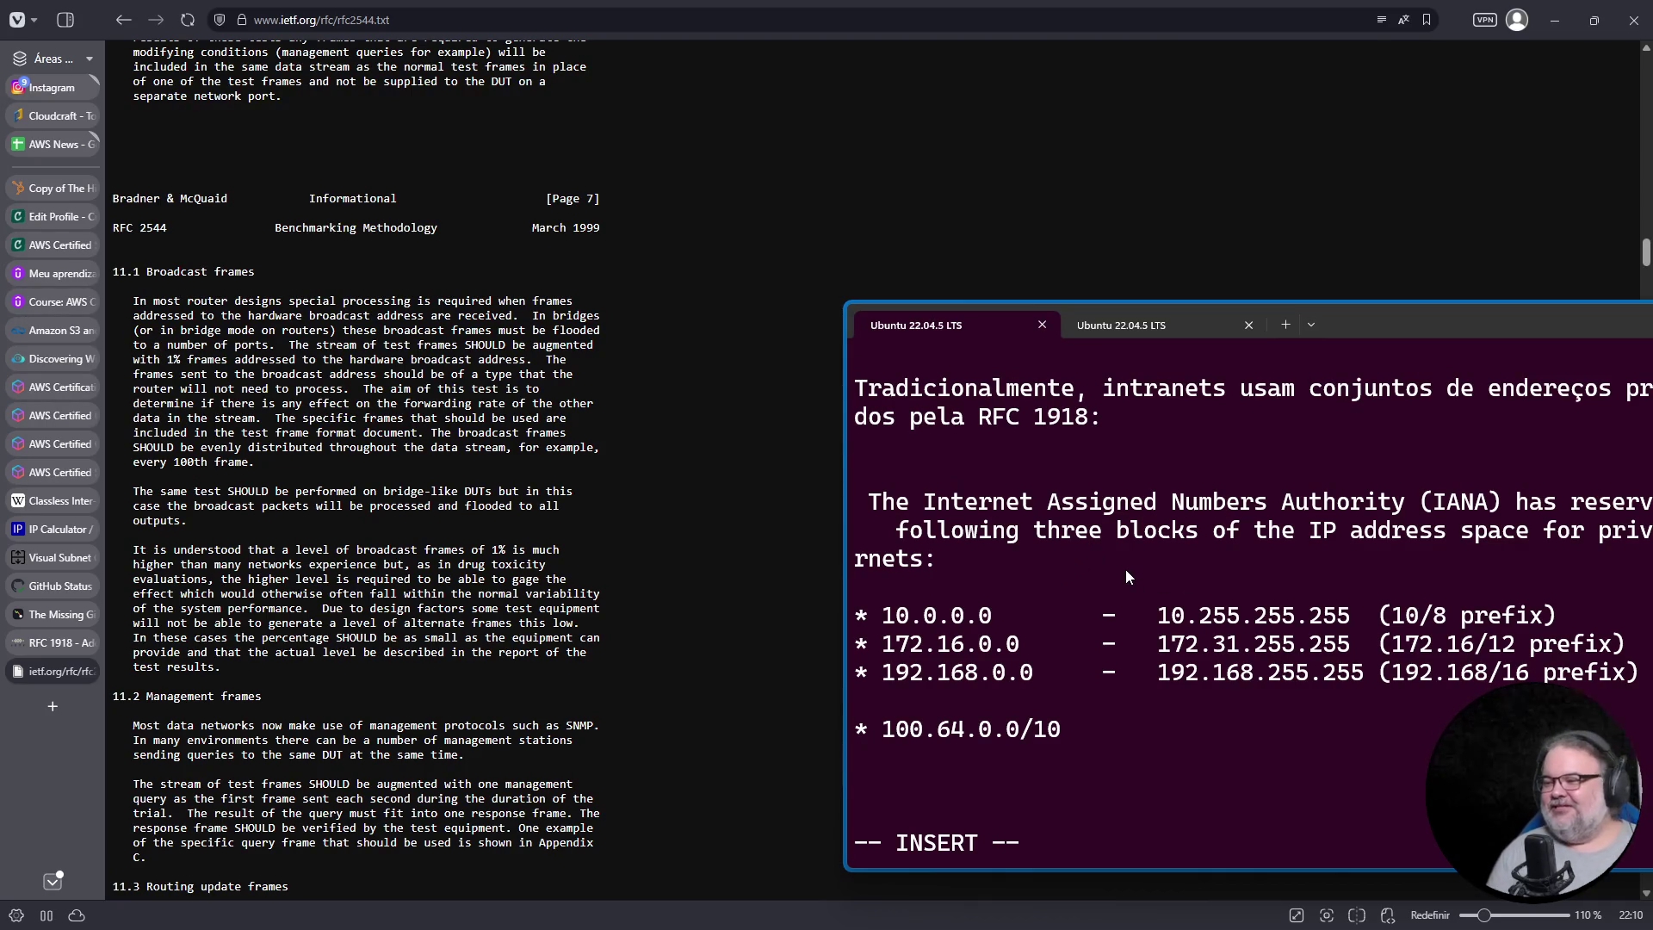
Step: In the Vim notes, try adding a '* Rede: 192.168.31.0/21' line below the range, then undo it
{"action": "key", "text": "Up"}
{"action": "key", "text": "Up"}
{"action": "key", "text": "Up"}
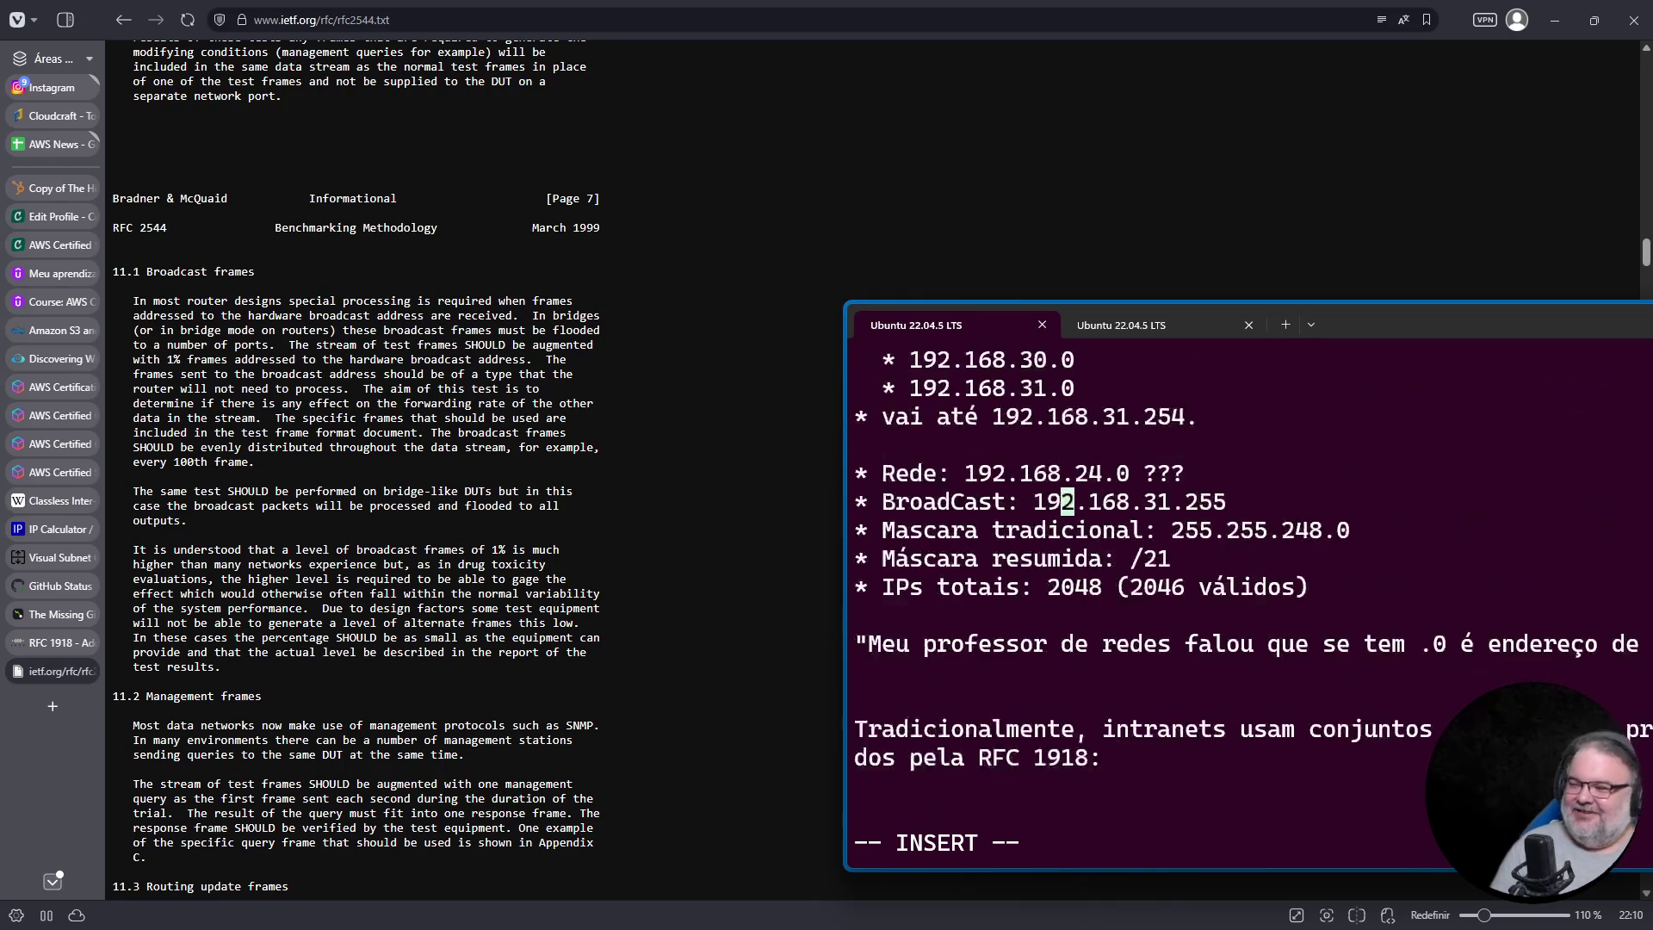
{"action": "key", "text": "Up"}
{"action": "key", "text": "Up"}
{"action": "key", "text": "Up"}
{"action": "key", "text": "Down"}
{"action": "key", "text": "Down"}
{"action": "key", "text": "Down"}
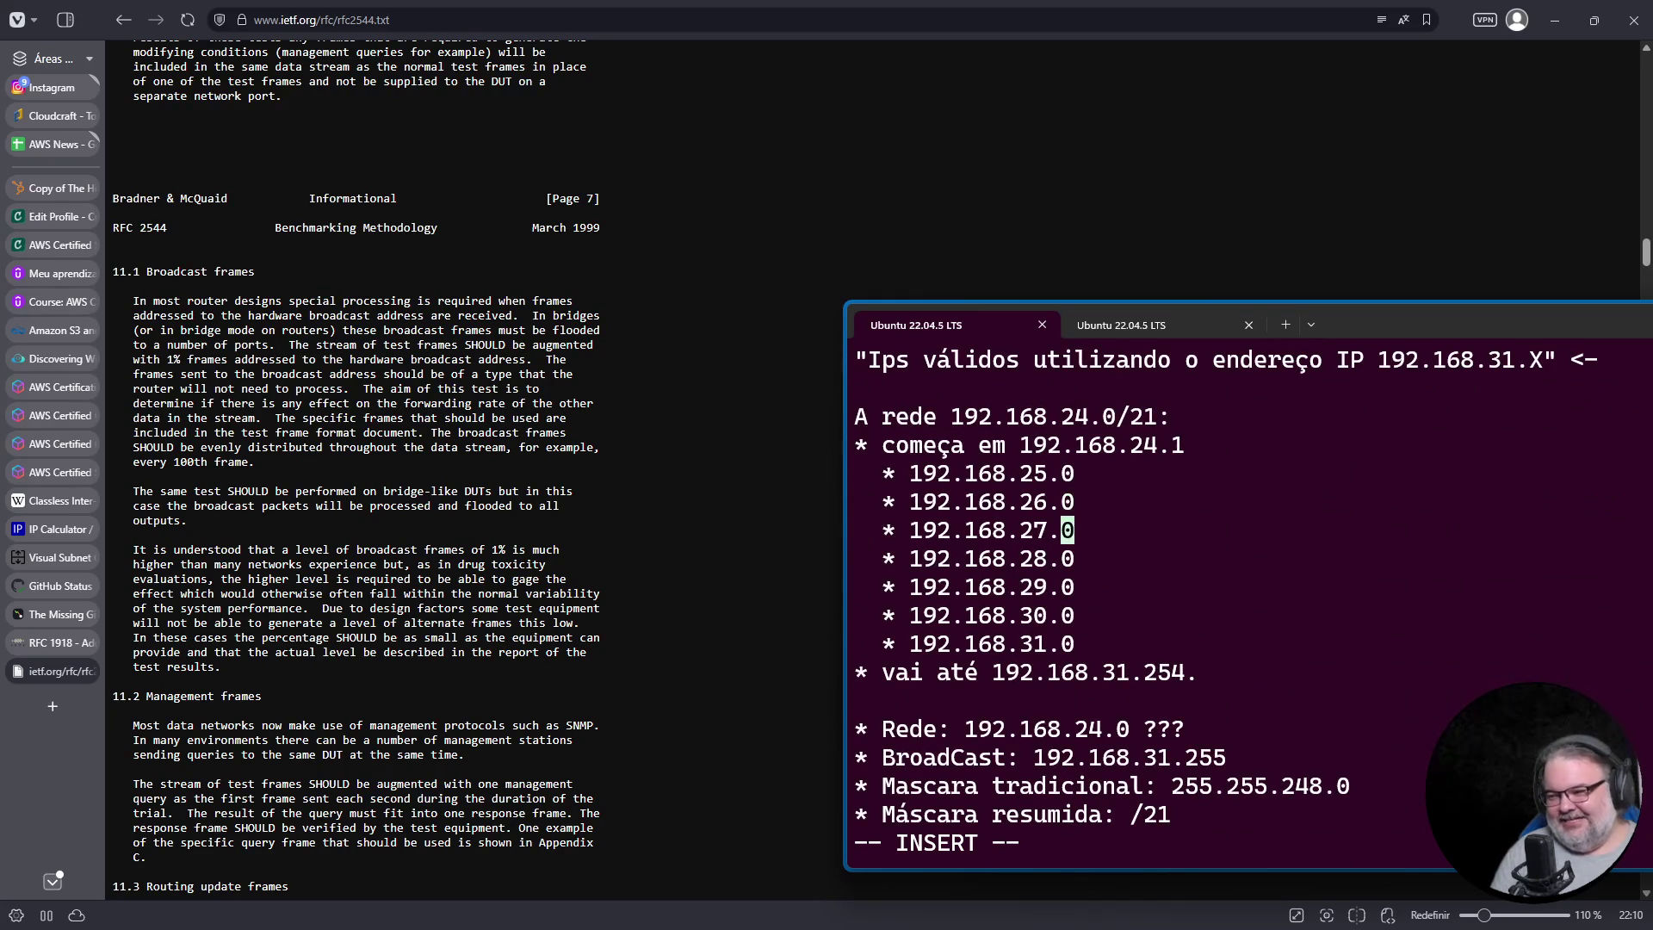
{"action": "key", "text": "Up"}
{"action": "key", "text": "Up"}
{"action": "key", "text": "Down"}
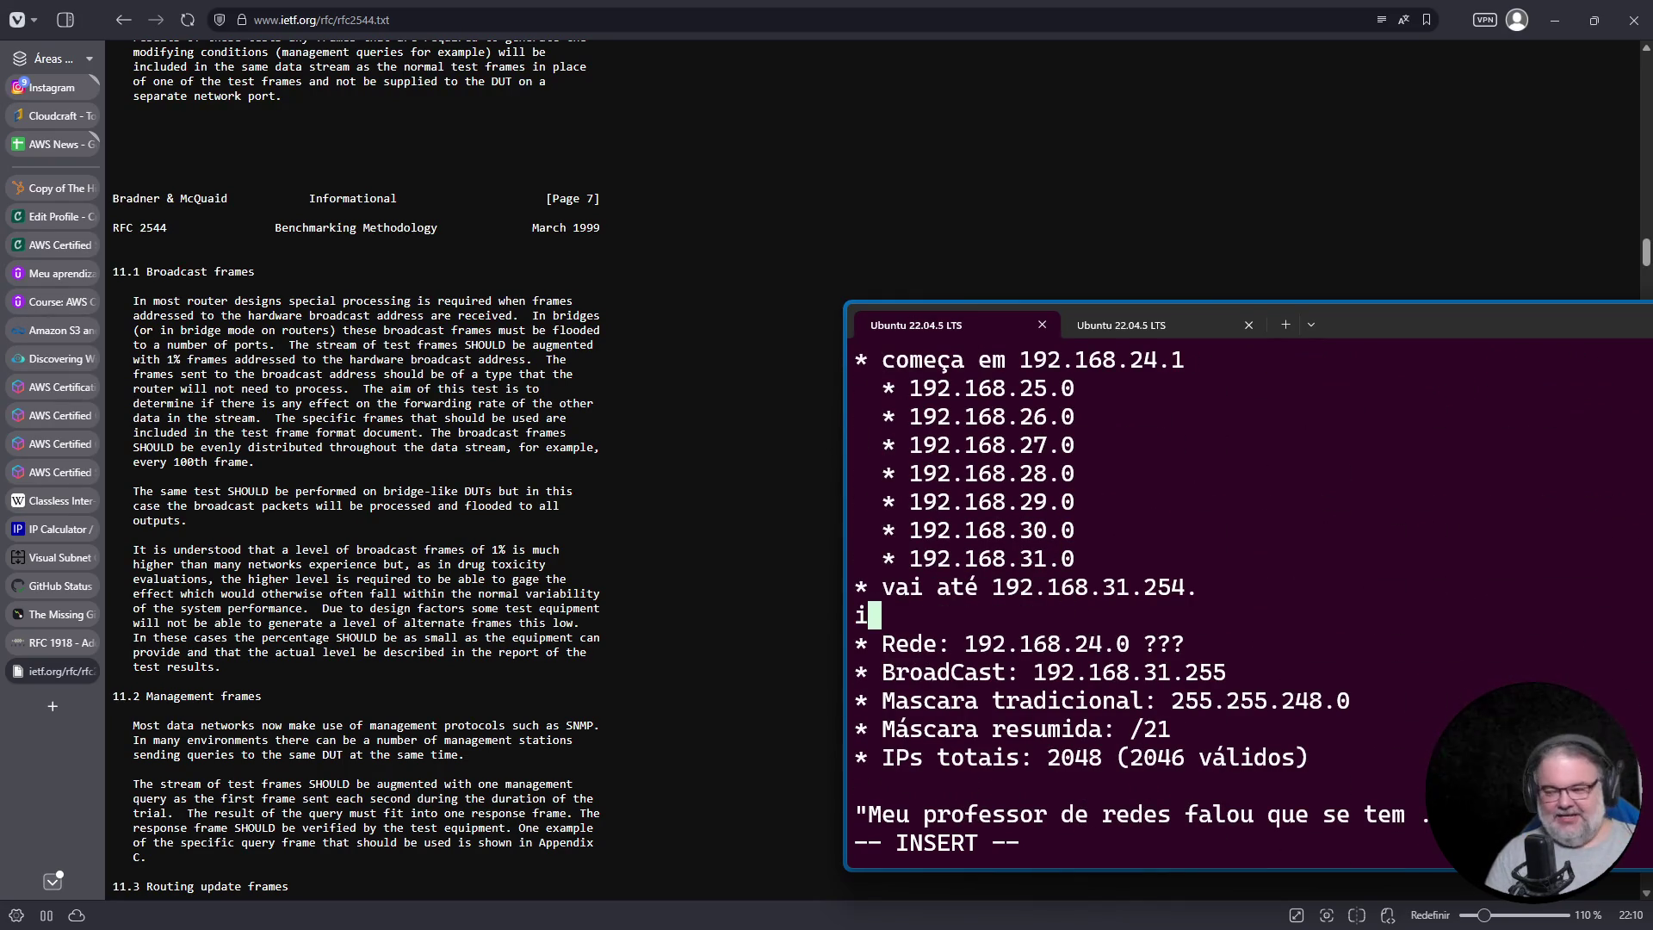
{"action": "key", "text": "Return"}
{"action": "type", "text": "* Rede: 192.16y8"}
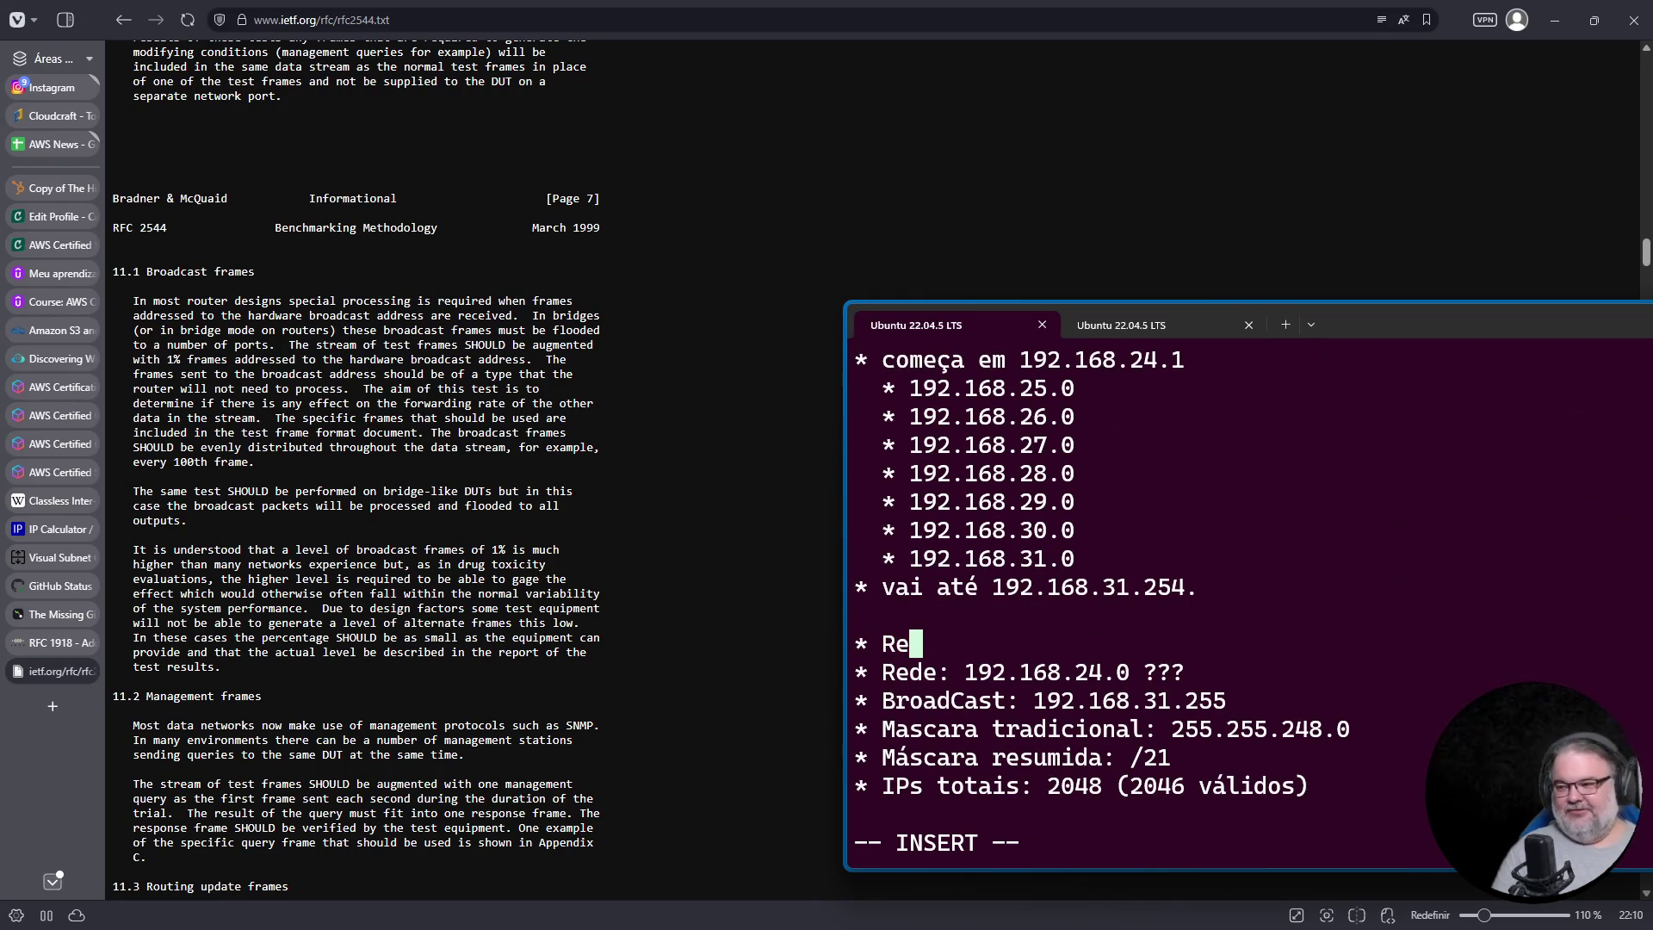
{"action": "key", "text": "BackSpace"}
{"action": "key", "text": "BackSpace"}
{"action": "type", "text": "8.31.0"}
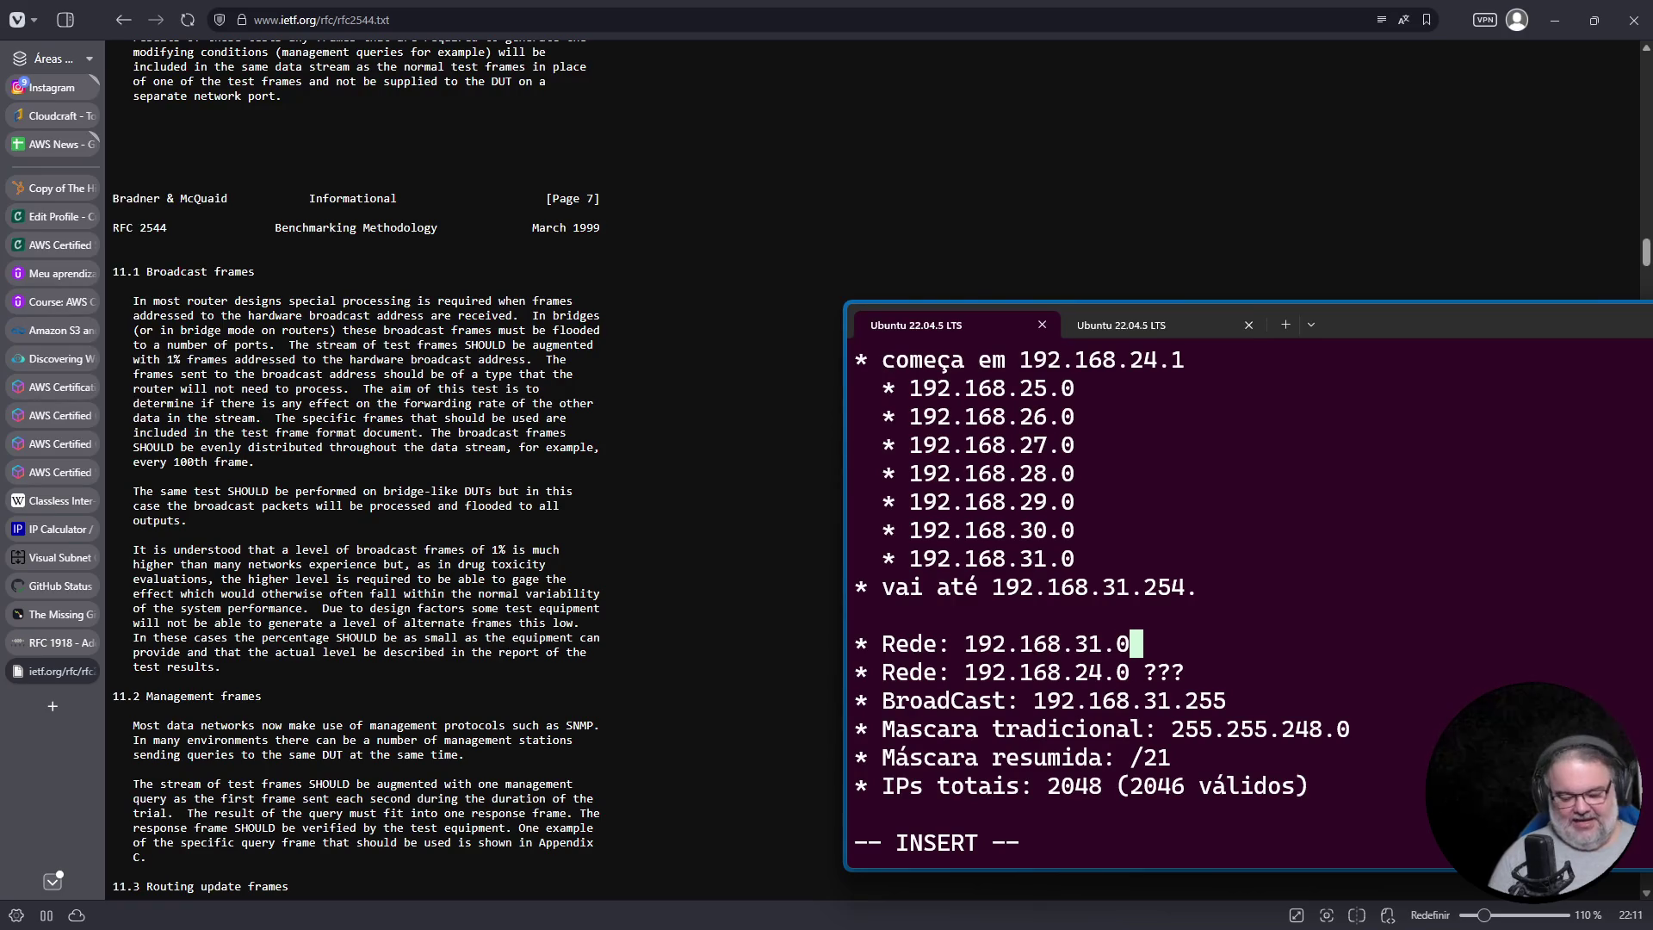
{"action": "type", "text": "/21"}
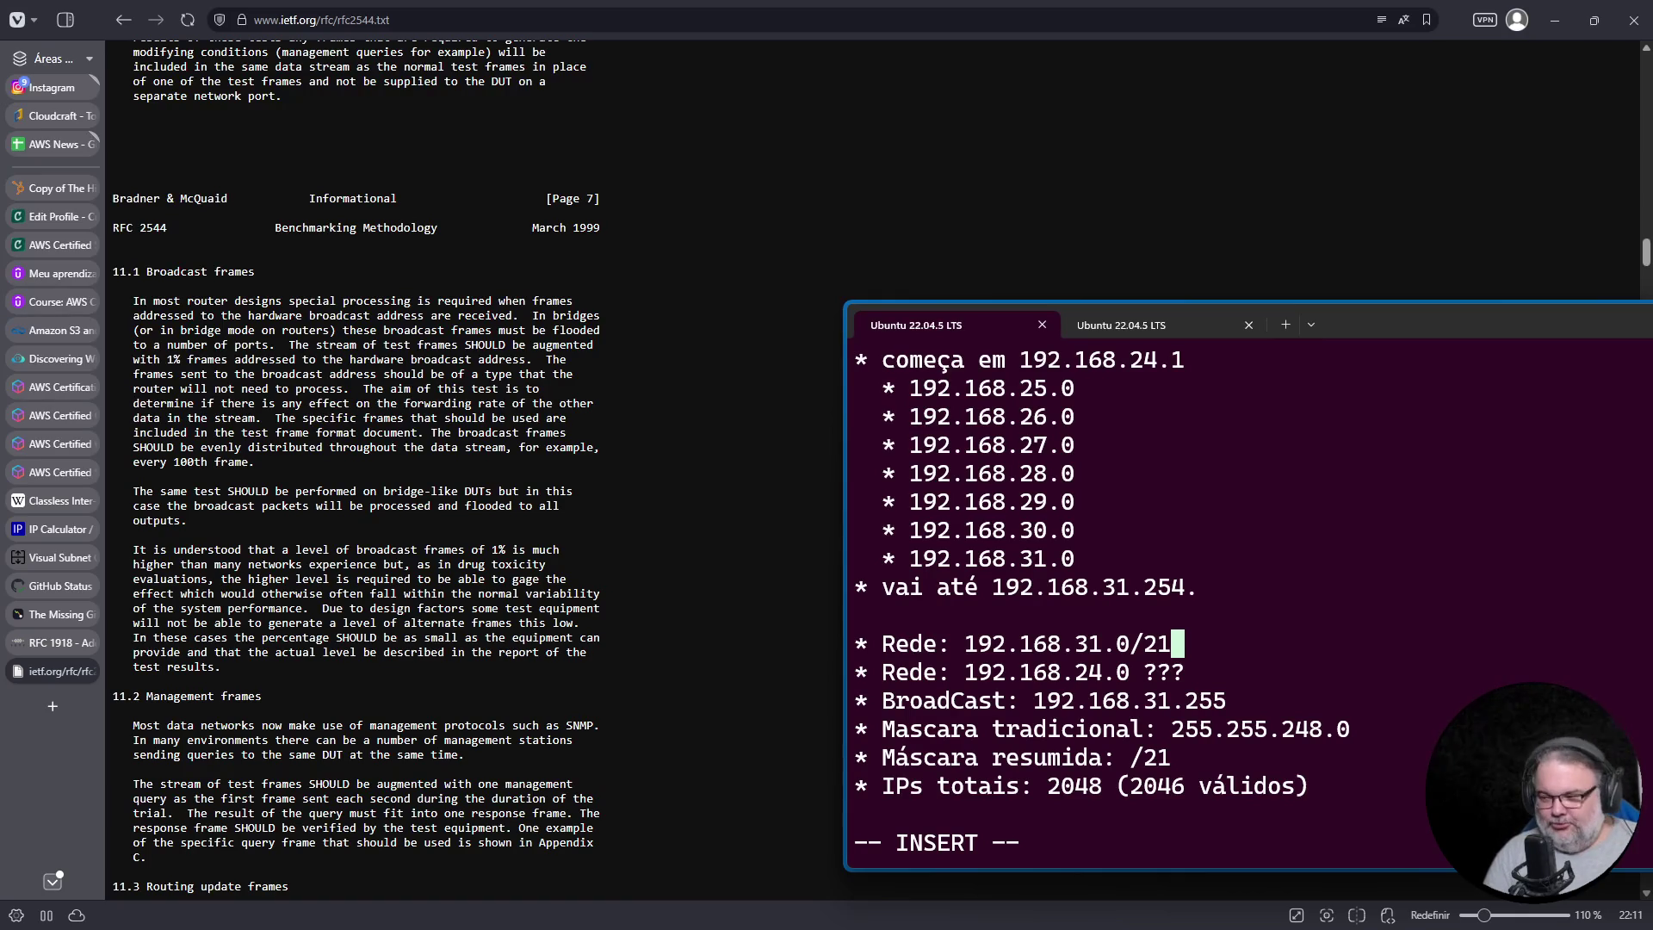
{"action": "key", "text": "Escape"}
{"action": "key", "text": "0"}
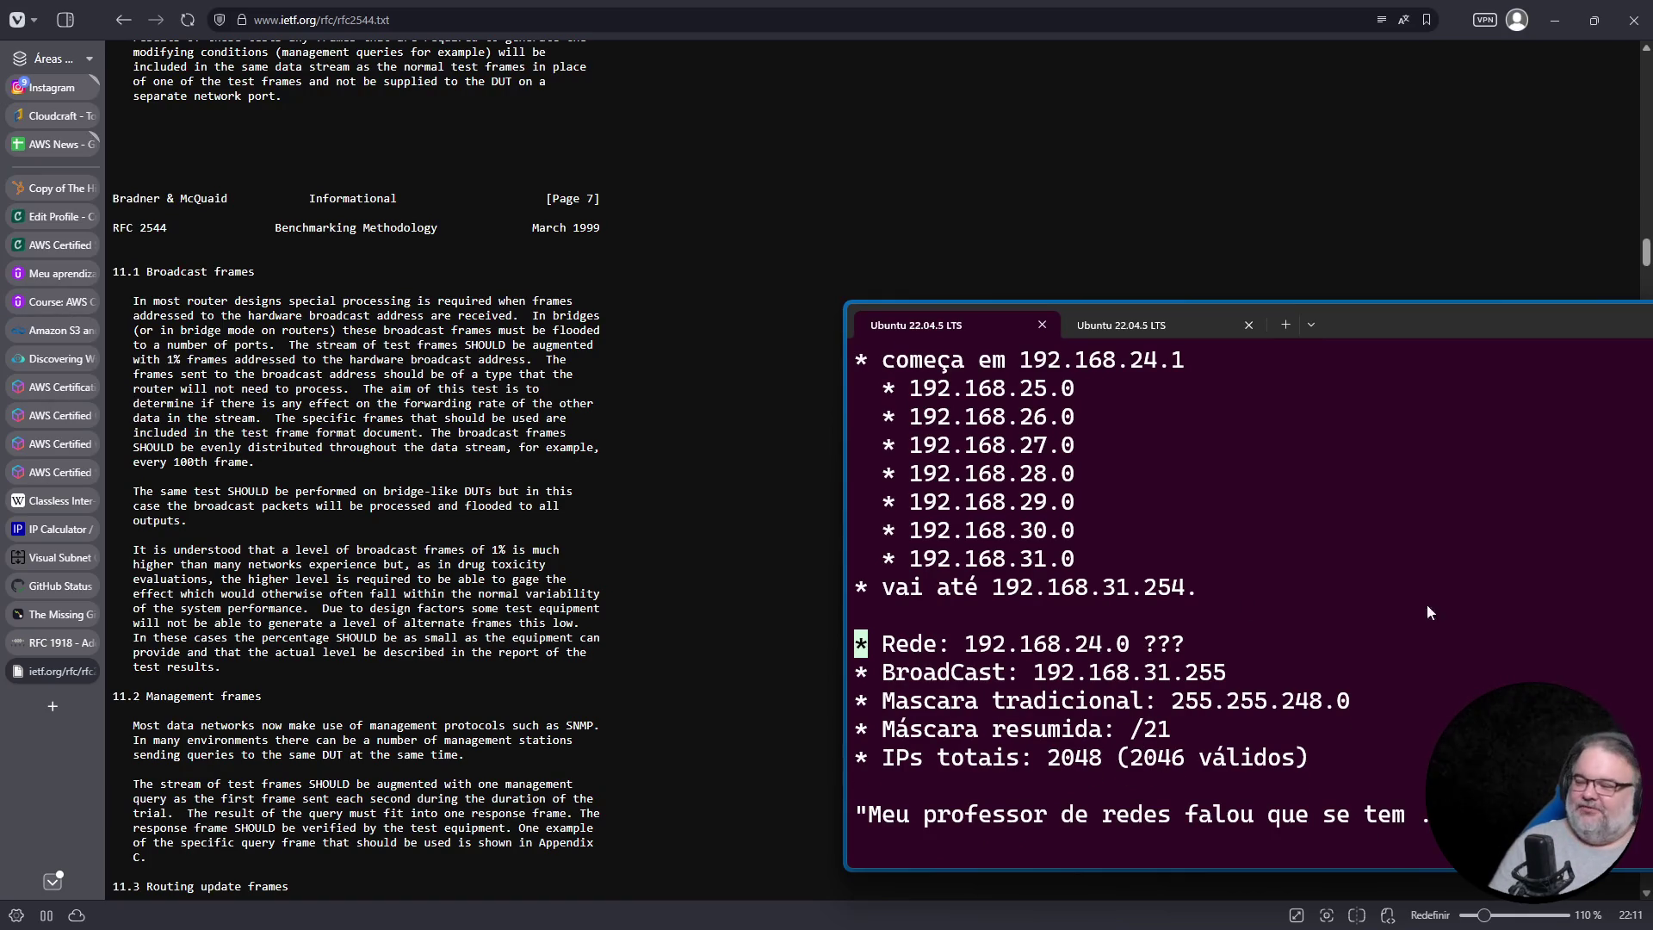
{"action": "left_click", "coordinate": [1313, 761]}
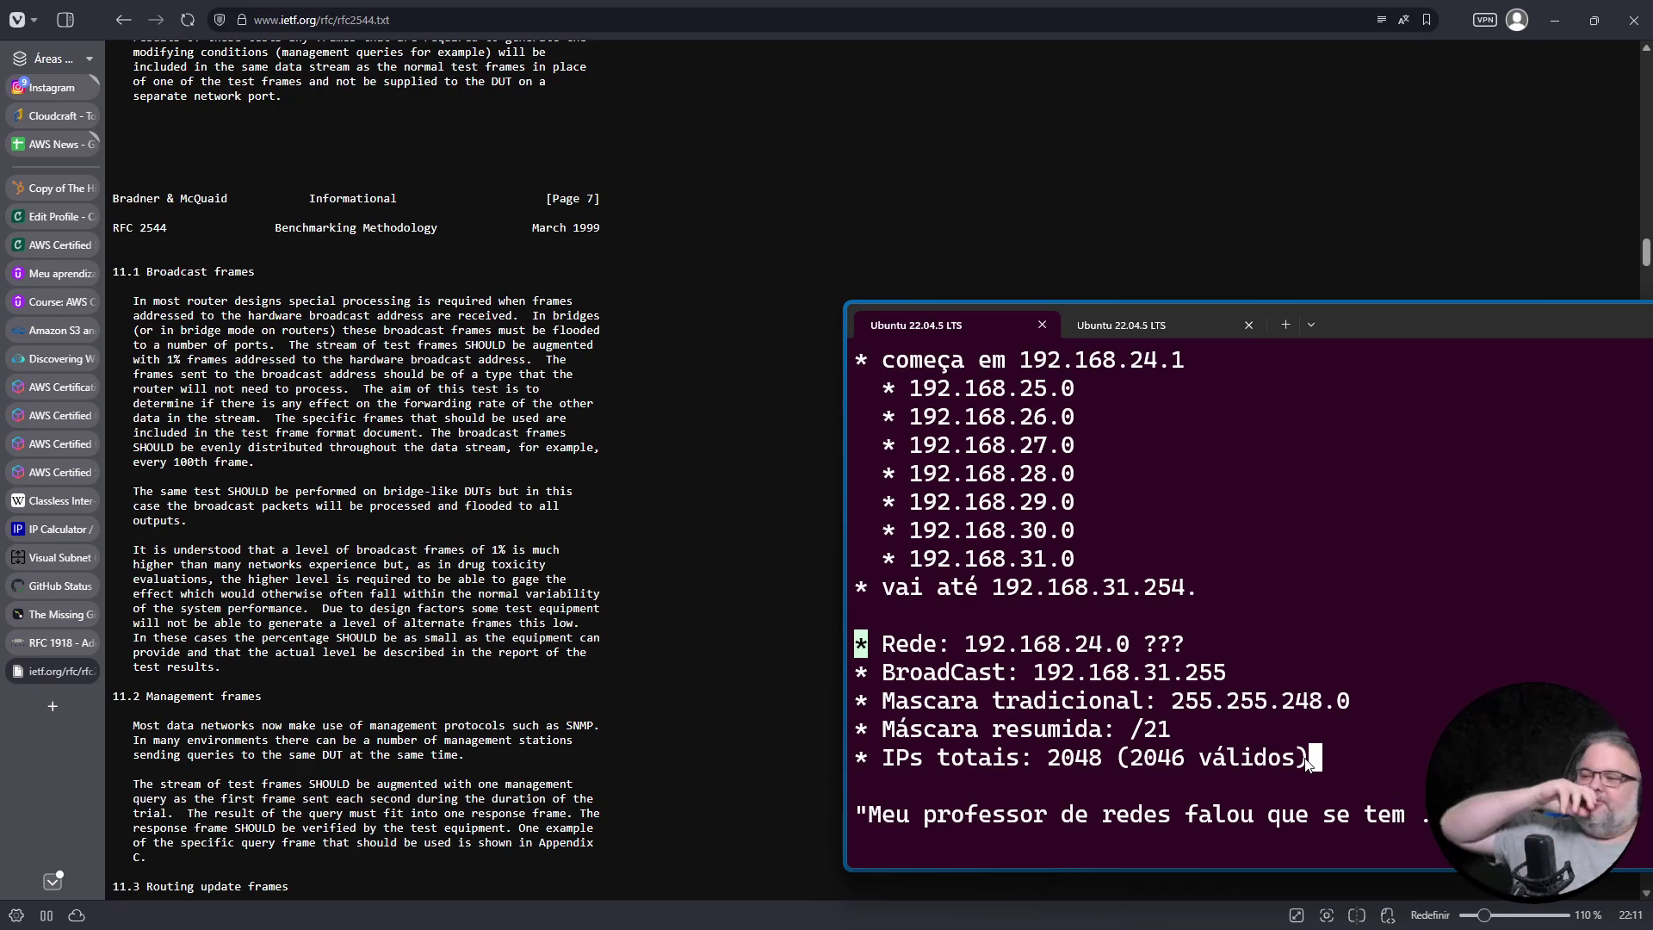
Step: Search the RFC 2544 page for 198 and step back and forth through the matches
{"action": "scroll", "coordinate": [534, 532], "scroll_direction": "down", "scroll_amount": 10}
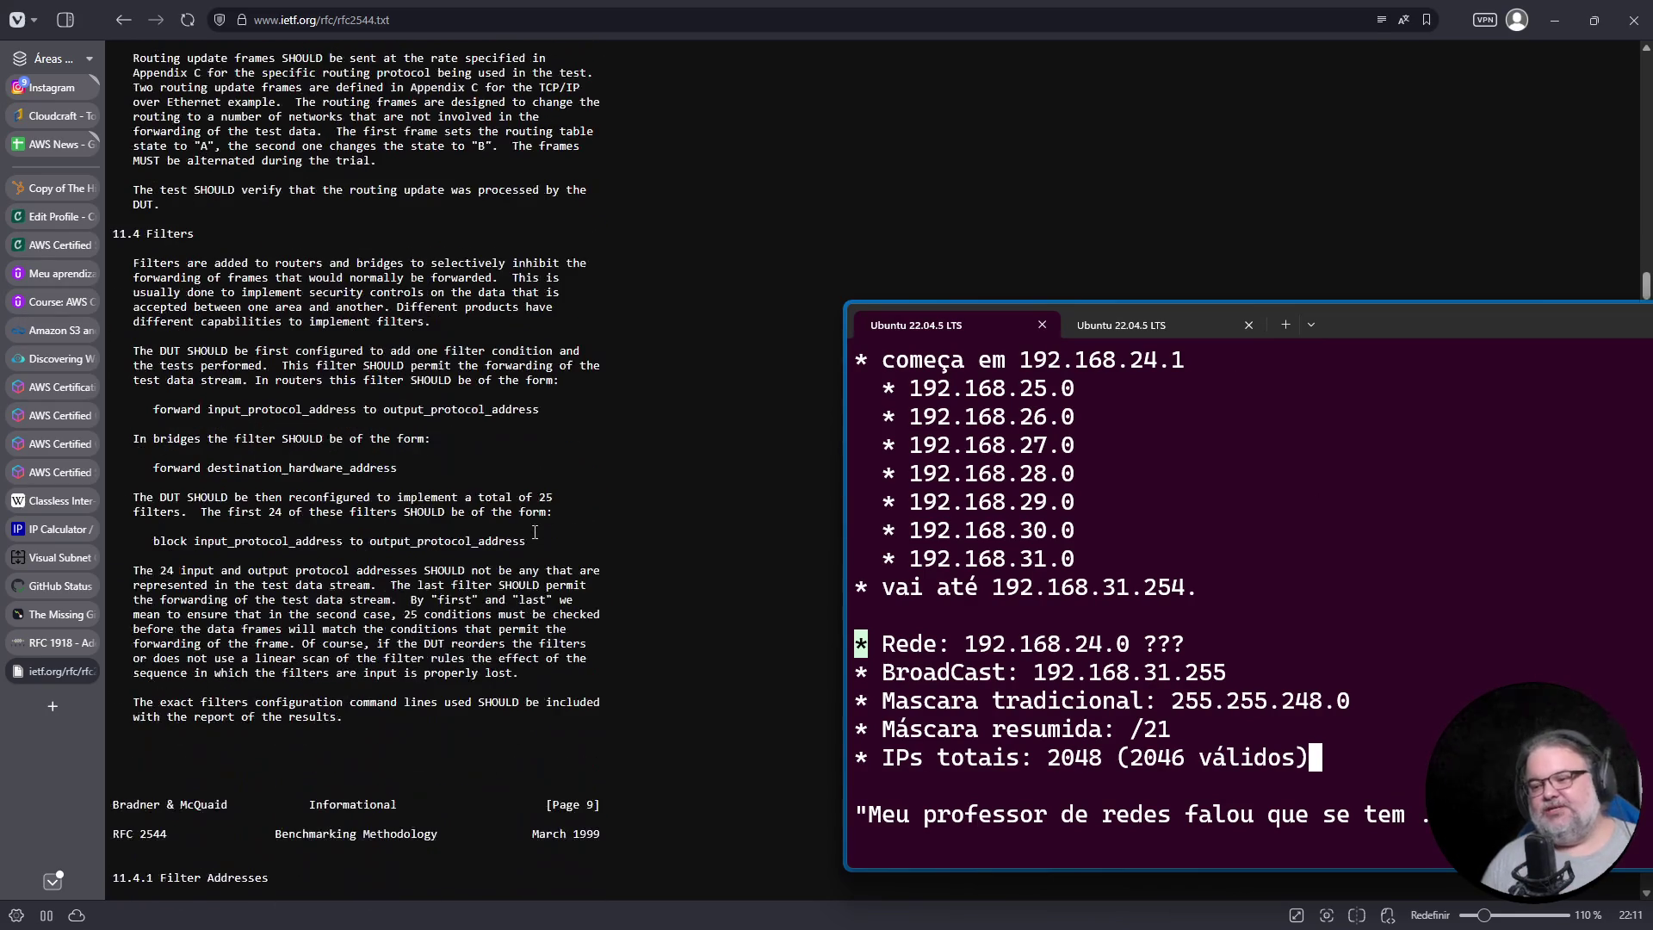
{"action": "key", "text": "ctrl+f"}
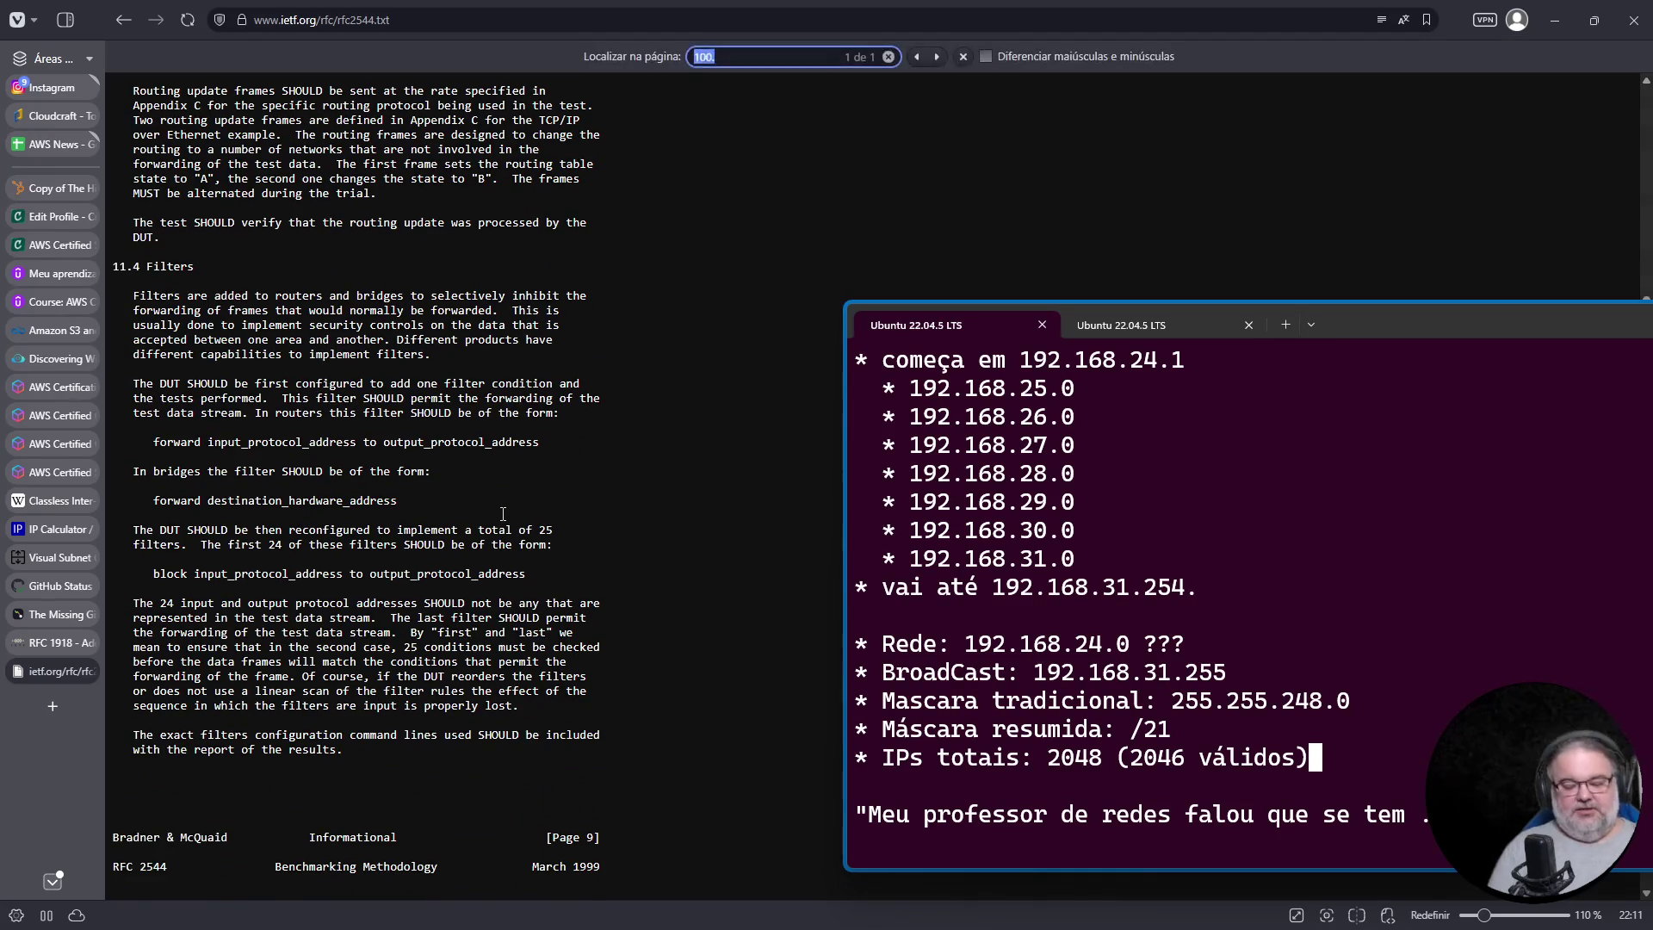
{"action": "type", "text": "198"}
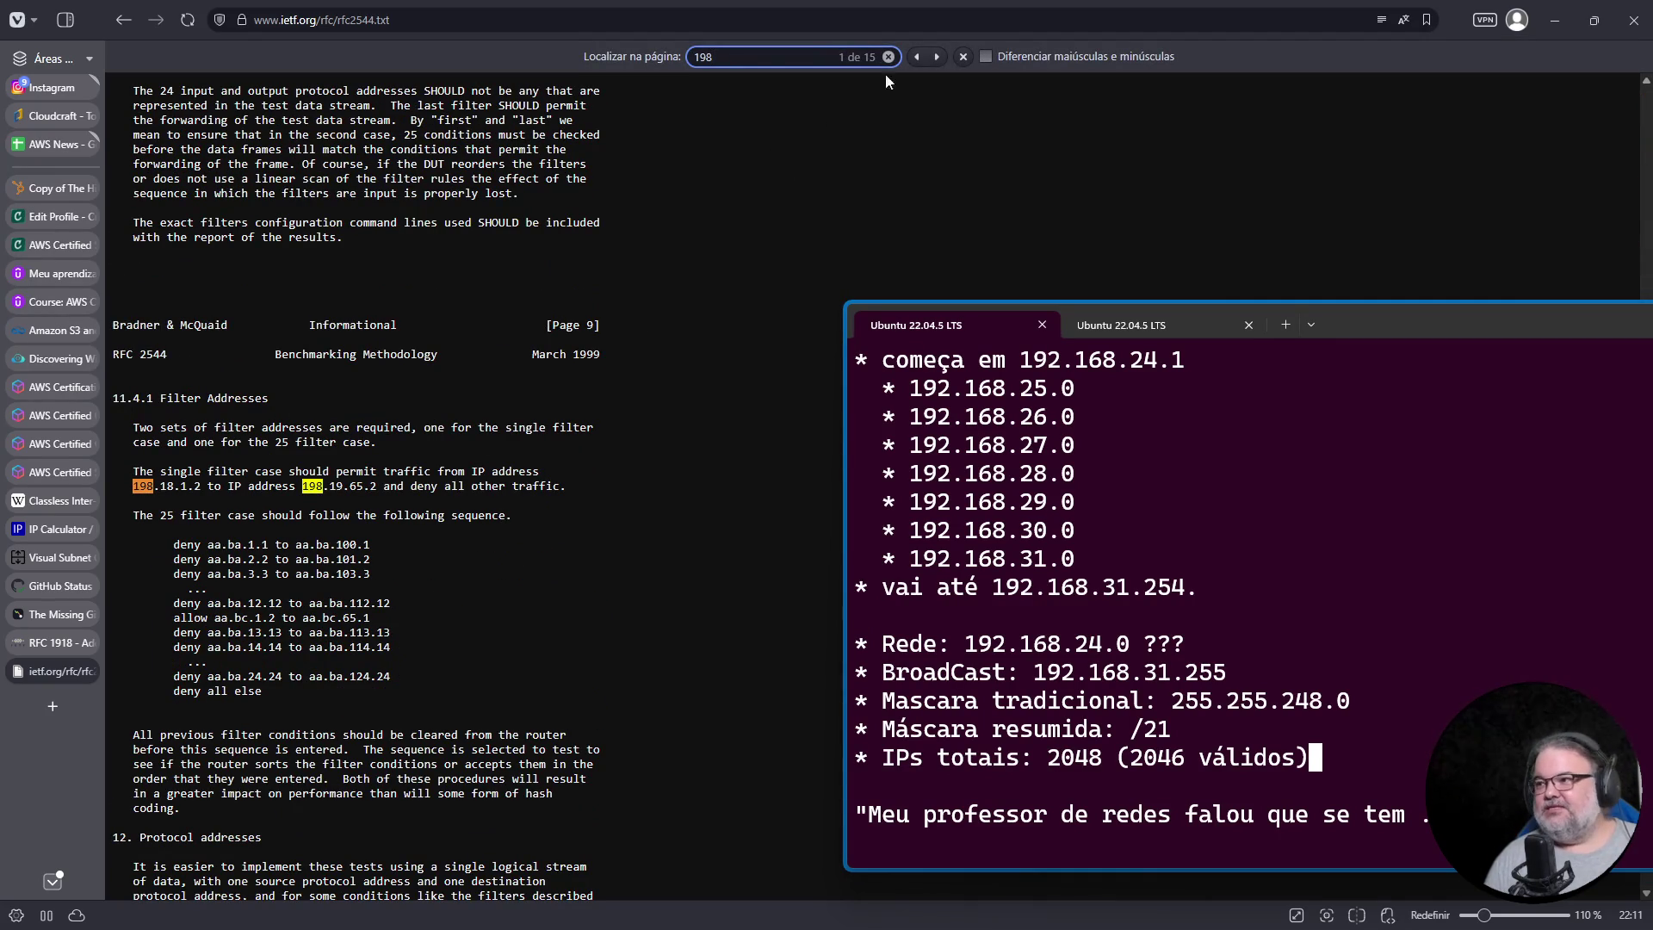
{"action": "left_click", "coordinate": [918, 57]}
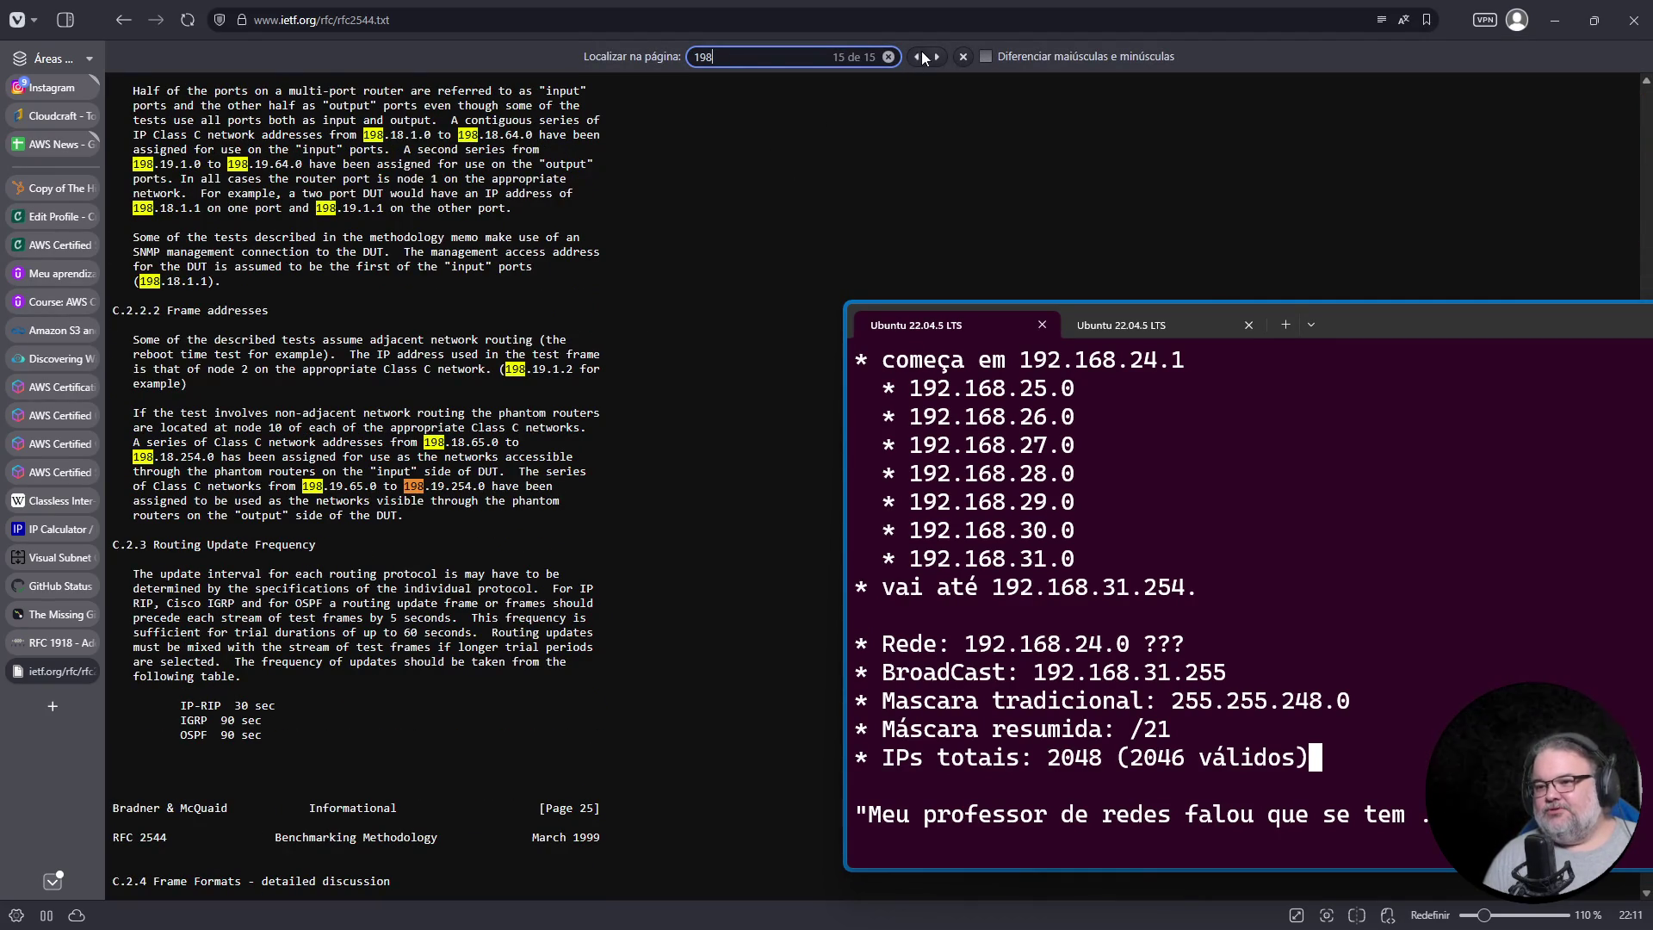
{"action": "scroll", "coordinate": [871, 168], "scroll_direction": "up", "scroll_amount": 2}
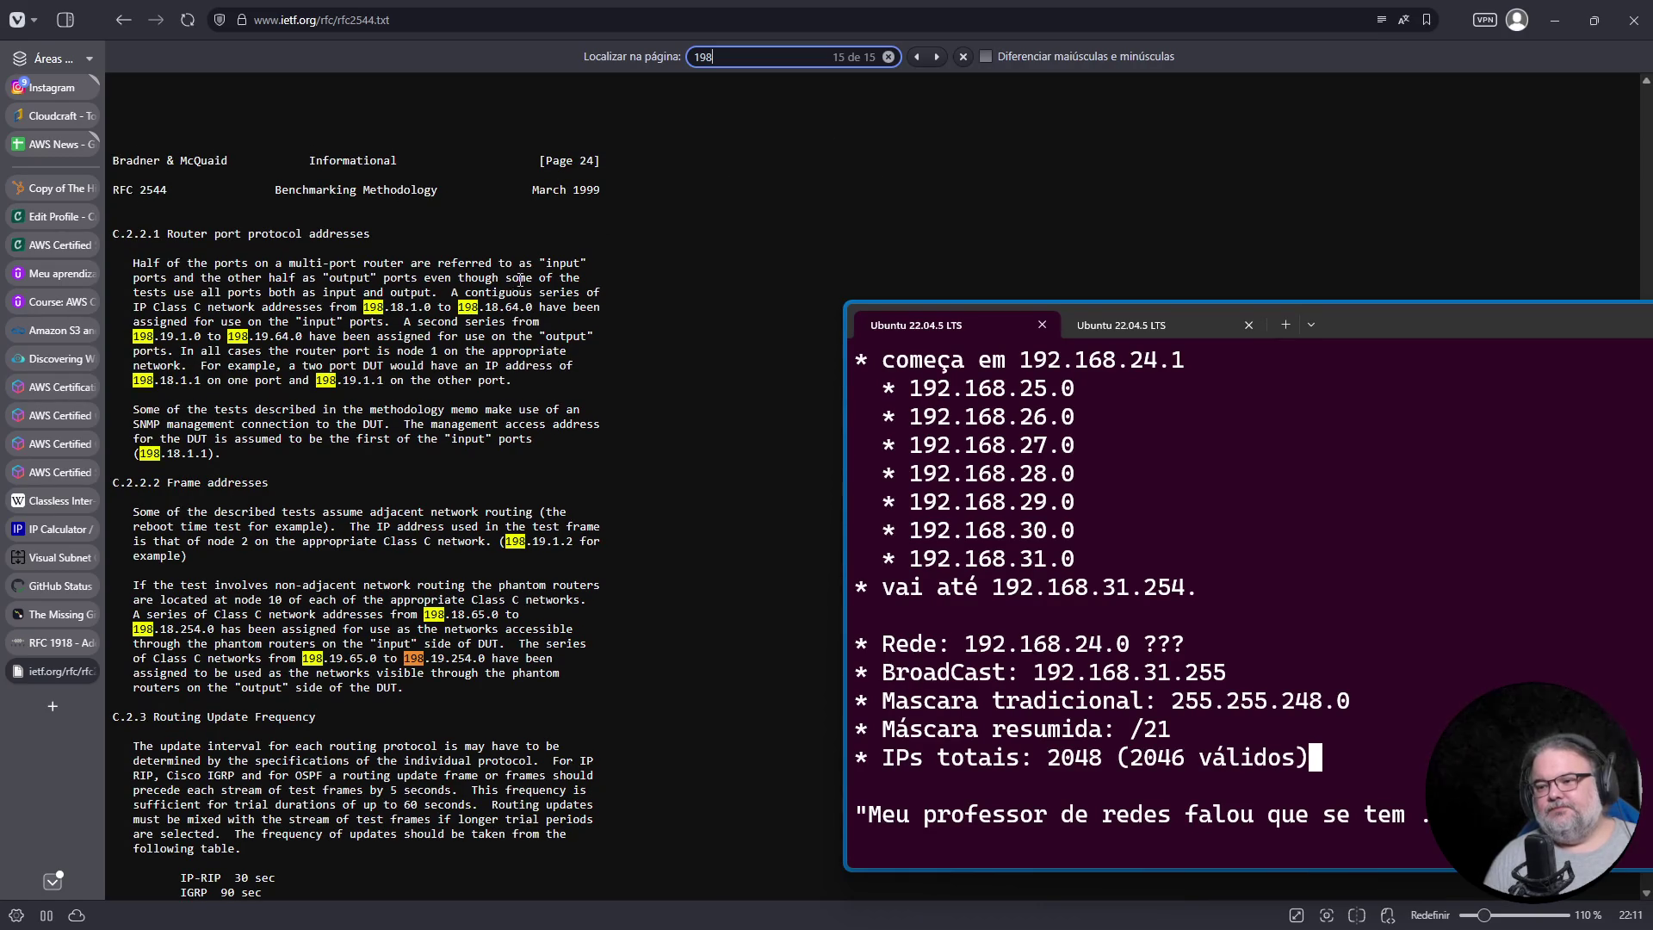
{"action": "left_click", "coordinate": [921, 58]}
{"action": "left_click", "coordinate": [921, 59]}
{"action": "left_click", "coordinate": [921, 59]}
{"action": "left_click", "coordinate": [921, 58]}
{"action": "left_click", "coordinate": [921, 58]}
{"action": "left_click", "coordinate": [921, 58]}
{"action": "left_click", "coordinate": [921, 59]}
{"action": "left_click", "coordinate": [917, 57]}
{"action": "left_click", "coordinate": [917, 57]}
{"action": "left_click", "coordinate": [917, 57]}
{"action": "left_click", "coordinate": [916, 57]}
{"action": "left_click", "coordinate": [916, 57]}
{"action": "left_click", "coordinate": [916, 57]}
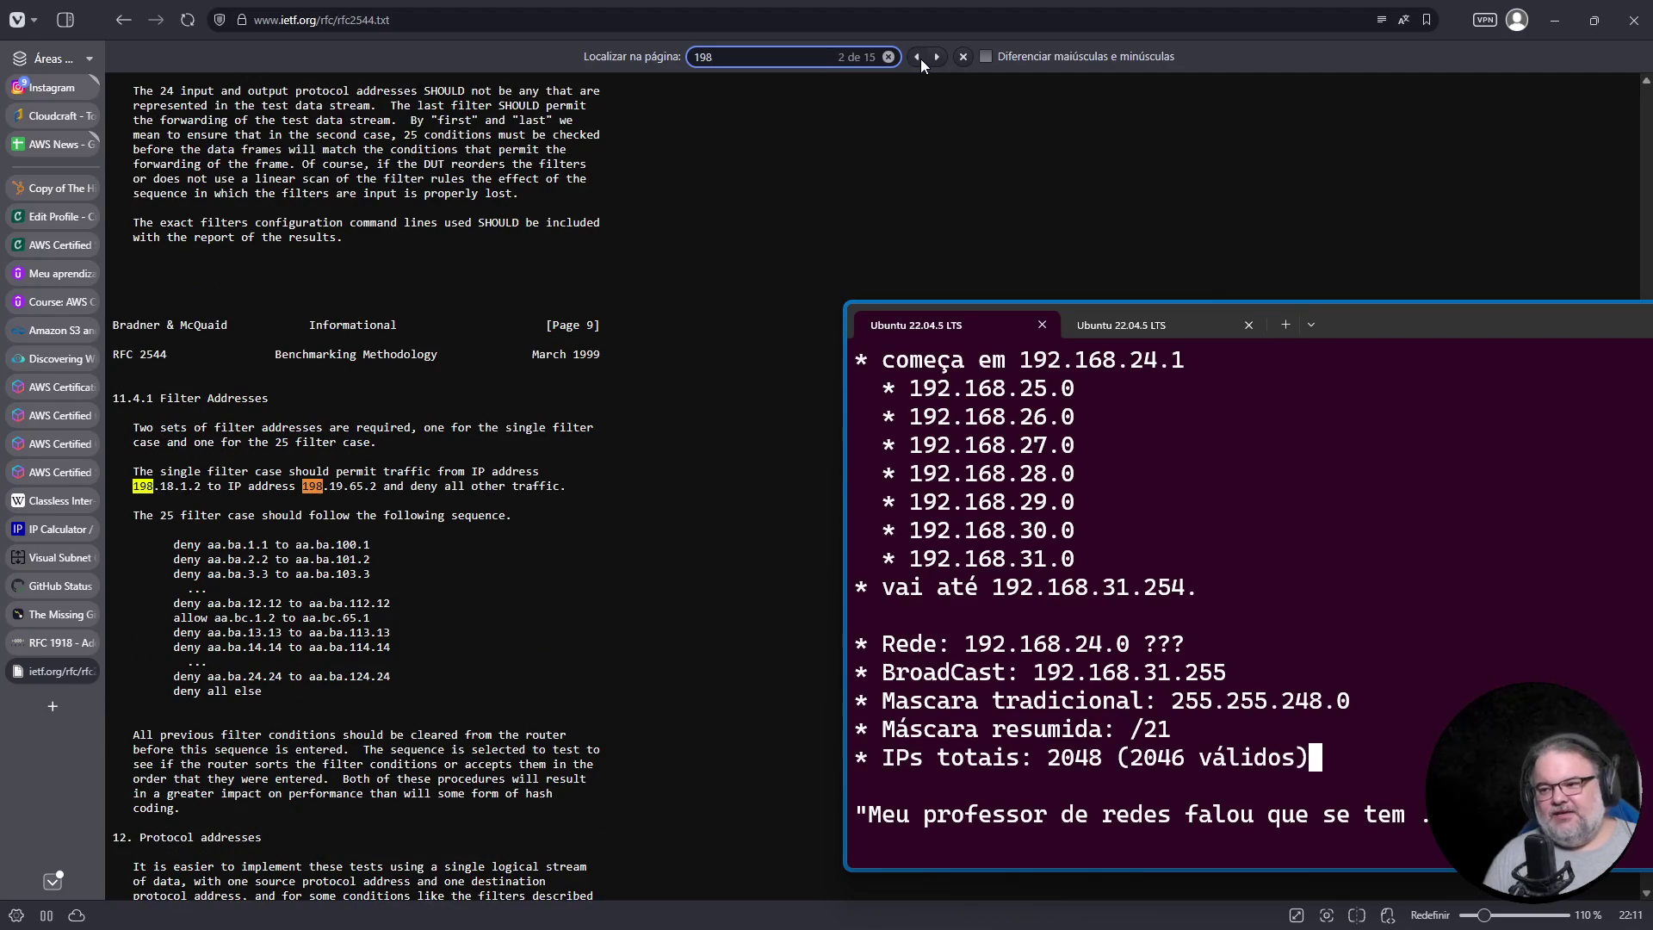
{"action": "left_click", "coordinate": [921, 59]}
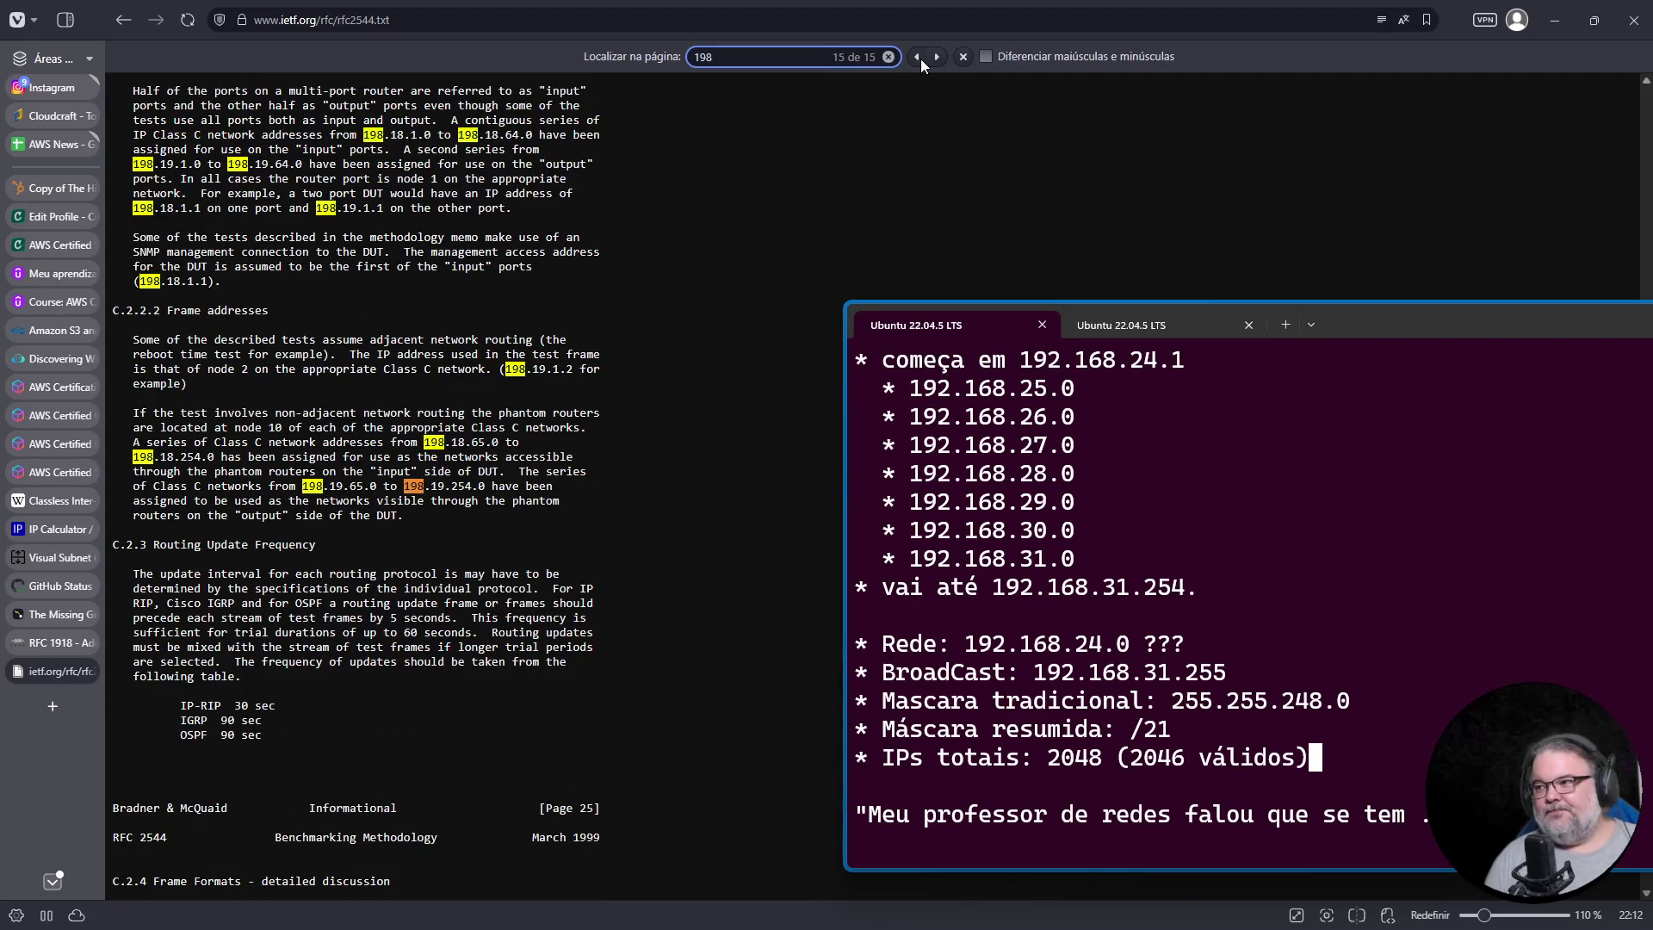
{"action": "left_click", "coordinate": [936, 57]}
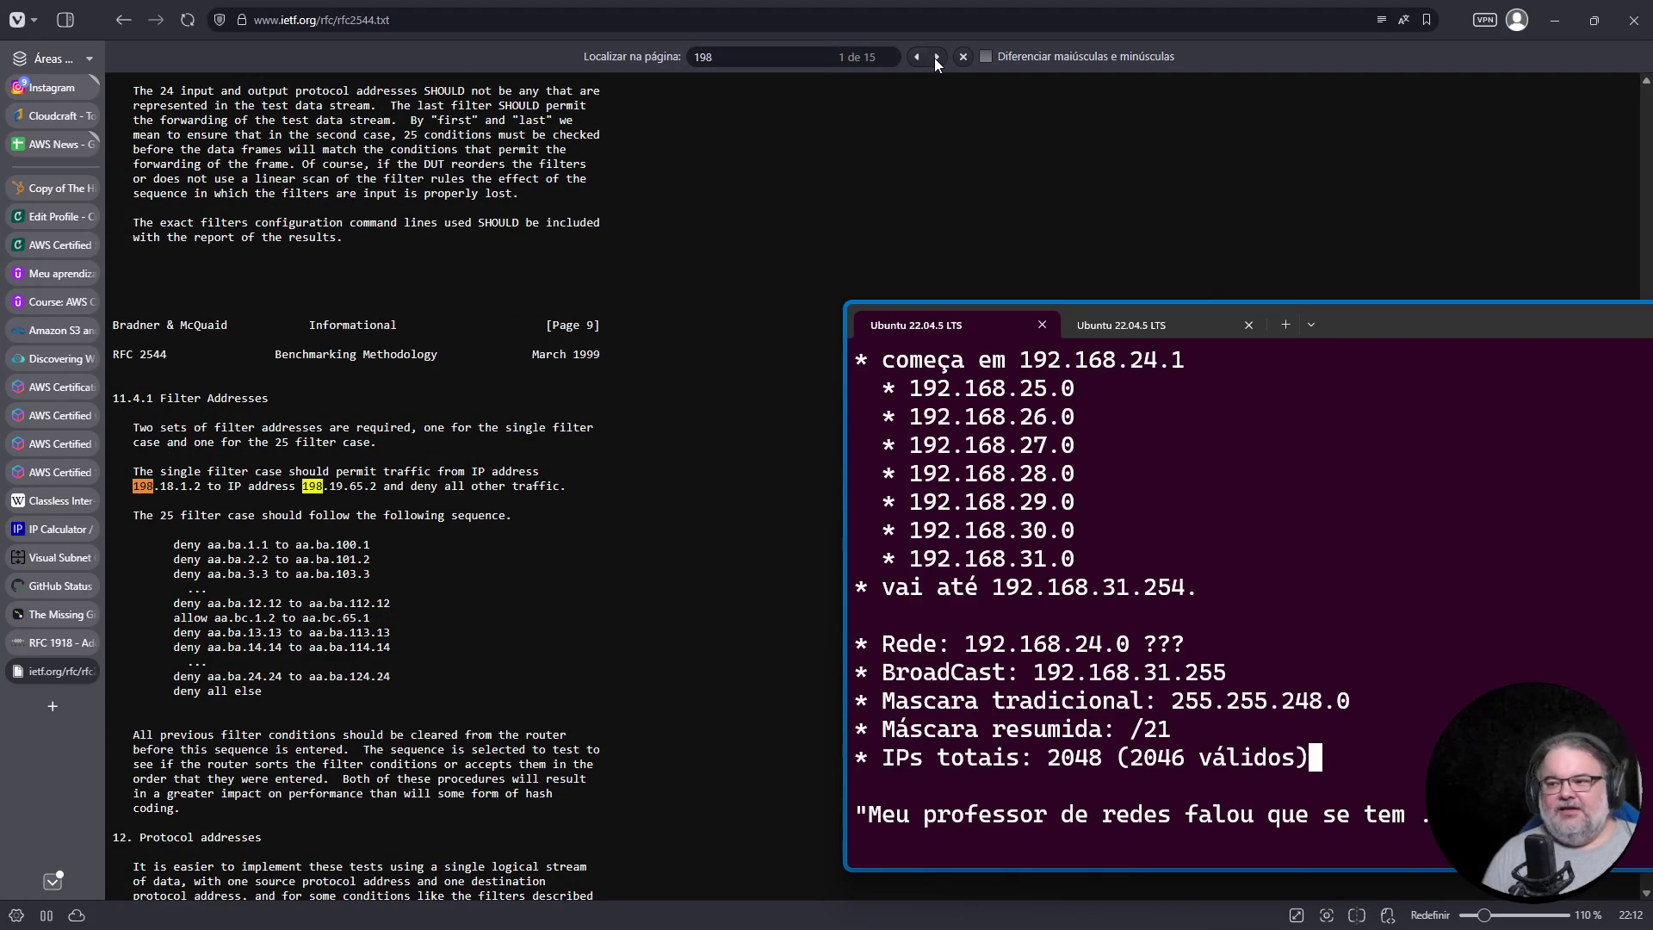
{"action": "left_click", "coordinate": [935, 58]}
{"action": "left_click", "coordinate": [936, 58]}
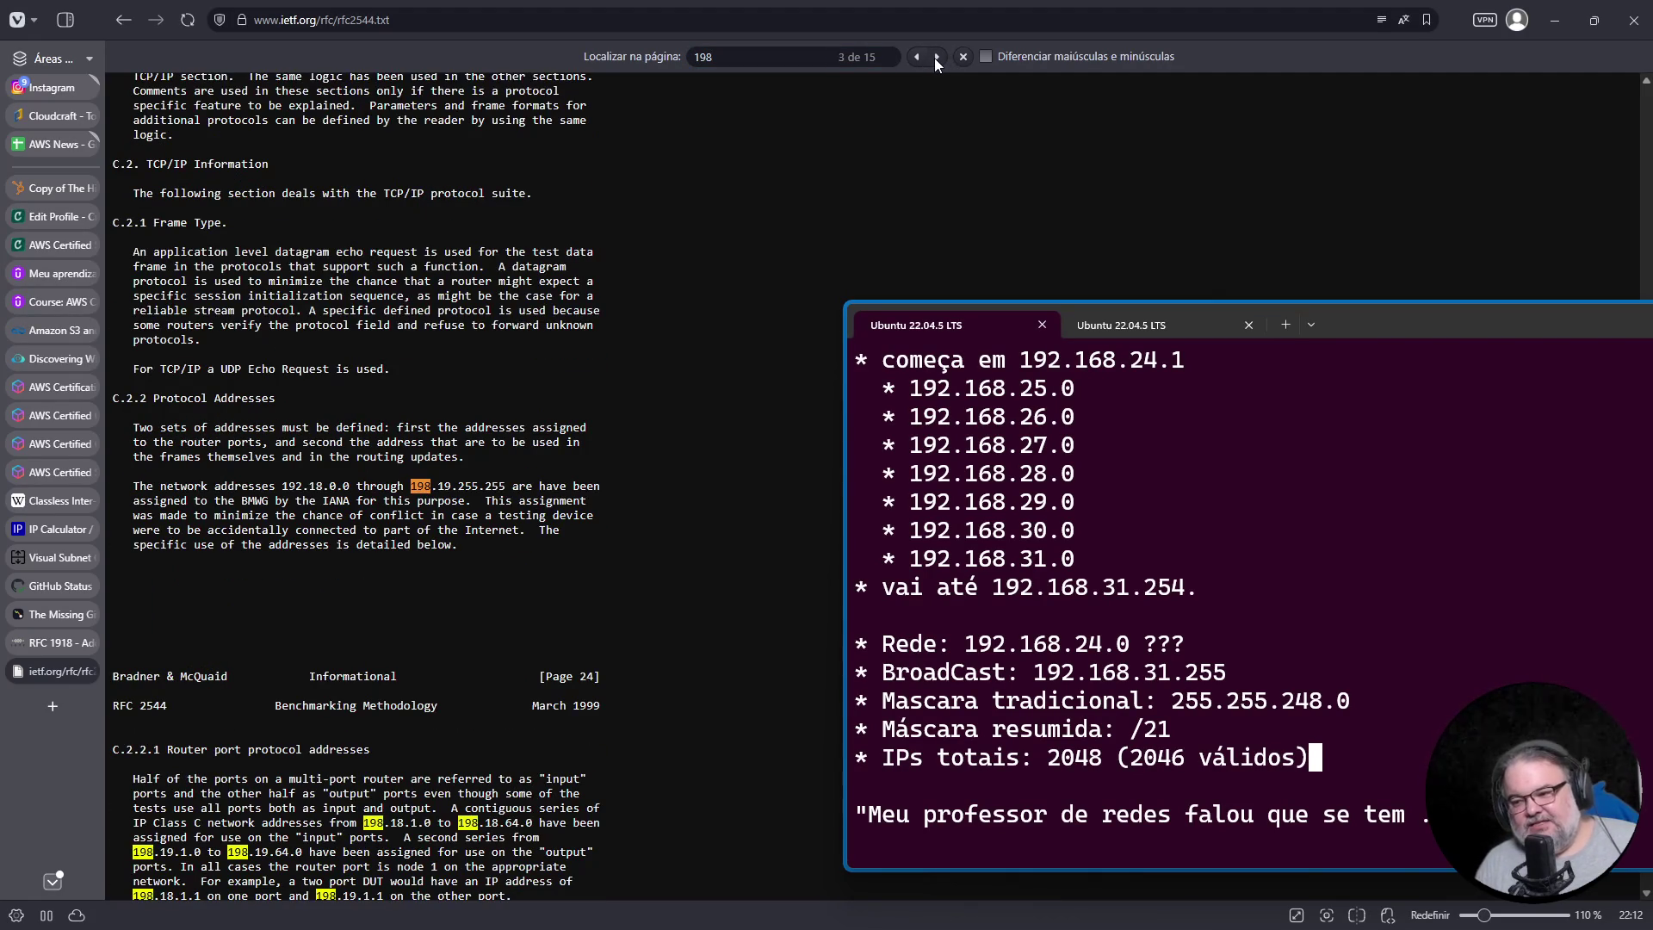
Step: Jump to the 198 match in section 11.4.1 and select the 198.18.1.2 to 198.19.65.2 address pair
{"action": "scroll", "coordinate": [677, 365], "scroll_direction": "down", "scroll_amount": 3}
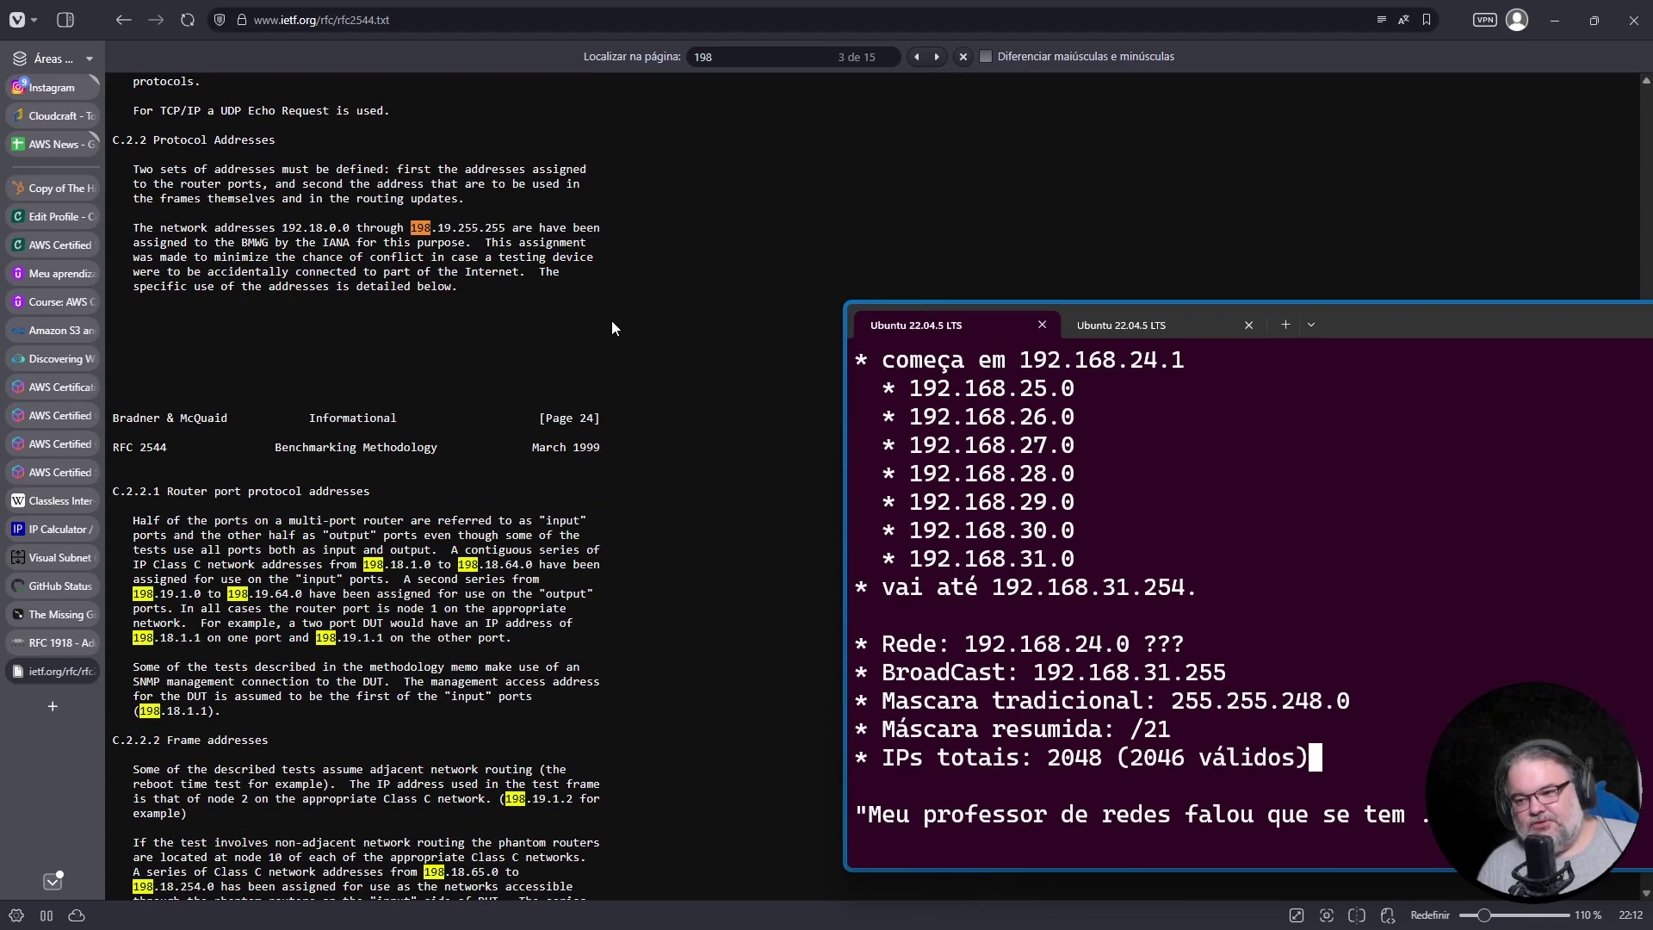
{"action": "scroll", "coordinate": [612, 327], "scroll_direction": "down", "scroll_amount": 4}
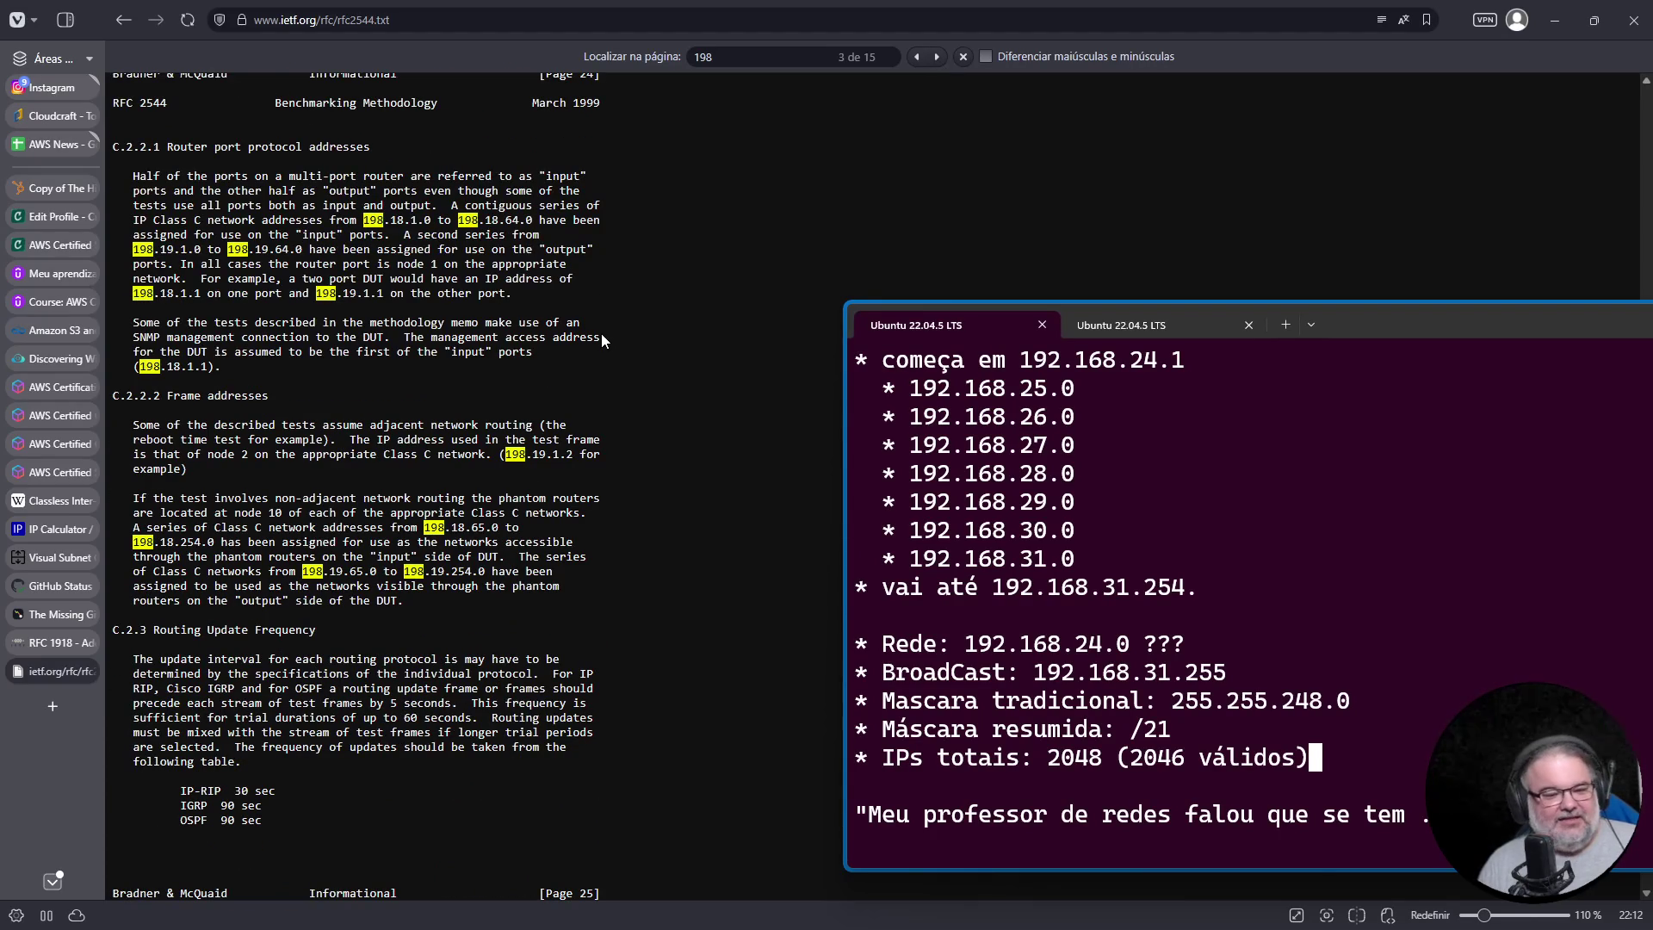
{"action": "scroll", "coordinate": [601, 340], "scroll_direction": "down", "scroll_amount": 3}
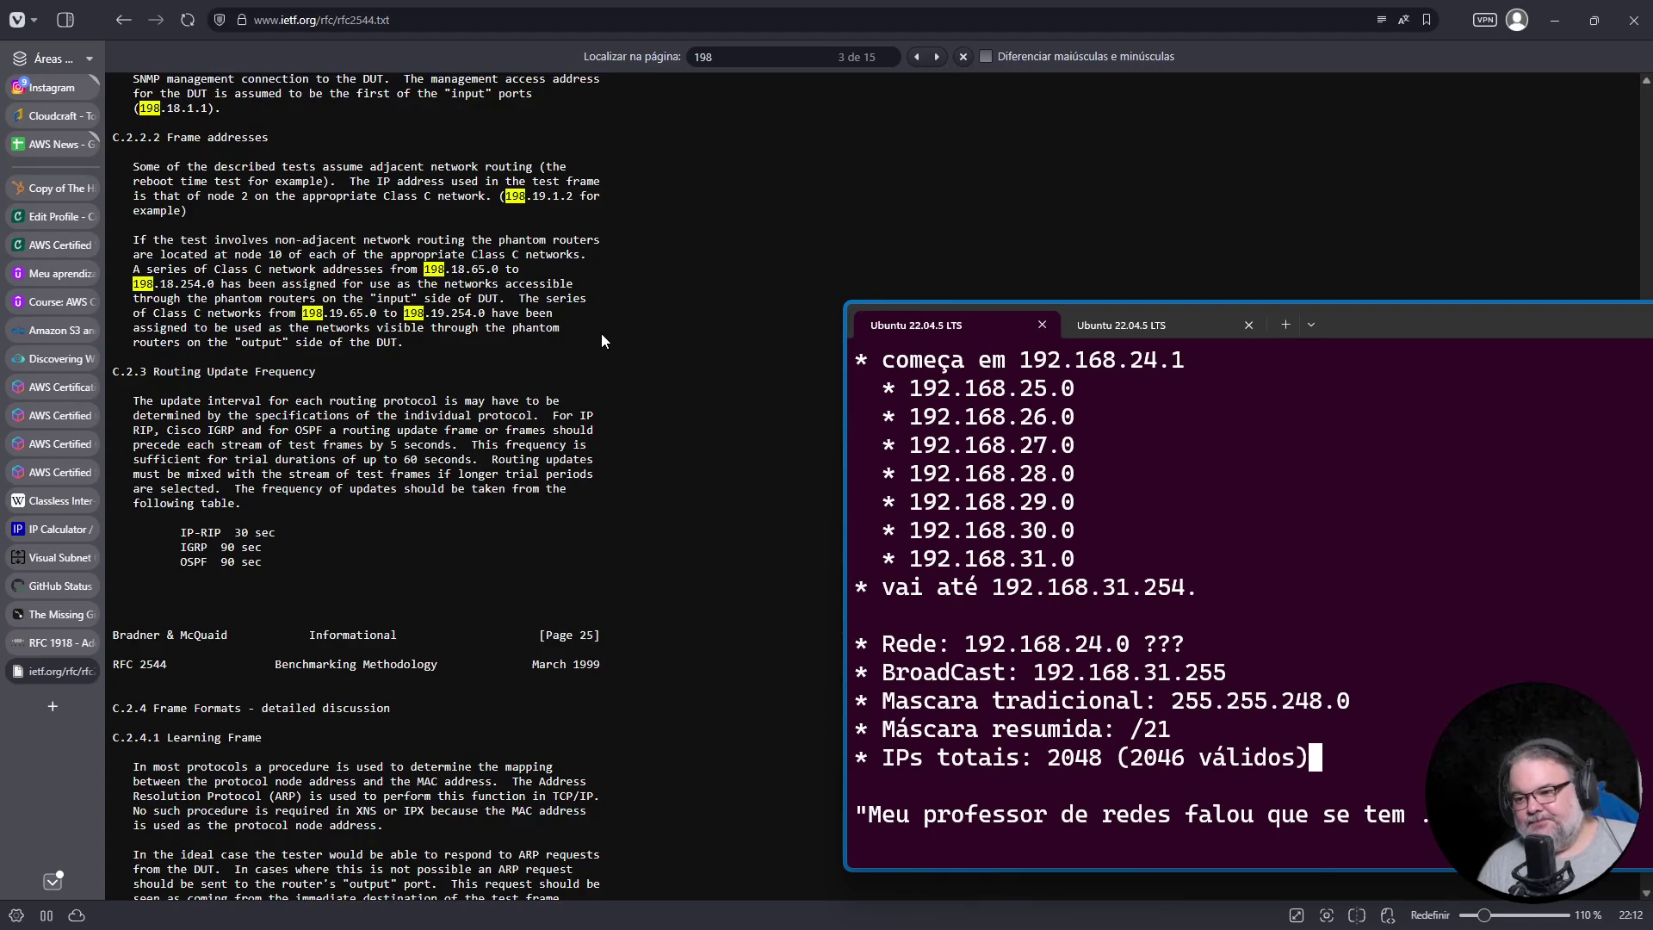
{"action": "scroll", "coordinate": [601, 340], "scroll_direction": "down", "scroll_amount": 5}
{"action": "scroll", "coordinate": [600, 333], "scroll_direction": "down", "scroll_amount": 14}
{"action": "scroll", "coordinate": [600, 333], "scroll_direction": "down", "scroll_amount": 8}
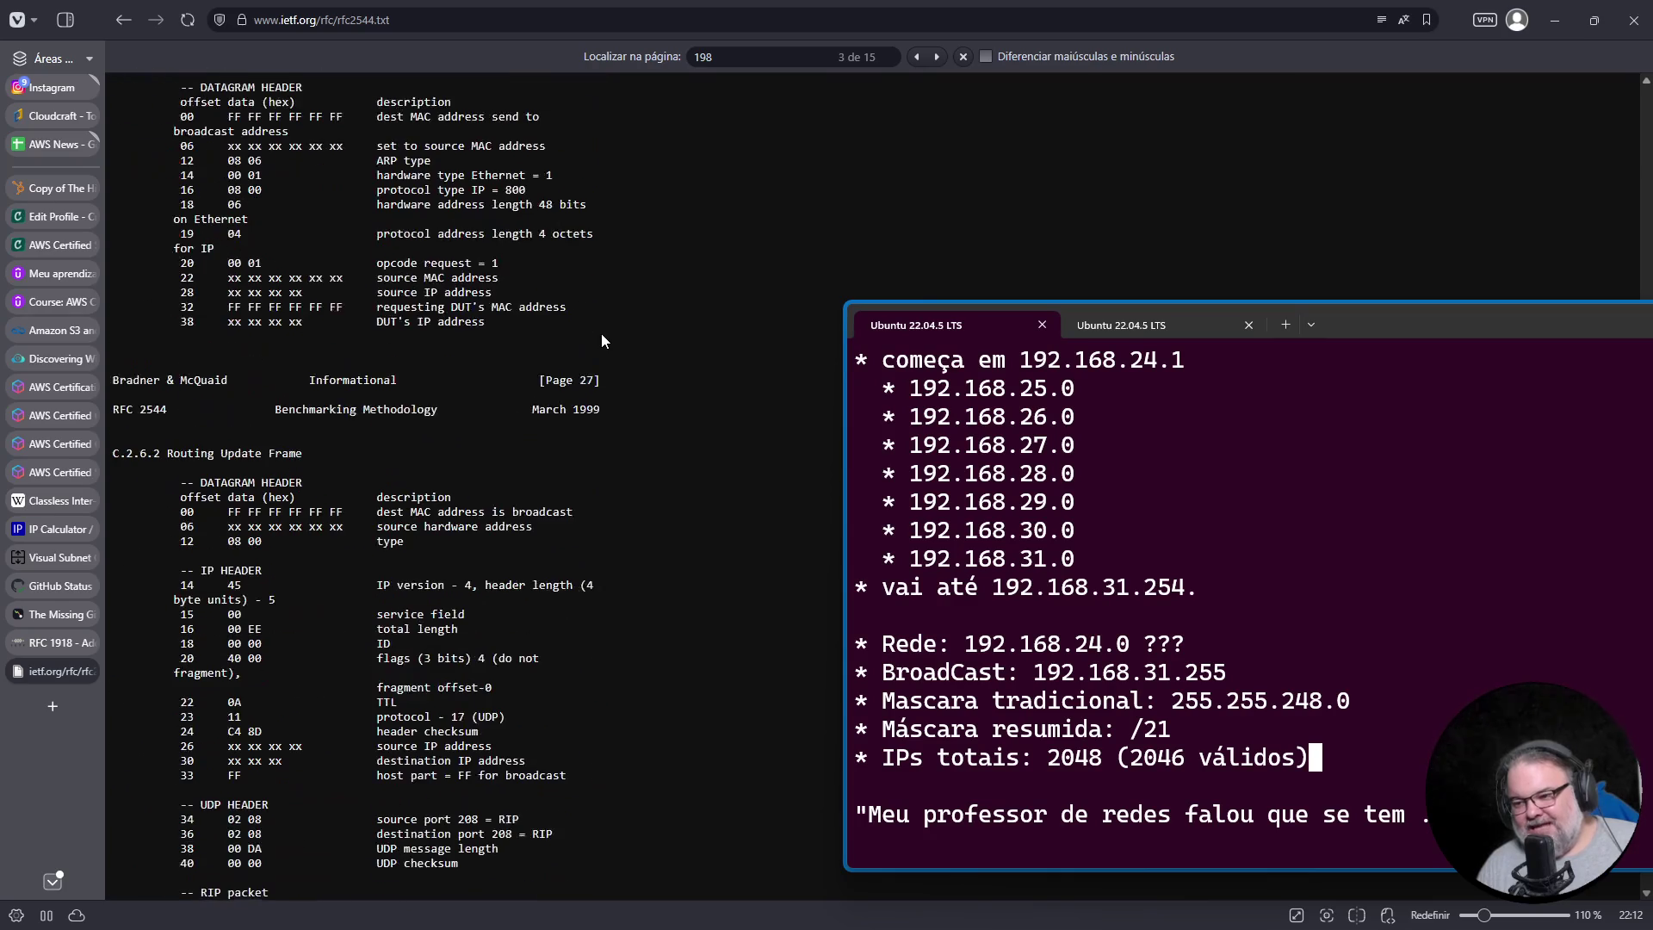
{"action": "scroll", "coordinate": [601, 340], "scroll_direction": "down", "scroll_amount": 13}
{"action": "scroll", "coordinate": [601, 333], "scroll_direction": "down", "scroll_amount": 15}
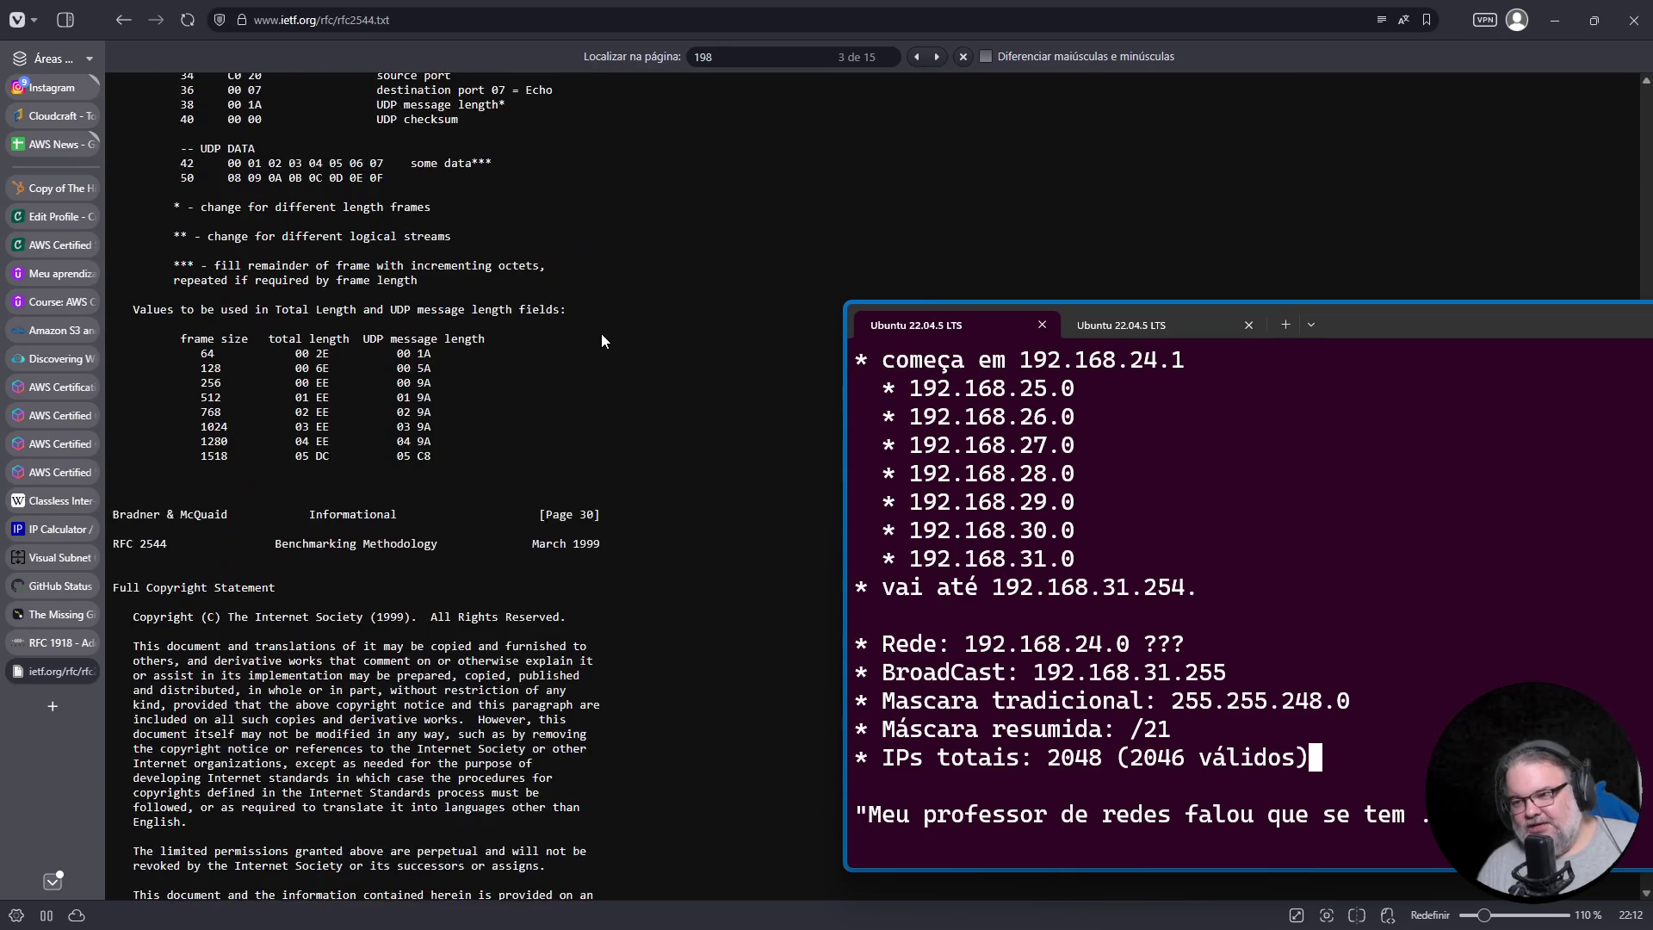
{"action": "scroll", "coordinate": [601, 333], "scroll_direction": "down", "scroll_amount": 6}
{"action": "scroll", "coordinate": [600, 339], "scroll_direction": "up", "scroll_amount": 20}
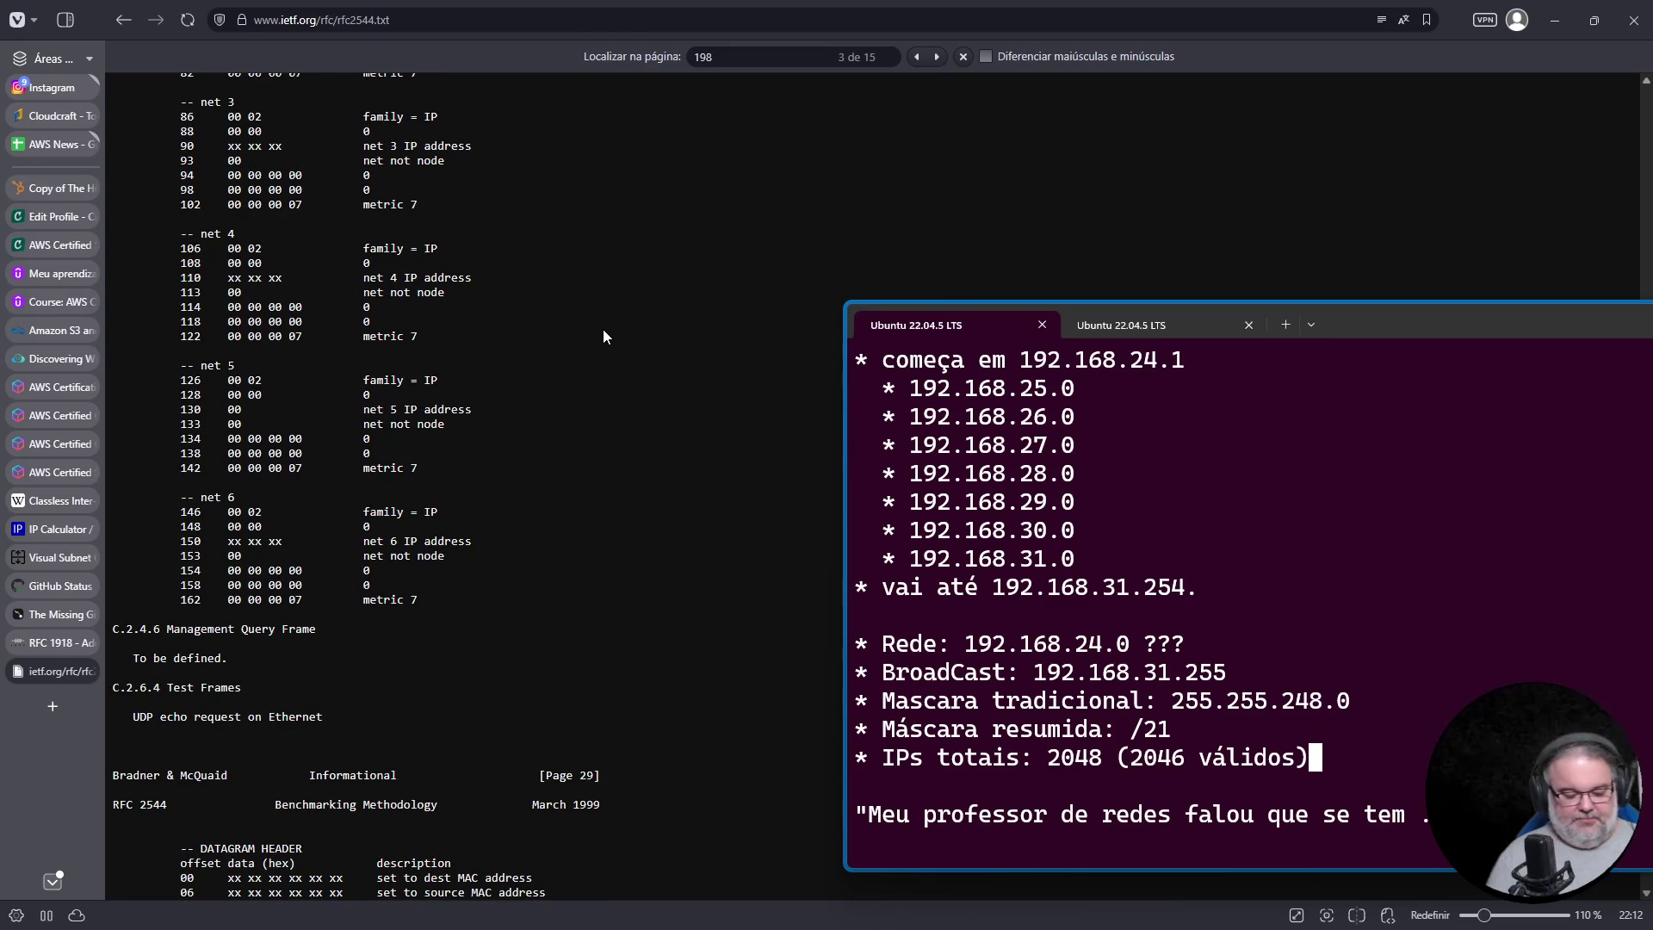
{"action": "key", "text": "ctrl+f"}
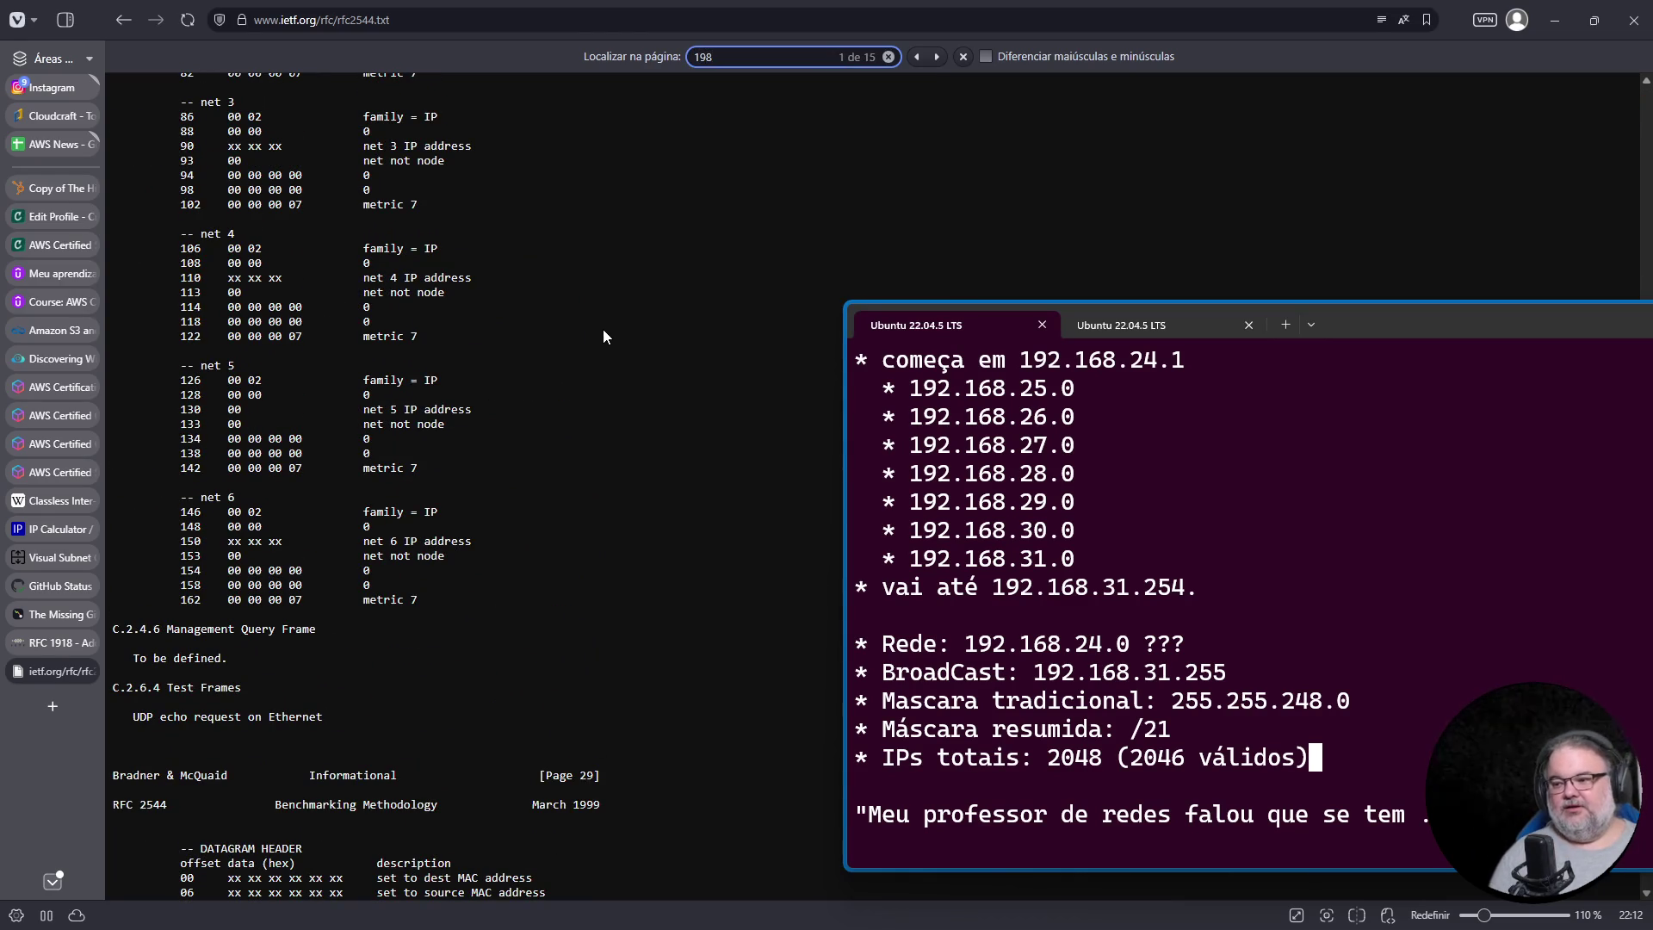
{"action": "key", "text": "Return"}
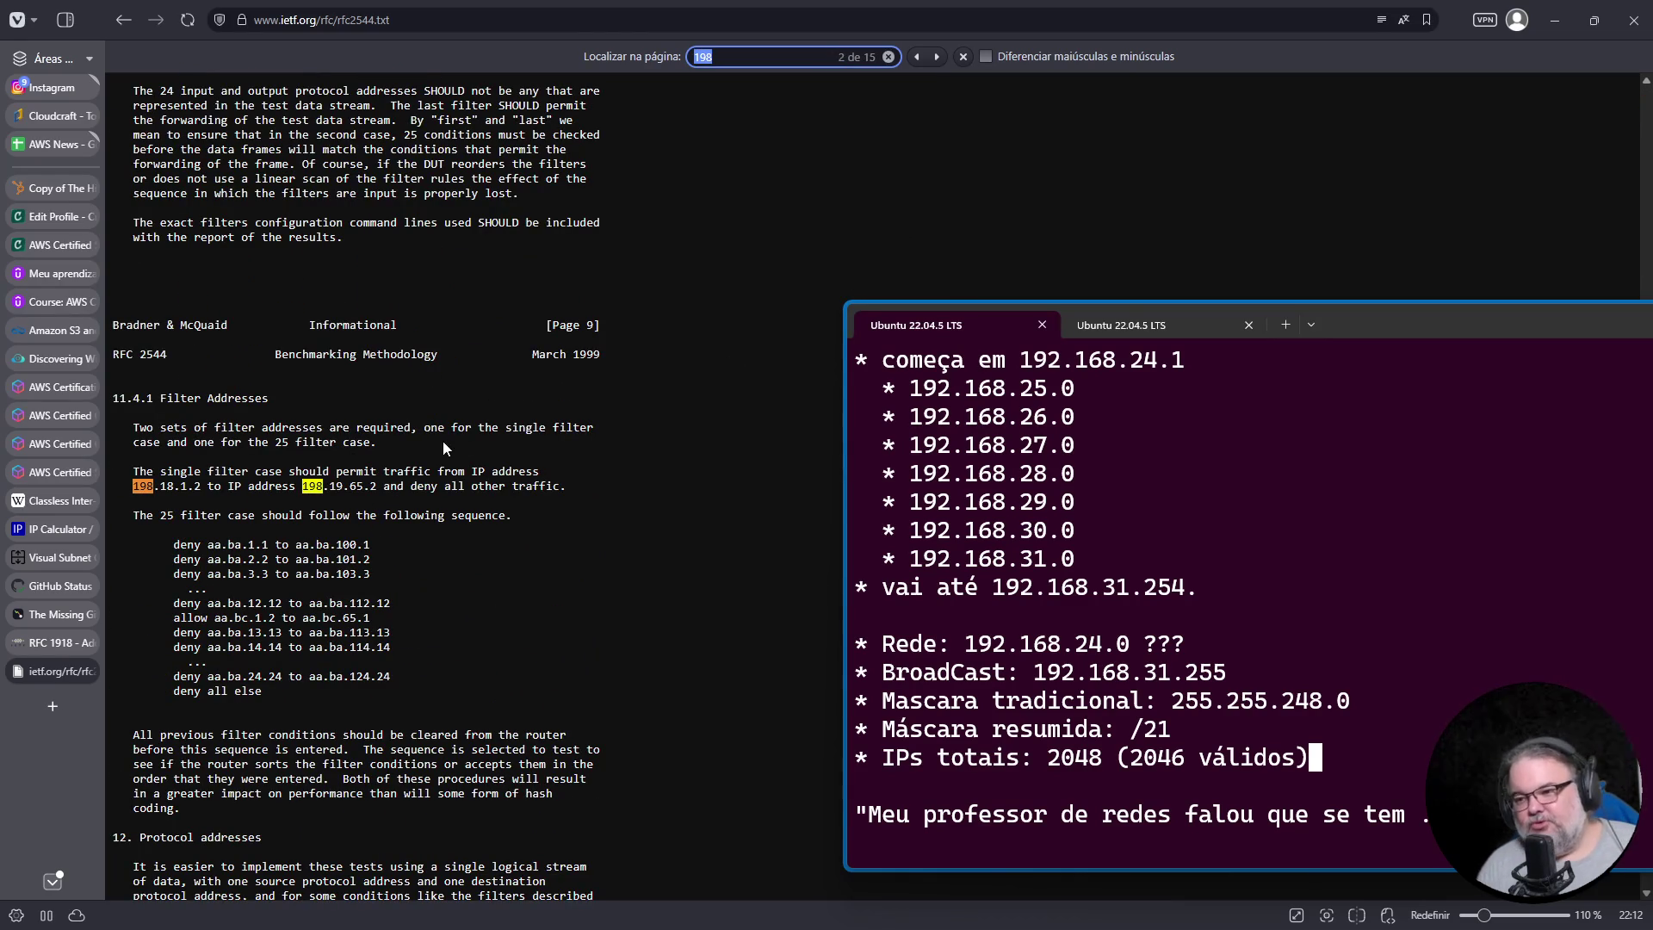
{"action": "left_click_drag", "start_coordinate": [130, 486], "coordinate": [376, 486]}
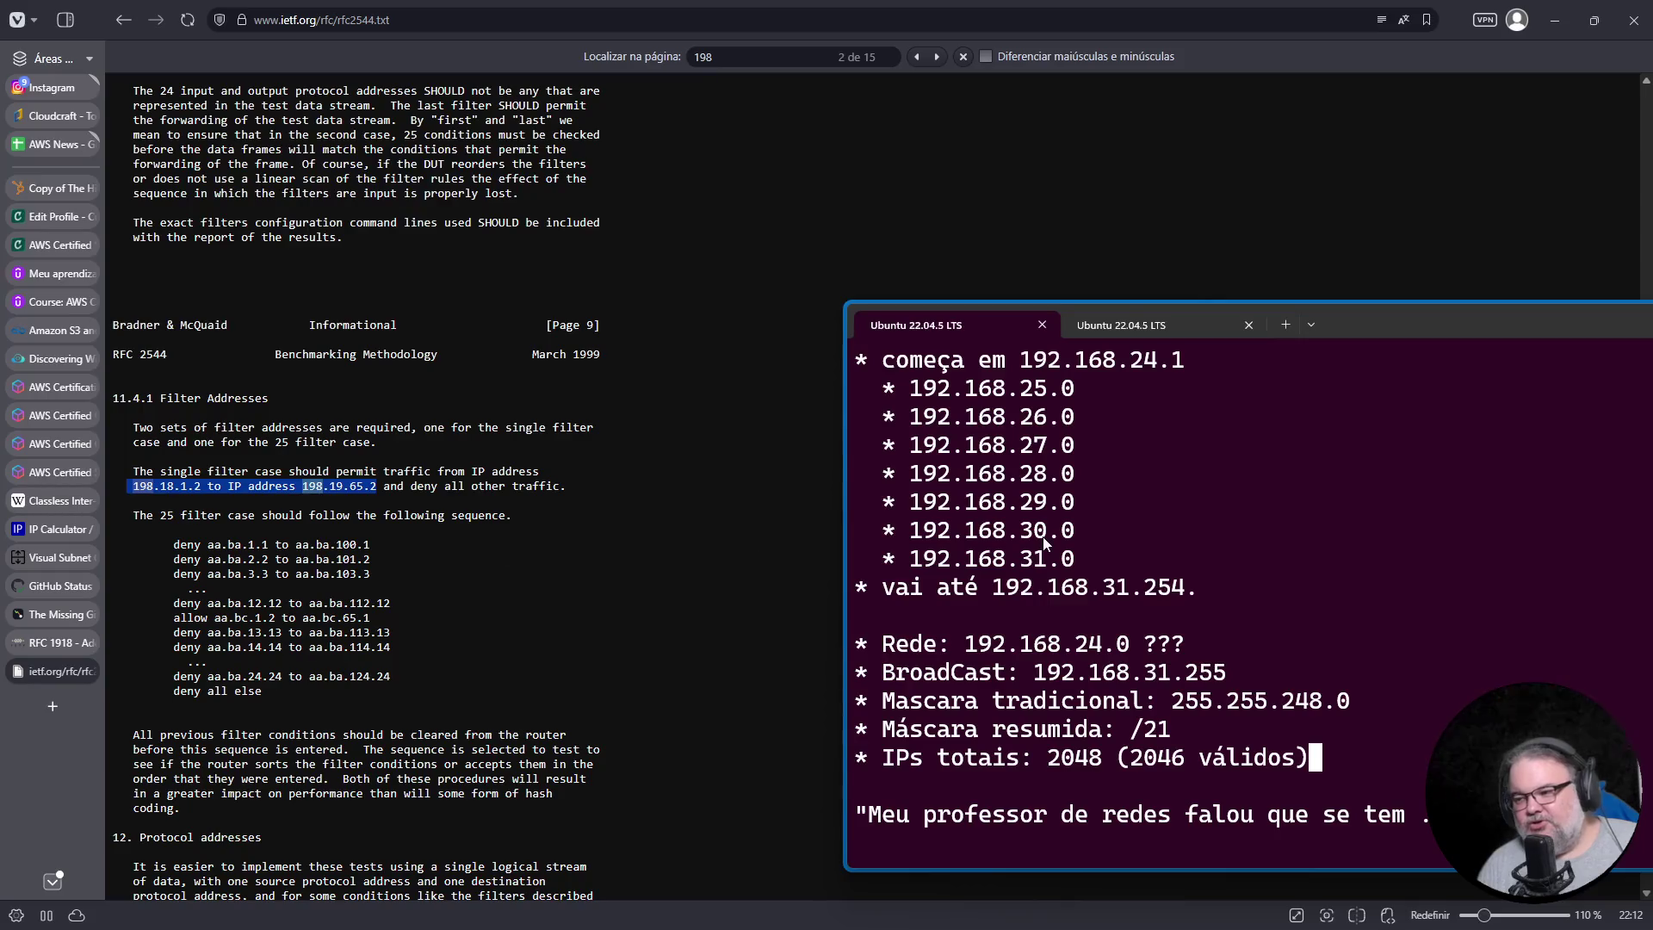
Step: Paste the copied RFC 2544 address line as a new bullet under 100.64.0.0/10 in the notes
{"action": "left_click", "coordinate": [1272, 570]}
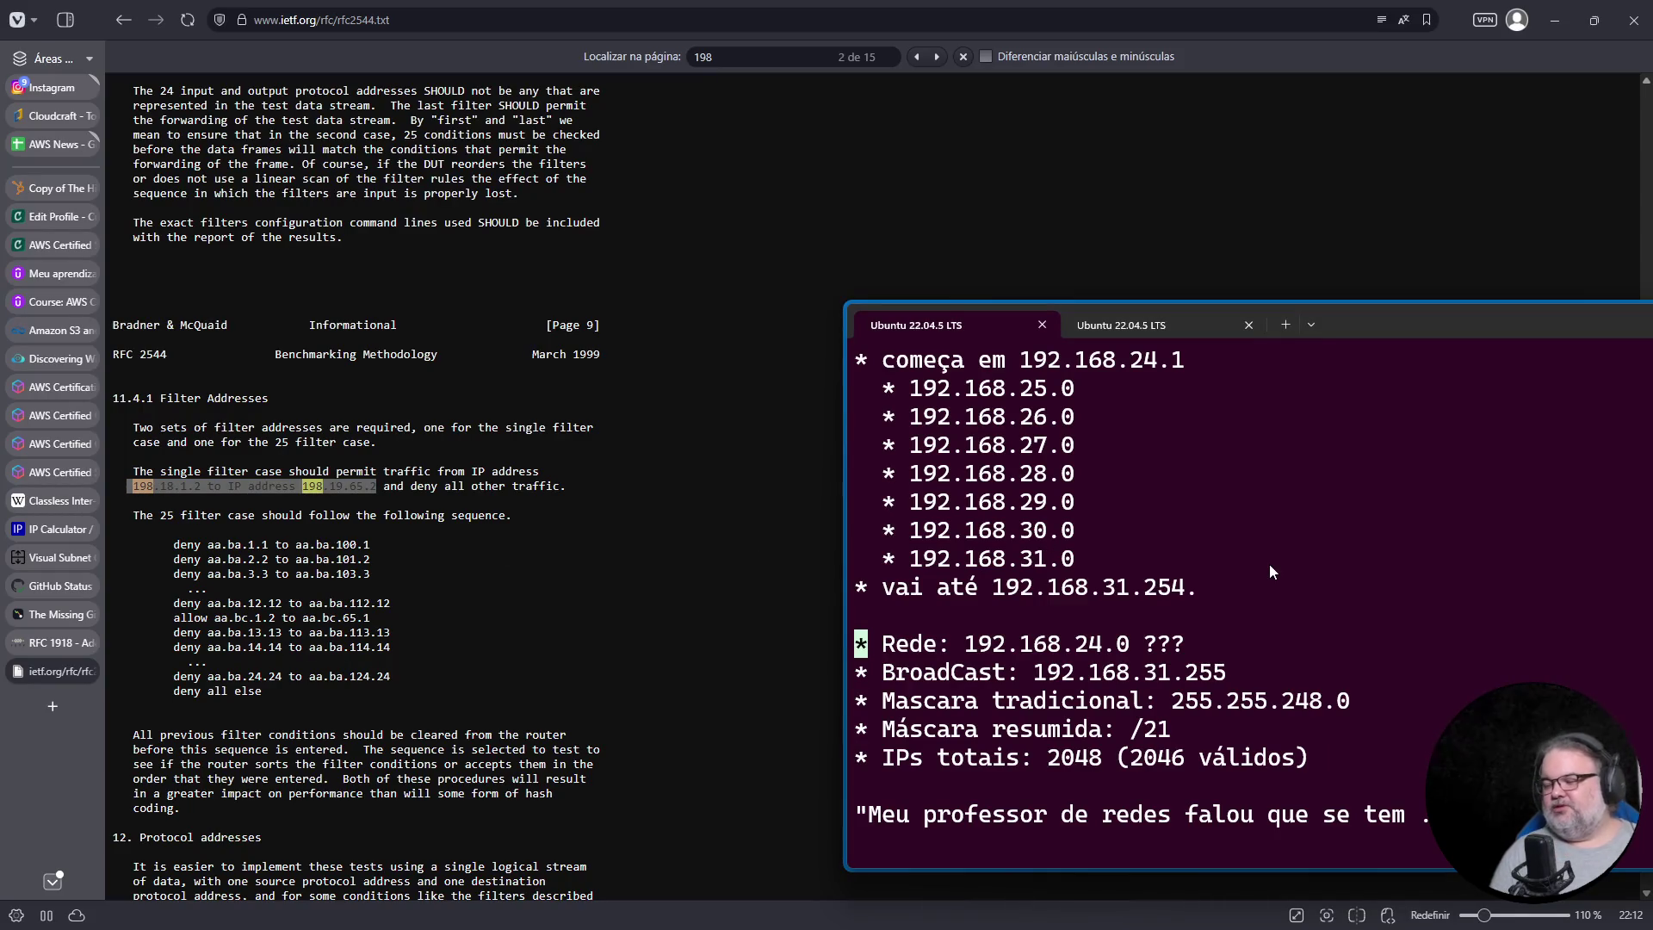
{"action": "key", "text": "Down"}
{"action": "key", "text": "Down"}
{"action": "key", "text": "Down"}
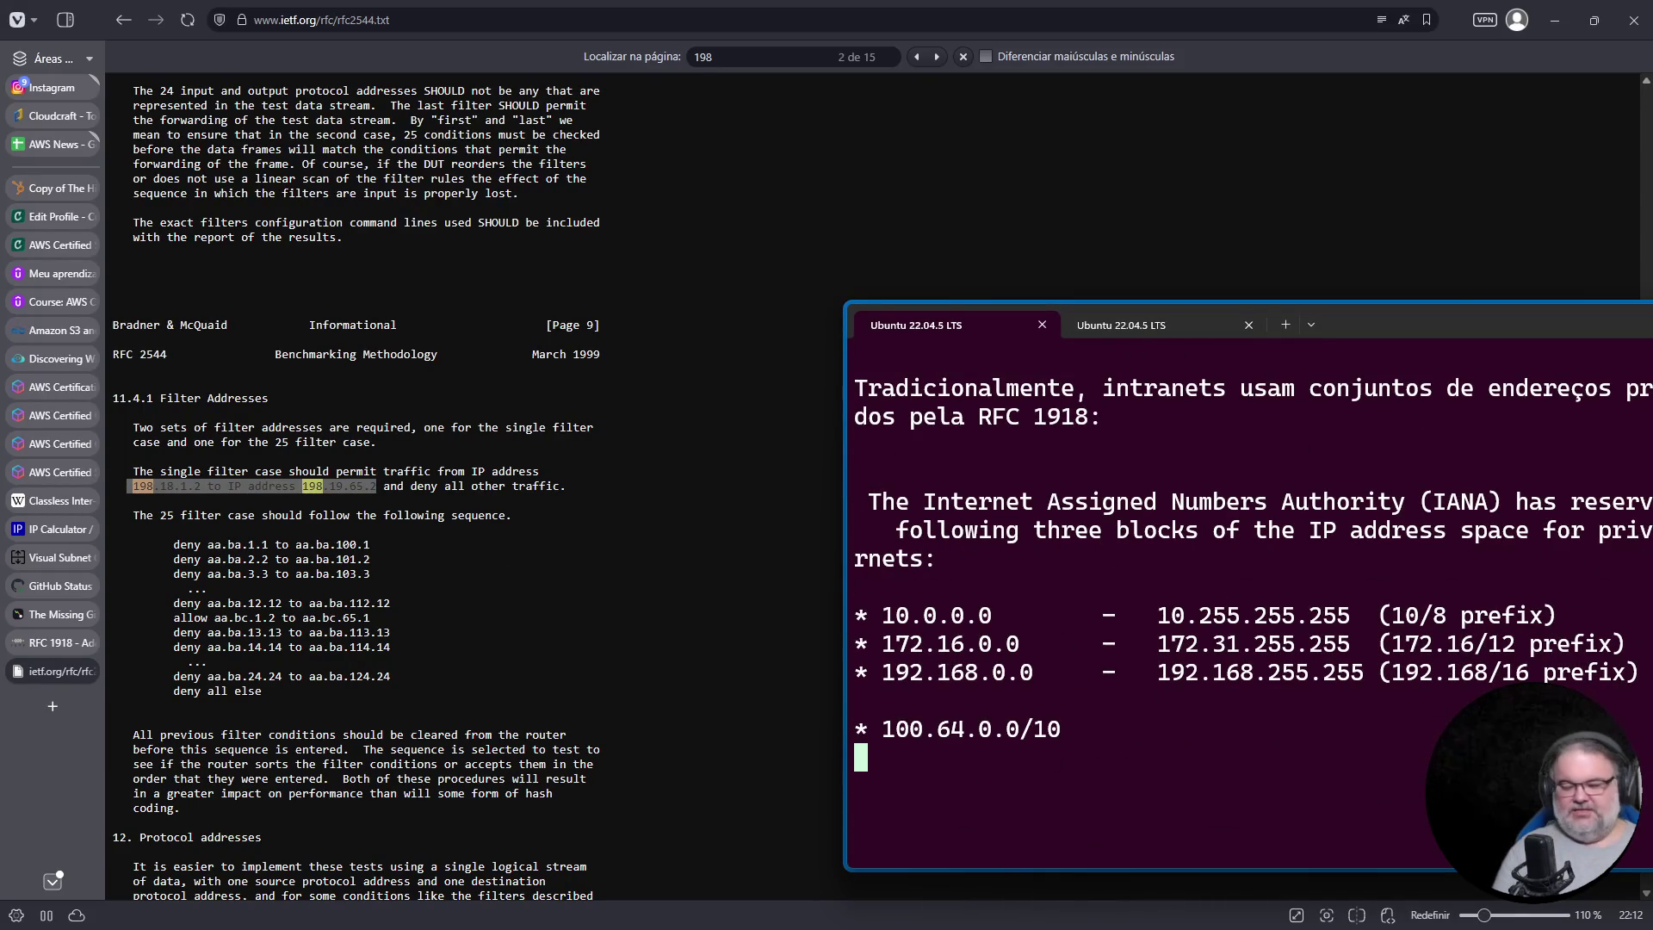
{"action": "key", "text": "Down"}
{"action": "key", "text": "asterisk"}
{"action": "key", "text": "i"}
{"action": "key", "text": "BackSpace"}
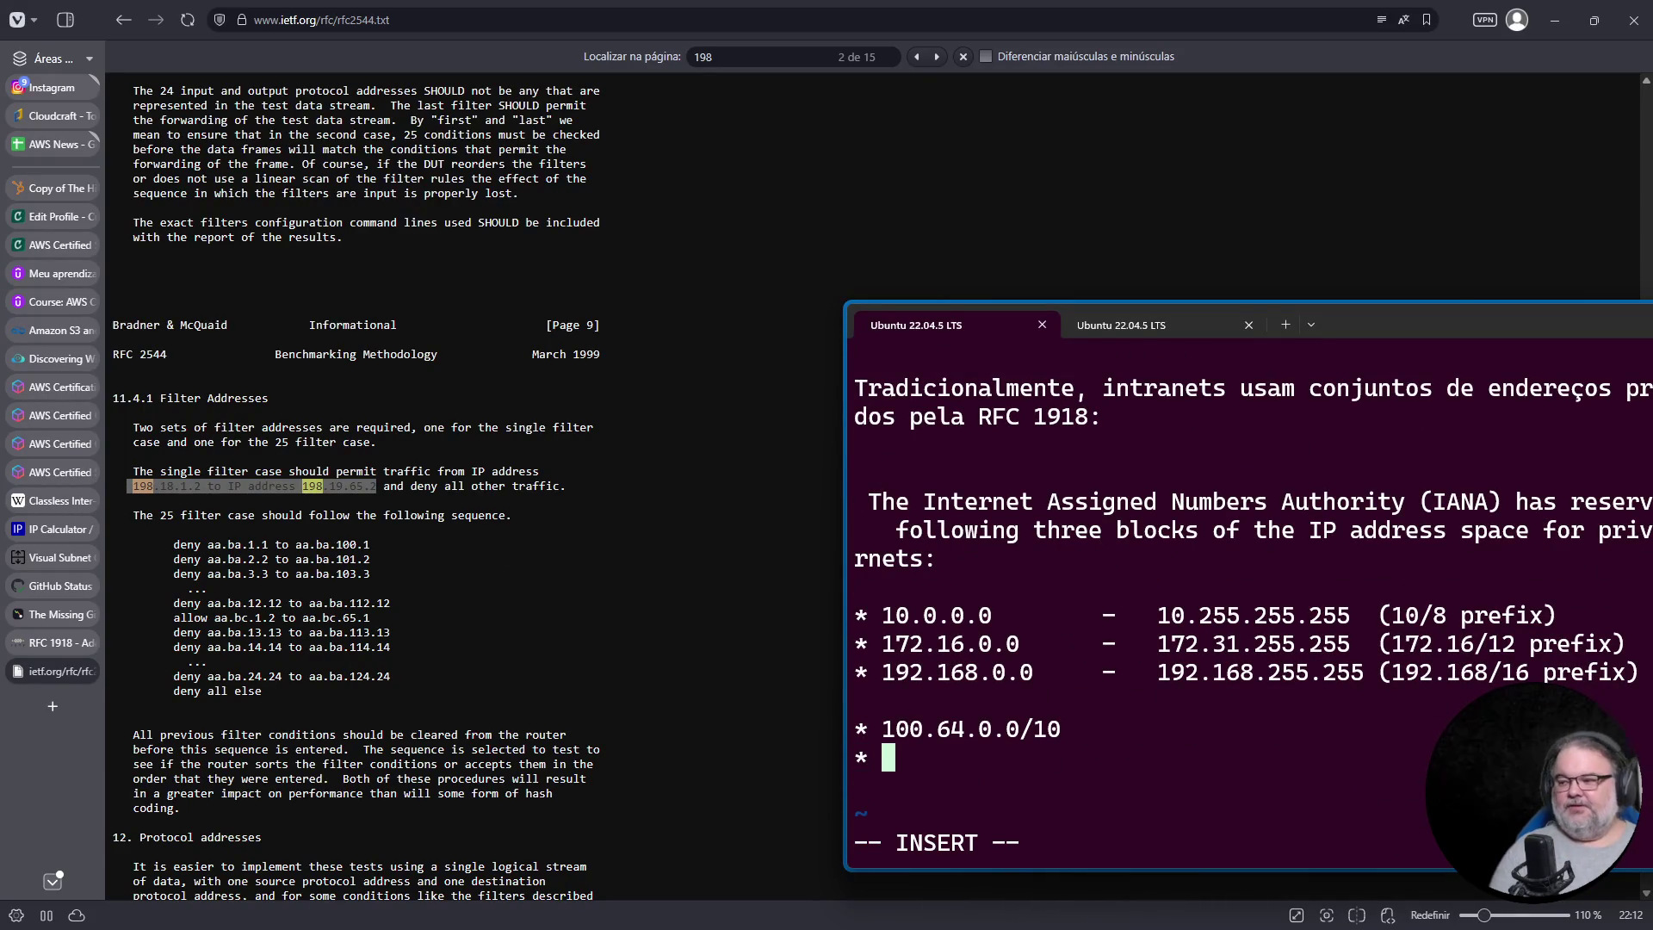
{"action": "type", "text": "198.18.1.2 to IP address 198.19.65.2"}
Step: Edit the pasted line down to '* 198.18.0.0', removing the second address
{"action": "key", "text": "Home"}
{"action": "key", "text": "Delete"}
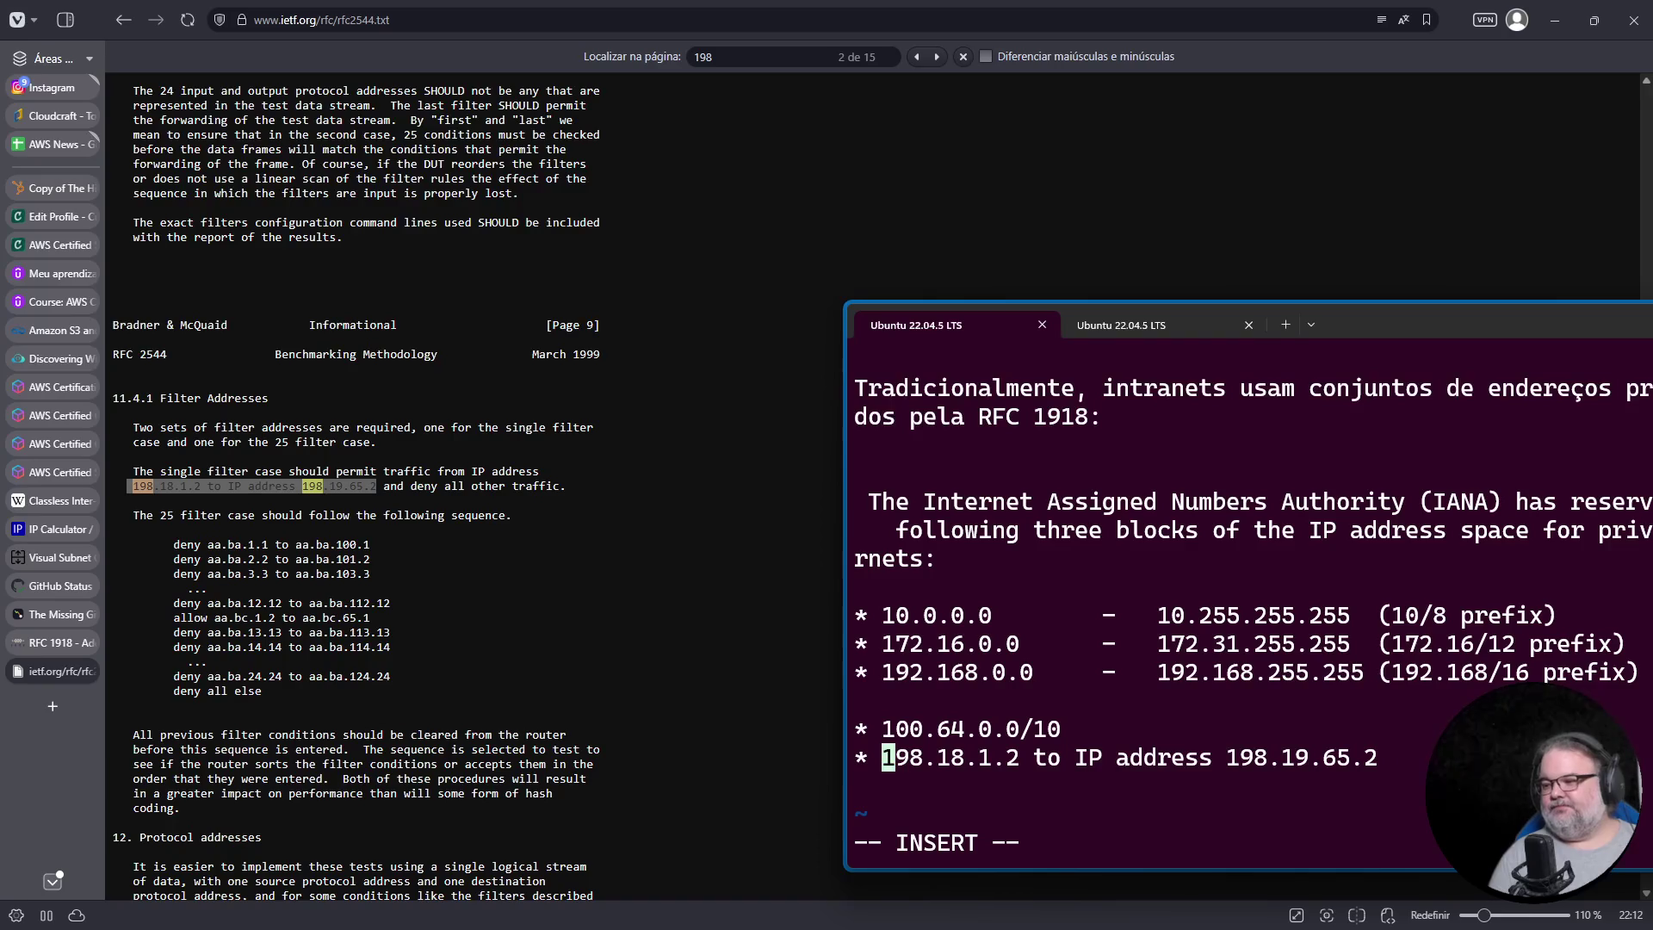
{"action": "key", "text": "Right"}
{"action": "key", "text": "Right"}
{"action": "key", "text": "Right"}
{"action": "key", "text": "Left"}
{"action": "key", "text": "Left"}
{"action": "key", "text": "Delete"}
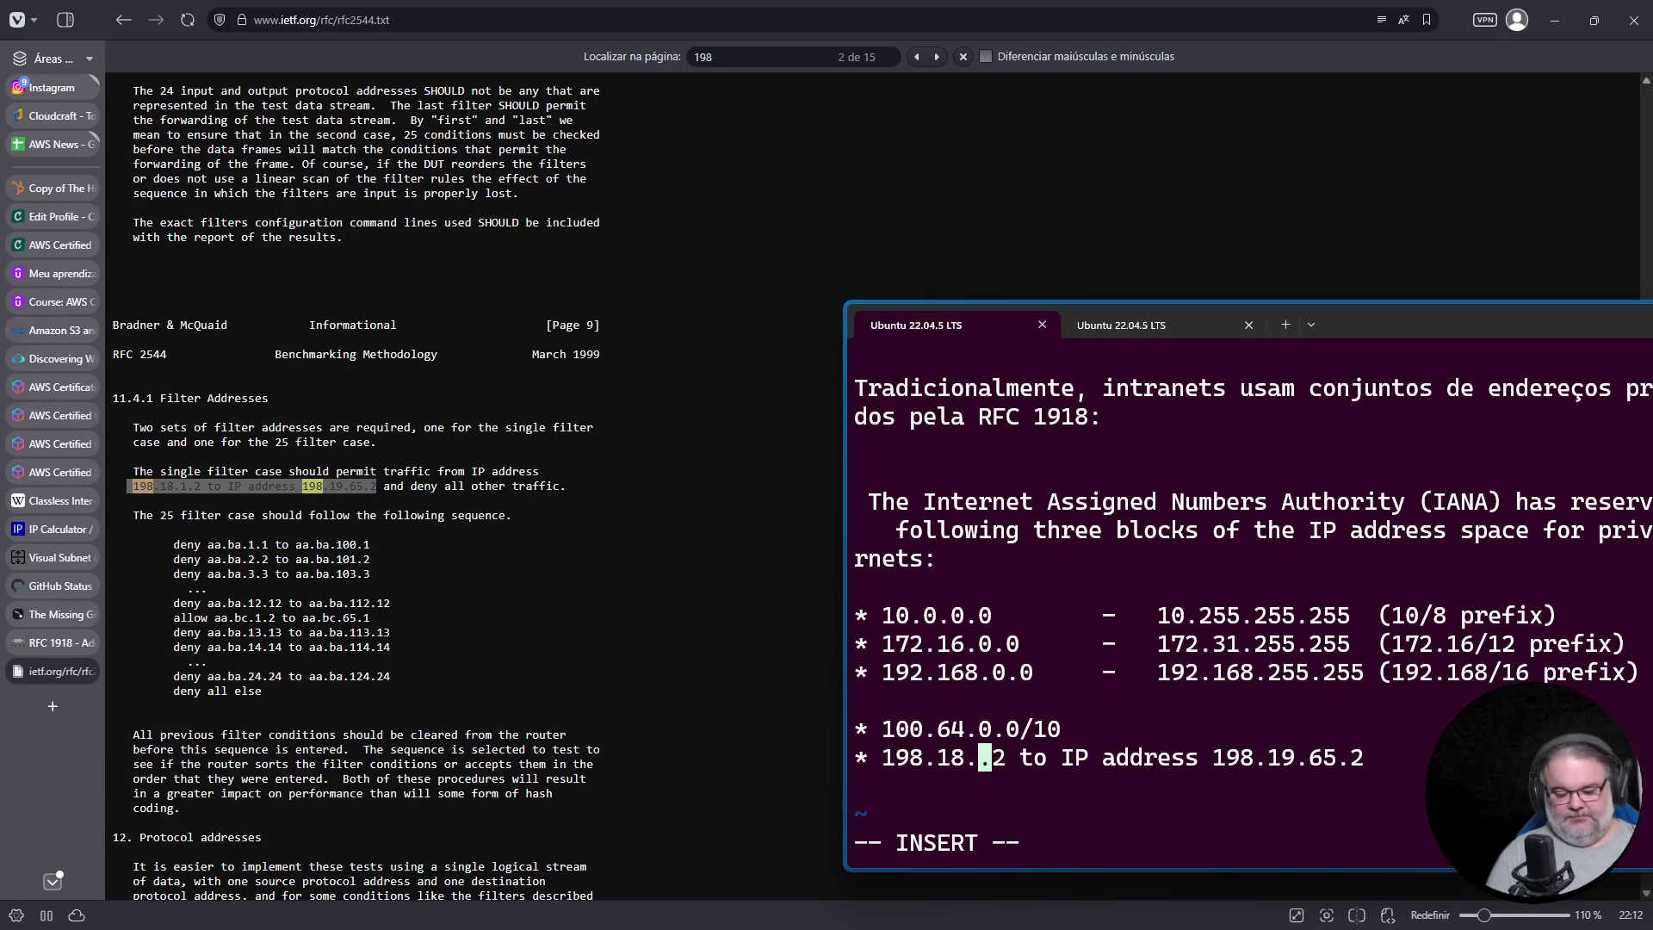
{"action": "type", "text": "0/"}
{"action": "key", "text": "BackSpace"}
{"action": "key", "text": "Delete"}
{"action": "key", "text": "Delete"}
{"action": "type", "text": ";0"}
{"action": "key", "text": "BackSpace"}
{"action": "type", "text": "."}
{"action": "key", "text": "Right"}
{"action": "key", "text": "Right"}
{"action": "key", "text": "Delete"}
{"action": "key", "text": "Delete"}
{"action": "key", "text": "Delete"}
{"action": "key", "text": "Delete"}
{"action": "key", "text": "Delete"}
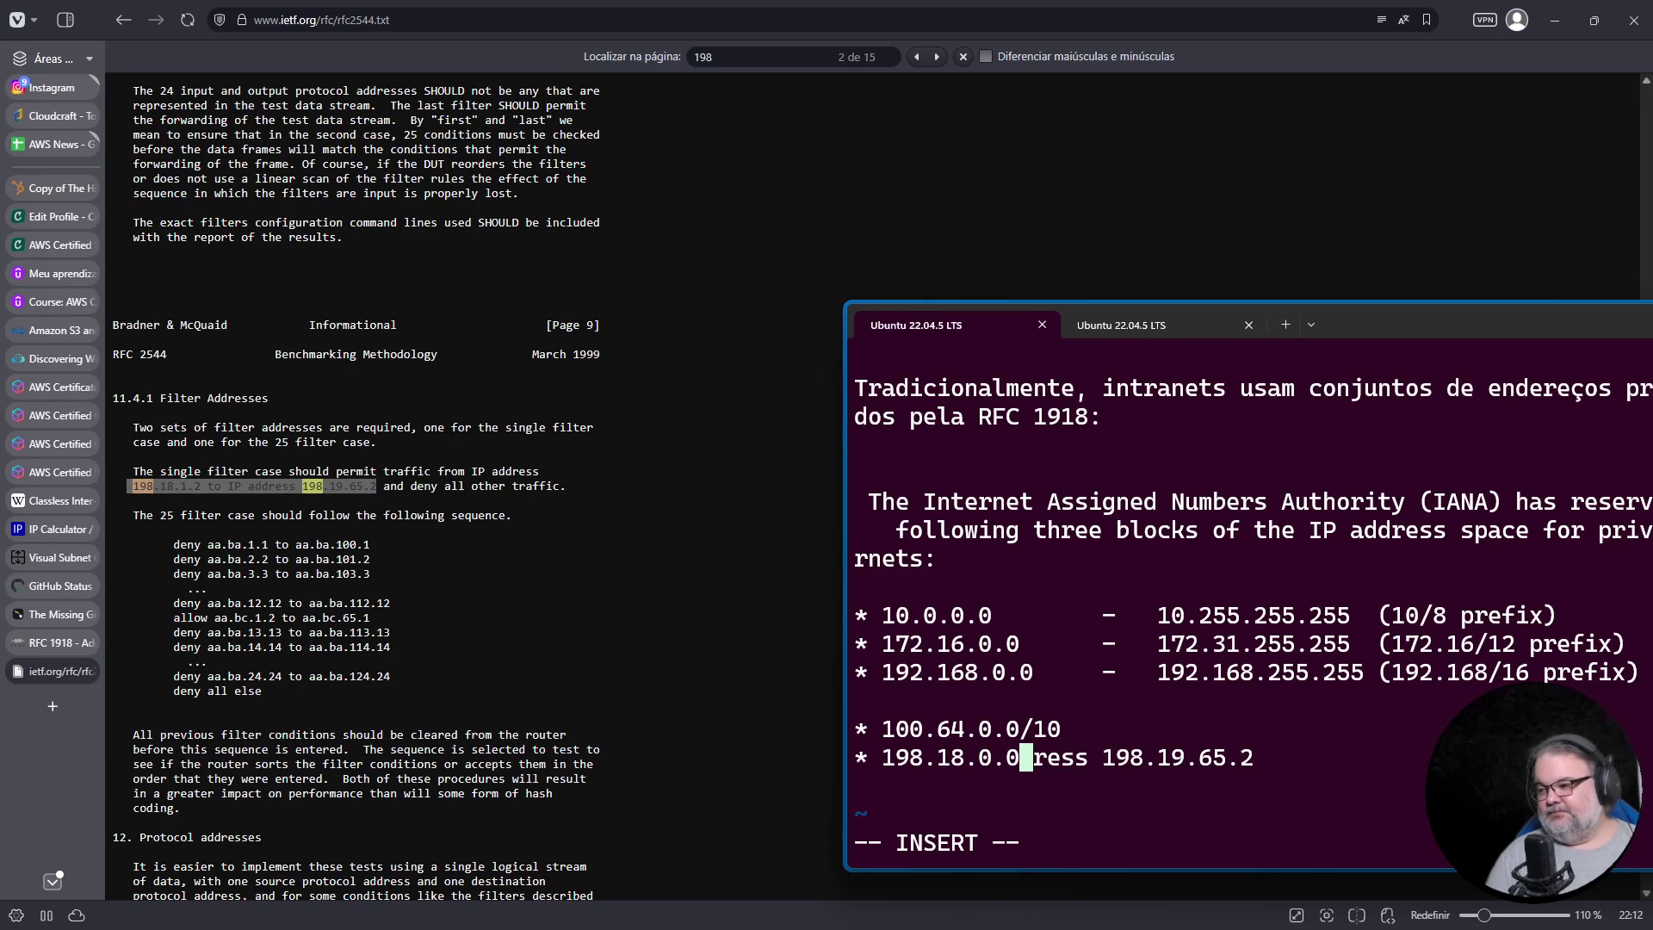
{"action": "key", "text": "Delete"}
{"action": "key", "text": "Delete"}
{"action": "key", "text": "Delete"}
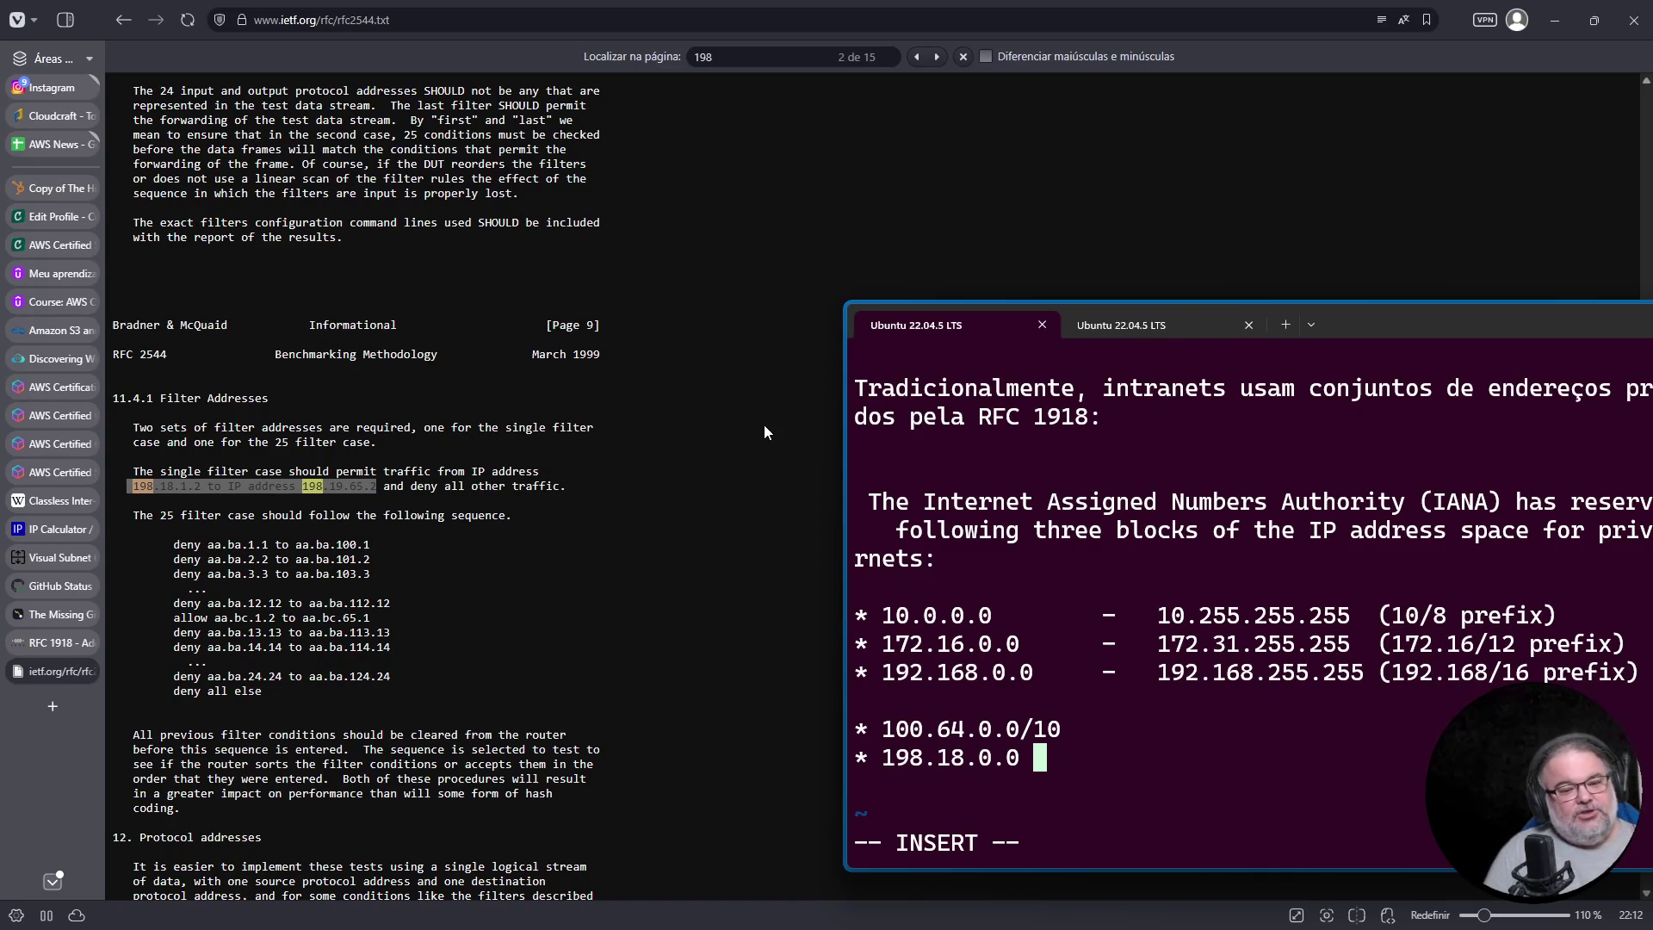
{"action": "left_click_drag", "start_coordinate": [1419, 335], "coordinate": [1387, 348]}
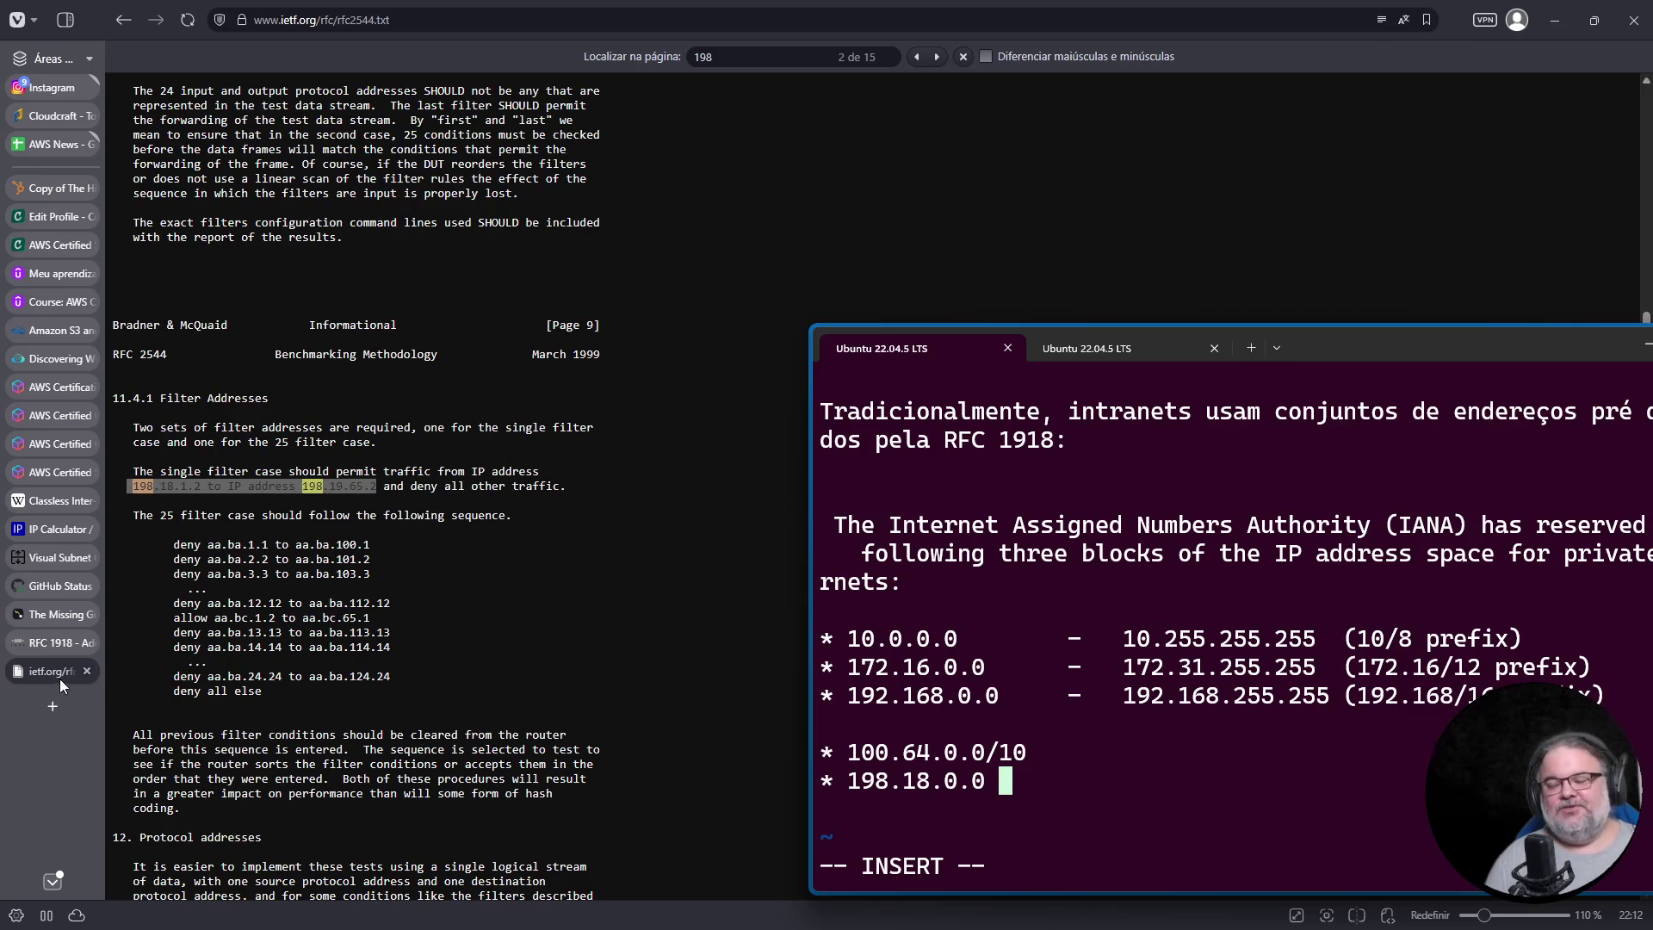
{"action": "left_click", "coordinate": [474, 24]}
Step: Search DuckDuckGo for 'aws eks valid ip pods' and open the EKS Networking Deep Dive article
{"action": "type", "text": "a"}
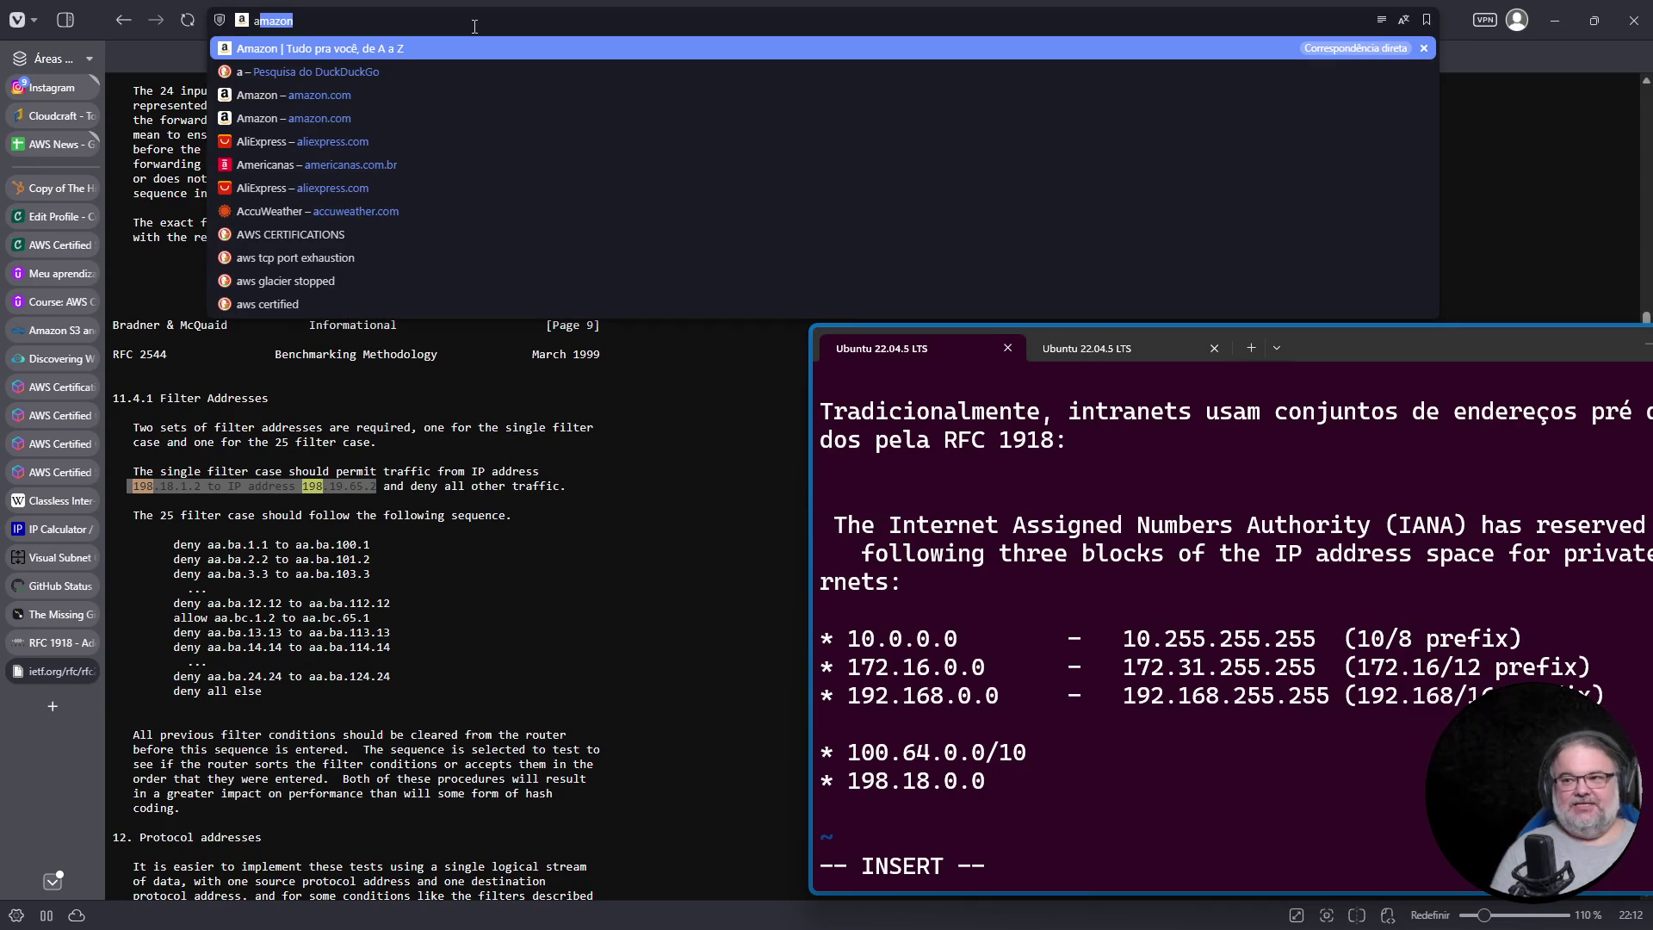
{"action": "type", "text": "ws eks valid "}
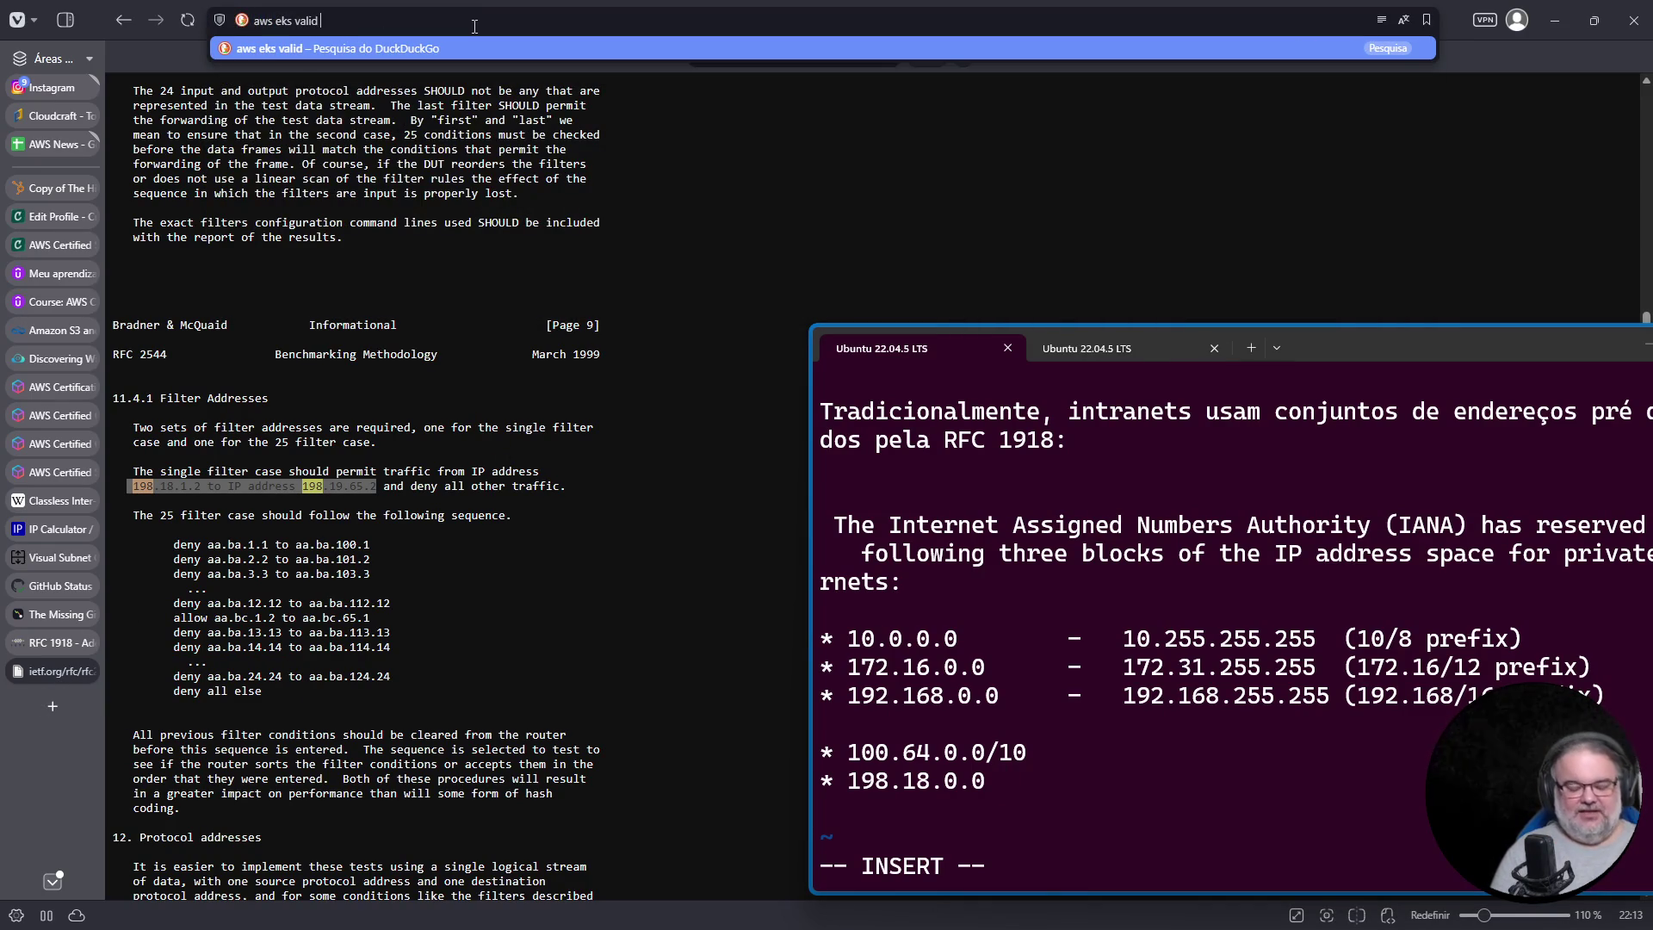
{"action": "type", "text": "ip pods"}
{"action": "key", "text": "Return"}
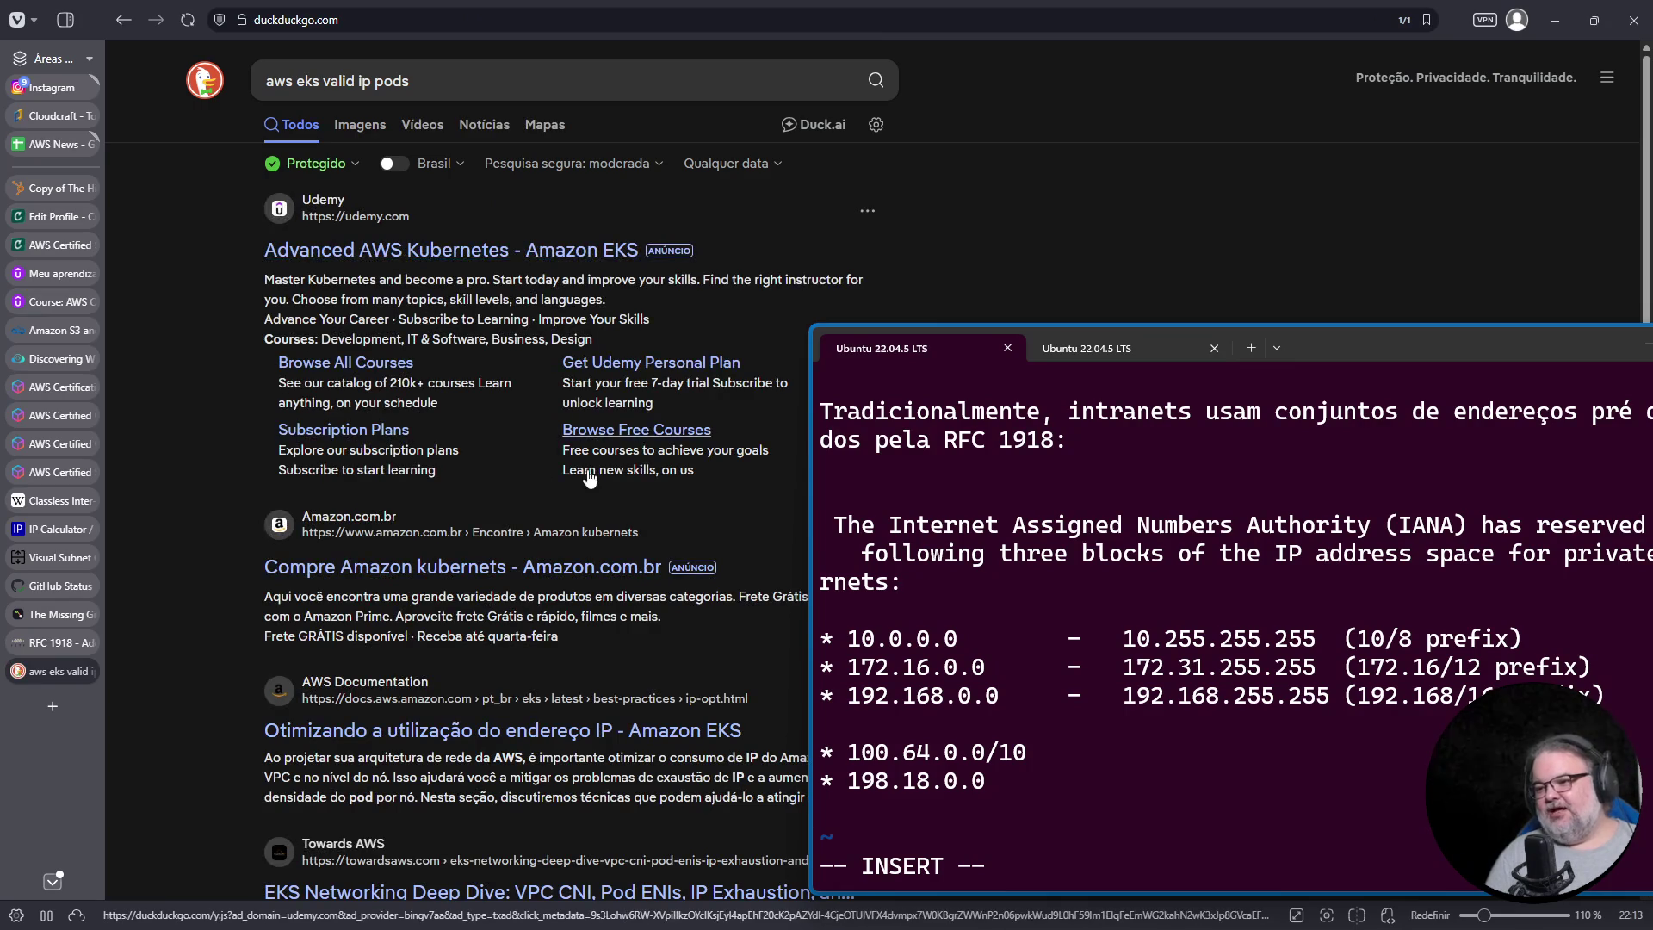
{"action": "scroll", "coordinate": [599, 471], "scroll_direction": "down", "scroll_amount": 4}
{"action": "scroll", "coordinate": [599, 472], "scroll_direction": "down", "scroll_amount": 3}
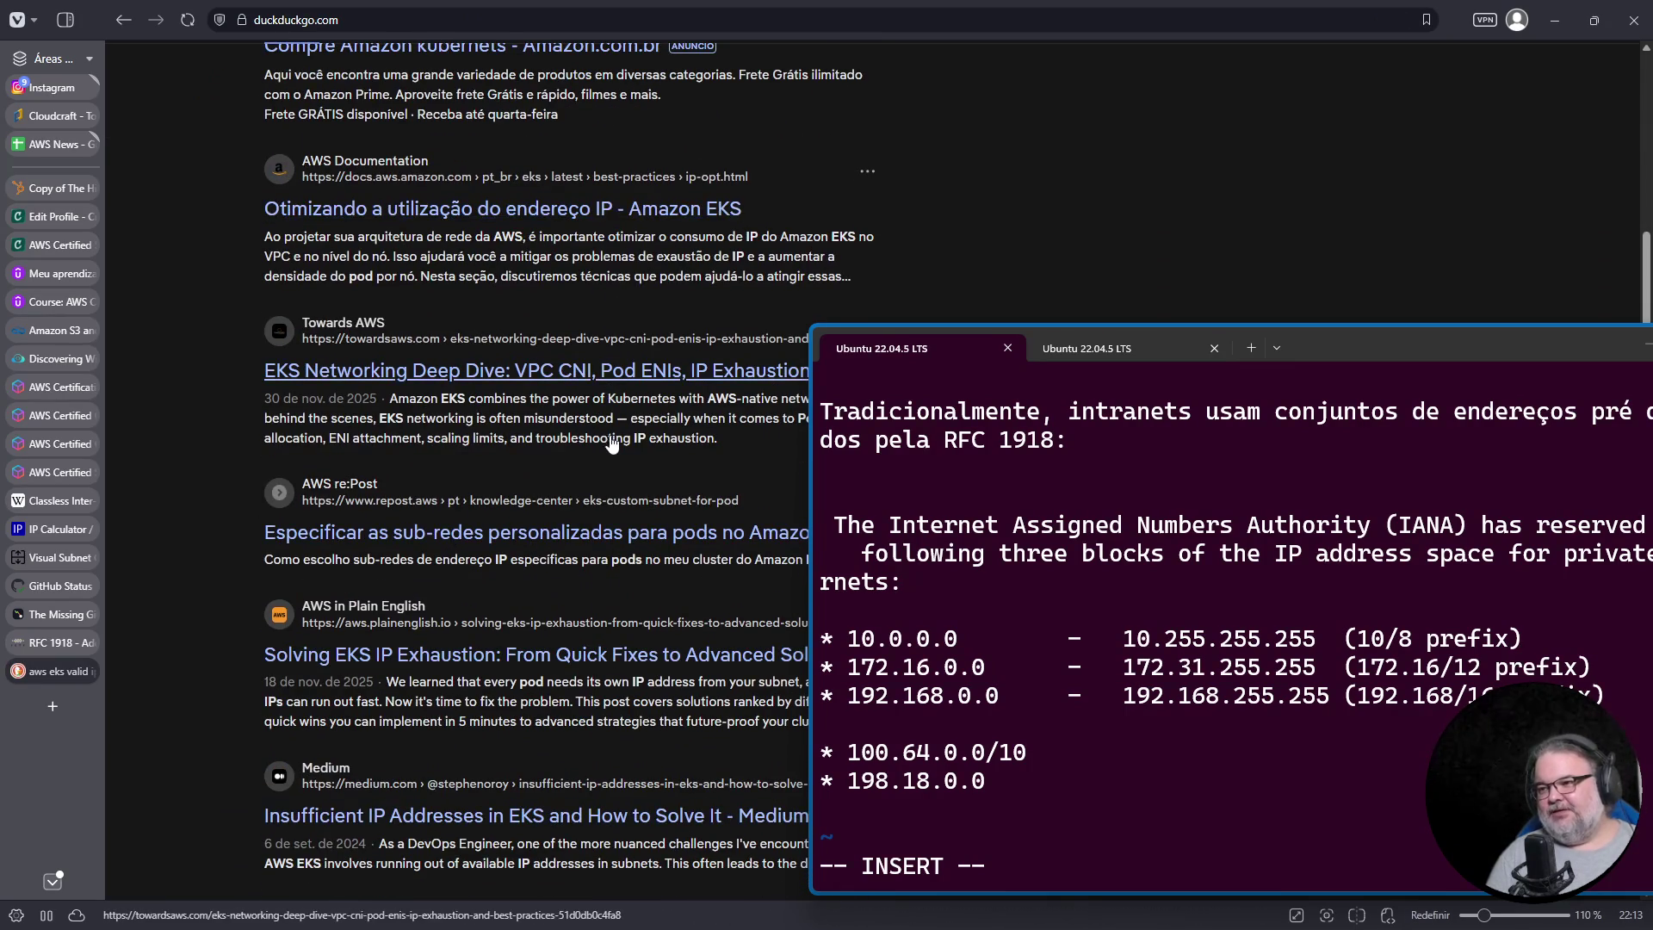
{"action": "left_click", "coordinate": [606, 286]}
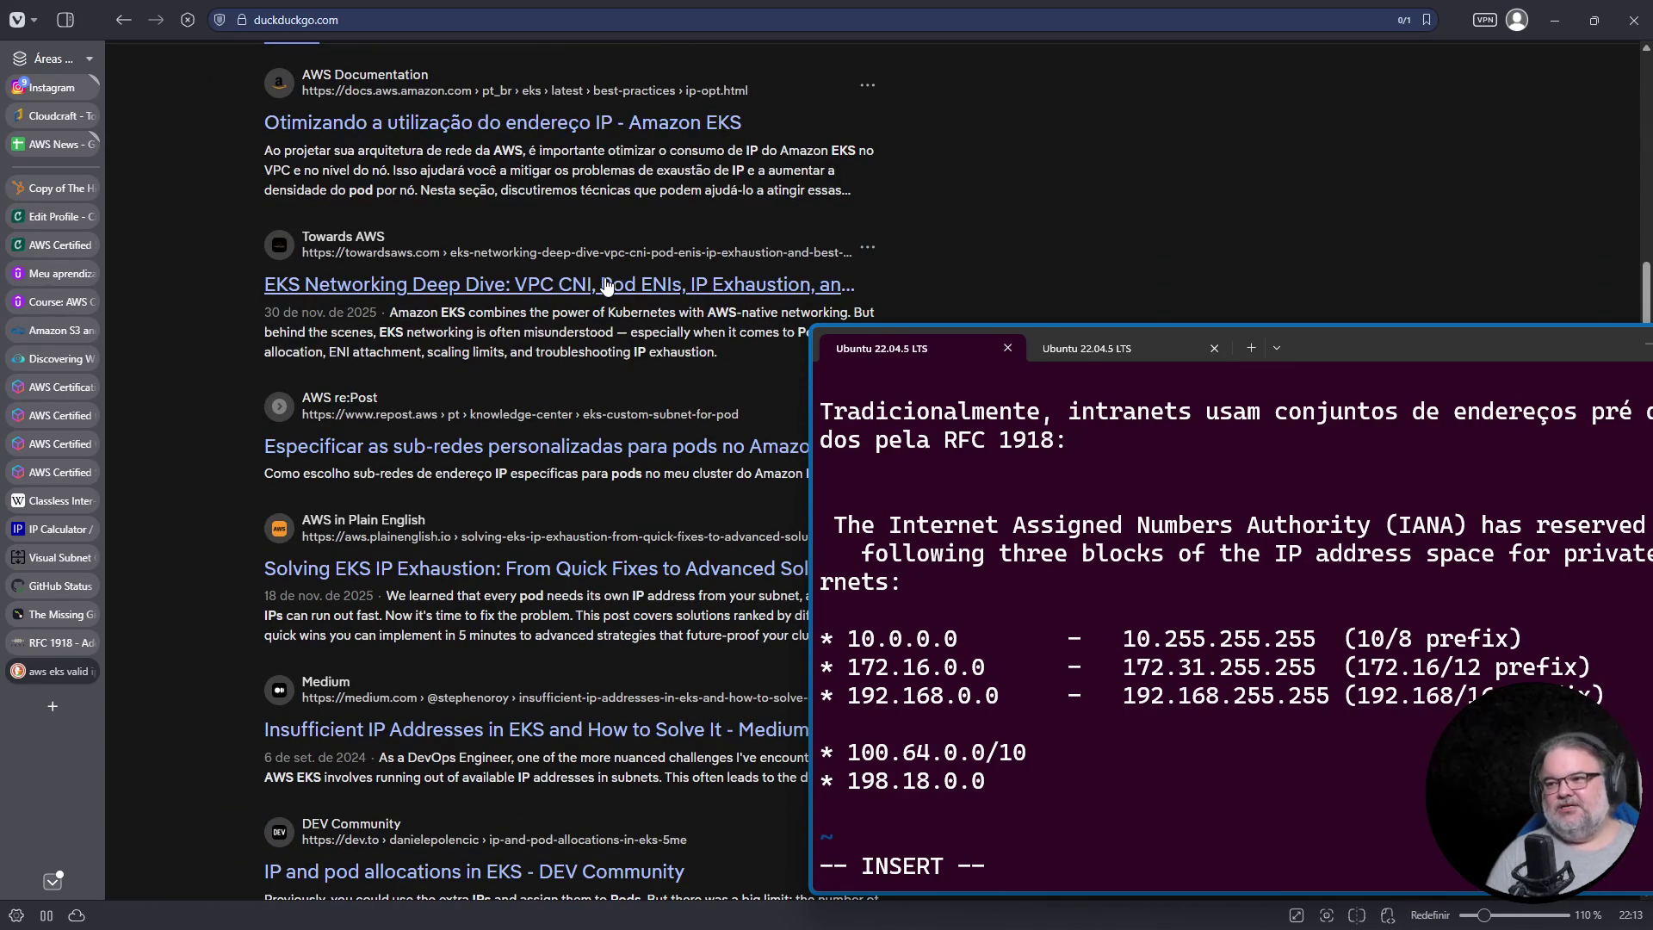
Step: Dismiss the Medium subscribe pop-up and search the article for 198
{"action": "scroll", "coordinate": [602, 324], "scroll_direction": "down", "scroll_amount": 10}
{"action": "scroll", "coordinate": [605, 324], "scroll_direction": "down", "scroll_amount": 3}
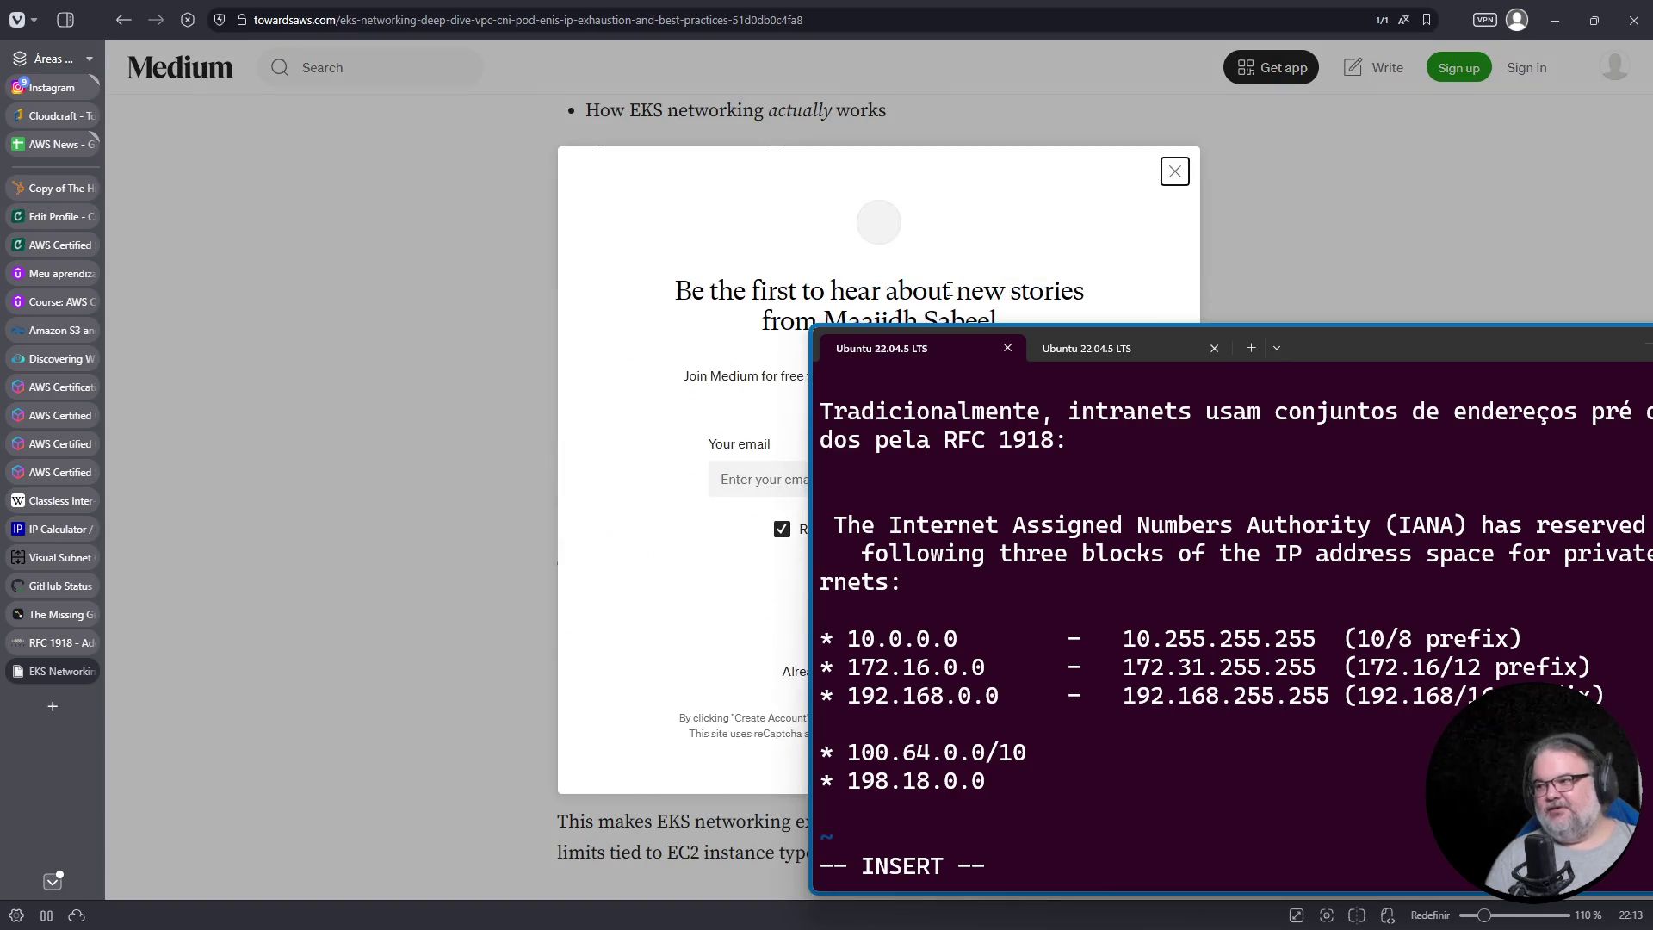
{"action": "left_click", "coordinate": [1177, 171]}
{"action": "scroll", "coordinate": [781, 317], "scroll_direction": "down", "scroll_amount": 3}
{"action": "scroll", "coordinate": [775, 314], "scroll_direction": "down", "scroll_amount": 2}
{"action": "scroll", "coordinate": [727, 305], "scroll_direction": "down", "scroll_amount": 10}
{"action": "key", "text": "ctrl+f"}
{"action": "type", "text": "198"}
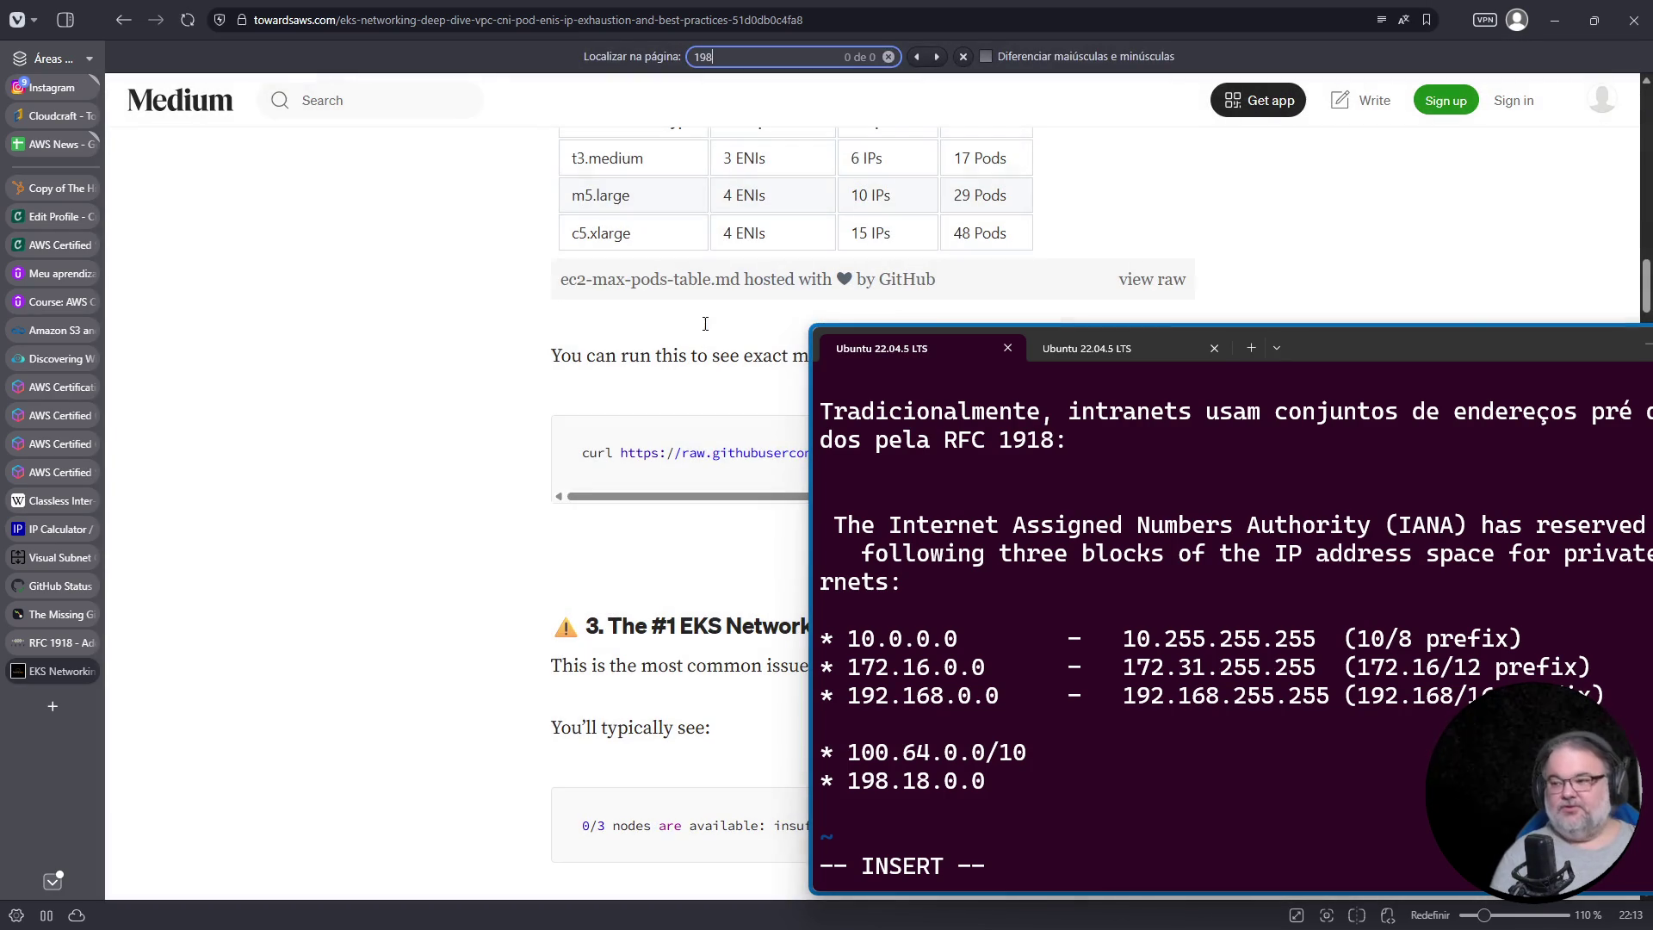
{"action": "scroll", "coordinate": [705, 324], "scroll_direction": "down", "scroll_amount": 8}
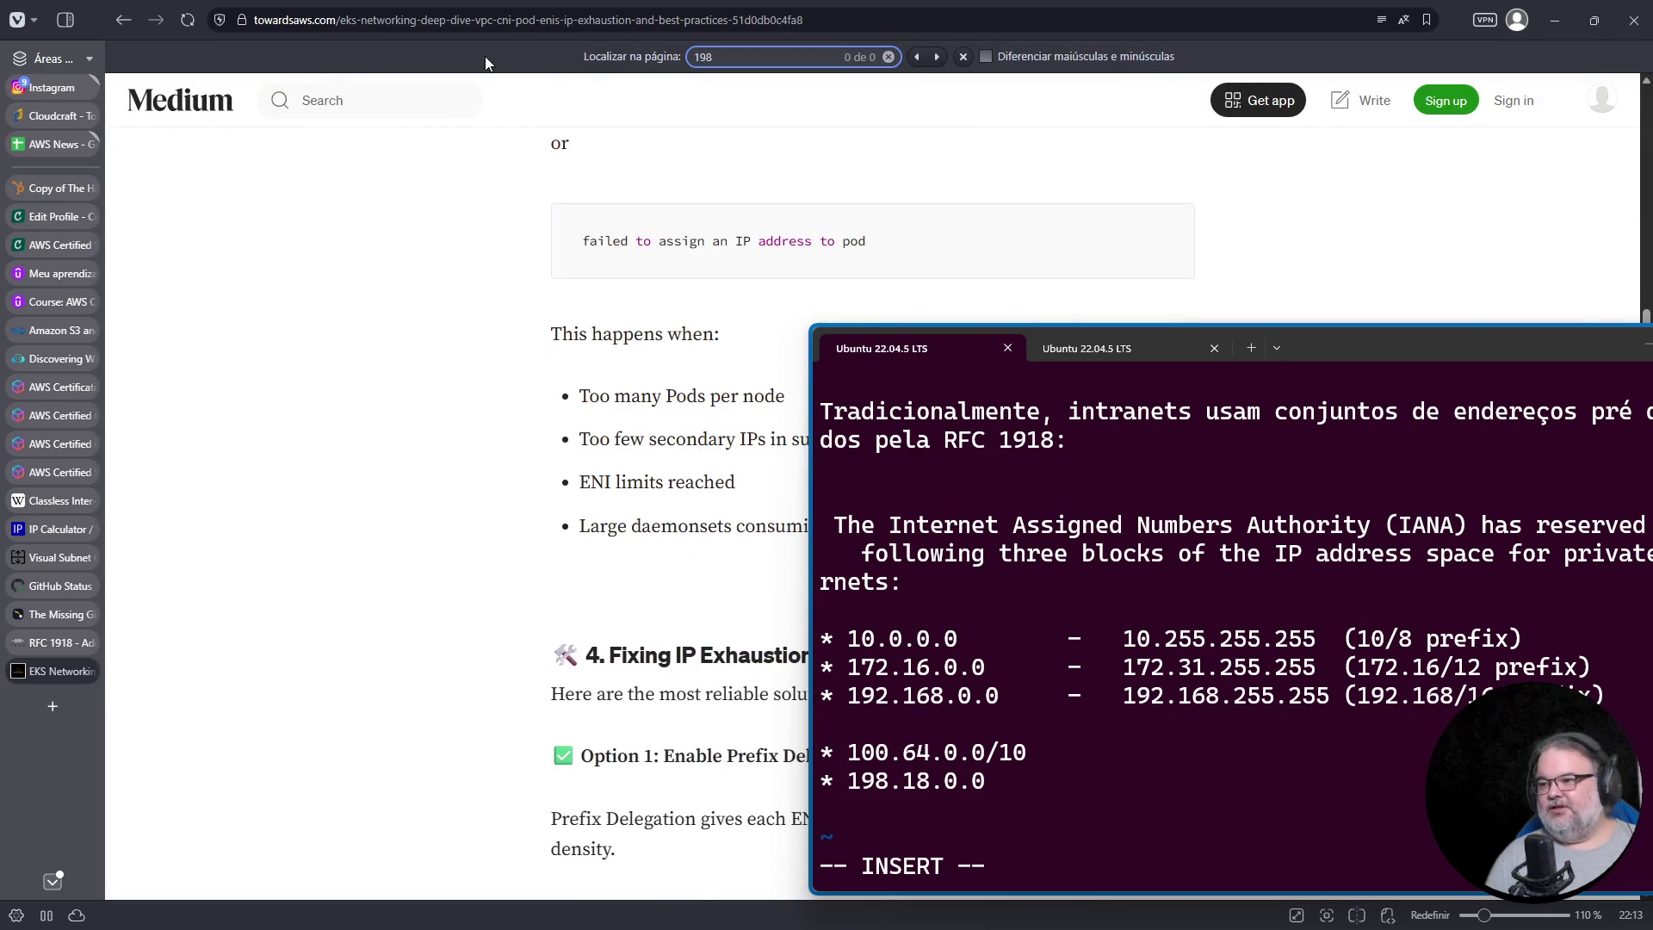
{"action": "left_click", "coordinate": [461, 19]}
Step: Google 'eks ip vpc 100.64' and open the Optimizing IP Address Utilization result
{"action": "type", "text": "w"}
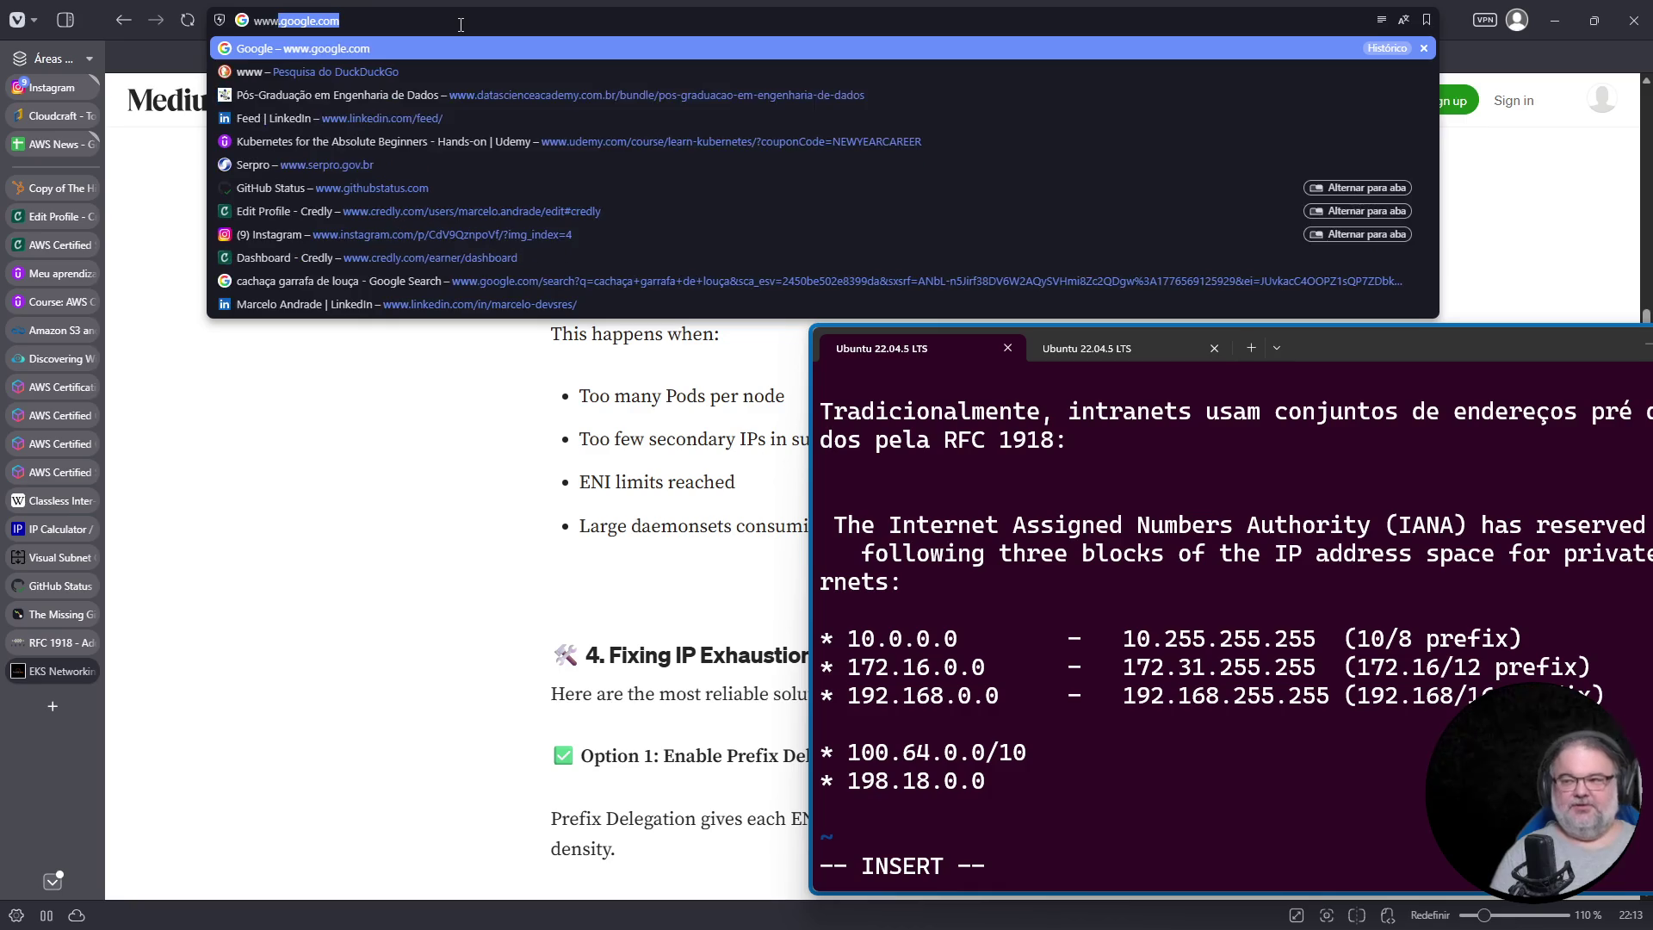
{"action": "key", "text": "BackSpace"}
{"action": "type", "text": "g eks"}
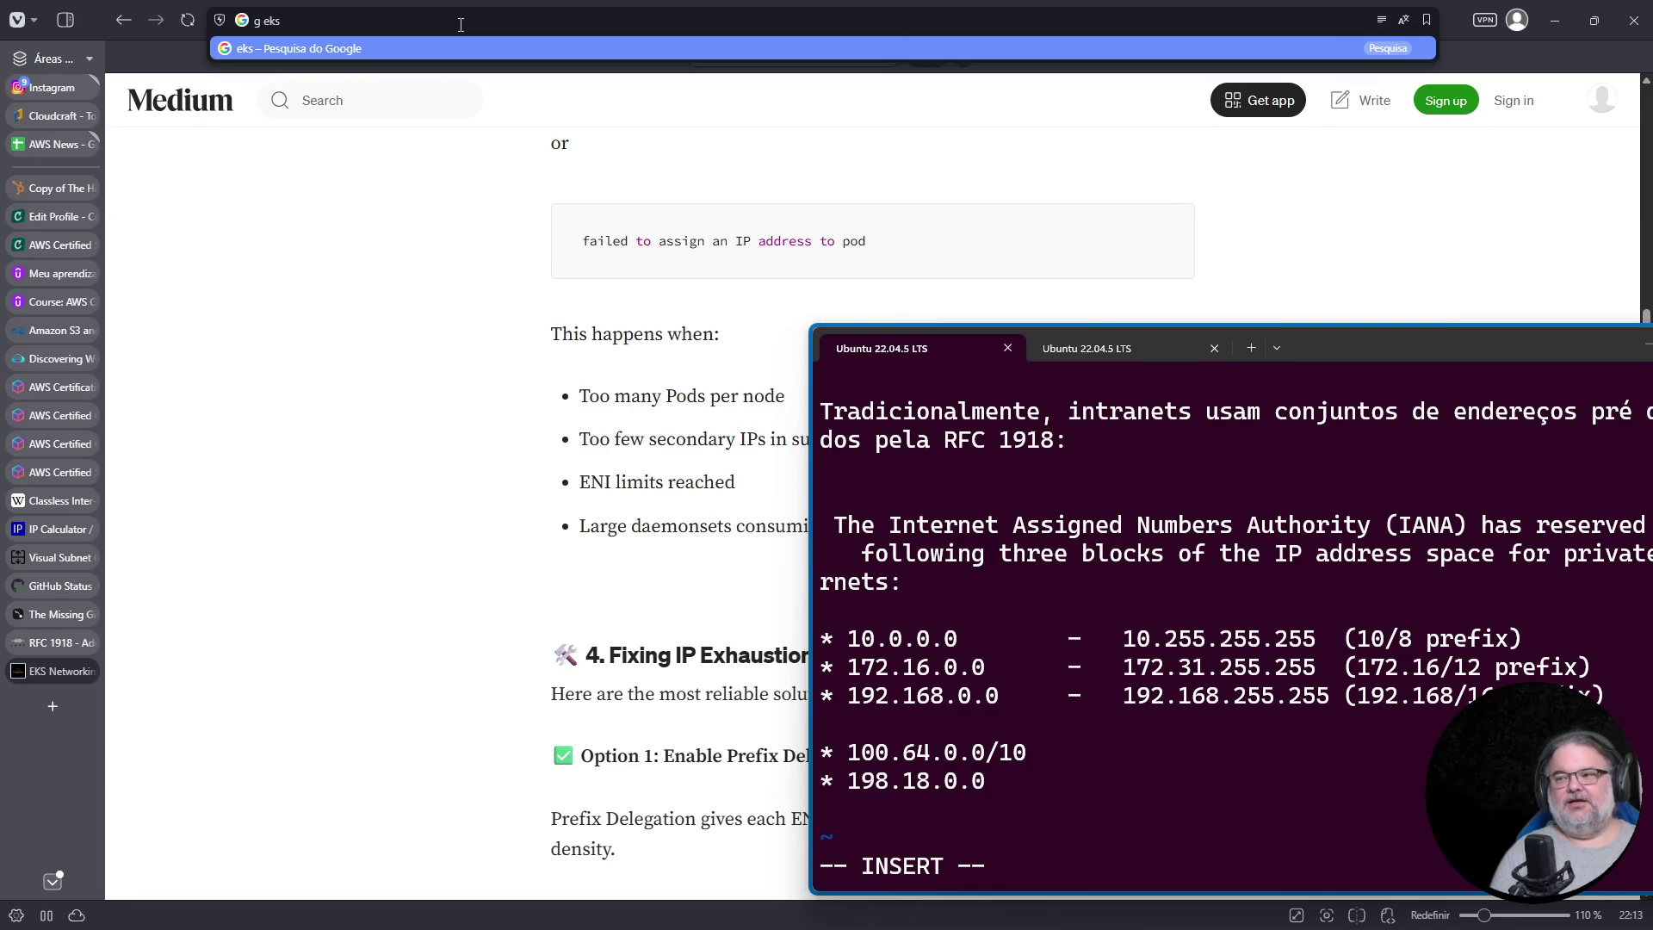
{"action": "type", "text": " ip vpc"}
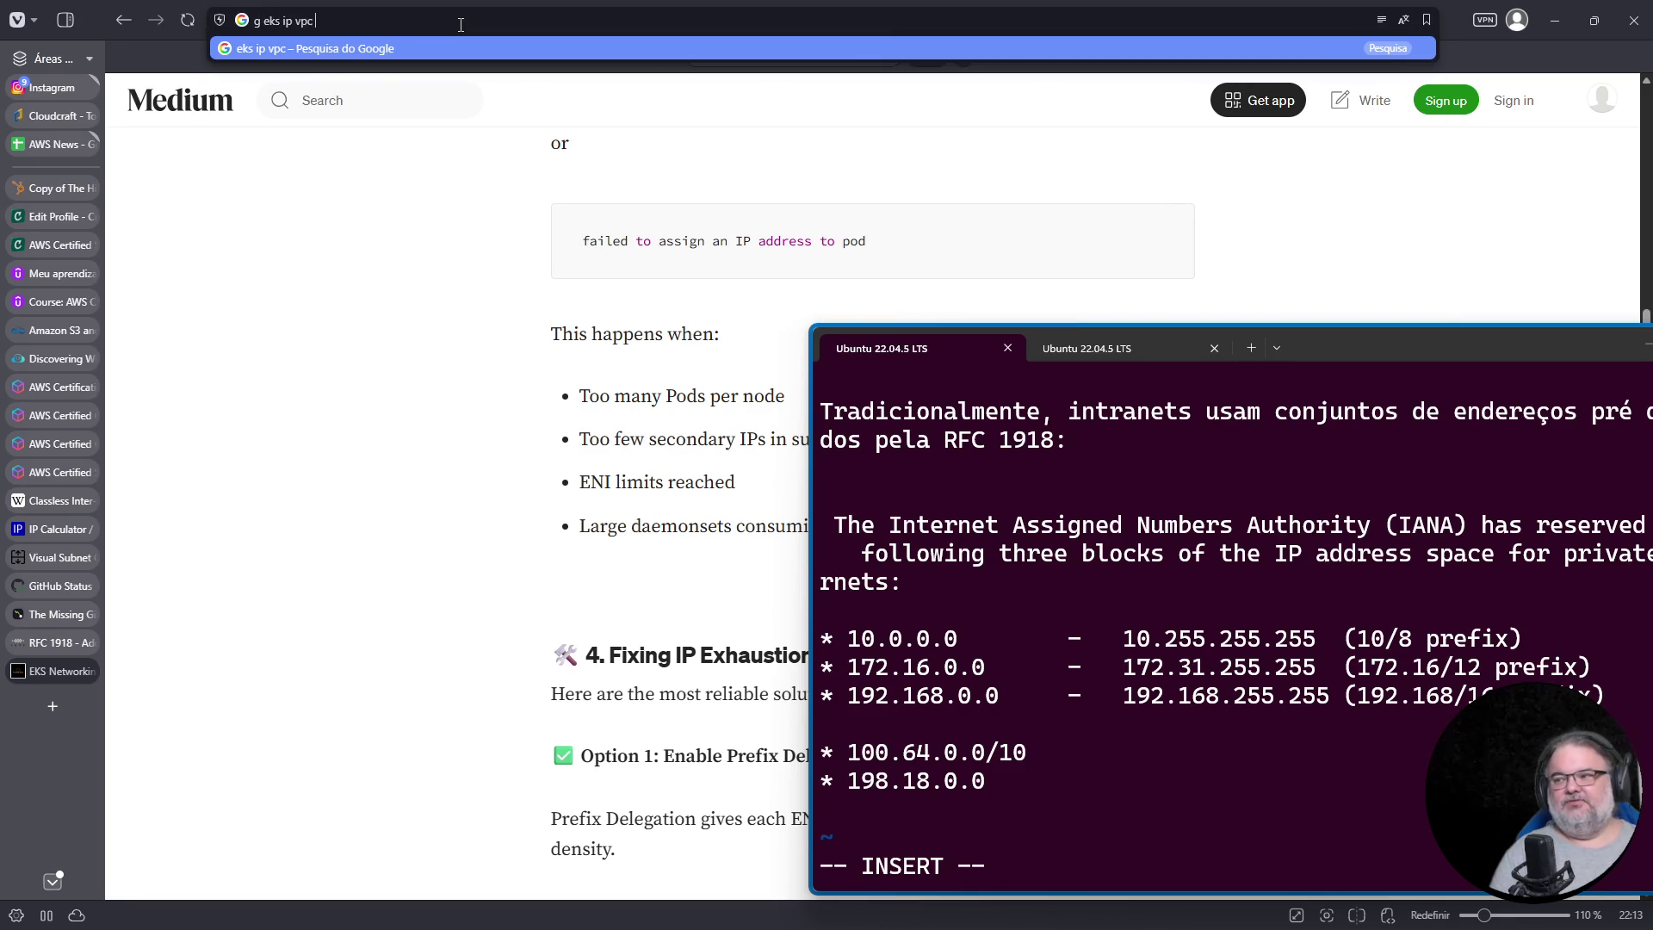
{"action": "type", "text": " 100.64"}
{"action": "key", "text": "Return"}
{"action": "left_click", "coordinate": [553, 261]}
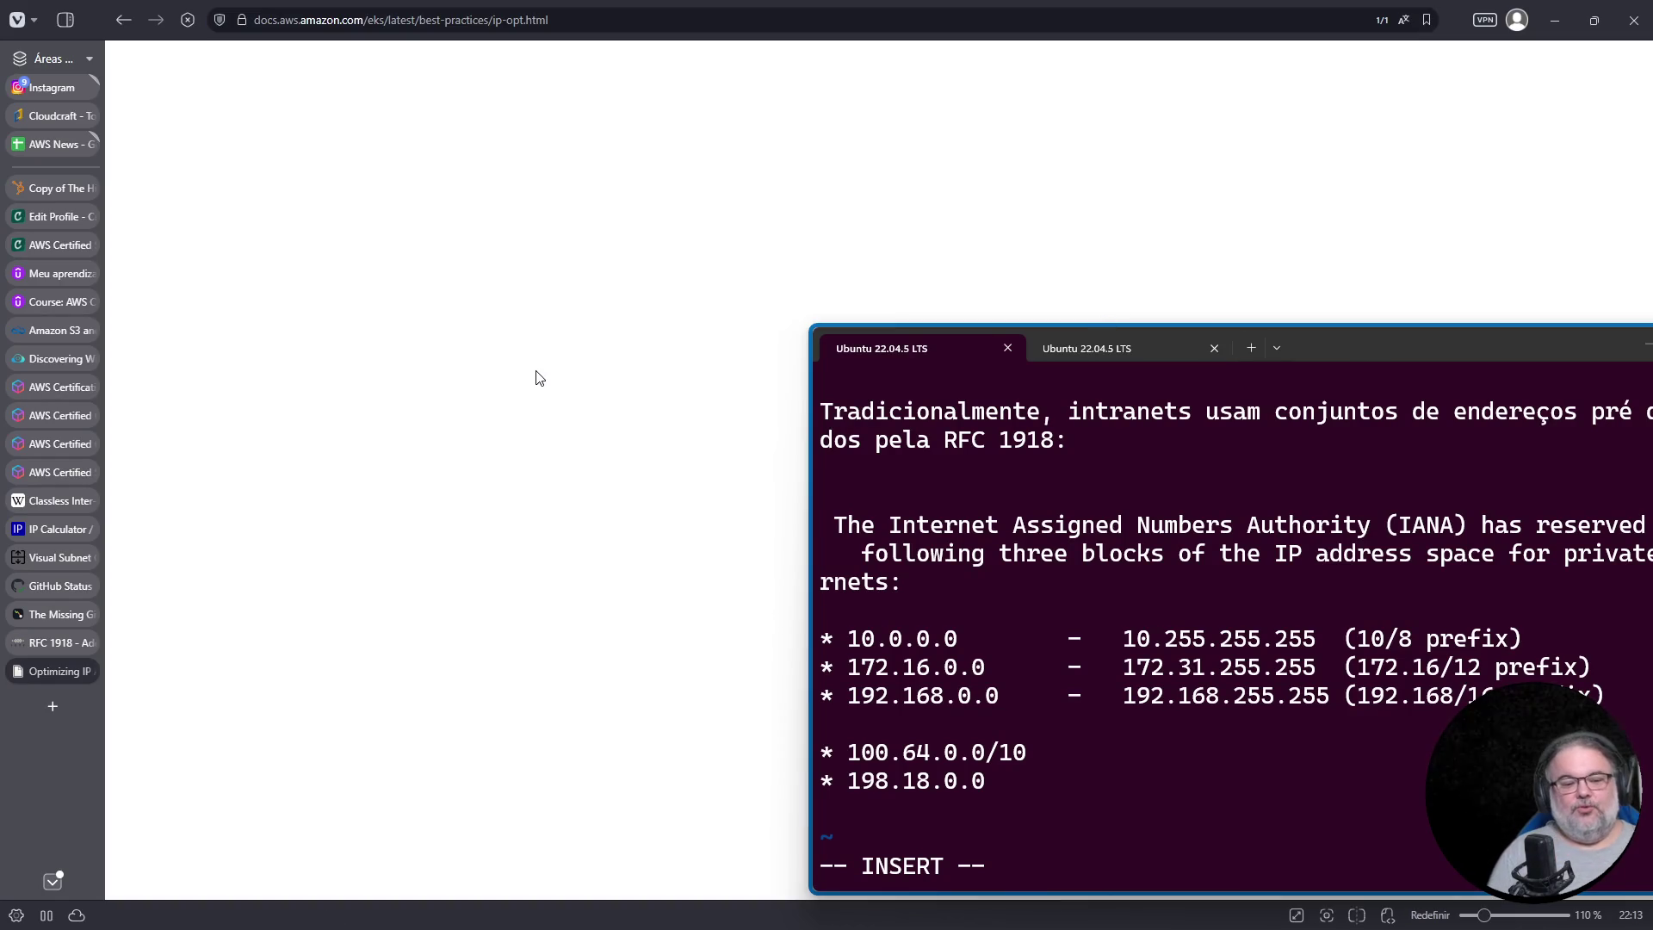
Step: Skim the Optimizing IP Address Utilization page and search it for 19
{"action": "scroll", "coordinate": [586, 387], "scroll_direction": "down", "scroll_amount": 10}
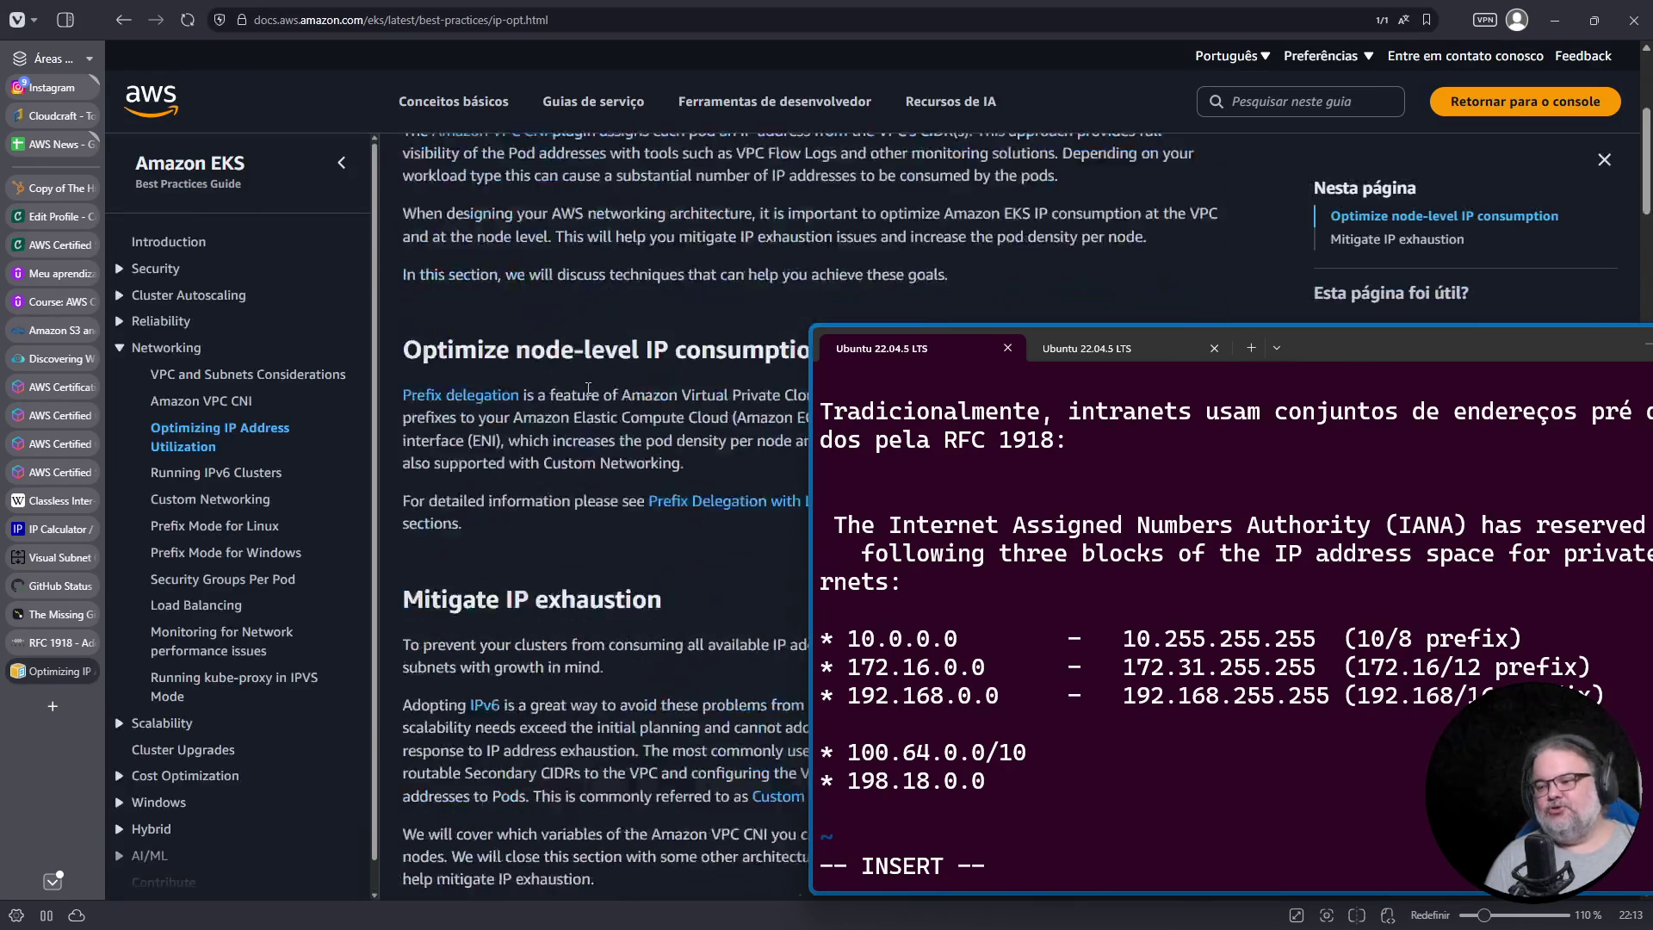
{"action": "scroll", "coordinate": [583, 381], "scroll_direction": "down", "scroll_amount": 15}
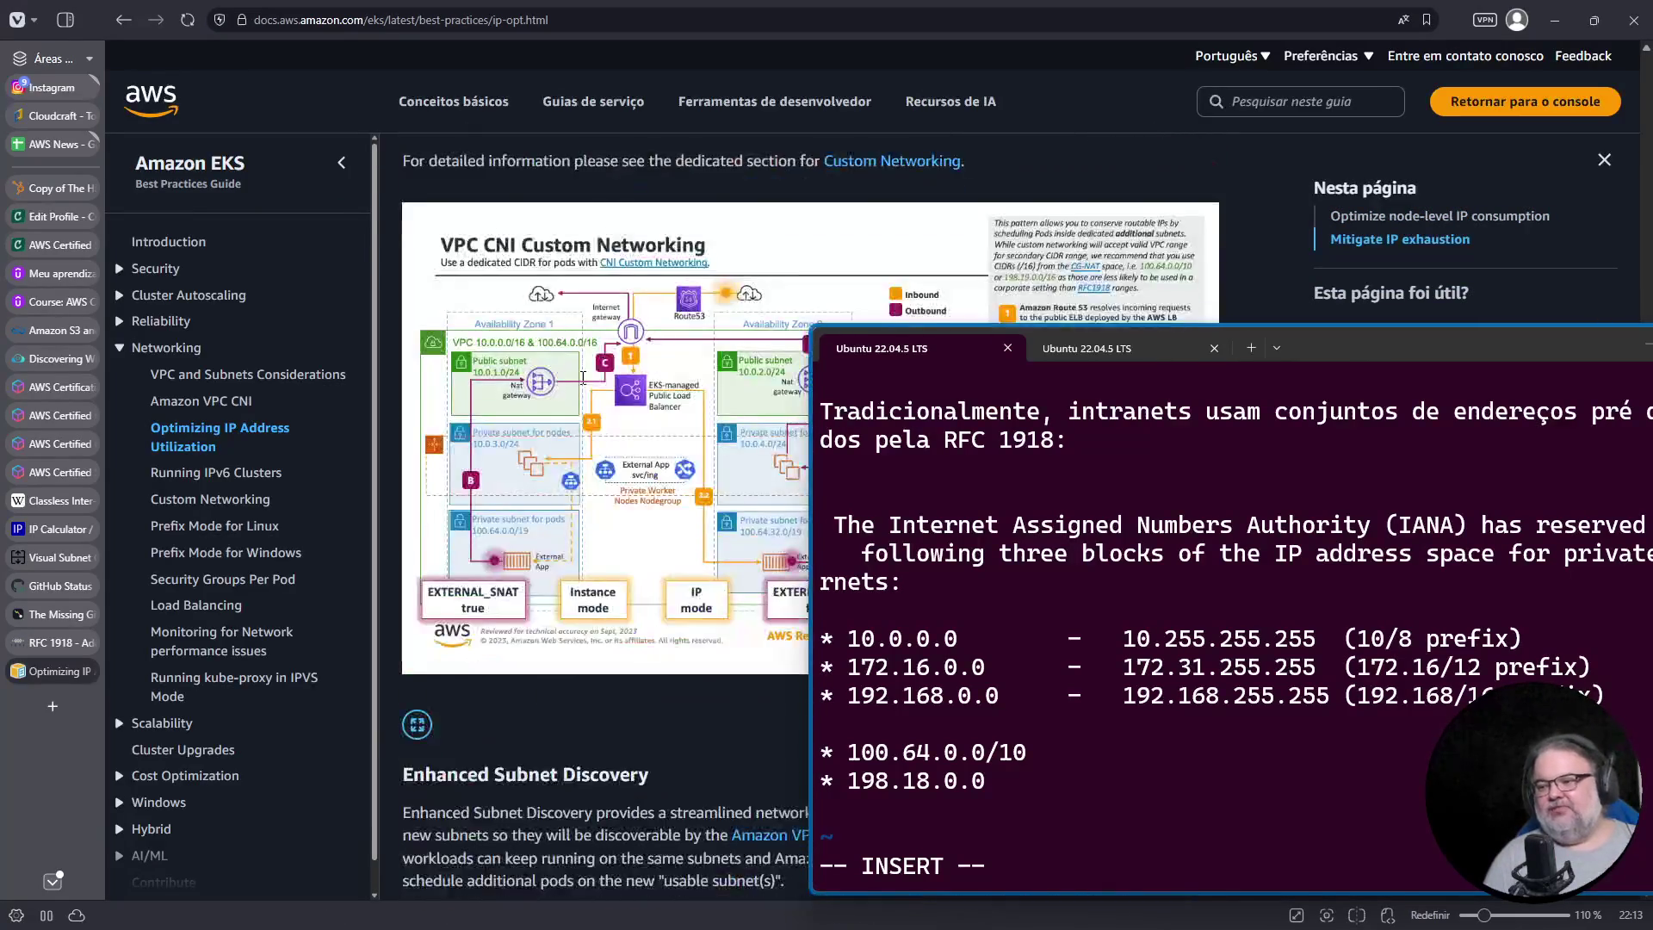
{"action": "scroll", "coordinate": [583, 381], "scroll_direction": "down", "scroll_amount": 12}
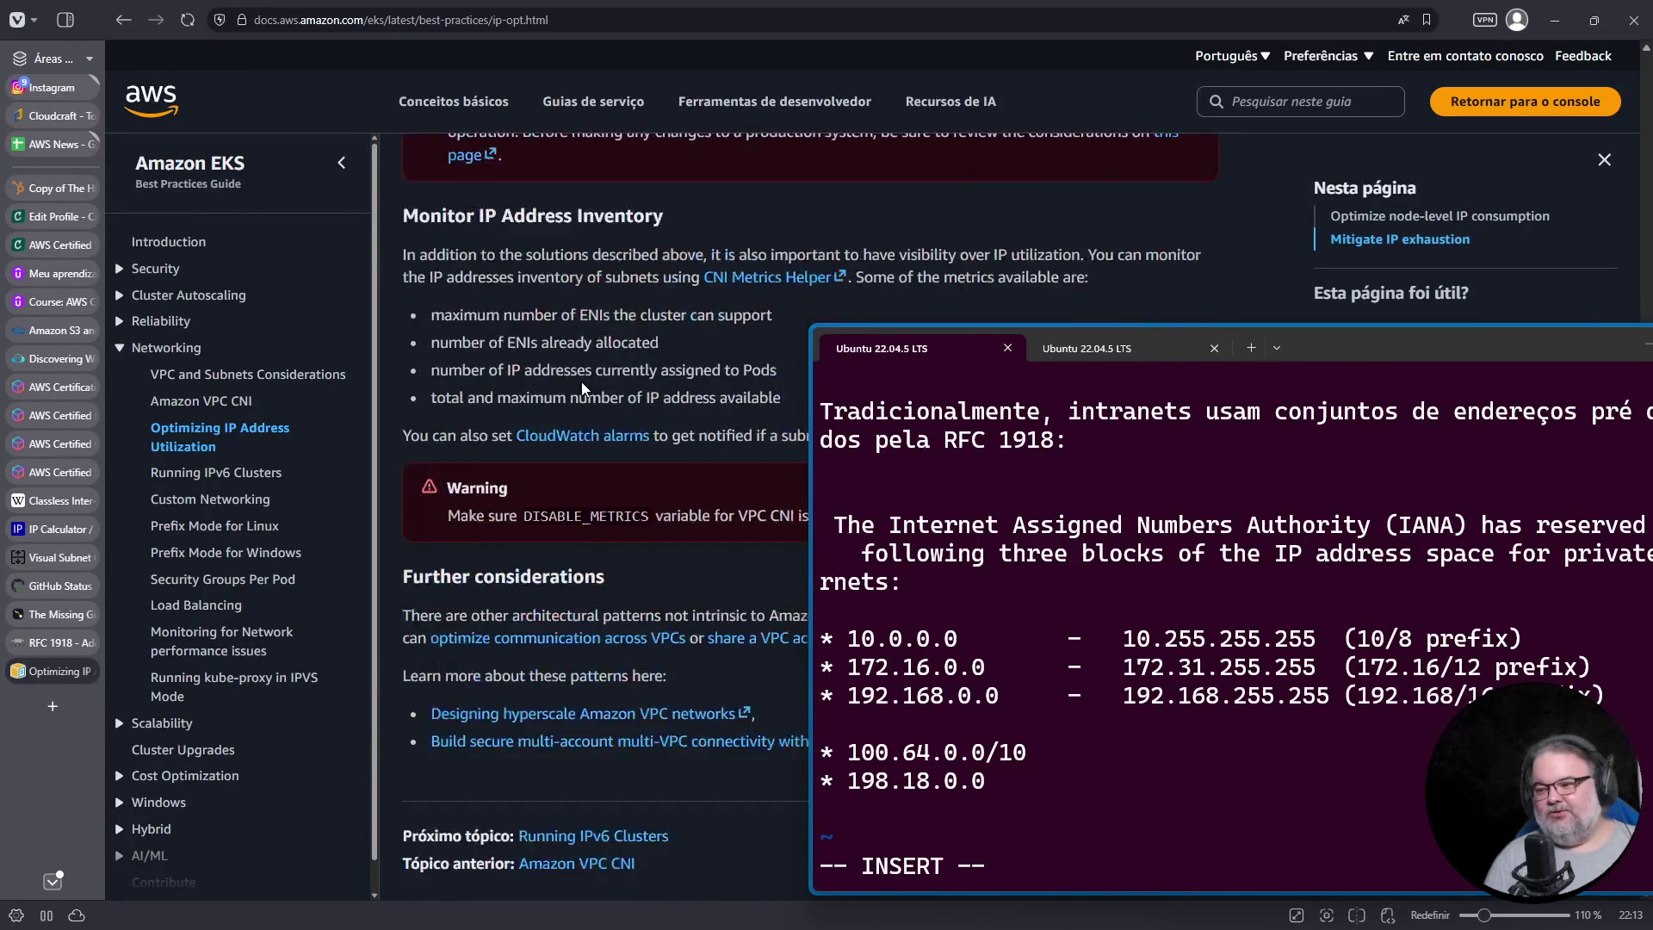
{"action": "scroll", "coordinate": [582, 384], "scroll_direction": "up", "scroll_amount": 10}
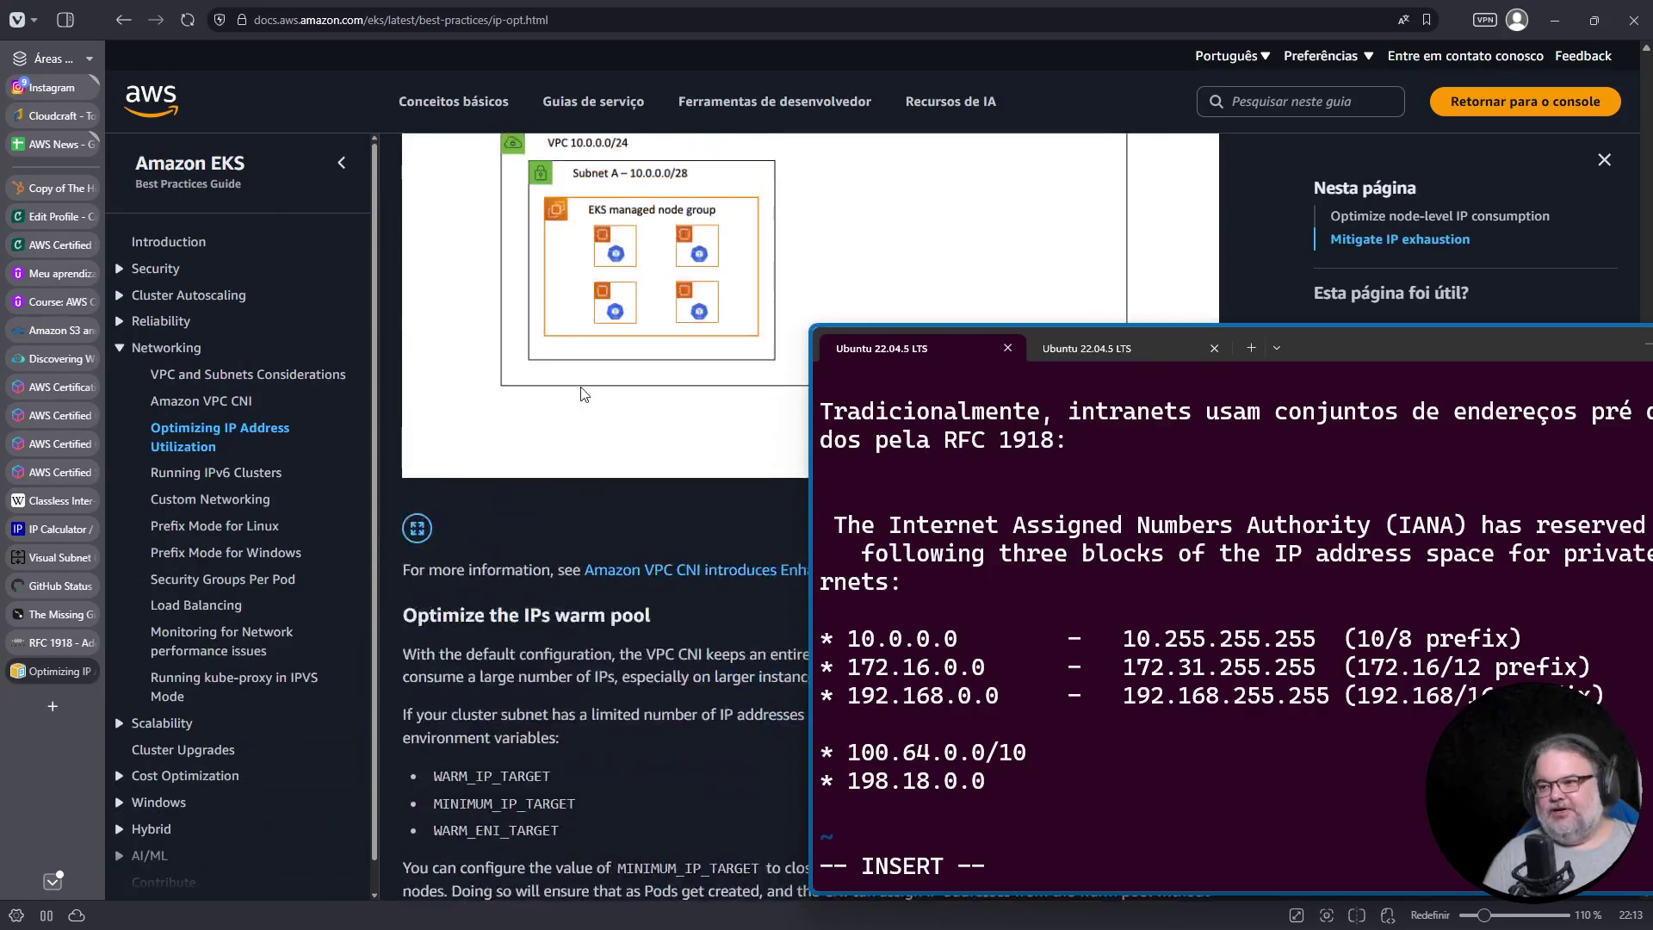
{"action": "scroll", "coordinate": [582, 396], "scroll_direction": "up", "scroll_amount": 7}
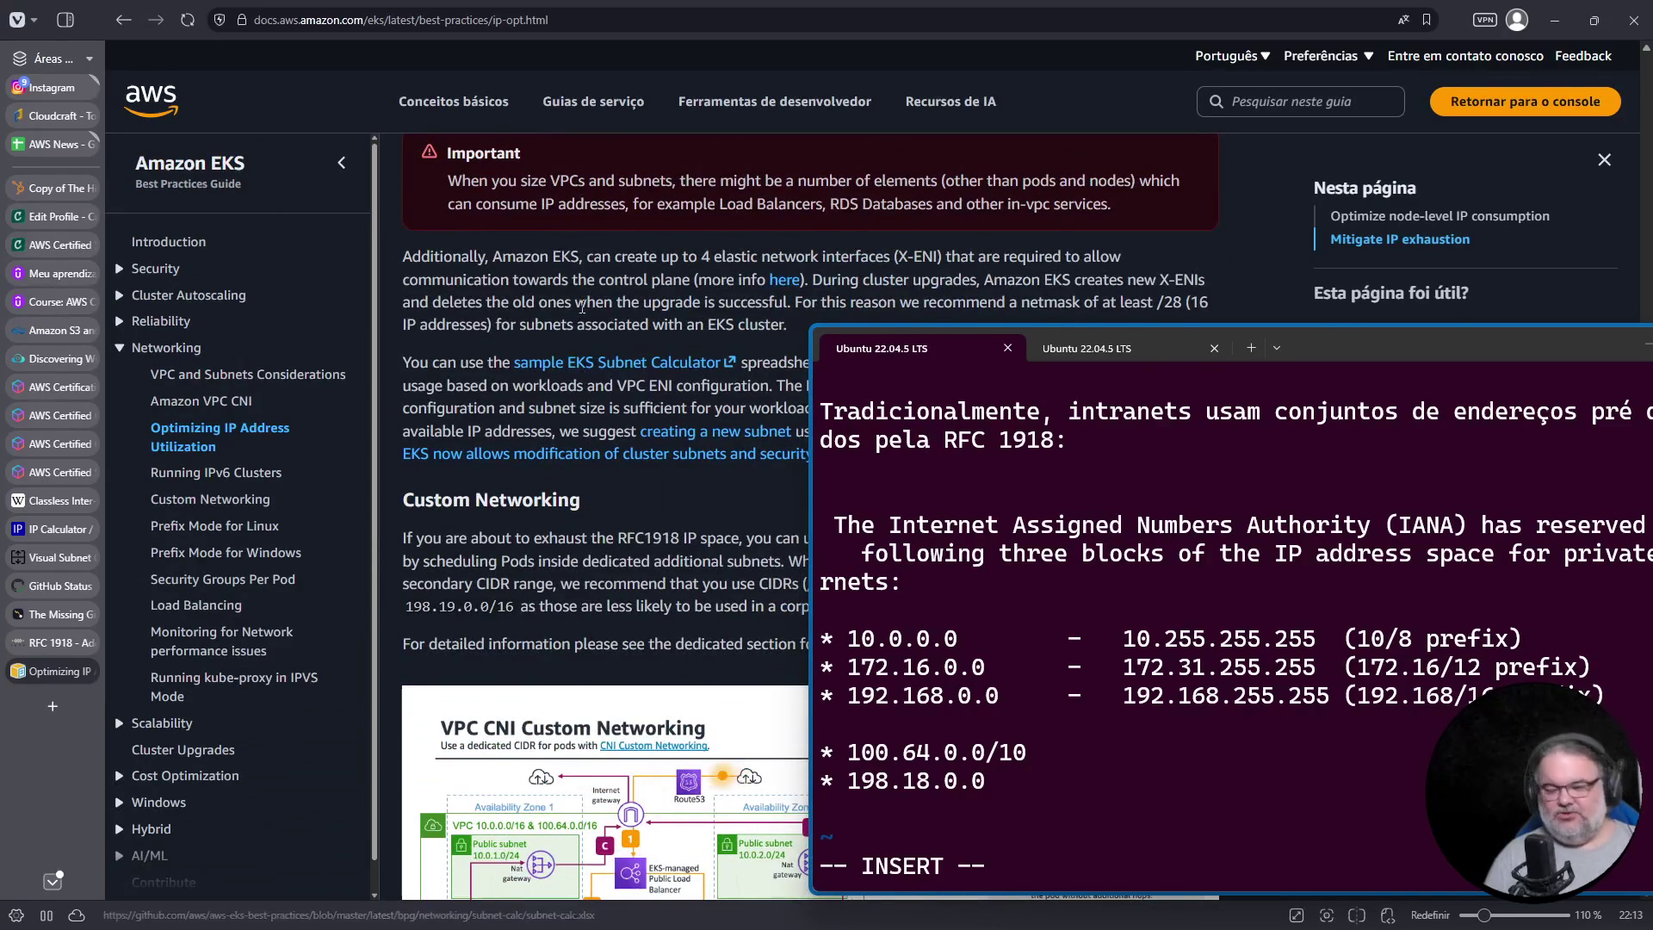
{"action": "key", "text": "ctrl+f"}
{"action": "type", "text": "19"}
{"action": "key", "text": "ctrl+f"}
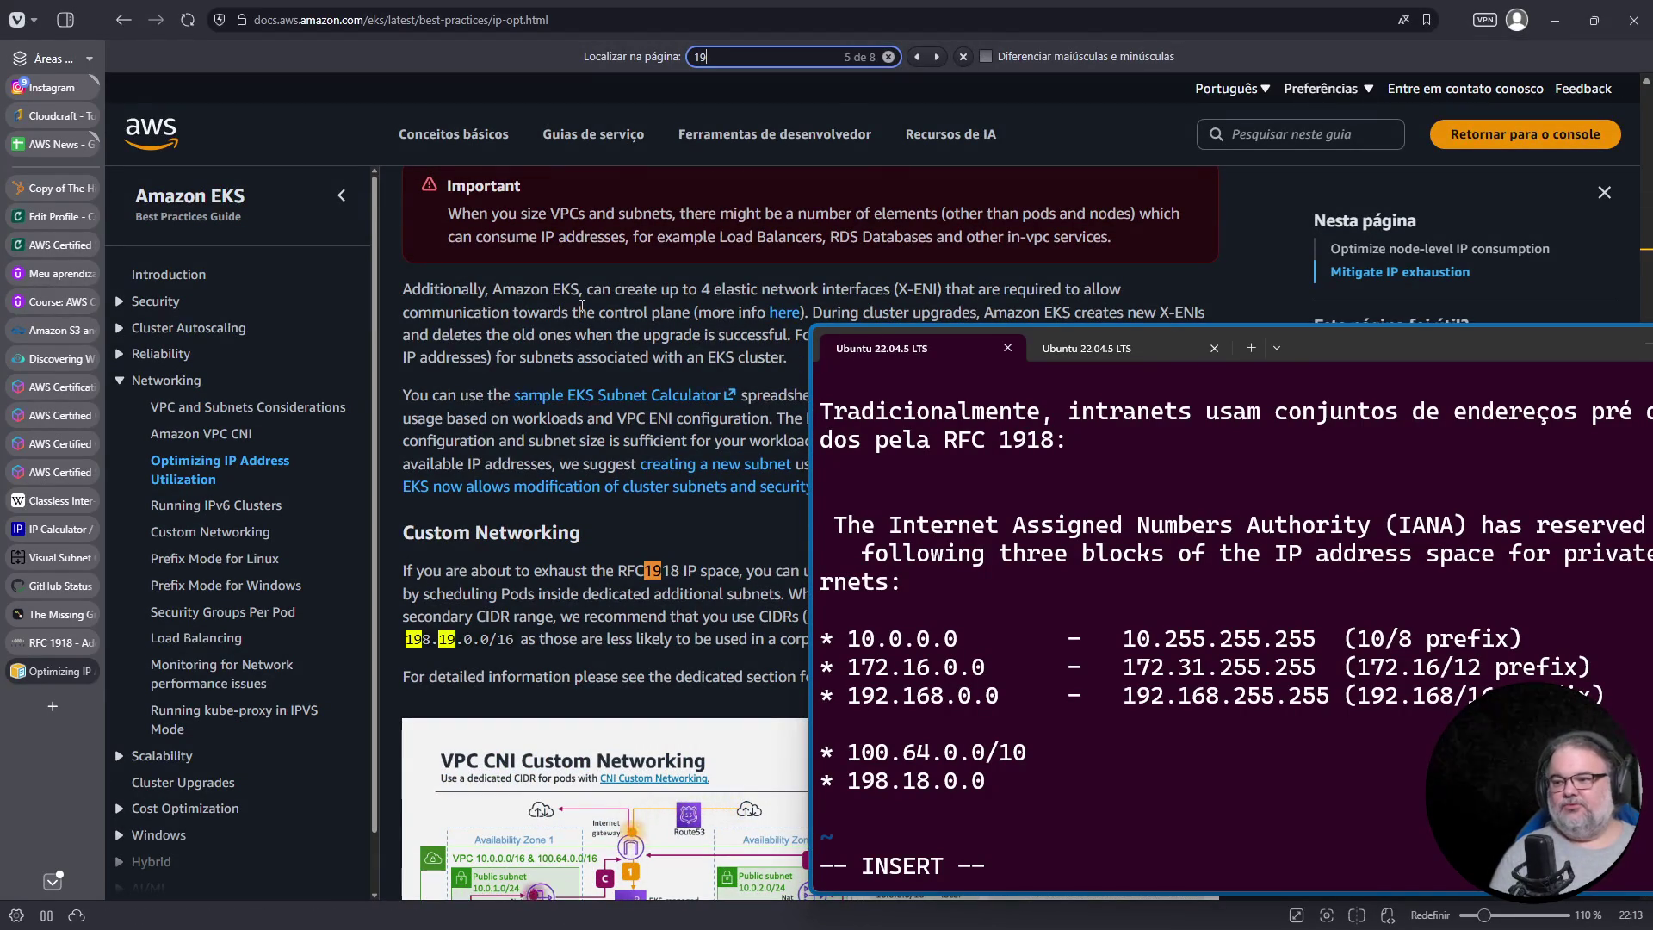
Step: Search the page for 198 and highlight RFC1918 and 100.64.0.0/10 in the Custom Networking paragraph
{"action": "type", "text": "198"}
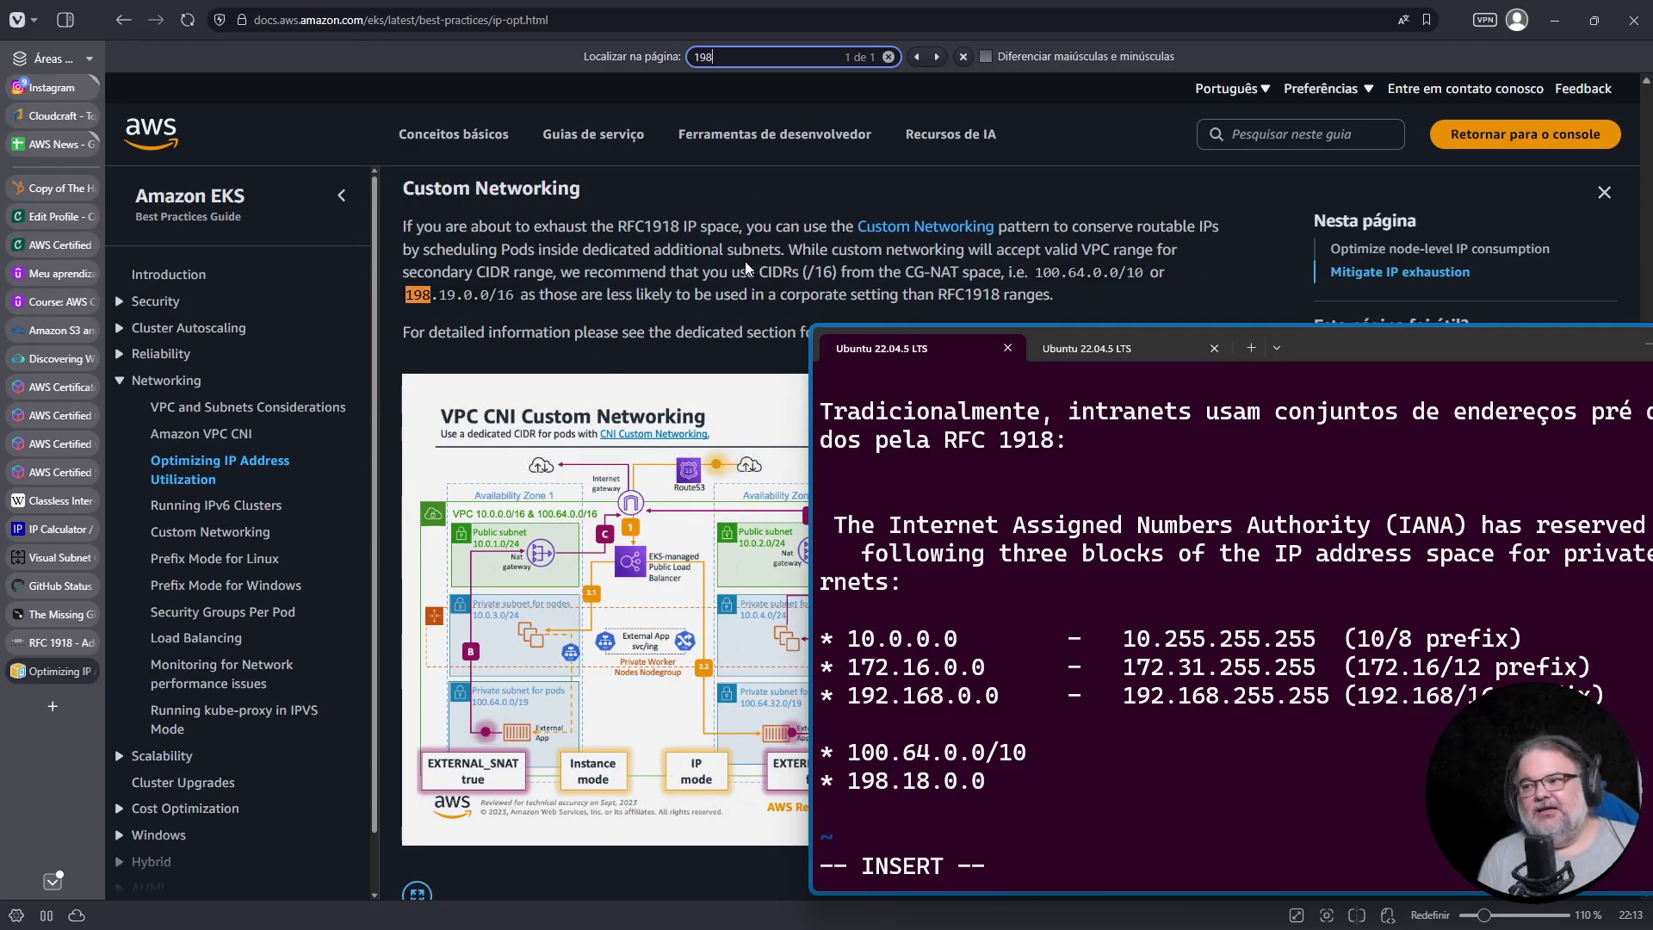
{"action": "double_click", "coordinate": [637, 226]}
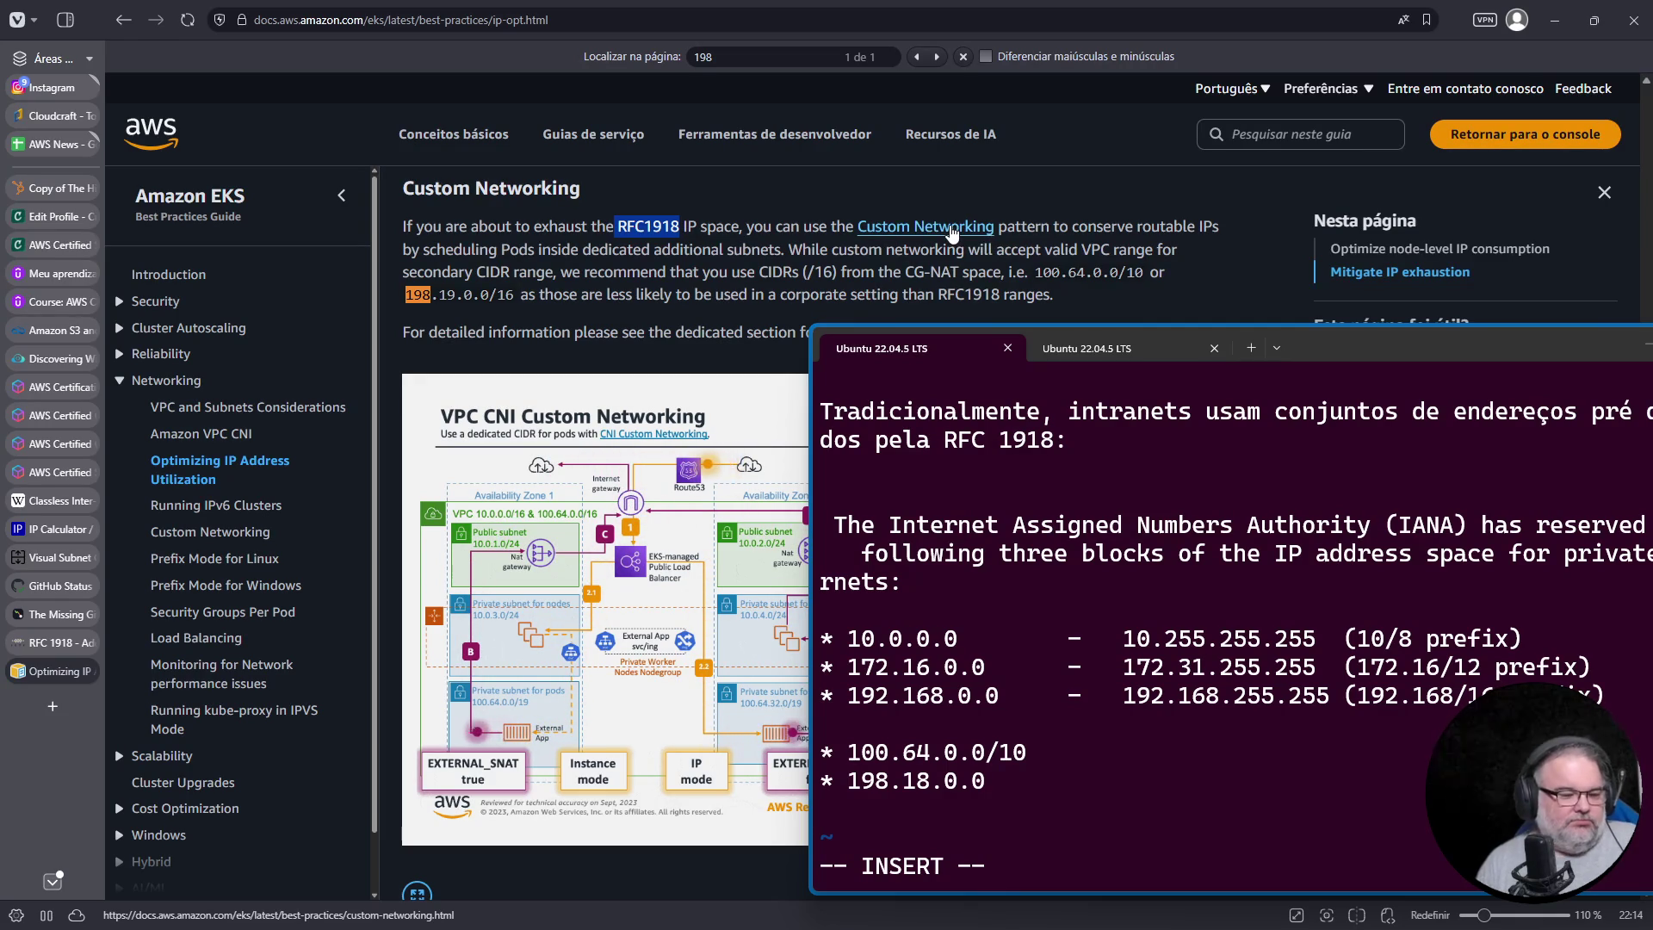
{"action": "scroll", "coordinate": [885, 214], "scroll_direction": "down", "scroll_amount": 2}
{"action": "scroll", "coordinate": [885, 215], "scroll_direction": "up", "scroll_amount": 2}
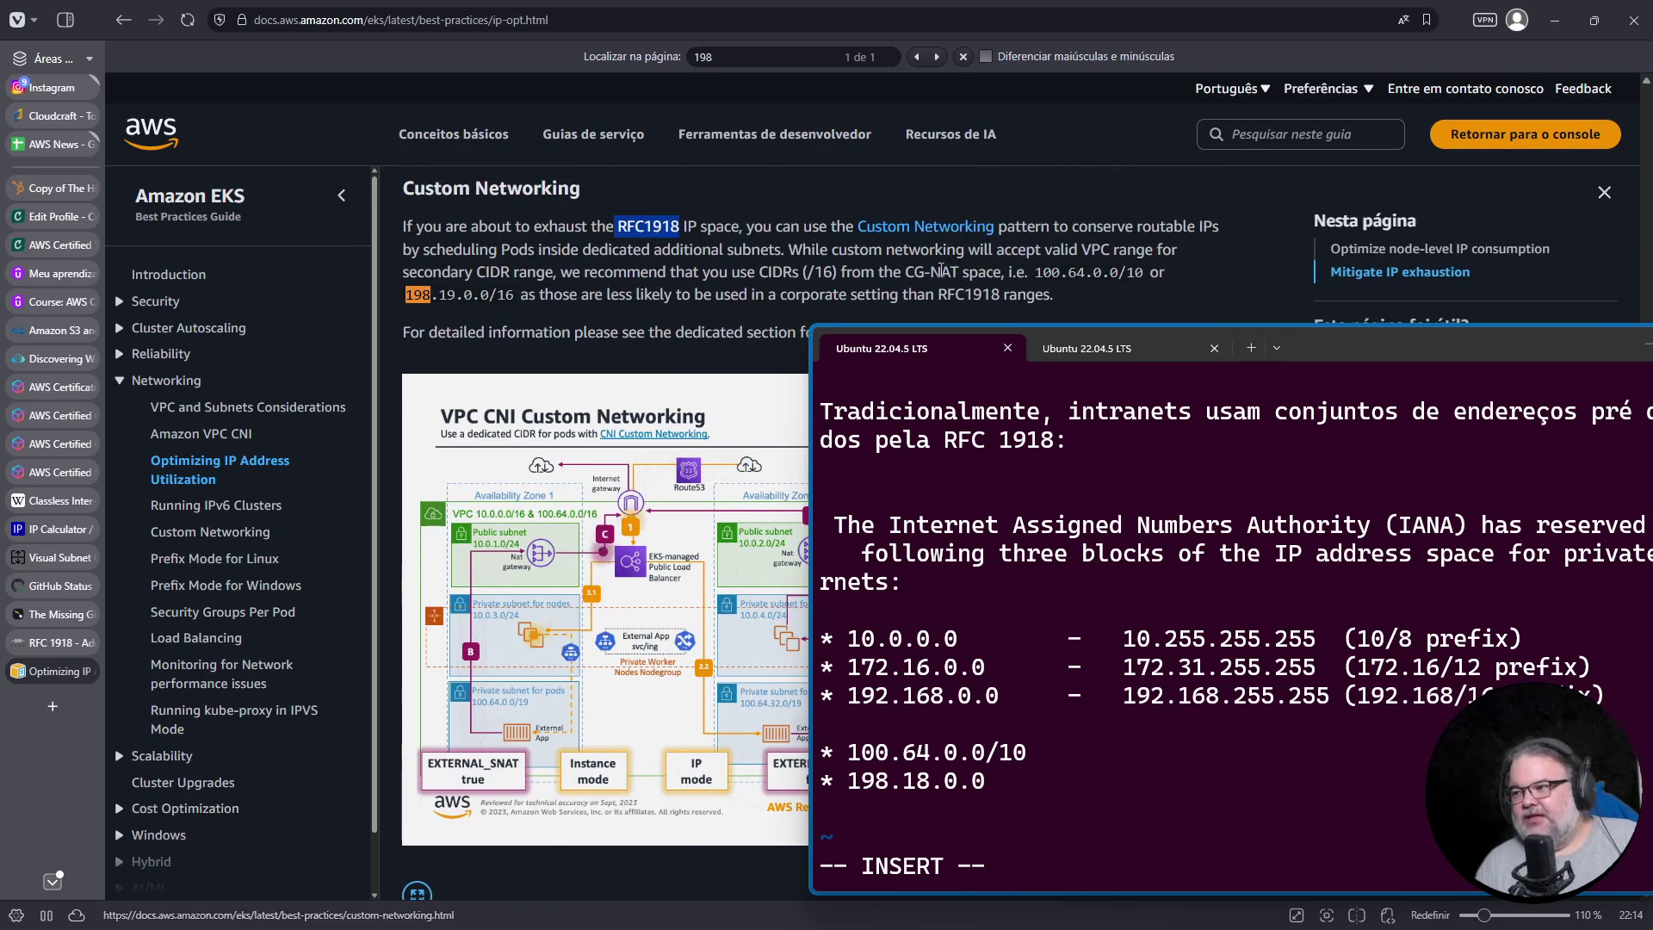
{"action": "left_click_drag", "start_coordinate": [1039, 272], "coordinate": [1144, 270]}
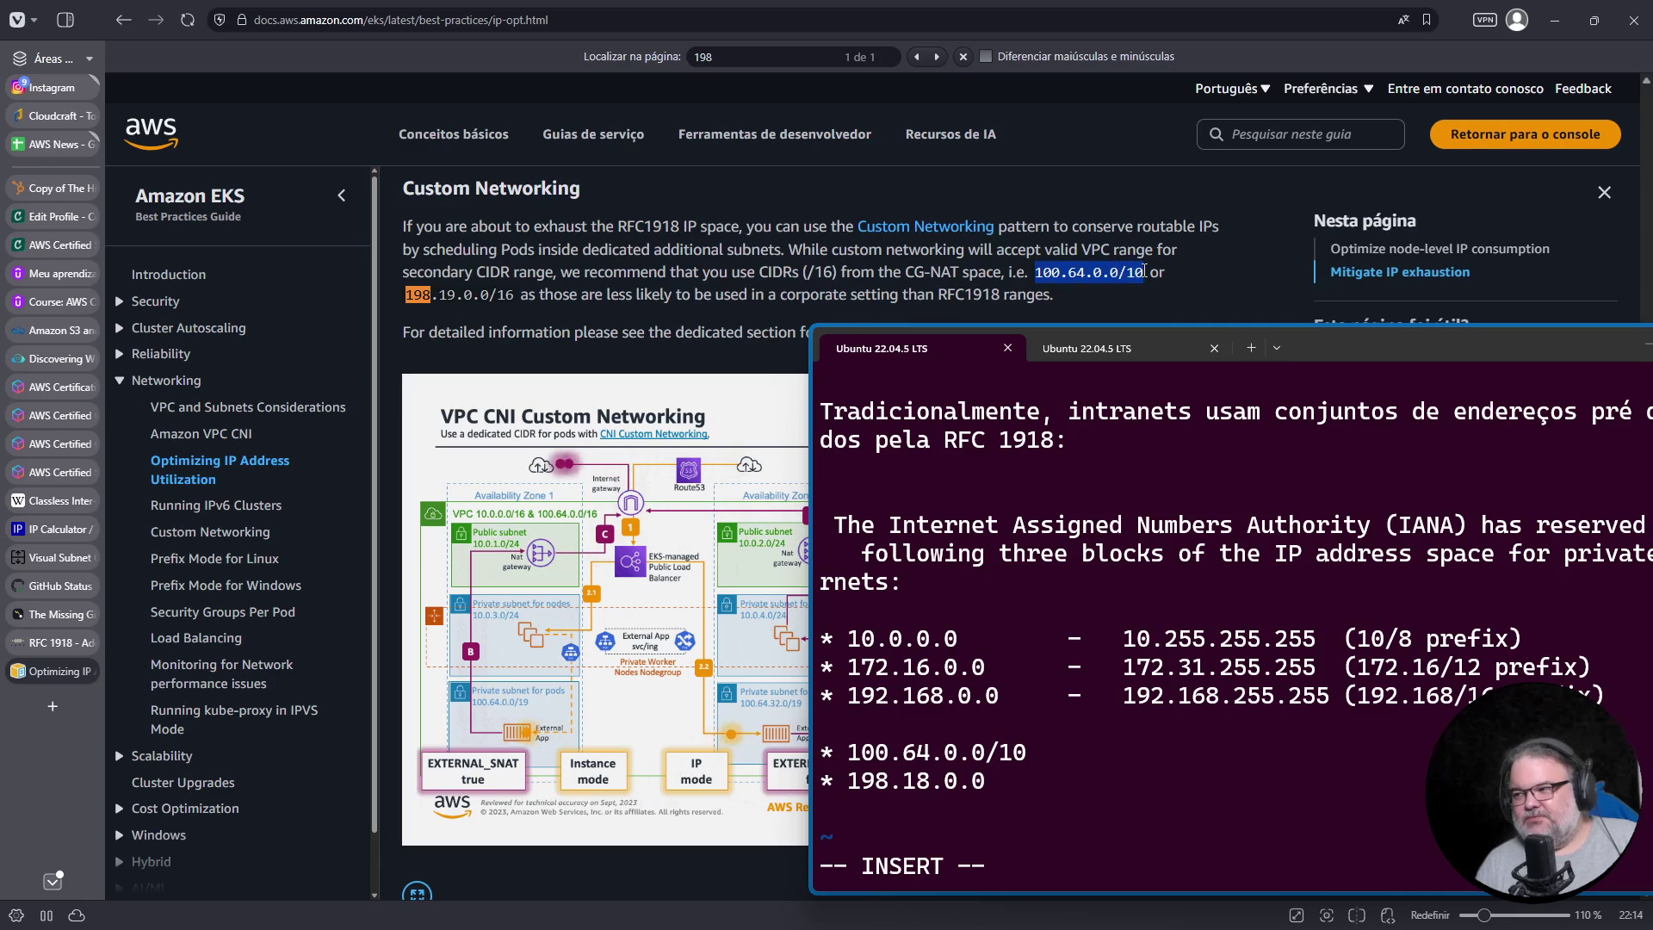
{"action": "left_click", "coordinate": [403, 306]}
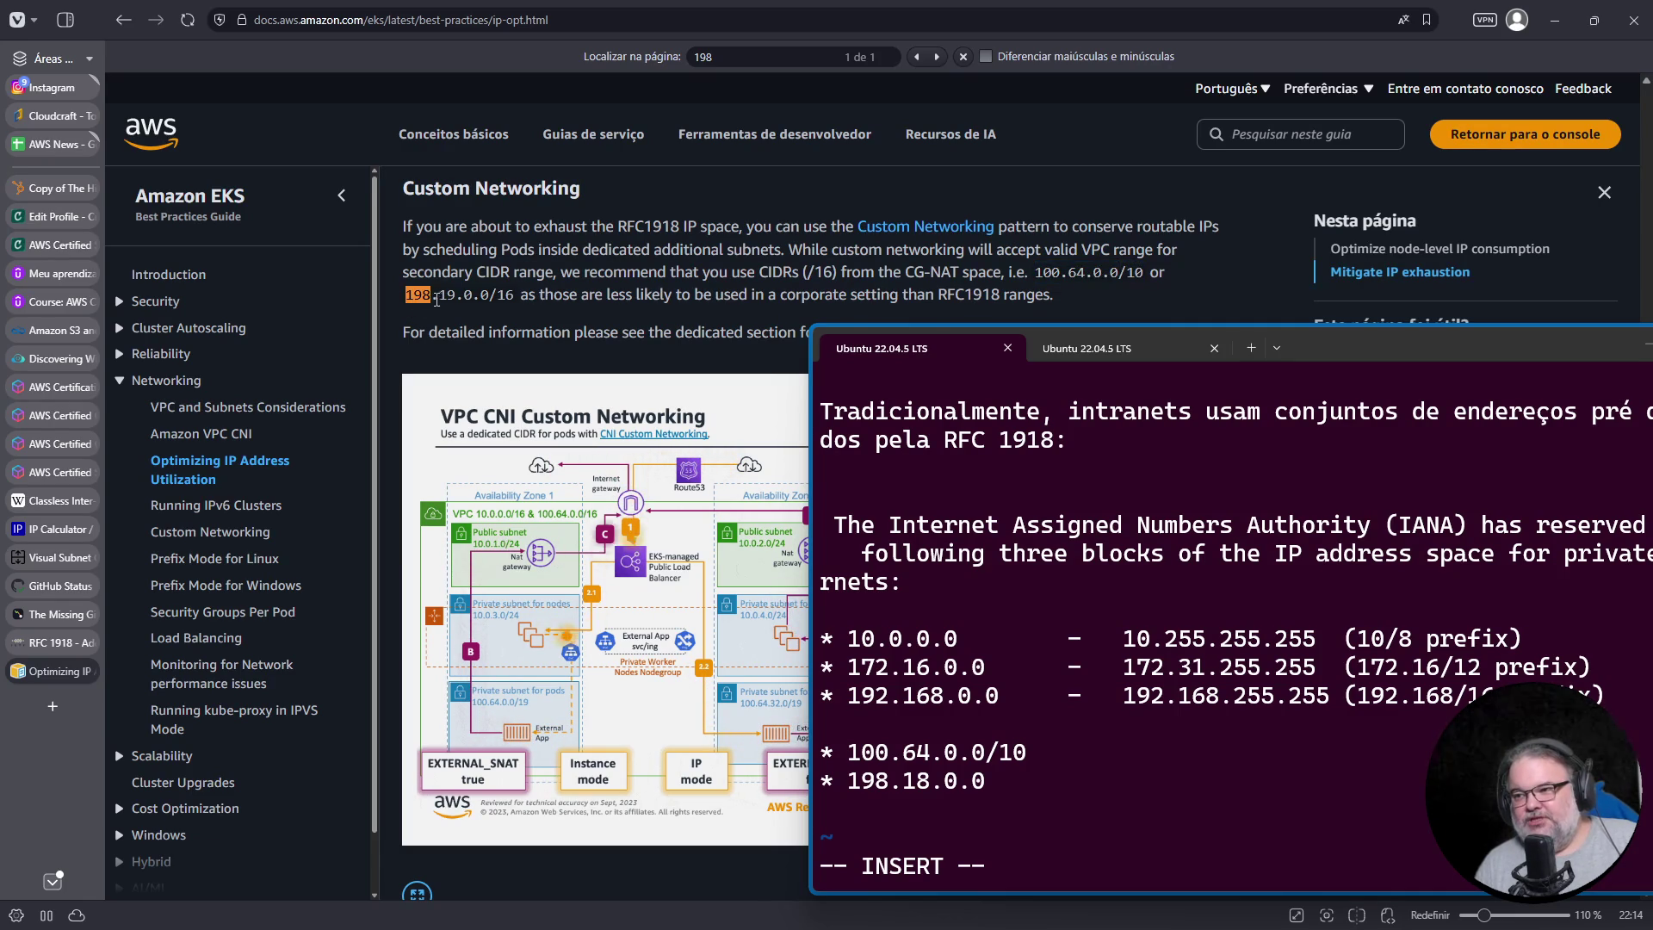
{"action": "left_click", "coordinate": [1052, 708]}
Step: Append /15 to the 198.18.0.0 entry and duplicate that line
{"action": "key", "text": "BackSpace"}
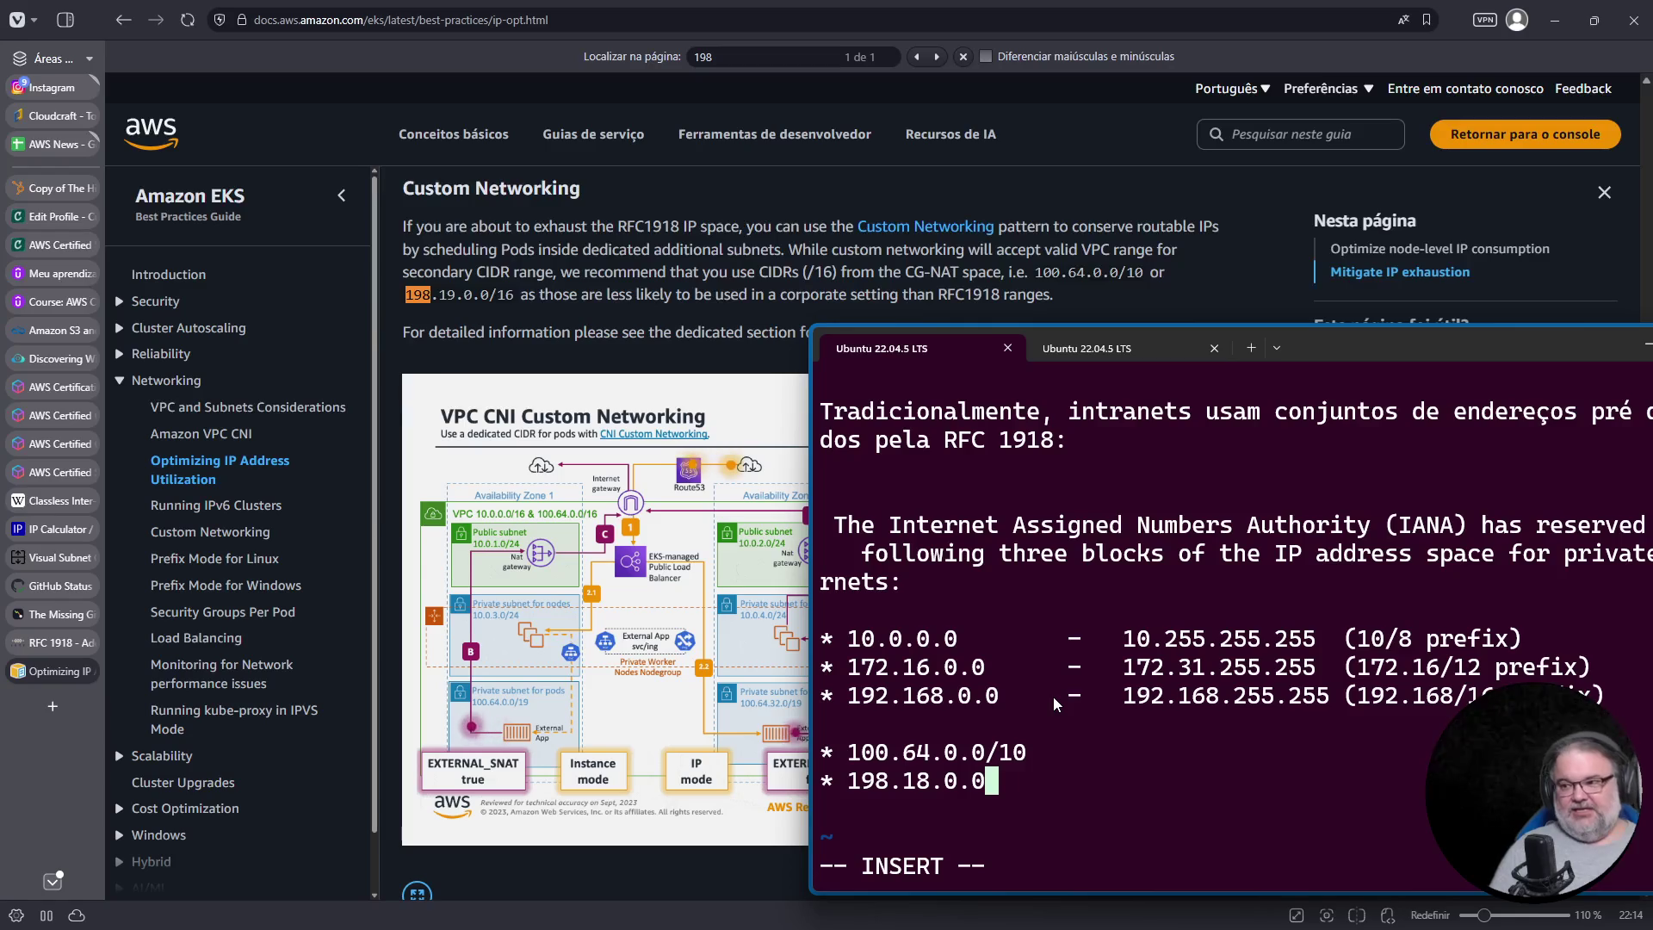
{"action": "type", "text": "/15"}
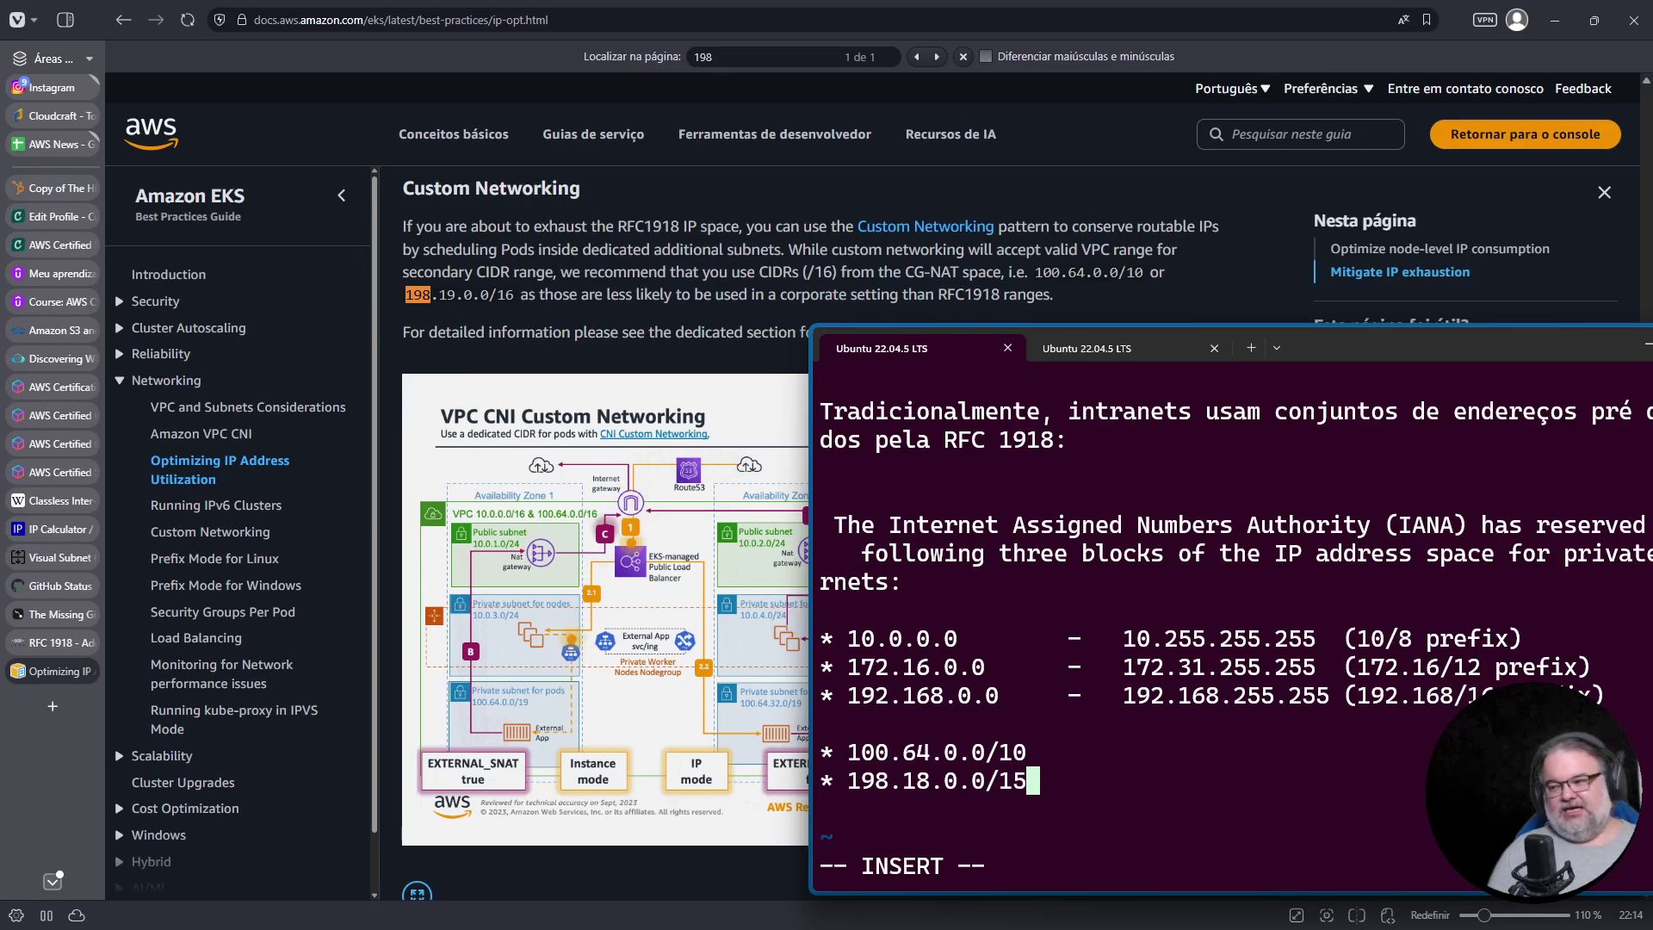
{"action": "key", "text": "Escape"}
{"action": "key", "text": "y"}
{"action": "key", "text": "y"}
{"action": "key", "text": "p"}
Step: Change the duplicate to 198.19.0.0/16 and save the notes
{"action": "key", "text": "w"}
{"action": "key", "text": "w"}
{"action": "key", "text": "w"}
{"action": "key", "text": "l"}
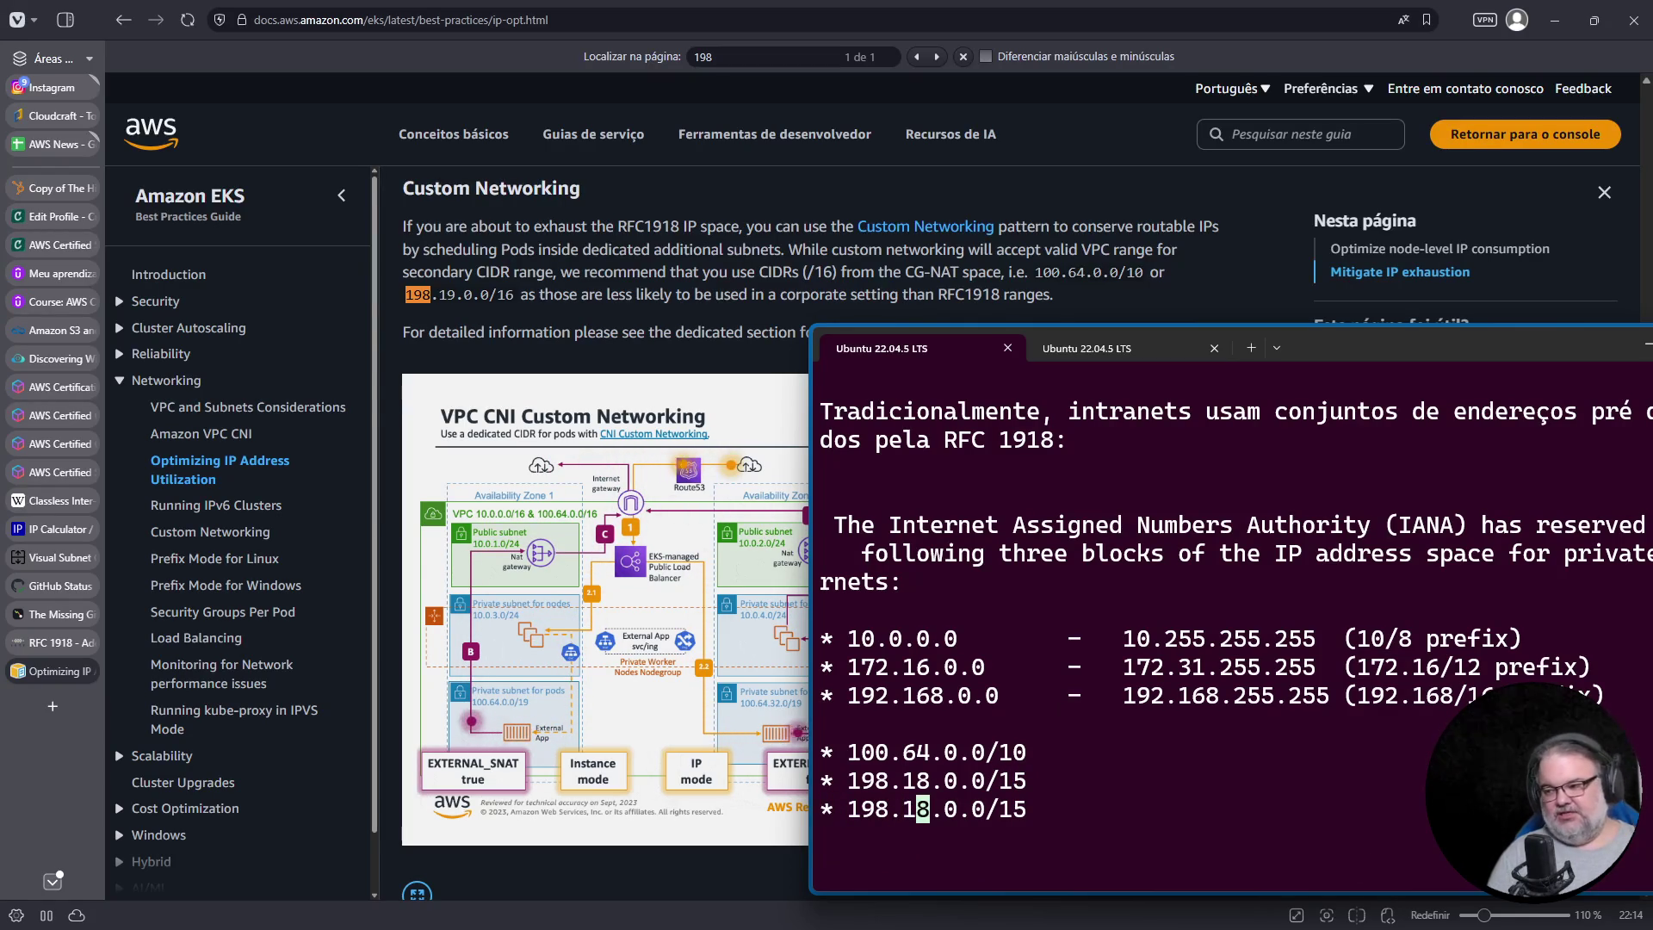
{"action": "type", "text": "i9"}
{"action": "key", "text": "Delete"}
{"action": "key", "text": "End"}
{"action": "key", "text": "BackSpace"}
{"action": "type", "text": "6"}
{"action": "key", "text": "Escape"}
{"action": "type", "text": ":w"}
{"action": "key", "text": "Return"}
Step: Delete the leftover 198.18.0.0/15 line and save again
{"action": "key", "text": "k"}
{"action": "key", "text": "d"}
{"action": "key", "text": "d"}
{"action": "type", "text": ":w"}
{"action": "key", "text": "Return"}
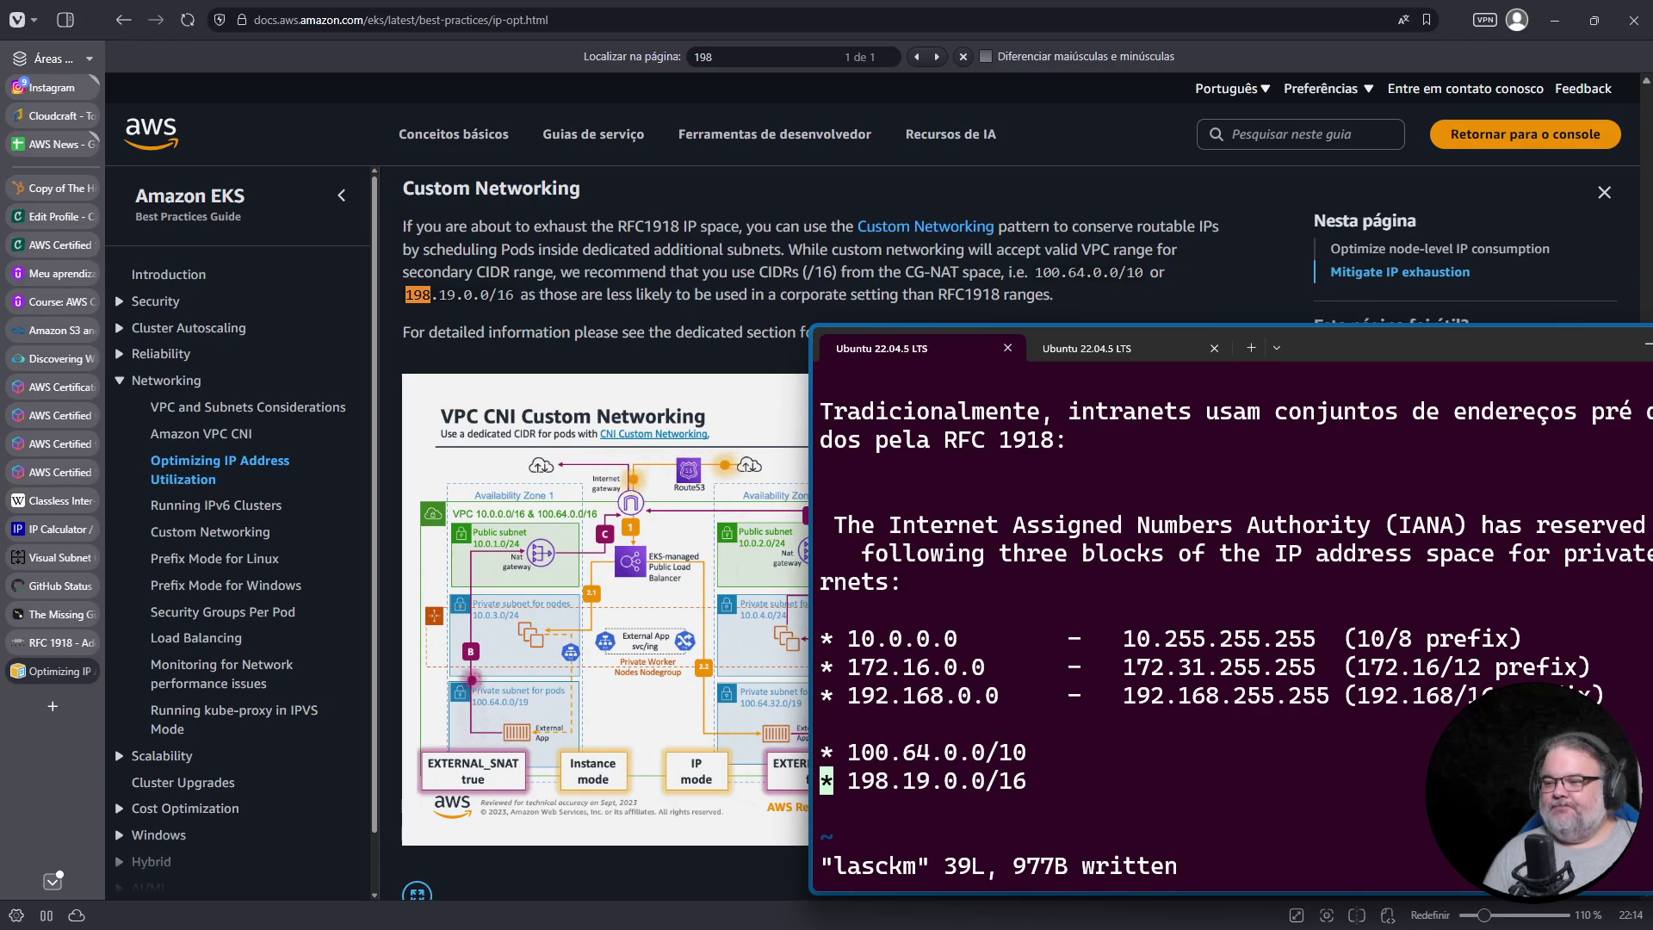
Step: Move and shrink the terminal so the Custom Networking diagram shows, then save the notes with :w
{"action": "scroll", "coordinate": [527, 376], "scroll_direction": "down", "scroll_amount": 5}
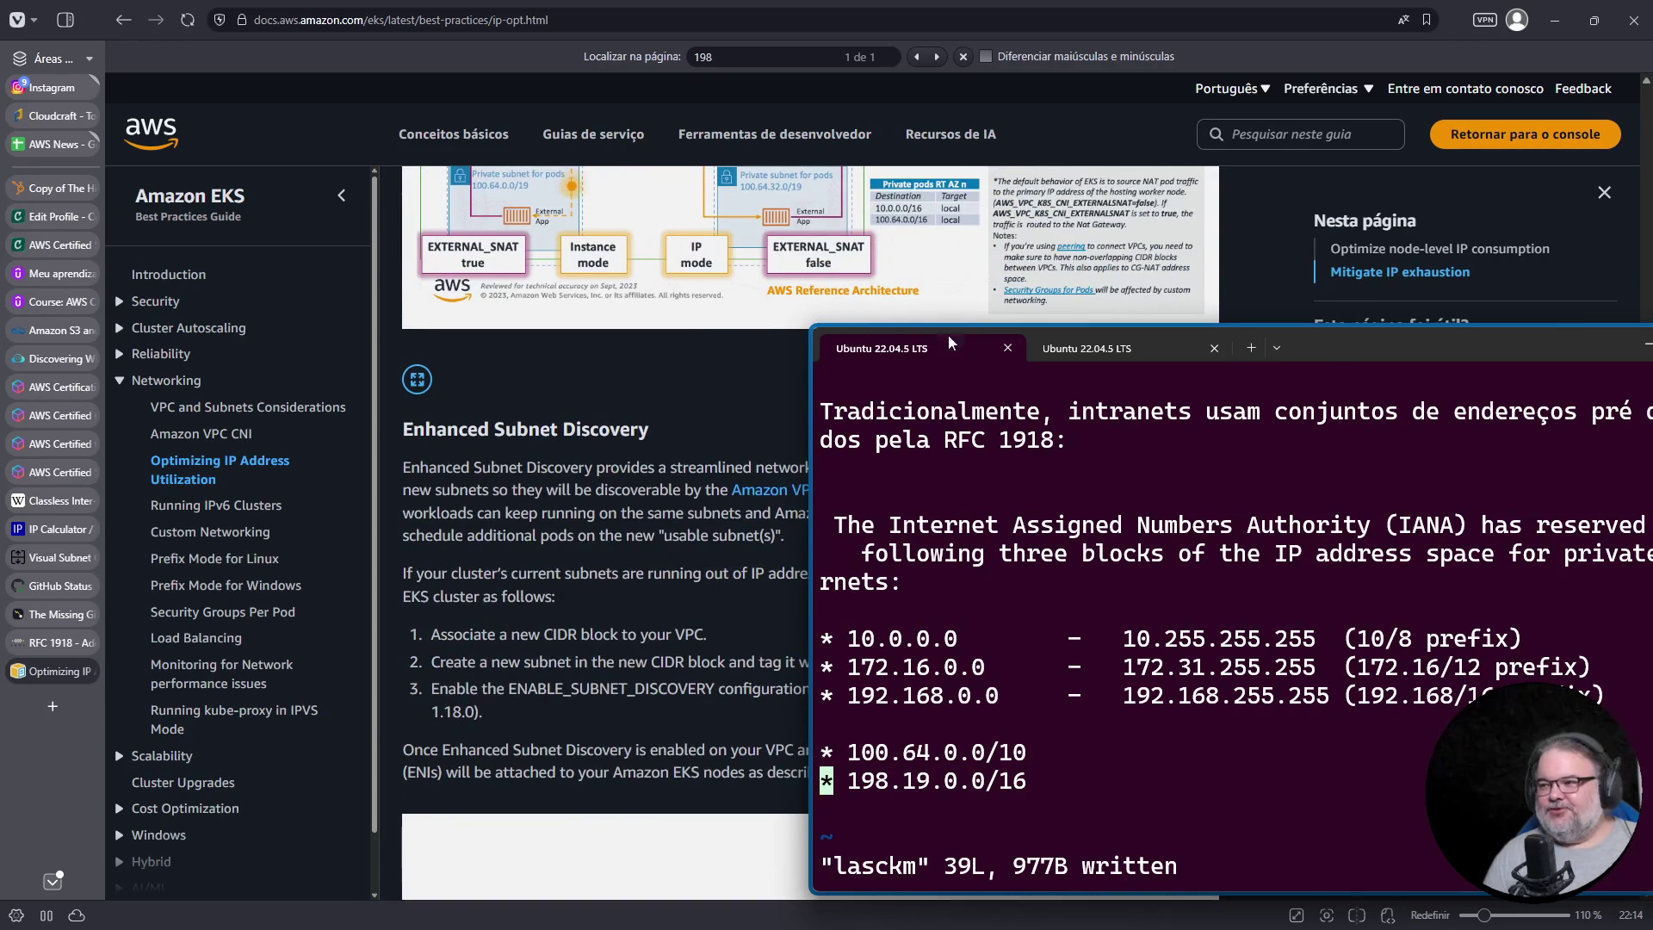
{"action": "mouse_move", "coordinate": [1274, 354]}
{"action": "left_mouse_down"}
{"action": "mouse_move", "coordinate": [1309, 479]}
{"action": "mouse_move", "coordinate": [1259, 543]}
{"action": "left_mouse_up"}
{"action": "scroll", "coordinate": [560, 379], "scroll_direction": "up", "scroll_amount": 3}
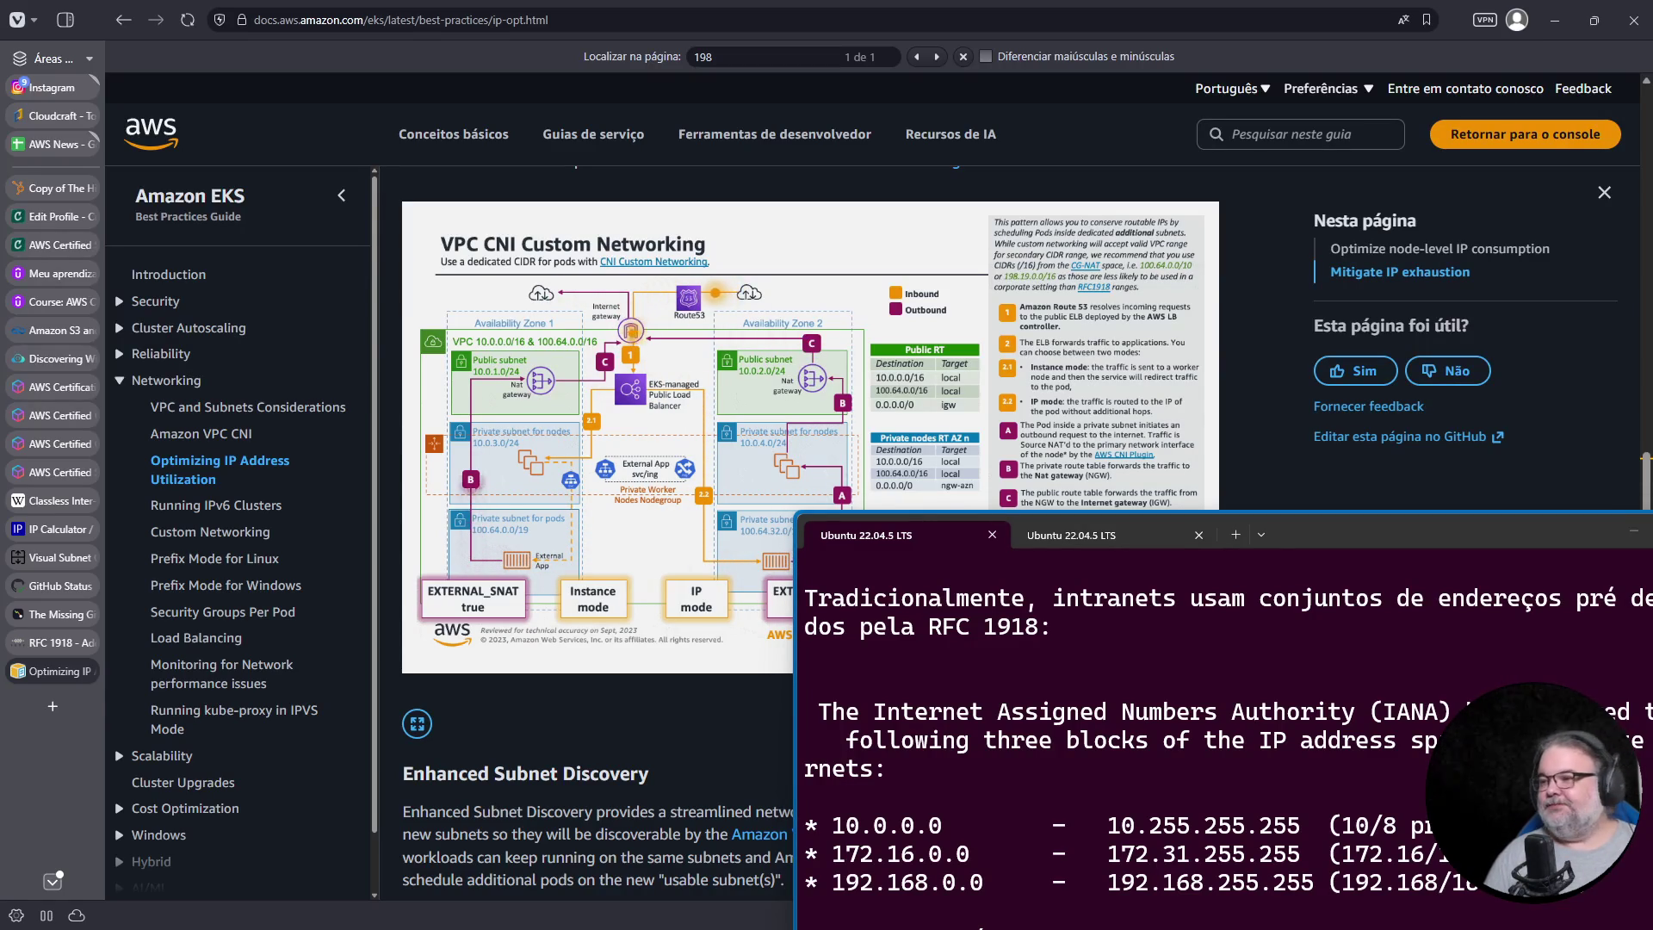
{"action": "mouse_move", "coordinate": [1165, 577]}
{"action": "left_mouse_down"}
{"action": "mouse_move", "coordinate": [1182, 748]}
{"action": "mouse_move", "coordinate": [1001, 738]}
{"action": "left_mouse_up"}
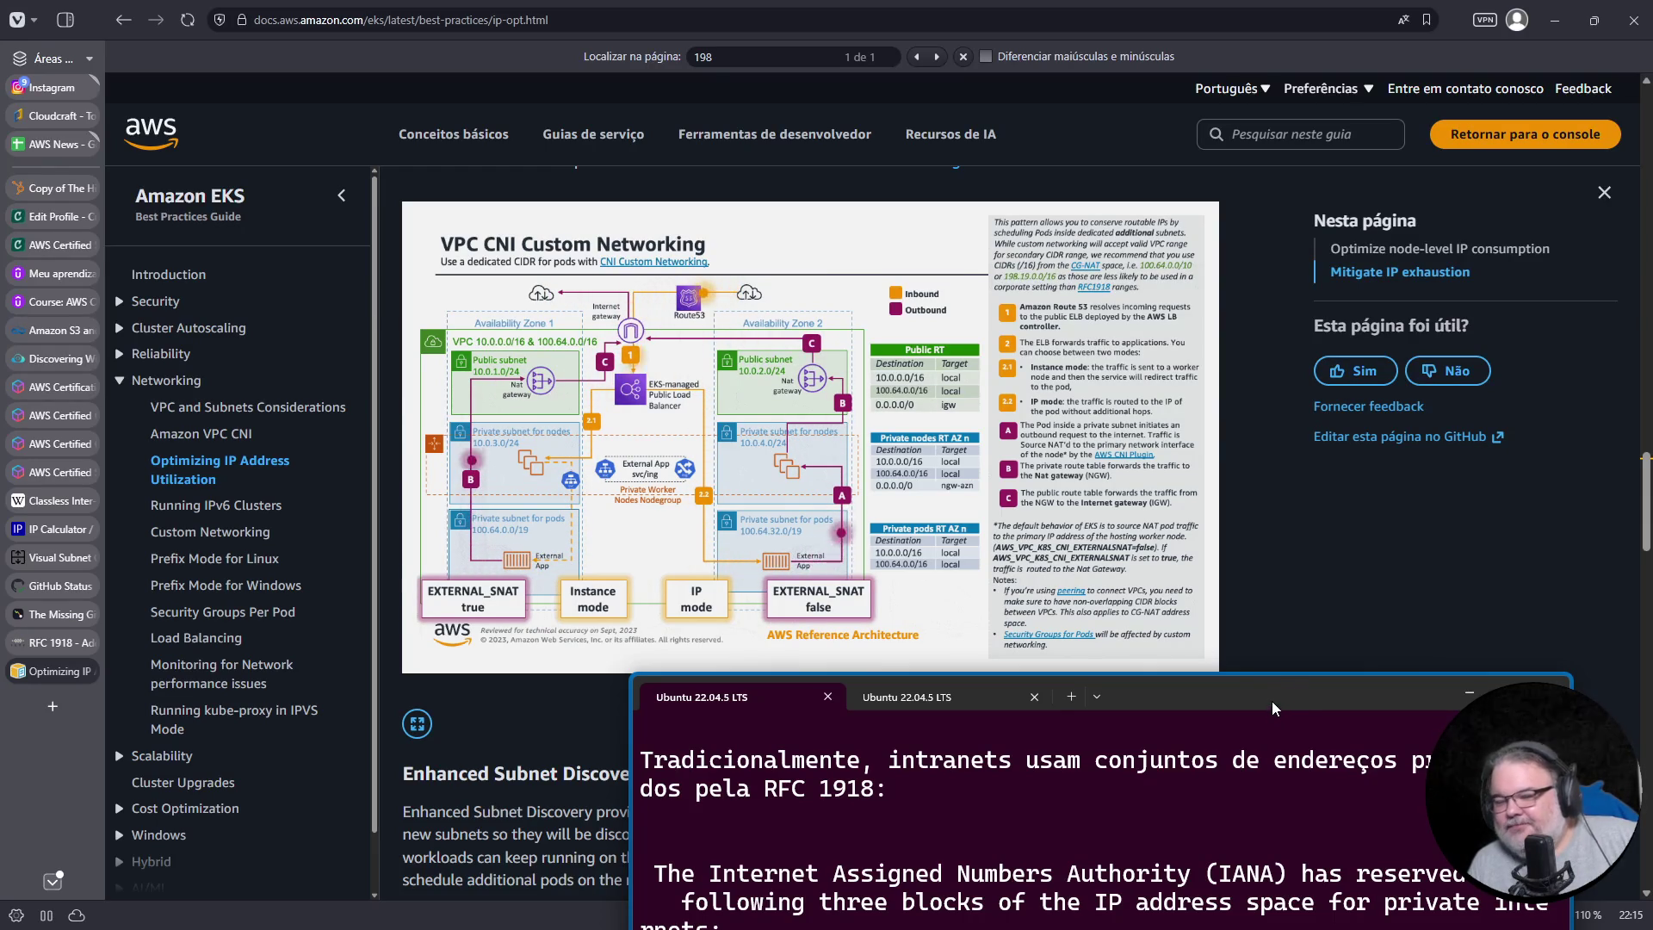
{"action": "mouse_move", "coordinate": [1270, 699]}
{"action": "left_mouse_down"}
{"action": "mouse_move", "coordinate": [1242, 689]}
{"action": "mouse_move", "coordinate": [1231, 407]}
{"action": "mouse_move", "coordinate": [1255, 275]}
{"action": "mouse_move", "coordinate": [1335, 356]}
{"action": "left_mouse_up"}
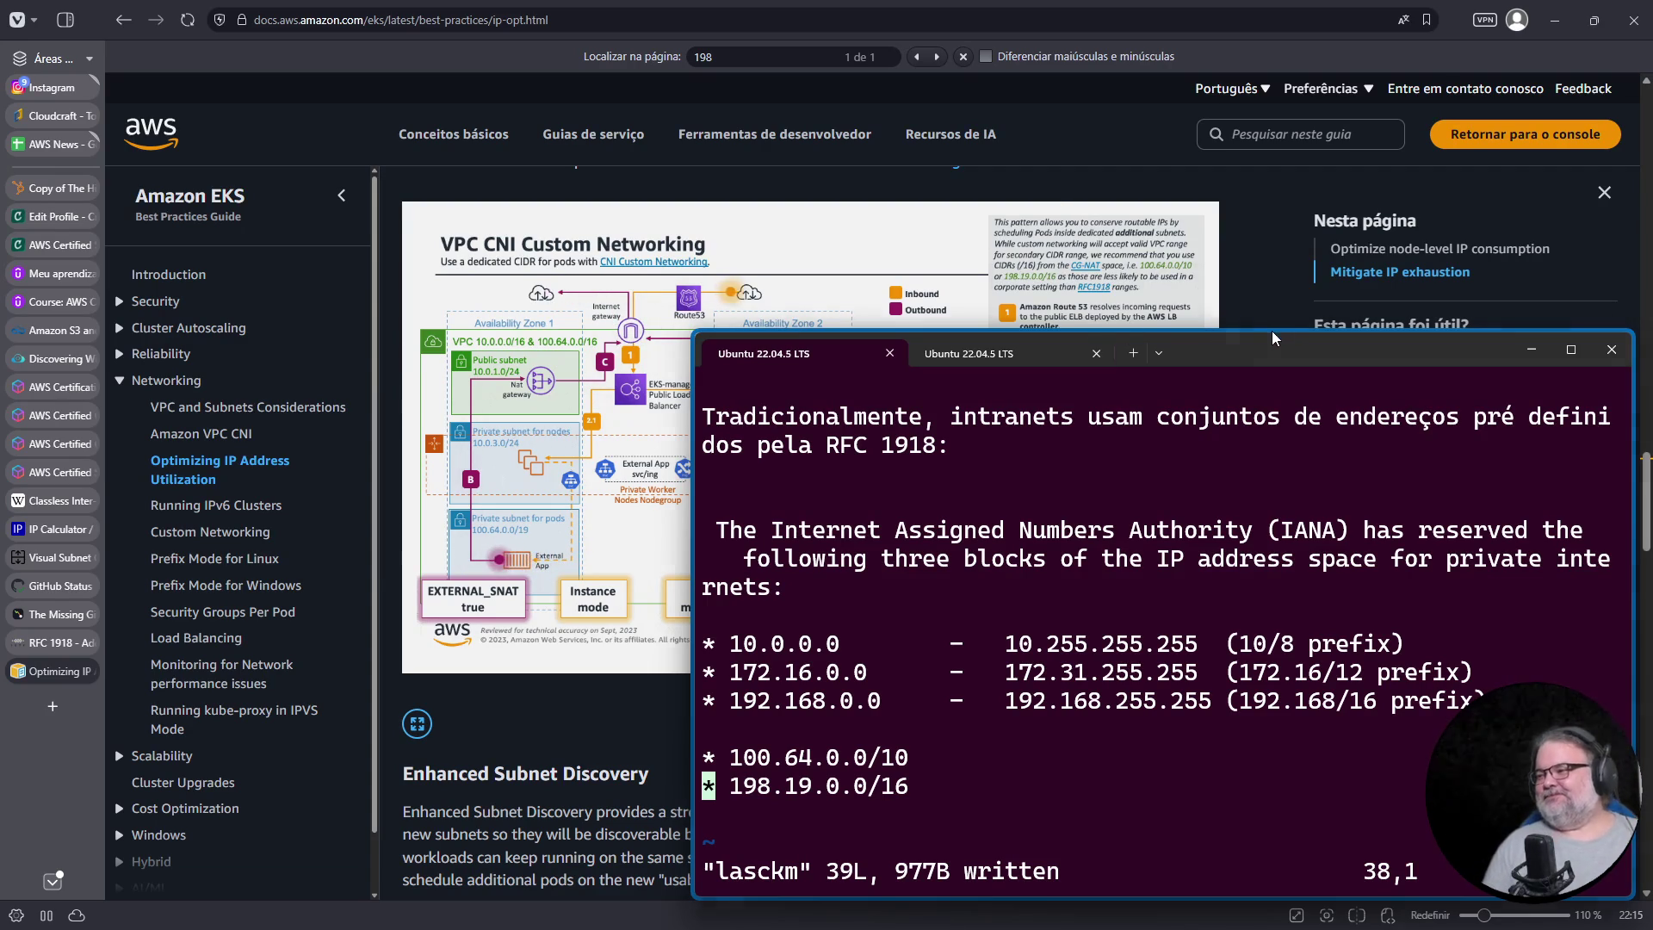
{"action": "left_click_drag", "start_coordinate": [1276, 334], "coordinate": [1280, 422]}
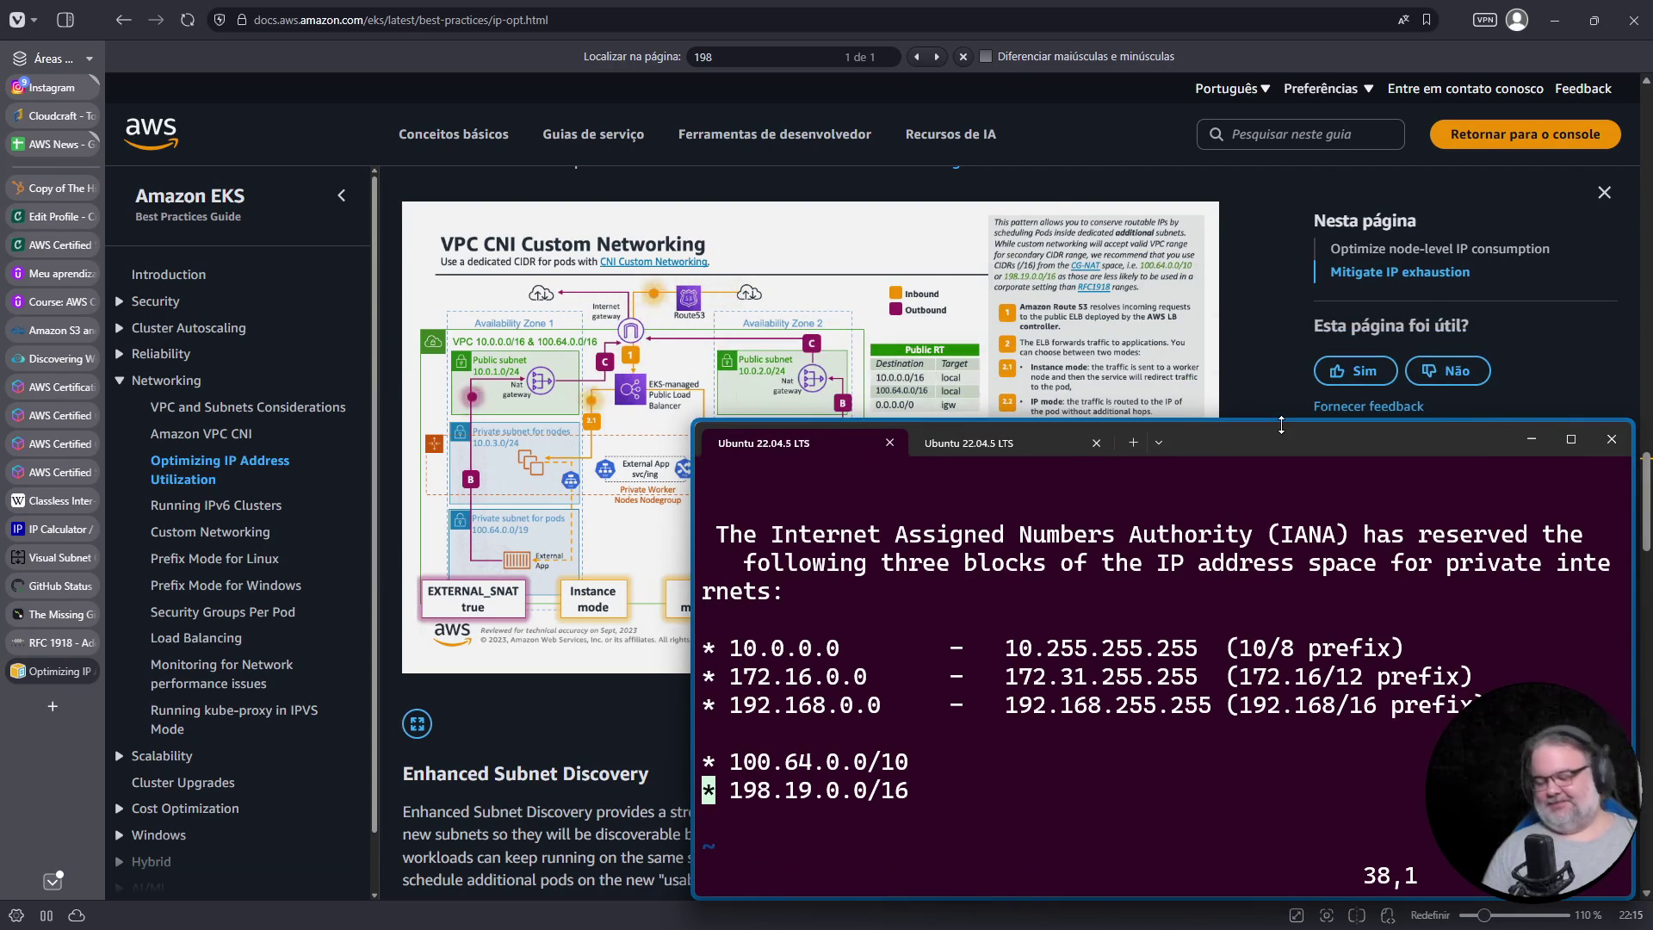
{"action": "type", "text": ":w"}
{"action": "key", "text": "Return"}
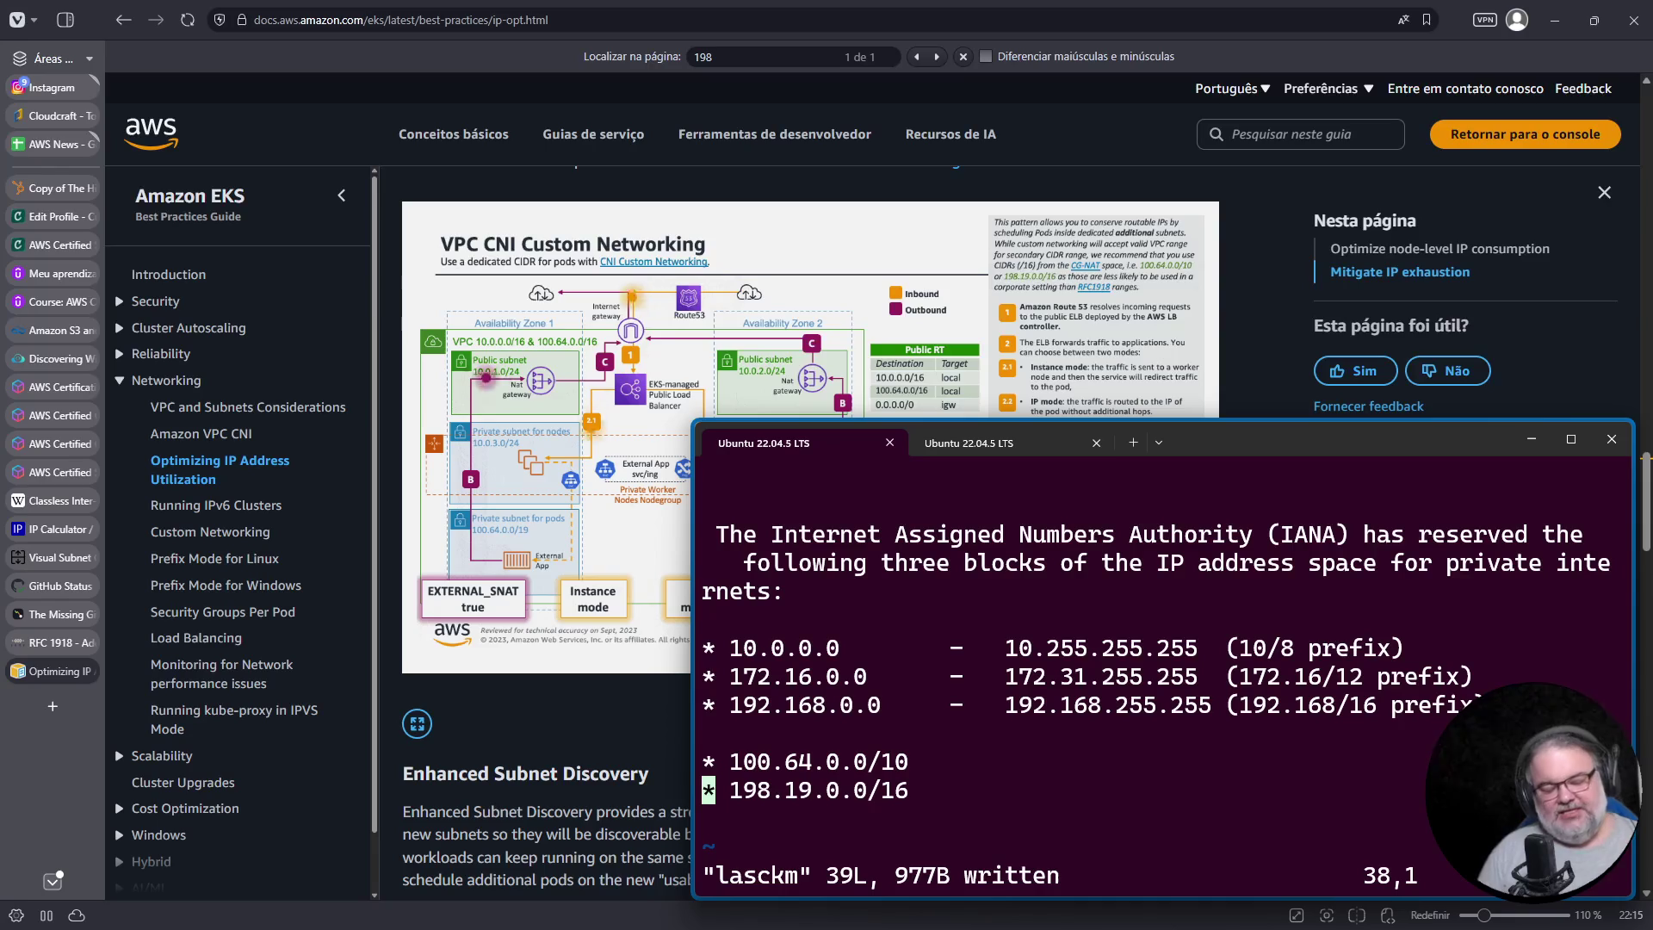
{"action": "key", "text": "Up"}
{"action": "key", "text": "Up"}
{"action": "key", "text": "Up"}
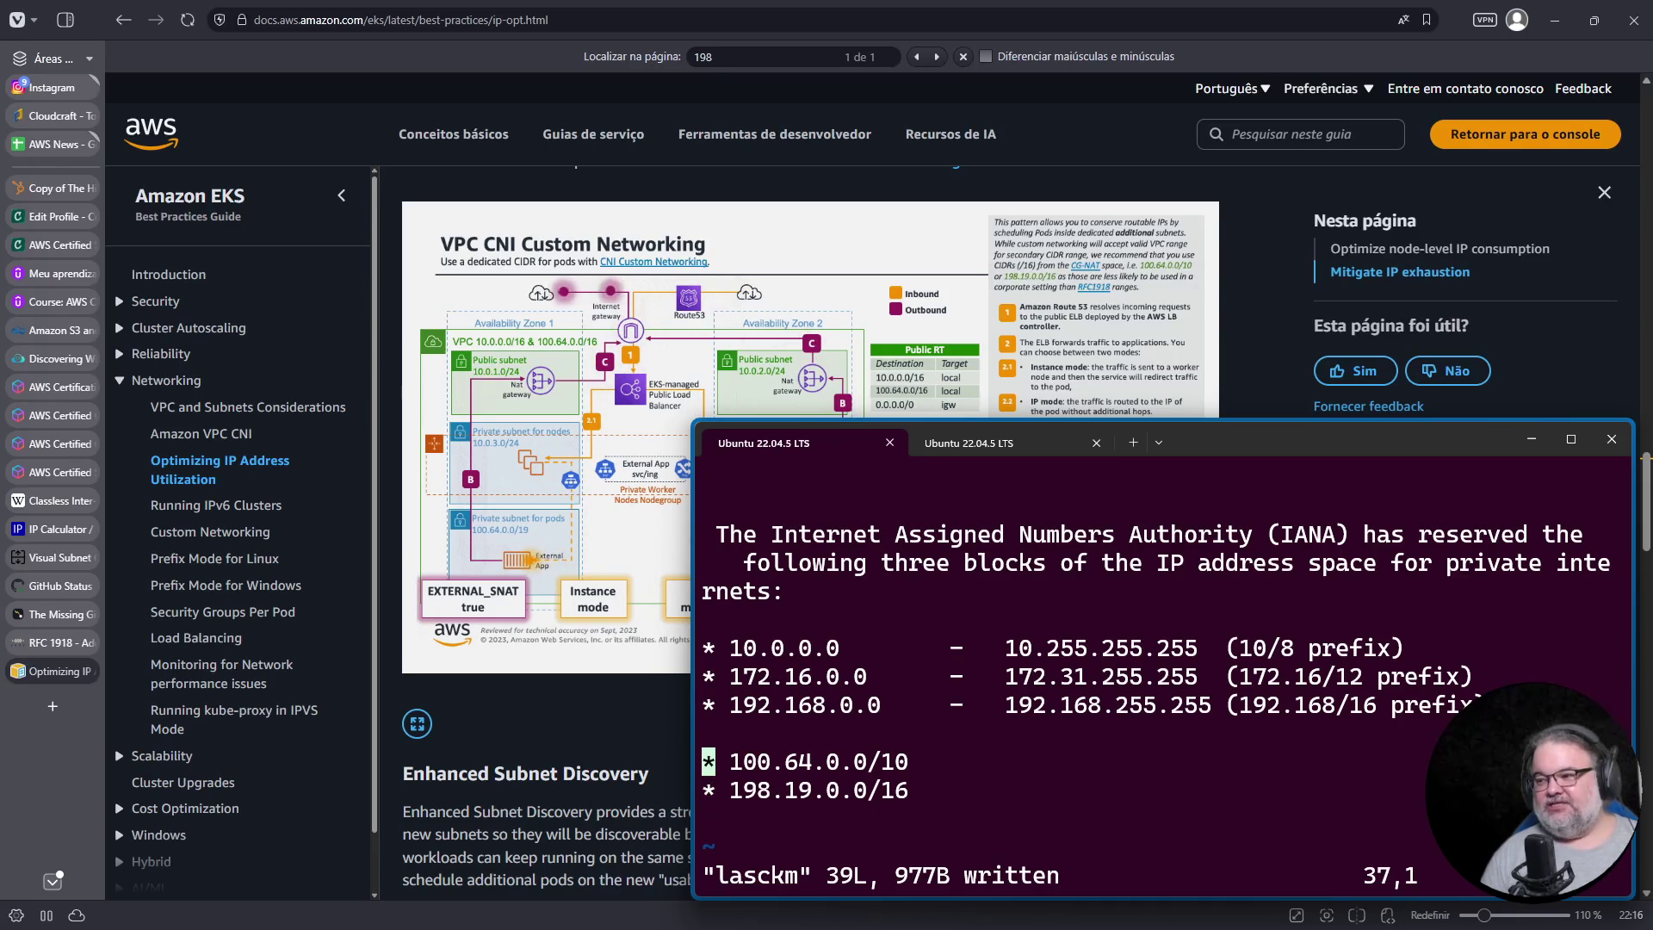
Step: Reach the /21 summary and select the 192.168.31.255 broadcast and 192.168.24.0 network lines
{"action": "key", "text": "Up"}
{"action": "key", "text": "Up"}
{"action": "key", "text": "Up"}
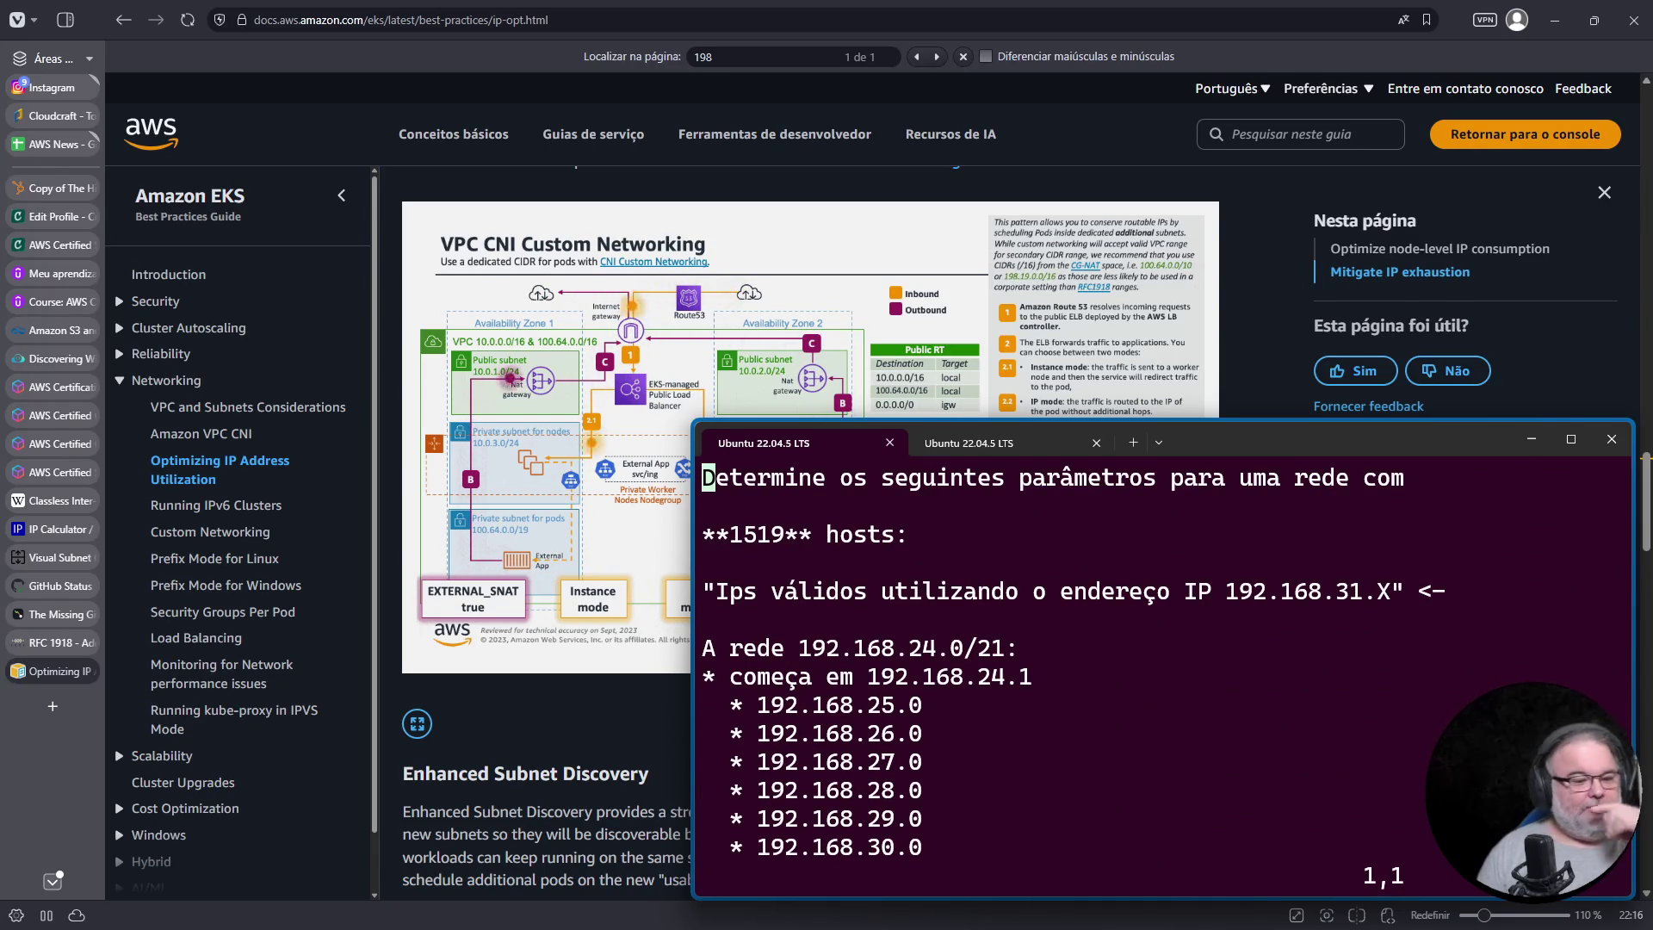
{"action": "key", "text": "Down"}
{"action": "key", "text": "Down"}
{"action": "key", "text": "End"}
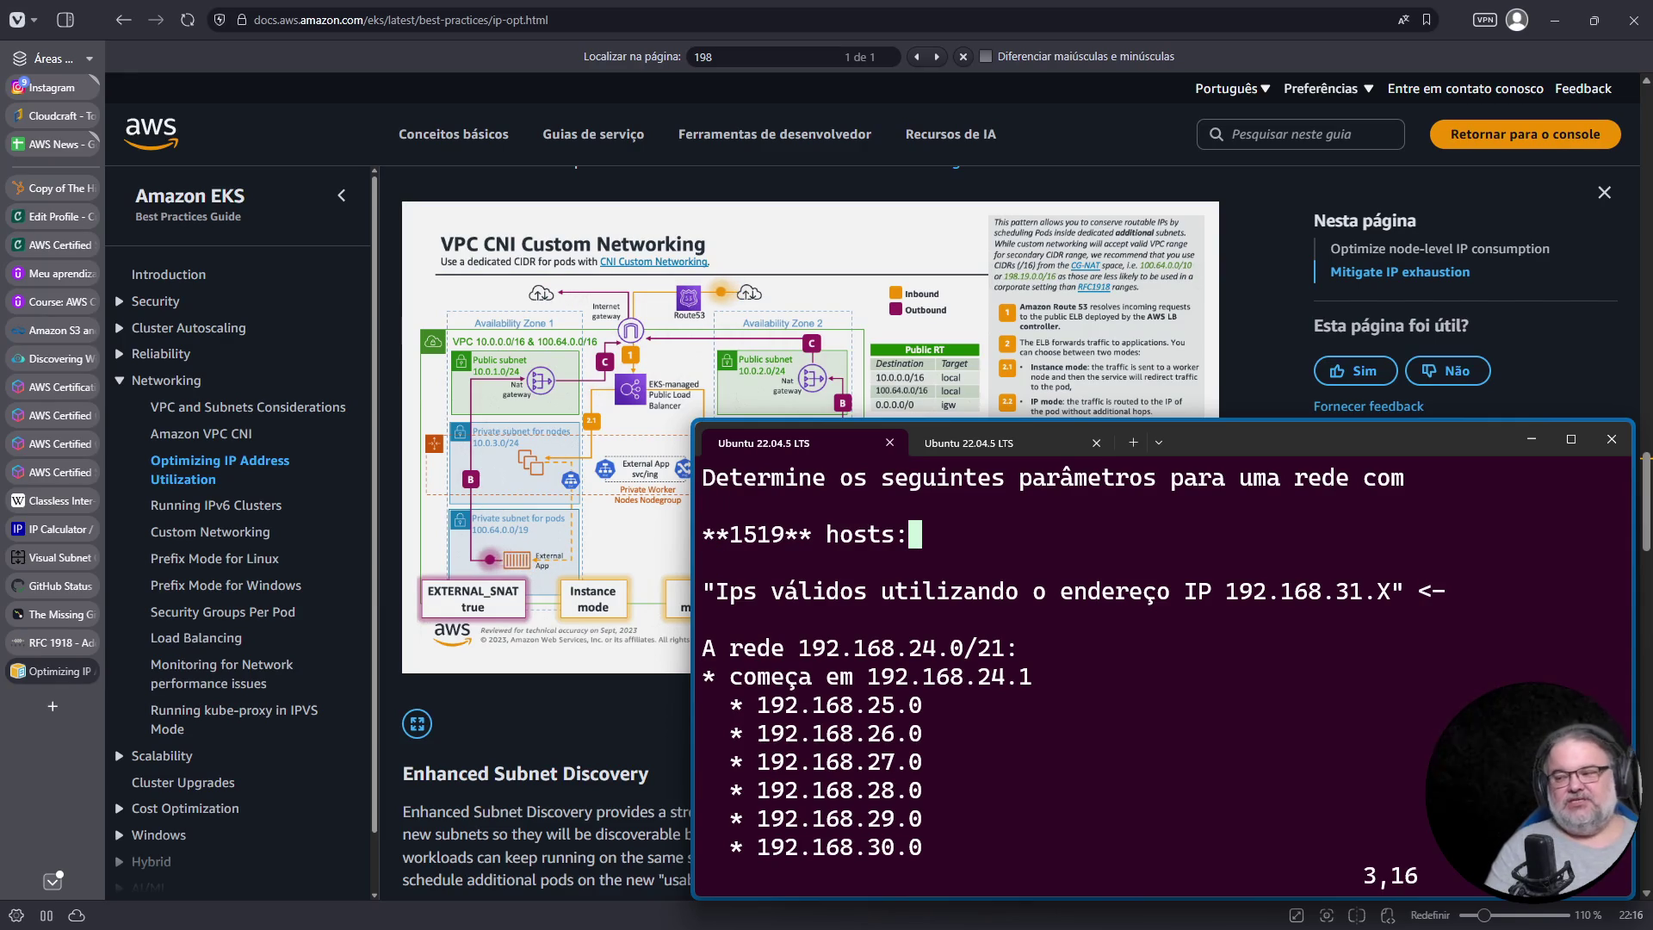
{"action": "key", "text": "Down"}
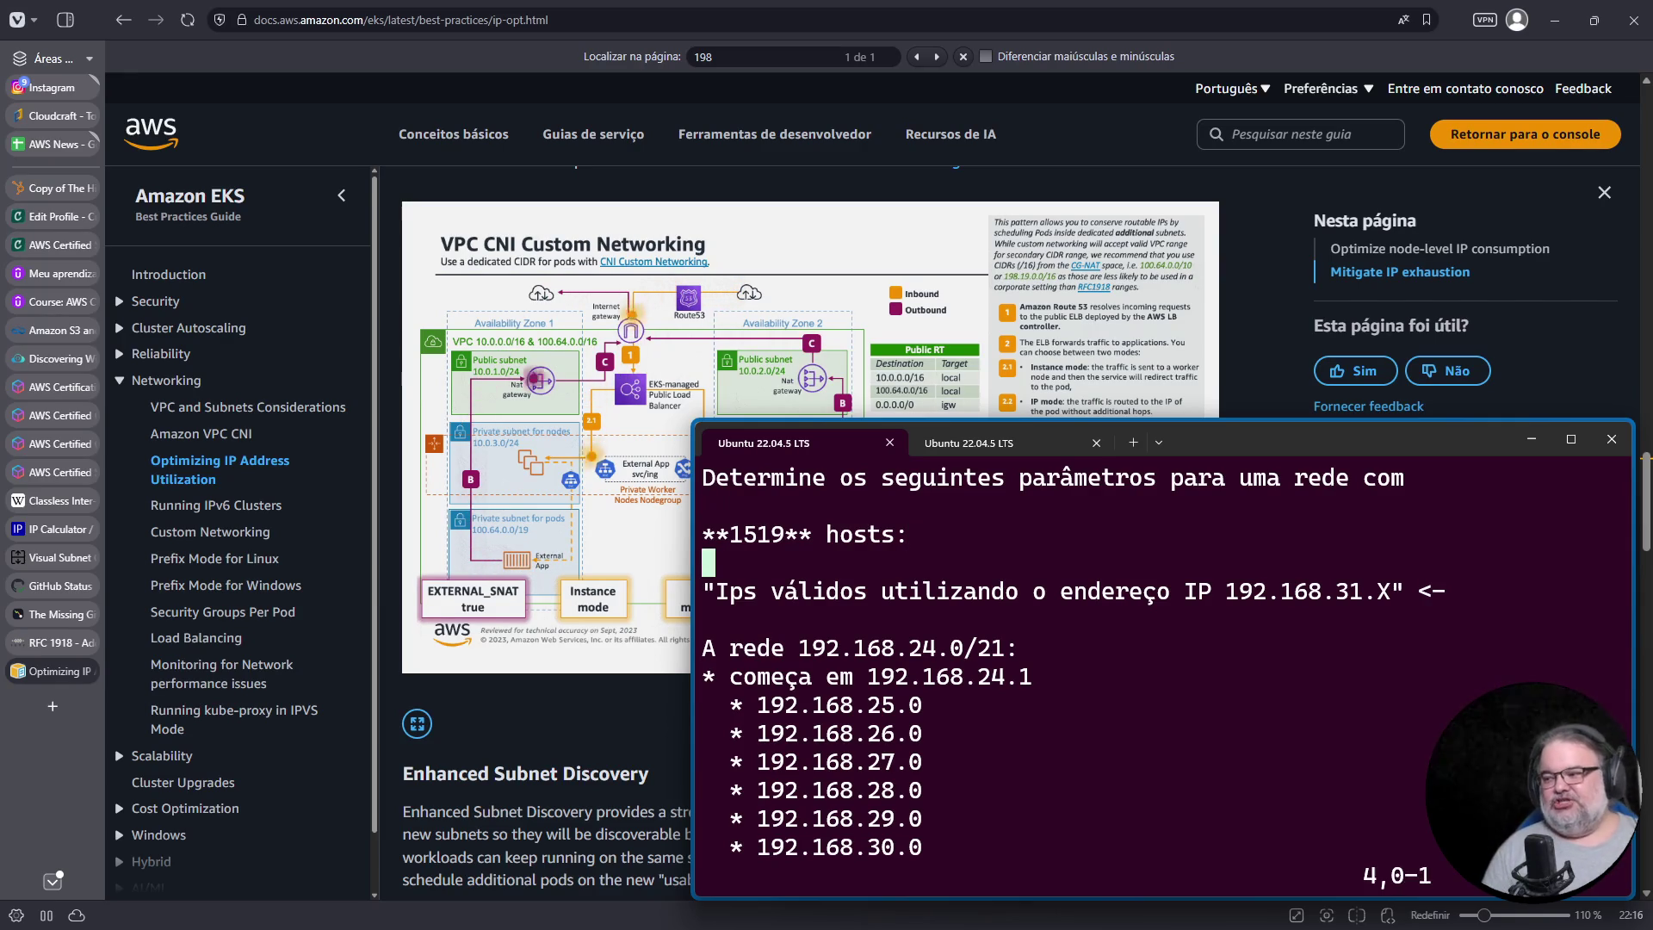
{"action": "key", "text": "Down"}
{"action": "key", "text": "Down"}
{"action": "key", "text": "Down"}
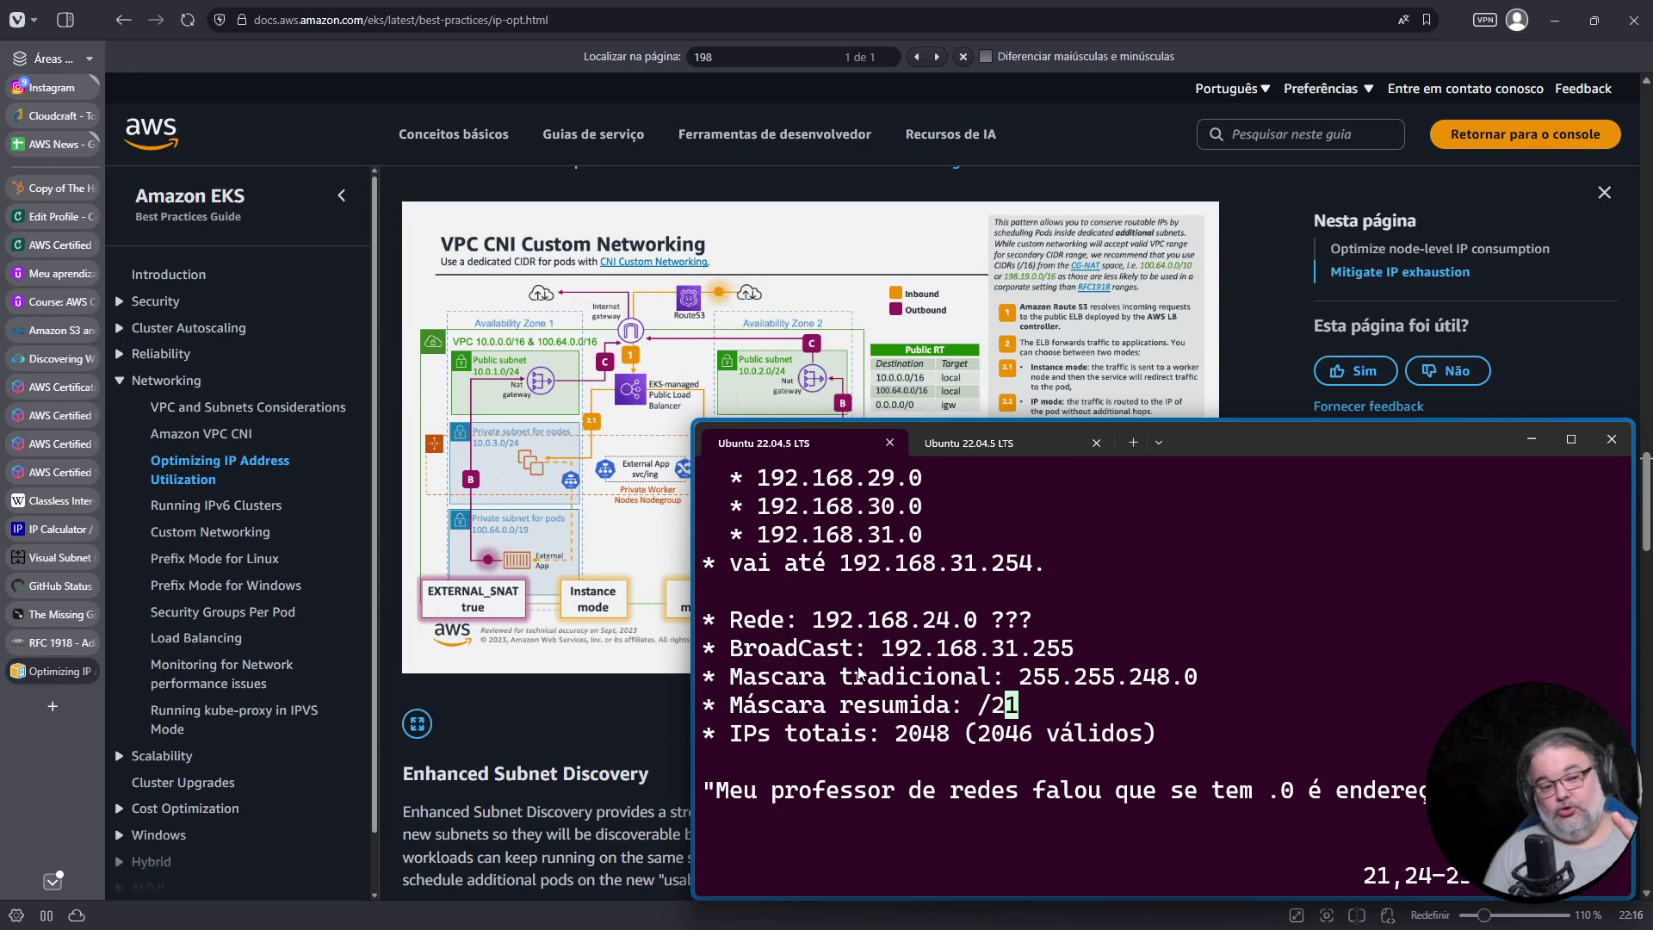
{"action": "triple_click", "coordinate": [962, 650]}
{"action": "triple_click", "coordinate": [944, 623]}
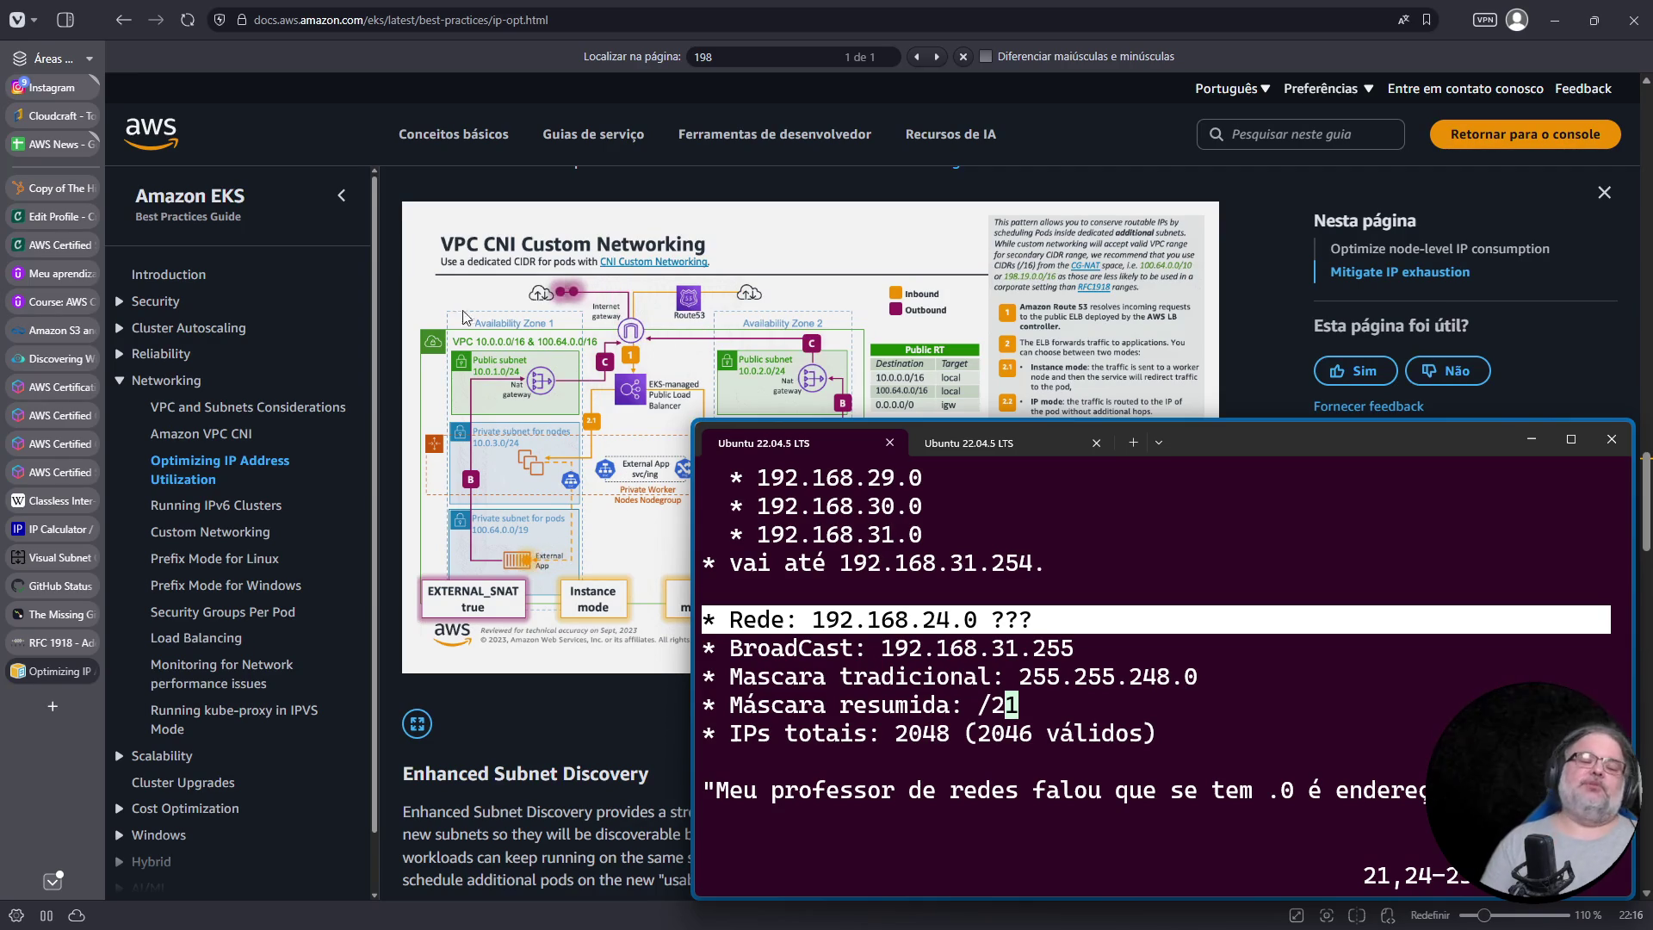
{"action": "left_click", "coordinate": [557, 18]}
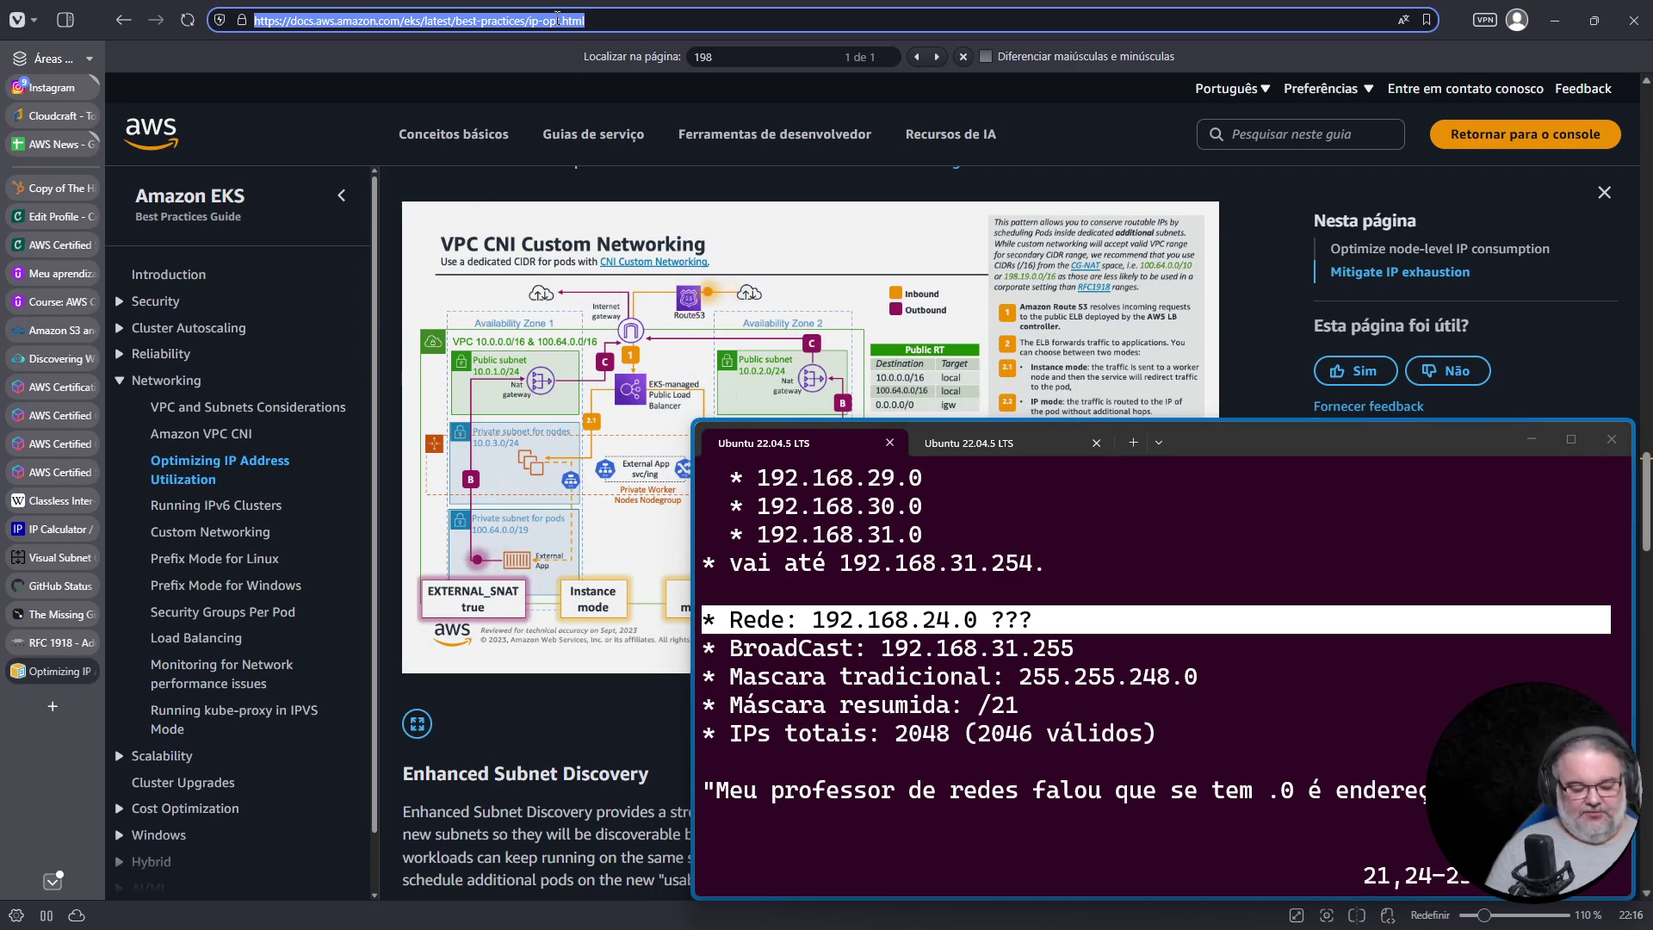
Step: Search 'aws reserved ips' and open the Subnet CIDR blocks docs at the reserved IPv4 address list
{"action": "type", "text": "g aws"}
{"action": "key", "text": "Return"}
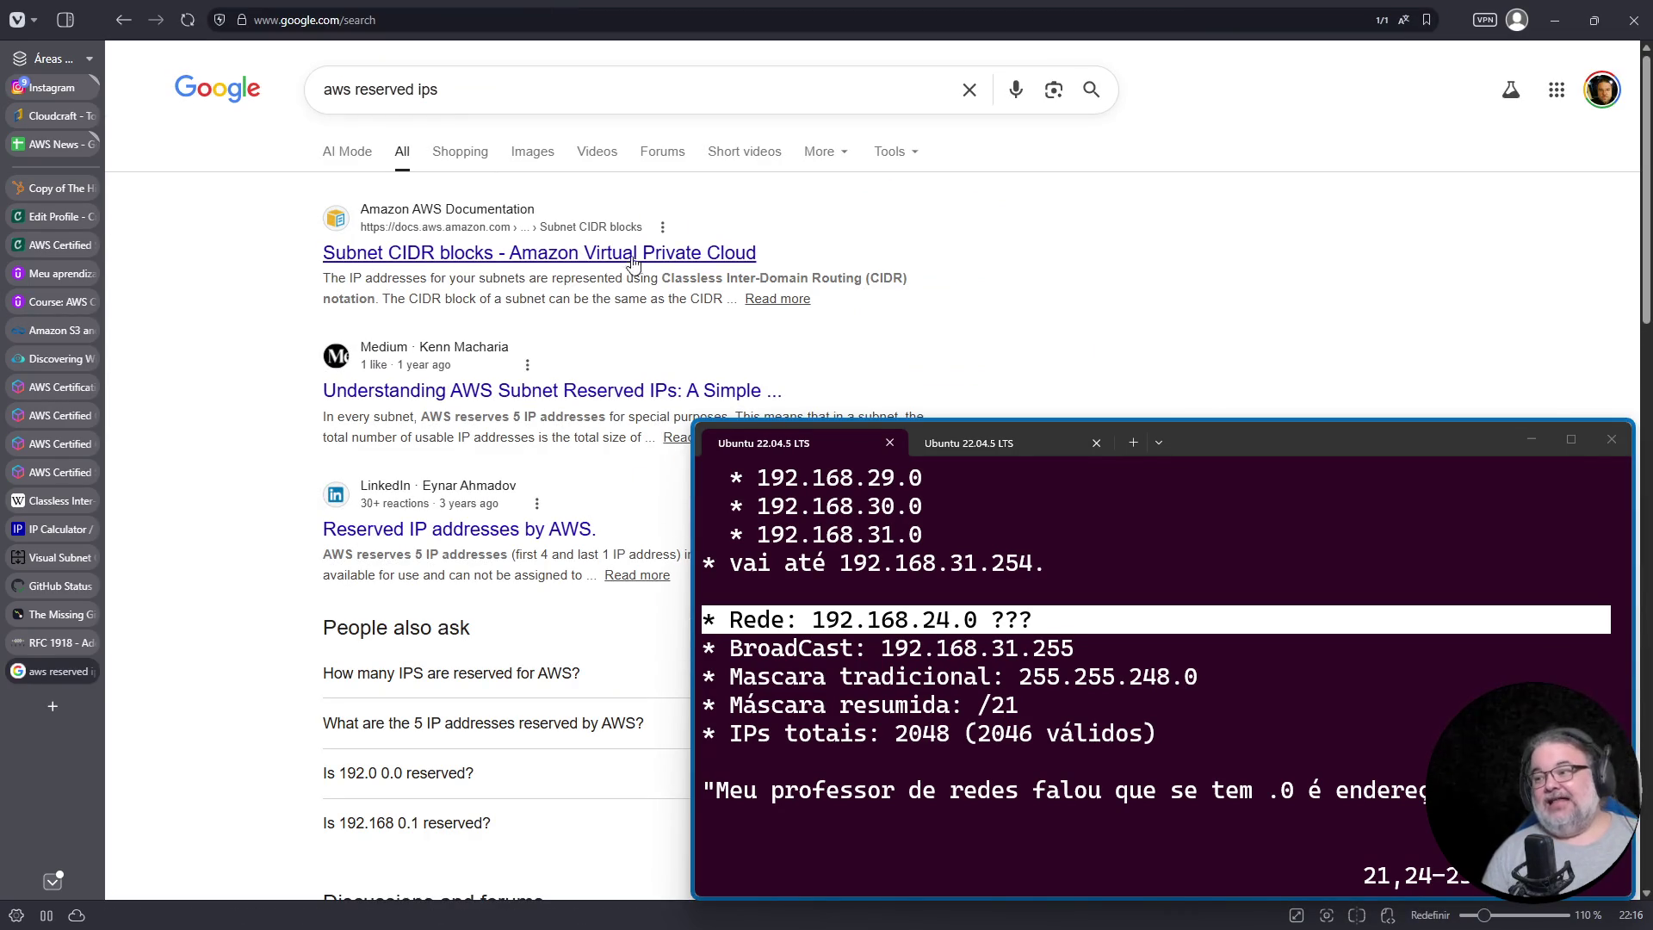
{"action": "left_click", "coordinate": [624, 253]}
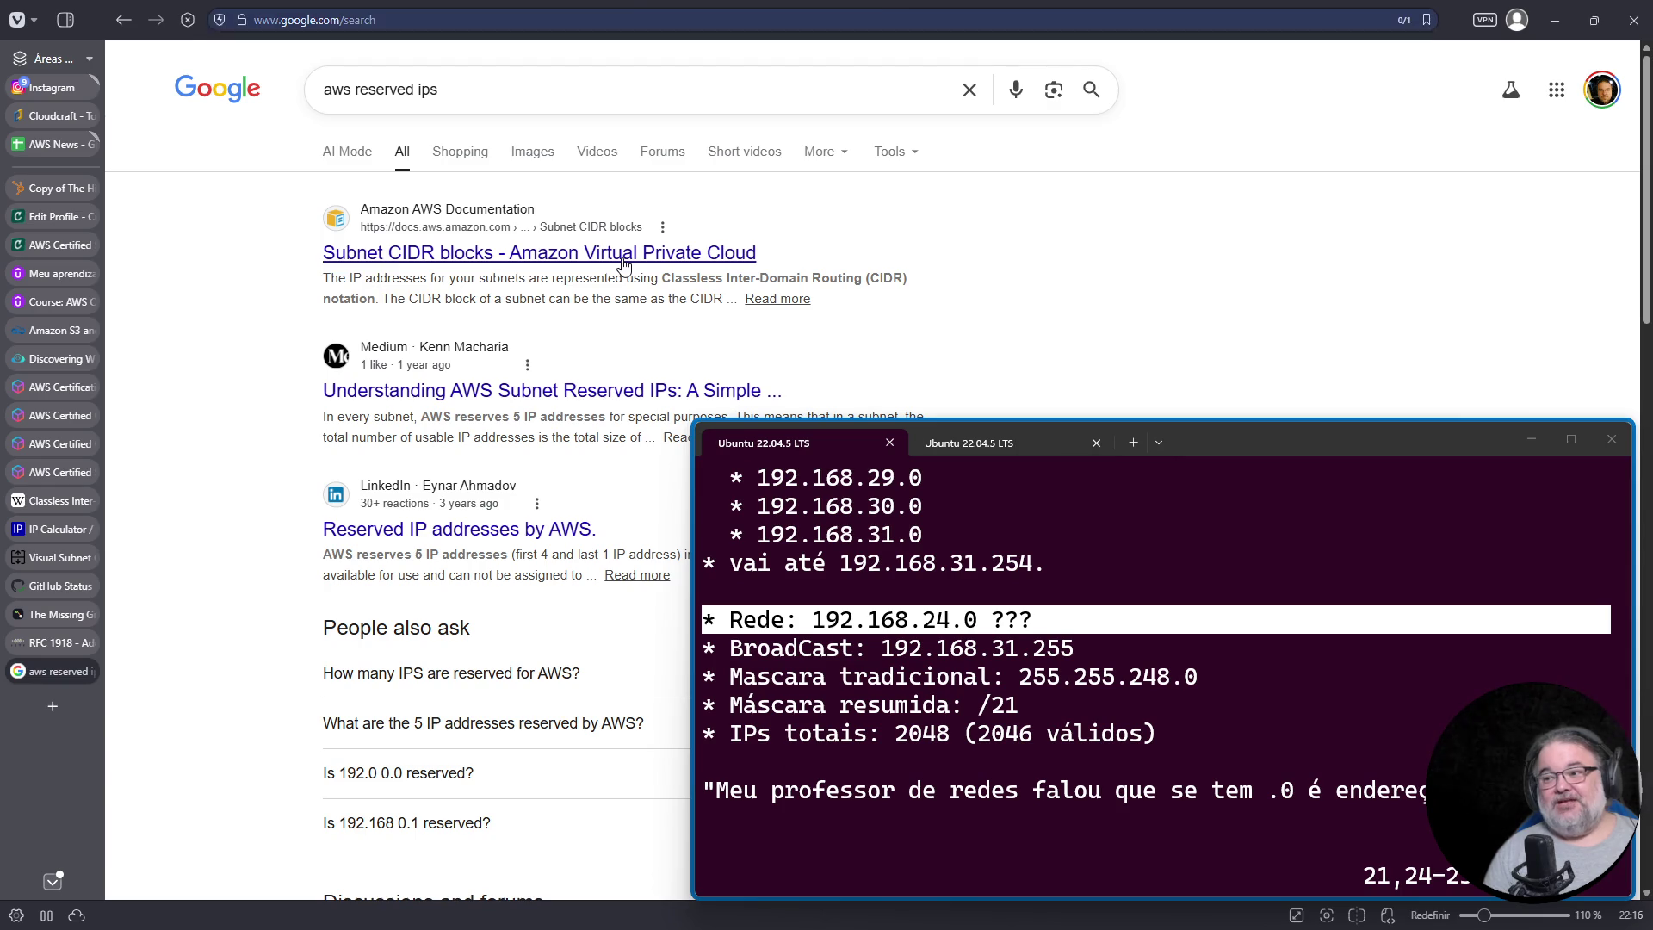
{"action": "scroll", "coordinate": [635, 408], "scroll_direction": "down", "scroll_amount": 5}
{"action": "scroll", "coordinate": [635, 408], "scroll_direction": "down", "scroll_amount": 10}
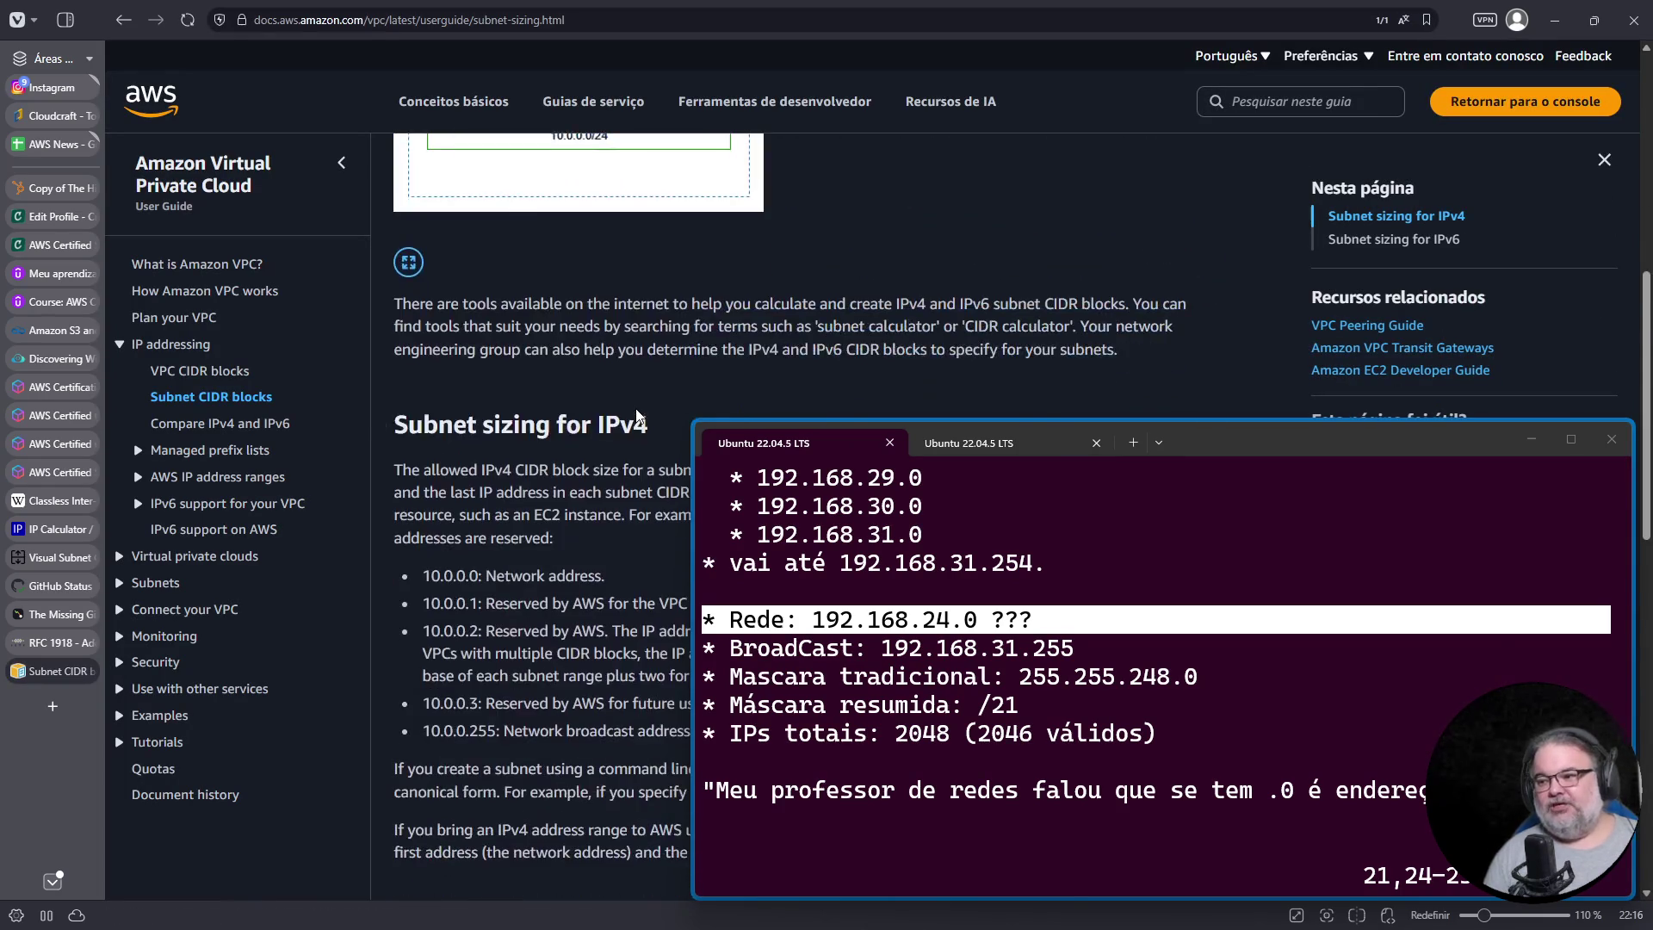
{"action": "scroll", "coordinate": [638, 400], "scroll_direction": "up", "scroll_amount": 1}
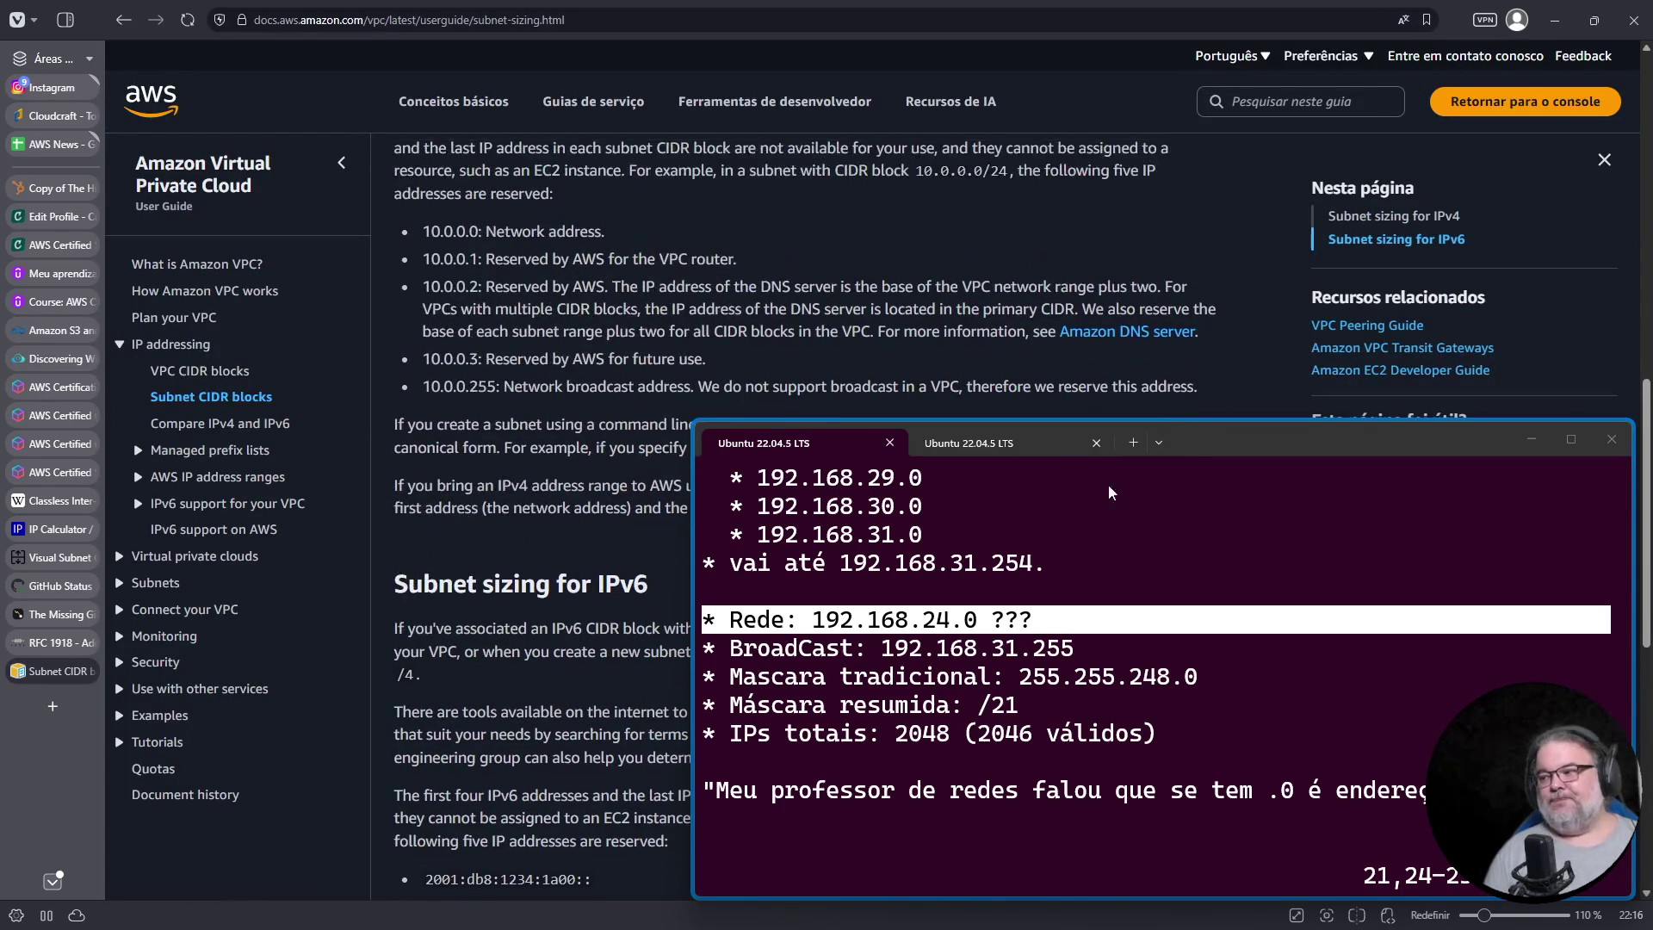
{"action": "mouse_move", "coordinate": [1185, 446]}
{"action": "left_mouse_down"}
{"action": "mouse_move", "coordinate": [1210, 462]}
{"action": "mouse_move", "coordinate": [1184, 546]}
{"action": "left_mouse_up"}
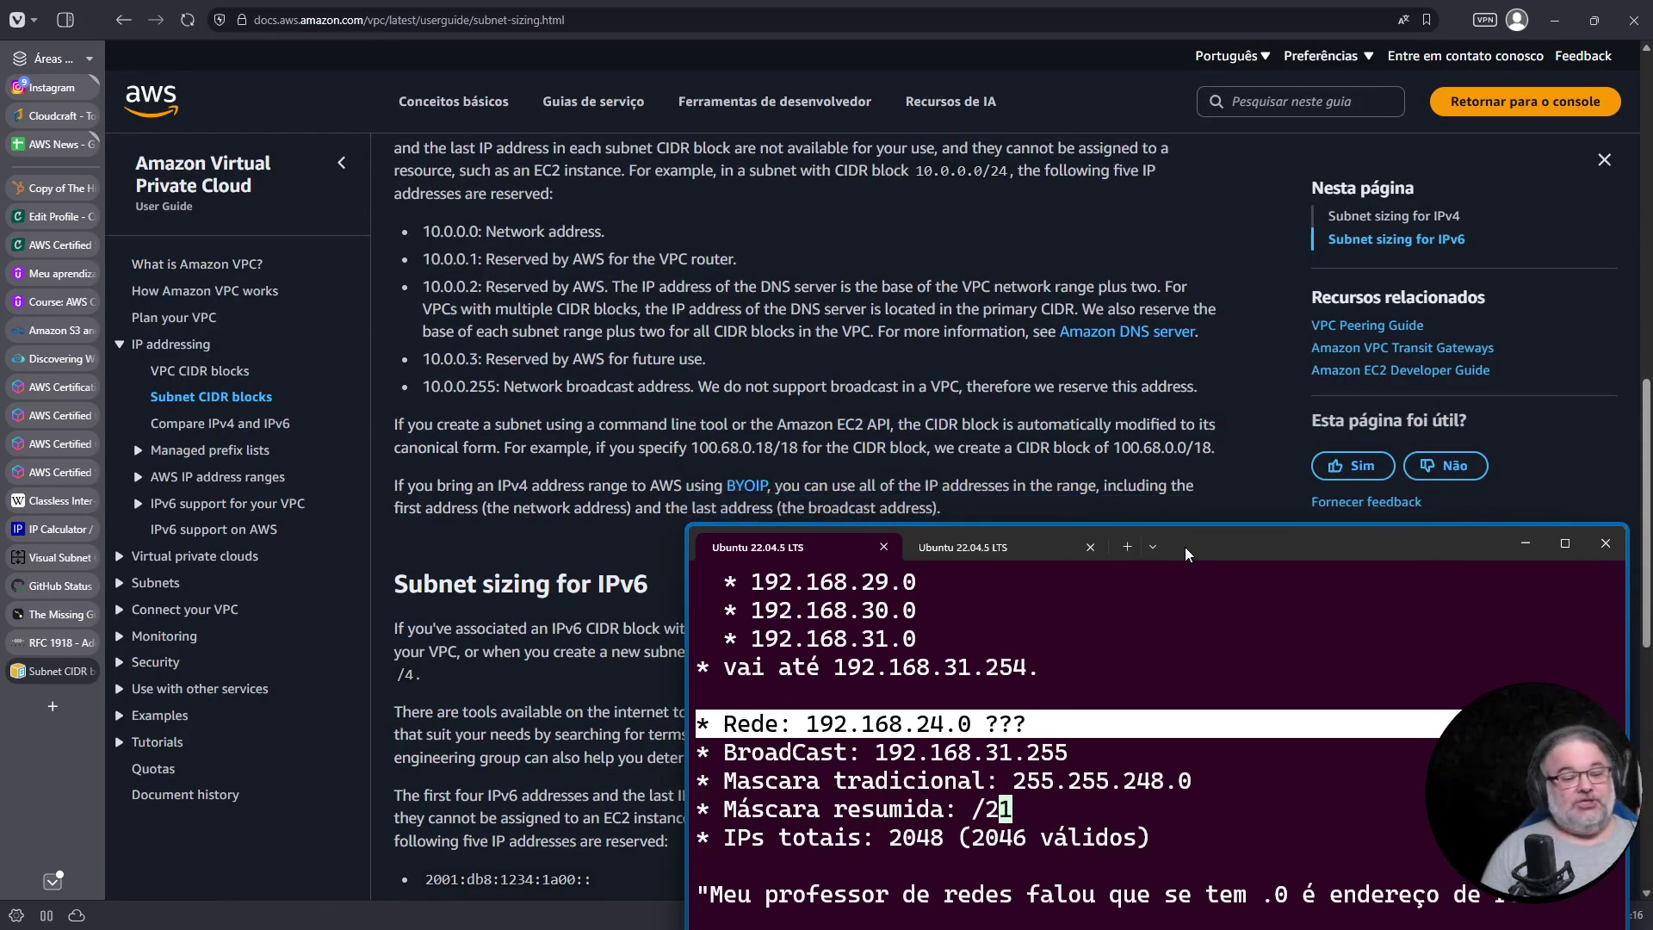
{"action": "left_click", "coordinate": [1124, 655]}
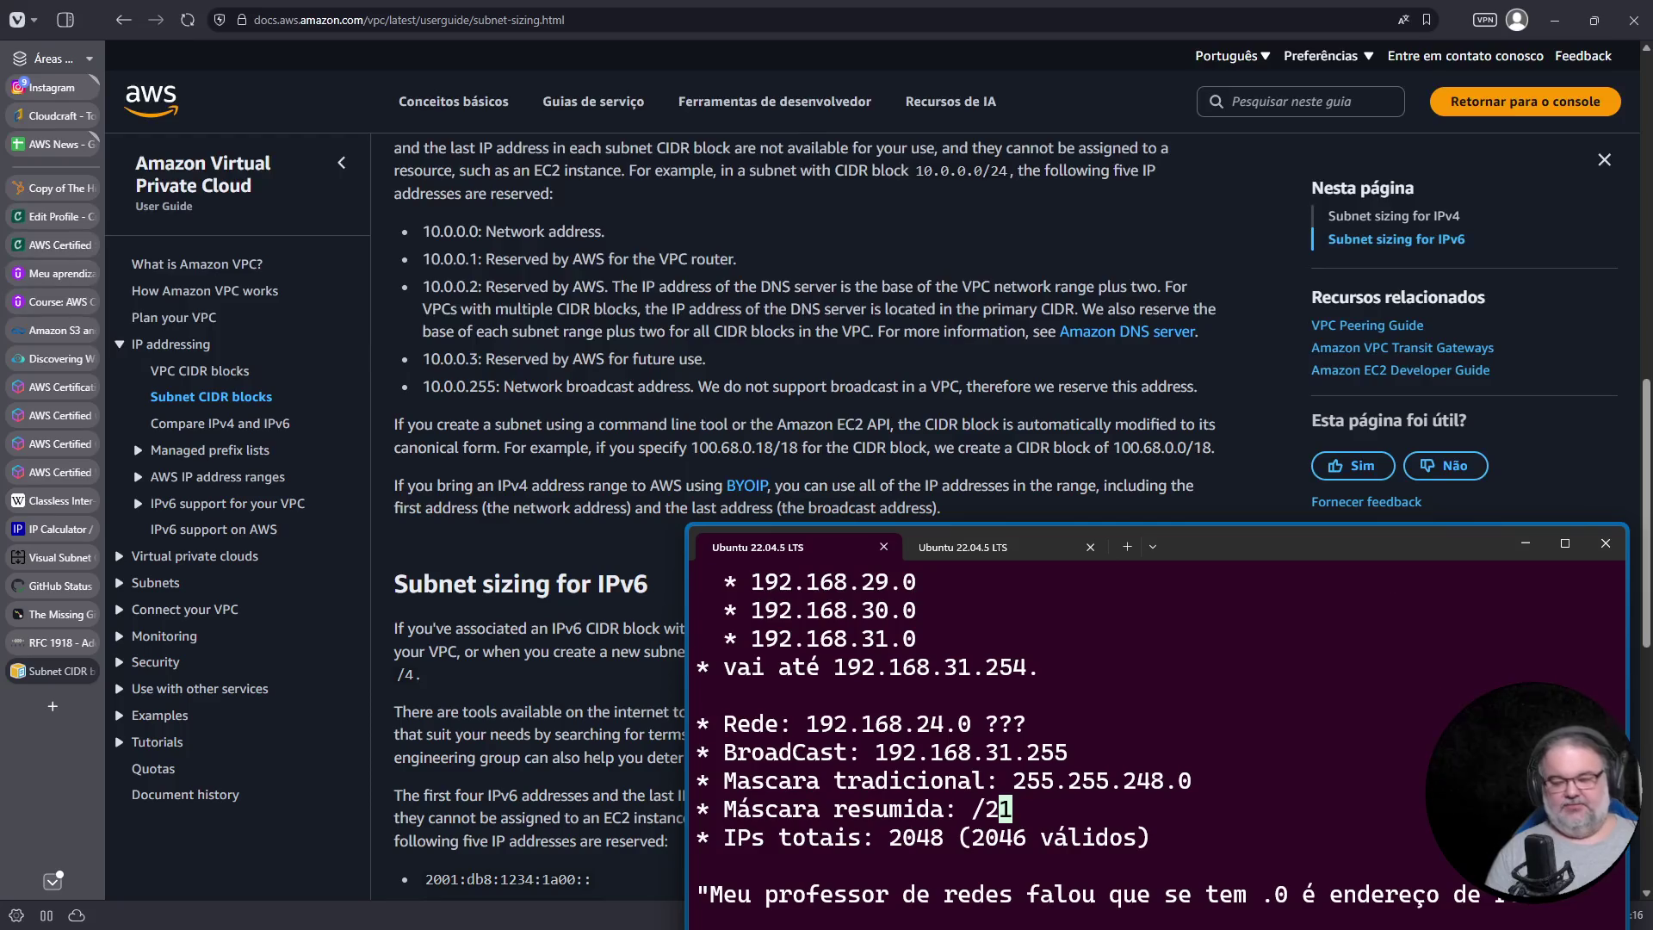
{"action": "scroll", "coordinate": [1124, 655], "scroll_direction": "up", "scroll_amount": 4}
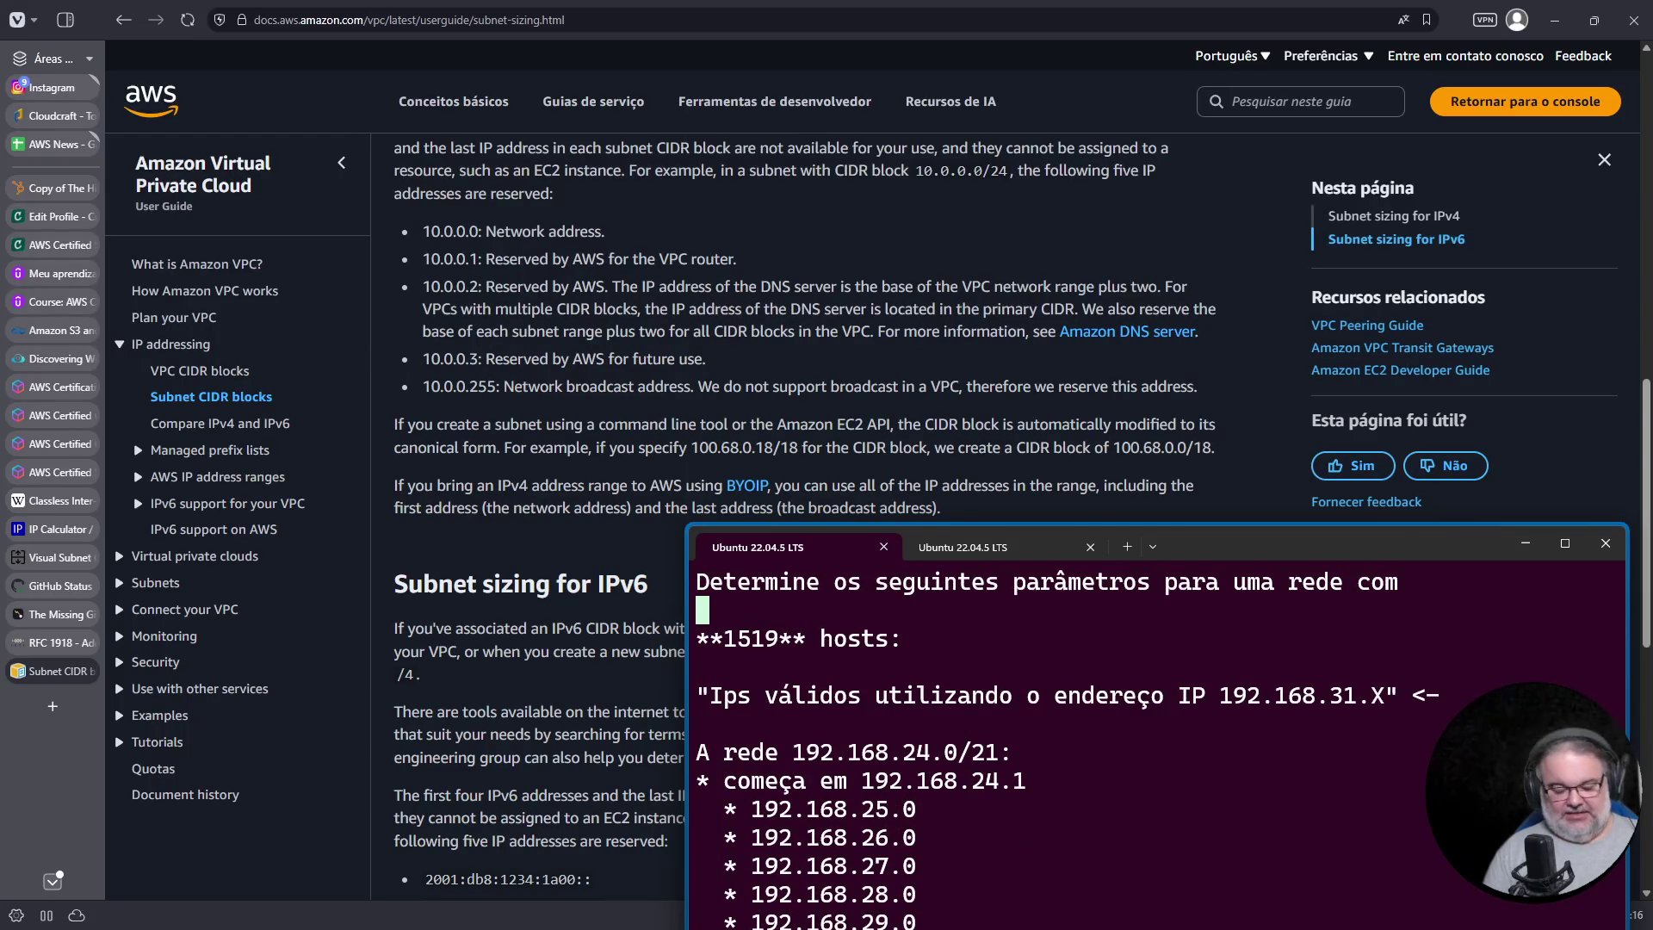
Step: Note that the /21 loses its network and broadcast addresses, 192.168.24.0 and 192.168.31.255
{"action": "key", "text": "Return"}
{"action": "key", "text": "Return"}
{"action": "key", "text": "Up"}
{"action": "type", "text": "icionalm"}
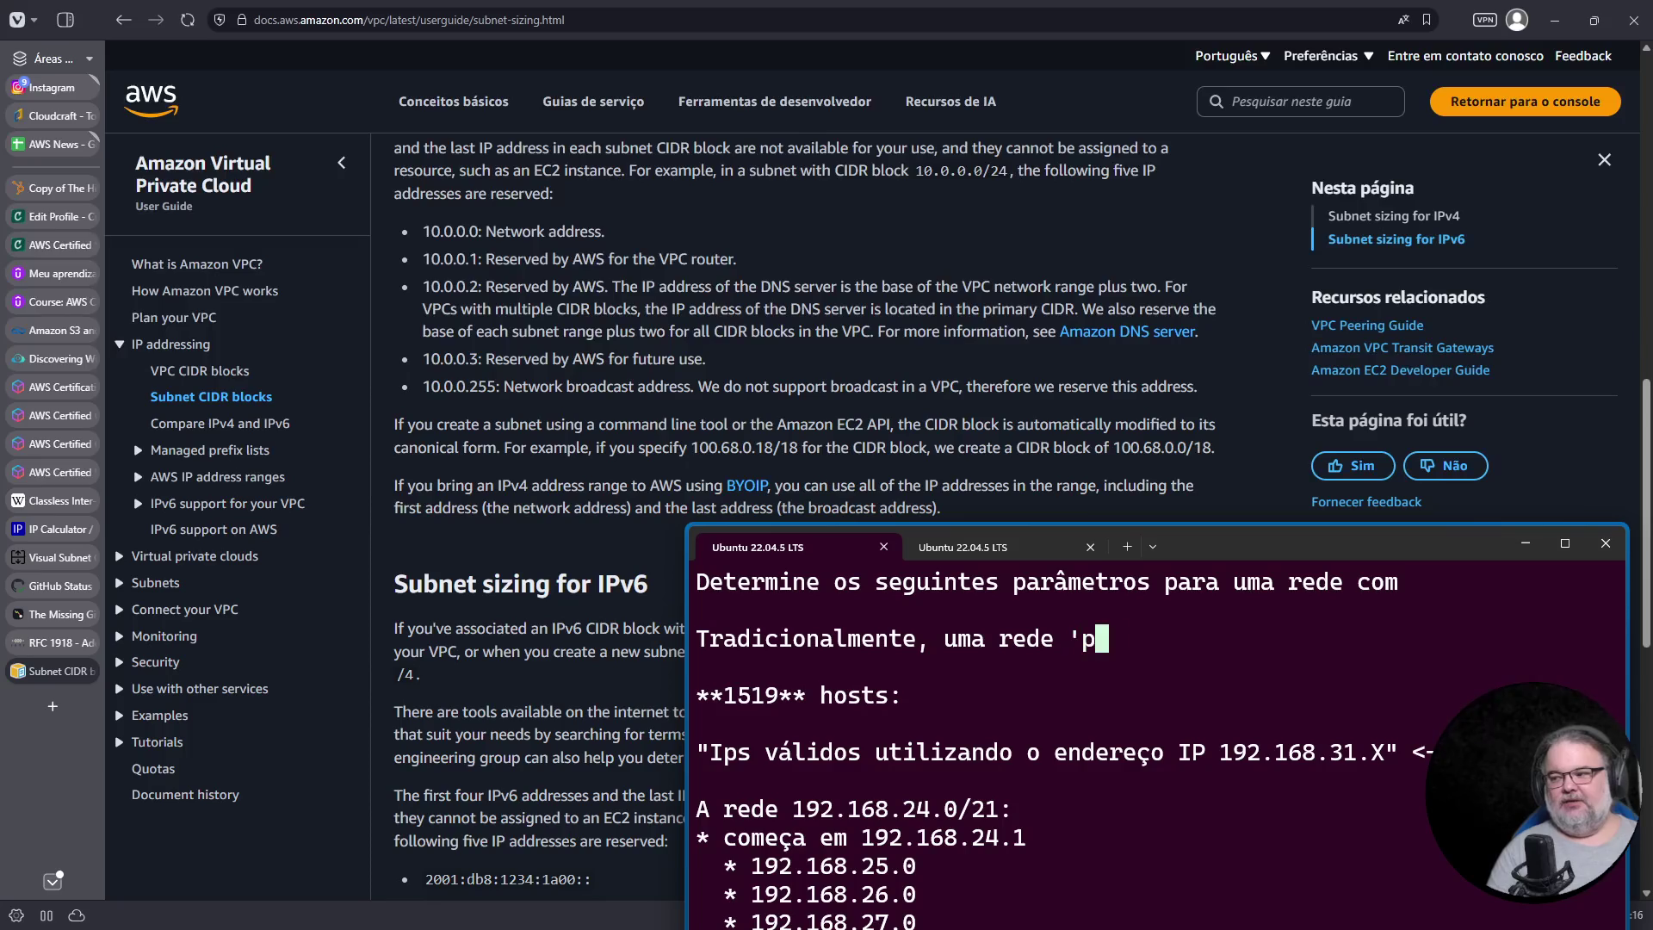
{"action": "type", "text": "ereços para a dfe"}
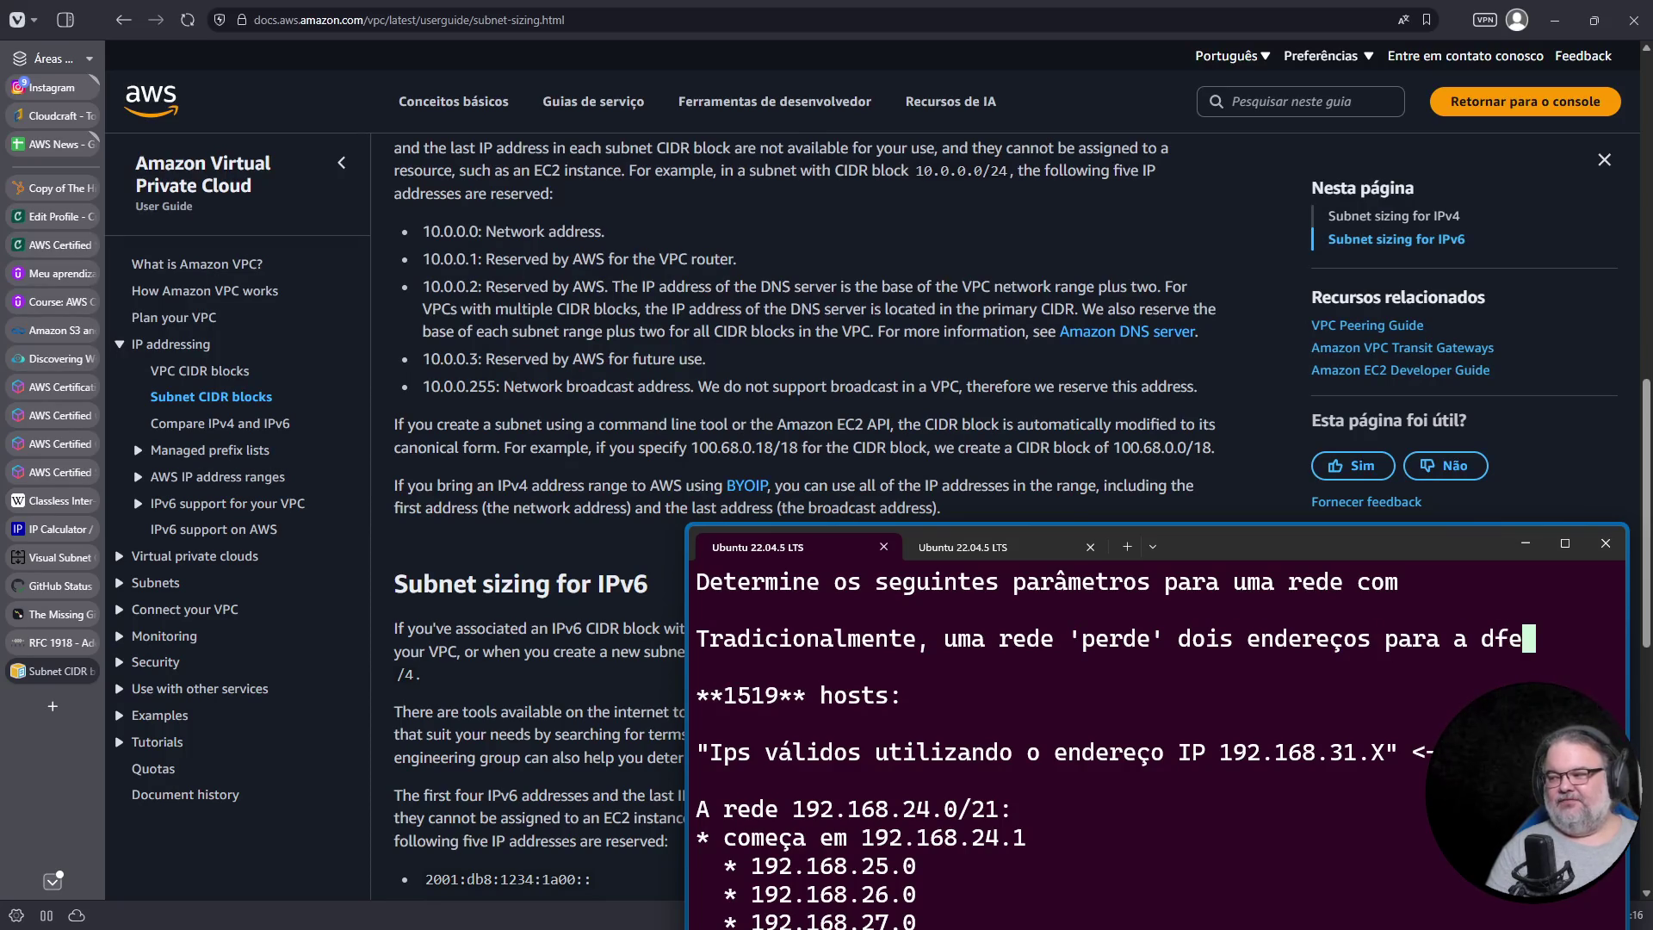
{"action": "key", "text": "BackSpace"}
{"action": "key", "text": "BackSpace"}
{"action": "type", "text": "efinição do endereço de rede e seu"}
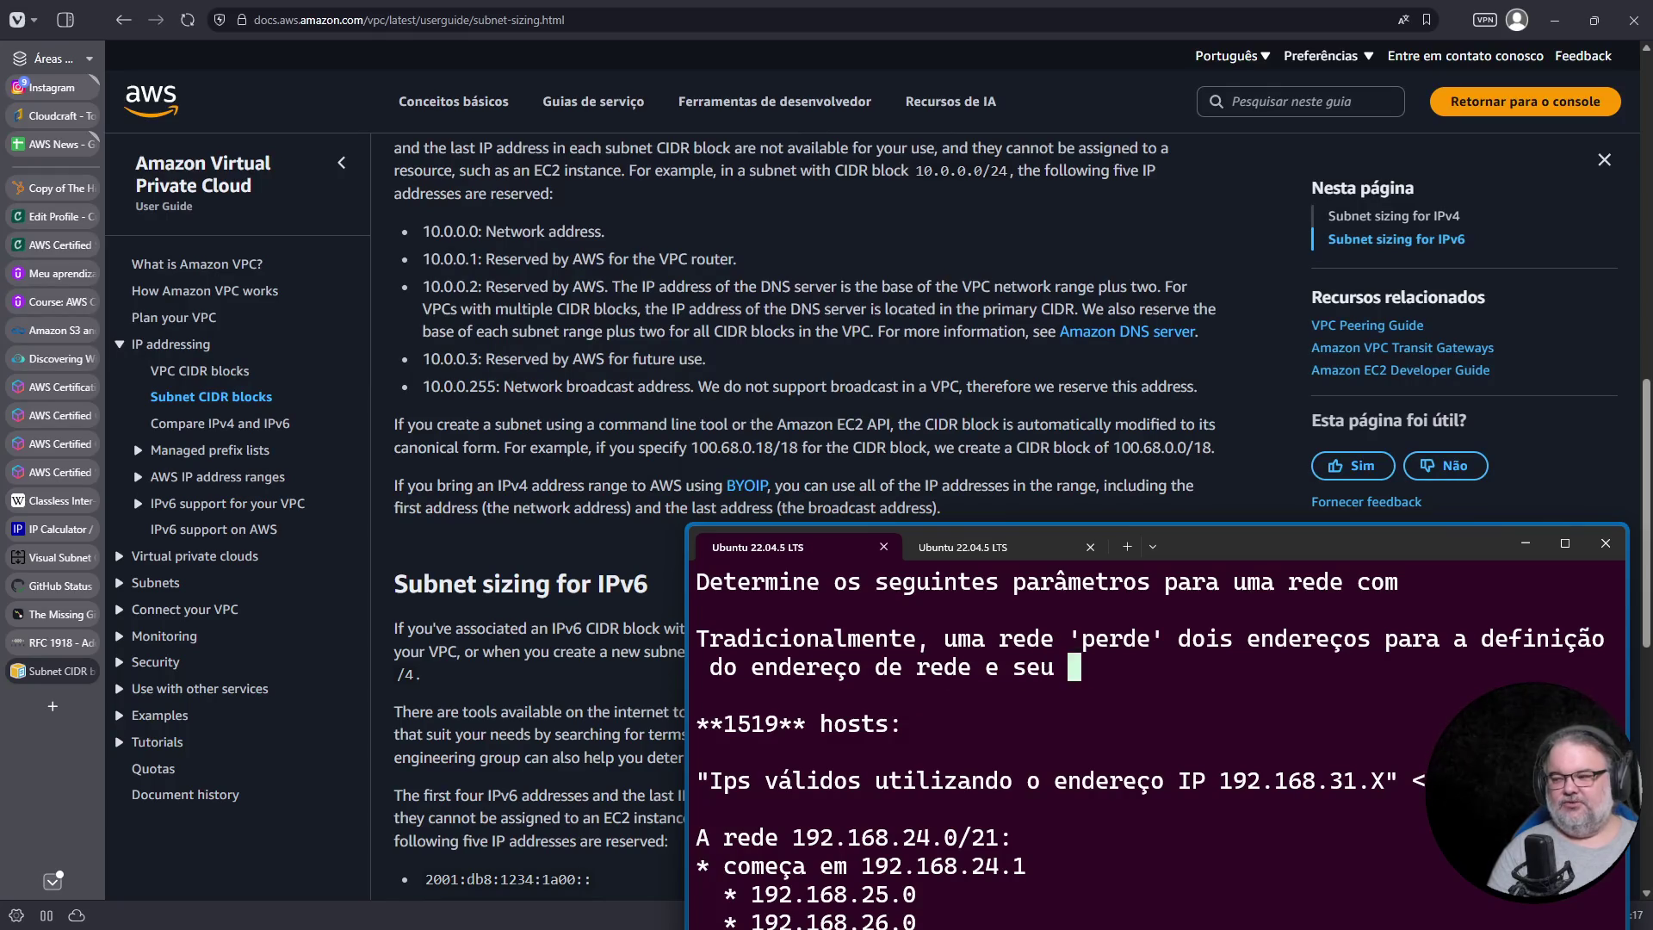
{"action": "type", "text": "endereço"}
{"action": "type", "text": "t."}
{"action": "key", "text": "Return"}
{"action": "key", "text": "Return"}
{"action": "type", "text": "192.168.24.0/21: 'perde' o 192.168.24.0 e o 192.168.31"}
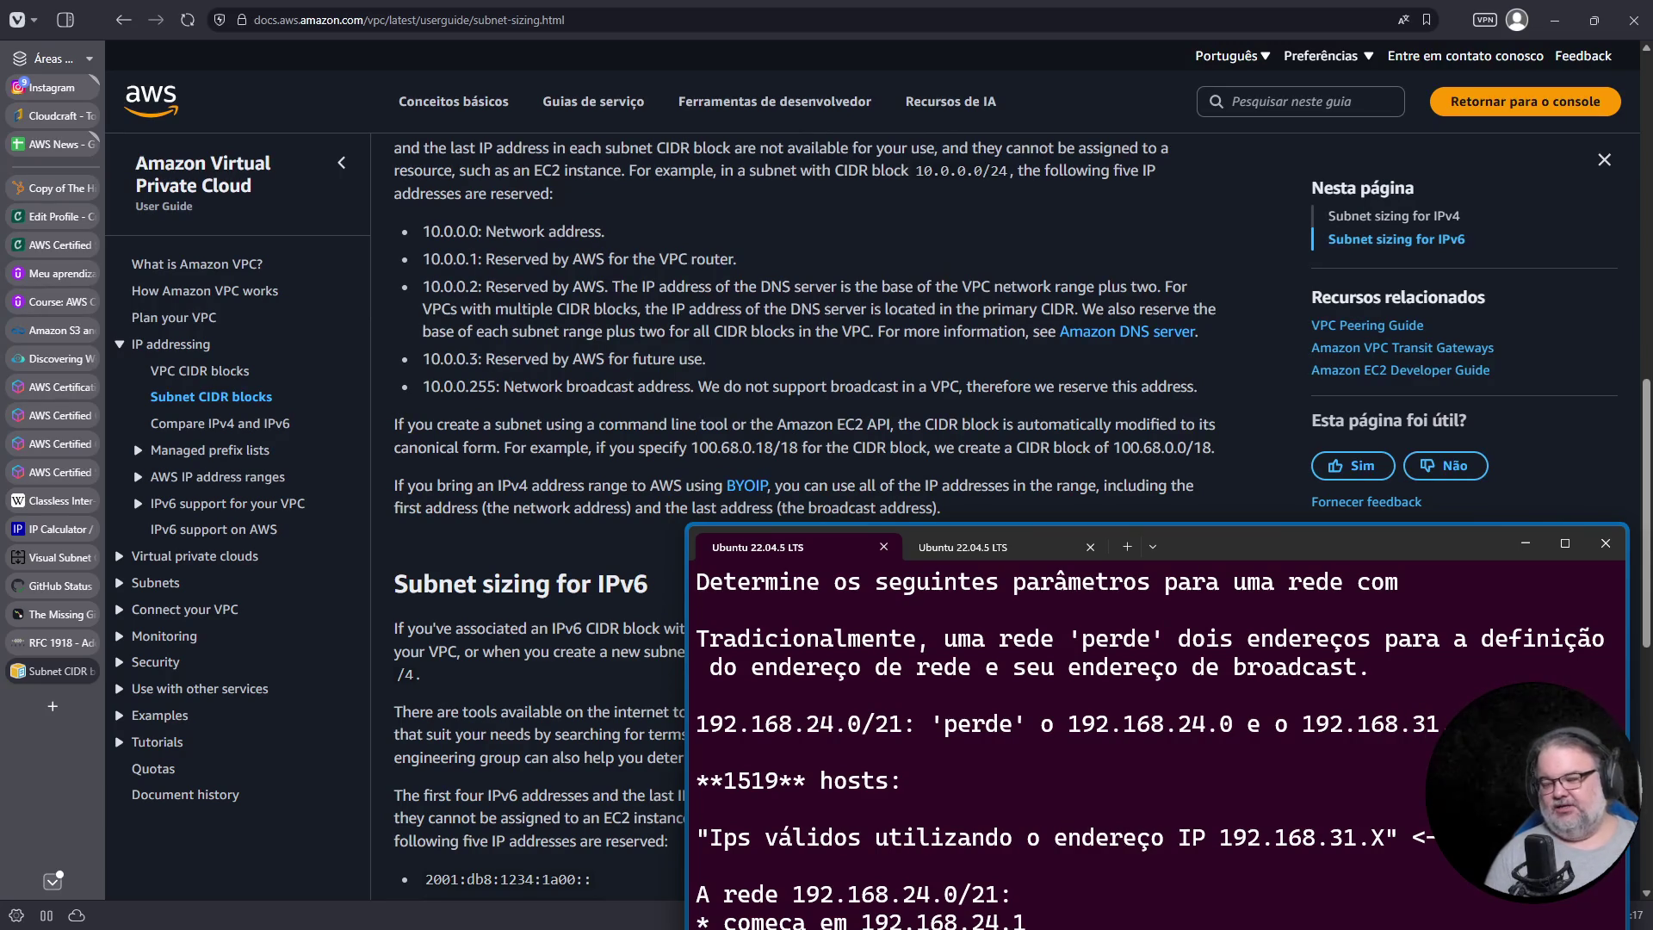
{"action": "type", "text": ":"}
{"action": "key", "text": "Return"}
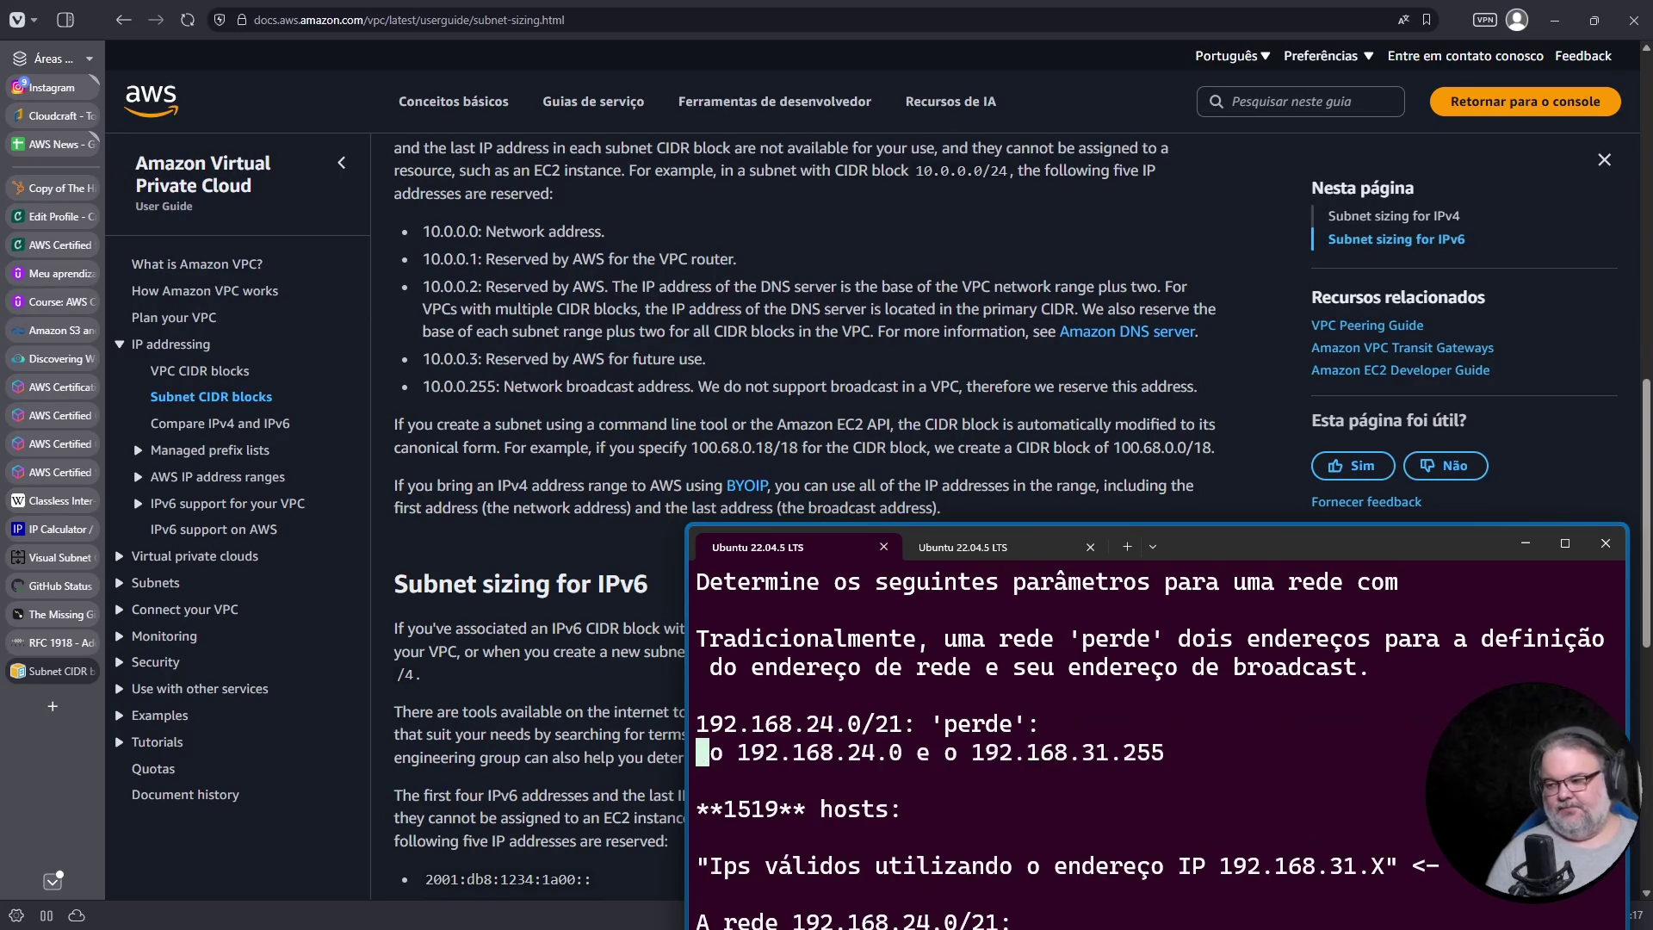
Step: Put 192.168.24.0 and 192.168.31.255 on separate bulleted lines in the lost-address list
{"action": "type", "text": "*"}
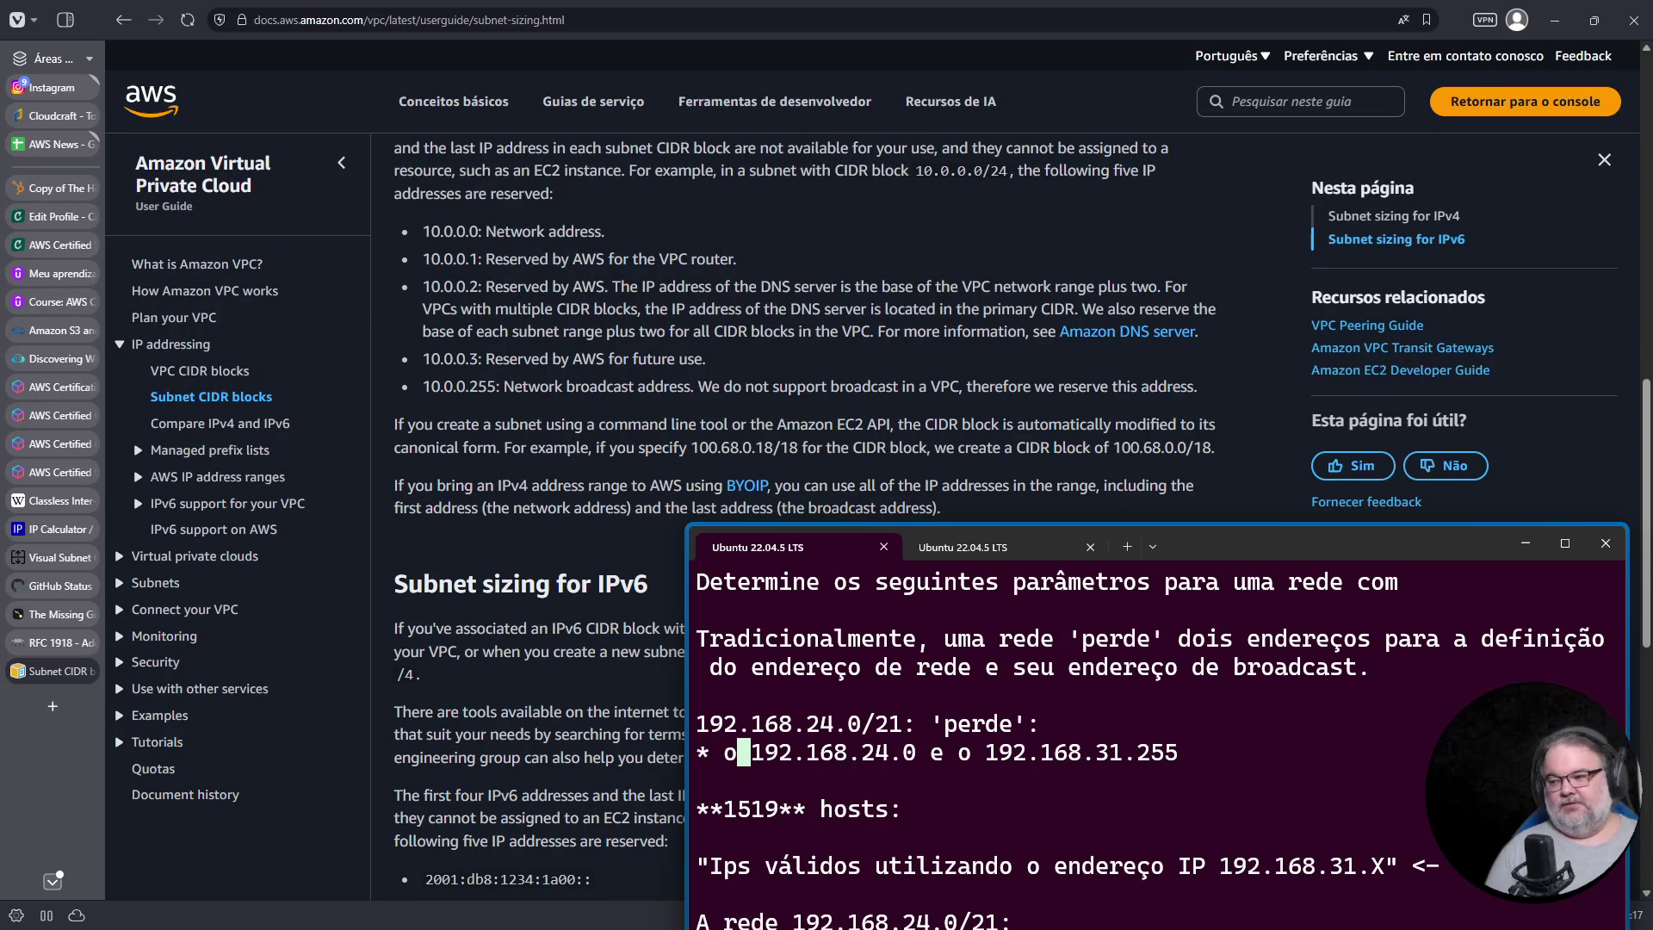
{"action": "key", "text": "Delete"}
{"action": "key", "text": "Delete"}
{"action": "key", "text": "Delete"}
{"action": "key", "text": "Return"}
{"action": "type", "text": "*"}
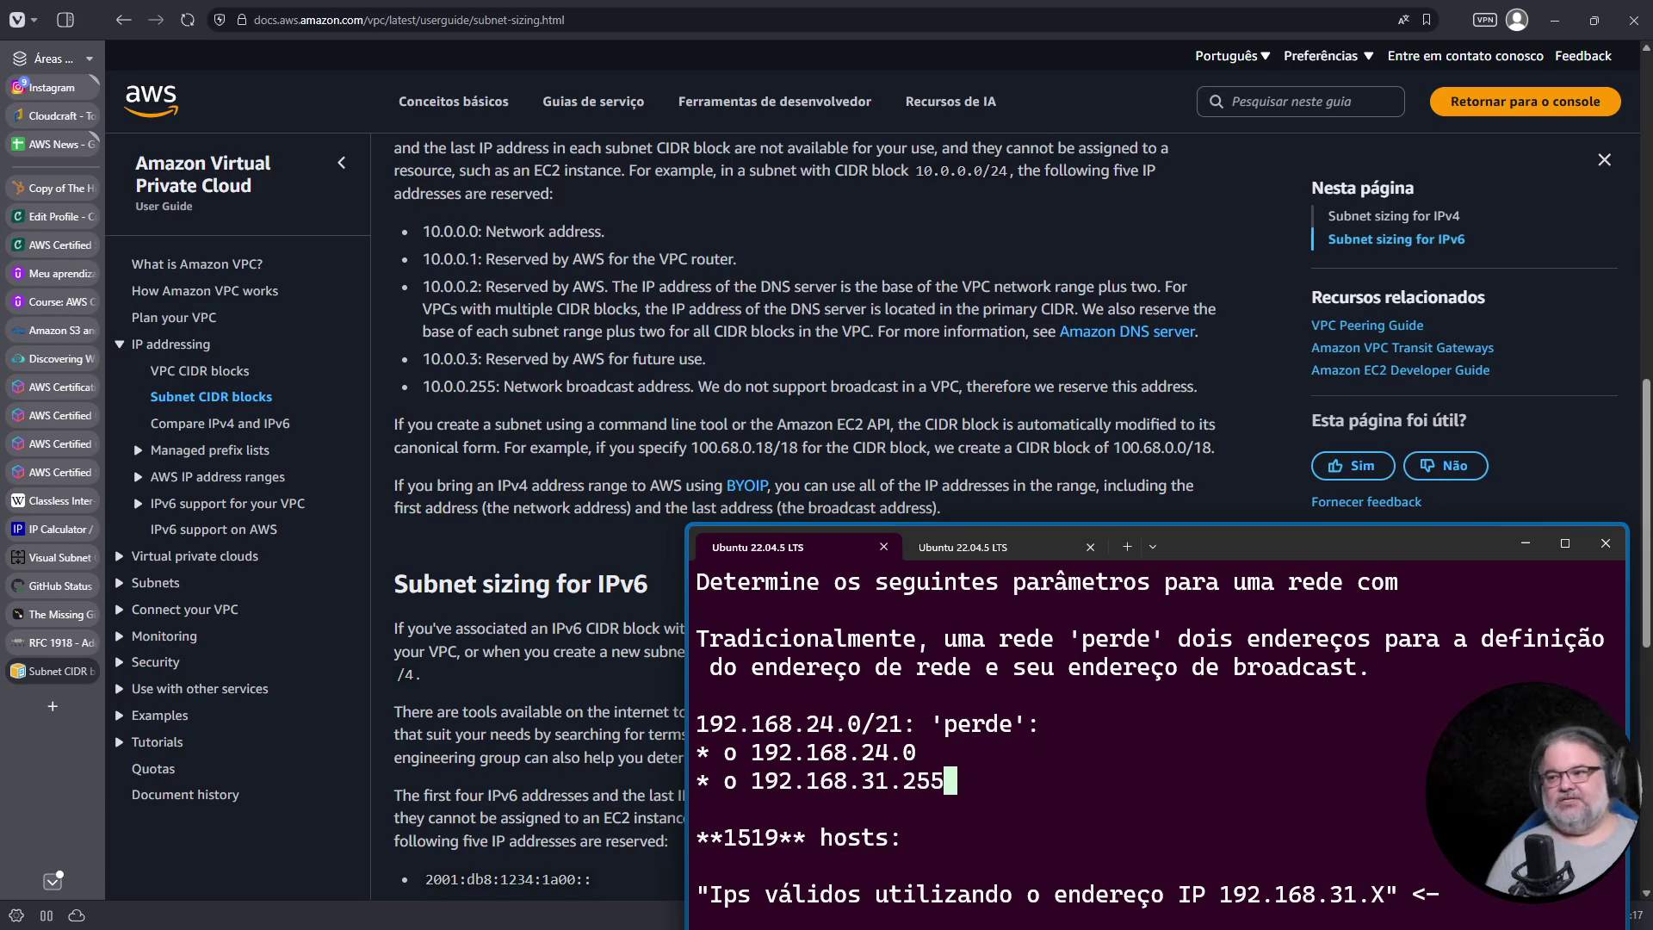
{"action": "key", "text": "Return"}
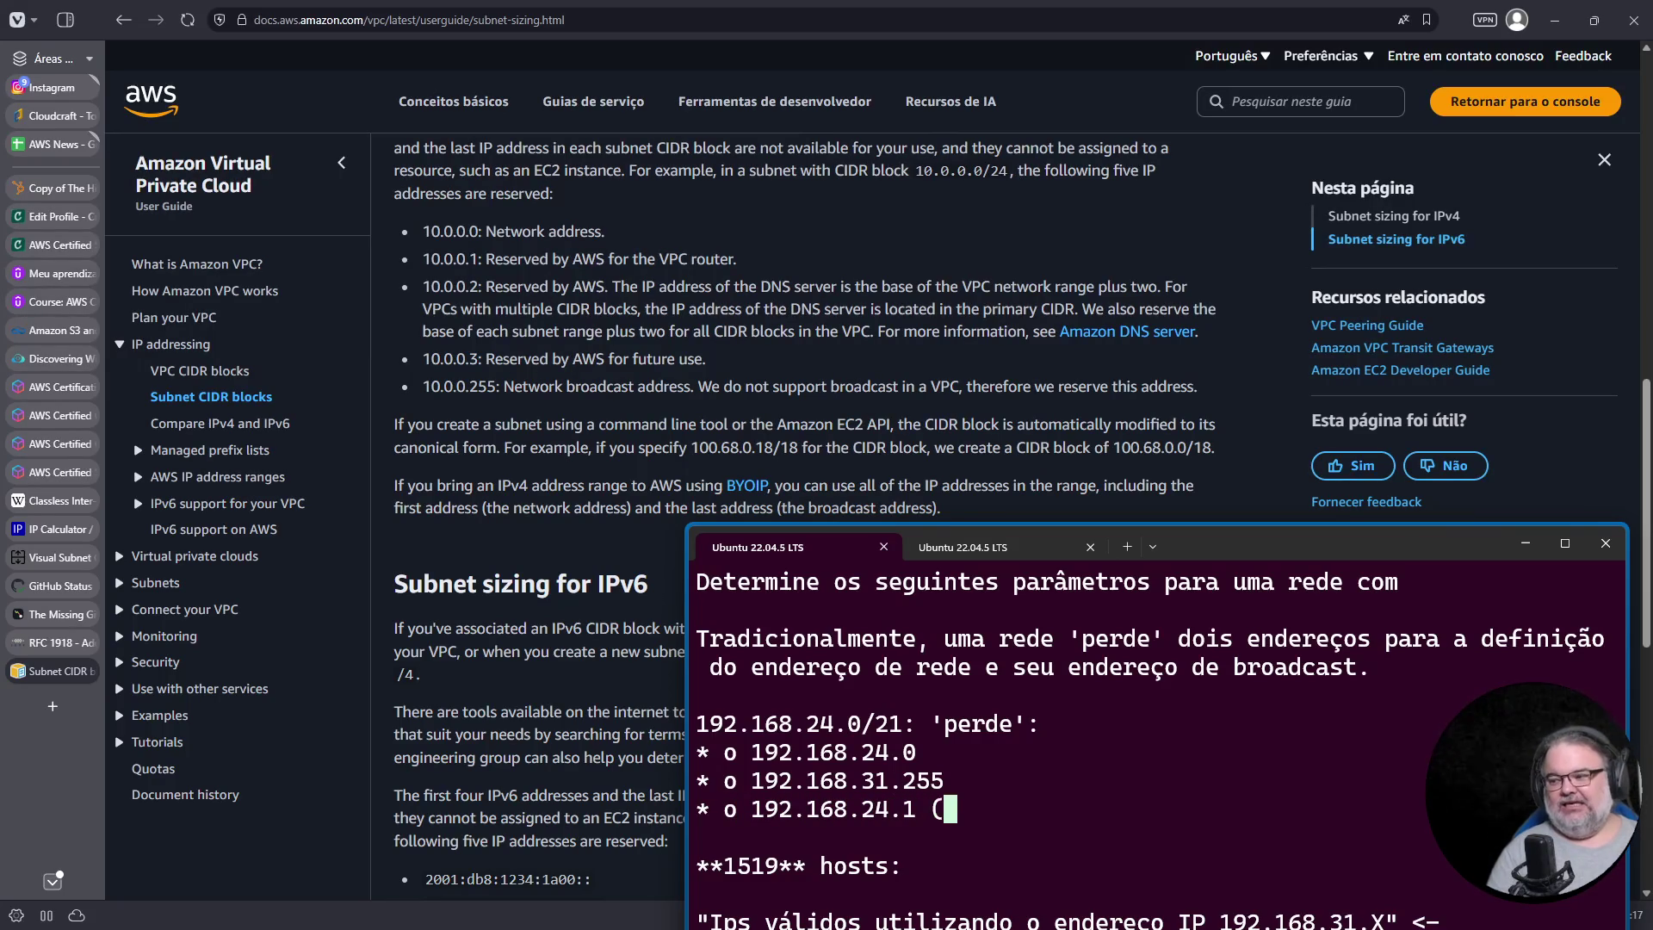
{"action": "type", "text": "* o 192.168.24.1 (roteador do VP"}
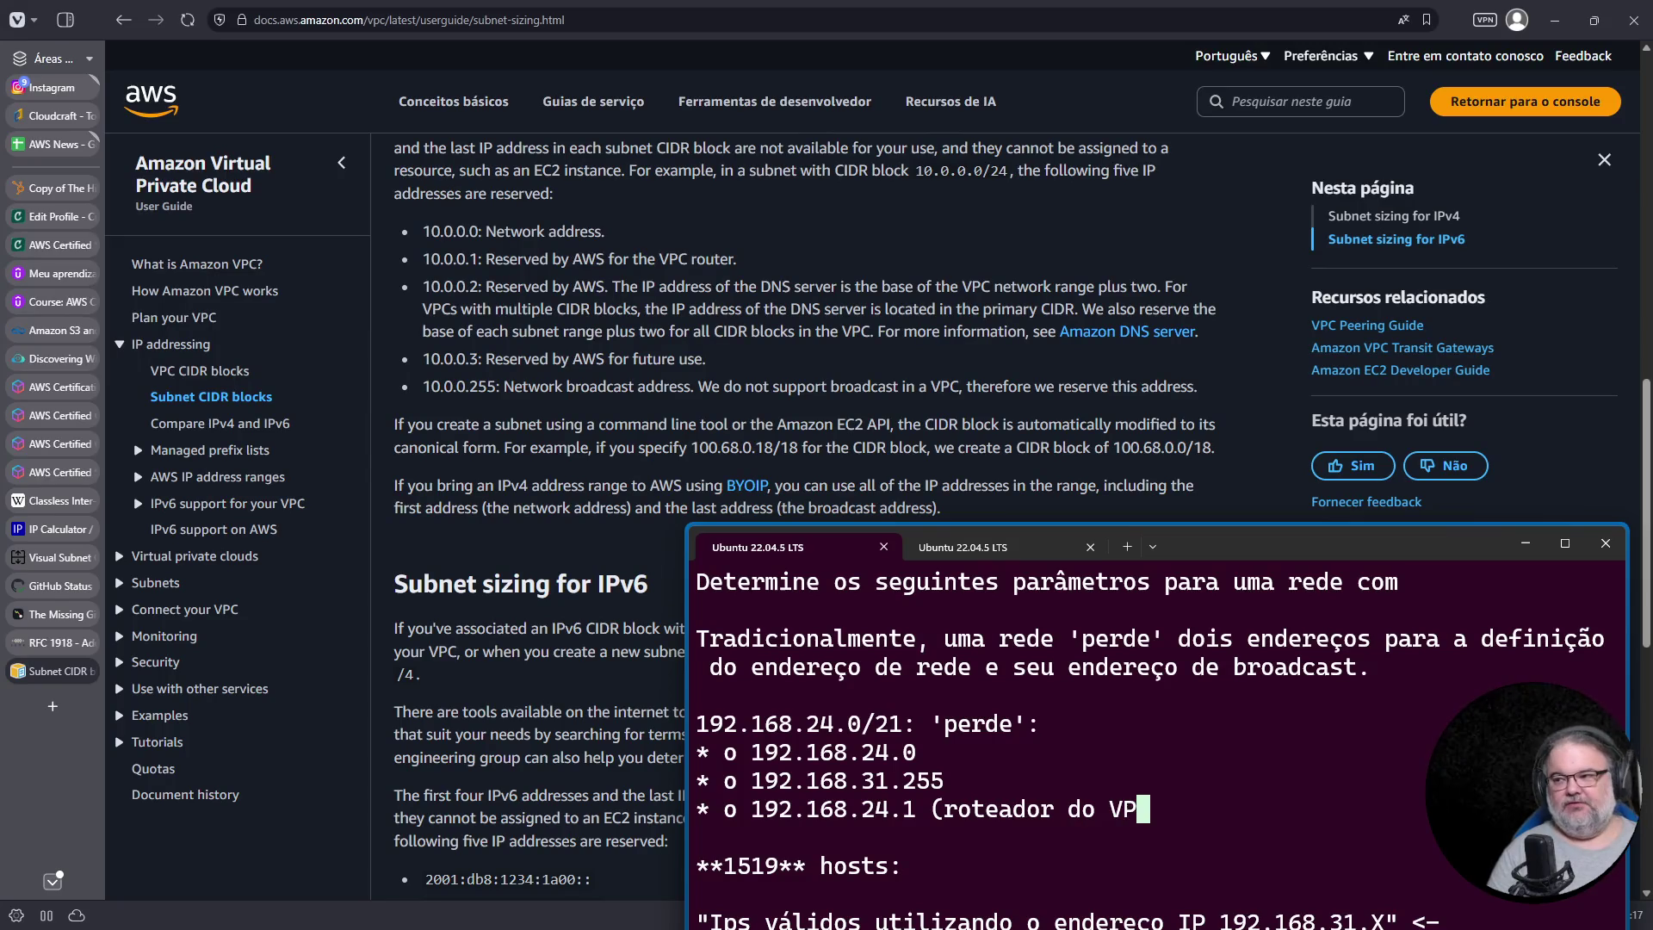
Step: Add bullets for 192.168.24.1 (roteador do VPC), 192.168.24.2 (o DNS do VPC) and 192.168.24.3 (porque a AWS quer)
{"action": "type", "text": "C)"}
{"action": "key", "text": "Return"}
{"action": "type", "text": "* o 192.168.24.2 (o DNS do"}
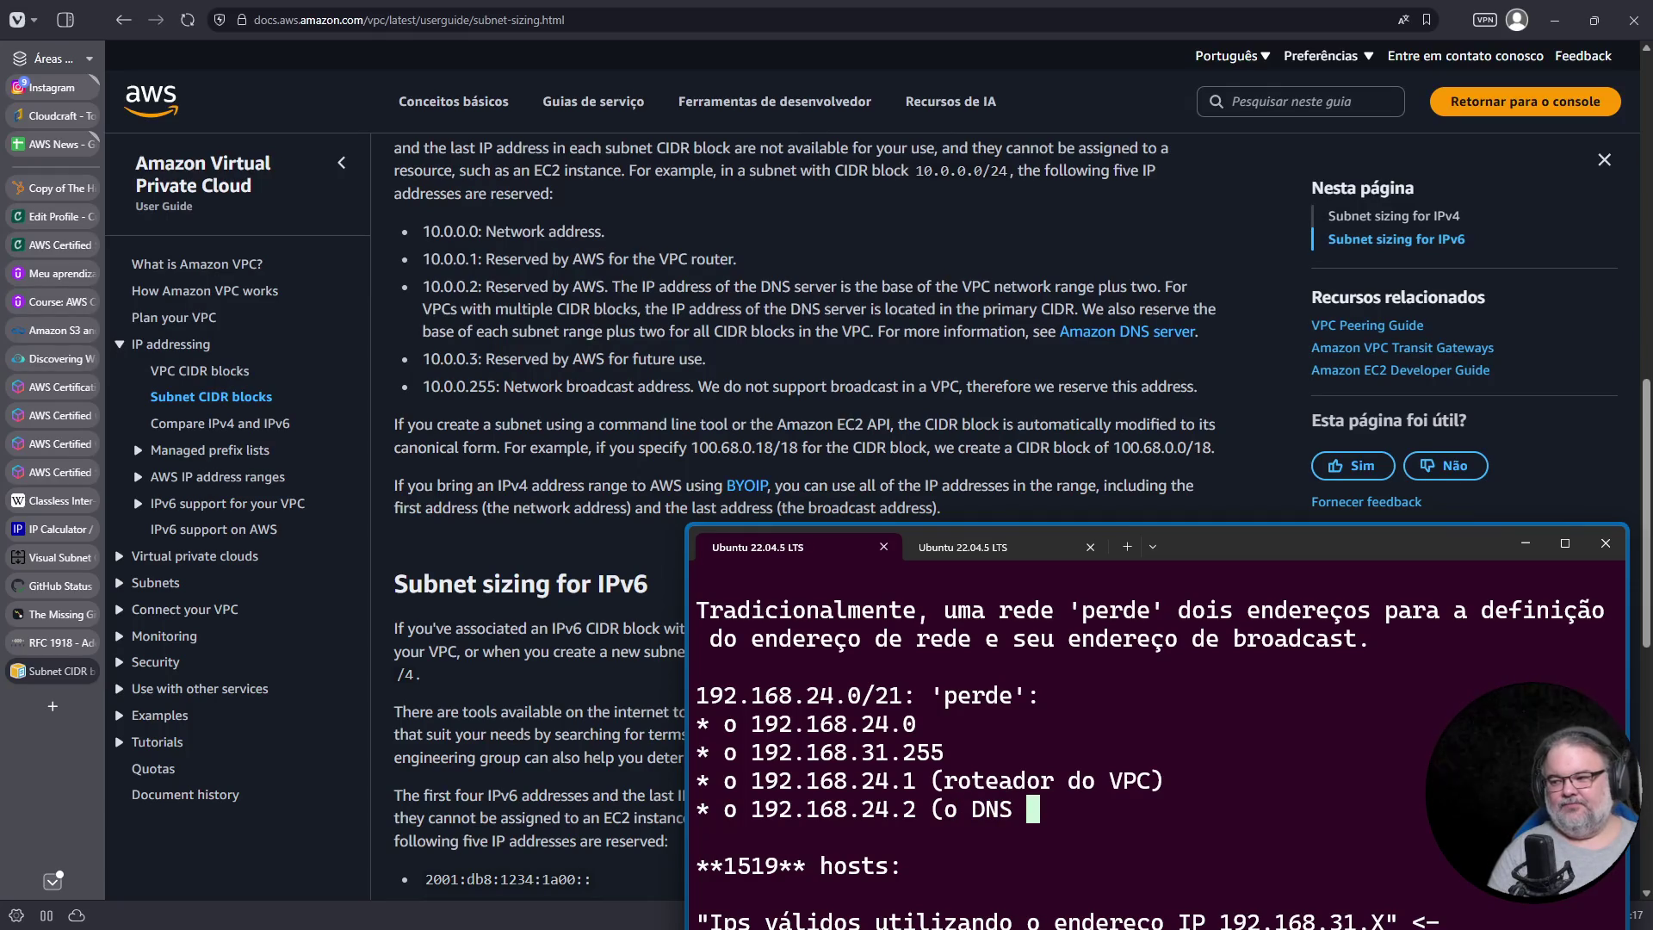
{"action": "type", "text": "VPC)"}
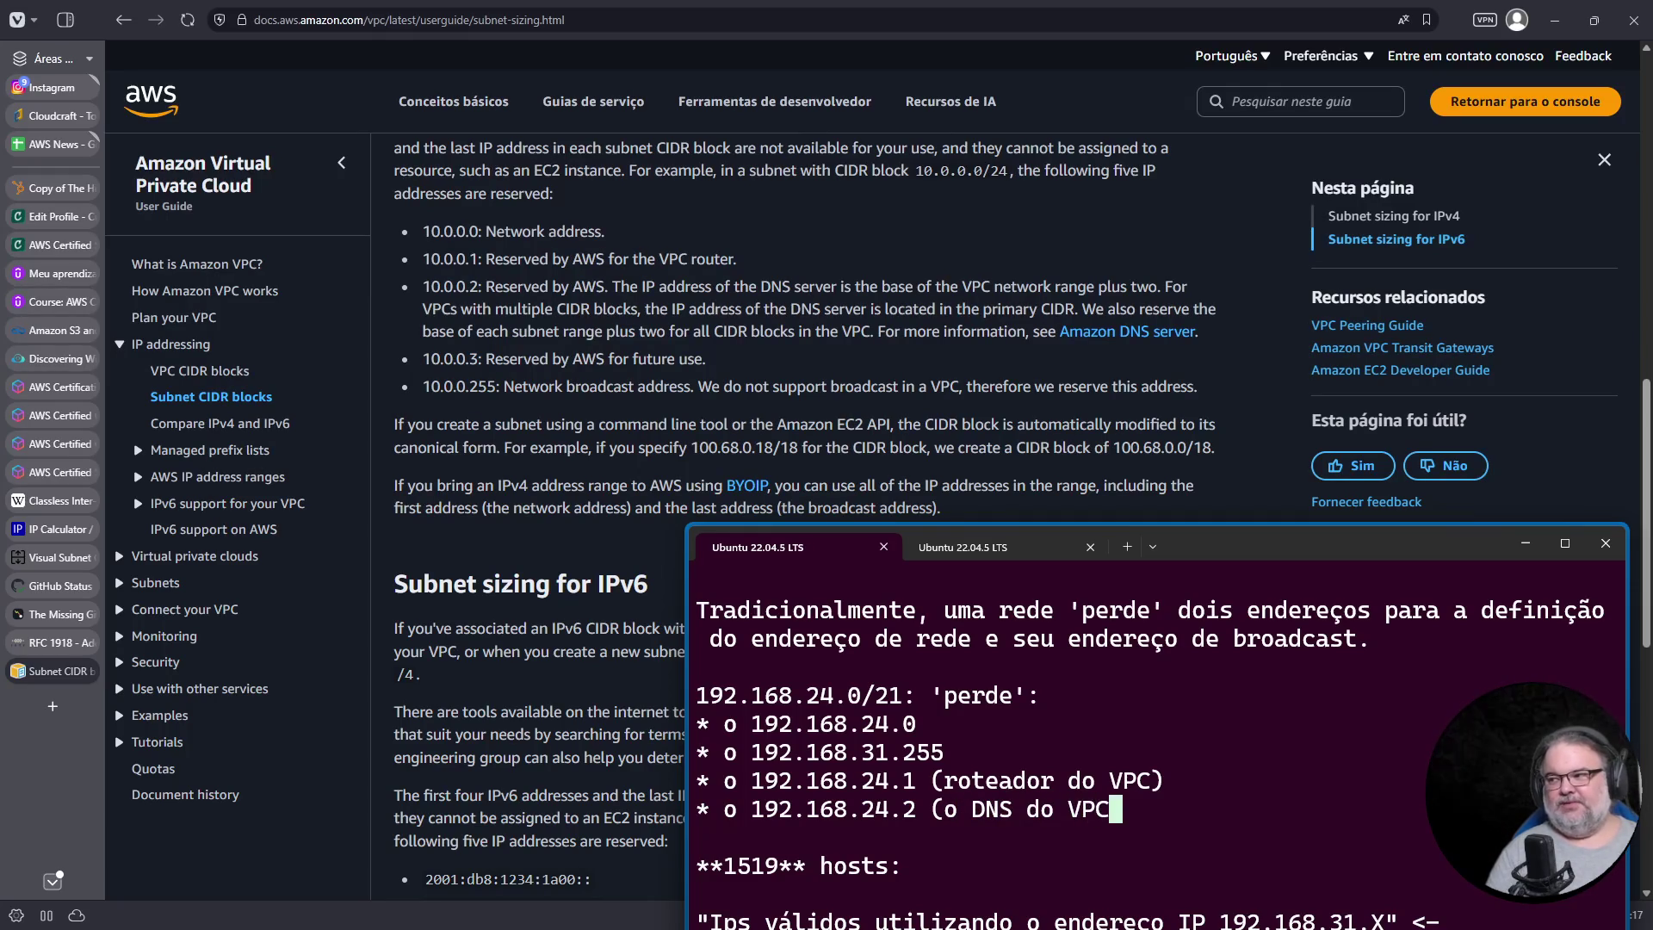
{"action": "key", "text": "Return"}
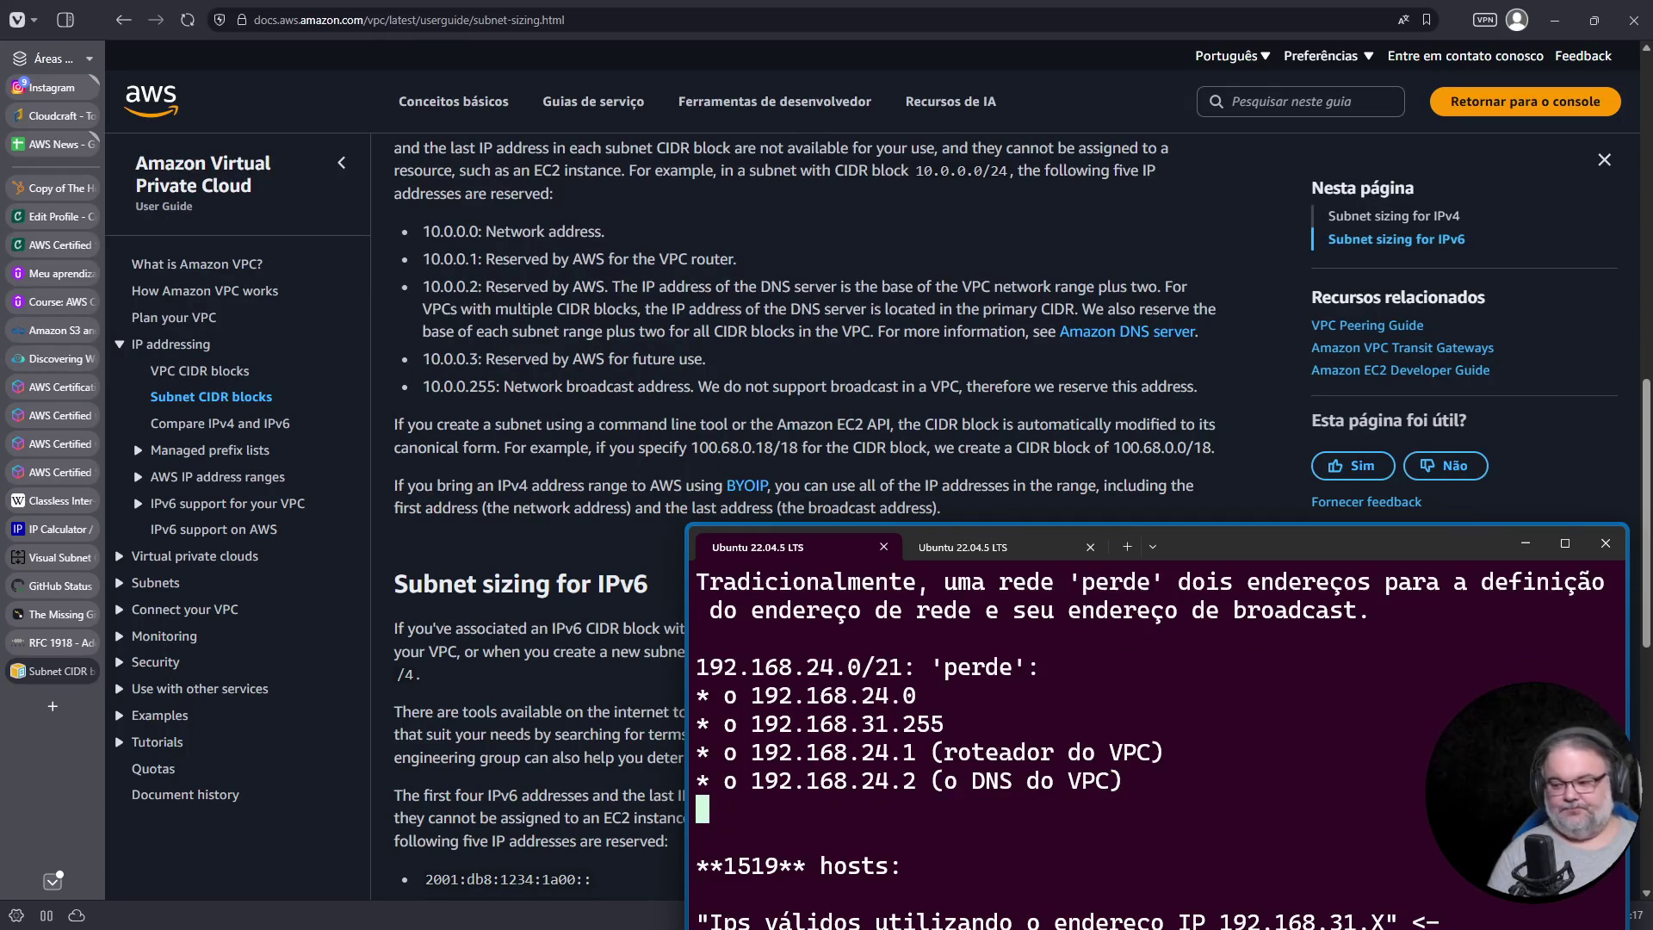
{"action": "type", "text": "* "}
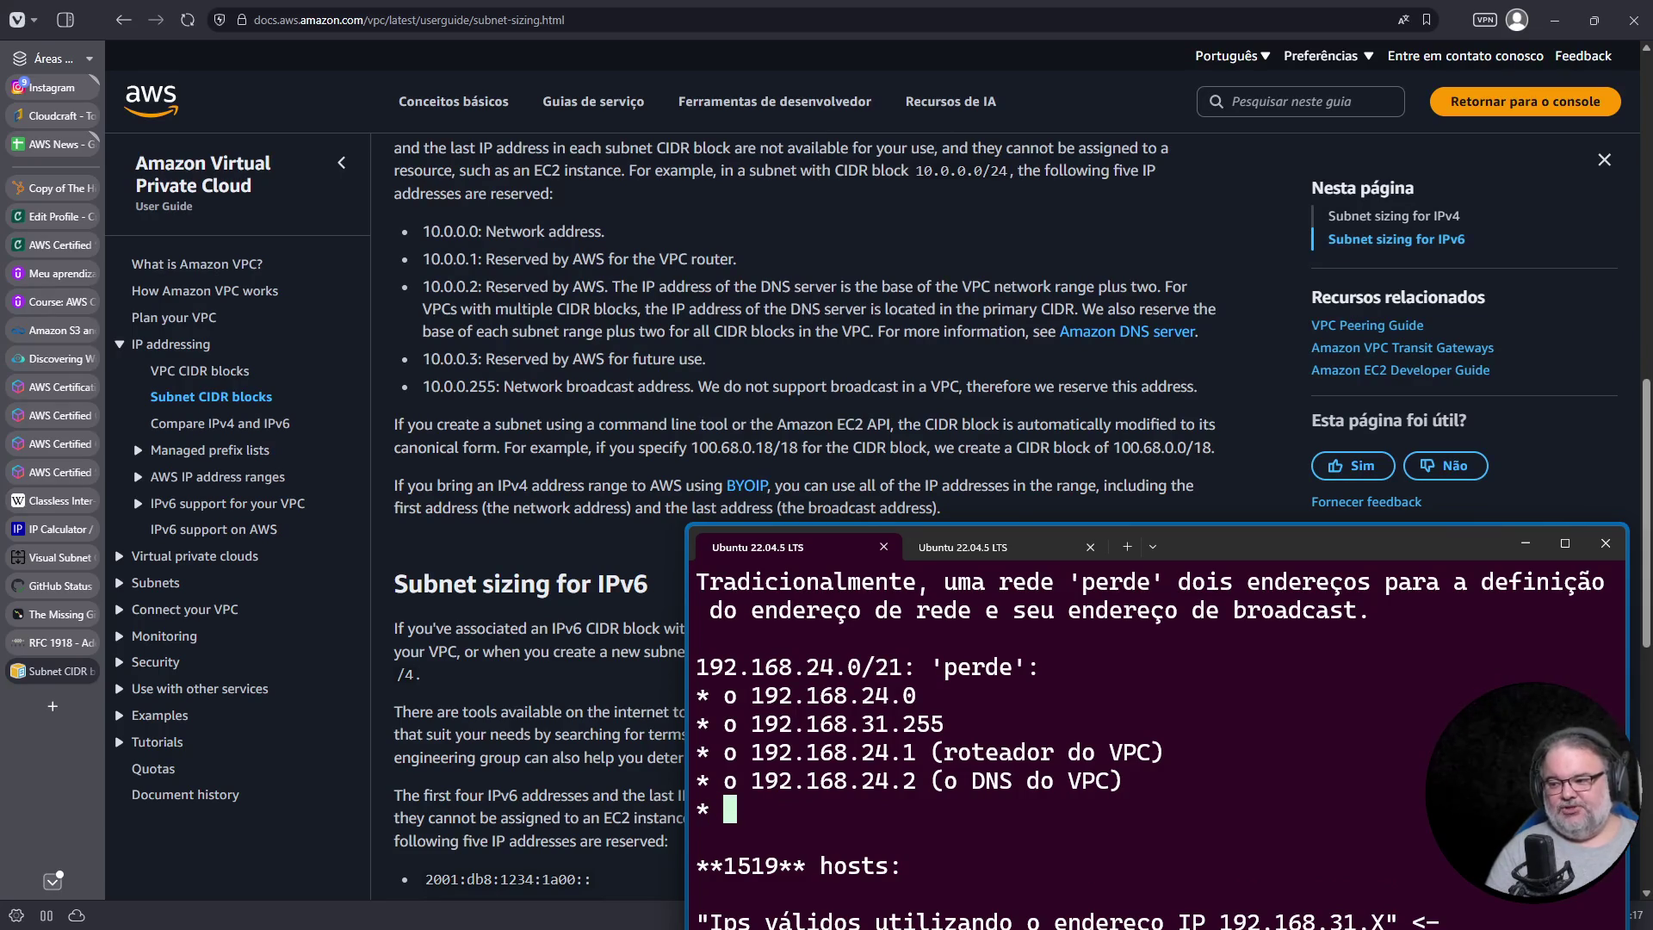
{"action": "type", "text": "o 192"}
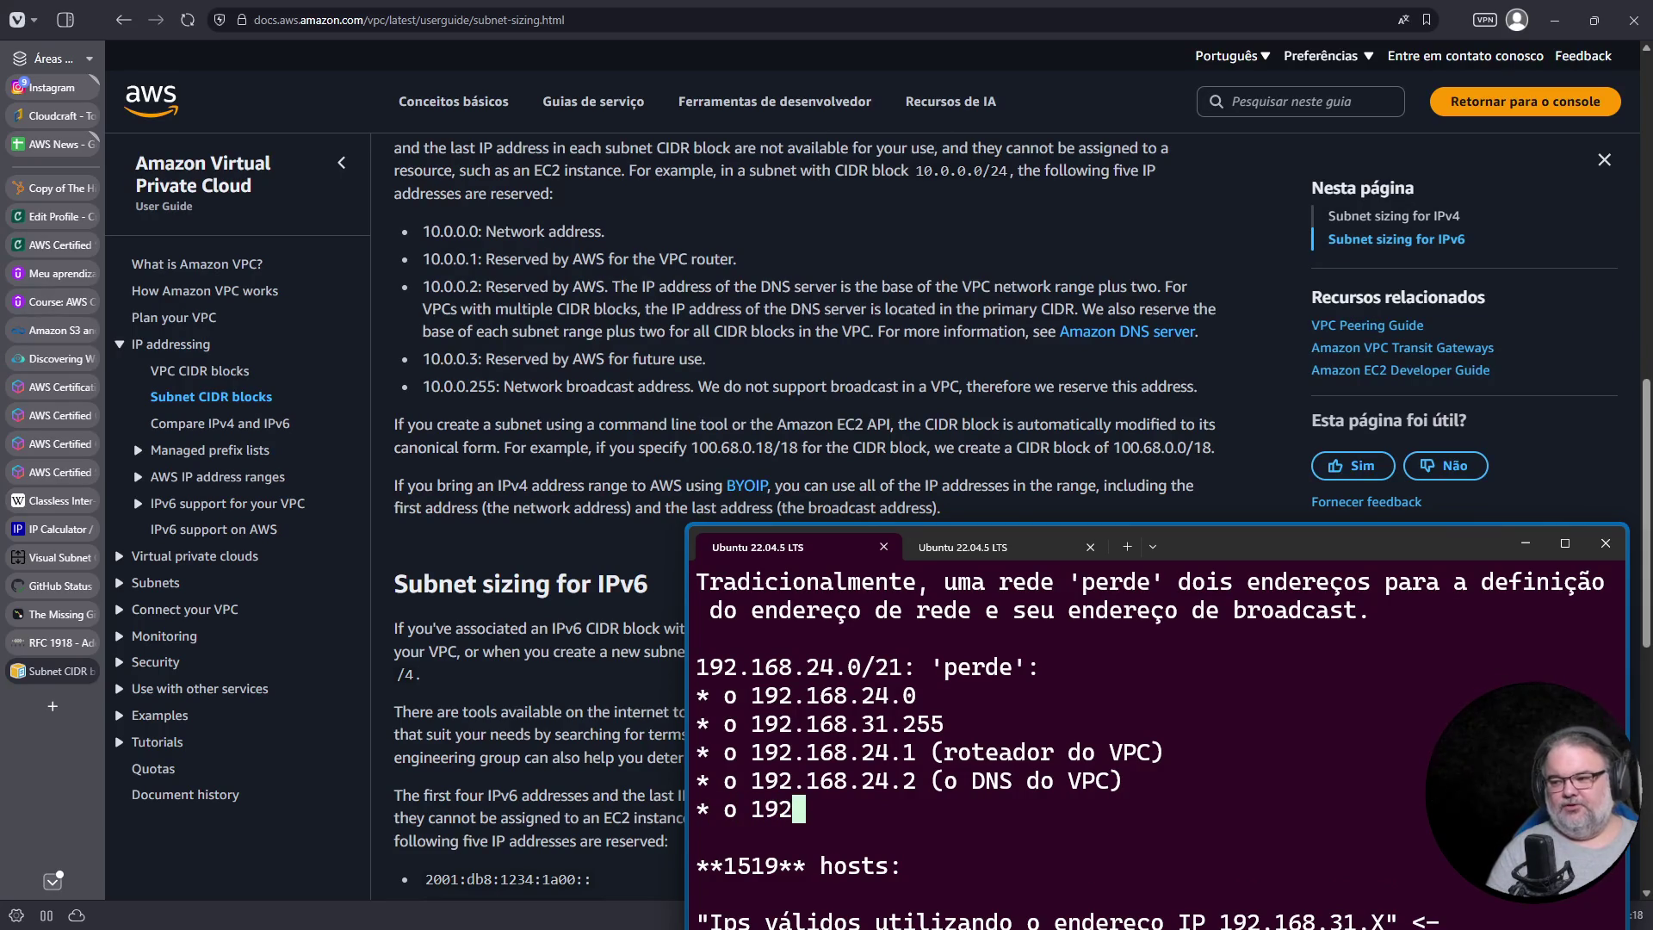
{"action": "type", "text": ".168.2"}
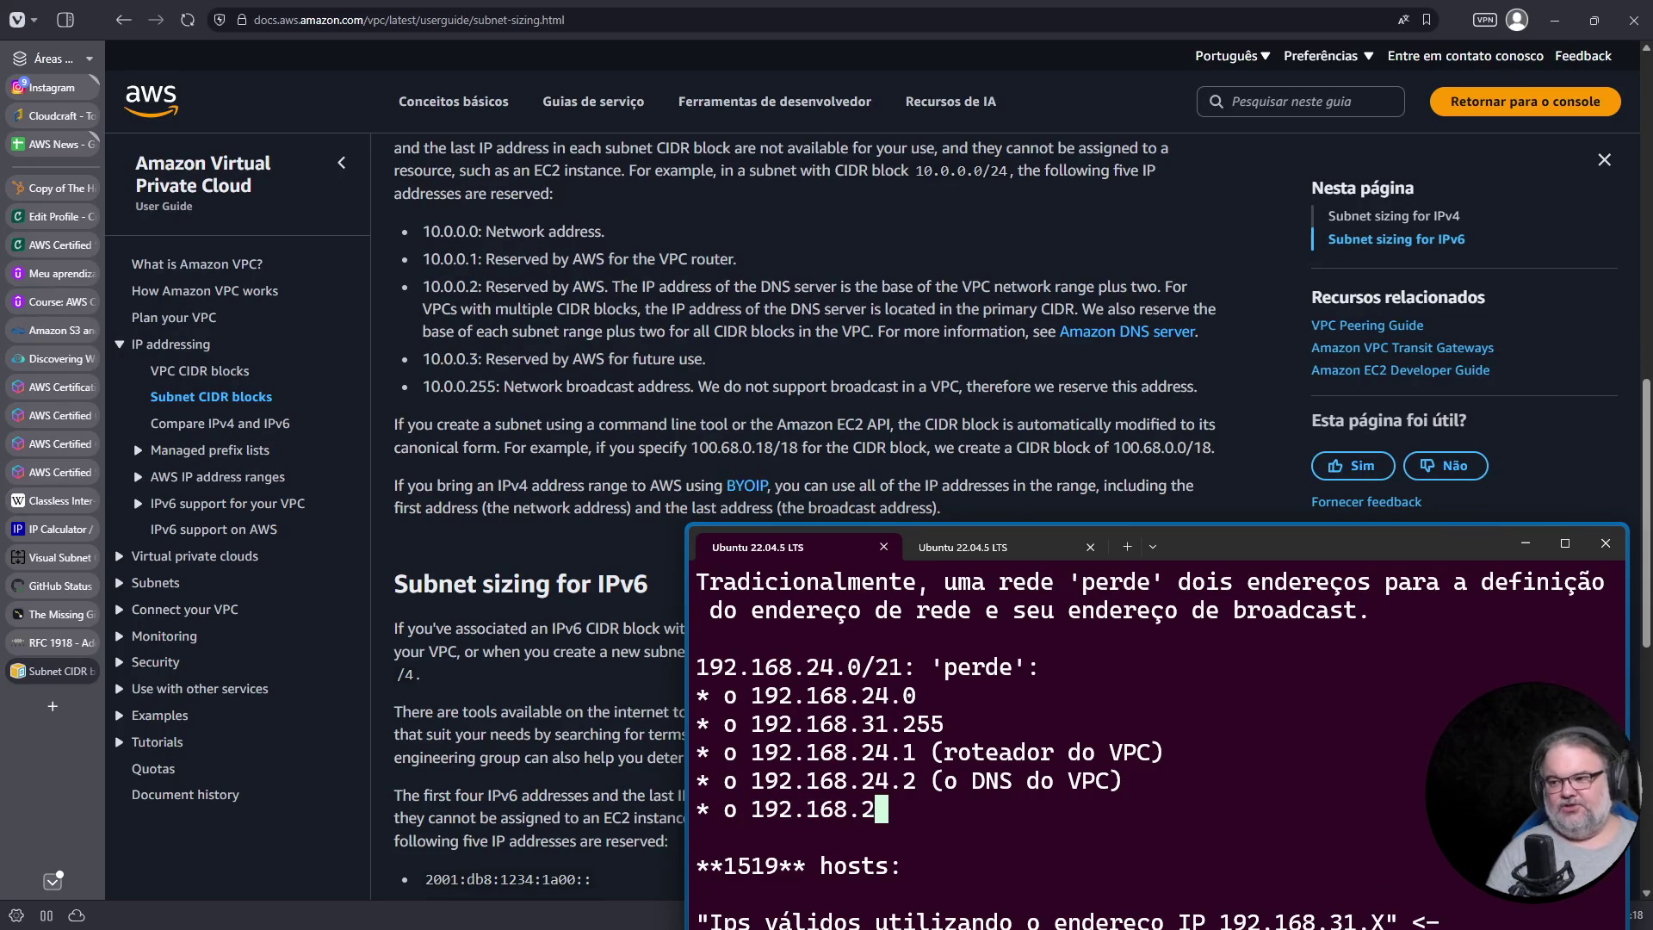
{"action": "type", "text": "4.3 ("}
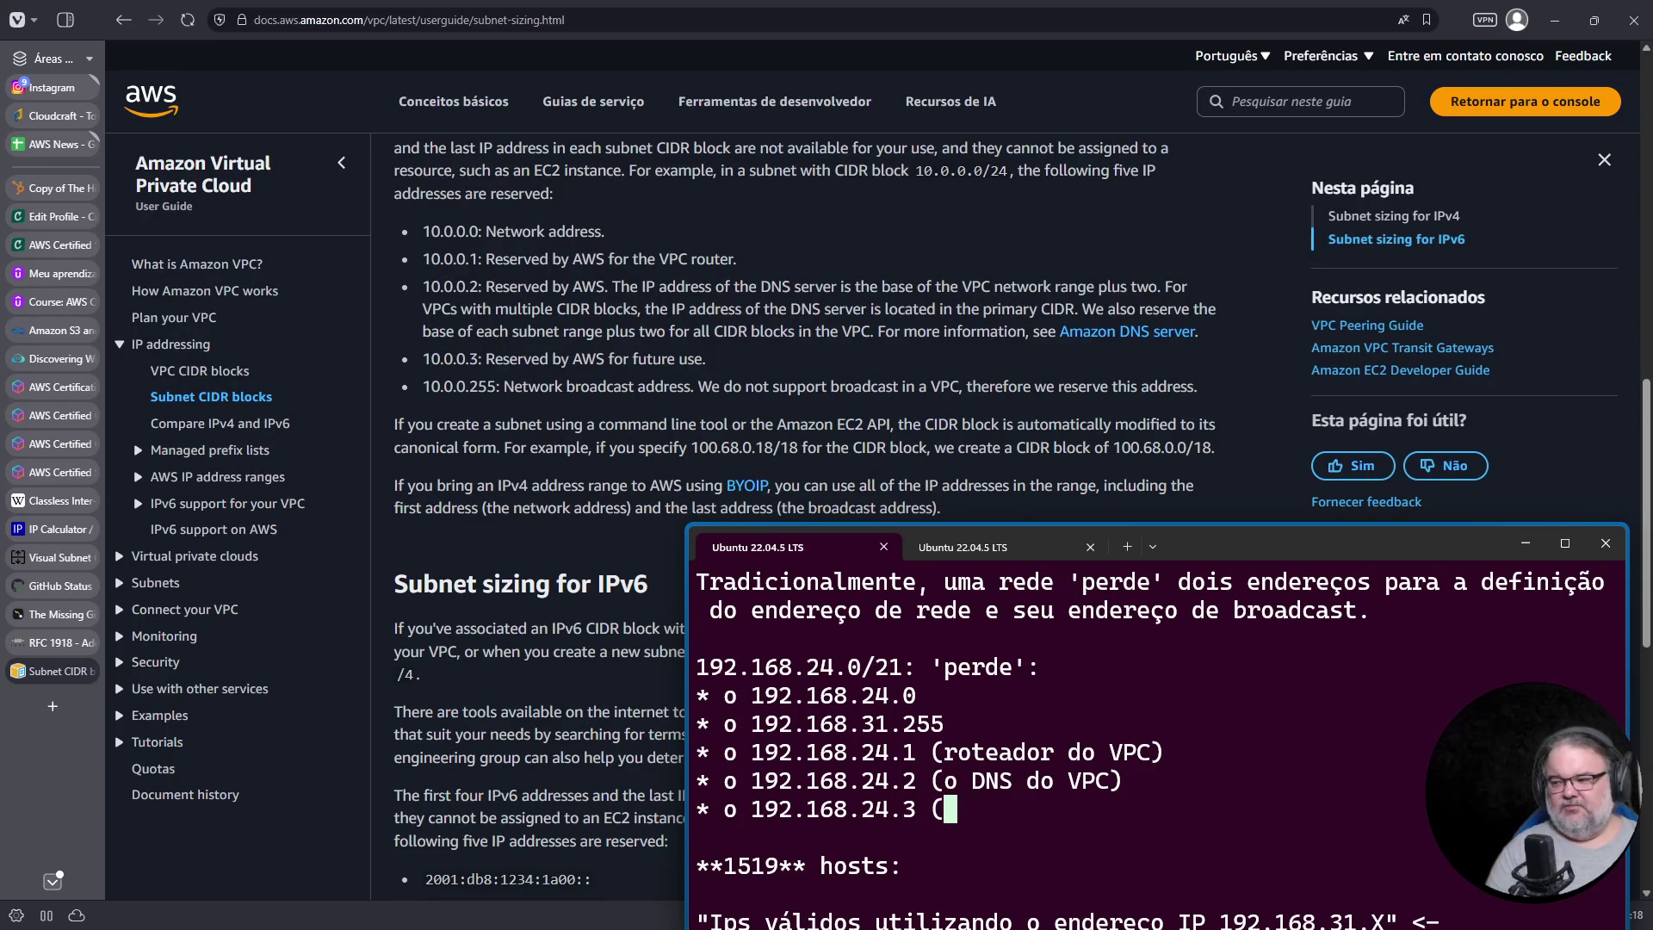
{"action": "type", "text": "porque a AWS quer)"}
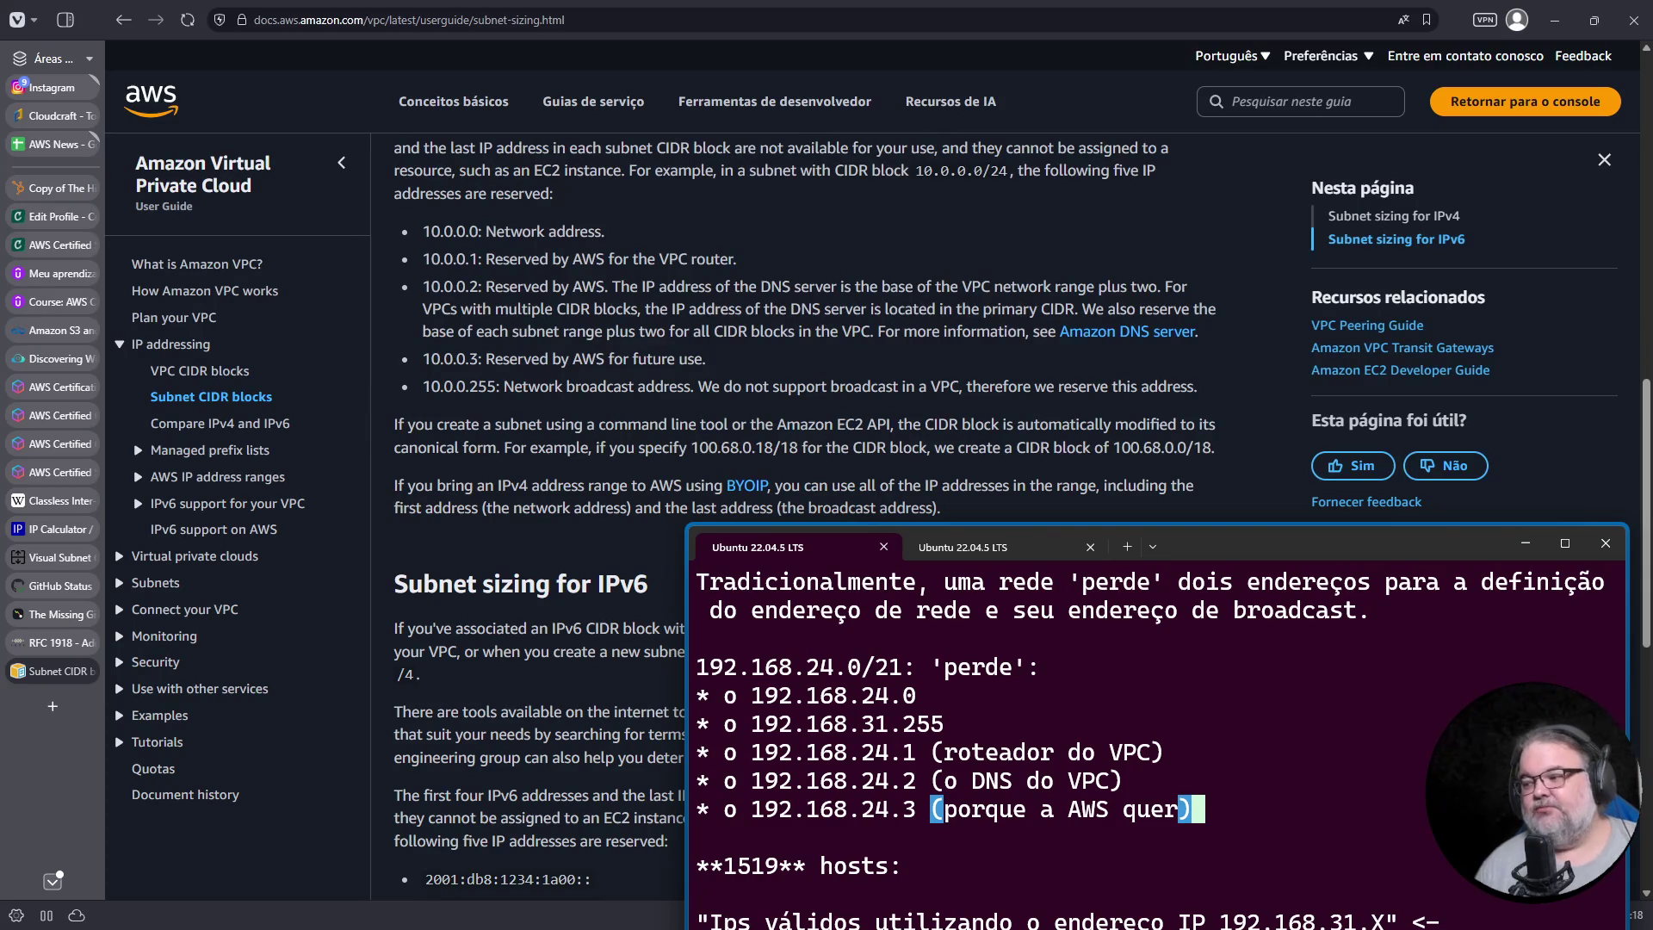
{"action": "left_click_drag", "start_coordinate": [889, 695], "coordinate": [888, 730]}
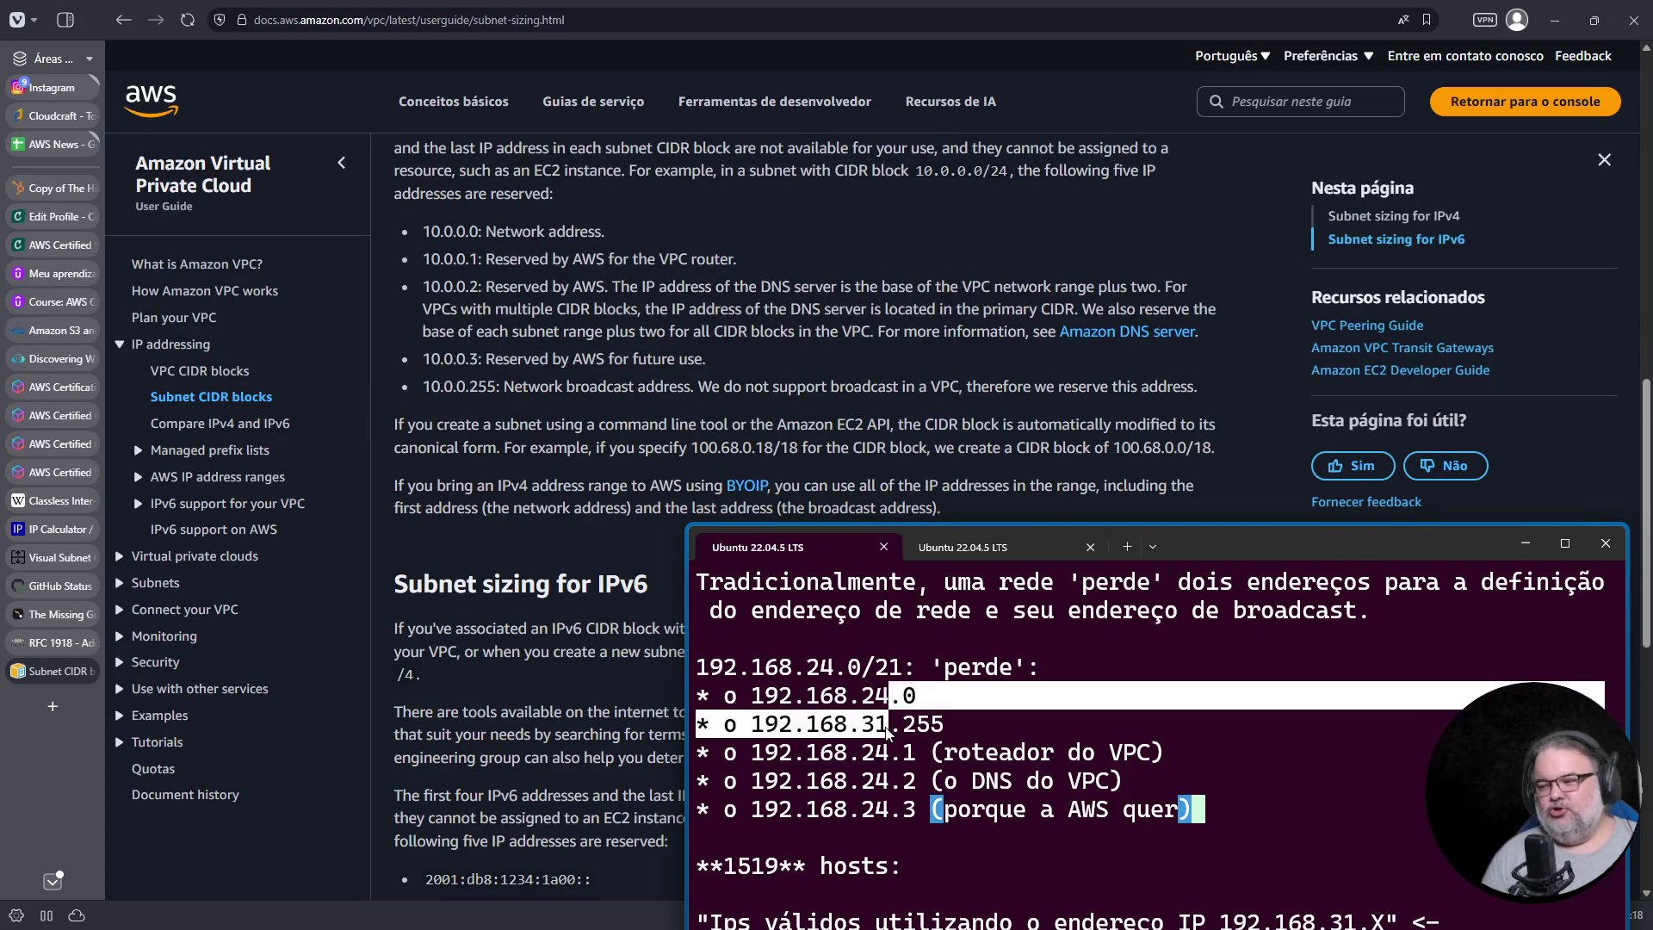
Step: Reopen the Subnet CIDR blocks documentation in a new tab and find every 'reserved' on the page
{"action": "left_click_drag", "start_coordinate": [902, 810], "coordinate": [904, 754]}
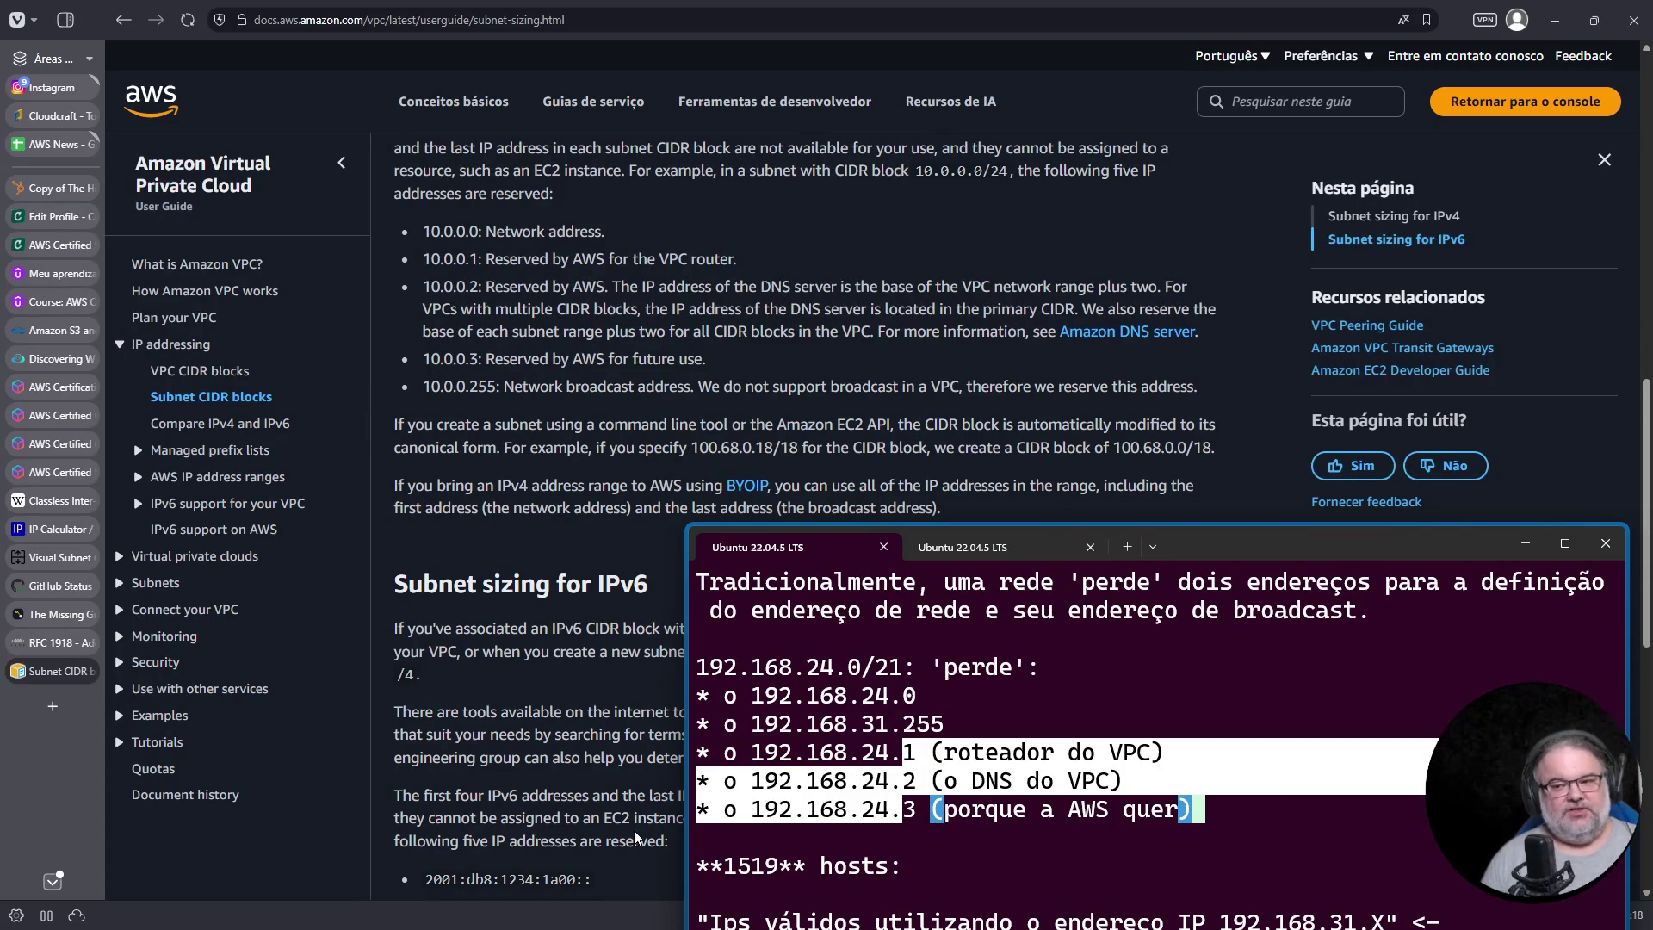
{"action": "left_click", "coordinate": [52, 708]}
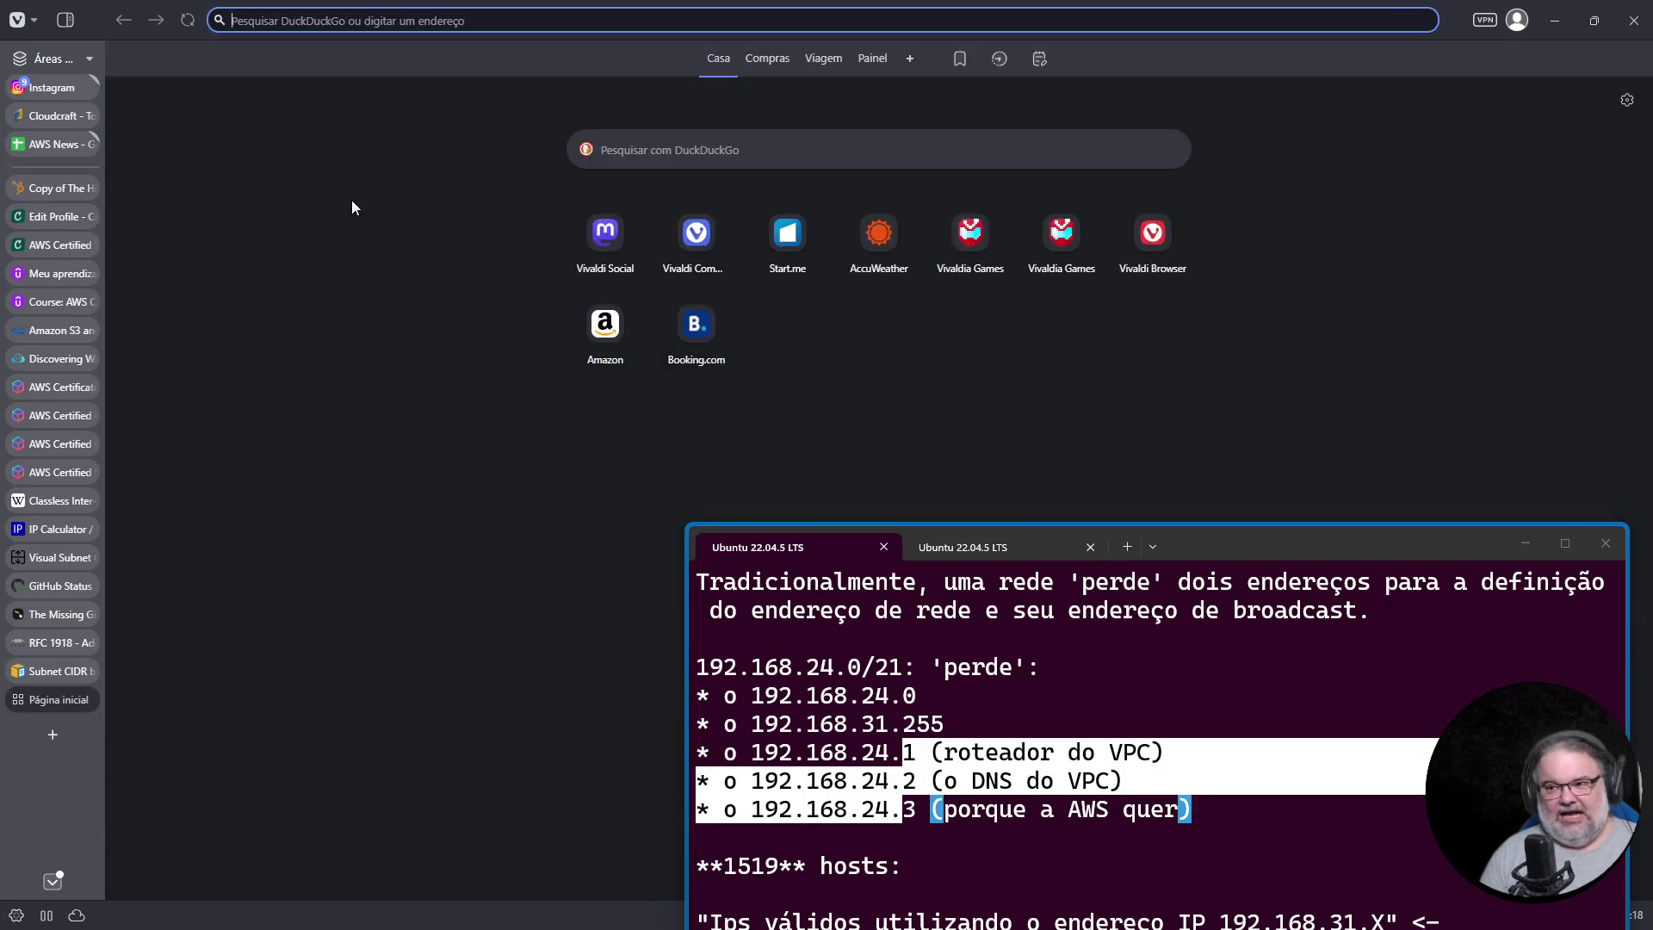
{"action": "left_click", "coordinate": [377, 19]}
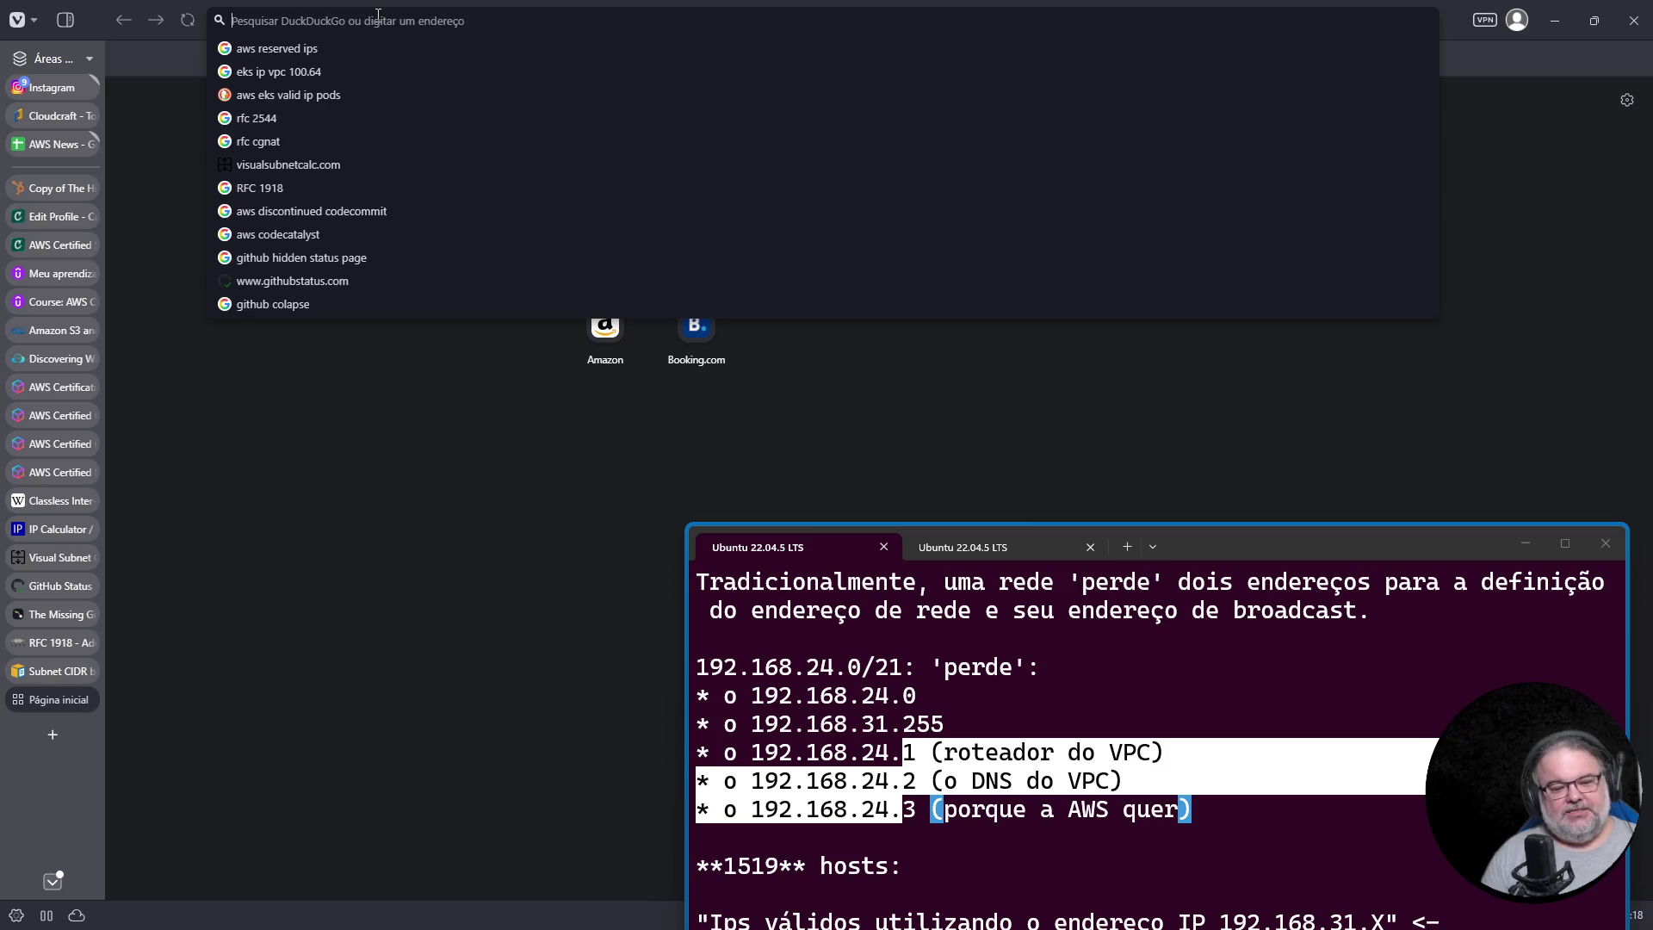
{"action": "mouse_move", "coordinate": [48, 671]}
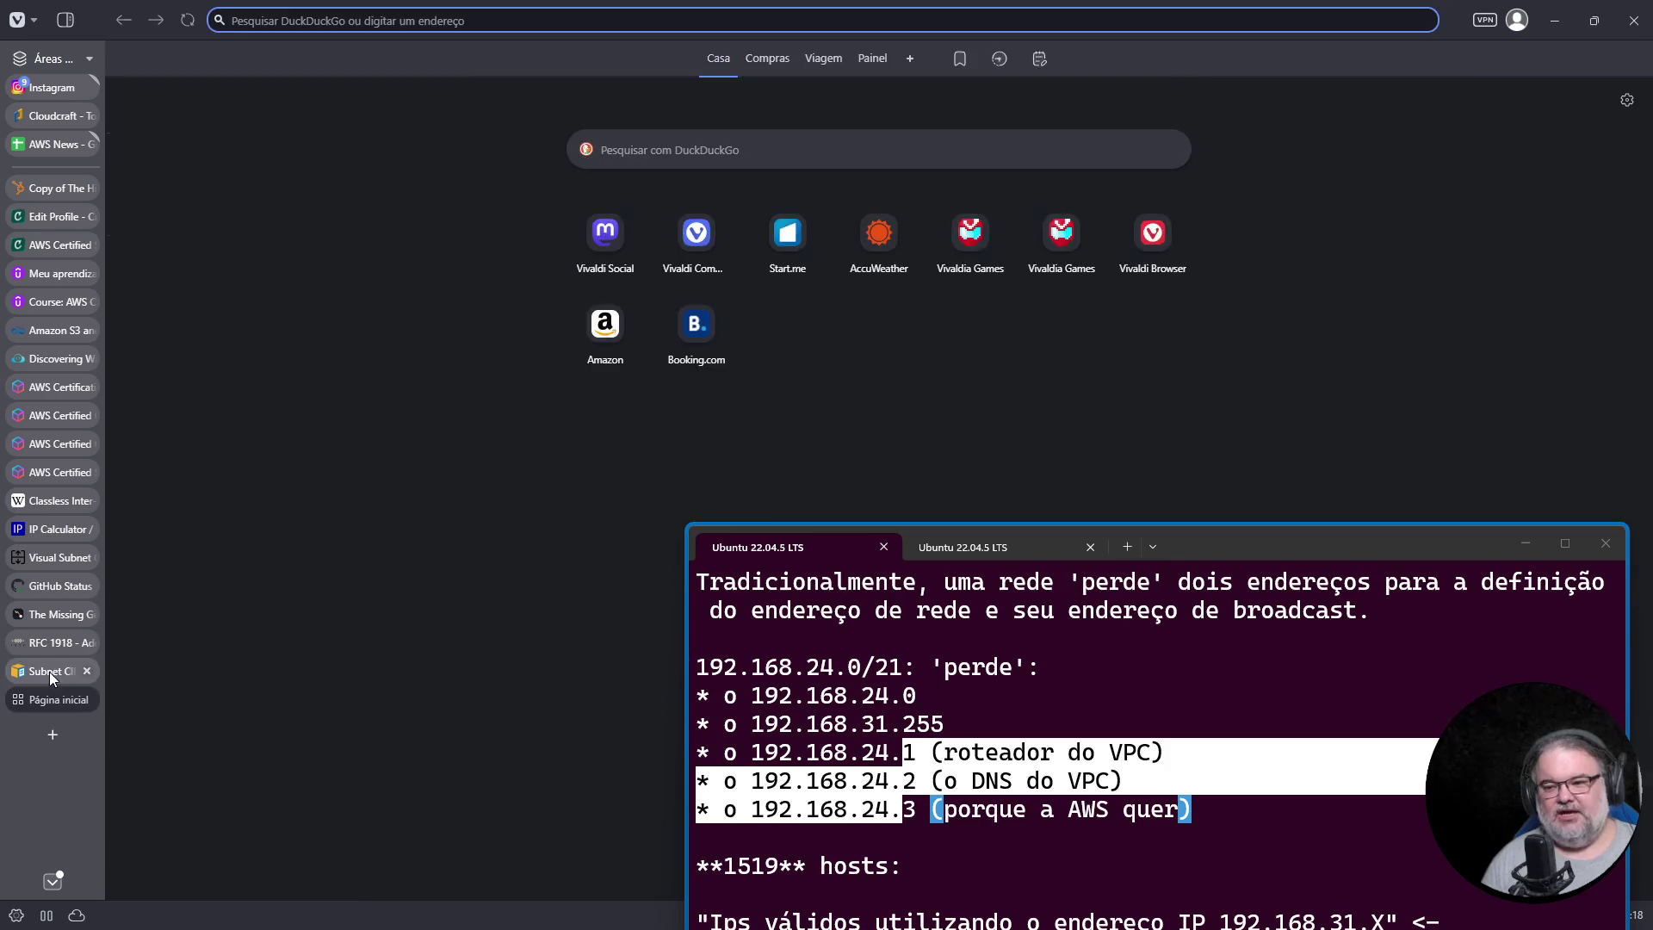
{"action": "left_click", "coordinate": [50, 672]}
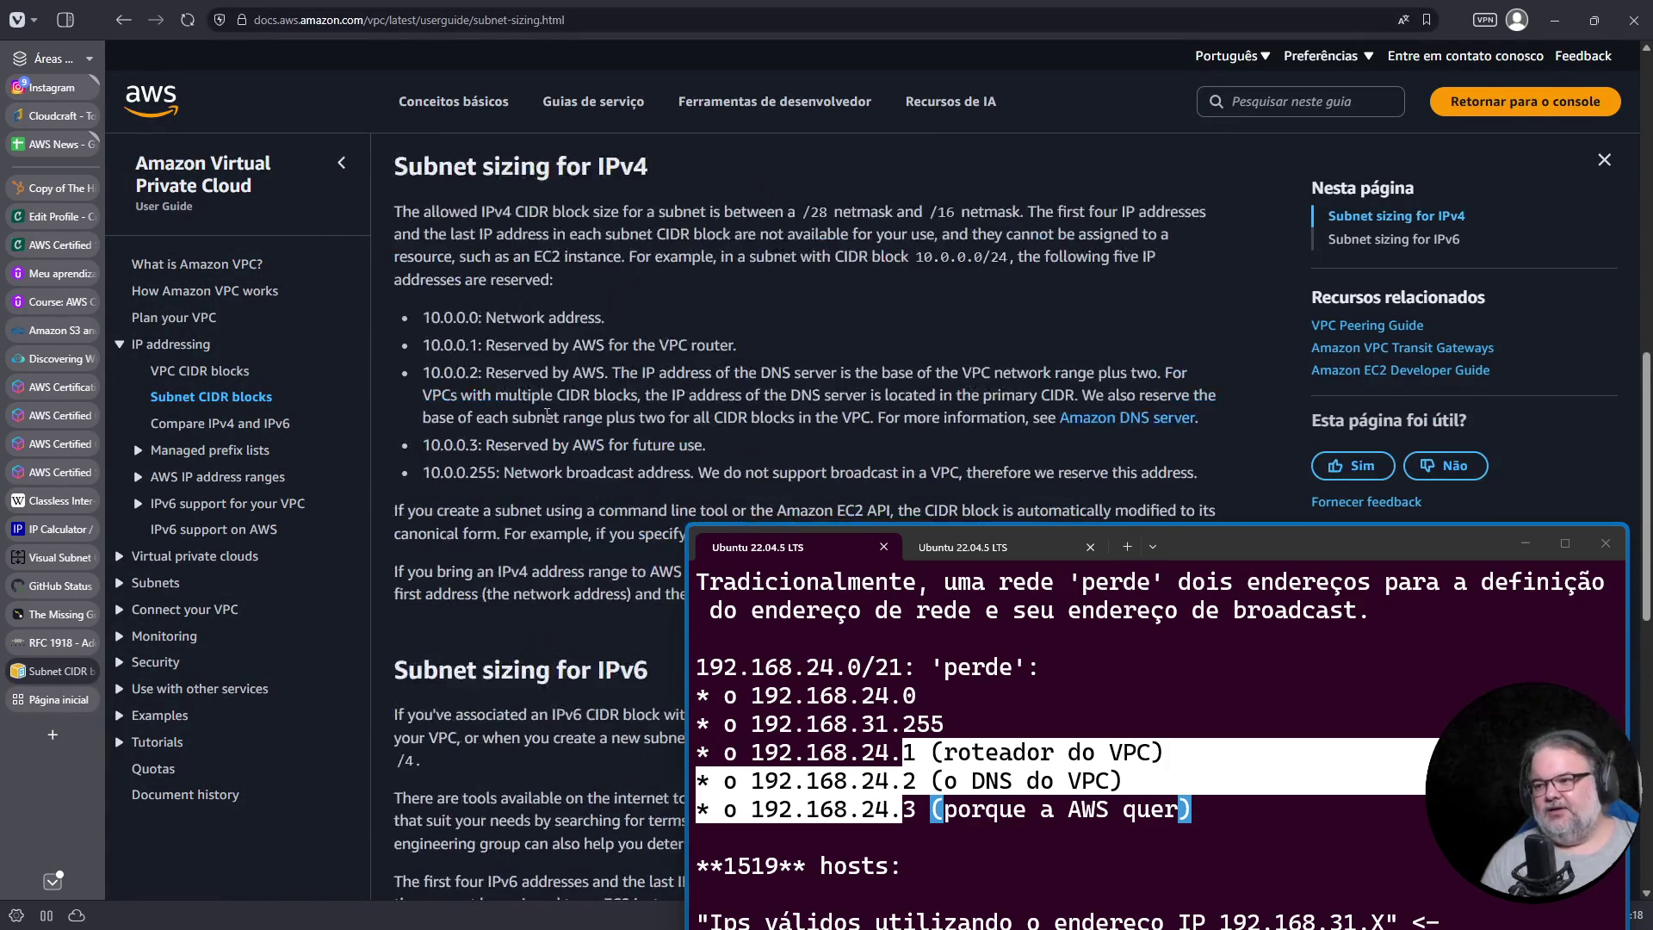
{"action": "key", "text": "ctrl+f"}
{"action": "type", "text": "reserved"}
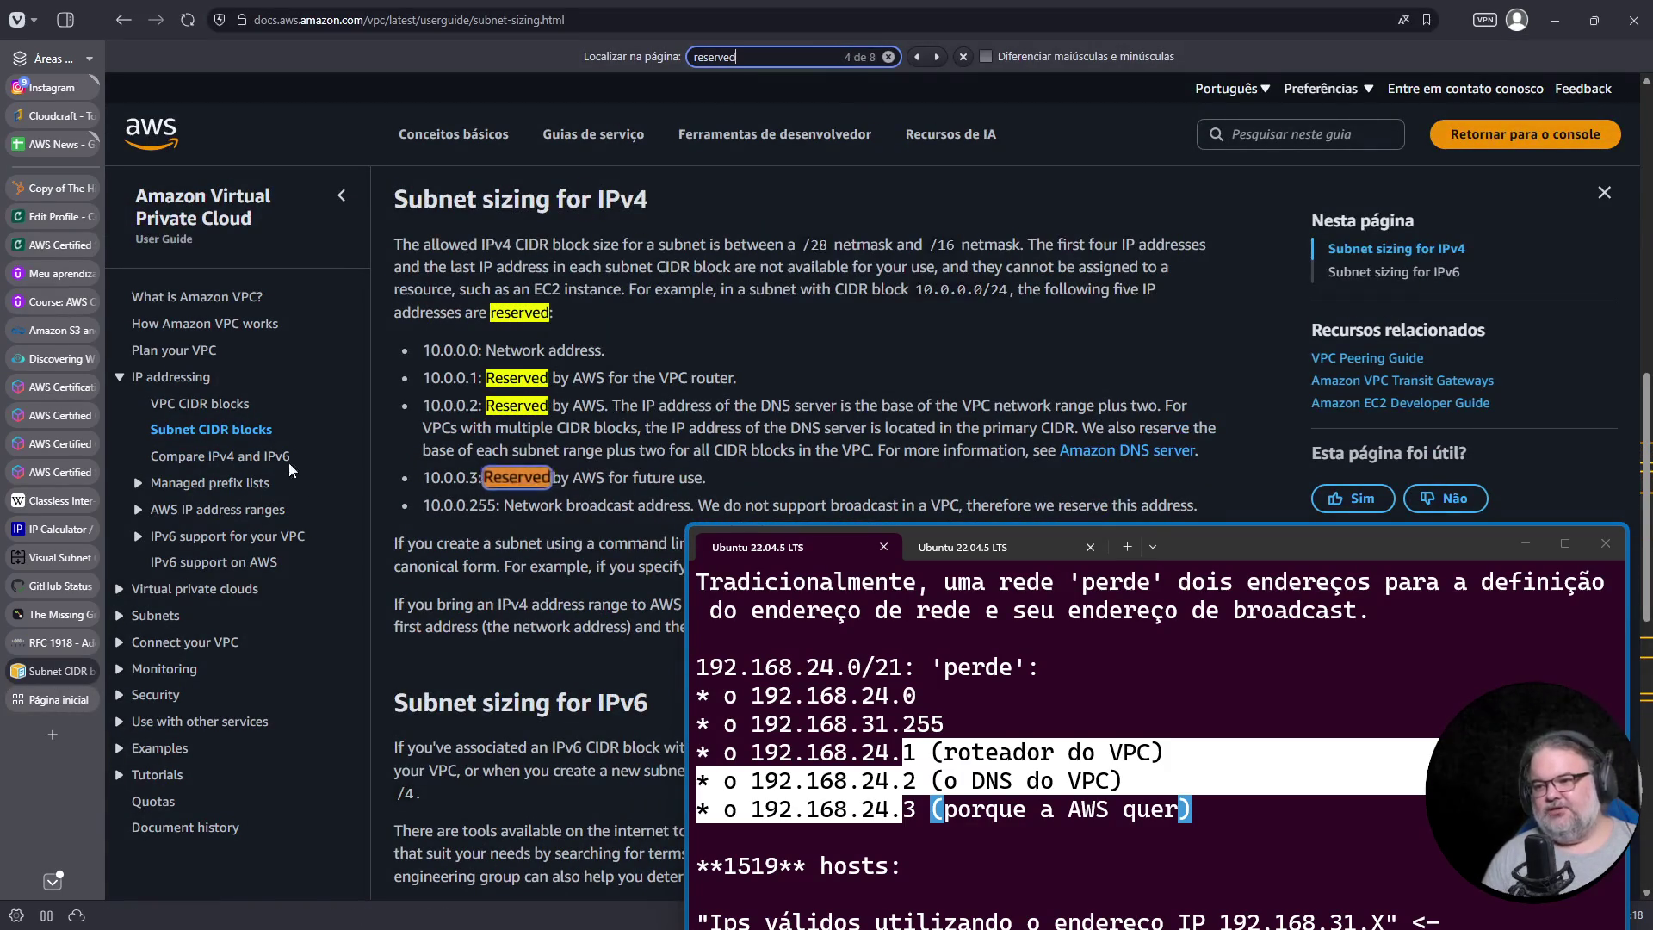
{"action": "left_click", "coordinate": [233, 411]}
Step: Highlight the RFC 1918 table and disallowed ranges 0.0.0.0/8, 127.0.0.0/8, 169.254.0.0/16 and 224.0.0.0/4
{"action": "scroll", "coordinate": [596, 588], "scroll_direction": "down", "scroll_amount": 8}
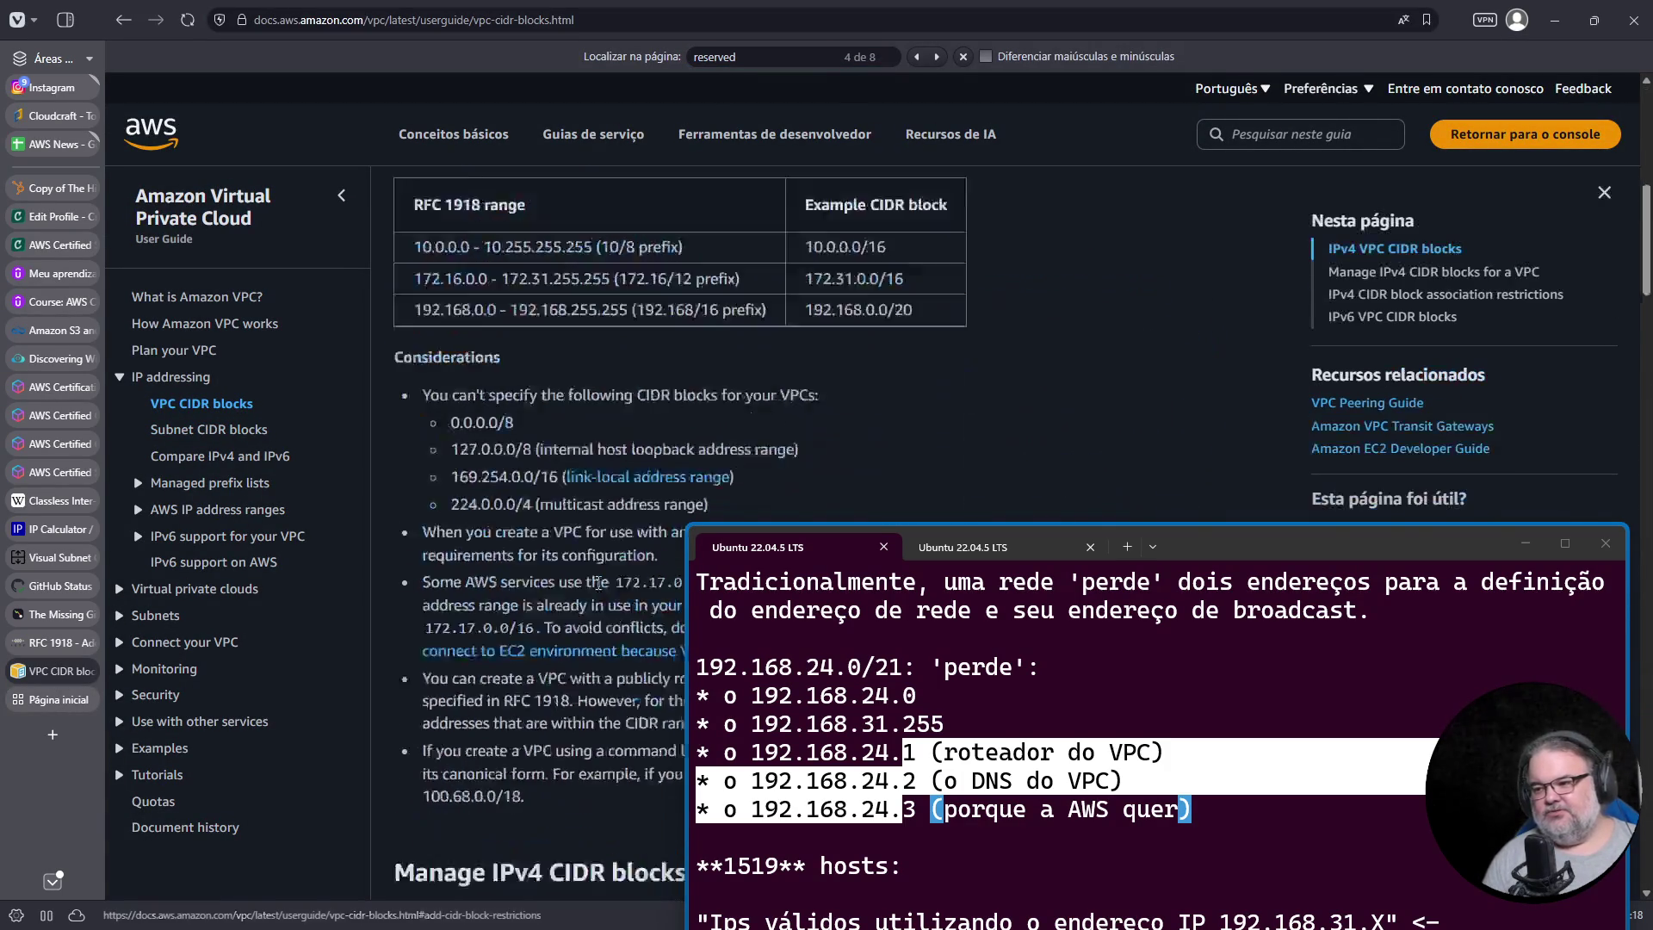
{"action": "scroll", "coordinate": [597, 588], "scroll_direction": "up", "scroll_amount": 1}
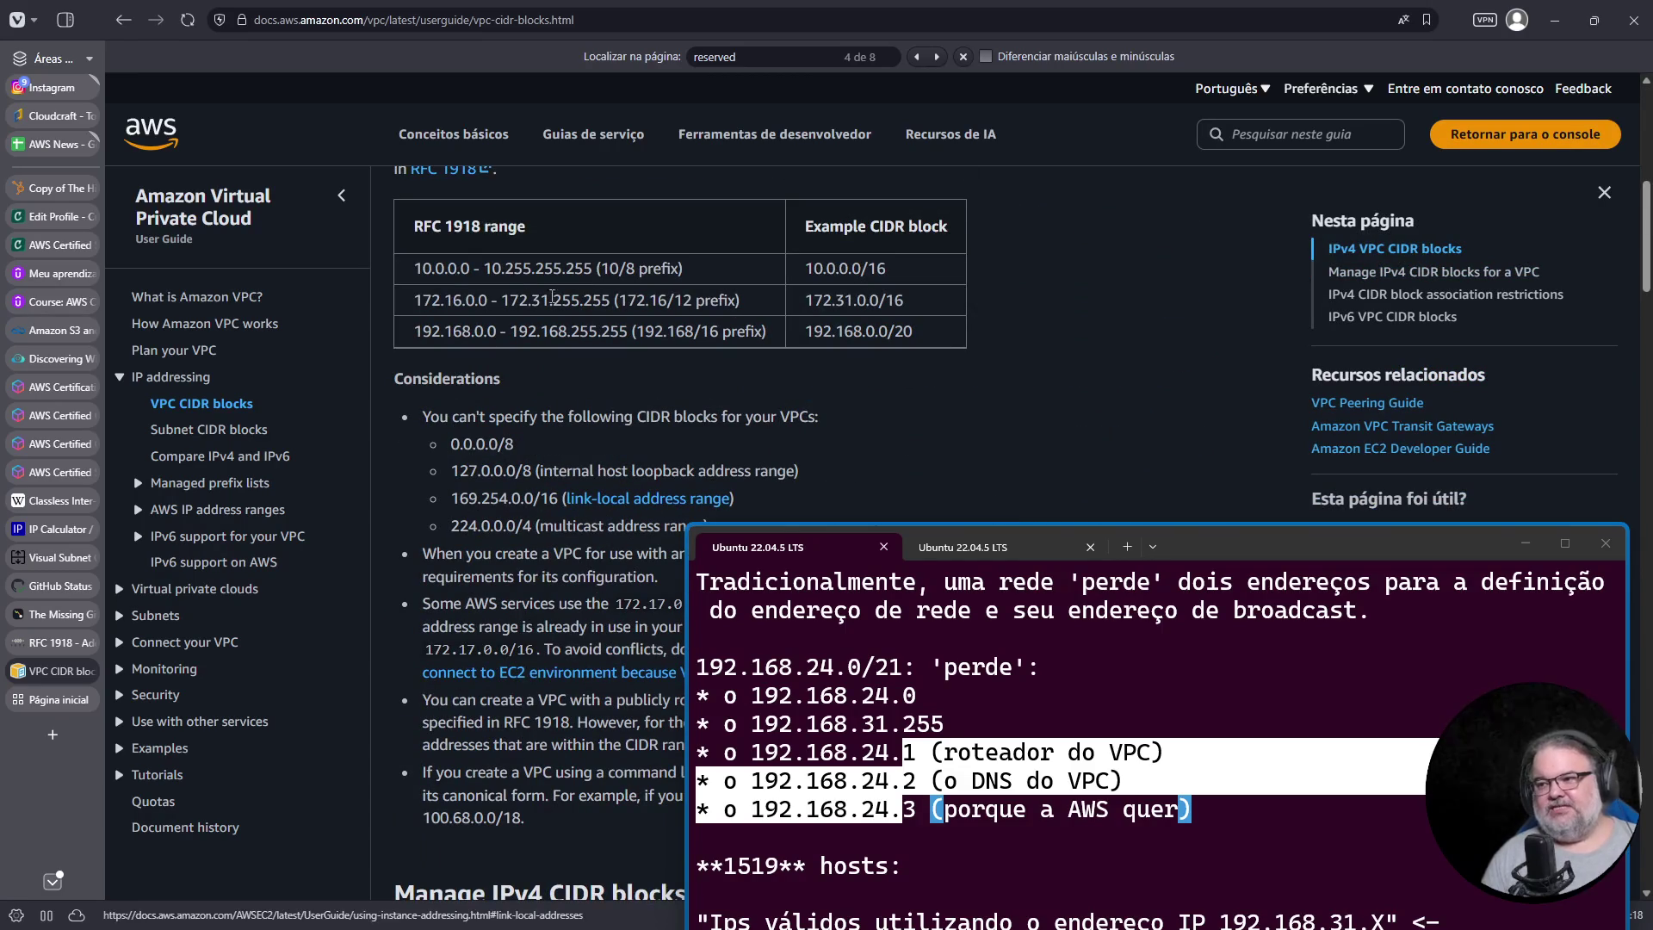
{"action": "left_click_drag", "start_coordinate": [447, 268], "coordinate": [730, 378]}
{"action": "scroll", "coordinate": [730, 358], "scroll_direction": "down", "scroll_amount": 1}
{"action": "scroll", "coordinate": [640, 401], "scroll_direction": "down", "scroll_amount": 2}
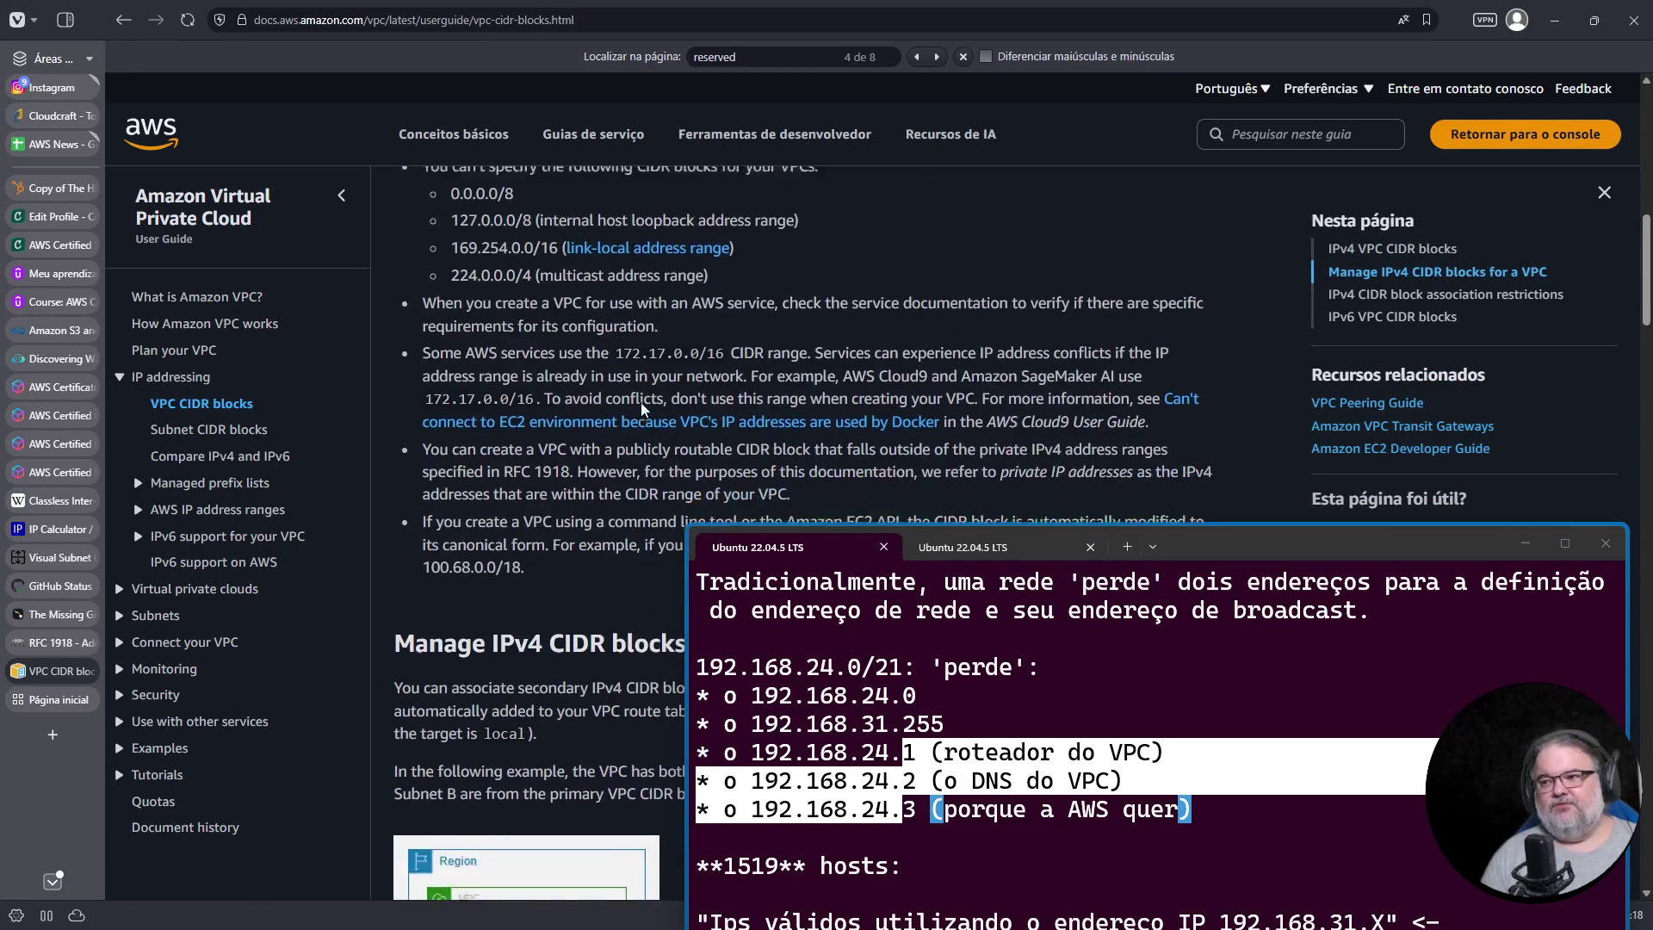
{"action": "scroll", "coordinate": [621, 415], "scroll_direction": "up", "scroll_amount": 2, "text": "ctrl"}
{"action": "scroll", "coordinate": [688, 427], "scroll_direction": "down", "scroll_amount": 1}
{"action": "scroll", "coordinate": [687, 428], "scroll_direction": "up", "scroll_amount": 1}
{"action": "double_click", "coordinate": [555, 360]}
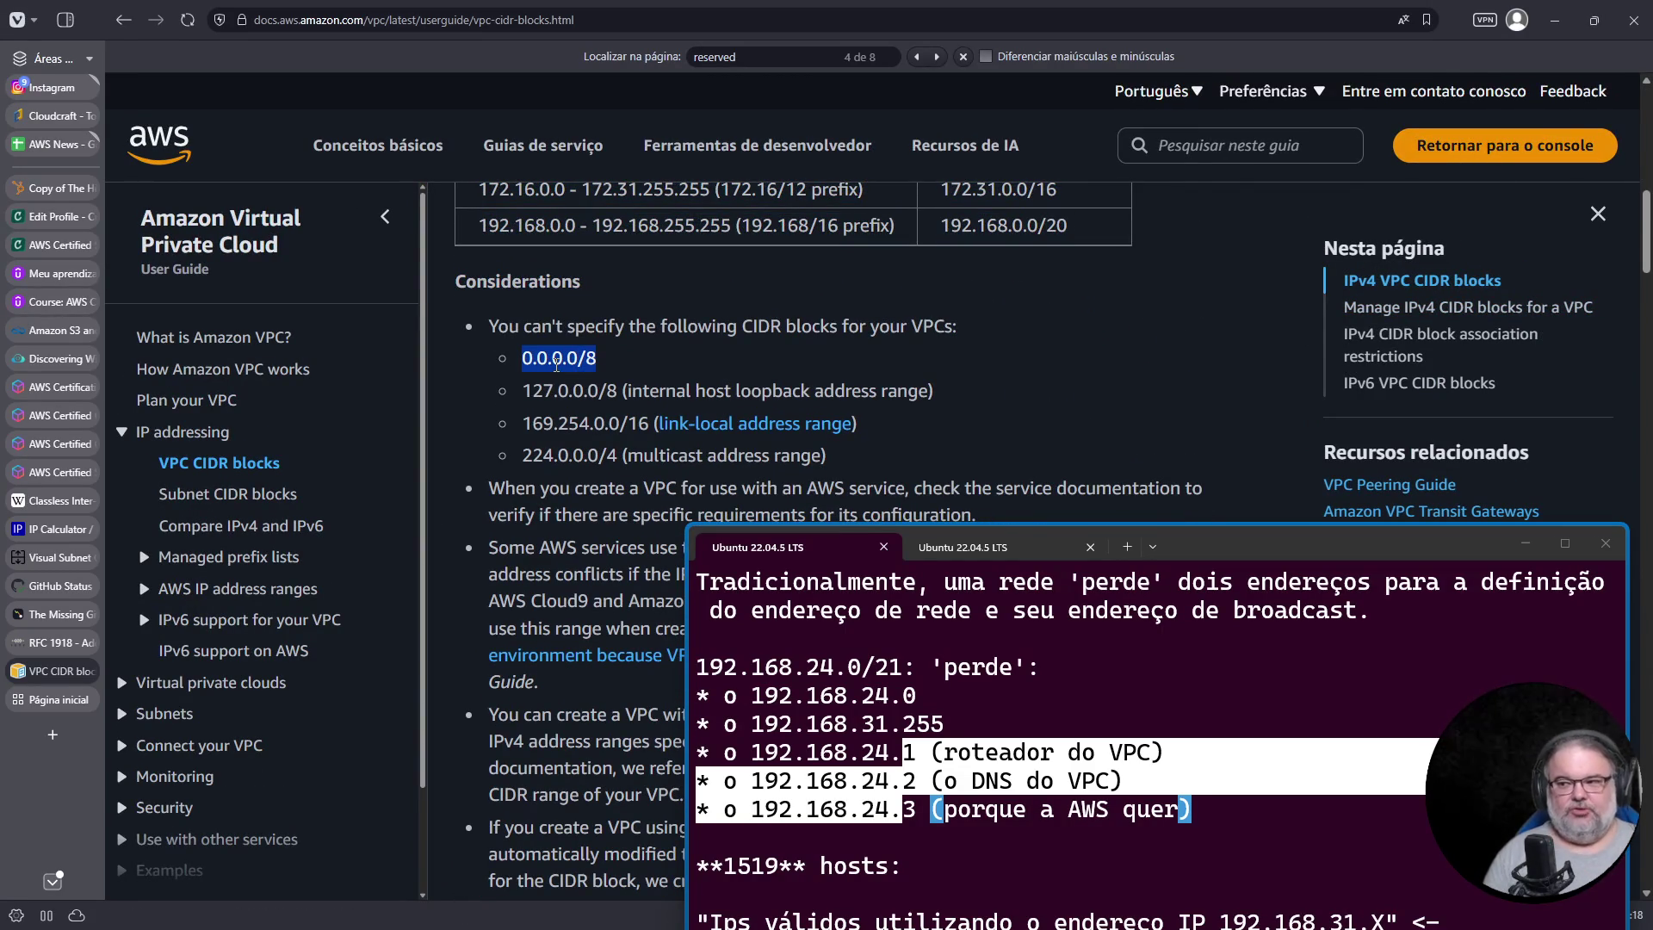
{"action": "triple_click", "coordinate": [549, 390]}
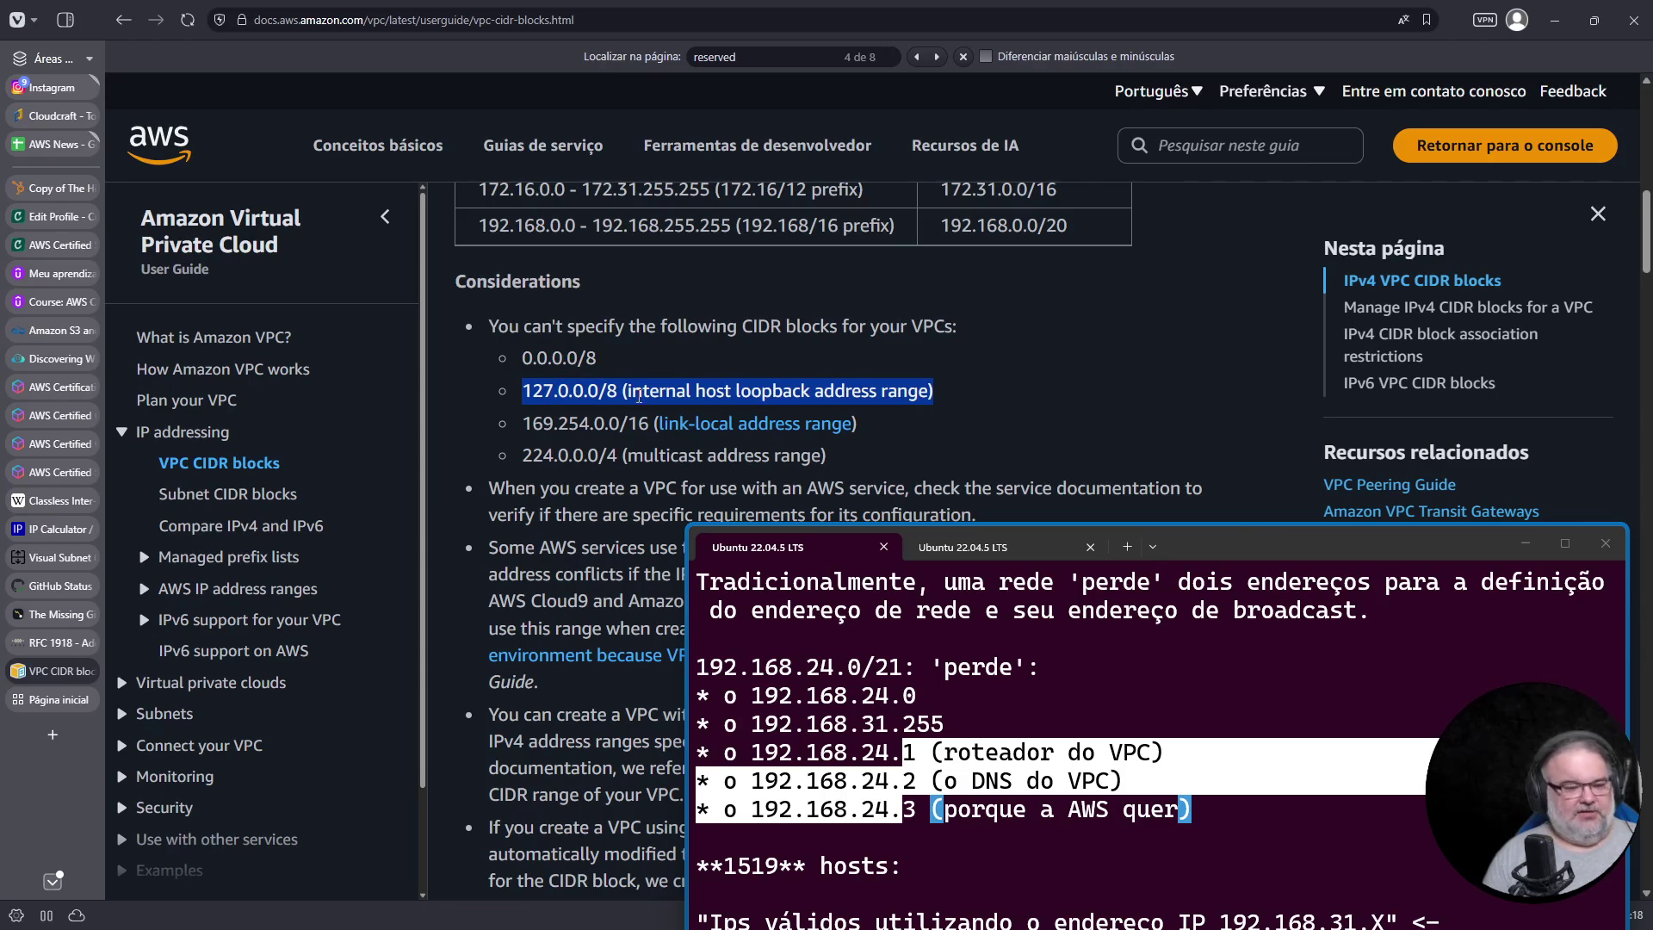
{"action": "mouse_move", "coordinate": [551, 392]}
{"action": "left_mouse_down"}
{"action": "mouse_move", "coordinate": [519, 434]}
{"action": "mouse_move", "coordinate": [696, 430]}
{"action": "left_mouse_up"}
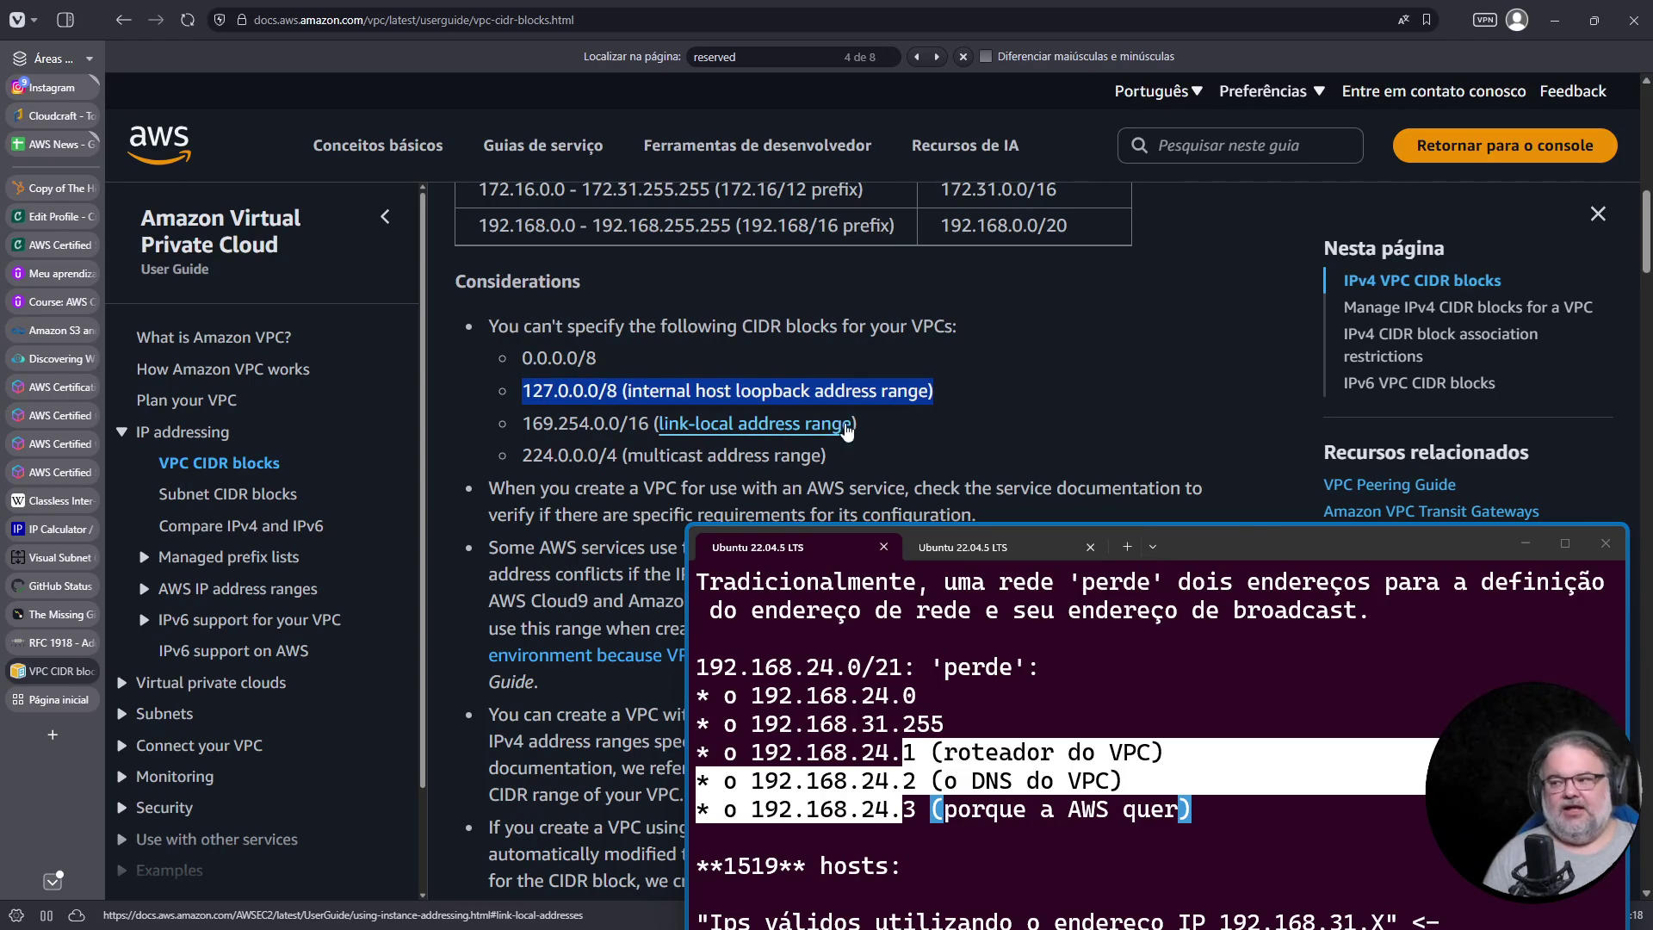
{"action": "left_click_drag", "start_coordinate": [532, 424], "coordinate": [647, 424]}
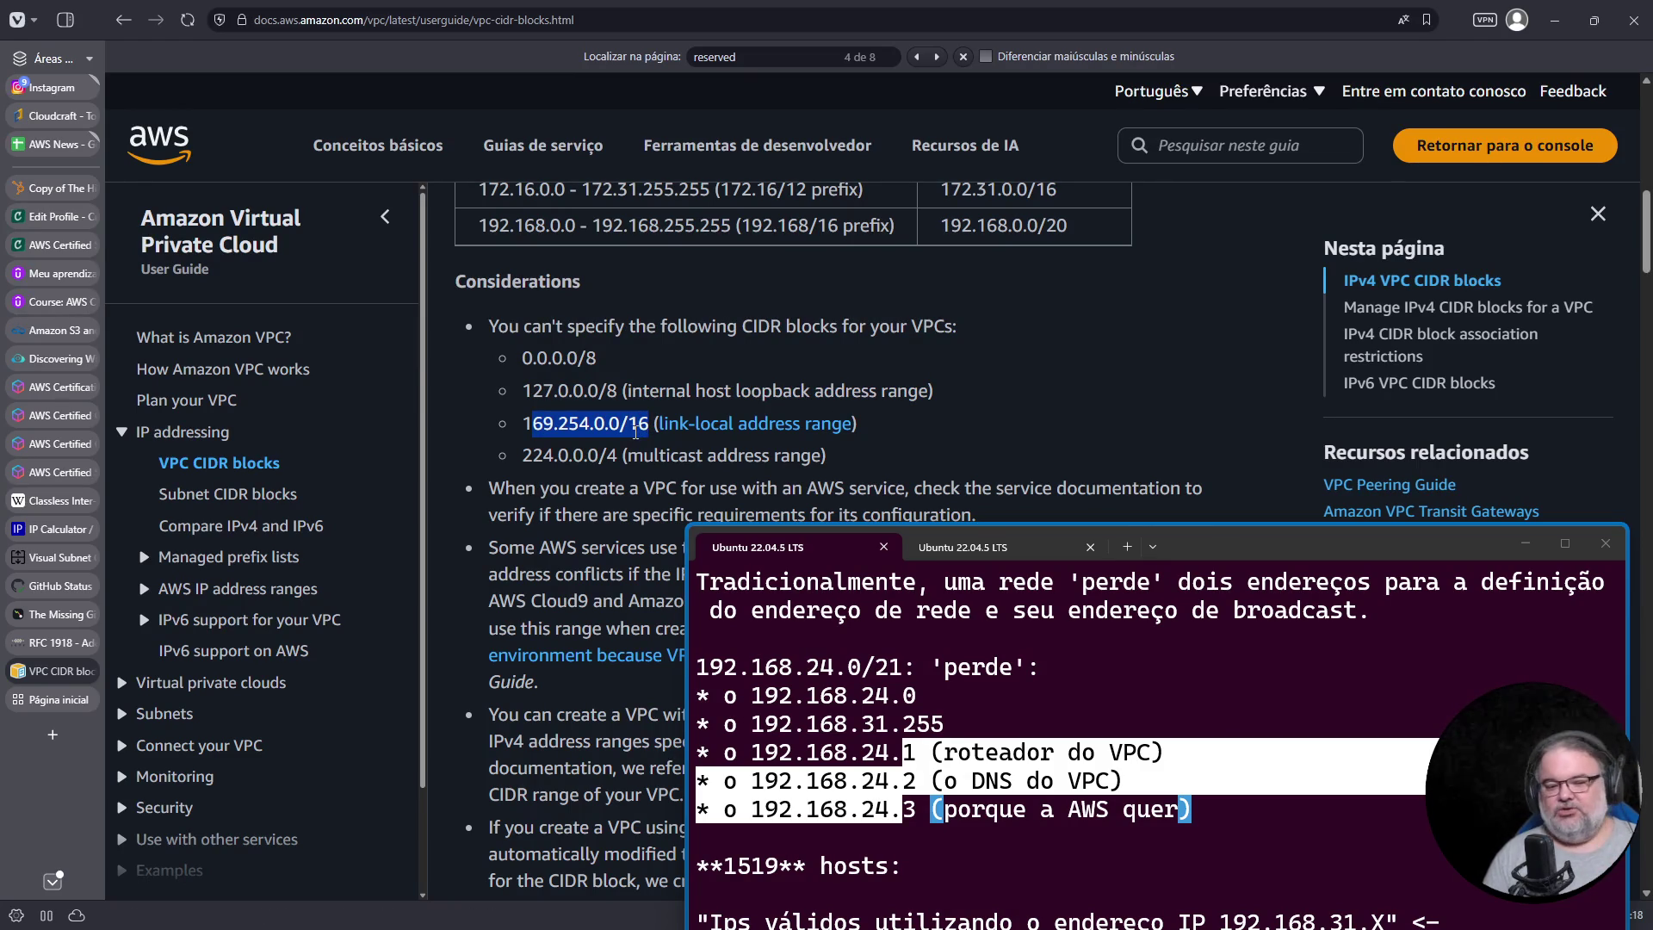
{"action": "triple_click", "coordinate": [588, 462]}
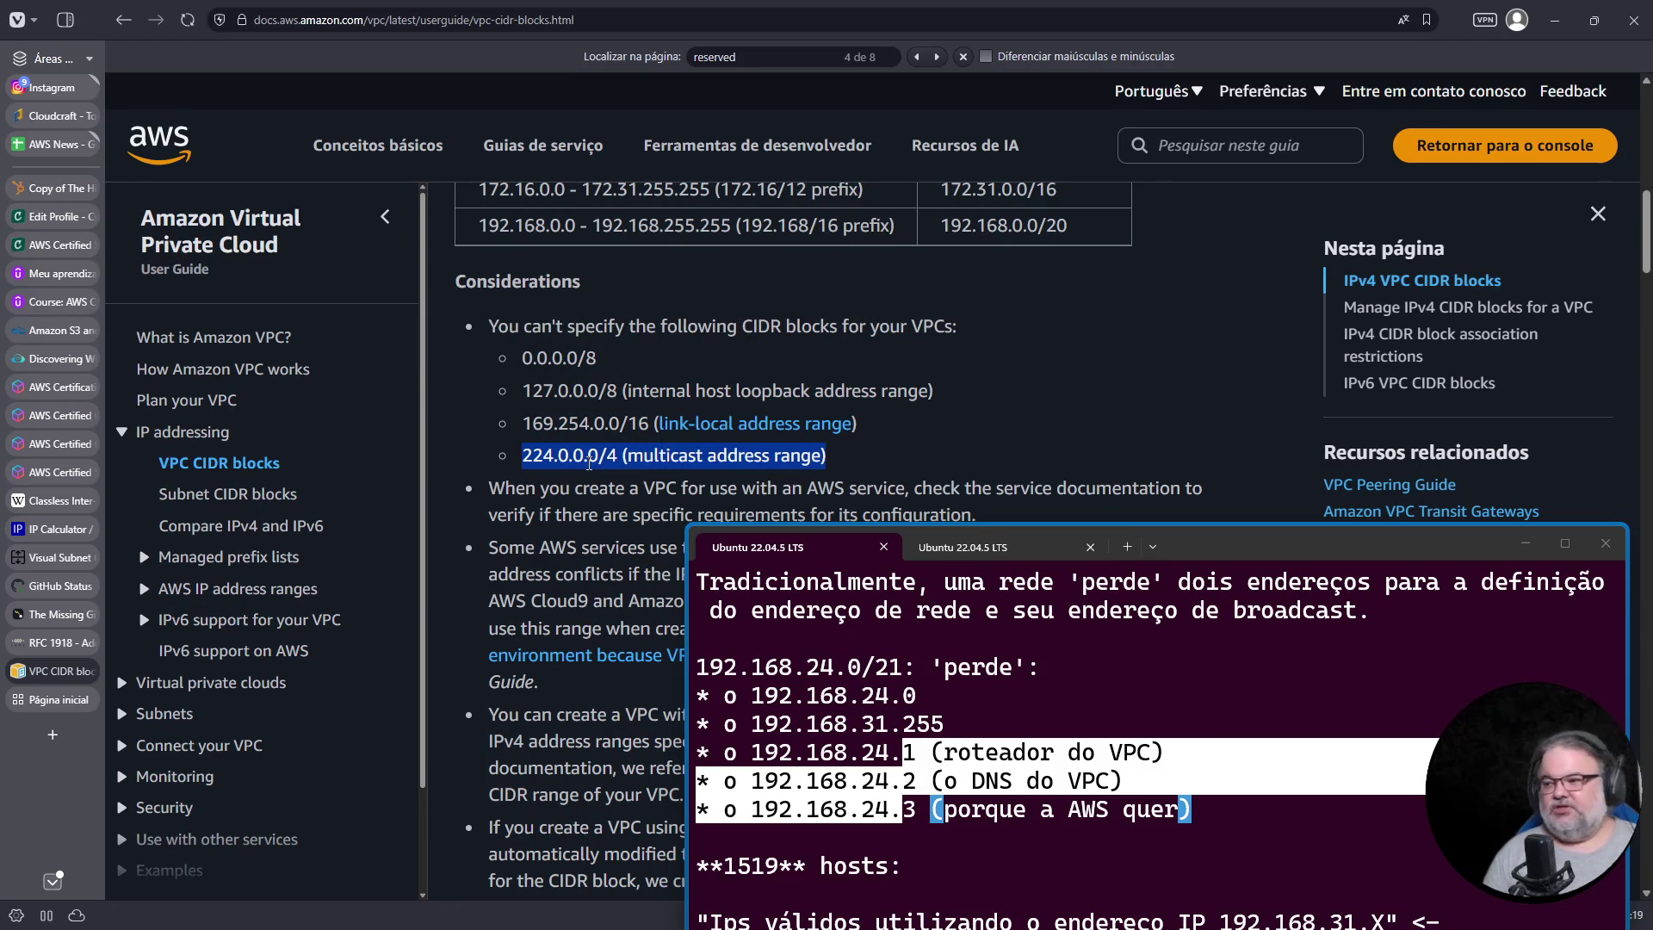
Step: Highlight the 172.17.0.0 range used by some AWS services, then move to the blank start-page tab
{"action": "scroll", "coordinate": [587, 462], "scroll_direction": "down", "scroll_amount": 9}
{"action": "scroll", "coordinate": [587, 462], "scroll_direction": "up", "scroll_amount": 8}
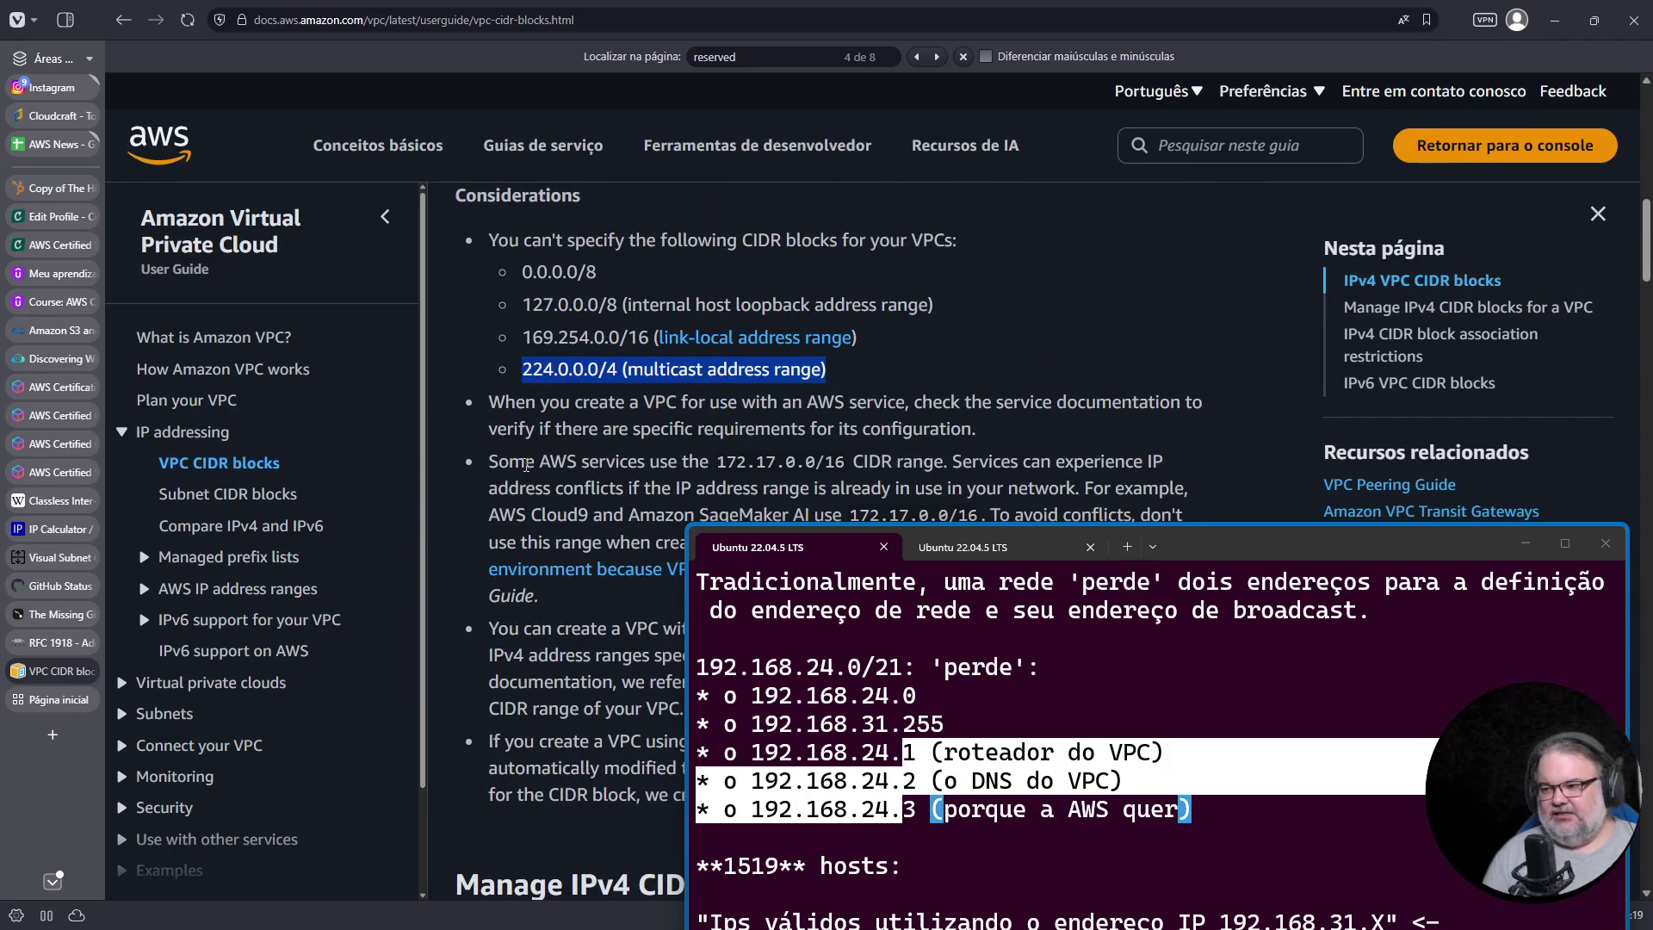
{"action": "scroll", "coordinate": [530, 461], "scroll_direction": "down", "scroll_amount": 2}
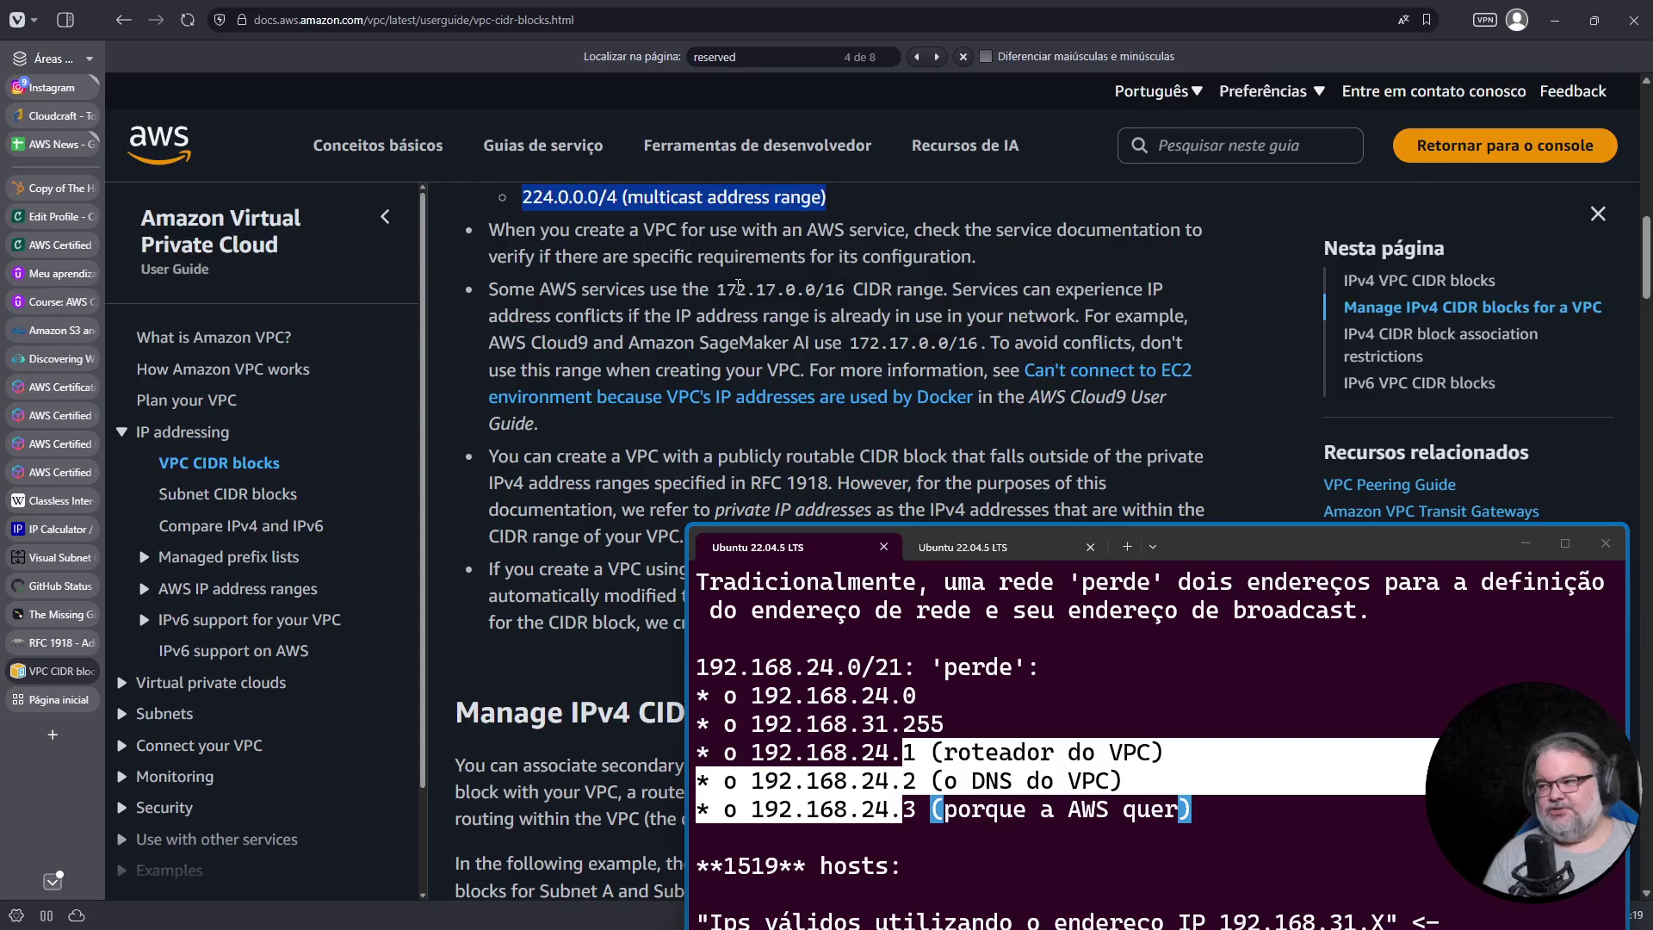
{"action": "left_click_drag", "start_coordinate": [718, 294], "coordinate": [824, 294]}
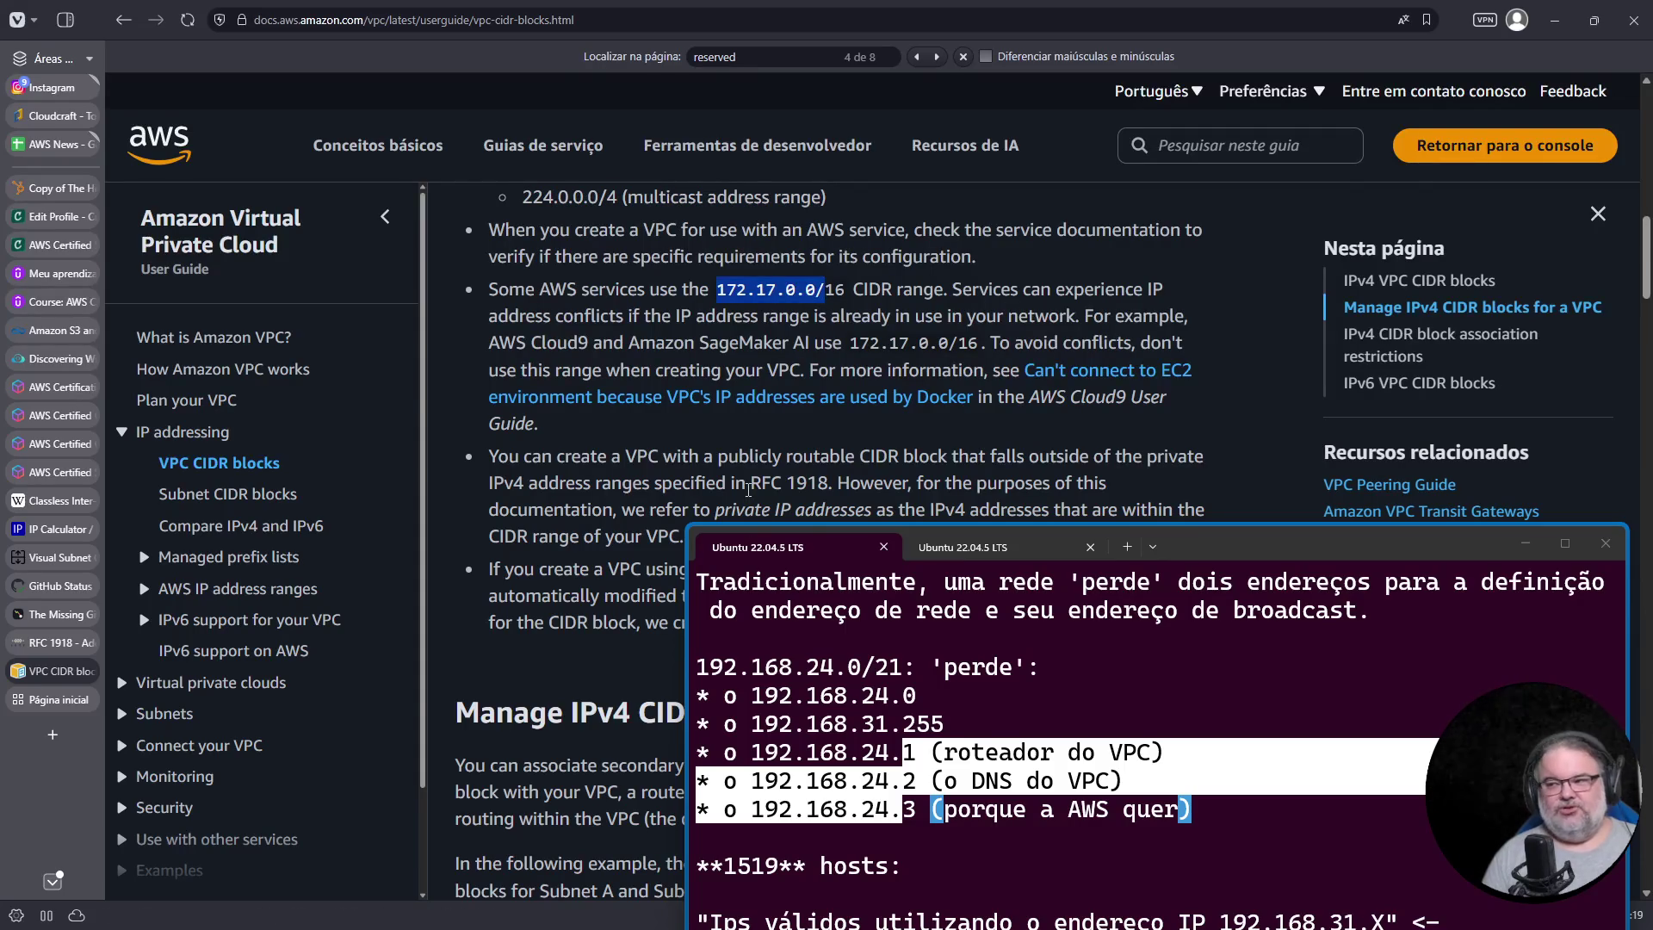
{"action": "scroll", "coordinate": [711, 440], "scroll_direction": "down", "scroll_amount": 1}
{"action": "scroll", "coordinate": [711, 440], "scroll_direction": "down", "scroll_amount": 10}
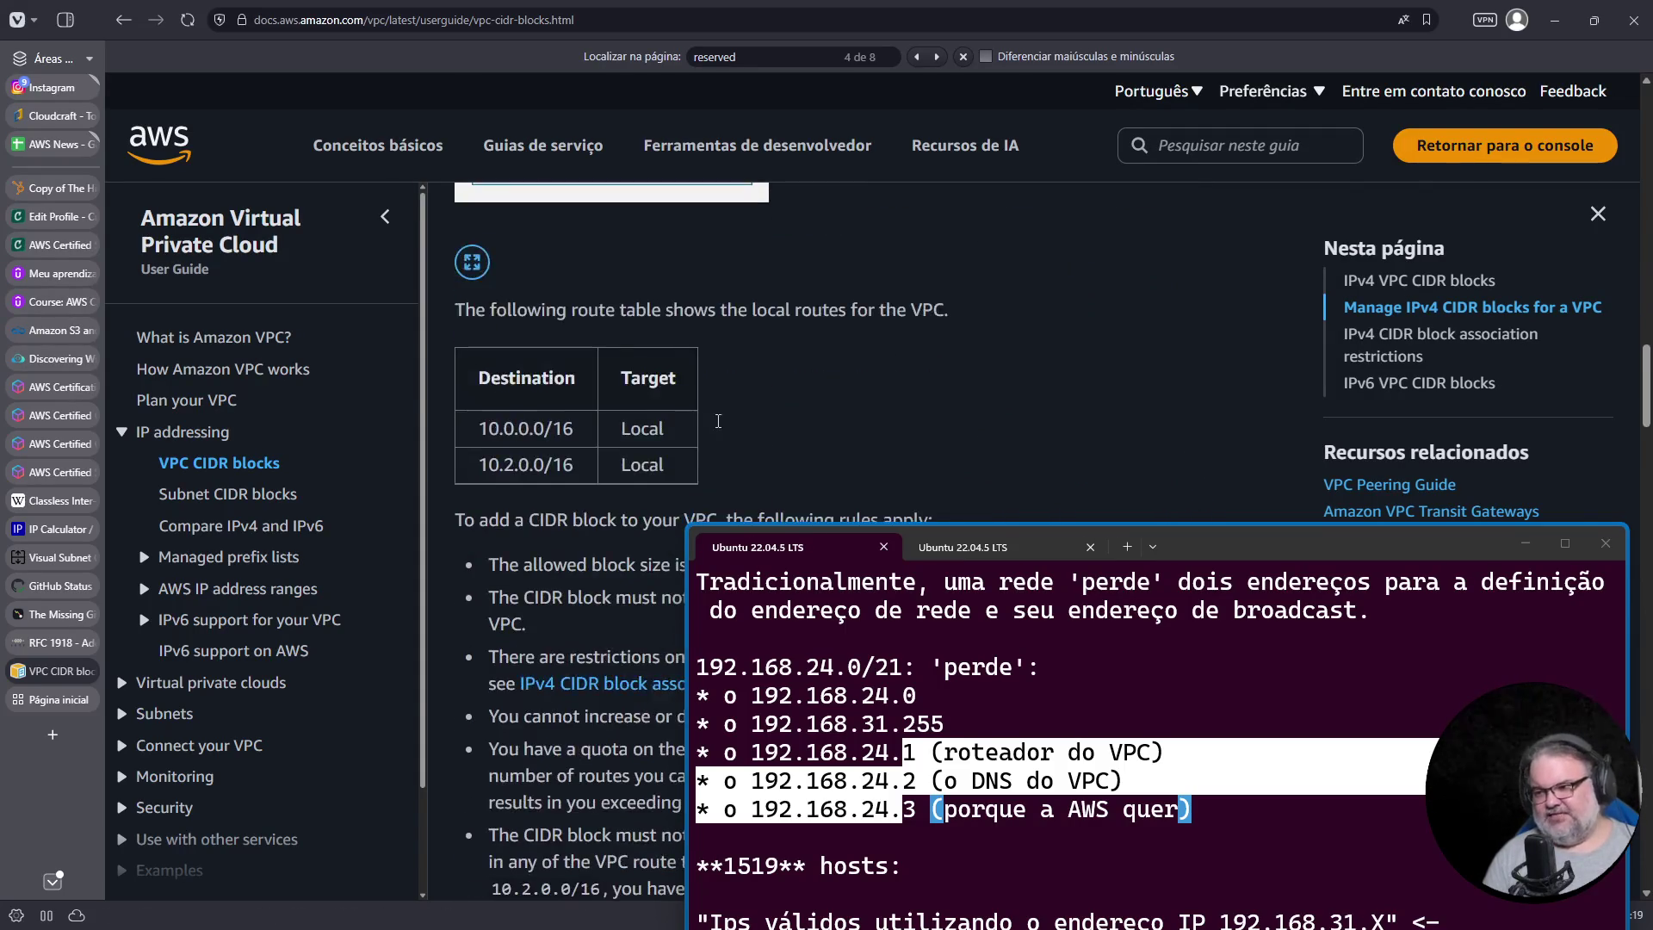
{"action": "scroll", "coordinate": [717, 420], "scroll_direction": "down", "scroll_amount": 10}
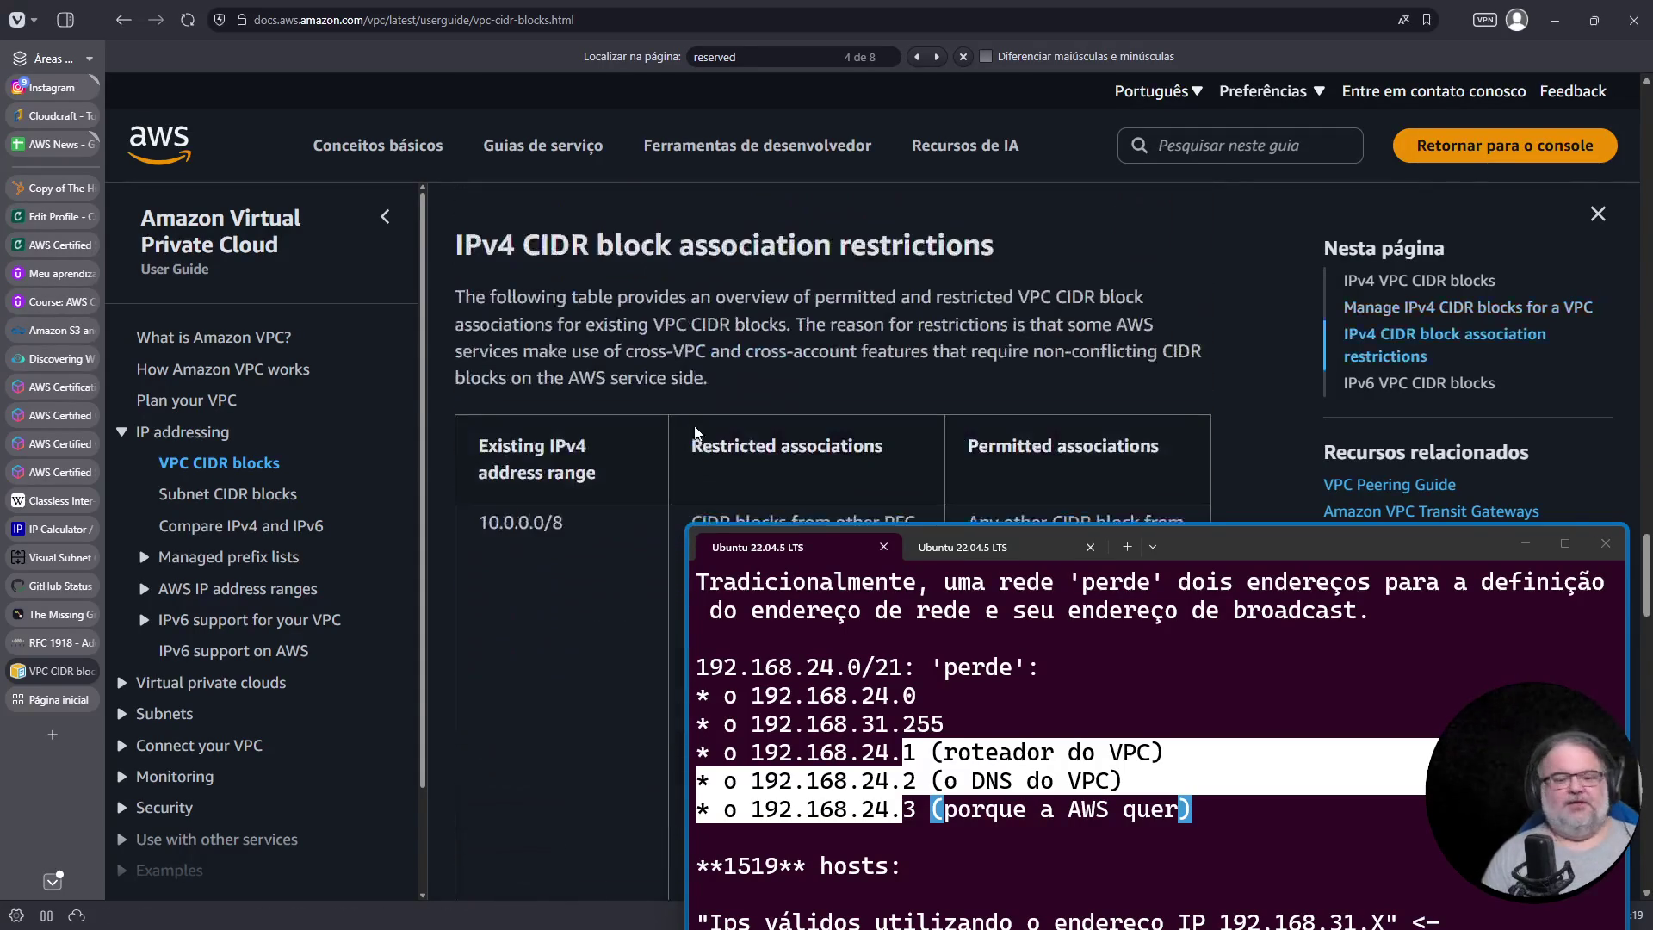
{"action": "left_click", "coordinate": [60, 702]}
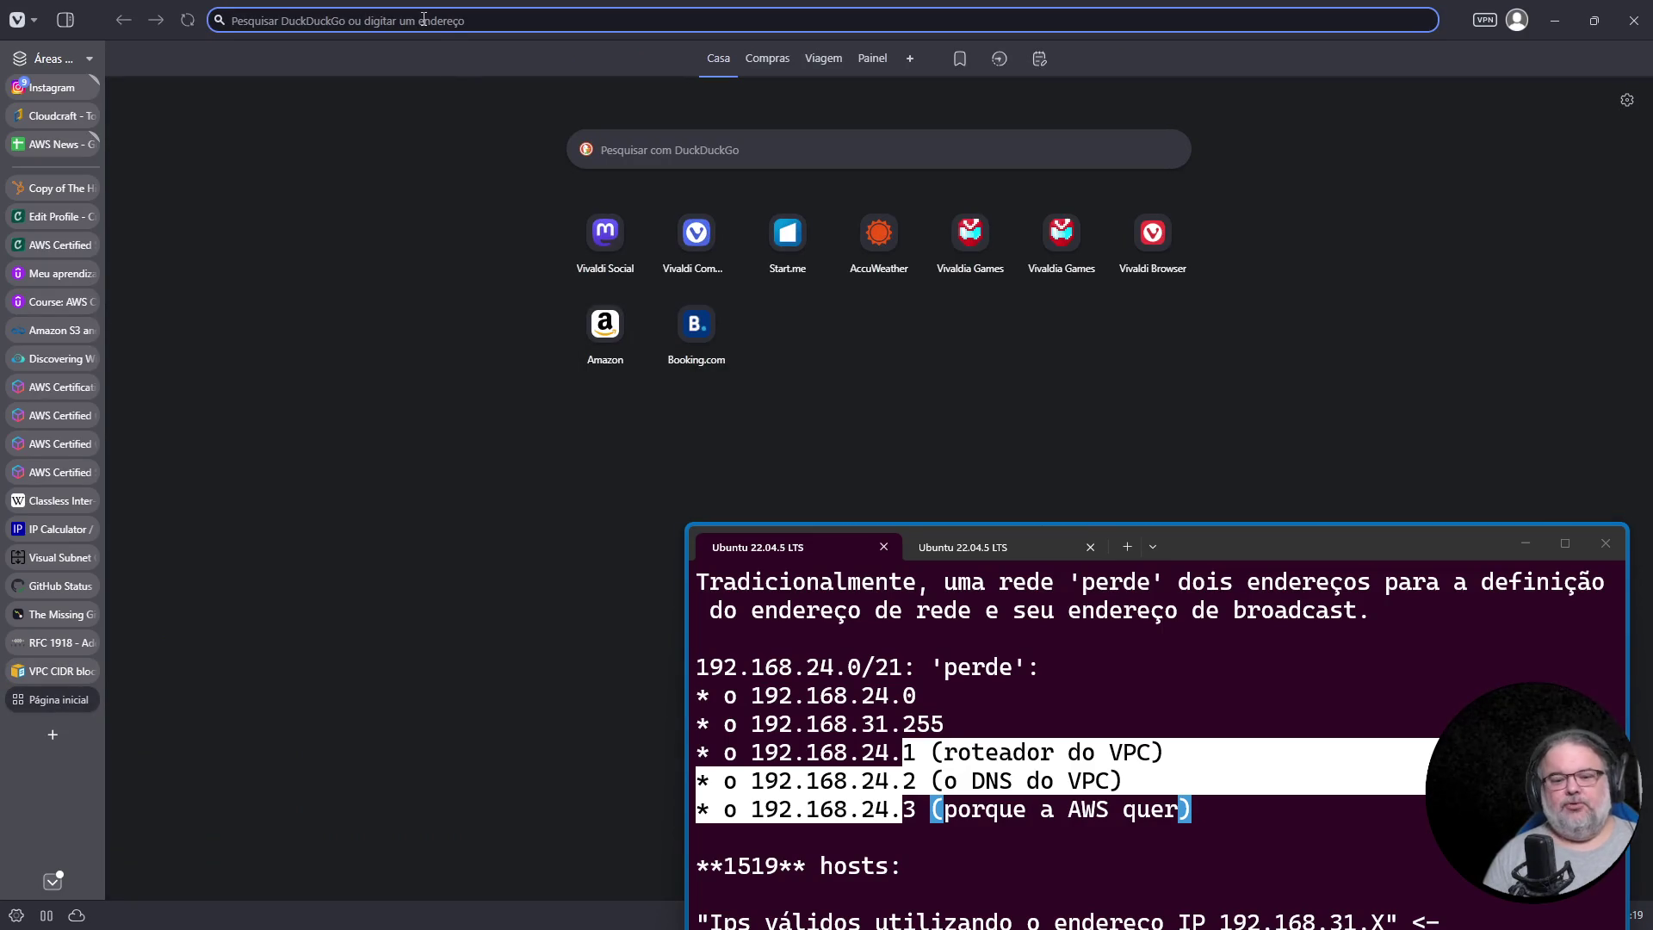
Step: Raise the Vim terminal, mark 192.168.24.0/21 in the notes, and return to the VPC CIDR blocks docs
{"action": "left_click_drag", "start_coordinate": [1258, 553], "coordinate": [1236, 519]}
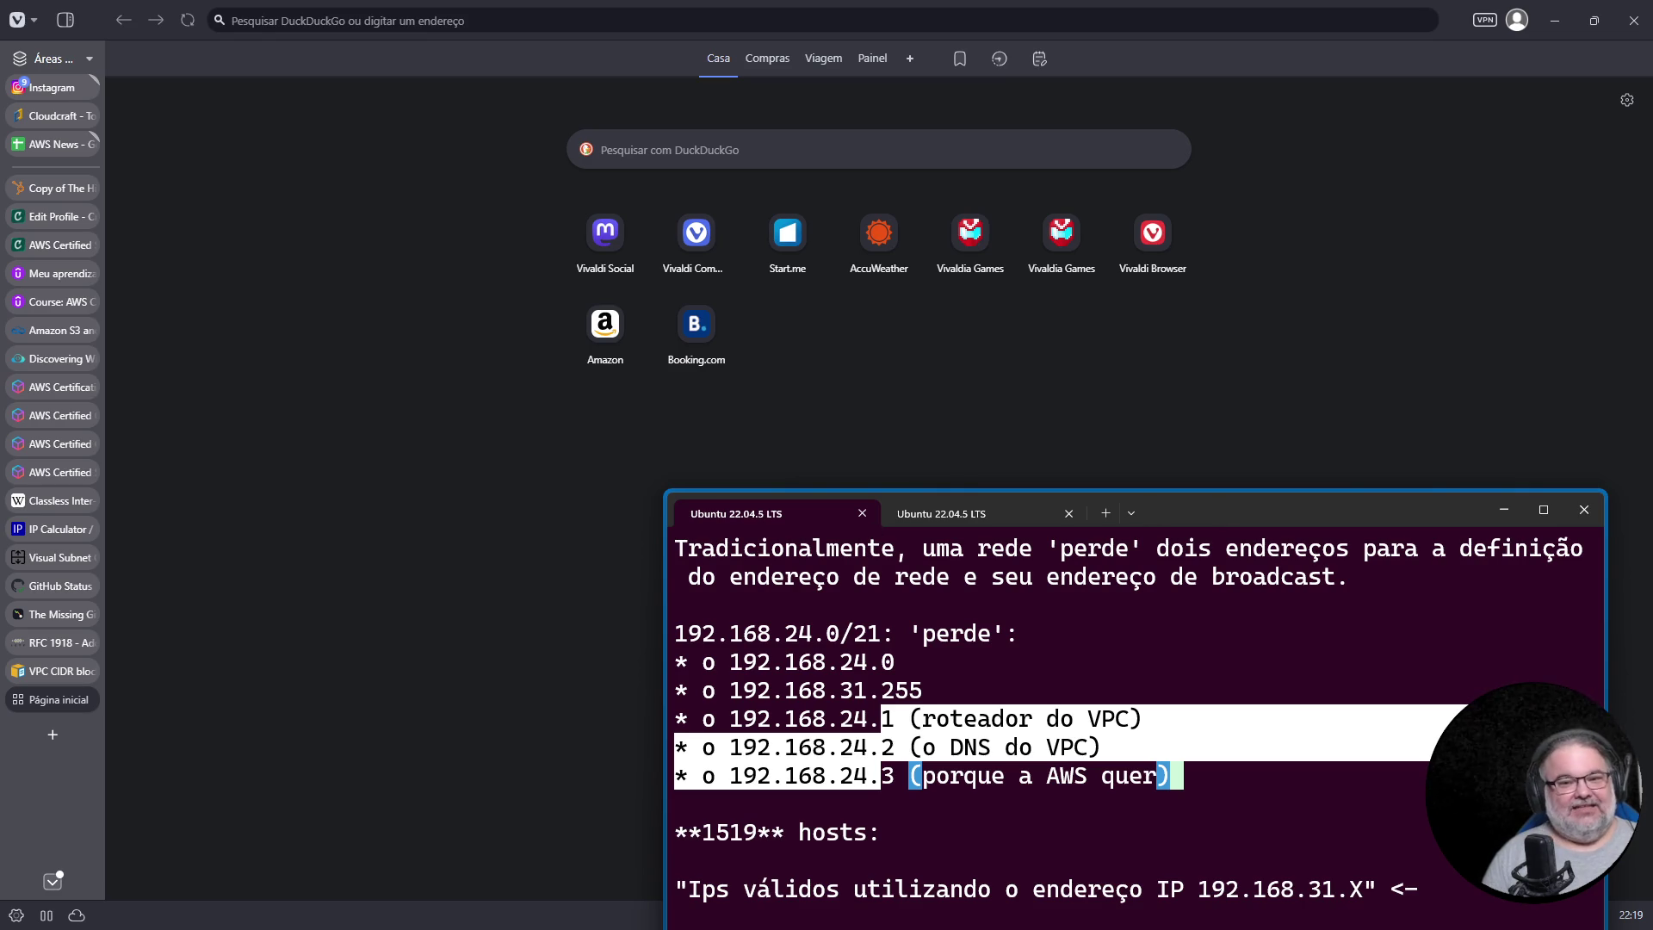
{"action": "mouse_move", "coordinate": [1265, 518]}
{"action": "left_mouse_down"}
{"action": "mouse_move", "coordinate": [1251, 410]}
{"action": "mouse_move", "coordinate": [1272, 458]}
{"action": "mouse_move", "coordinate": [1279, 444]}
{"action": "left_mouse_up"}
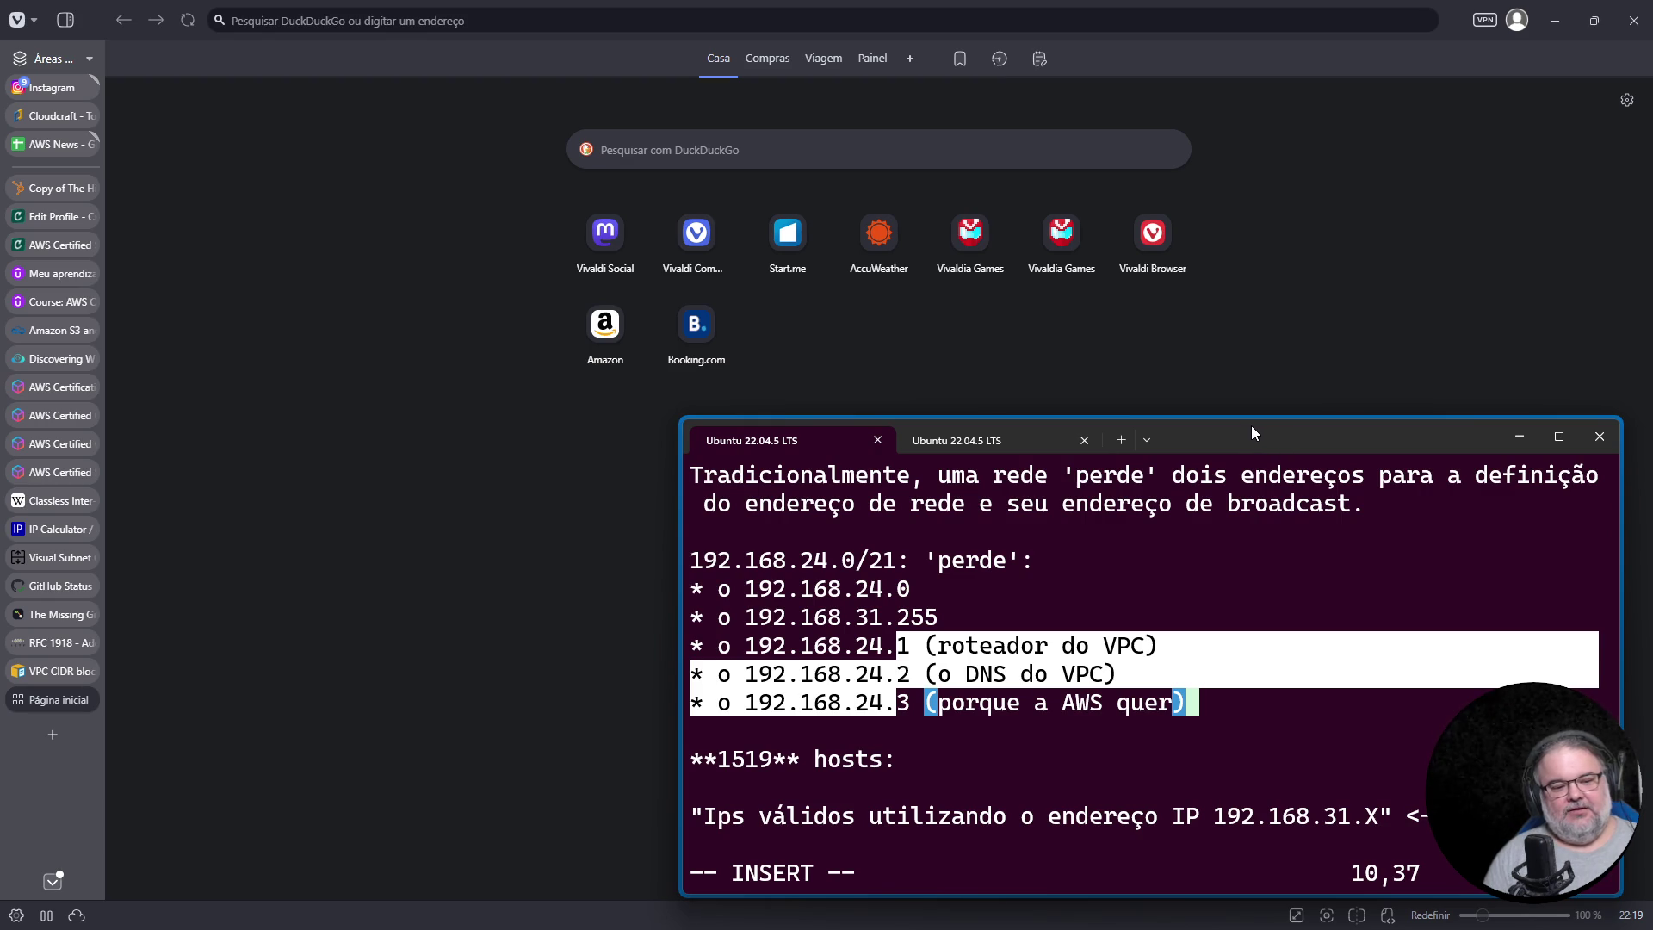
{"action": "left_click_drag", "start_coordinate": [693, 561], "coordinate": [896, 560]}
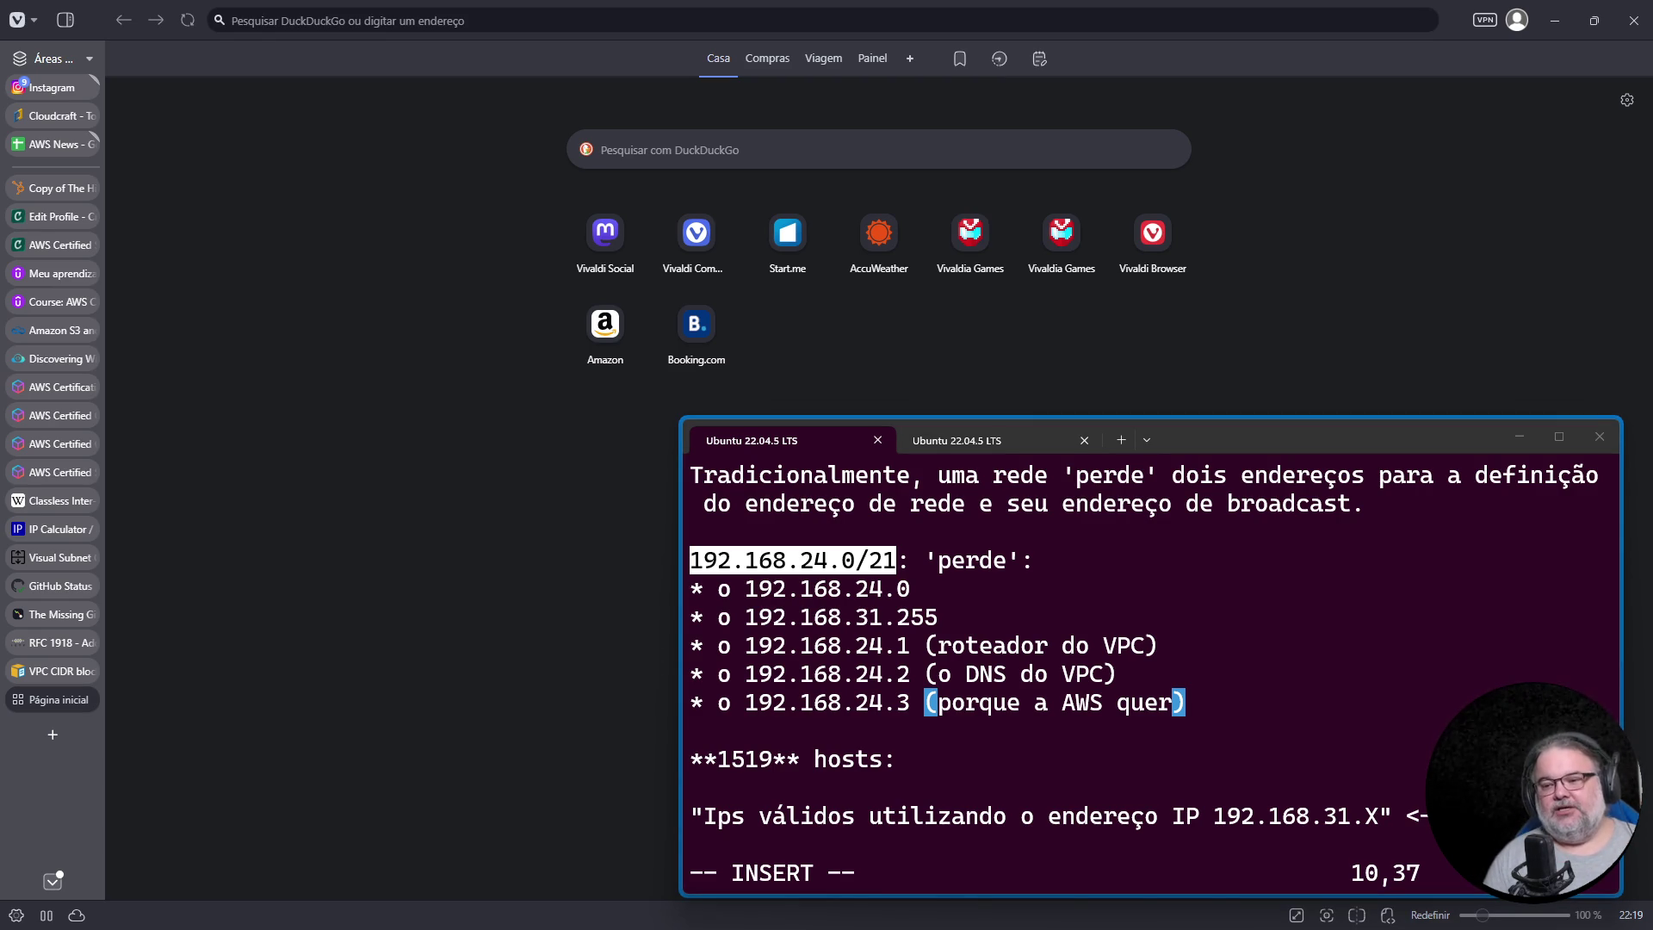
{"action": "left_click", "coordinate": [71, 662]}
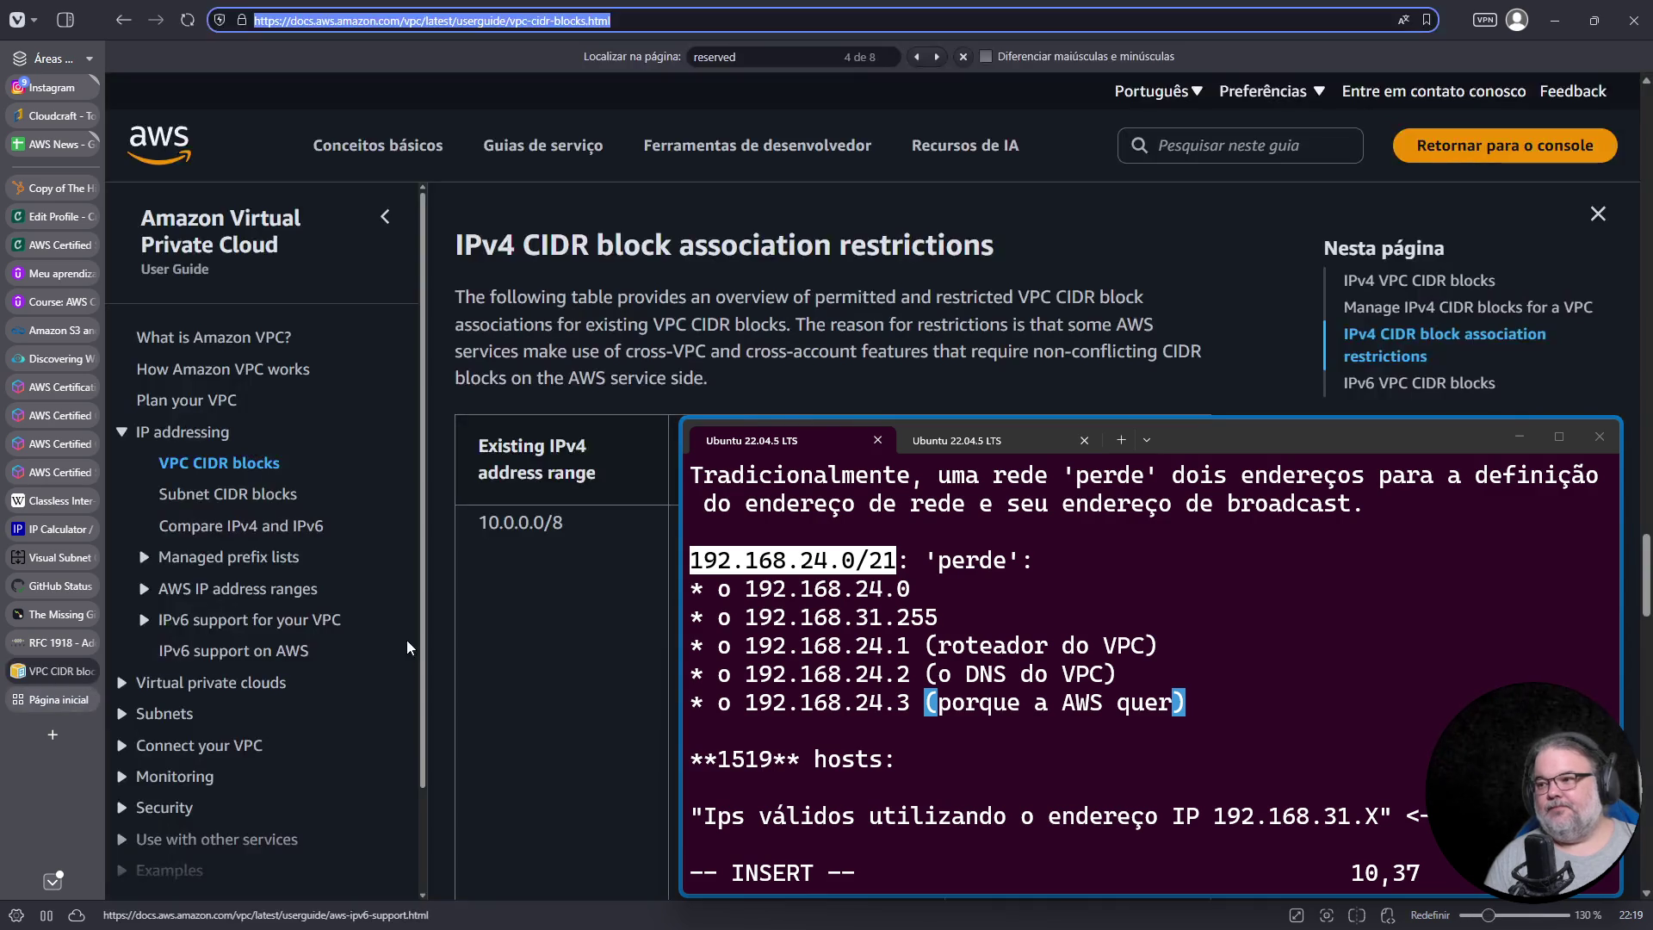
Step: Open the Subnet CIDR blocks page and scroll to Subnet sizing for IPv4's five reserved addresses
{"action": "scroll", "coordinate": [568, 405], "scroll_direction": "up", "scroll_amount": 10}
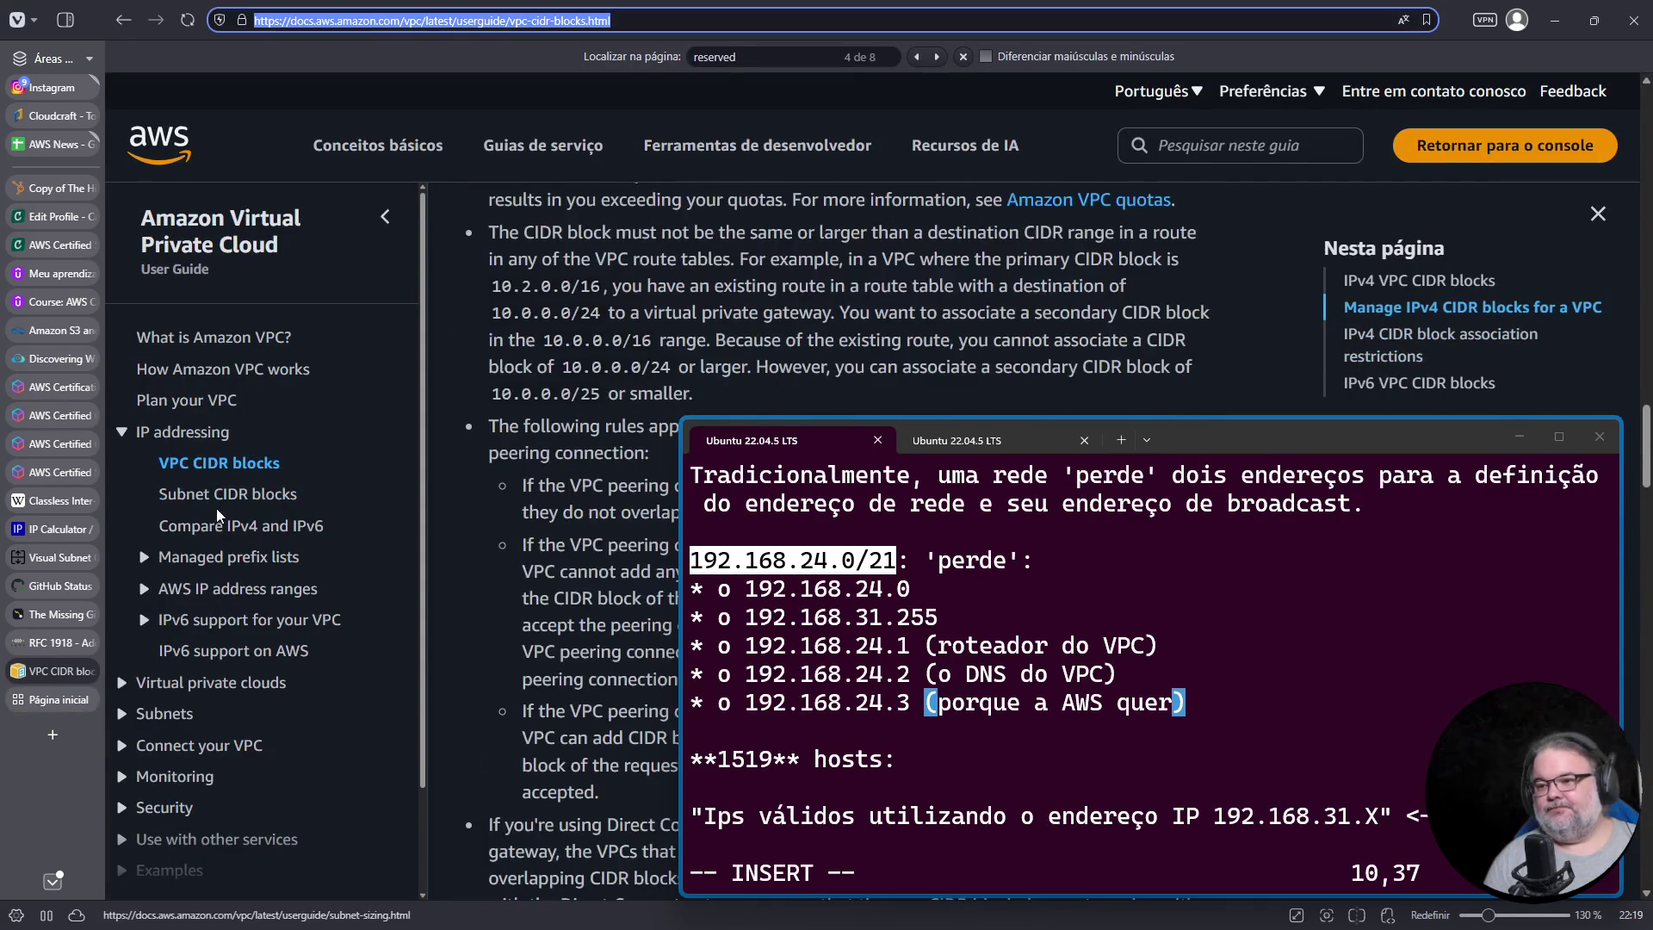
{"action": "left_click", "coordinate": [227, 493]}
{"action": "scroll", "coordinate": [652, 403], "scroll_direction": "down", "scroll_amount": 5}
{"action": "scroll", "coordinate": [652, 403], "scroll_direction": "down", "scroll_amount": 8}
{"action": "scroll", "coordinate": [626, 419], "scroll_direction": "down", "scroll_amount": 1}
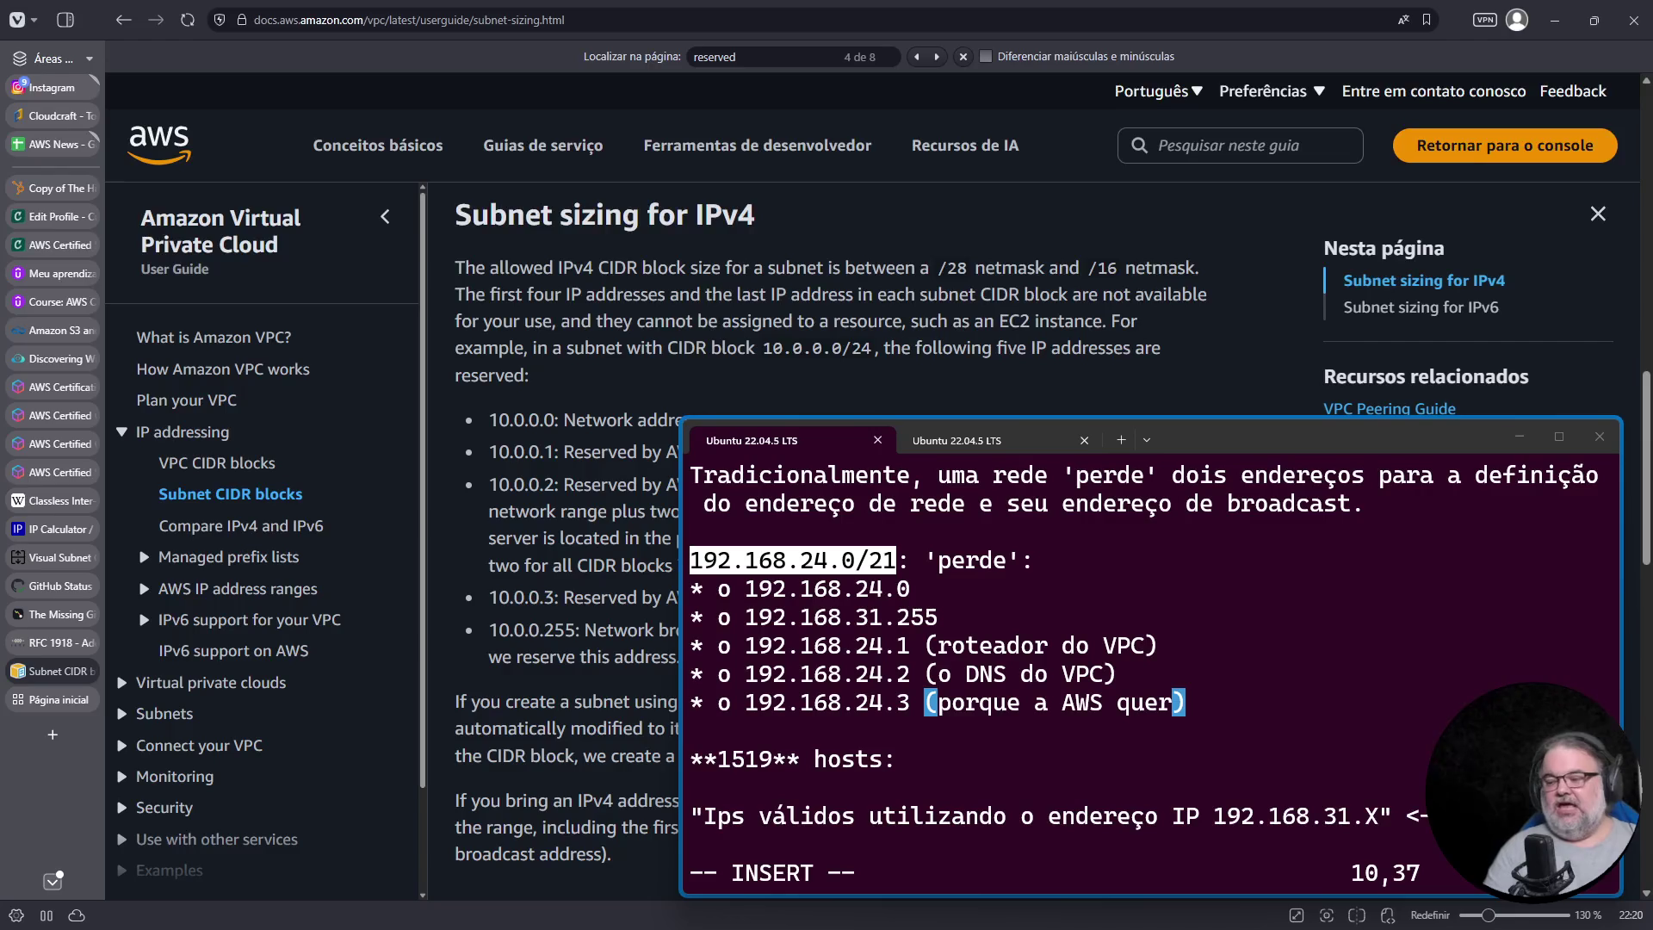
{"action": "left_click", "coordinate": [1135, 745]}
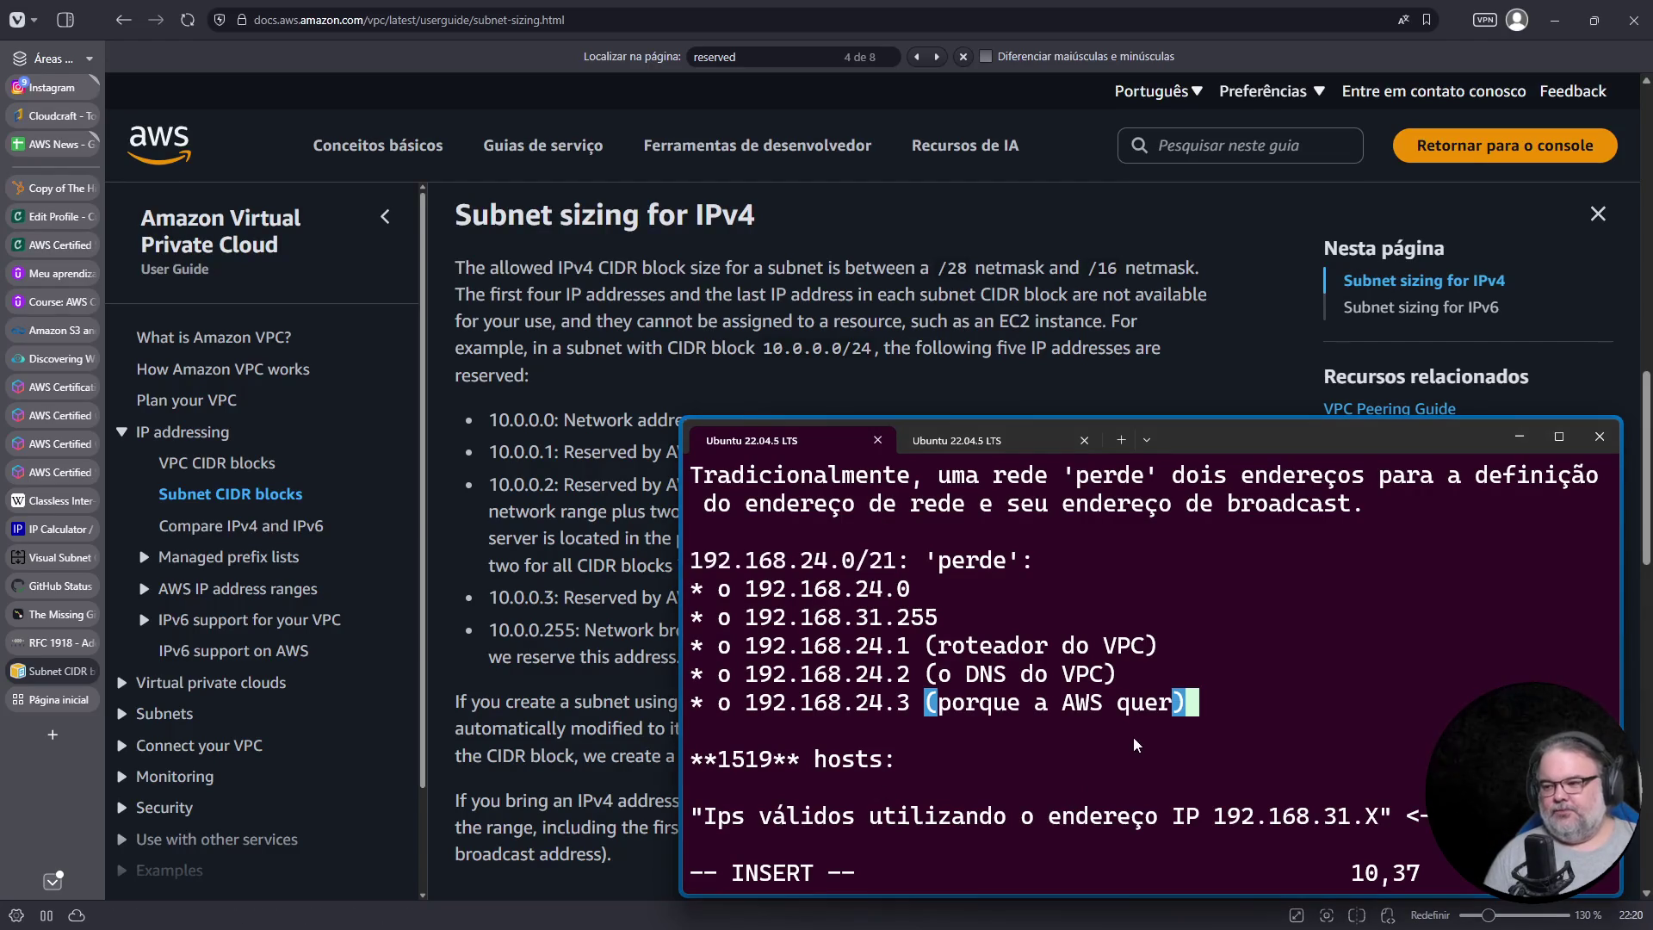
Step: Change the host count in the notes from 1519 to 1000
{"action": "key", "text": "Down"}
{"action": "key", "text": "Down"}
{"action": "key", "text": "Home"}
{"action": "key", "text": "Right"}
{"action": "key", "text": "Right"}
{"action": "key", "text": "Right"}
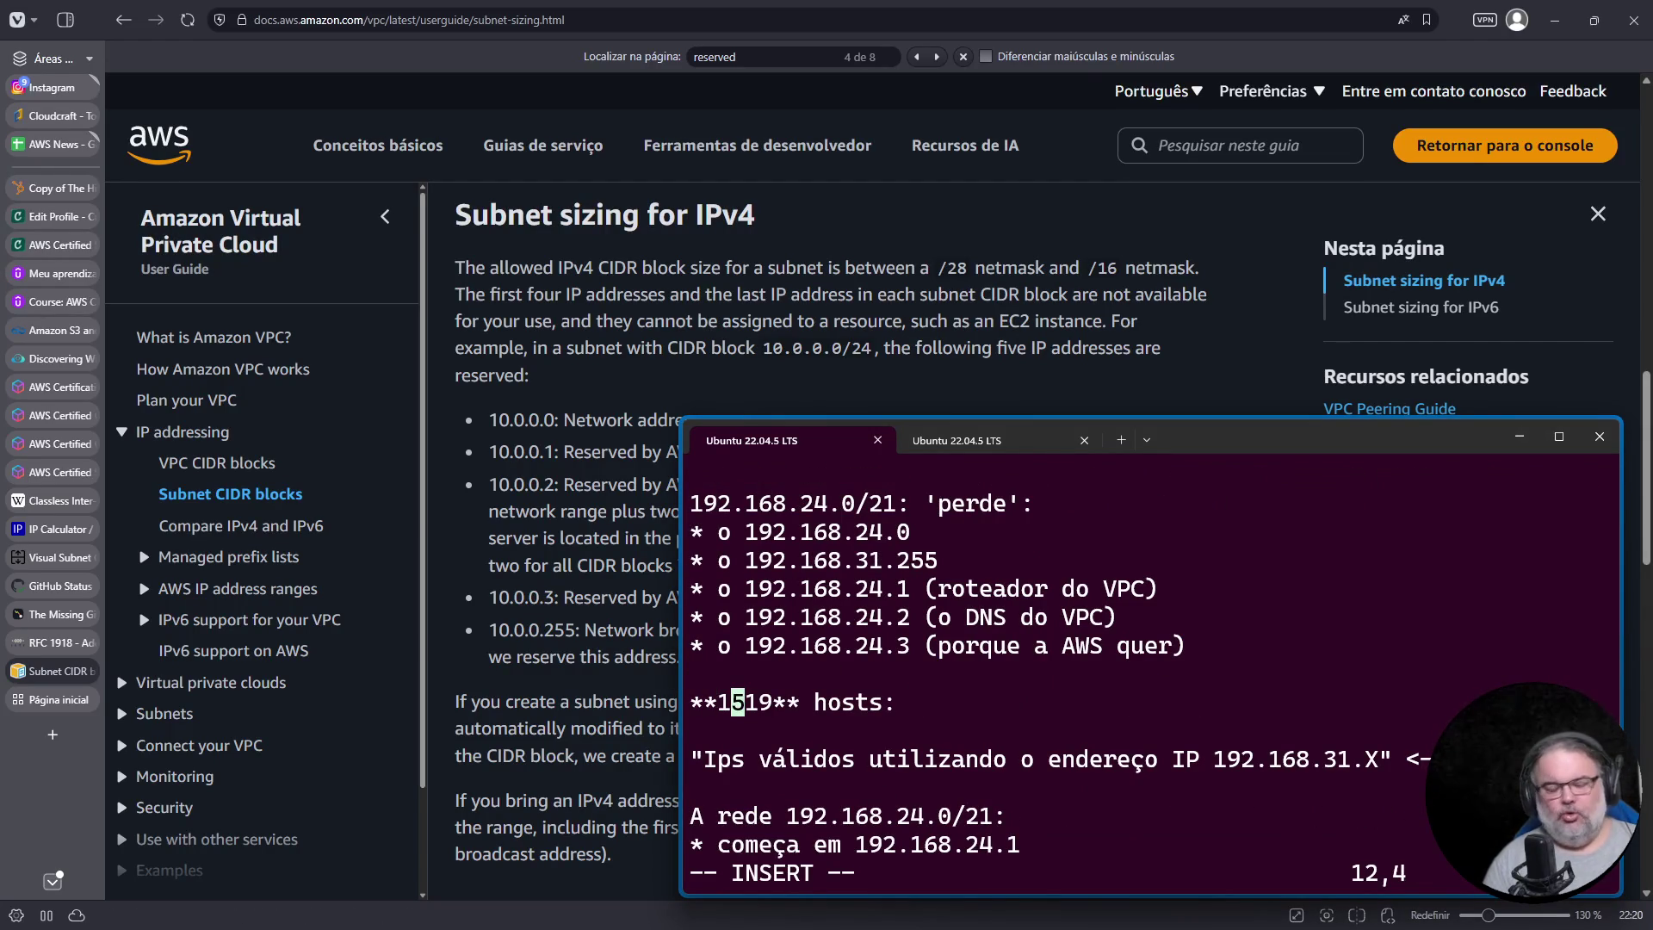
{"action": "type", "text": "i00"}
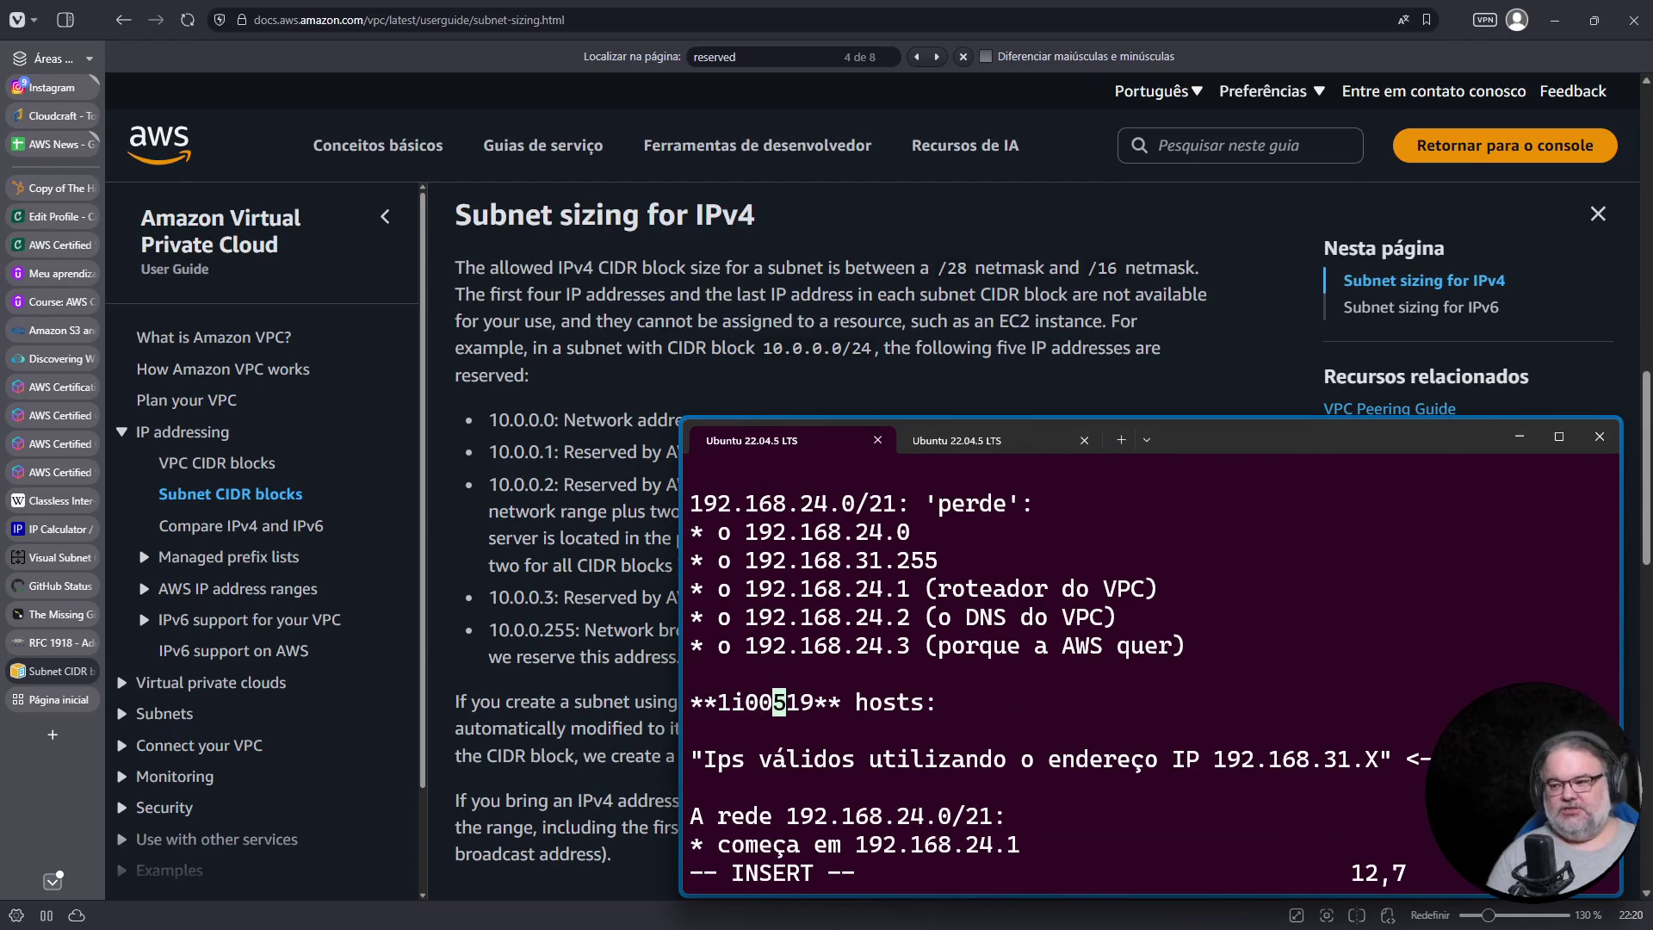
{"action": "key", "text": "Delete"}
{"action": "key", "text": "Delete"}
{"action": "key", "text": "Delete"}
{"action": "key", "text": "Left"}
{"action": "key", "text": "Left"}
{"action": "key", "text": "Left"}
{"action": "key", "text": "Delete"}
{"action": "key", "text": "Delete"}
{"action": "key", "text": "Right"}
{"action": "key", "text": "Right"}
{"action": "key", "text": "BackSpace"}
{"action": "key", "text": "BackSpace"}
{"action": "type", "text": "1000"}
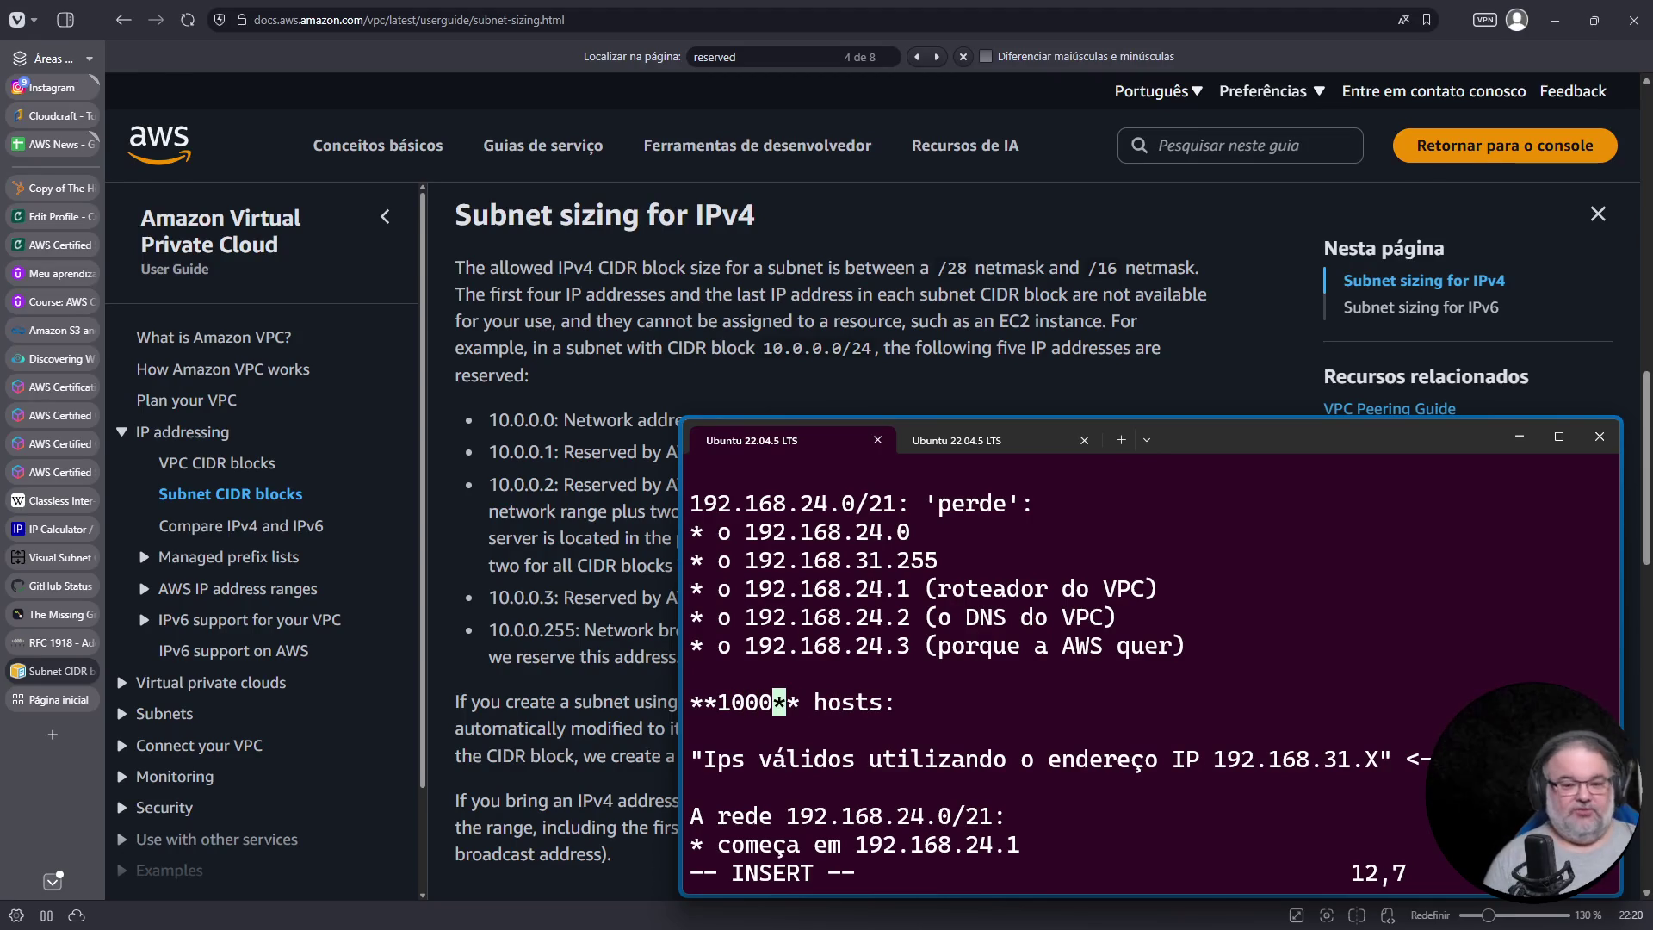
Step: Add a note line '-> /22 1024' below the host count
{"action": "key", "text": "End"}
{"action": "key", "text": "Return"}
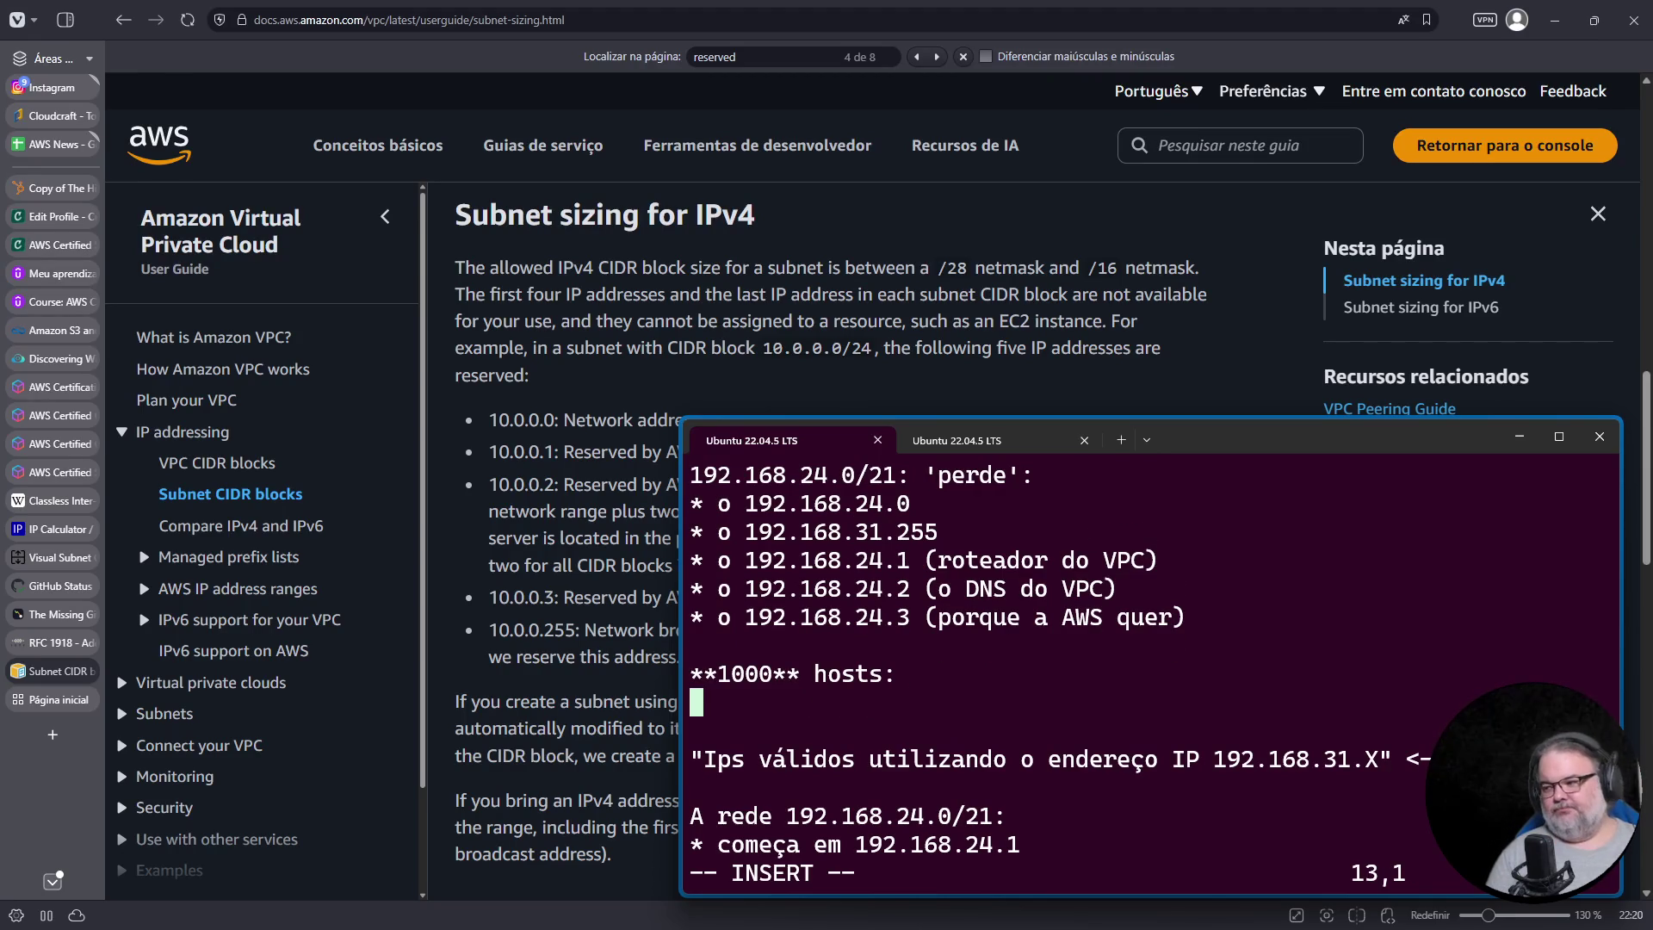
{"action": "key", "text": "Return"}
{"action": "type", "text": "-> "}
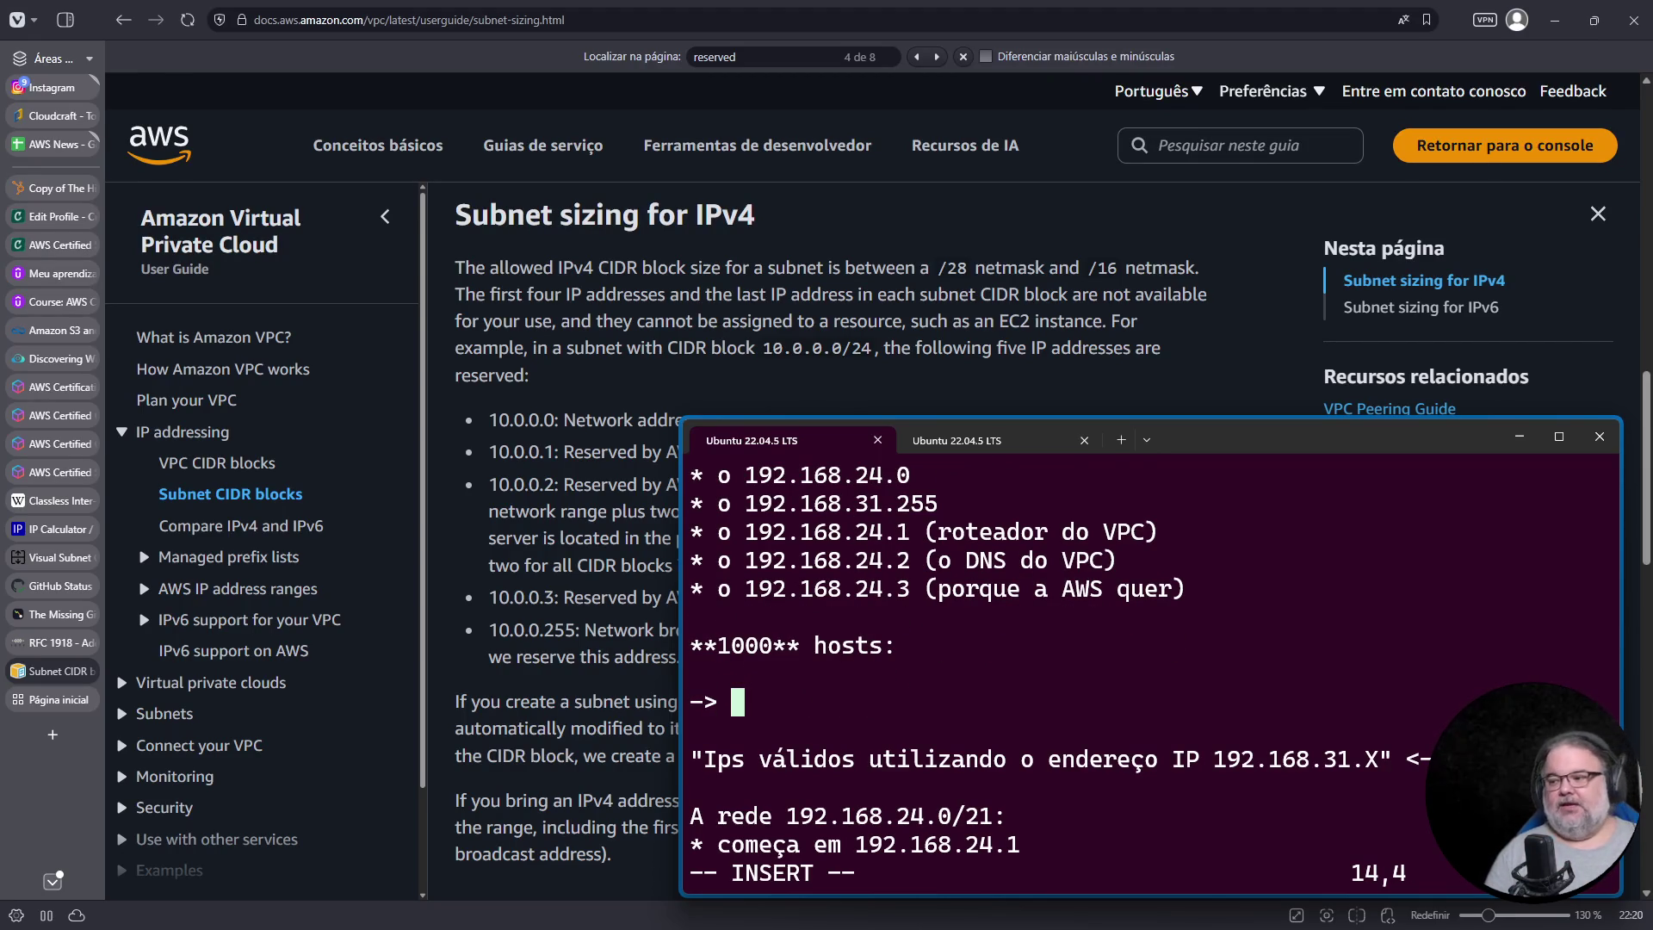
{"action": "type", "text": "/22 "}
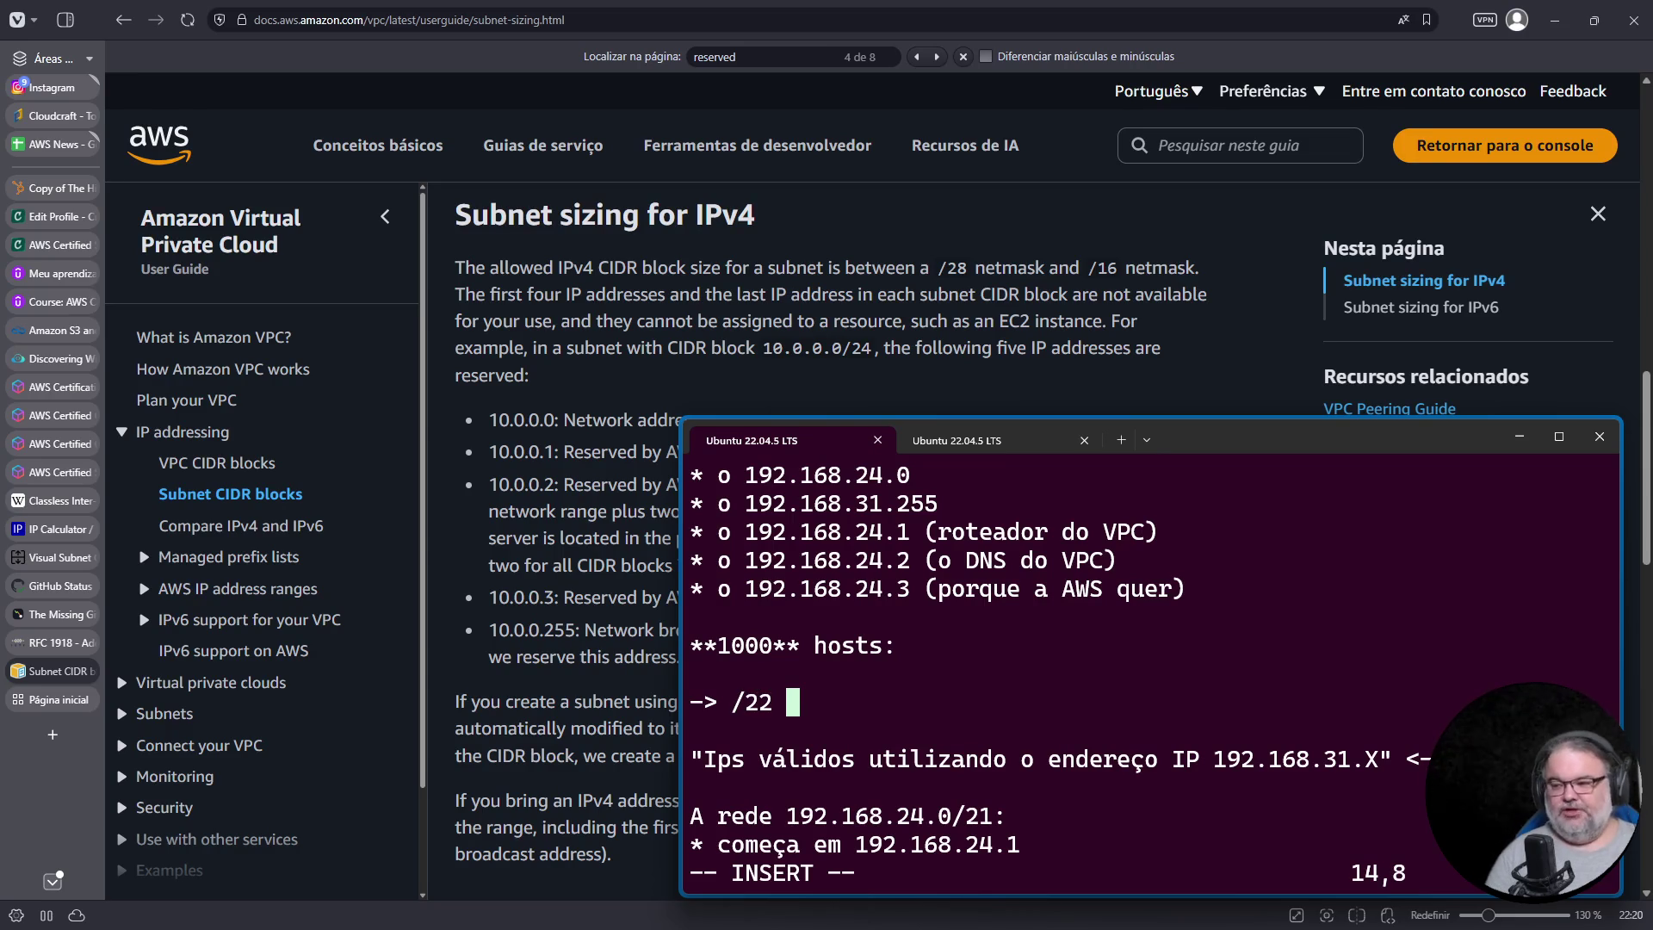
{"action": "type", "text": "1024"}
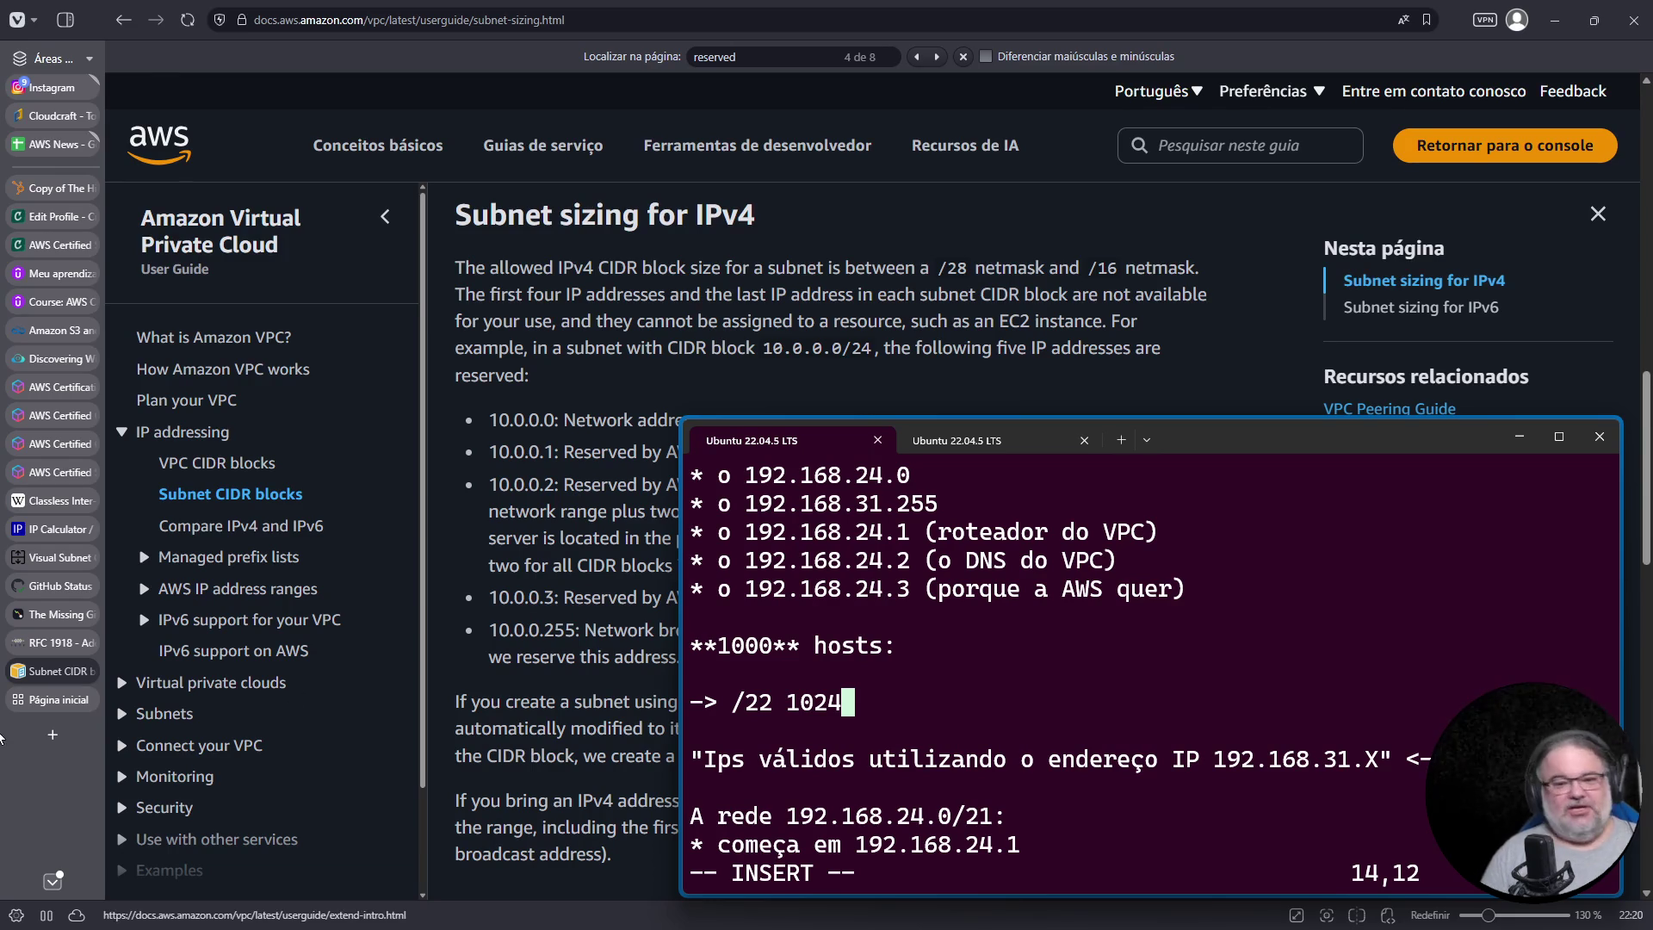
{"action": "left_click", "coordinate": [576, 501]}
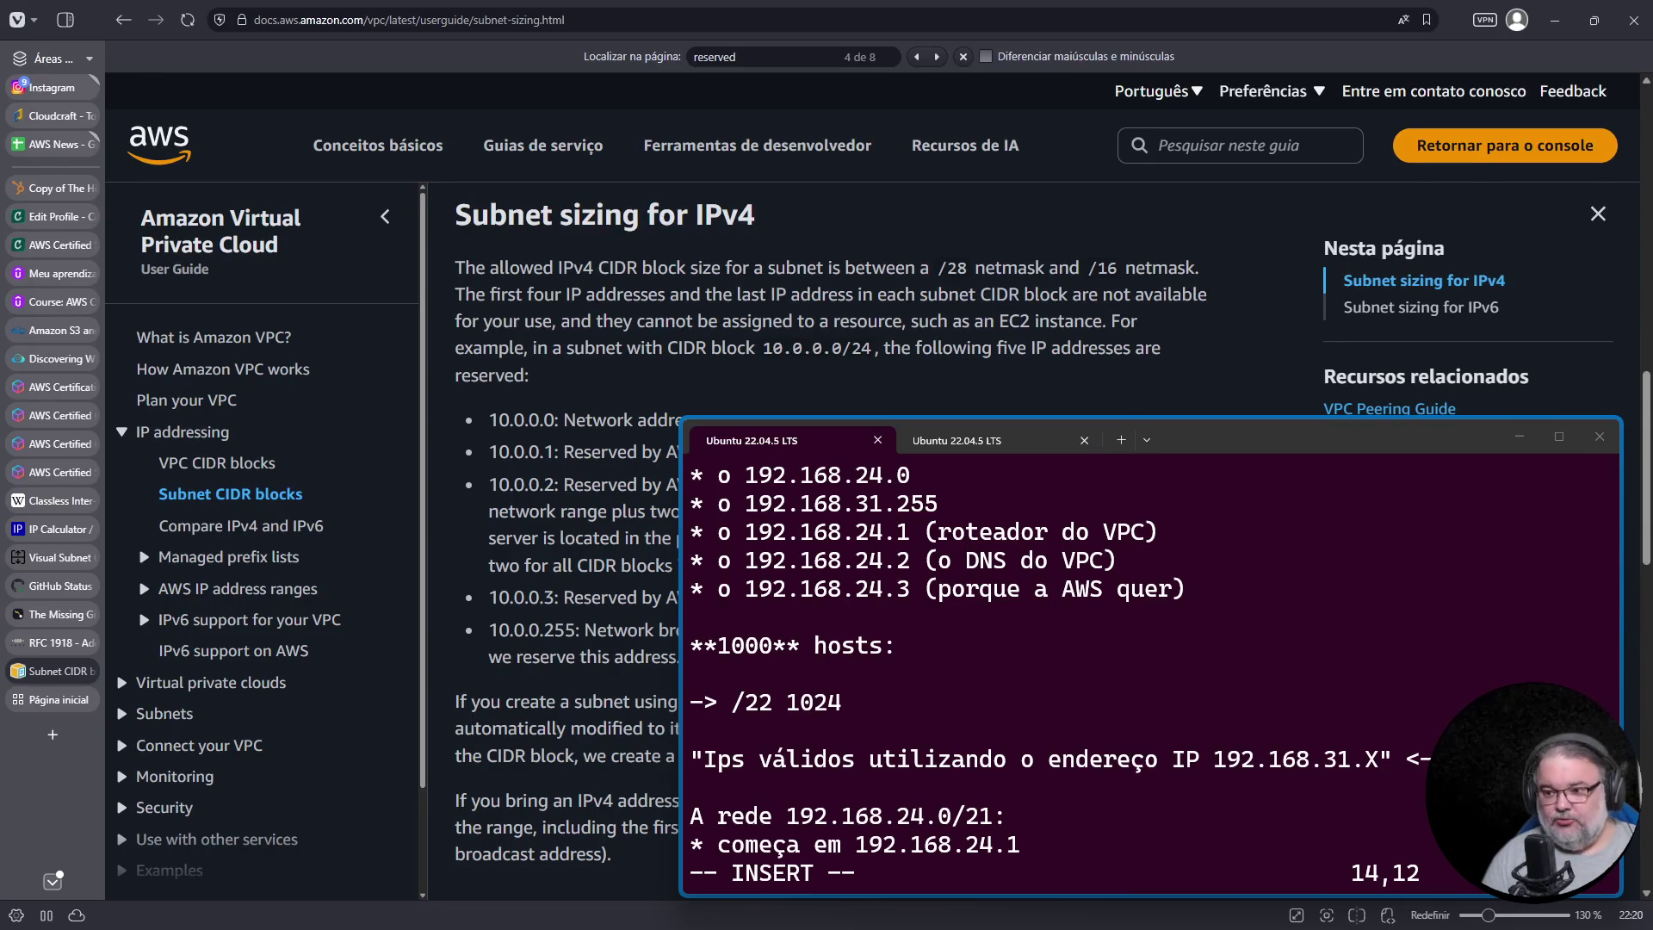
Step: Browse the SysOps Administrator badge, Security Specialty and certification overview pages, then open the start page
{"action": "left_click", "coordinate": [51, 245]}
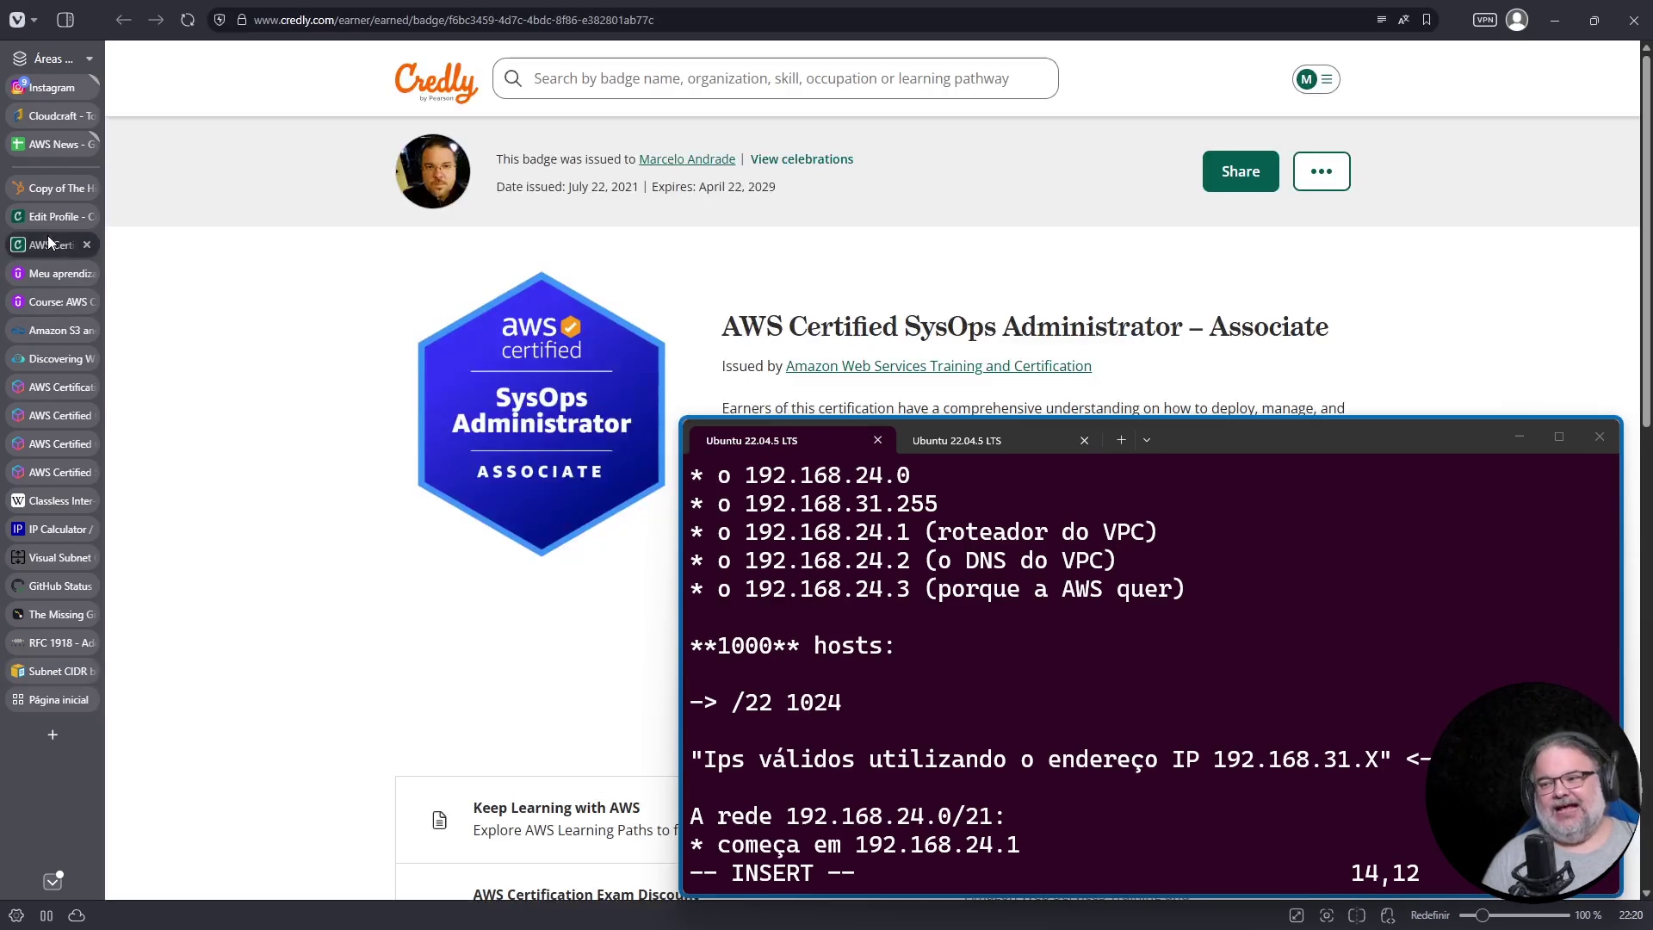
{"action": "left_click", "coordinate": [44, 470]}
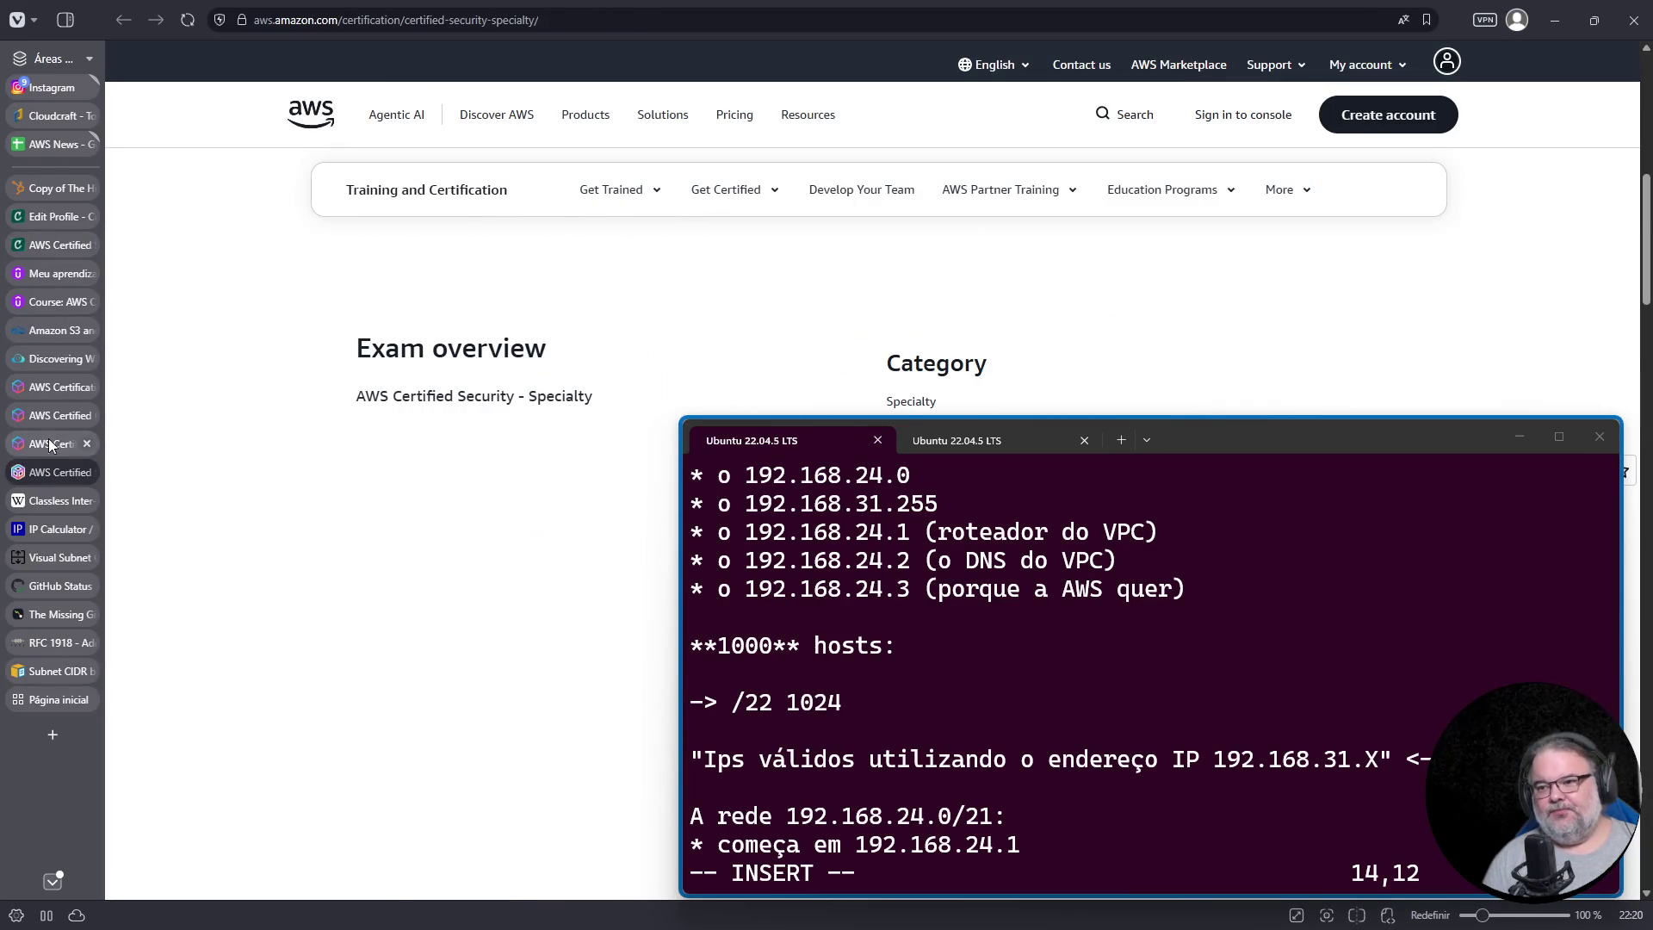
{"action": "left_click", "coordinate": [50, 412]}
{"action": "left_click", "coordinate": [51, 385]}
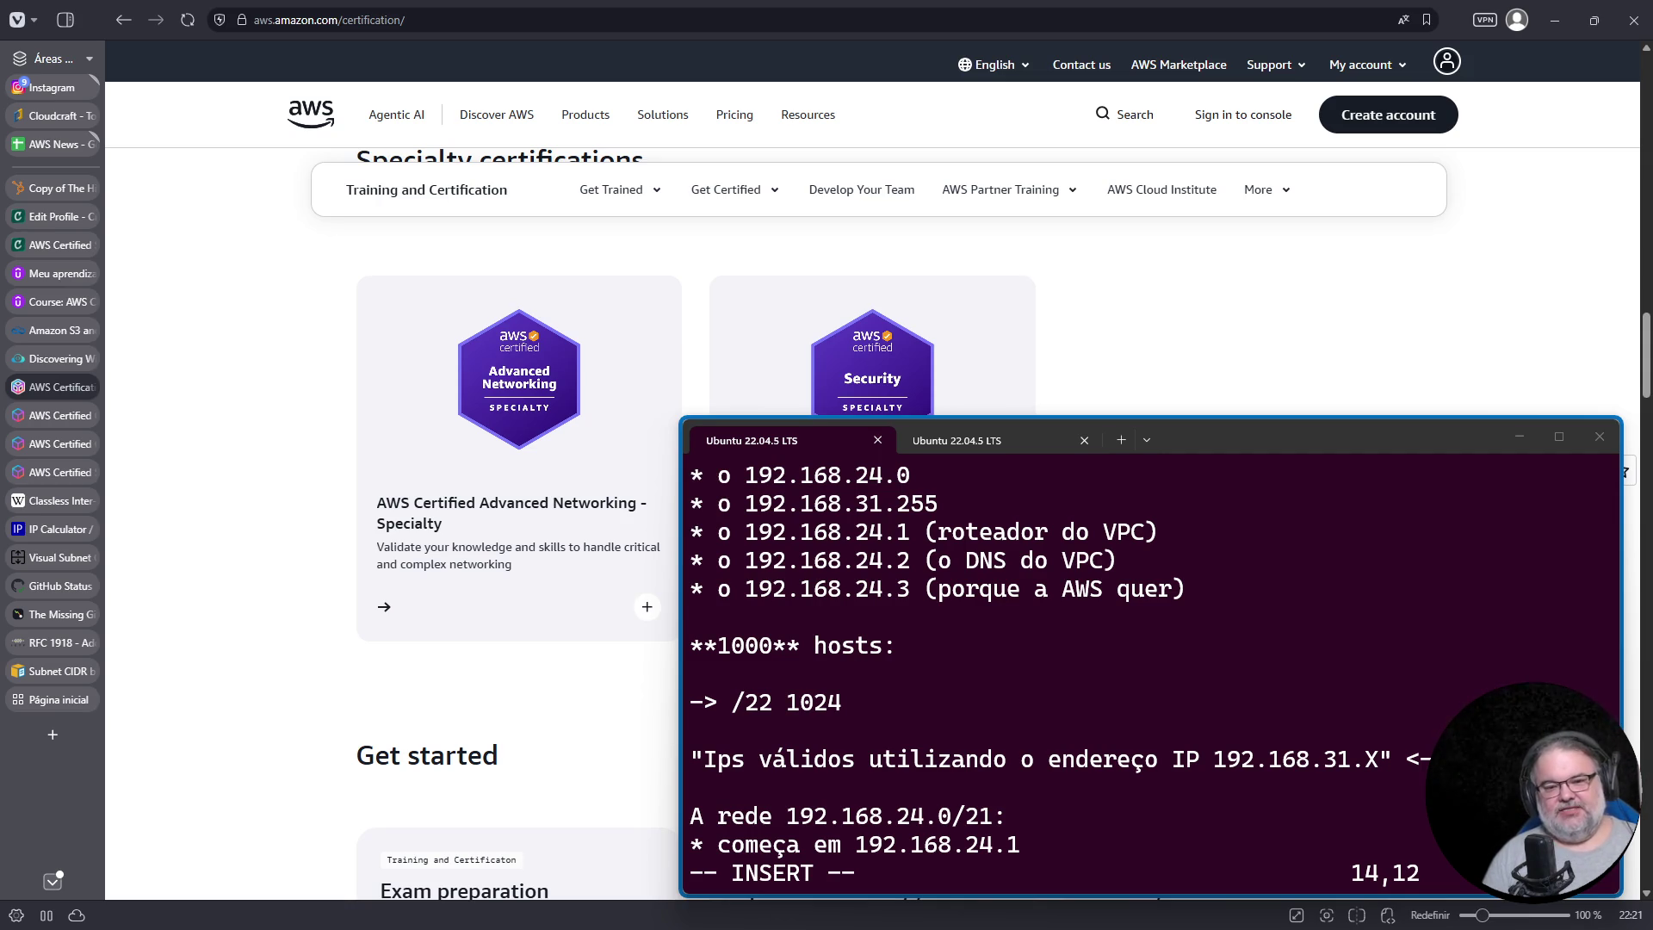
{"action": "left_click", "coordinate": [54, 708]}
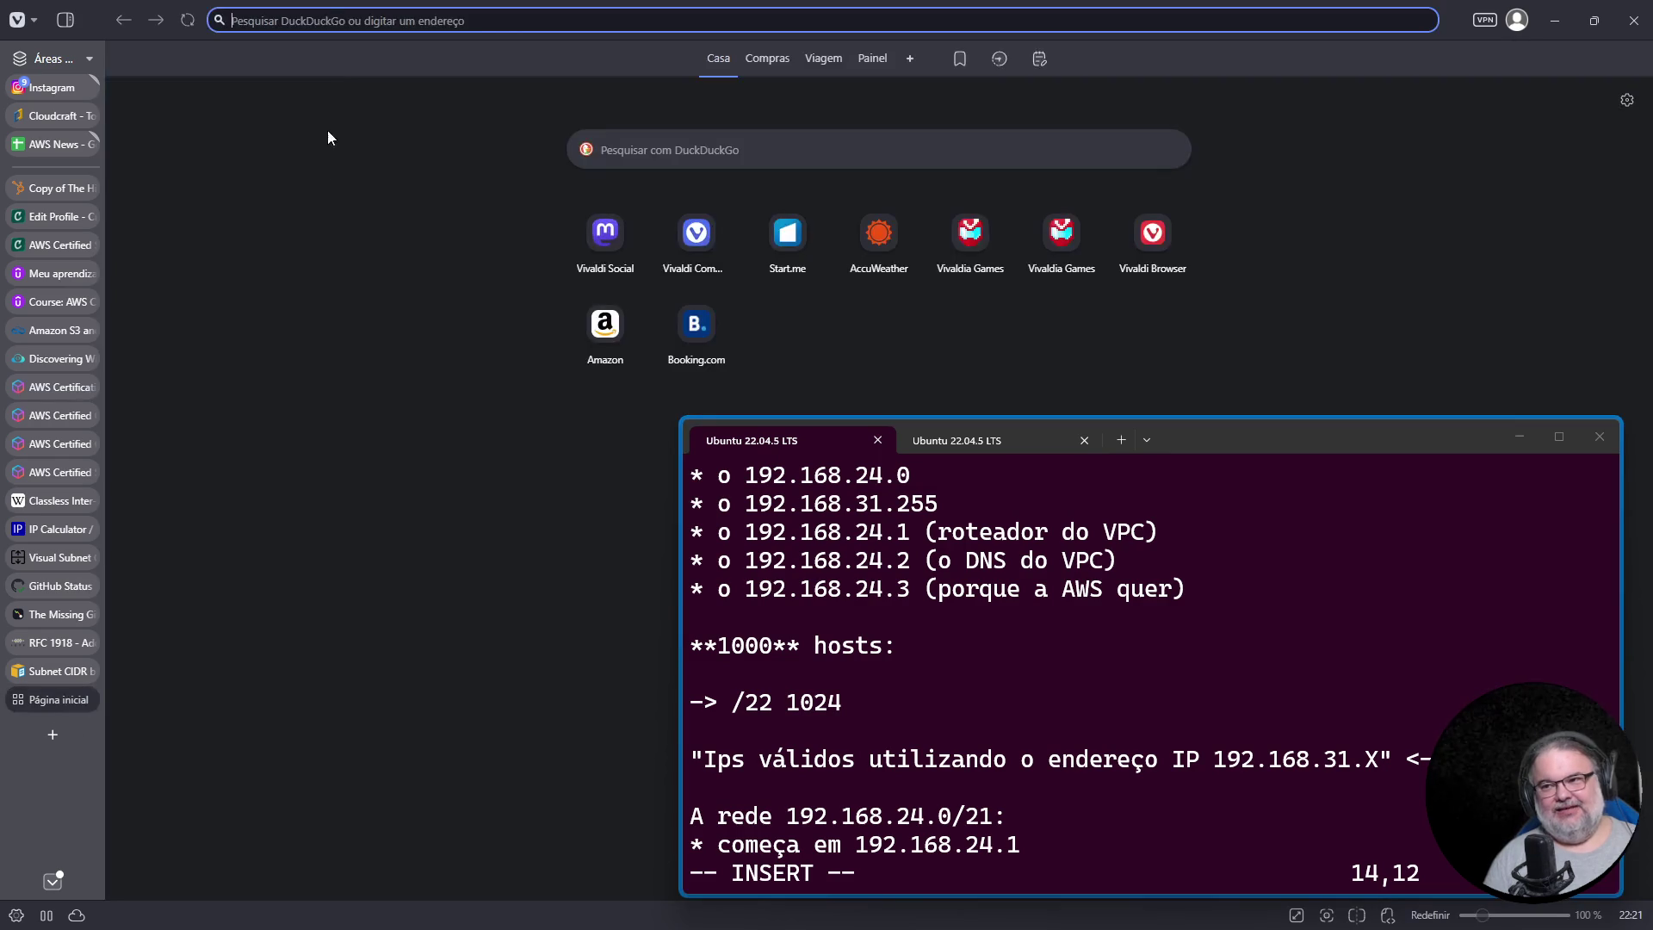
Step: Sign in to the AWS console as the IAM user using the suggested username
{"action": "left_click", "coordinate": [338, 61]}
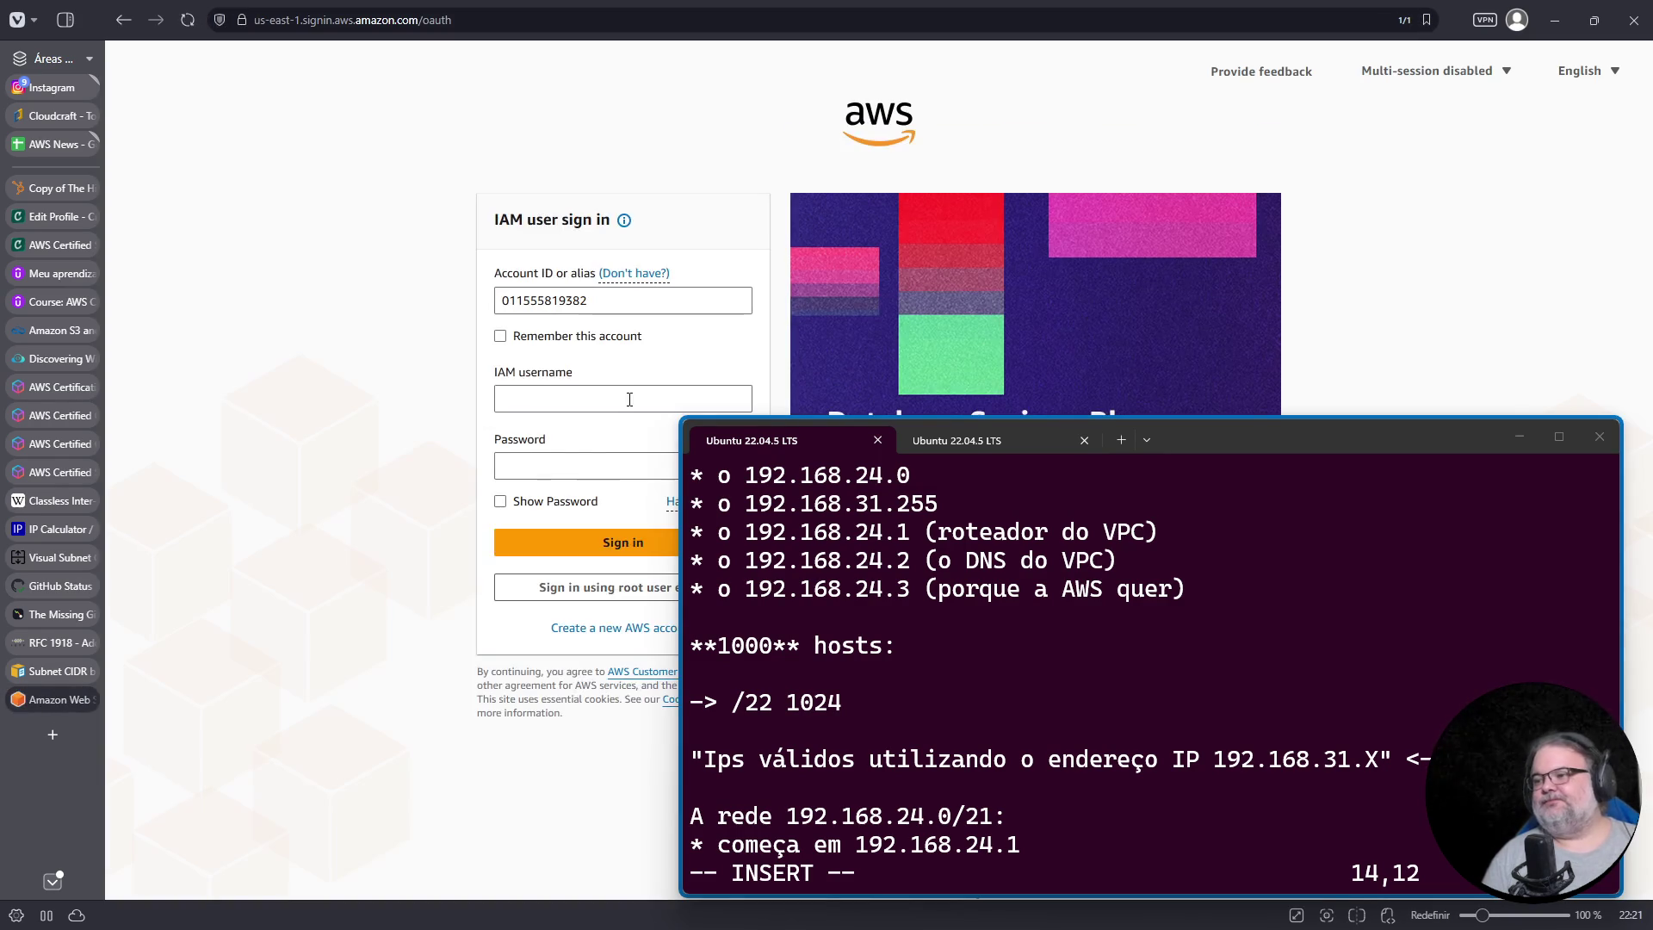
{"action": "left_click", "coordinate": [626, 401]}
{"action": "type", "text": "cloud_use"}
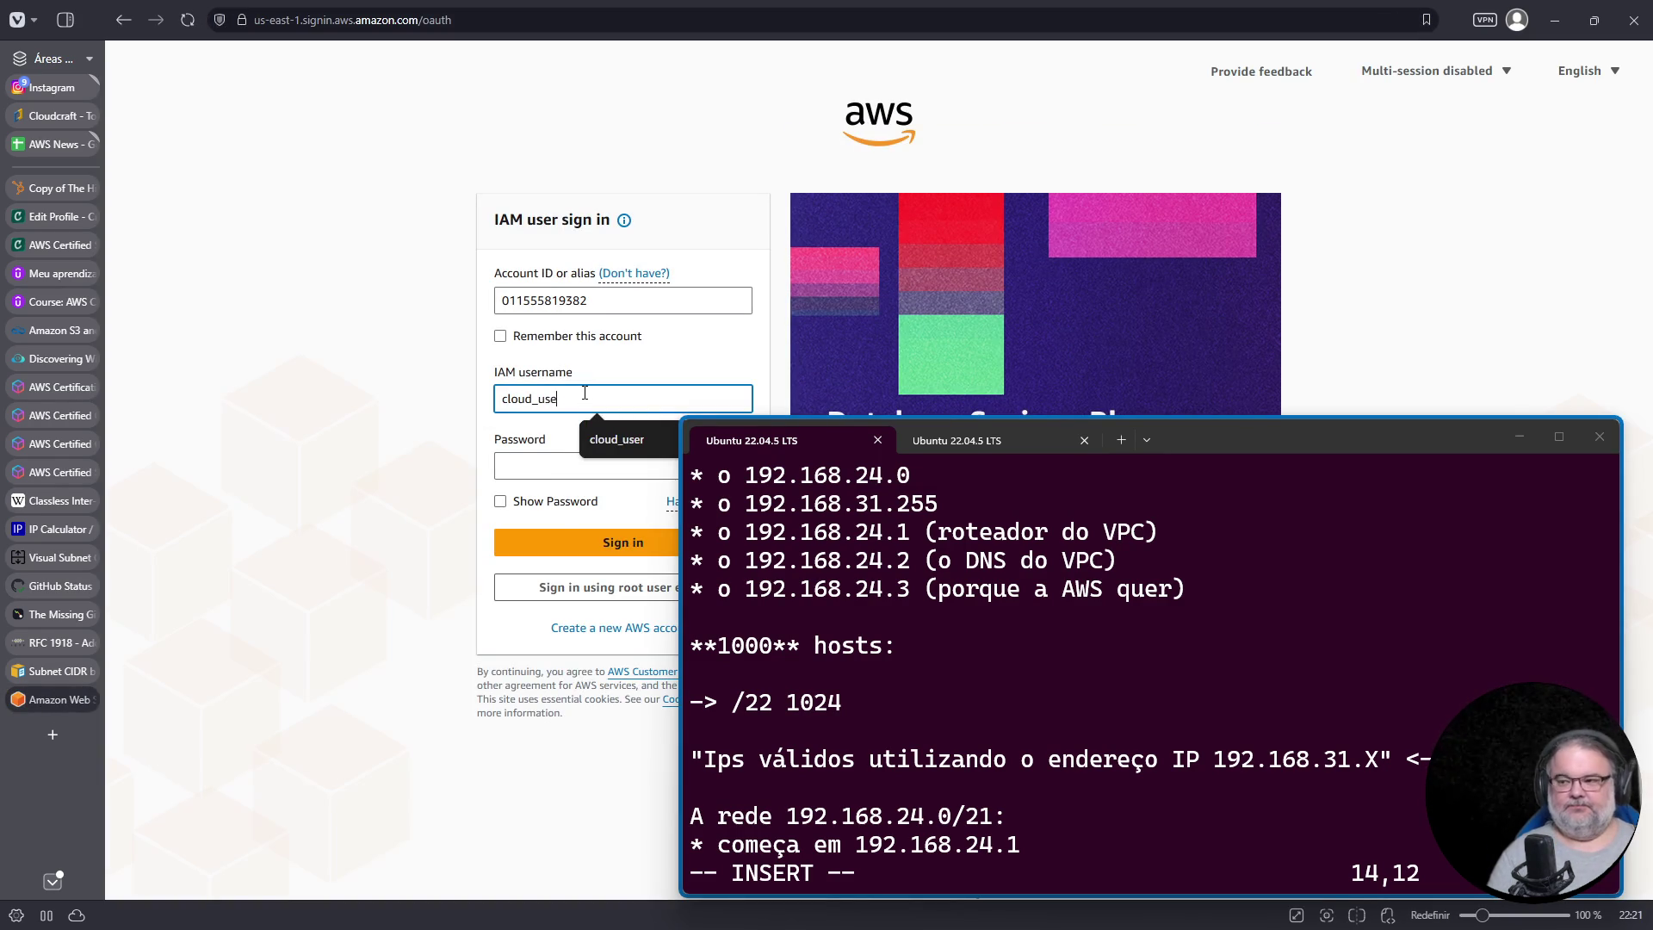
{"action": "type", "text": "r"}
{"action": "key", "text": "Tab"}
{"action": "left_click", "coordinate": [564, 532]}
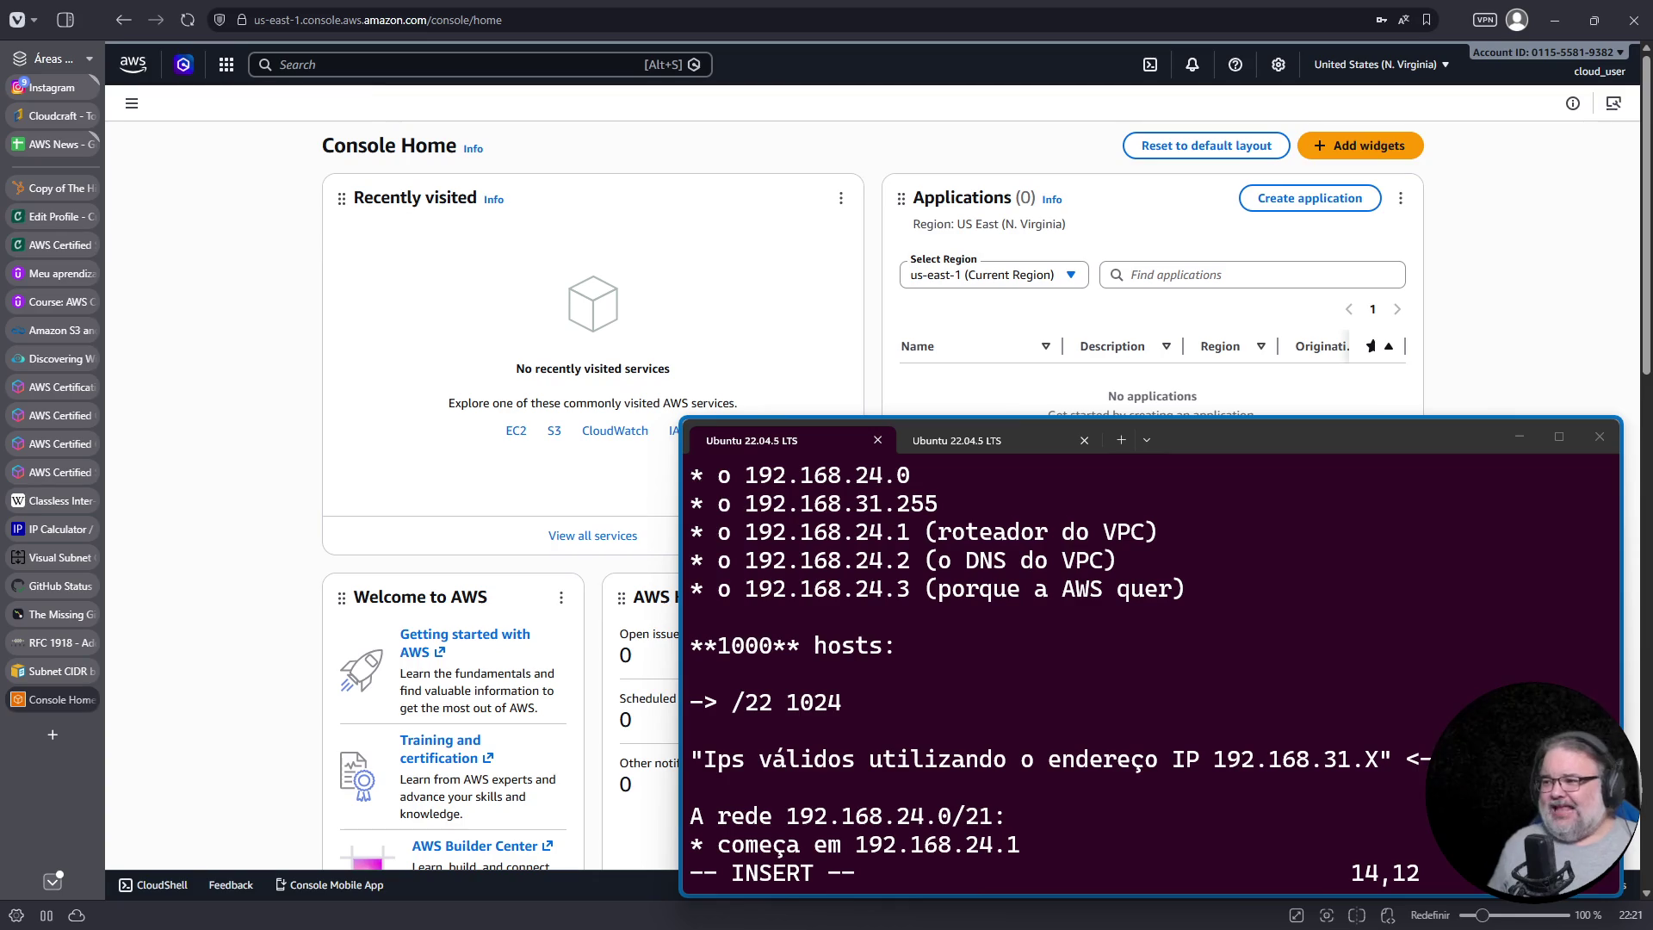
Step: Find the VPC service through the console search for 'vpc' and open it
{"action": "left_click", "coordinate": [1436, 74]}
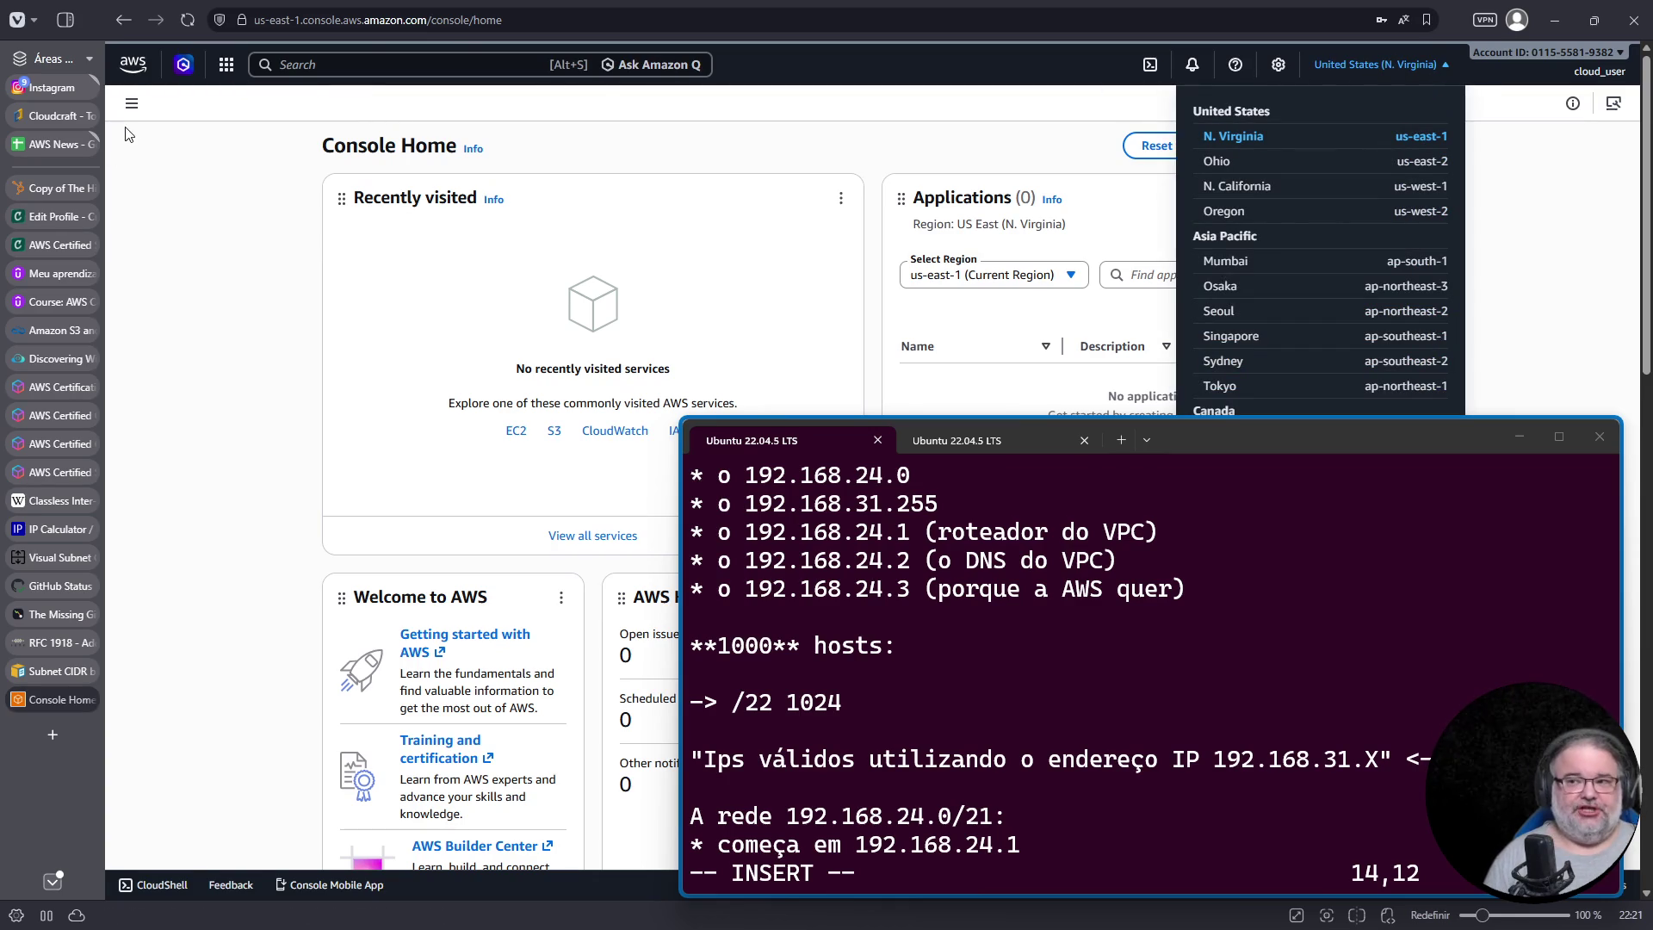
{"action": "left_click", "coordinate": [132, 104]}
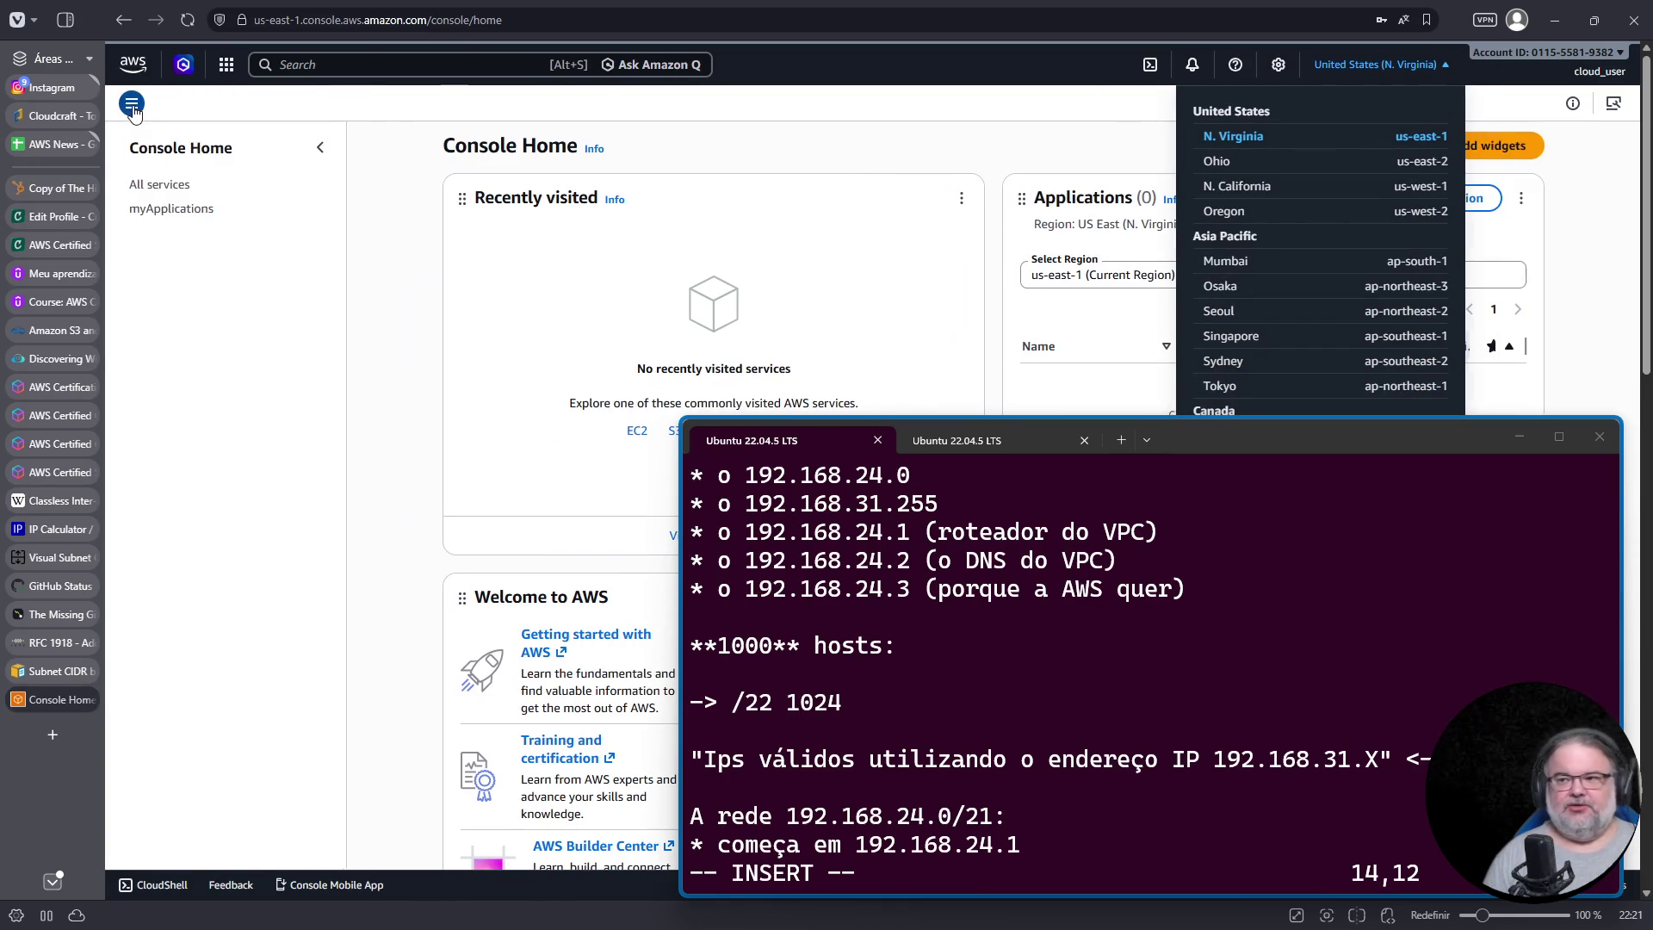
{"action": "left_click", "coordinate": [323, 68]}
{"action": "type", "text": "vpc"}
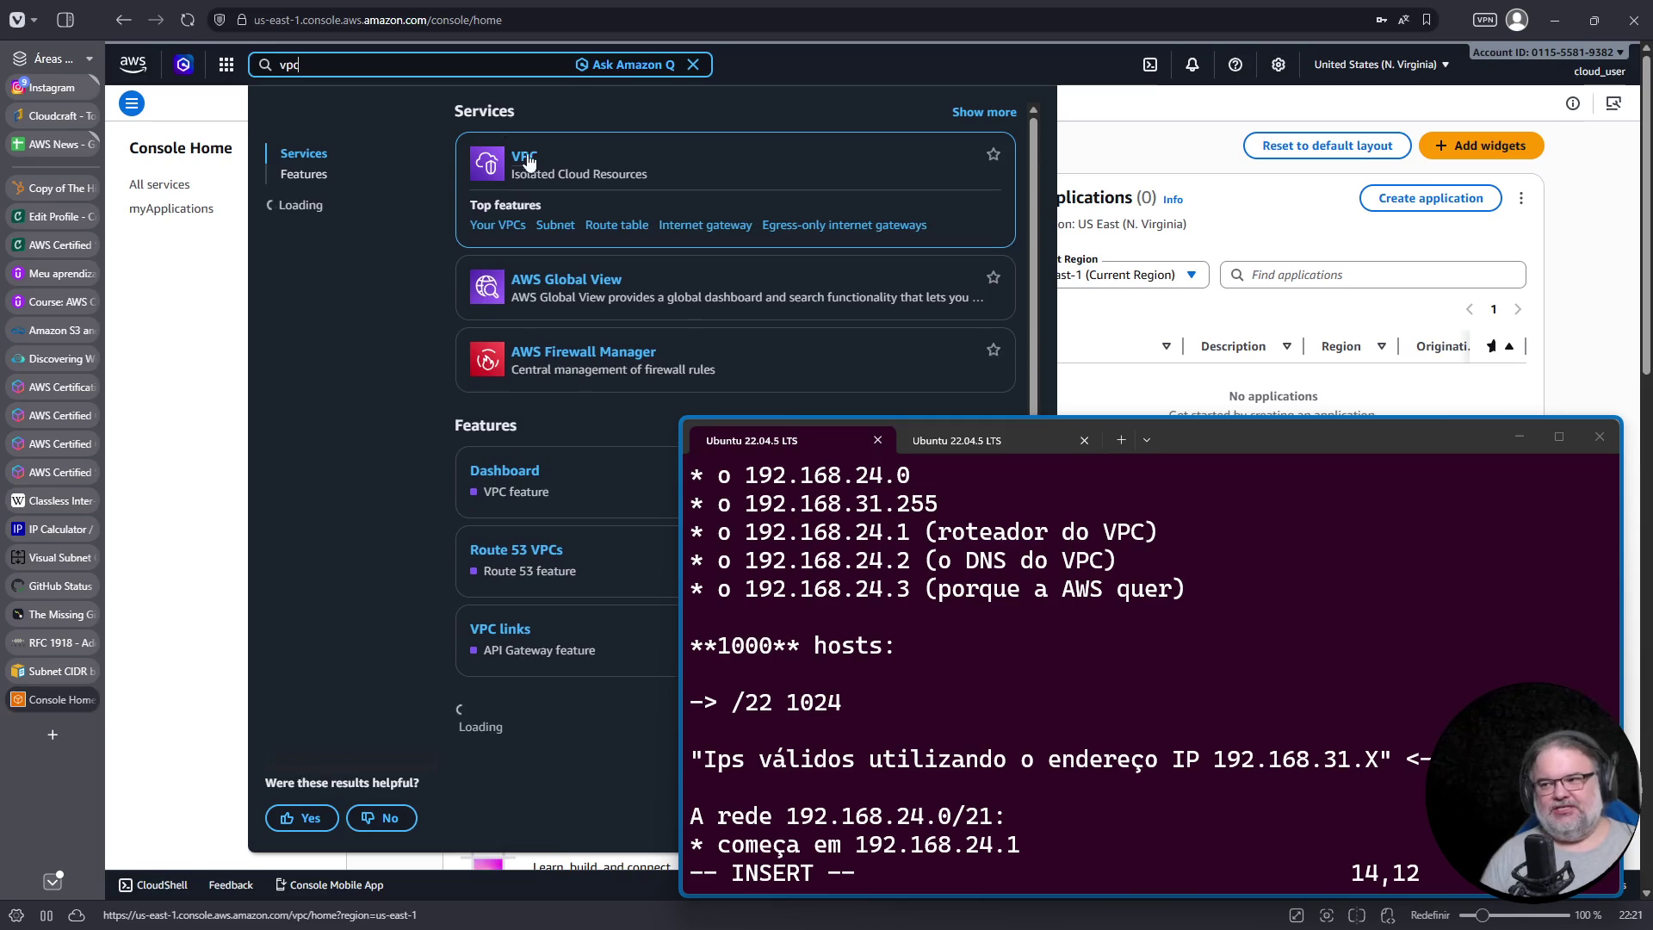
{"action": "left_click", "coordinate": [531, 159]}
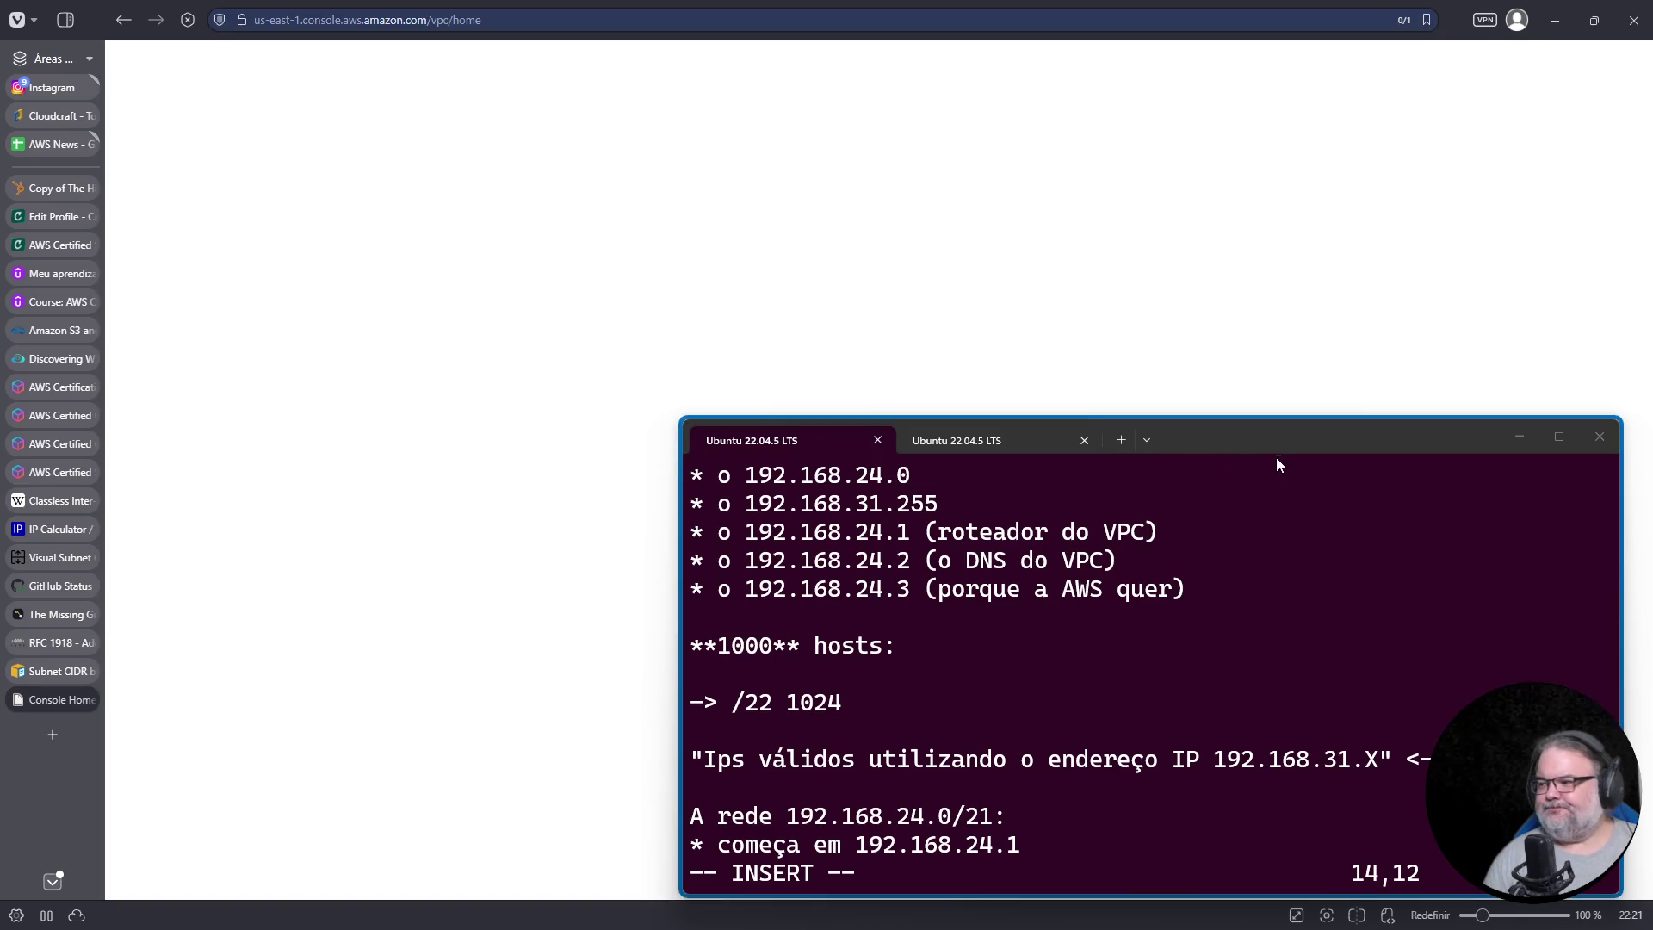
Step: List Your VPCs, showing only the default 172.31.0.0/16 VPC, and open the Create VPC form
{"action": "left_click_drag", "start_coordinate": [1276, 457], "coordinate": [1339, 577]}
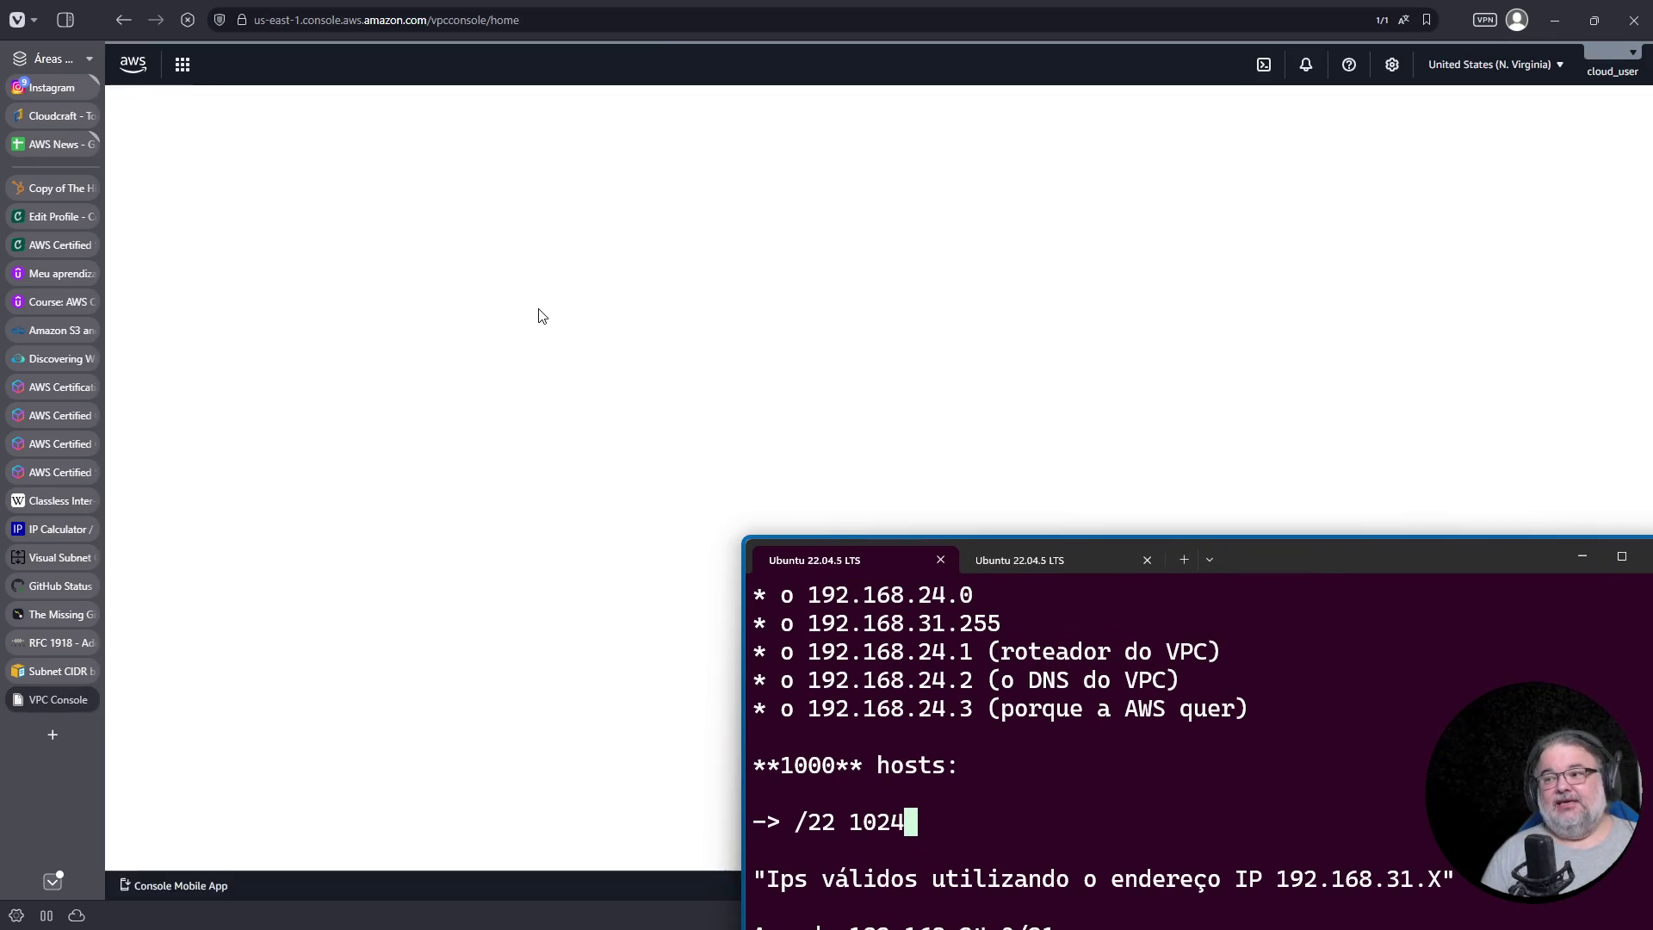
{"action": "left_click", "coordinate": [157, 275]}
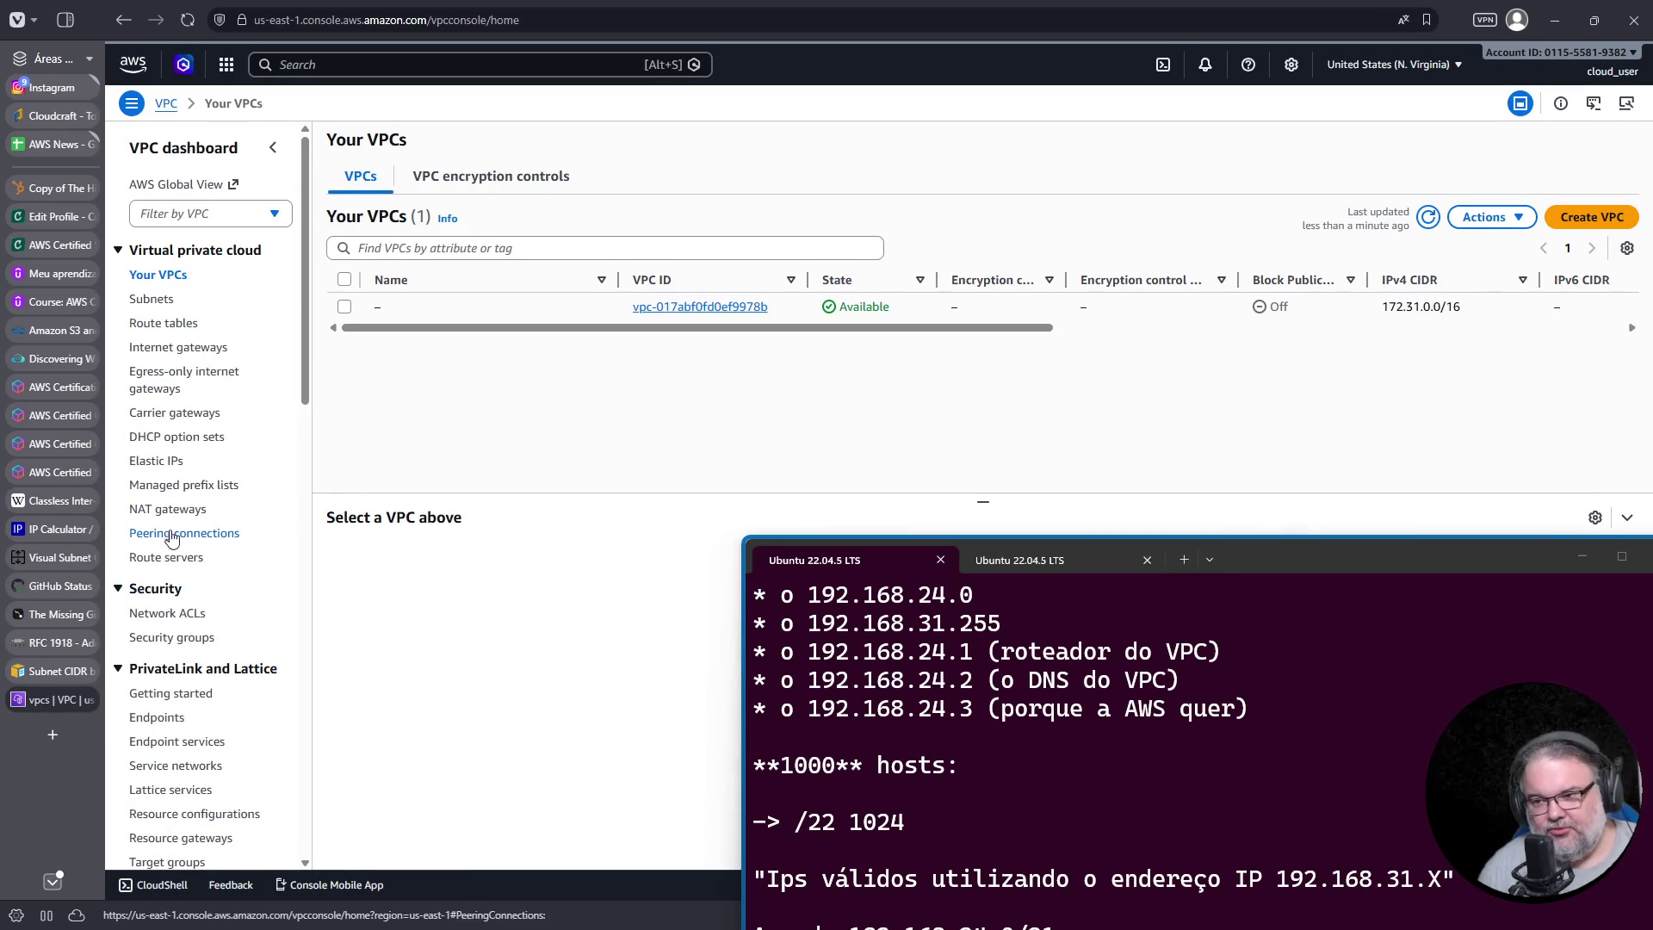
{"action": "scroll", "coordinate": [196, 482], "scroll_direction": "down", "scroll_amount": 3}
{"action": "scroll", "coordinate": [197, 482], "scroll_direction": "up", "scroll_amount": 3}
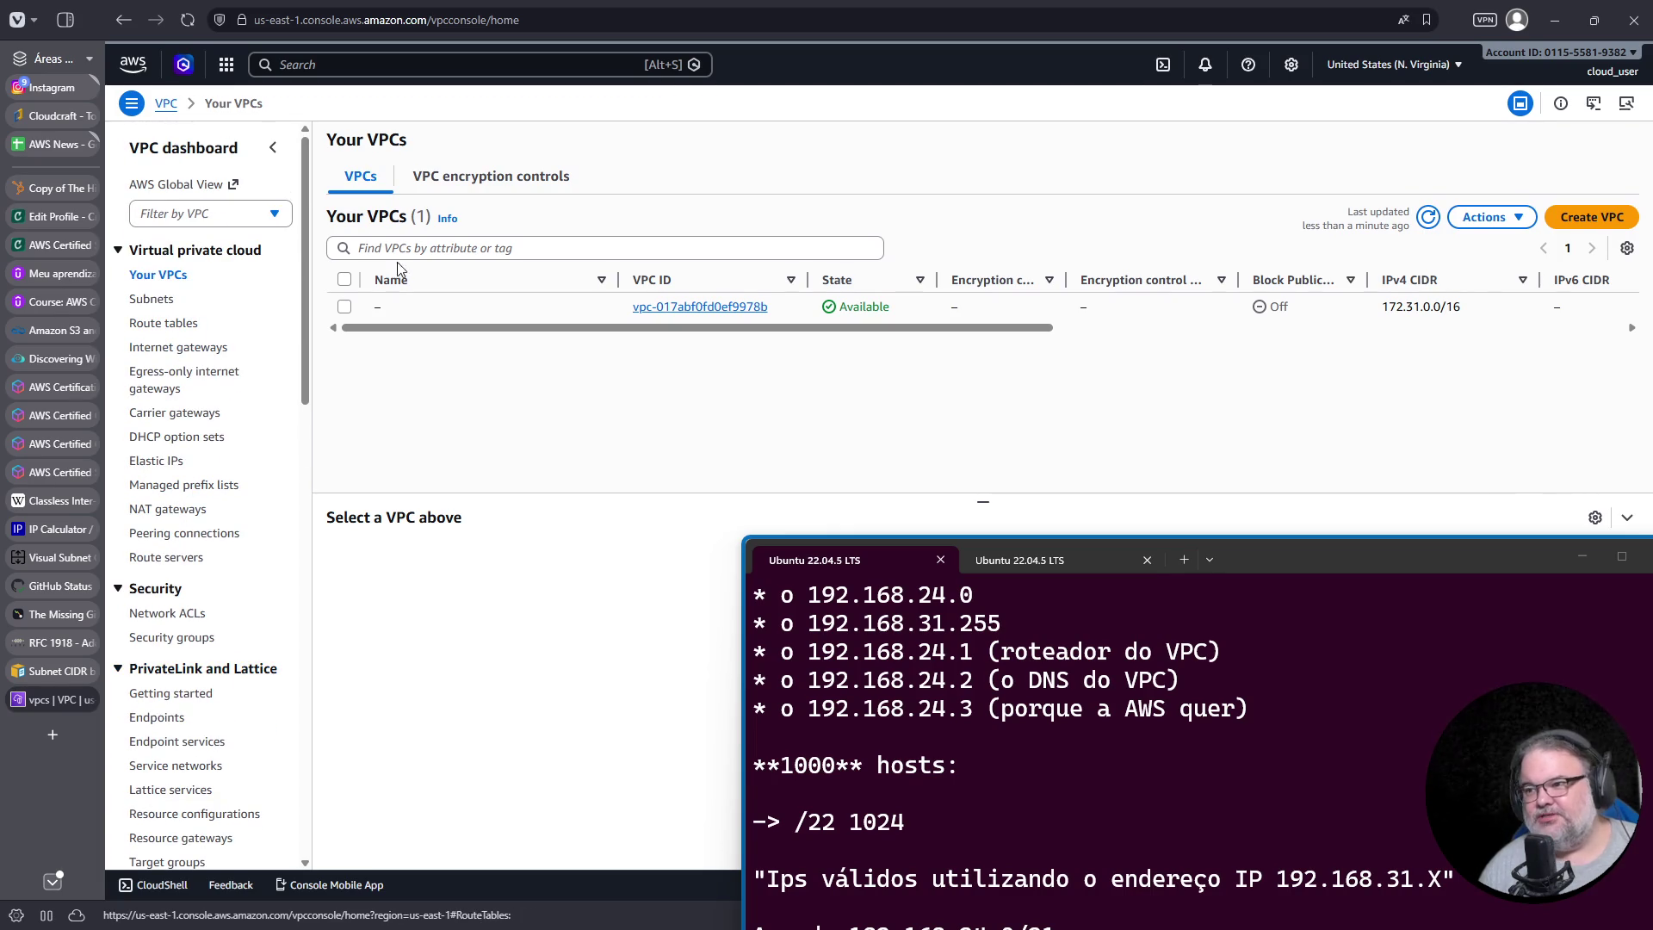
{"action": "left_click", "coordinate": [1565, 212]}
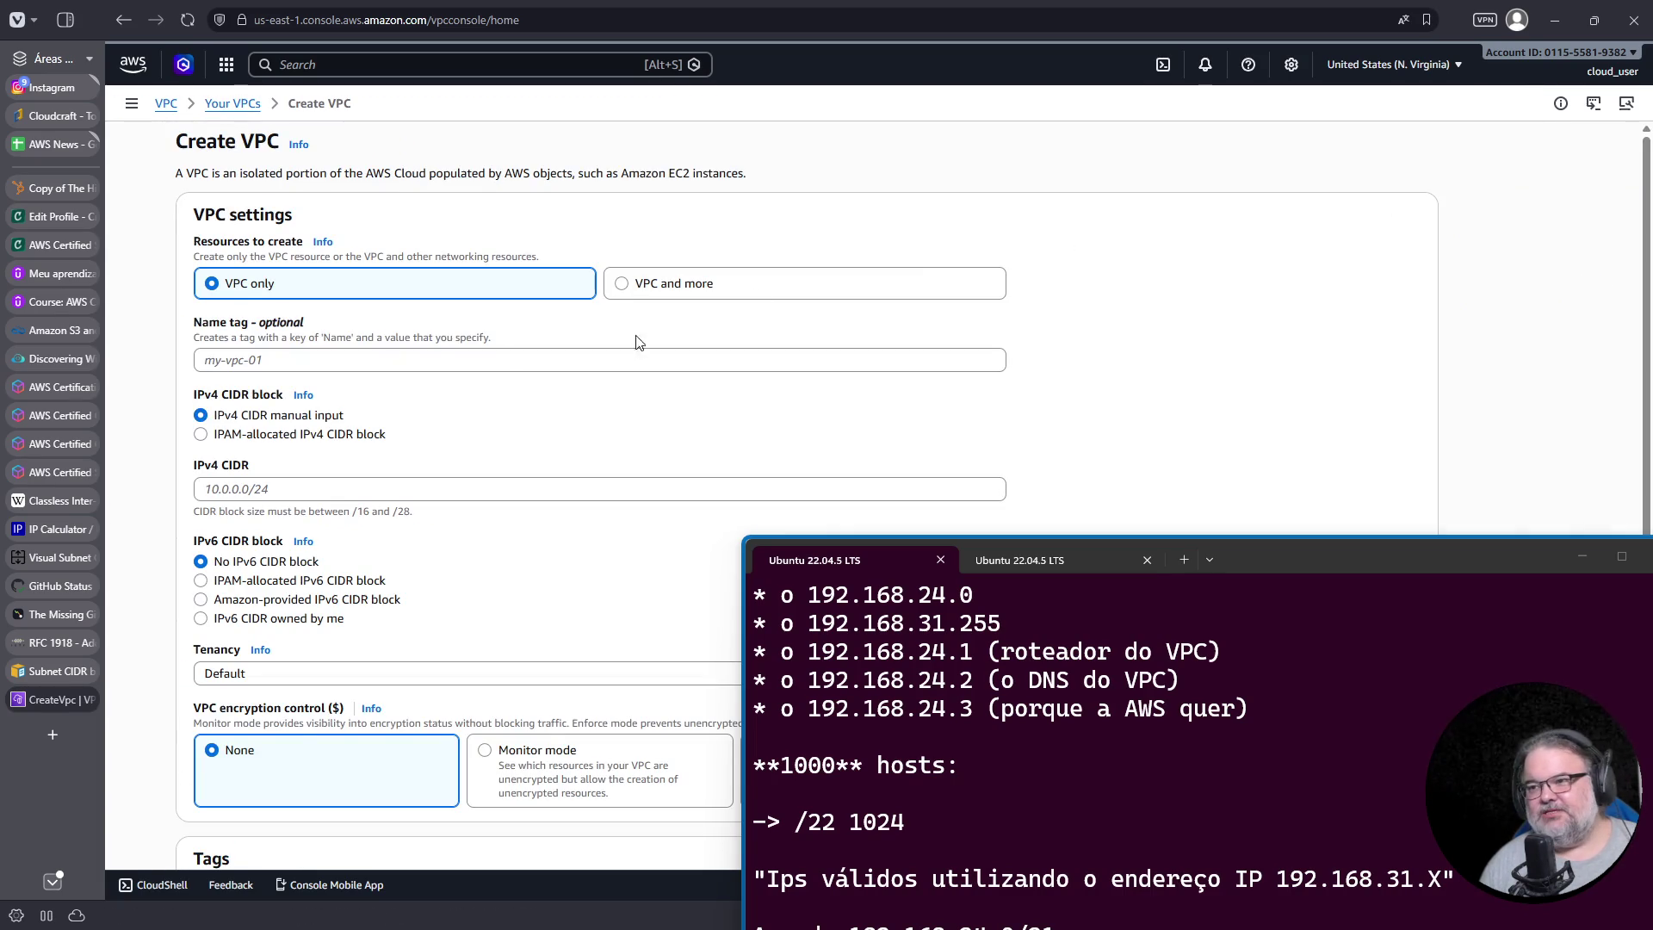
Step: Leave the Create VPC form and go back to the list of VPCs
{"action": "scroll", "coordinate": [618, 456], "scroll_direction": "down", "scroll_amount": 2}
{"action": "mouse_move", "coordinate": [1193, 559]}
{"action": "left_mouse_down"}
{"action": "mouse_move", "coordinate": [1268, 704]}
{"action": "mouse_move", "coordinate": [1253, 721]}
{"action": "left_mouse_up"}
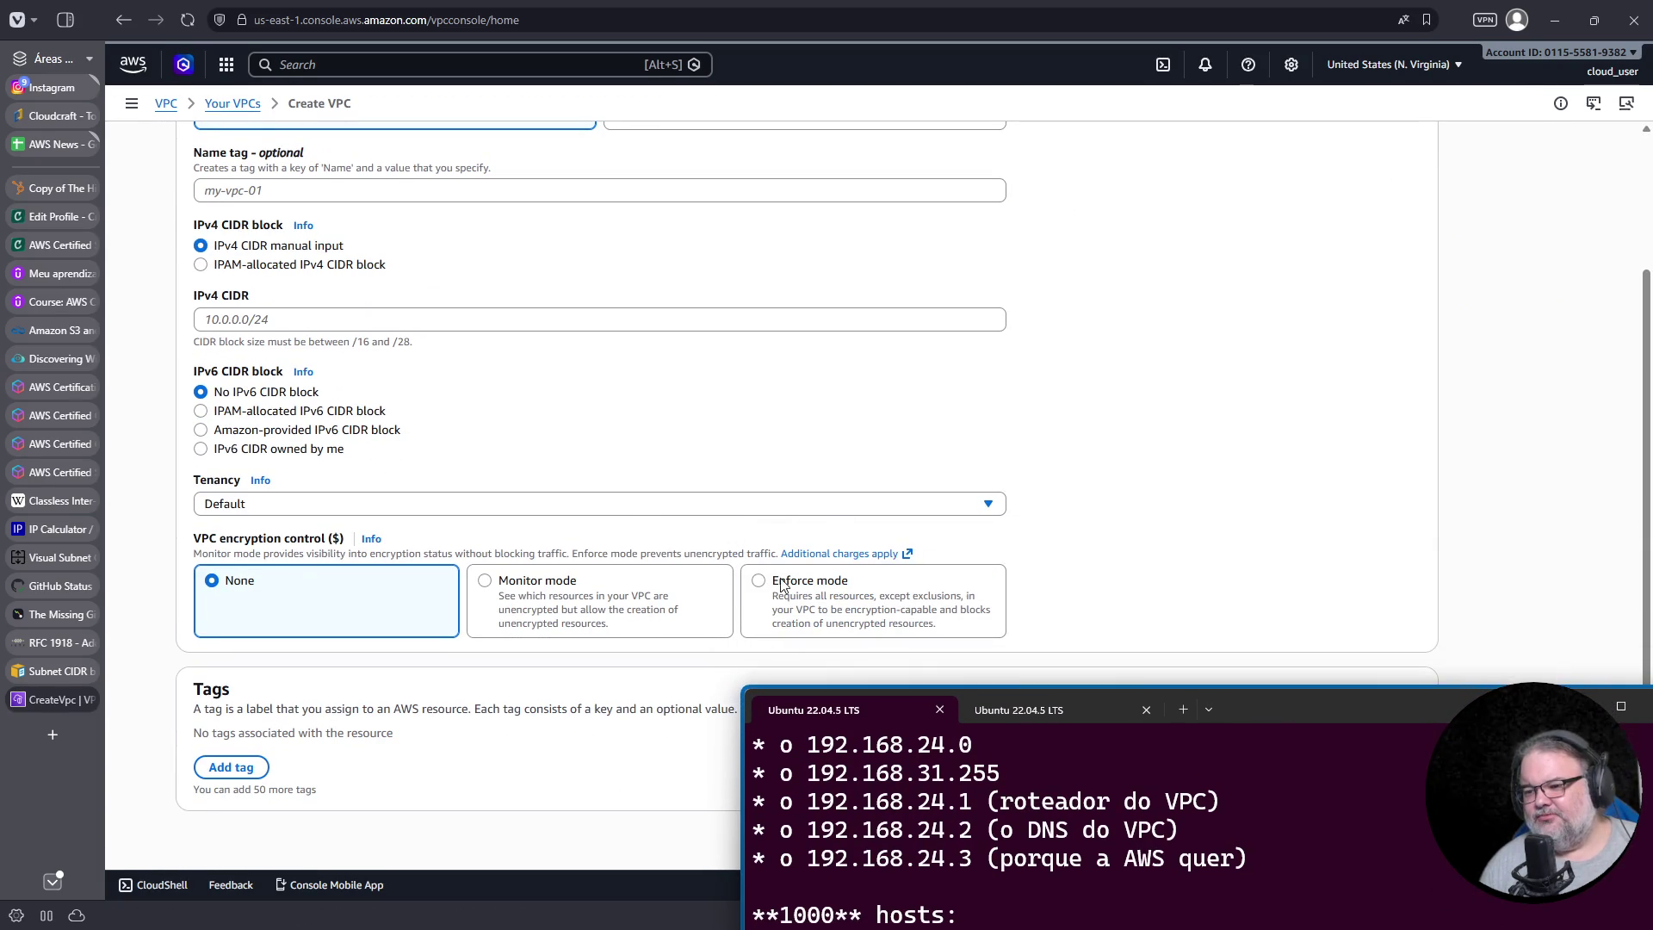
{"action": "scroll", "coordinate": [657, 508], "scroll_direction": "up", "scroll_amount": 2}
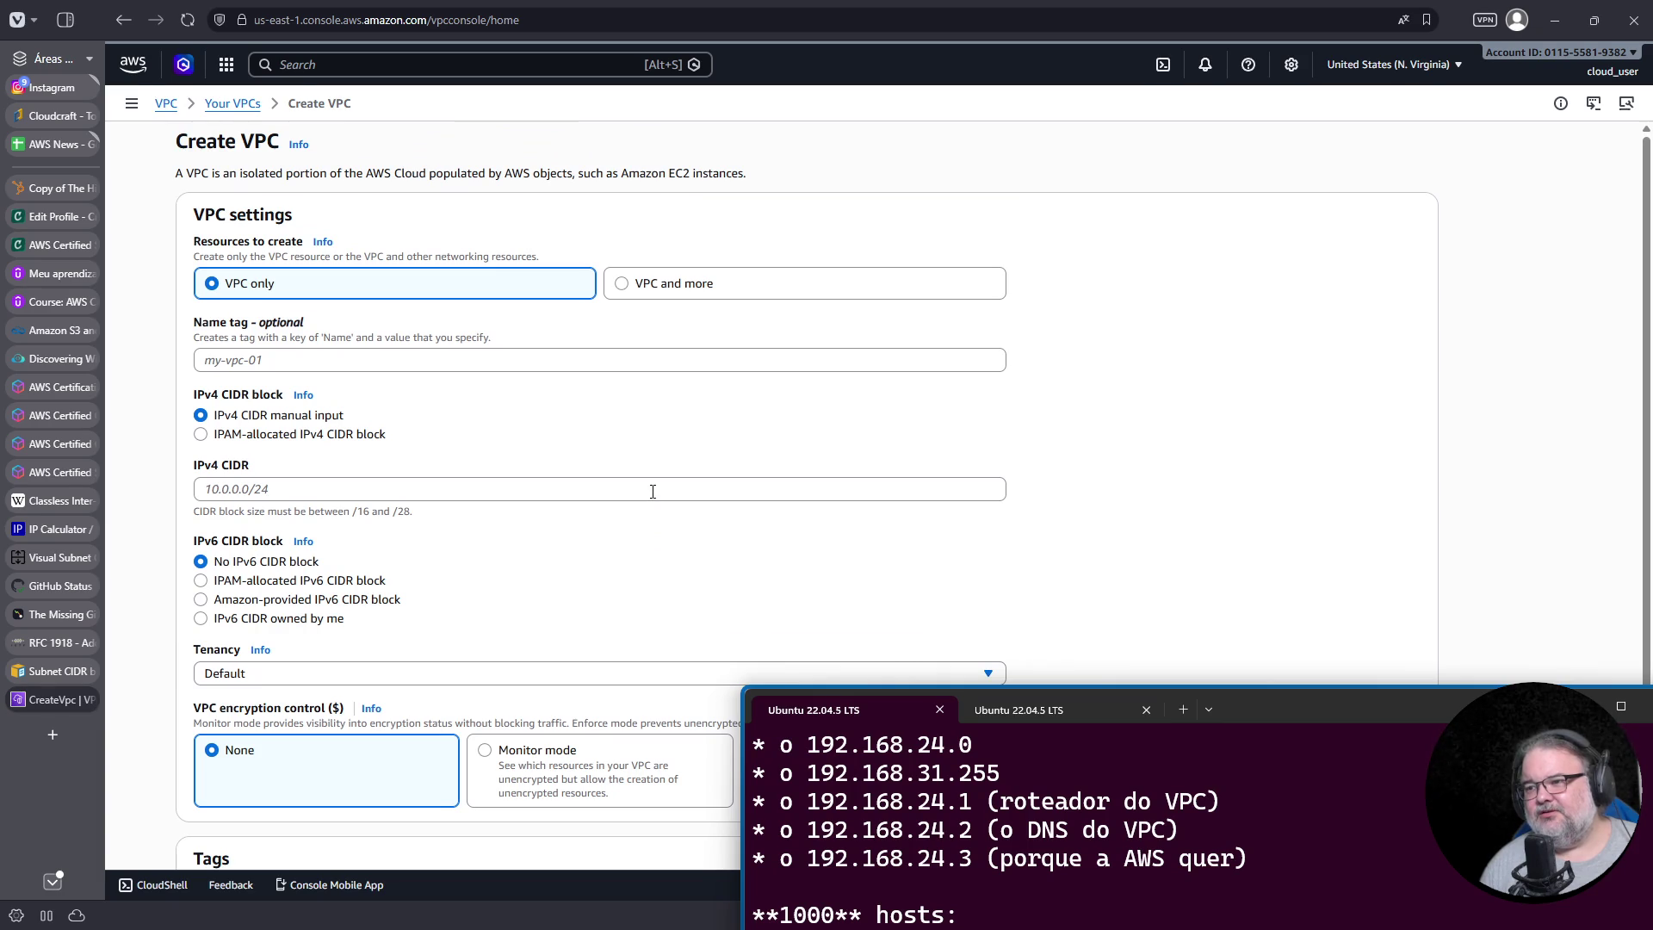
{"action": "left_click", "coordinate": [233, 104]}
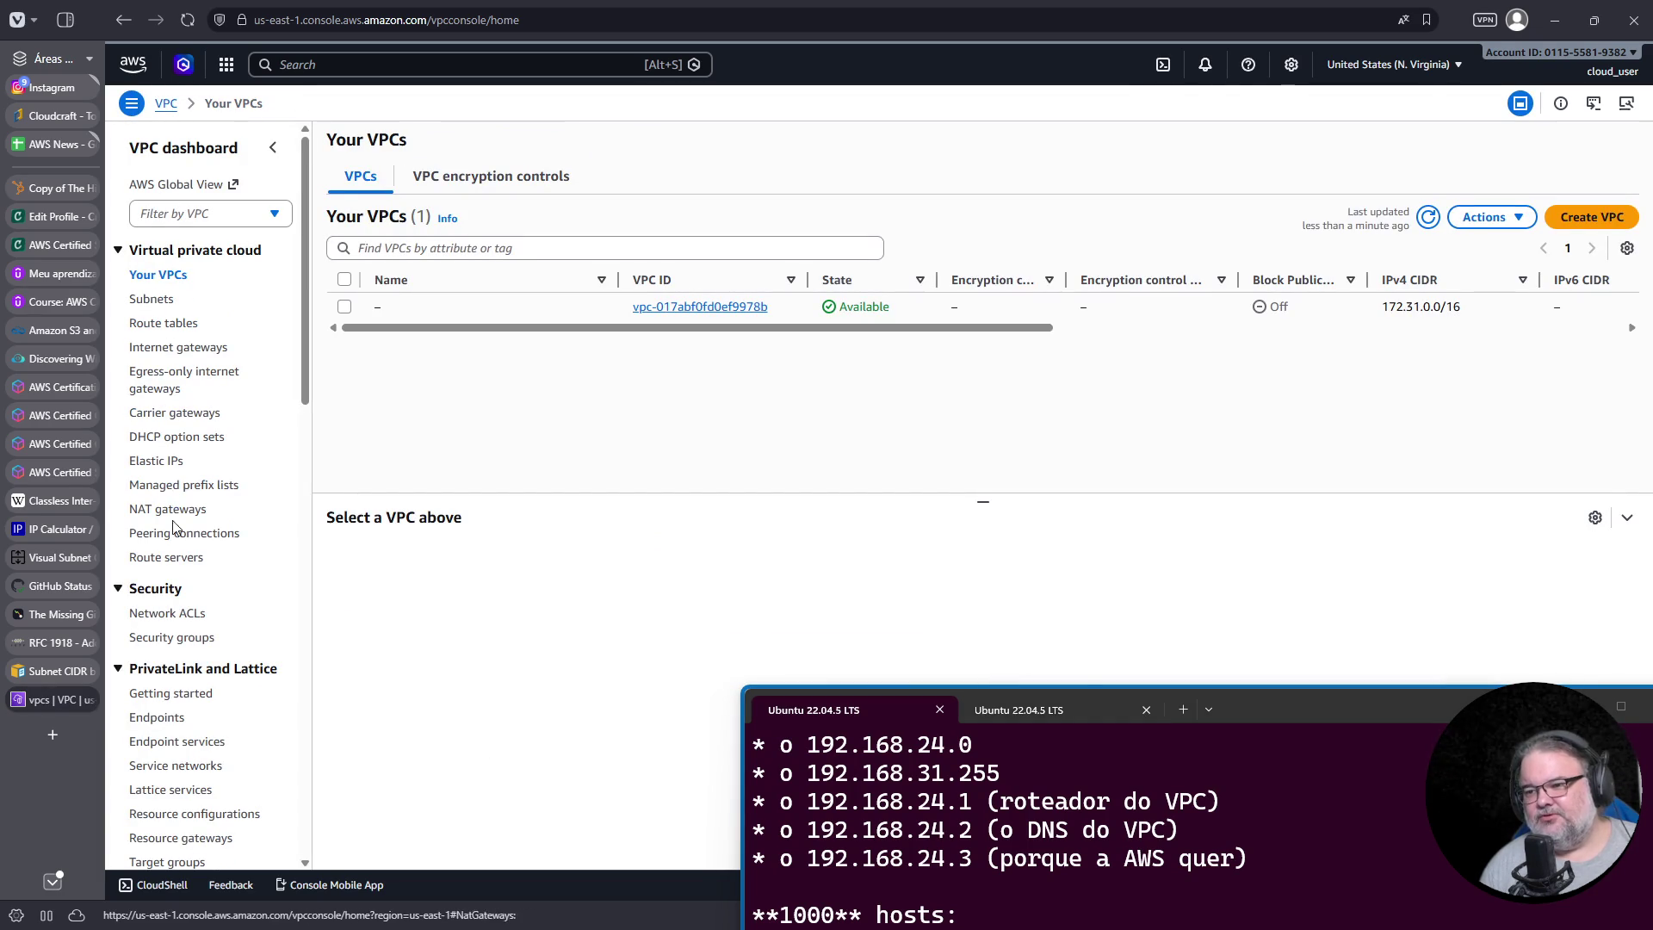
{"action": "scroll", "coordinate": [193, 555], "scroll_direction": "down", "scroll_amount": 15}
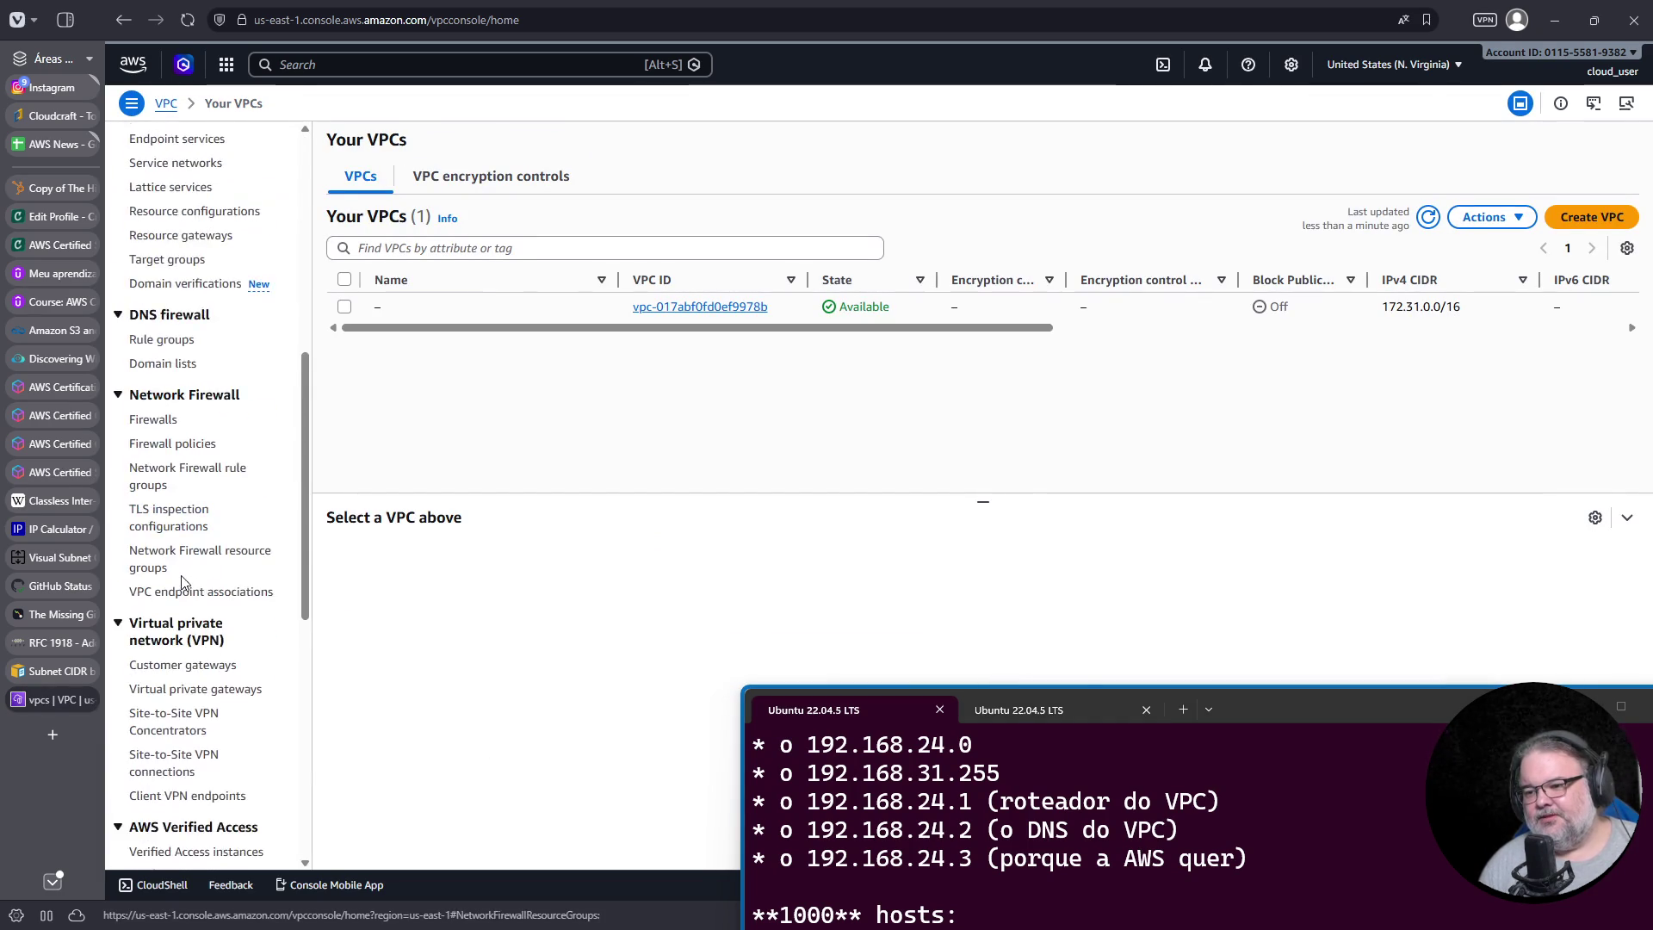
{"action": "scroll", "coordinate": [176, 559], "scroll_direction": "up", "scroll_amount": 15}
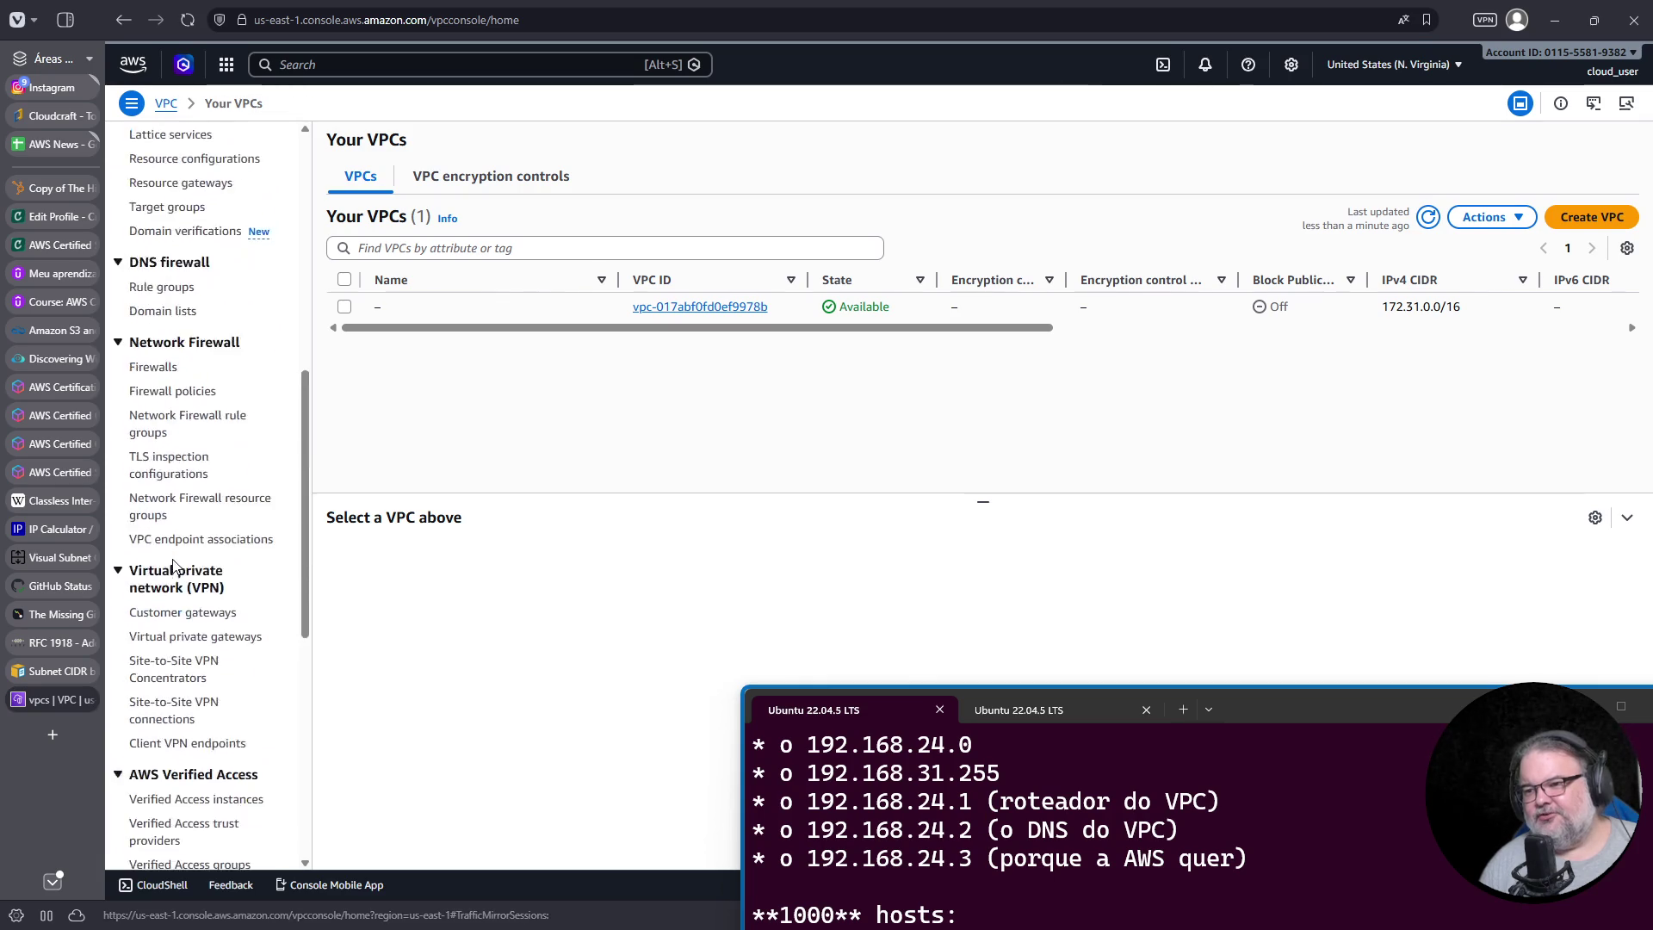
Step: Look at the Subnets list and the Create subnet form, then open AWS Global View
{"action": "left_click", "coordinate": [154, 302]}
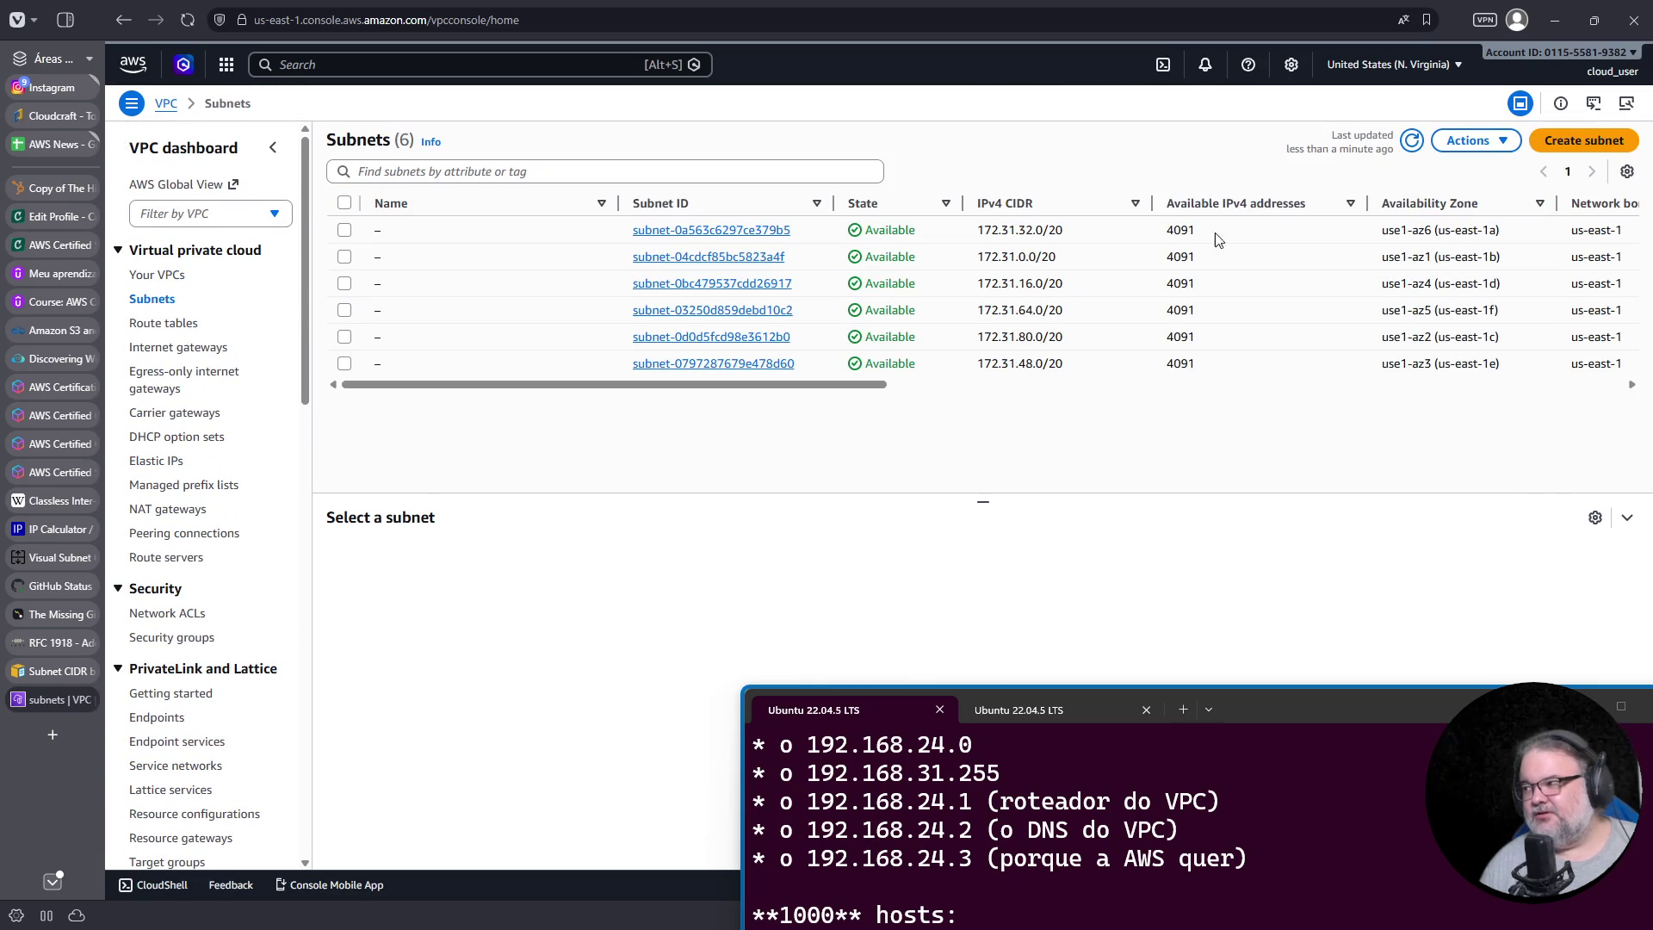
{"action": "left_click", "coordinate": [1608, 145]}
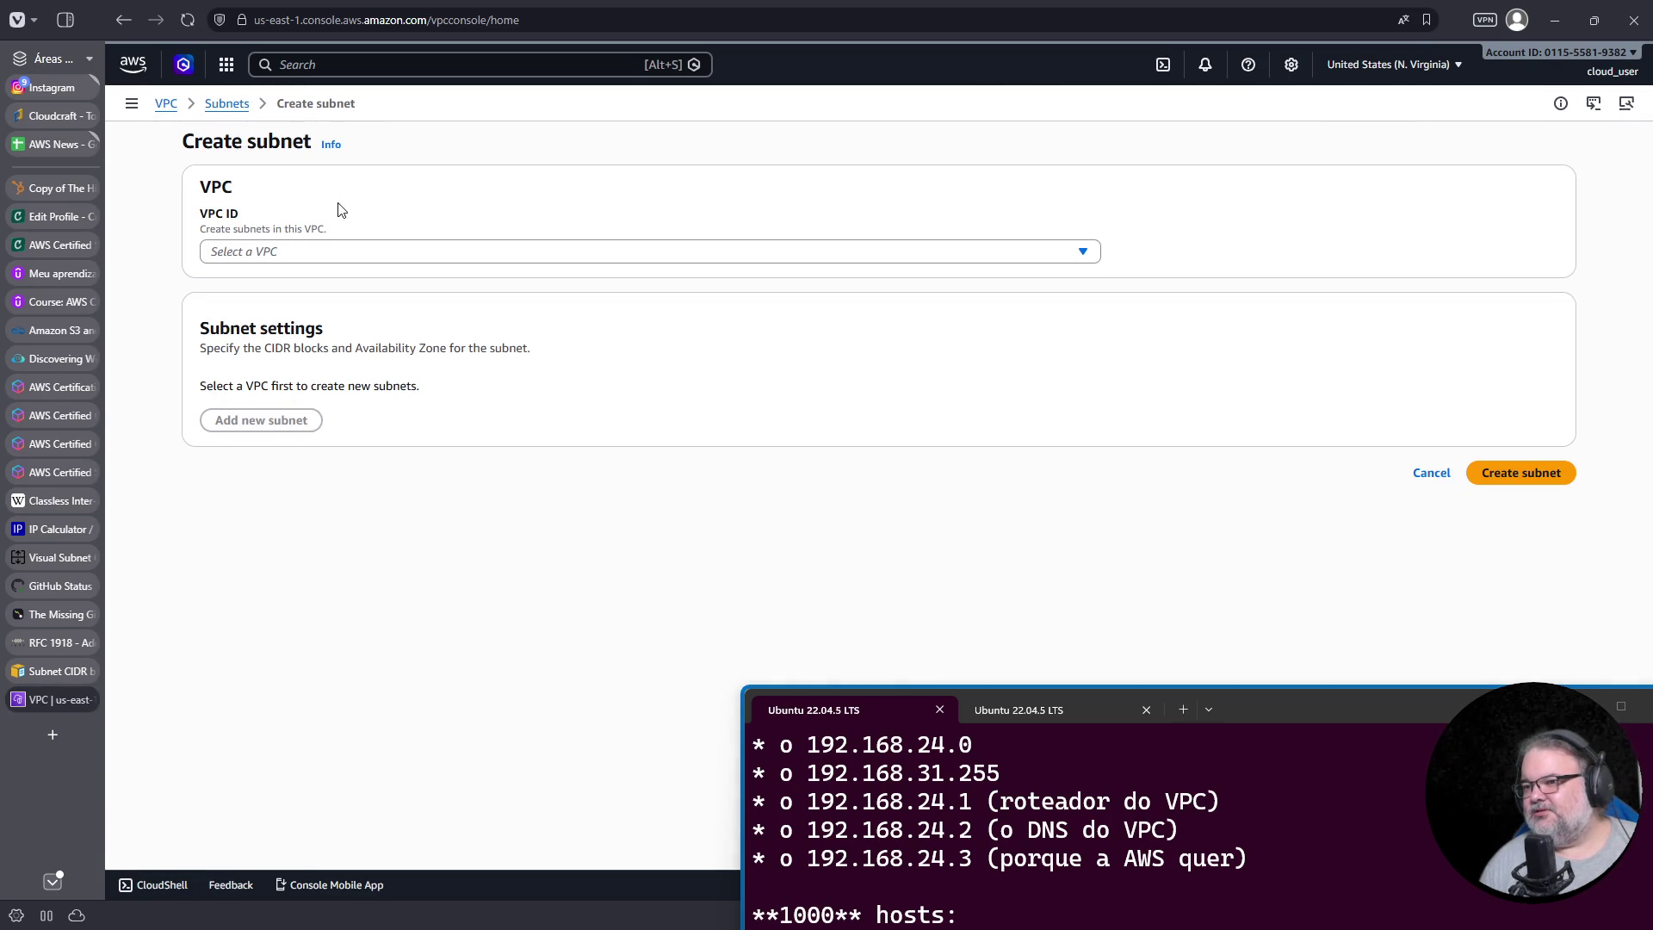
{"action": "left_click", "coordinate": [227, 104]}
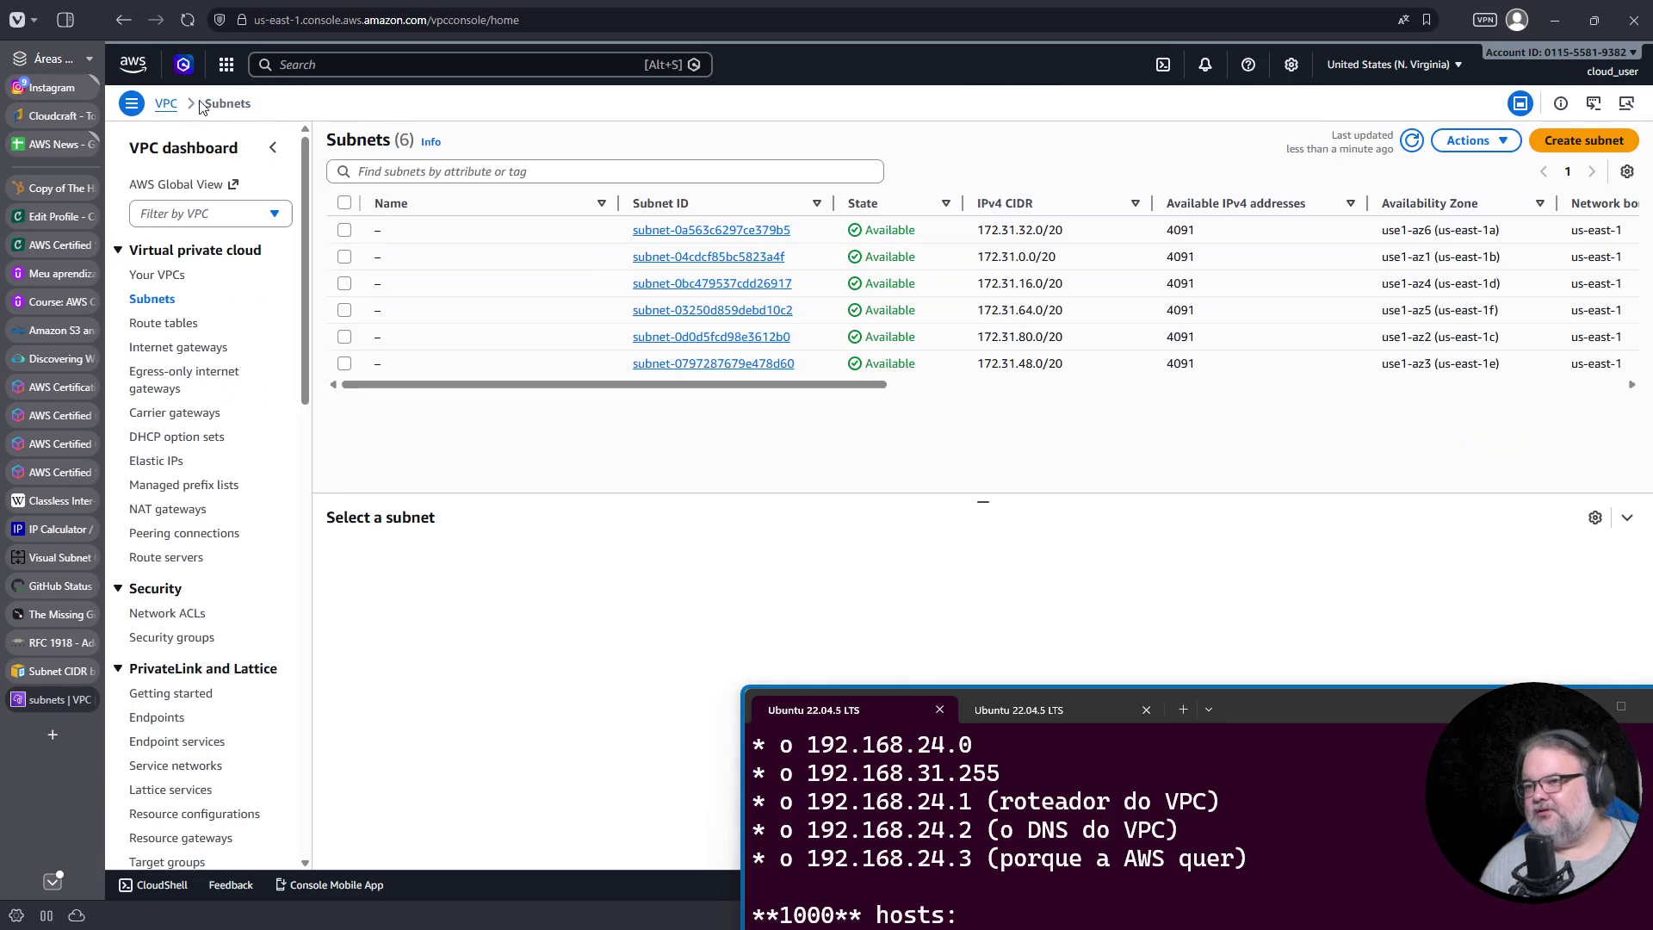
{"action": "left_click", "coordinate": [196, 188]}
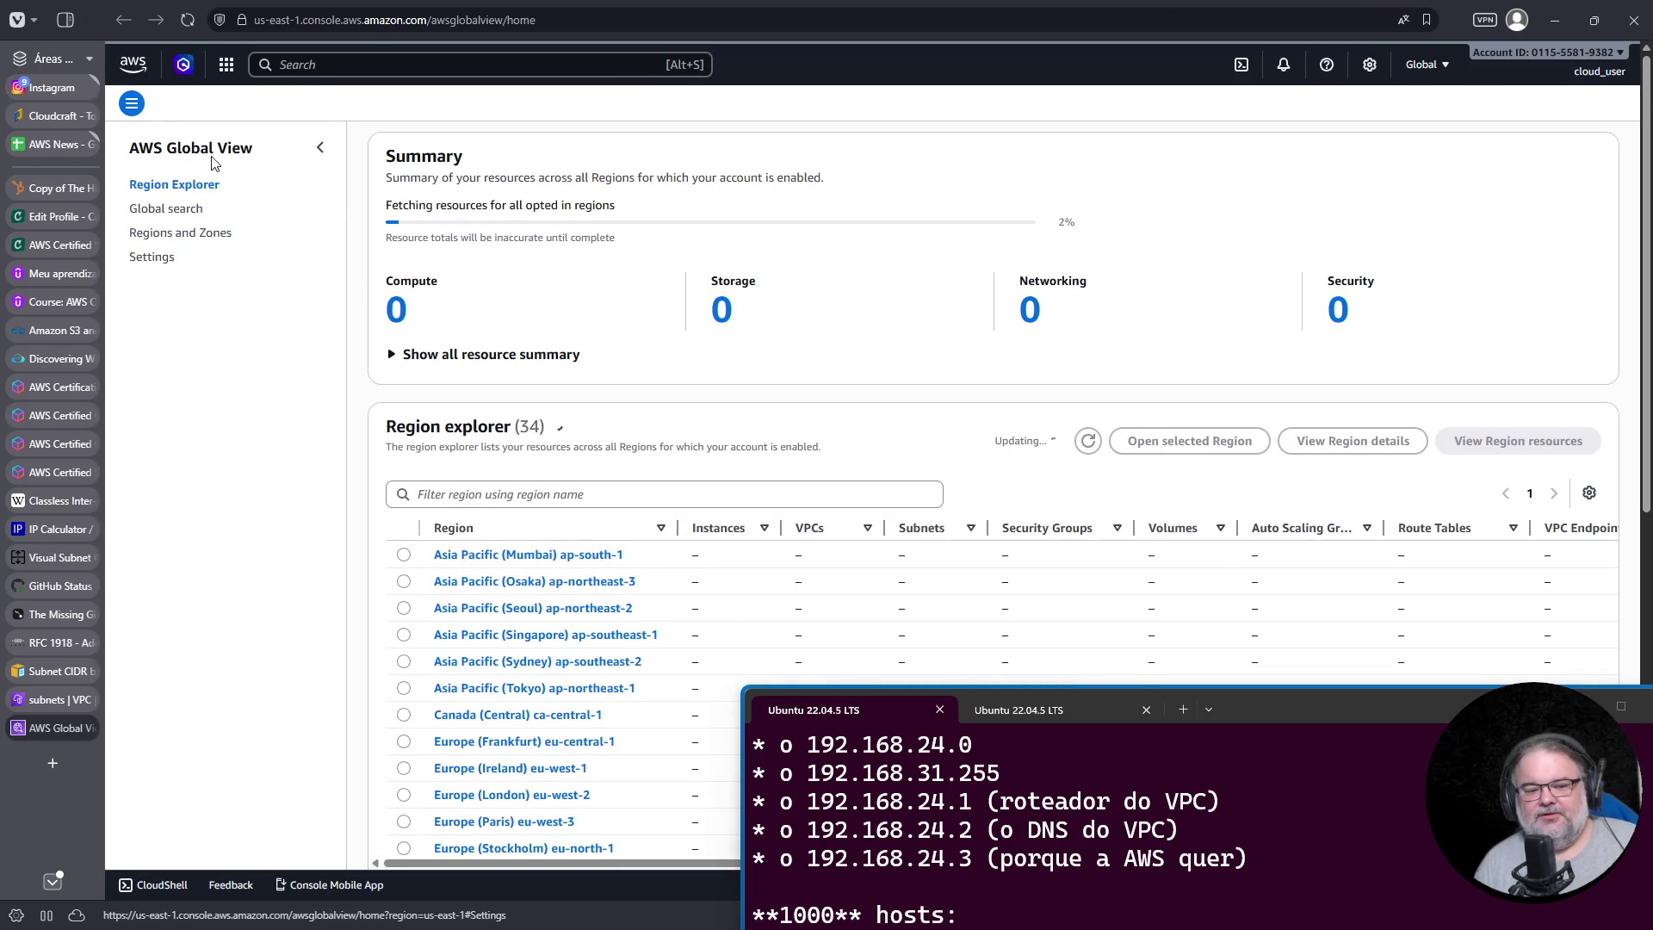
Step: Browse Global View's Regions and Zones and Settings pages, ending back on Regions and Zones
{"action": "left_click", "coordinate": [133, 107]}
{"action": "left_click", "coordinate": [132, 107]}
{"action": "left_click", "coordinate": [132, 107]}
{"action": "left_click", "coordinate": [133, 107]}
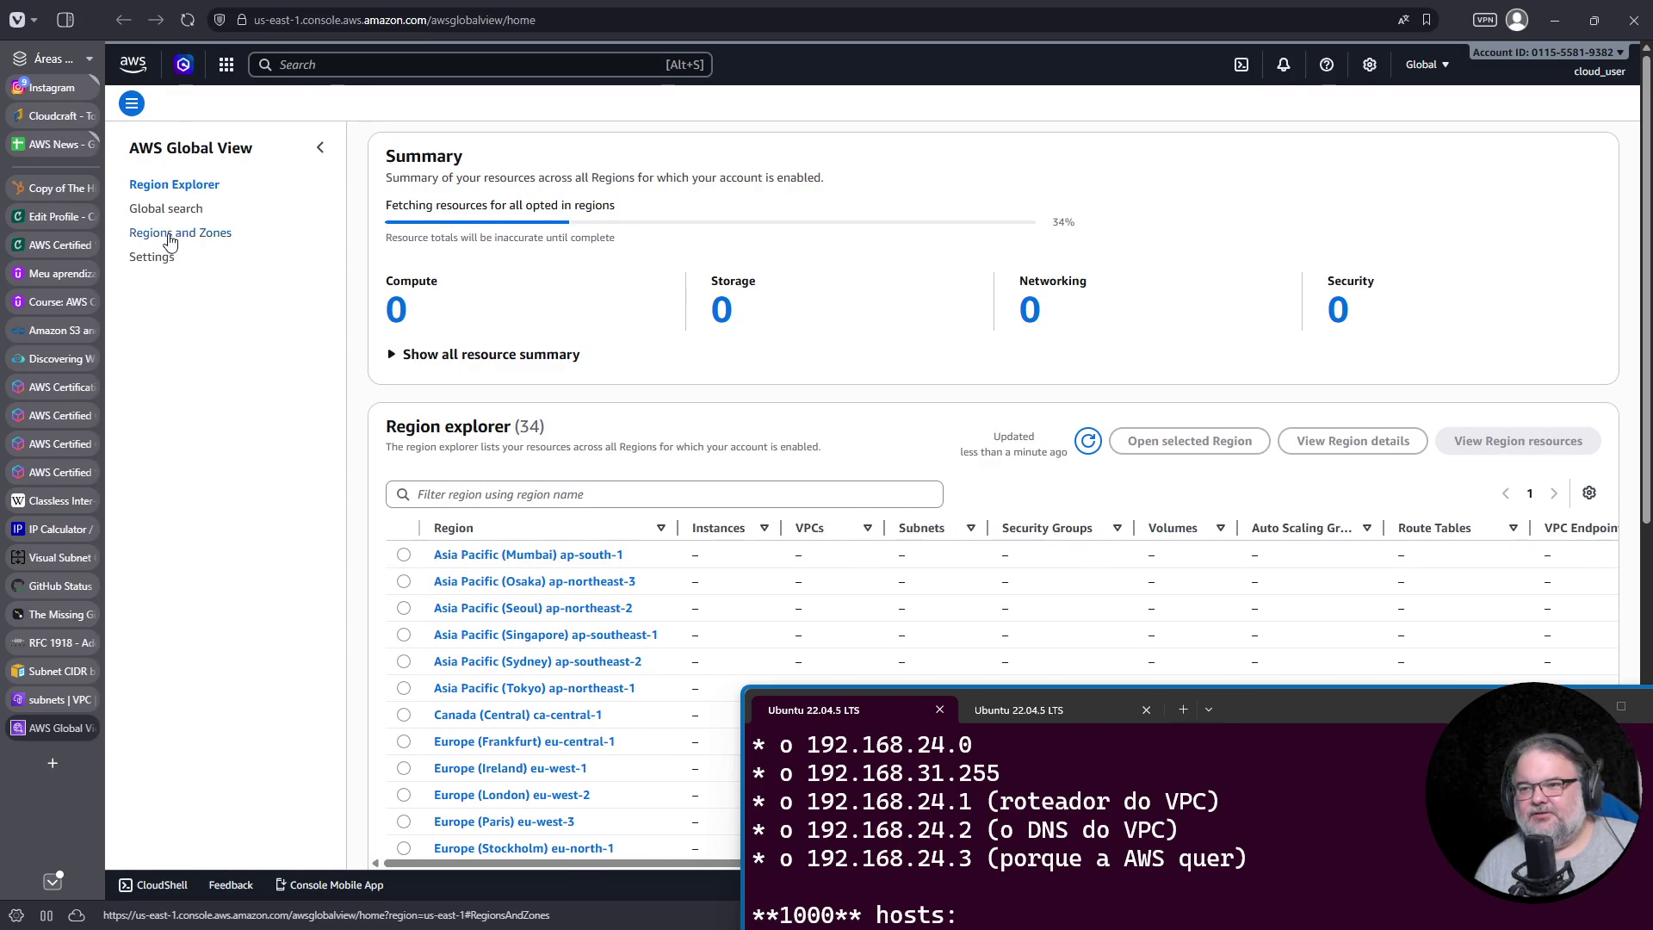
{"action": "left_click", "coordinate": [157, 234]}
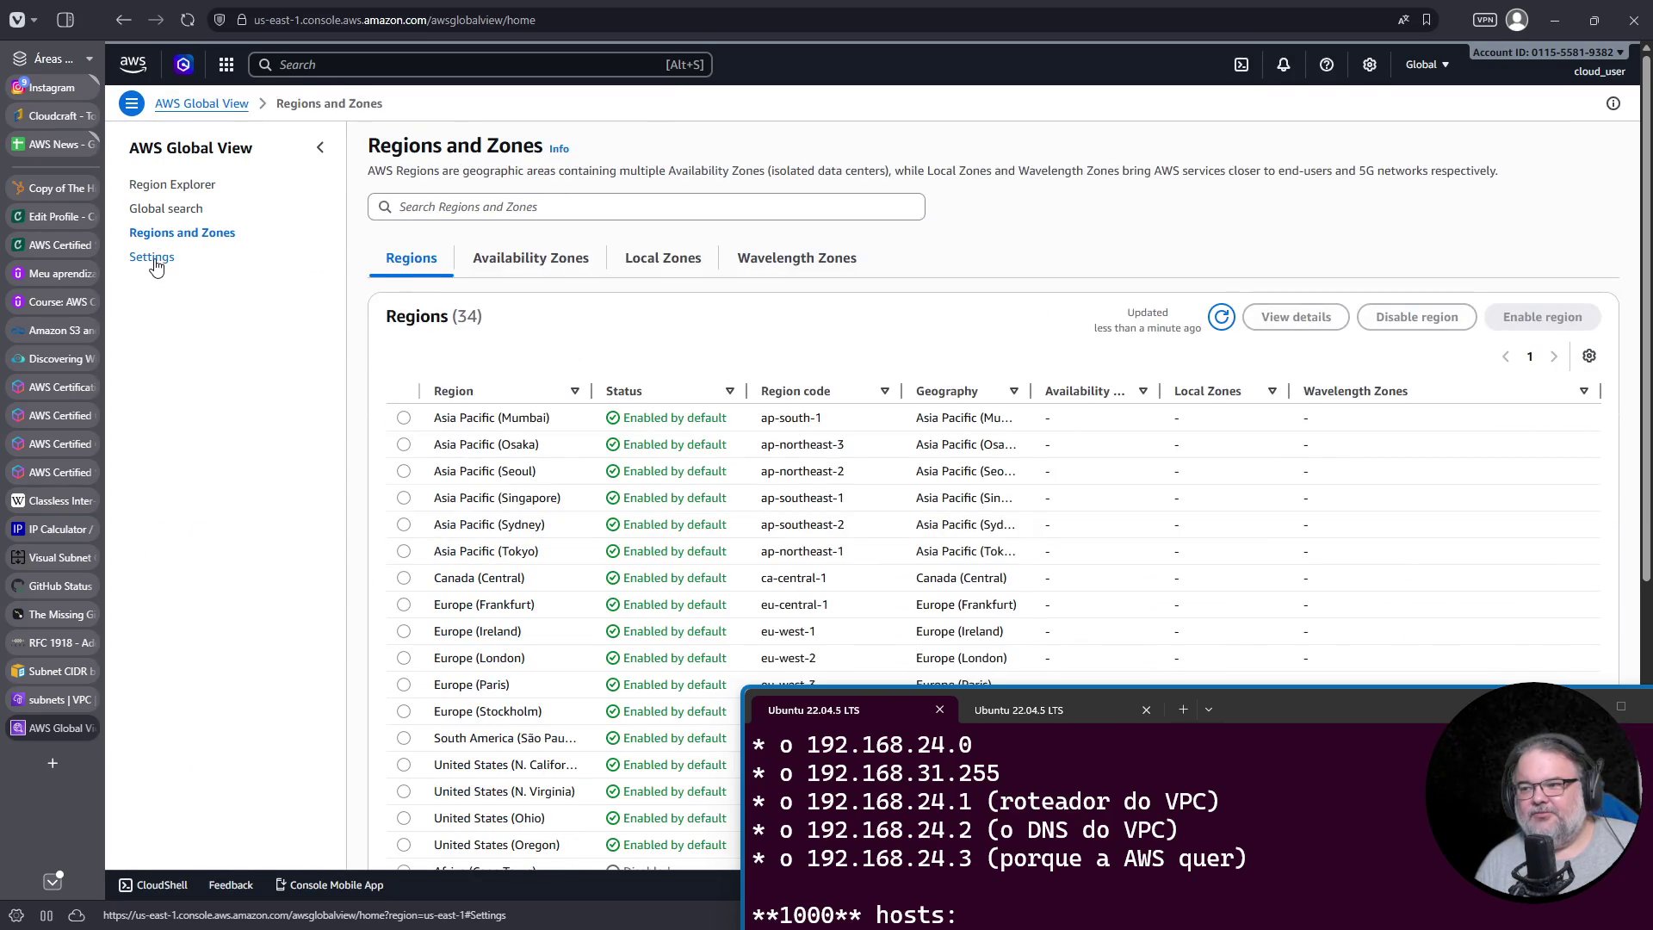
{"action": "left_click", "coordinate": [153, 258]}
{"action": "left_click", "coordinate": [132, 103]}
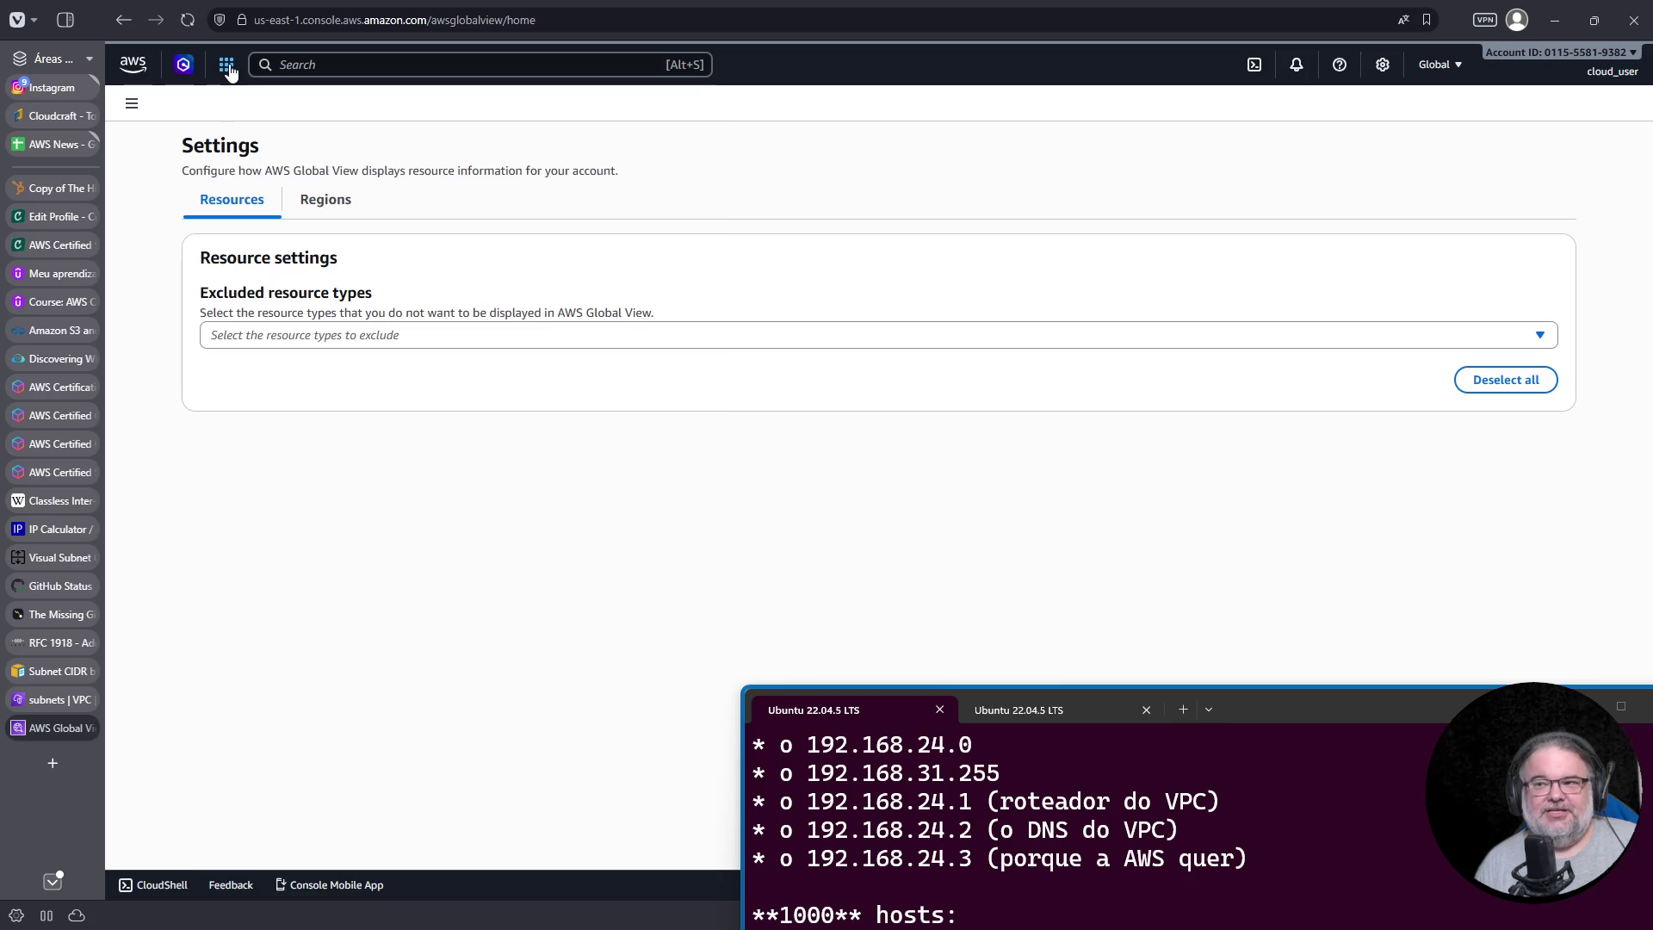
{"action": "left_click", "coordinate": [229, 71]}
{"action": "key", "text": "Escape"}
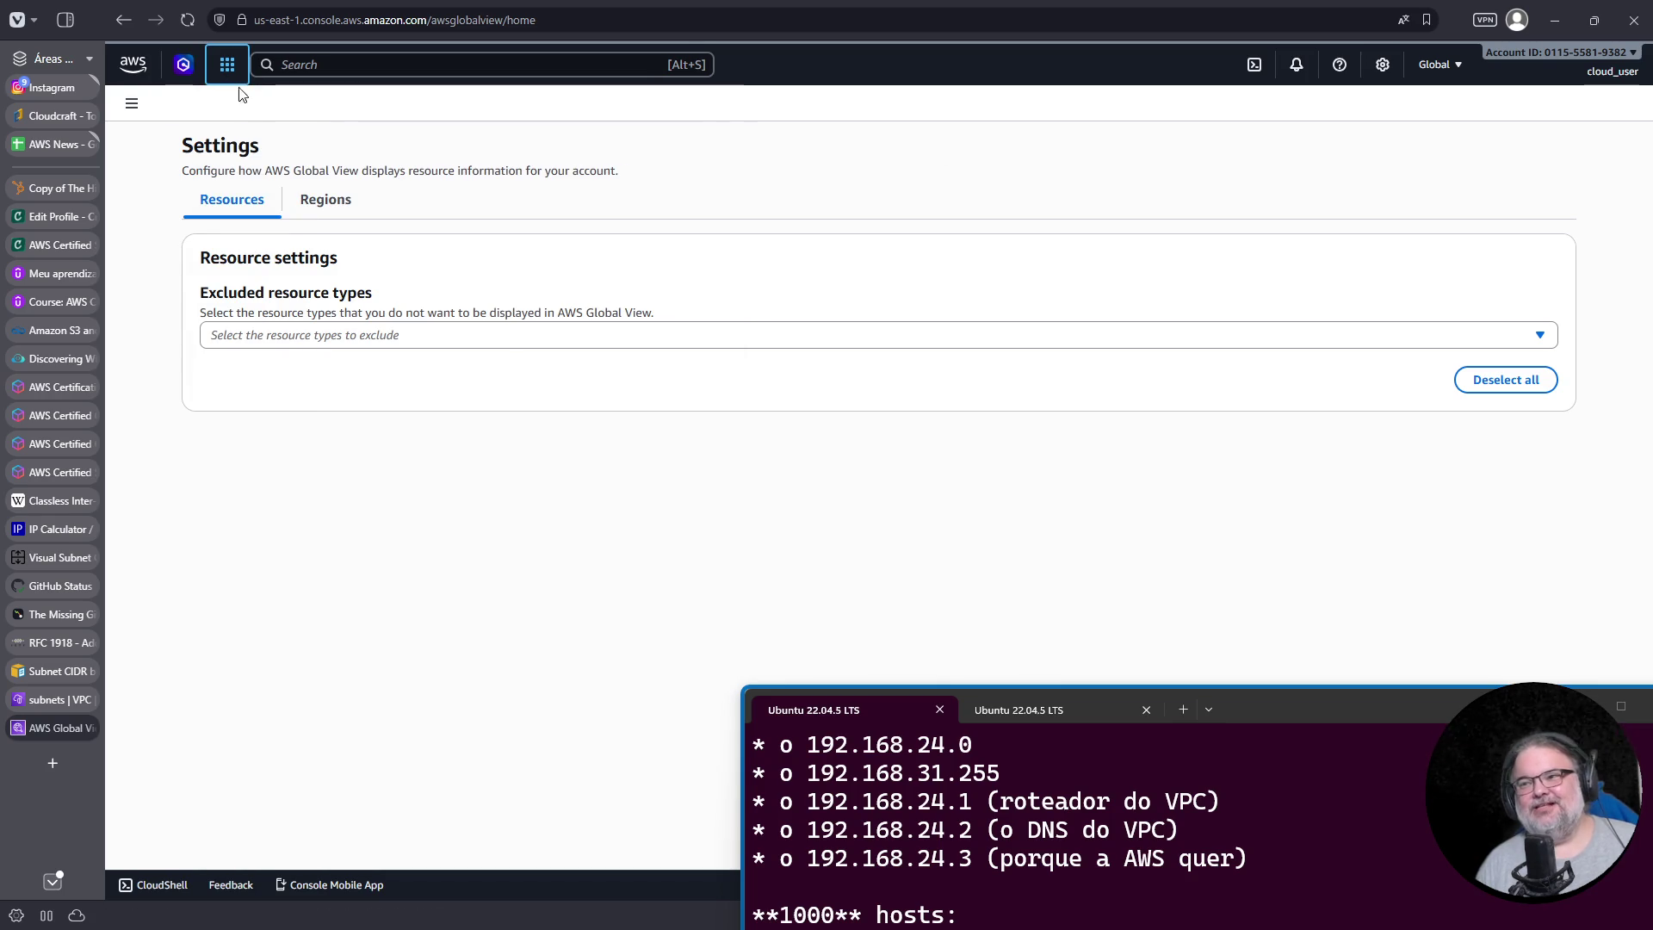
{"action": "left_click", "coordinate": [124, 22]}
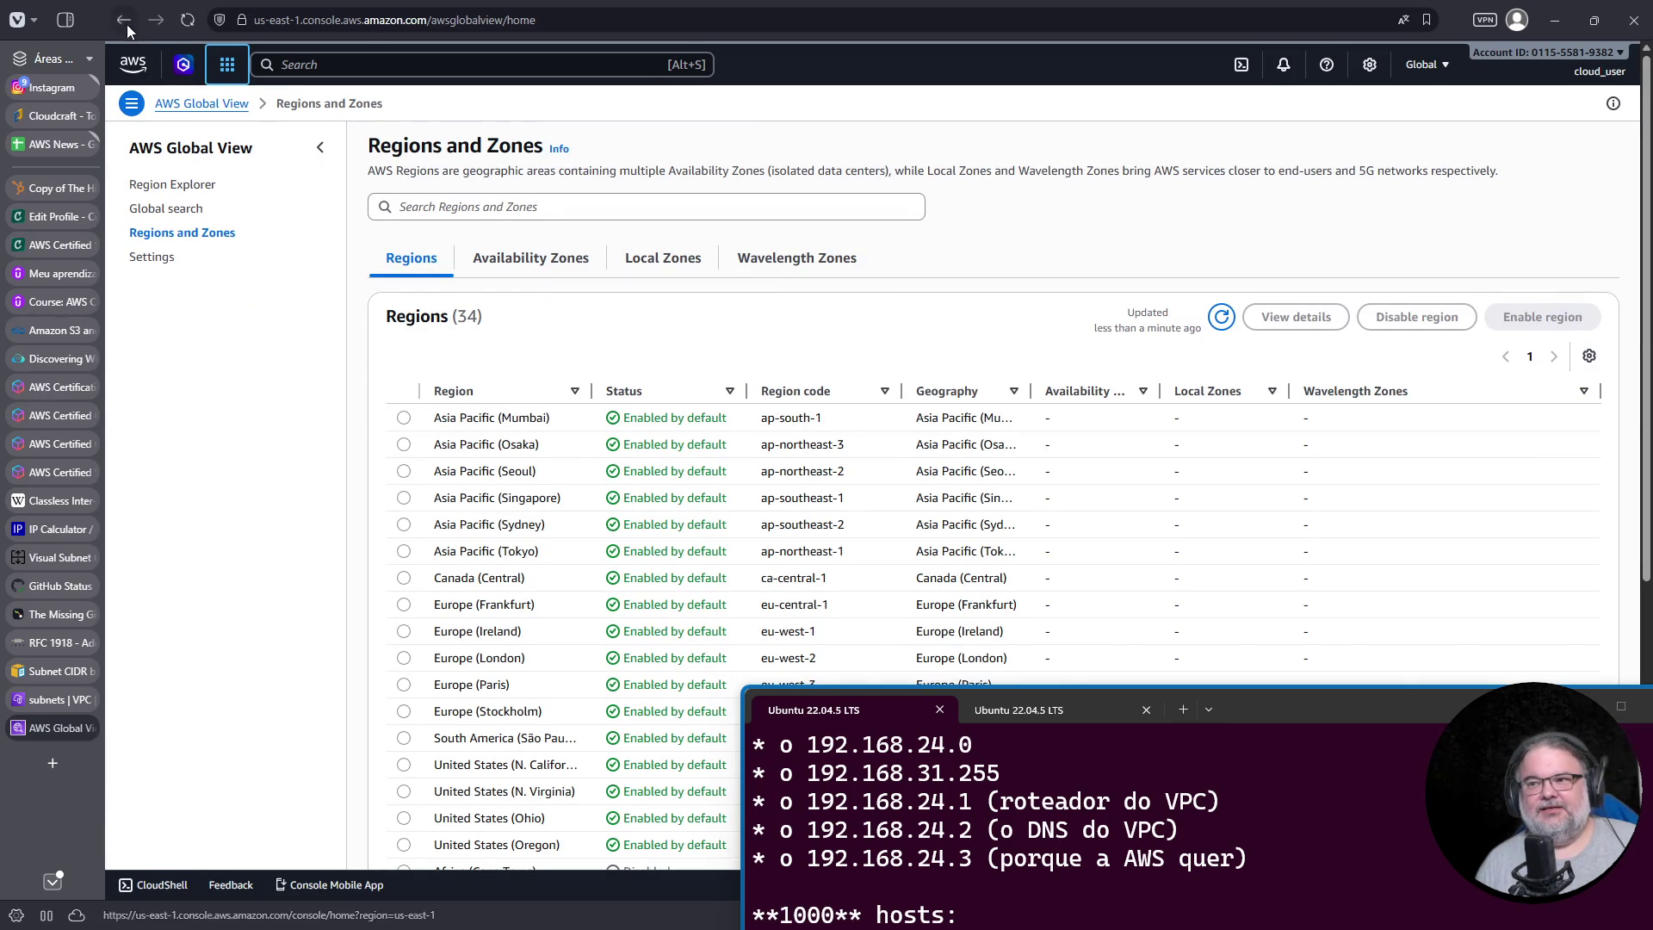
Step: Search 'vpc' to open the VPC dashboard with N. Virginia resource counts
{"action": "left_click", "coordinate": [331, 65]}
{"action": "type", "text": "vpc"}
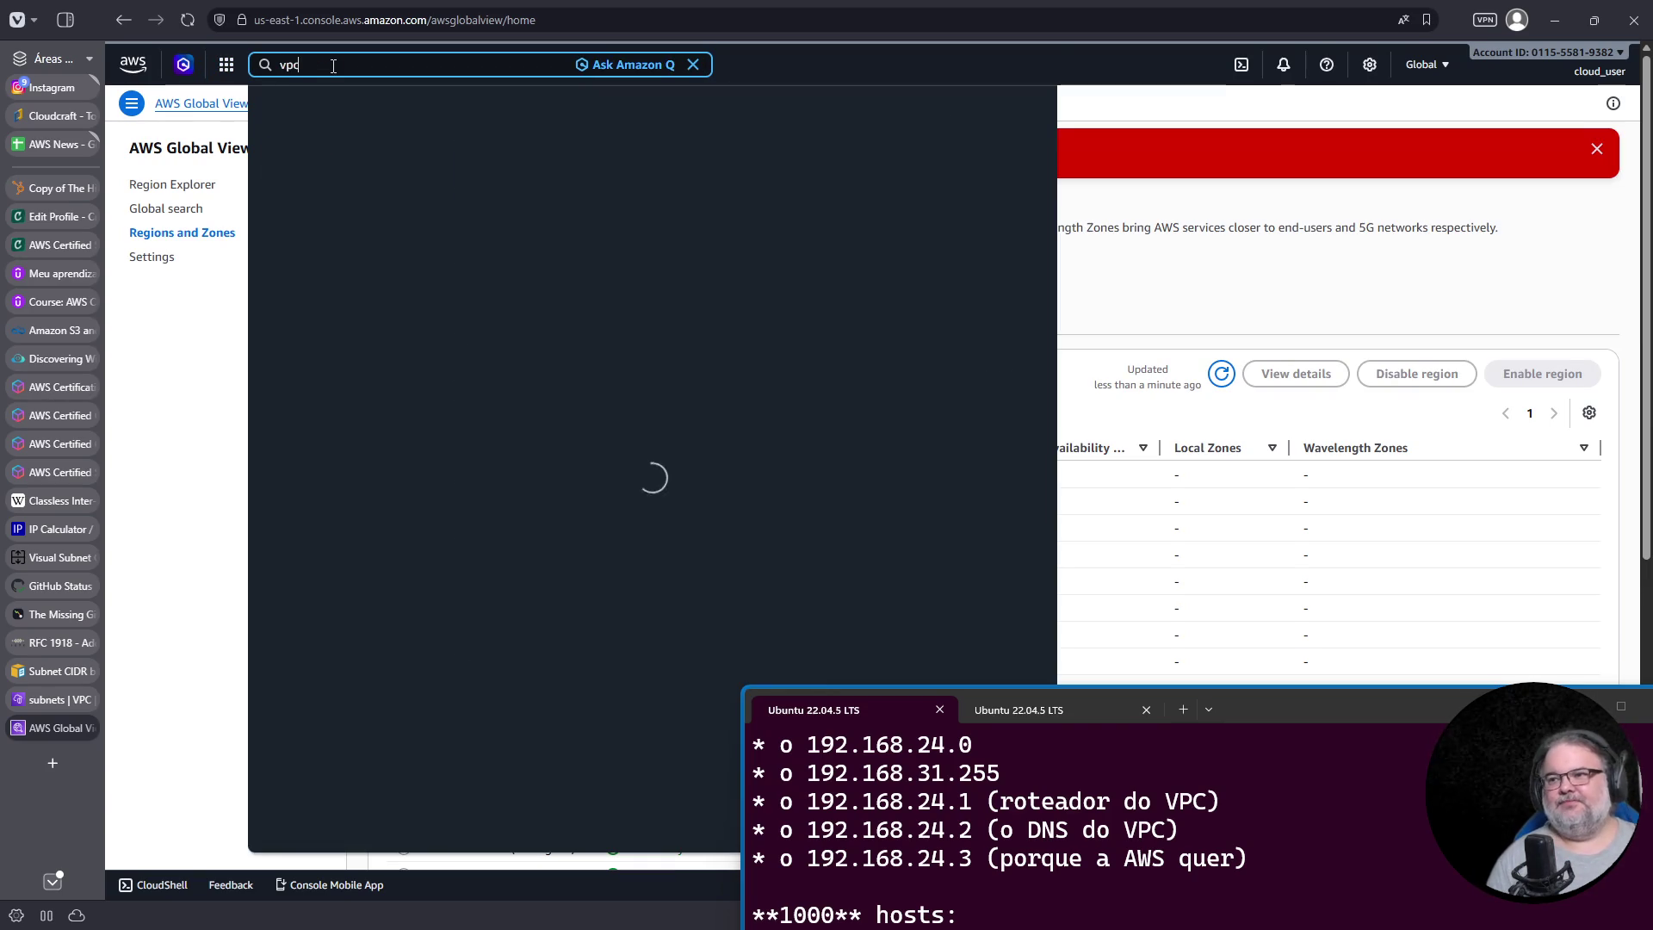
{"action": "left_click", "coordinate": [522, 160]}
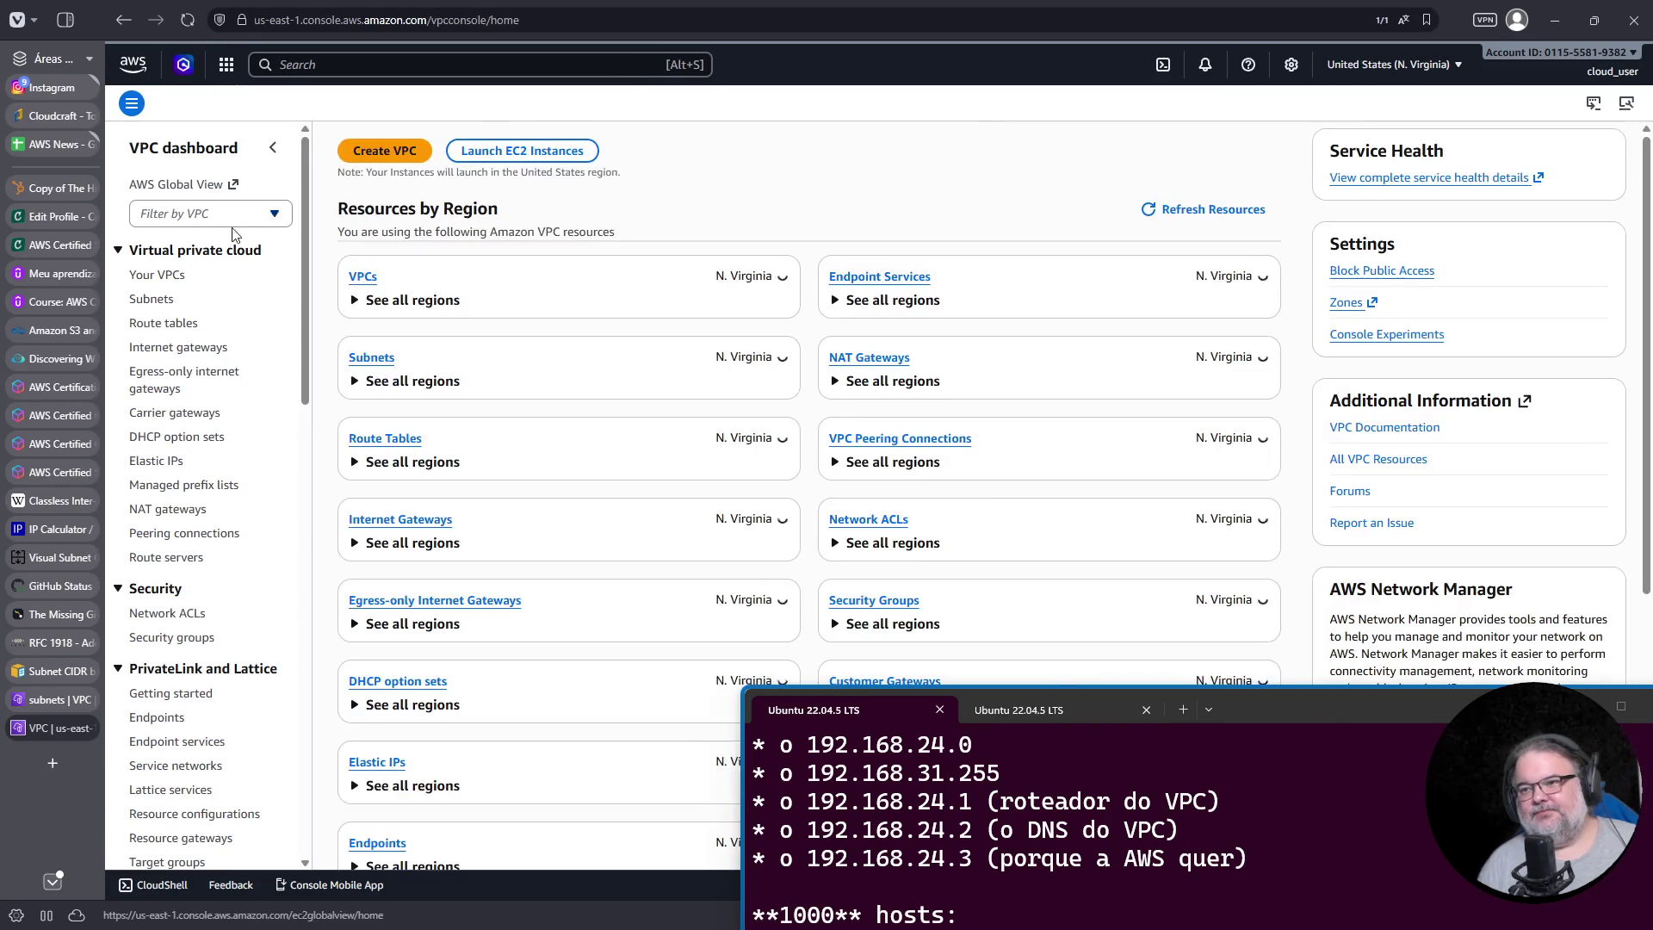
Step: Start a new VPC and spread it across three availability zones
{"action": "left_click", "coordinate": [390, 155]}
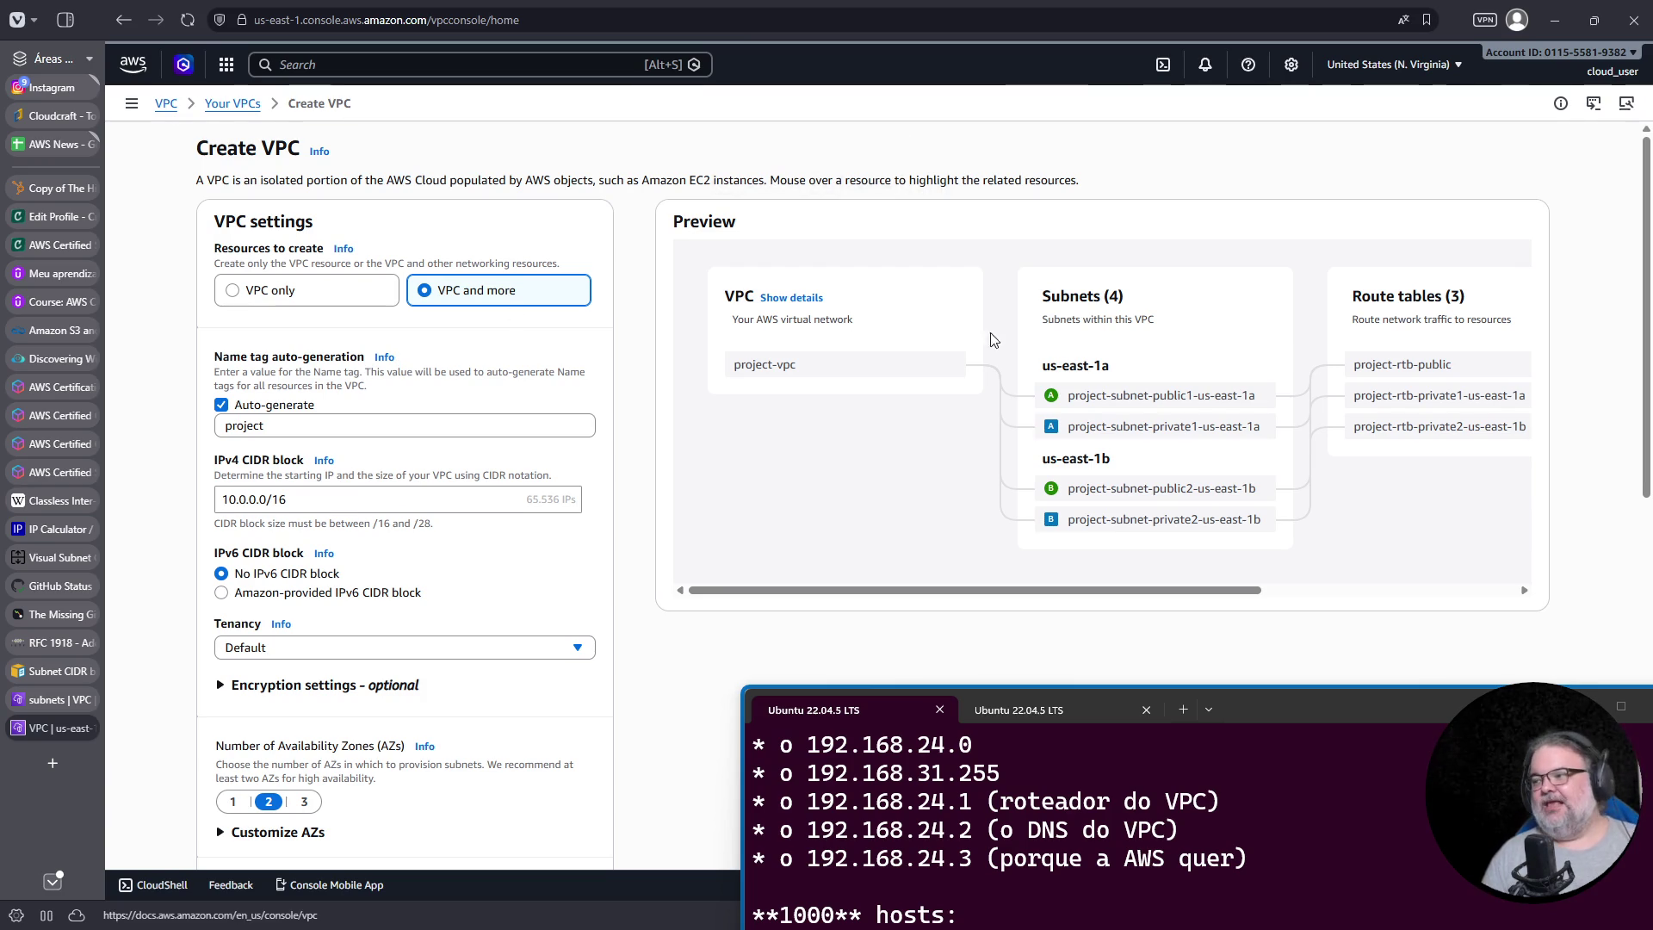
{"action": "scroll", "coordinate": [669, 433], "scroll_direction": "down", "scroll_amount": 3}
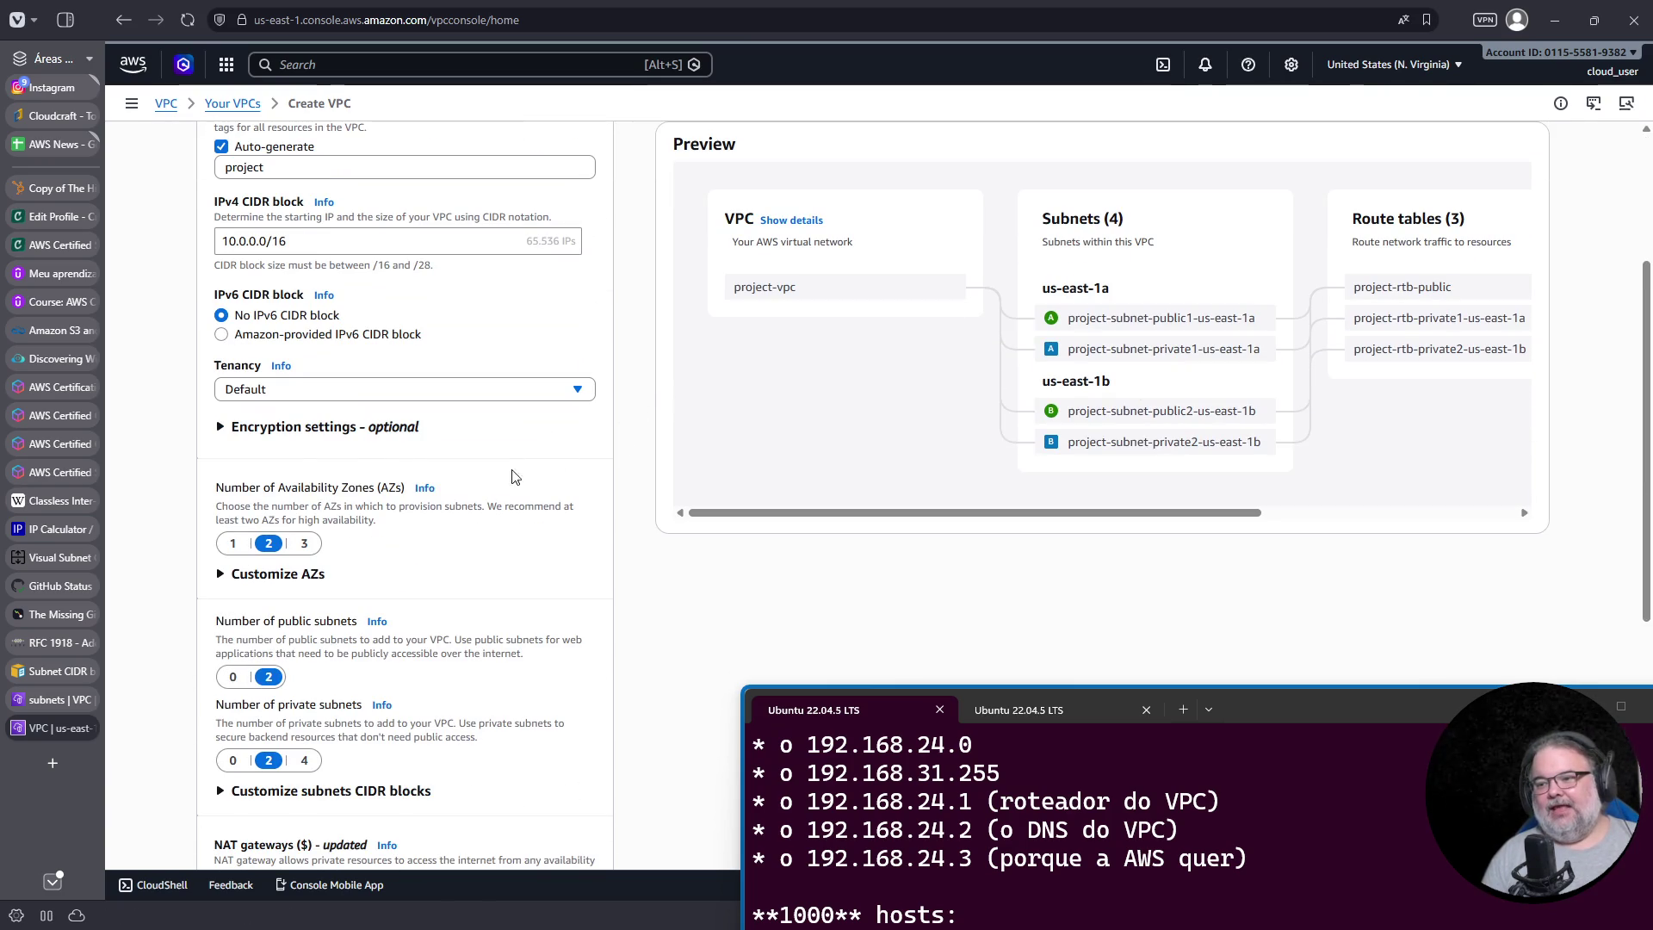
{"action": "left_click", "coordinate": [283, 575]}
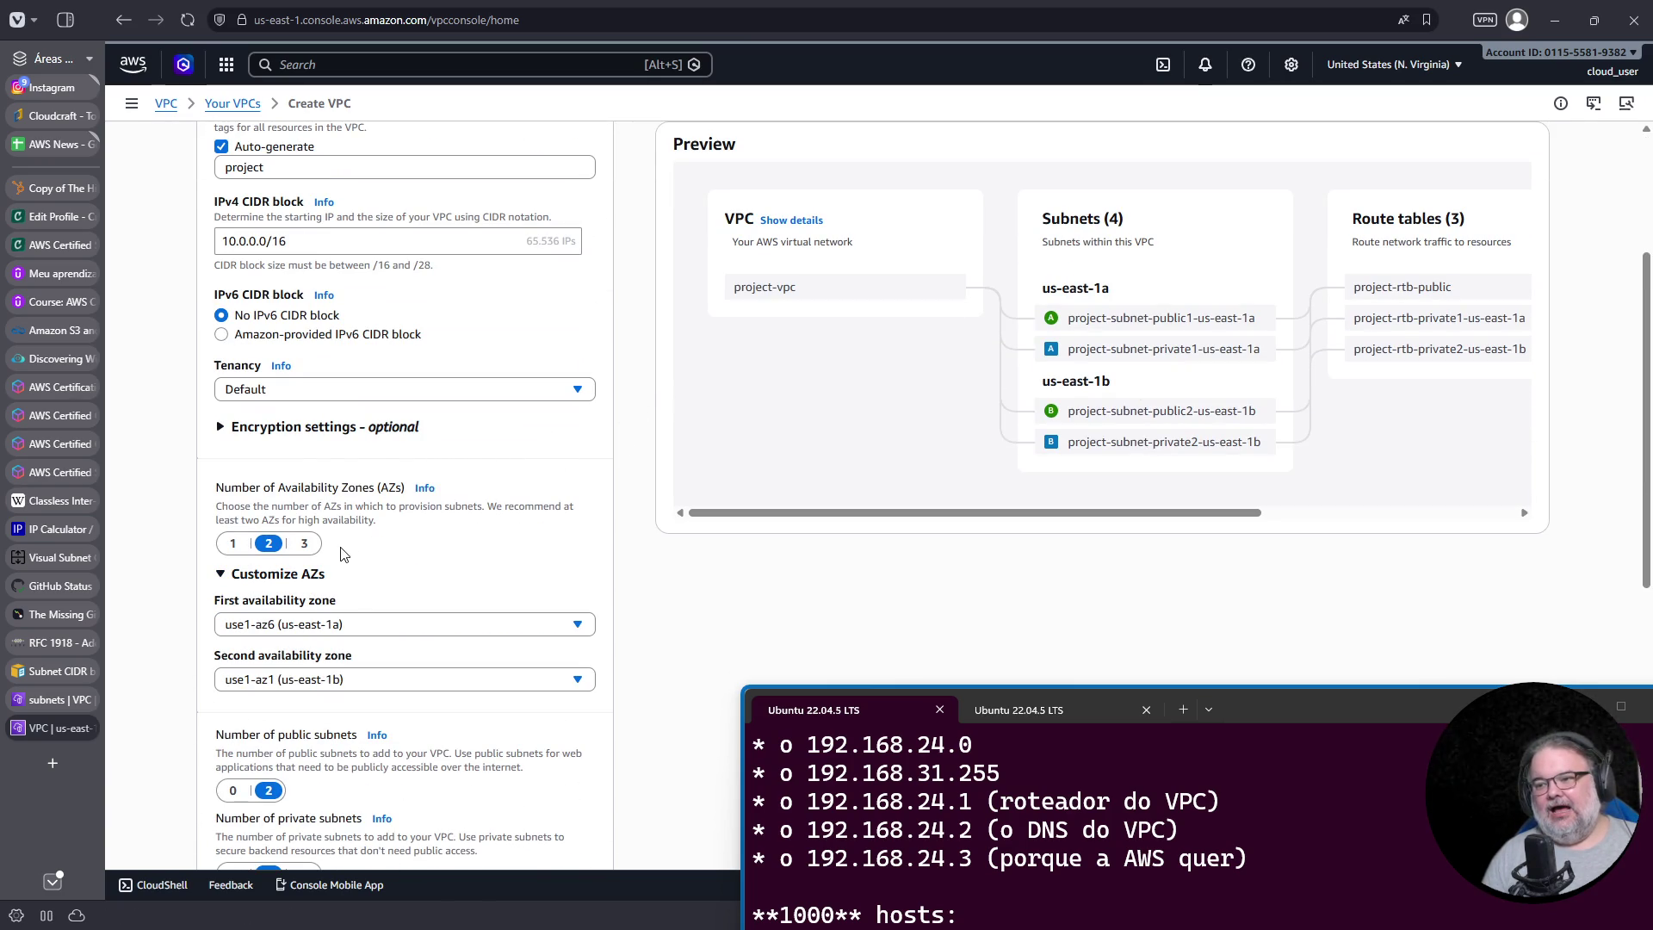
{"action": "left_click", "coordinate": [315, 546]}
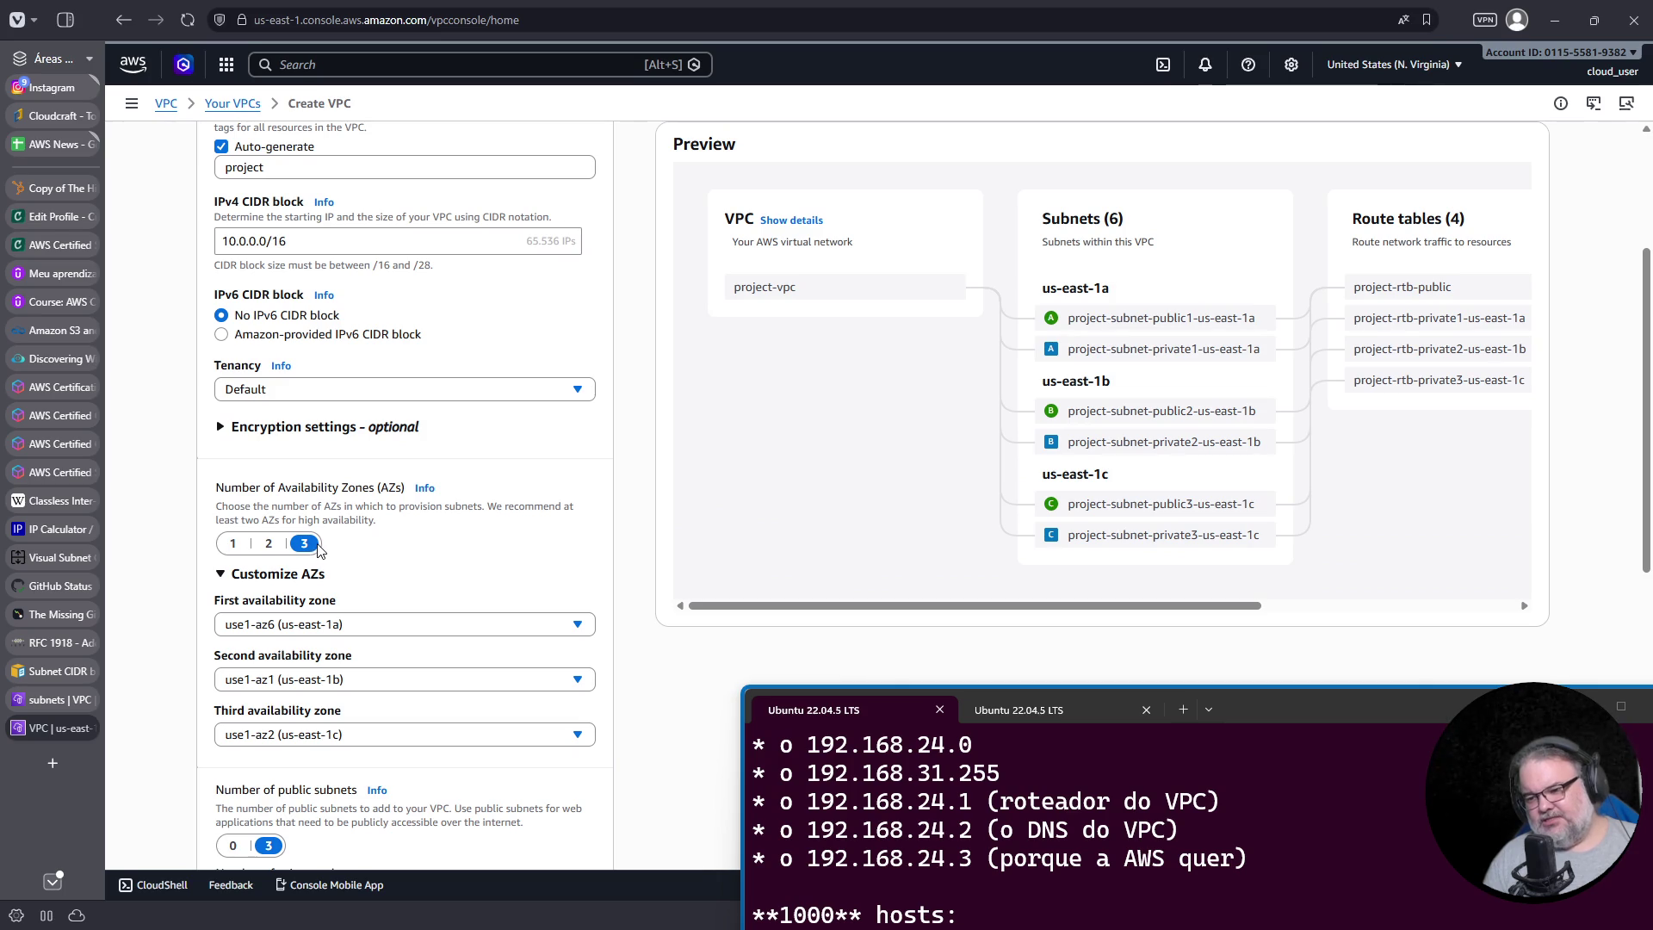
{"action": "scroll", "coordinate": [317, 551], "scroll_direction": "down", "scroll_amount": 2}
{"action": "scroll", "coordinate": [323, 544], "scroll_direction": "down", "scroll_amount": 1}
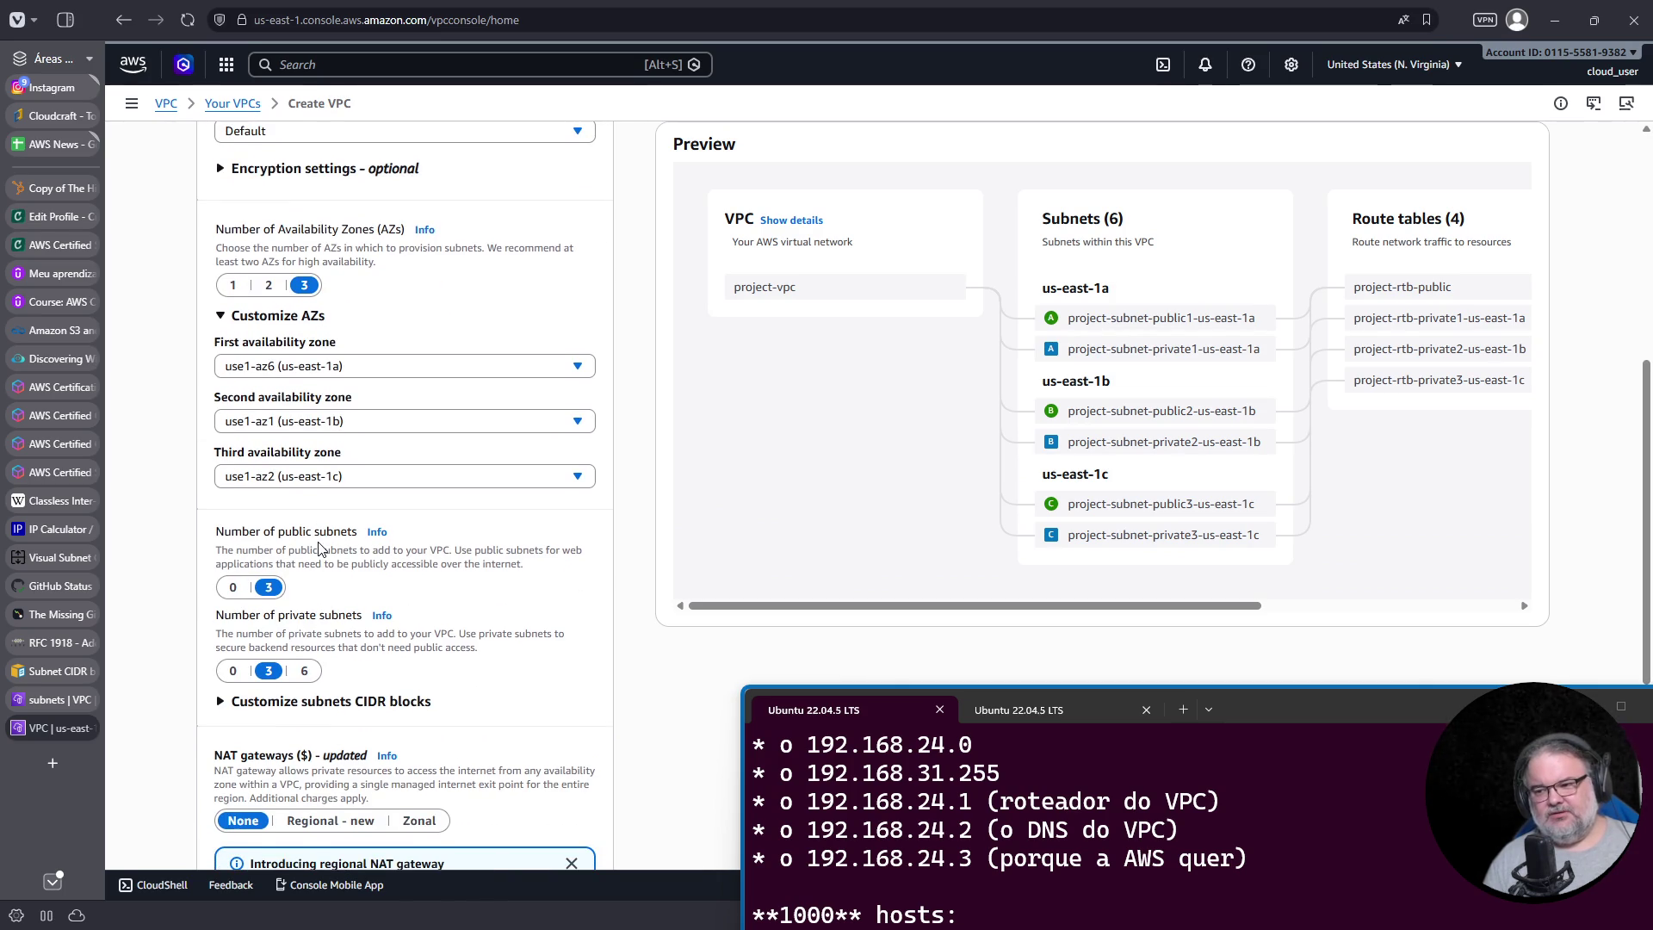
{"action": "scroll", "coordinate": [336, 541], "scroll_direction": "up", "scroll_amount": 4}
{"action": "scroll", "coordinate": [349, 536], "scroll_direction": "up", "scroll_amount": 1}
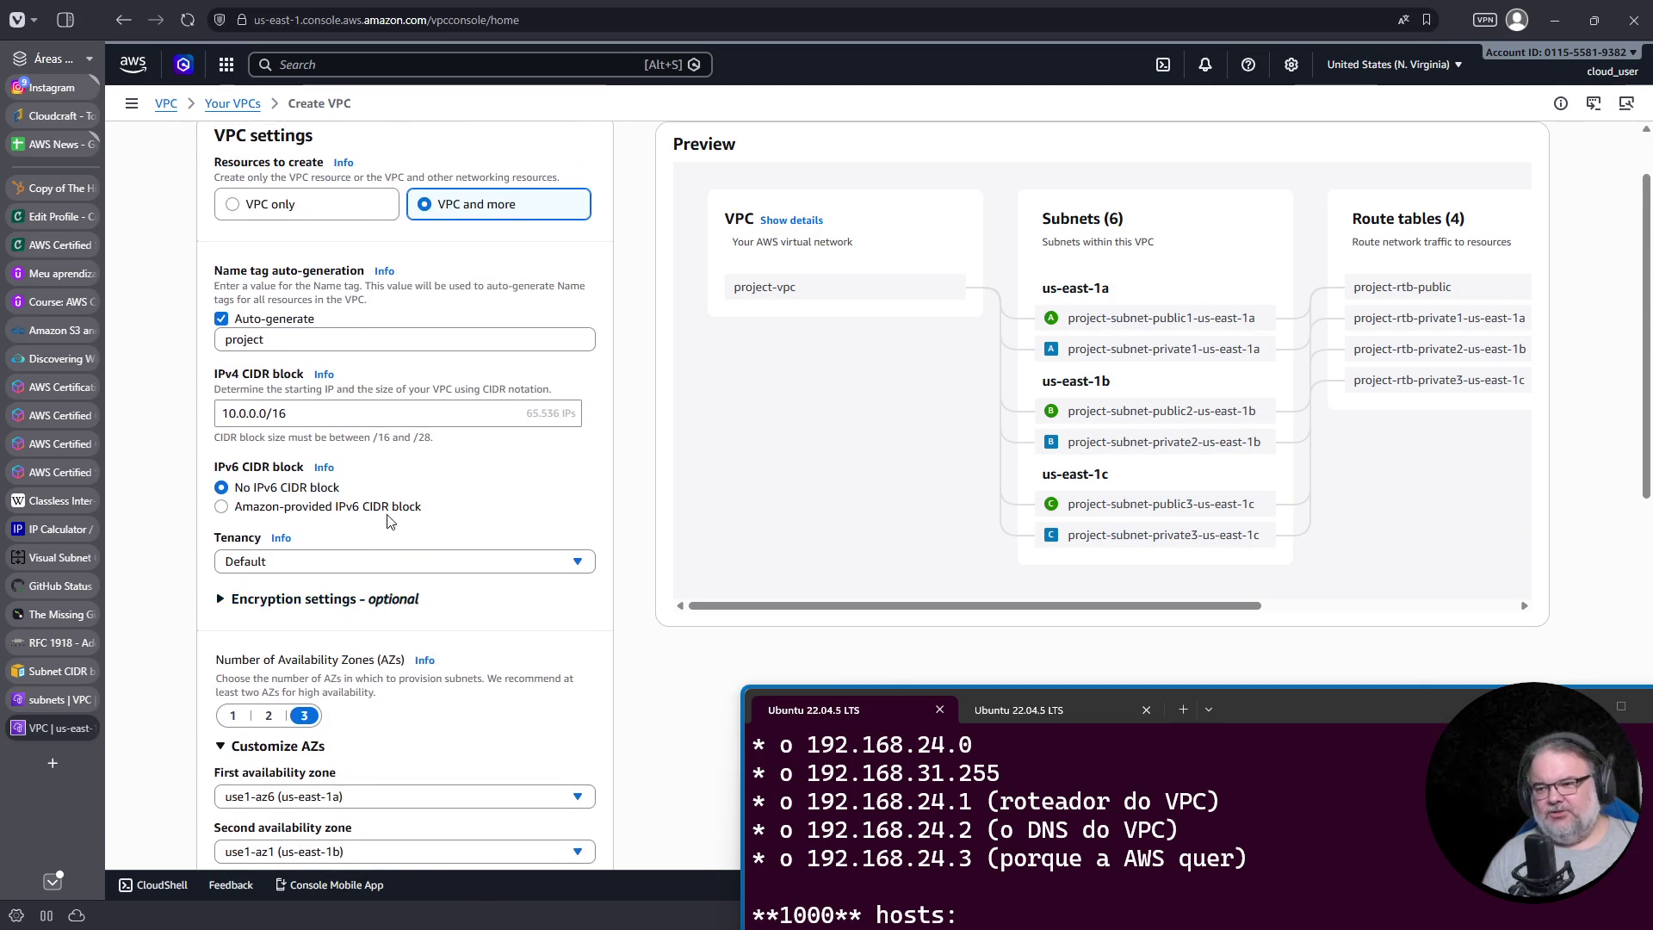
{"action": "scroll", "coordinate": [865, 521], "scroll_direction": "up", "scroll_amount": 1}
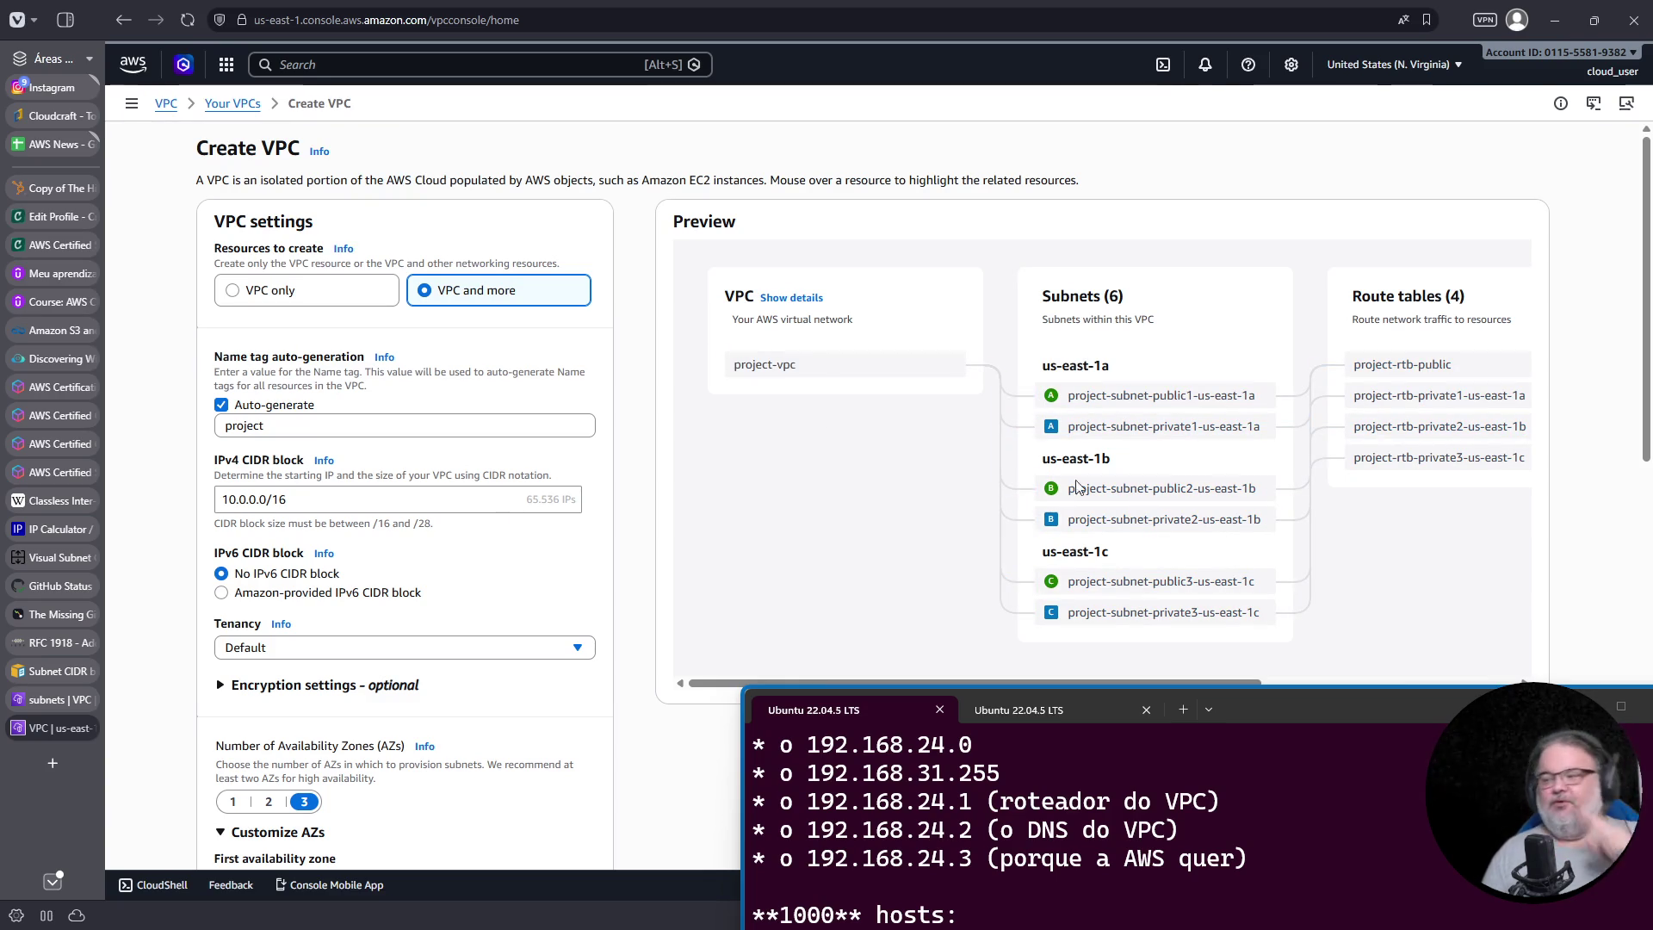
Step: Replace the 10.0.0.0/16 CIDR with 192.168.24.0/21, copied from the terminal notes
{"action": "left_click_drag", "start_coordinate": [1262, 694], "coordinate": [1214, 443]}
{"action": "key", "text": "Escape"}
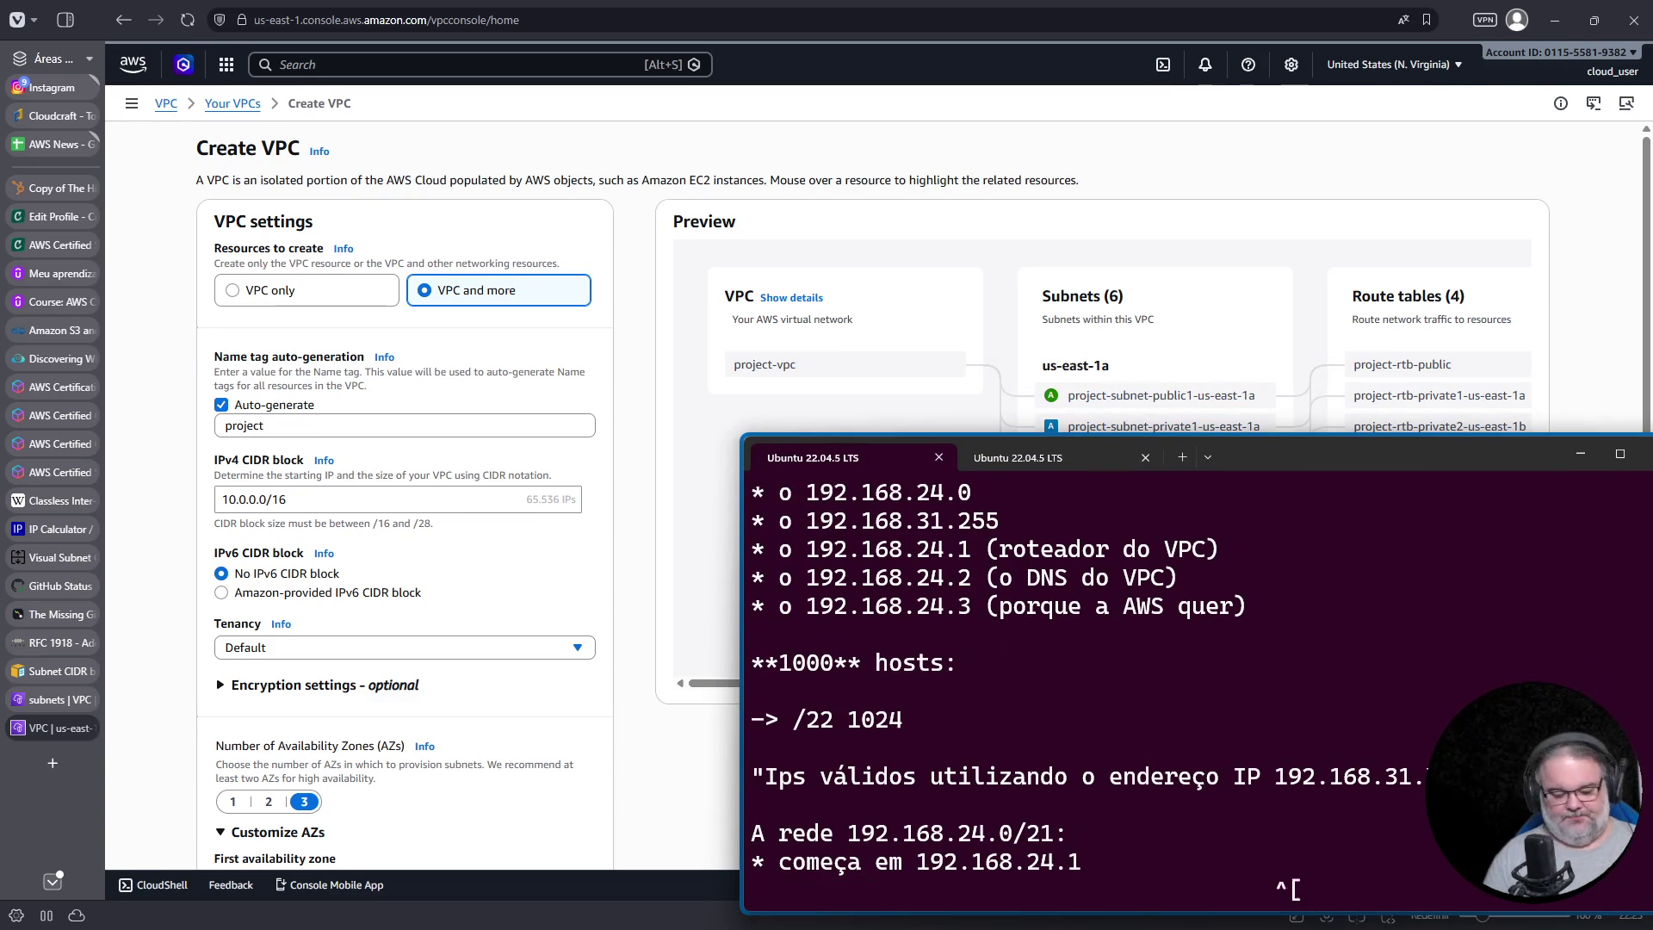
{"action": "key", "text": "g"}
{"action": "key", "text": "g"}
{"action": "key", "text": "j"}
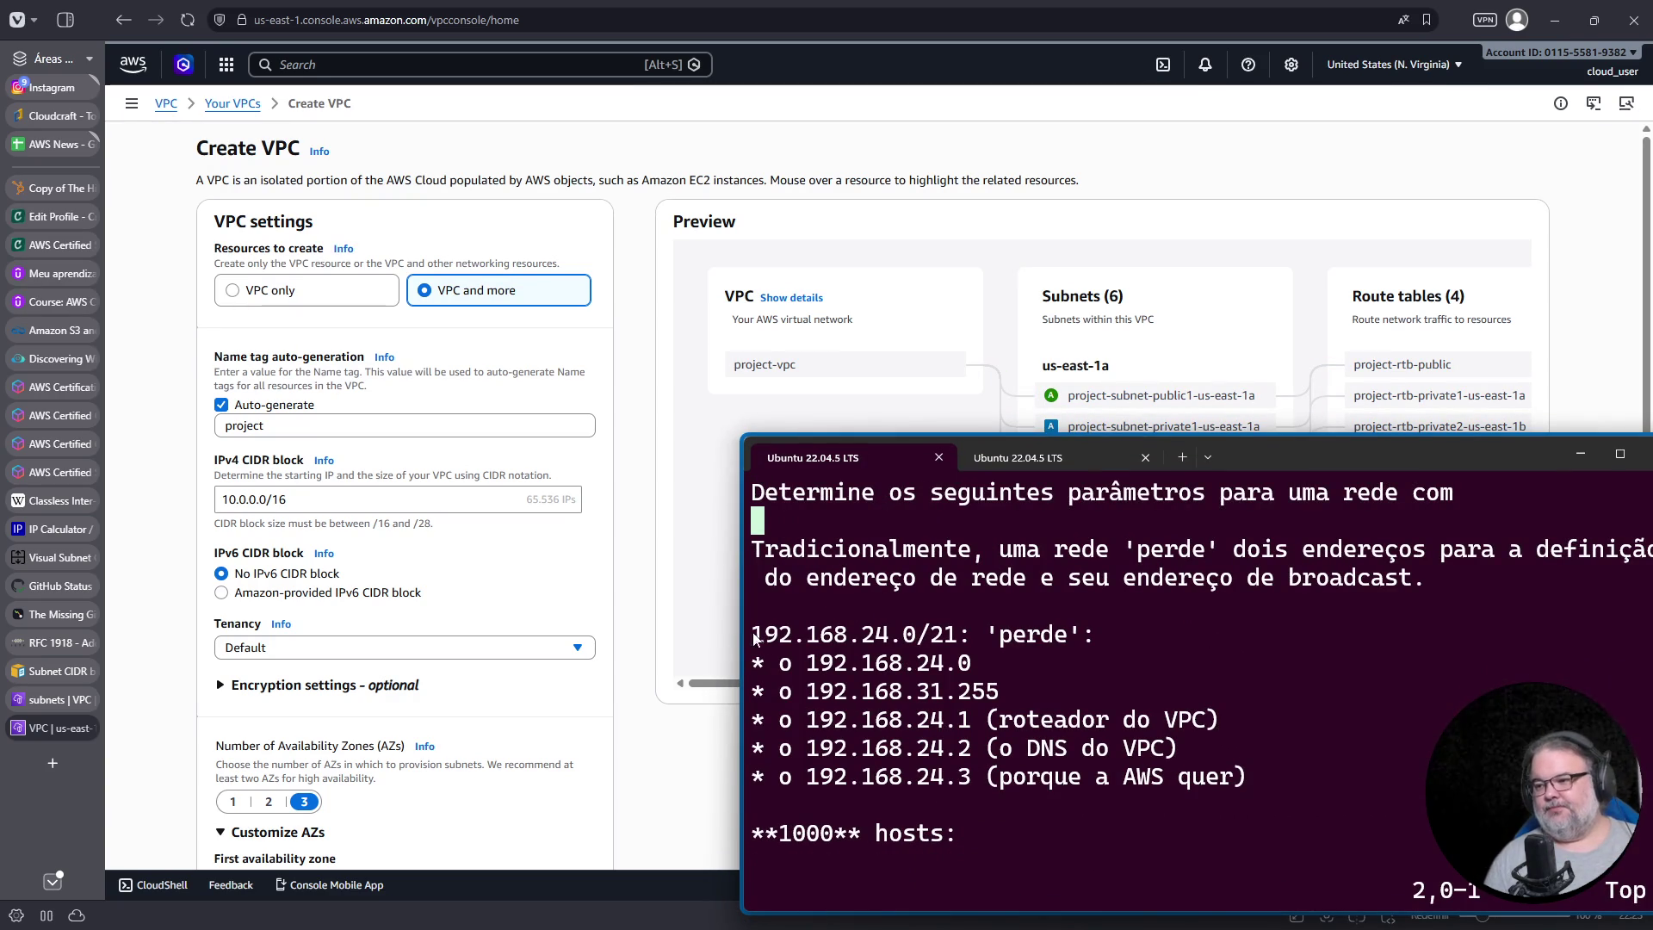
{"action": "left_click_drag", "start_coordinate": [758, 638], "coordinate": [914, 641]}
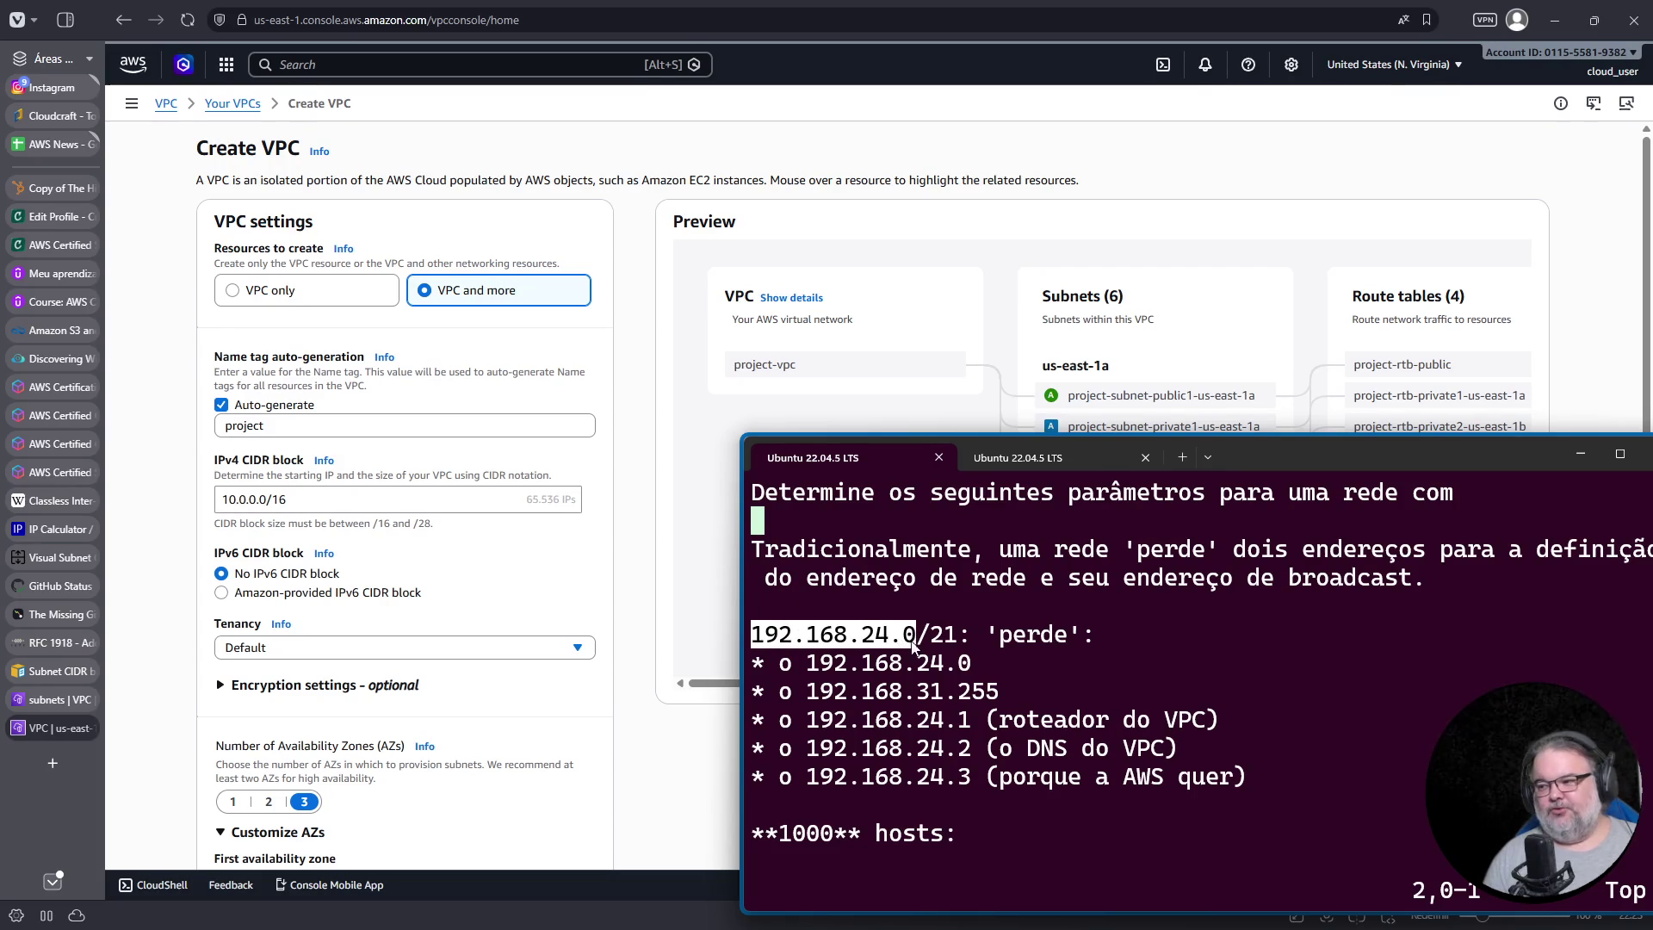
{"action": "right_click", "coordinate": [915, 642]}
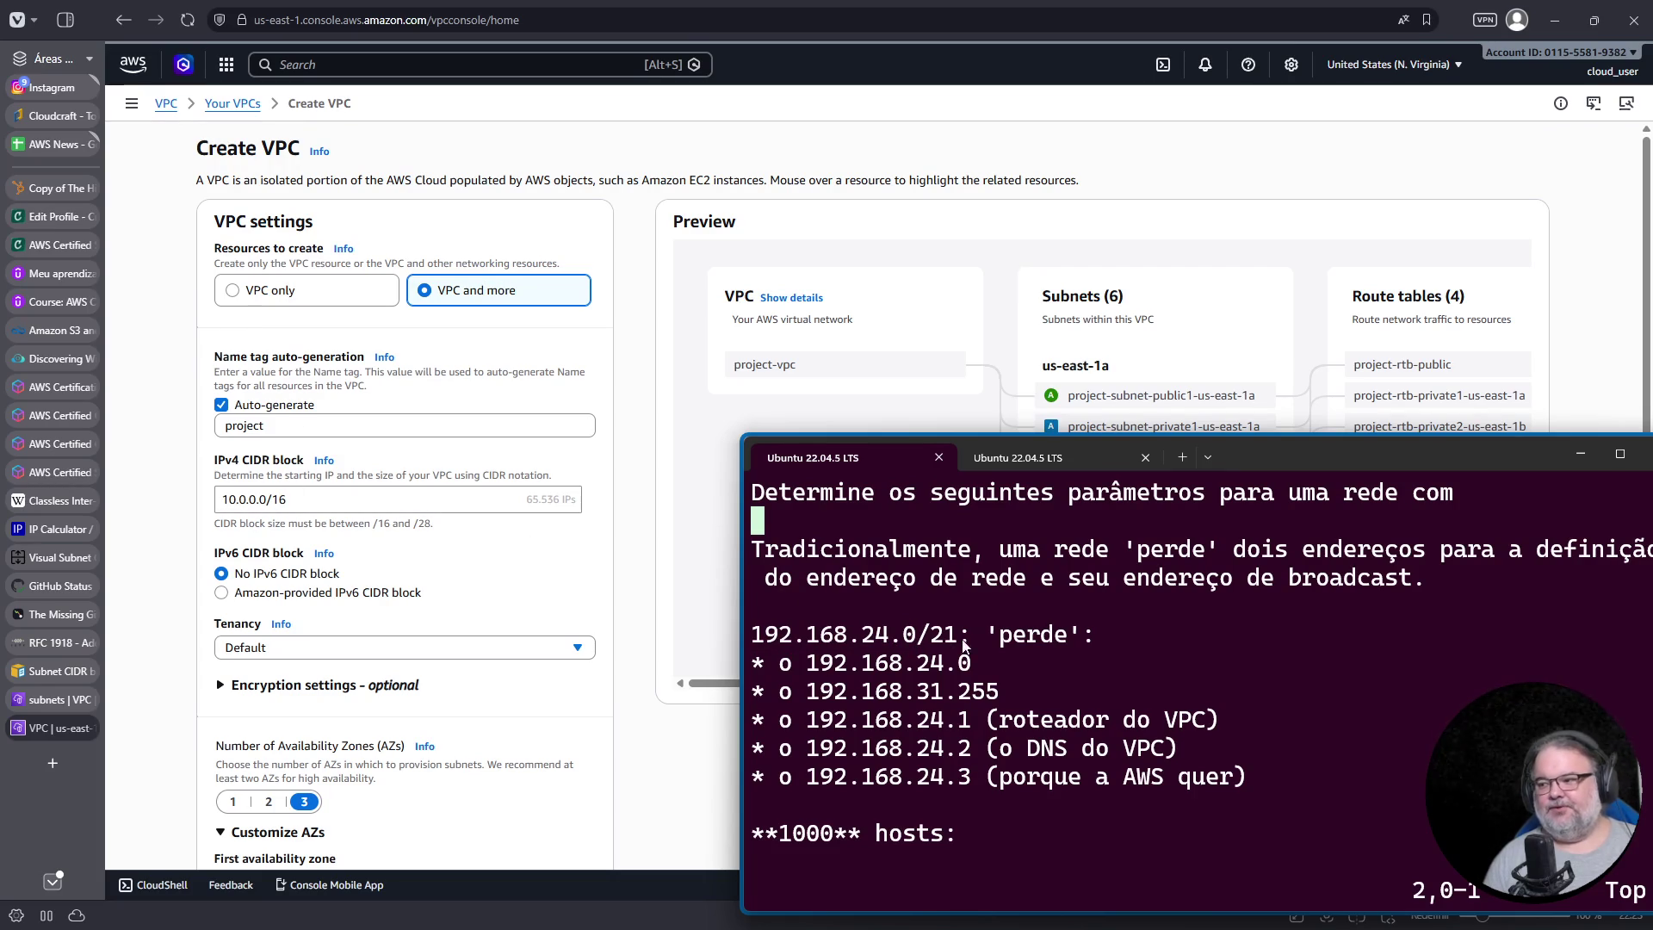
{"action": "left_click_drag", "start_coordinate": [957, 634], "coordinate": [751, 639]}
{"action": "right_click", "coordinate": [752, 640]}
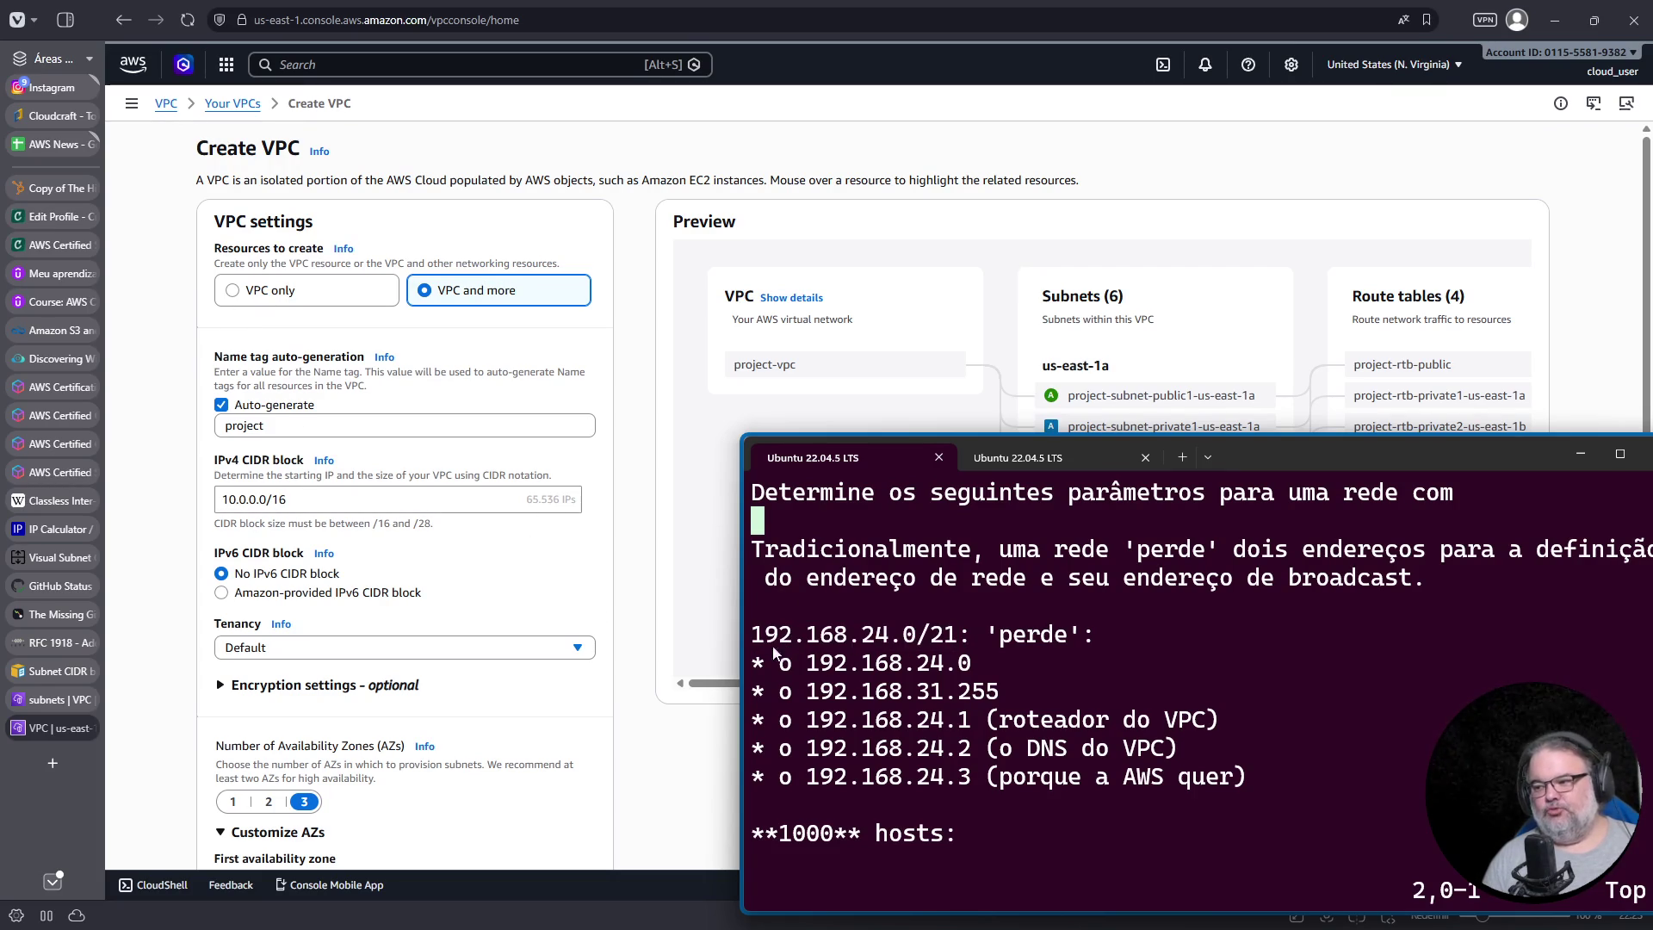
{"action": "triple_click", "coordinate": [256, 495]}
{"action": "type", "text": "192.168.24.0/21"}
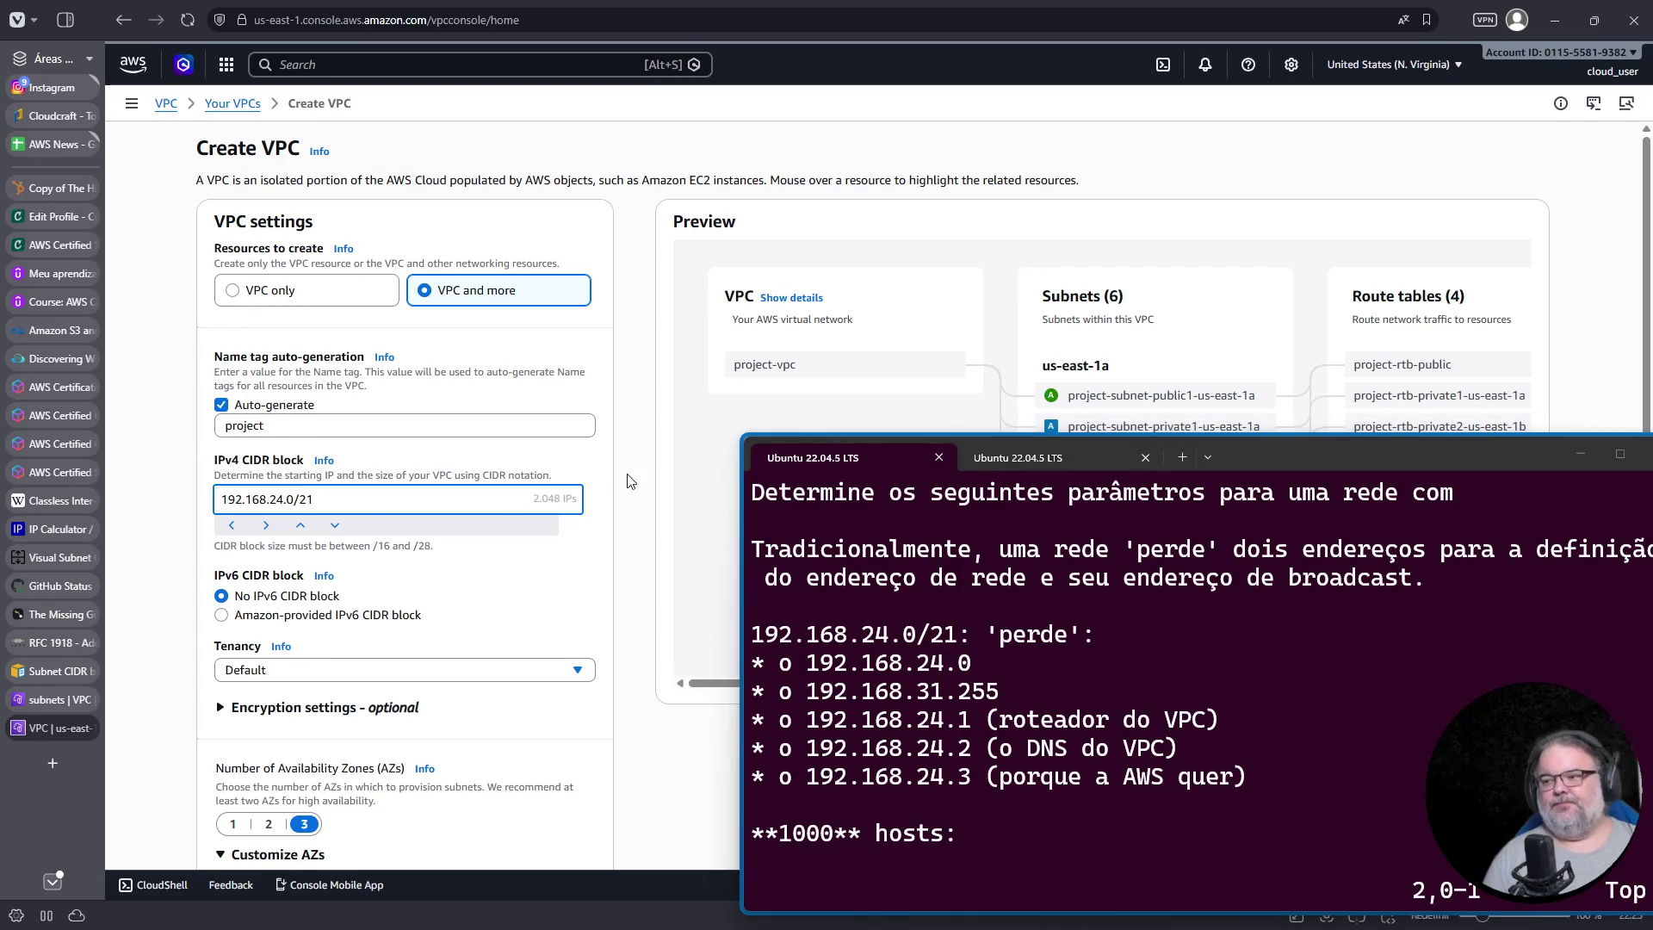
{"action": "left_click", "coordinate": [608, 456]}
Step: Set six private subnets, check the preview, and create the VPC
{"action": "scroll", "coordinate": [534, 526], "scroll_direction": "down", "scroll_amount": 3}
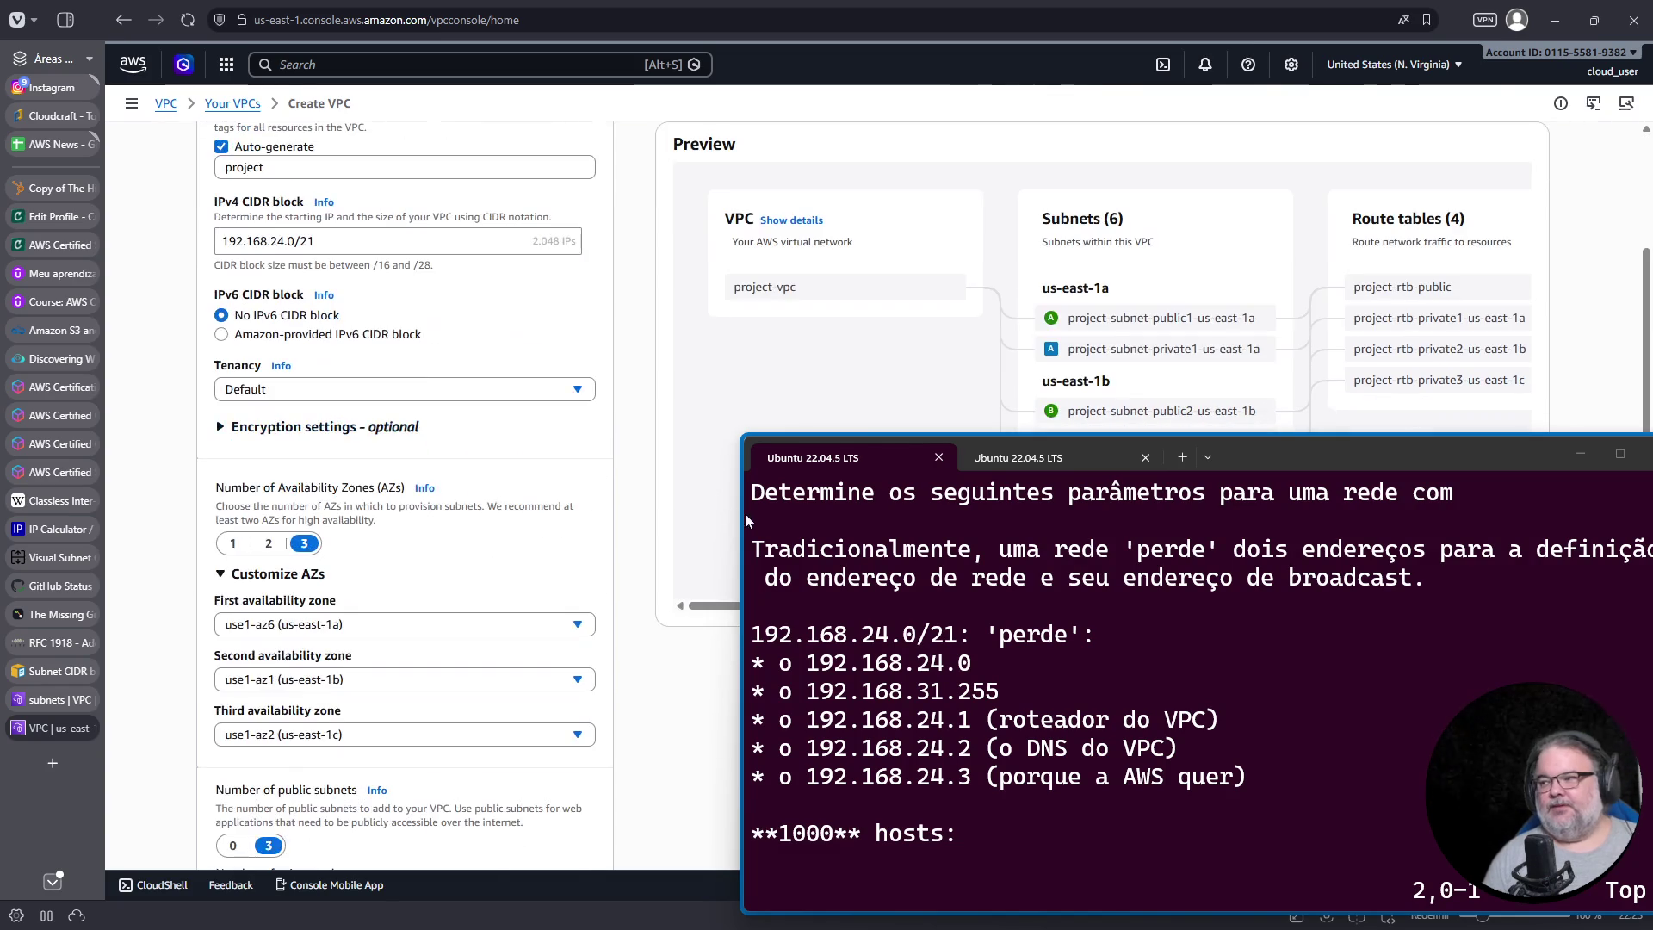
{"action": "left_click_drag", "start_coordinate": [1261, 462], "coordinate": [1342, 490]}
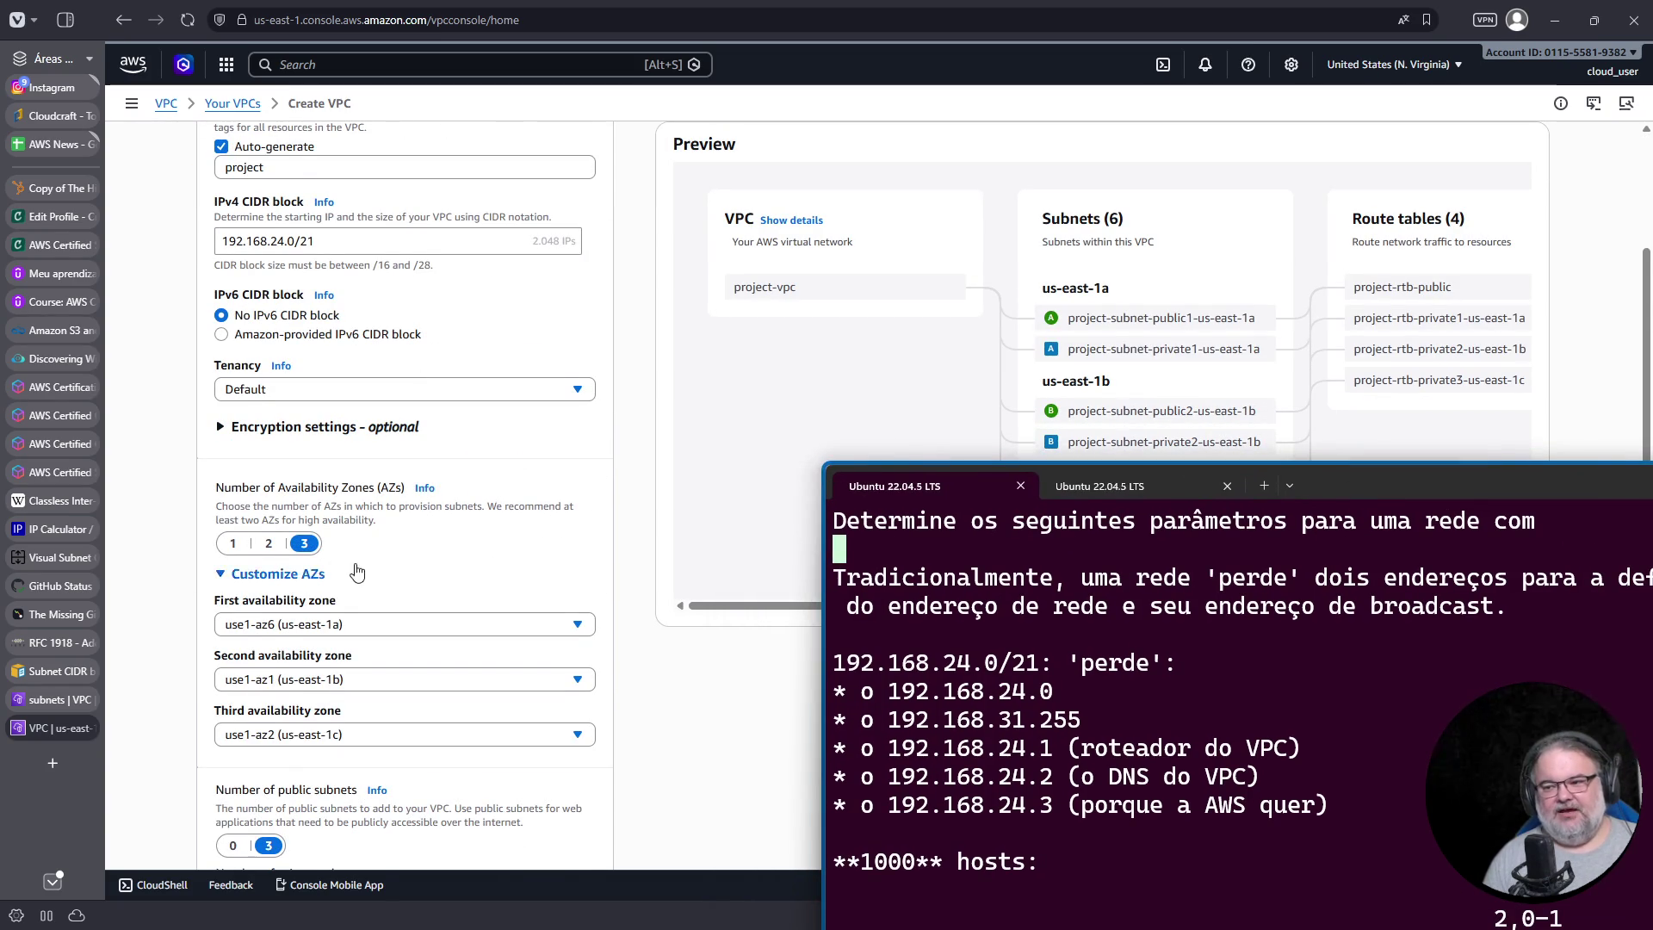
{"action": "scroll", "coordinate": [411, 456], "scroll_direction": "down", "scroll_amount": 2}
{"action": "scroll", "coordinate": [464, 638], "scroll_direction": "down", "scroll_amount": 3}
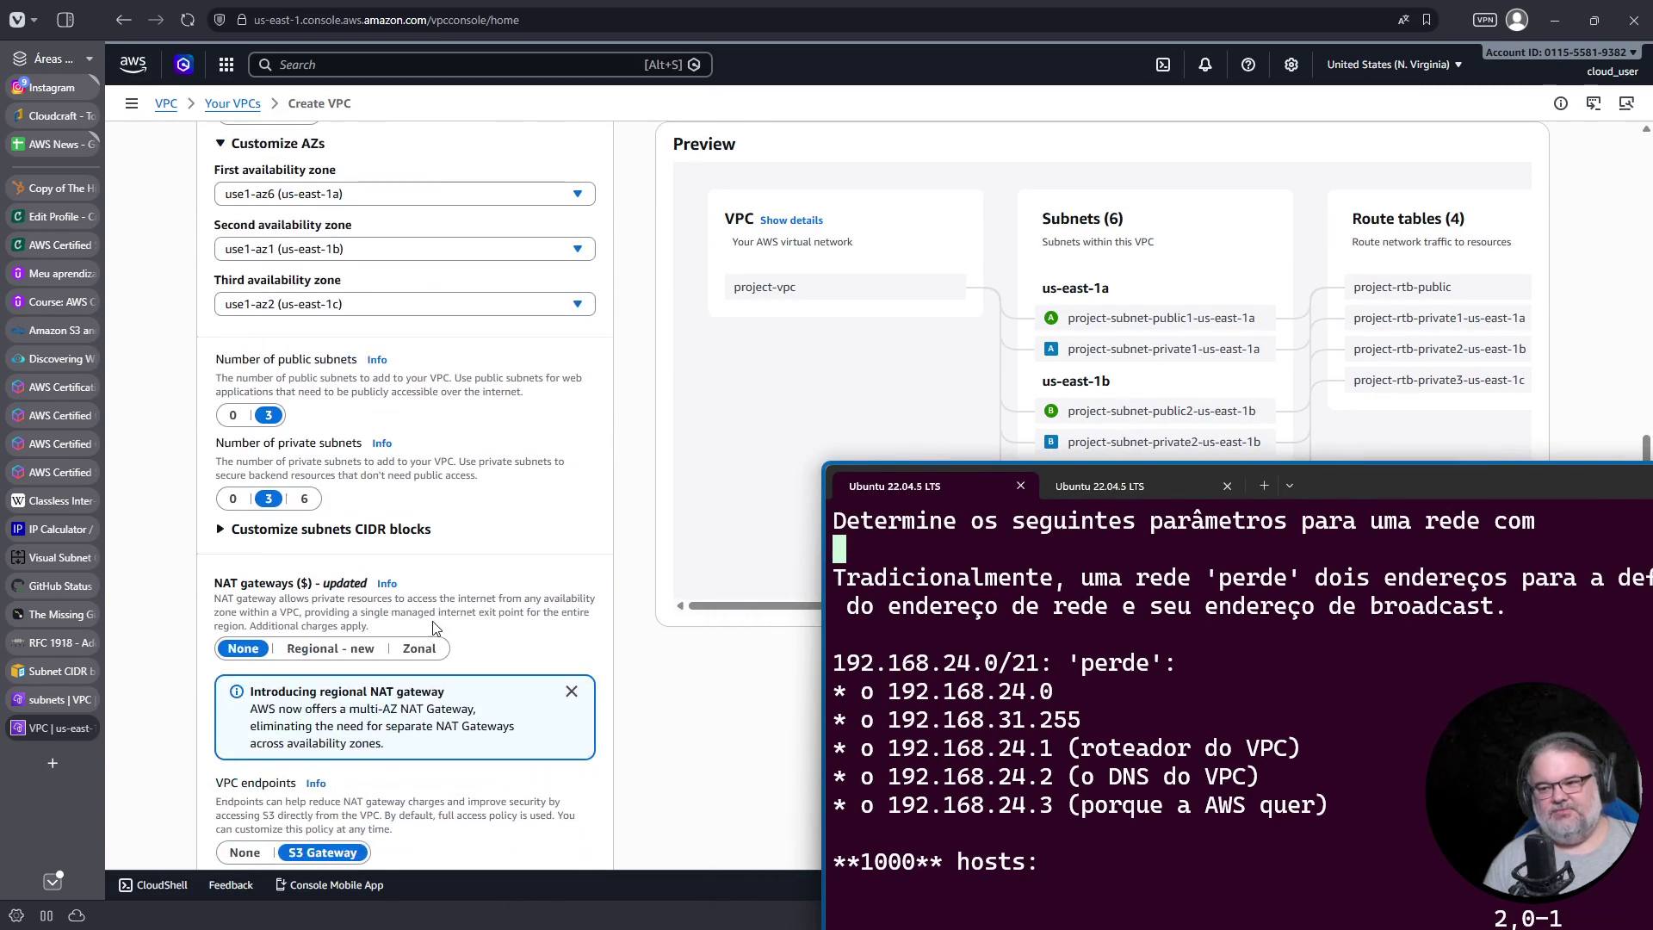
{"action": "left_click", "coordinate": [307, 500]}
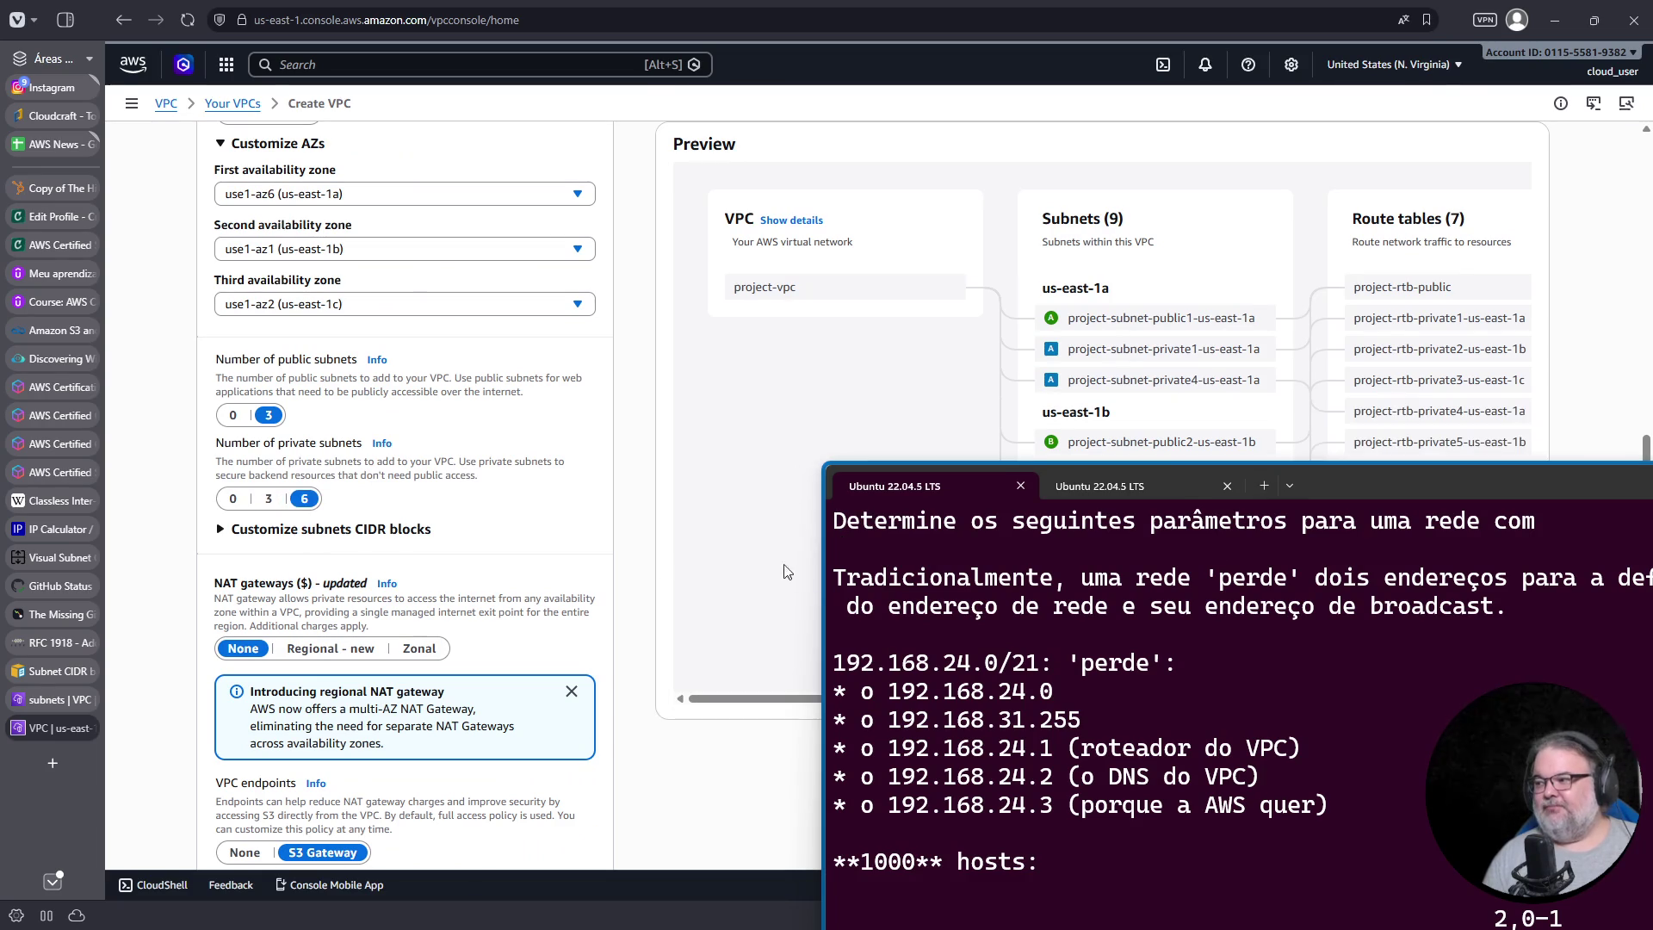
{"action": "left_click_drag", "start_coordinate": [1352, 479], "coordinate": [1283, 722]}
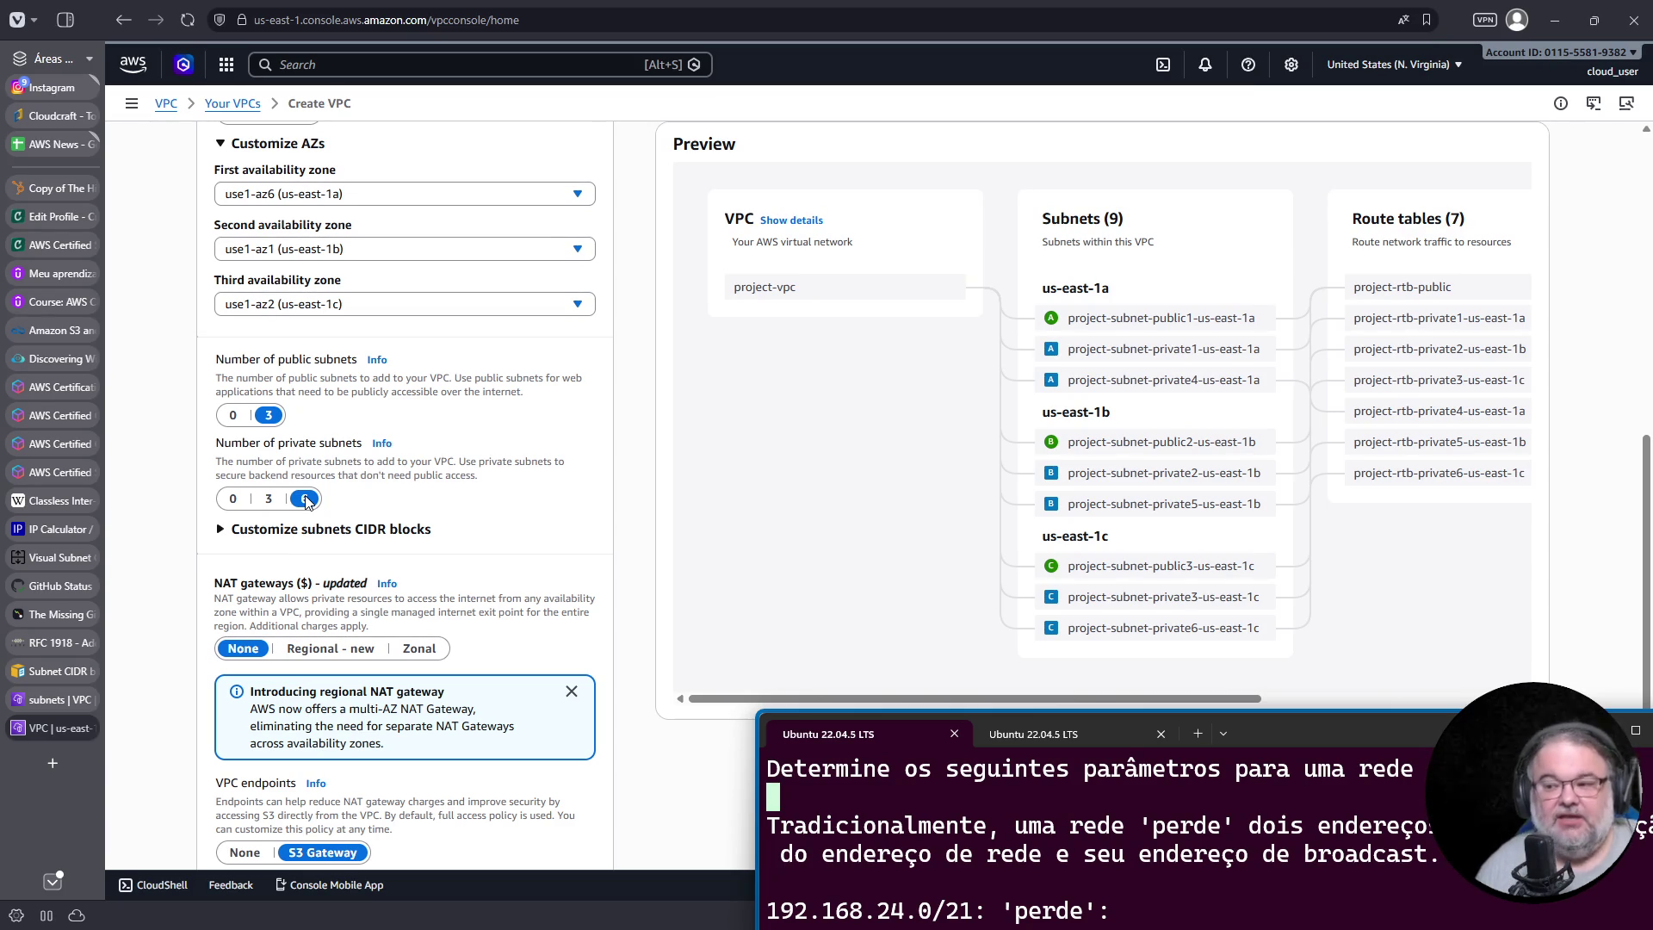
{"action": "scroll", "coordinate": [301, 355], "scroll_direction": "down", "scroll_amount": 3}
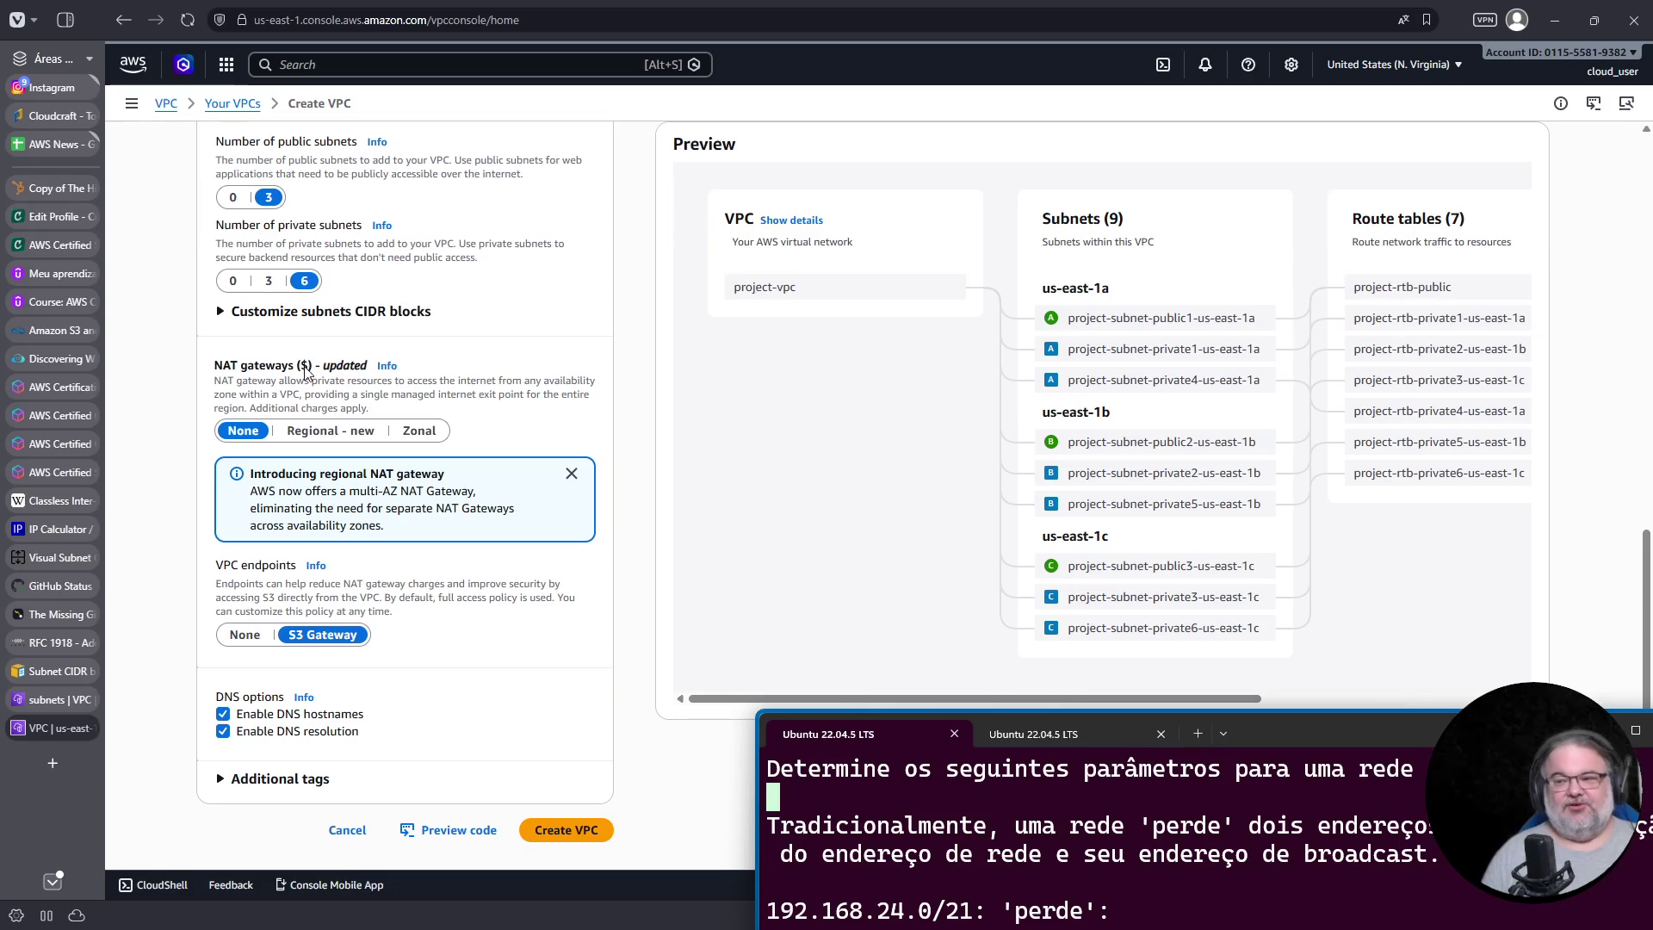
{"action": "left_click_drag", "start_coordinate": [305, 372], "coordinate": [295, 367]}
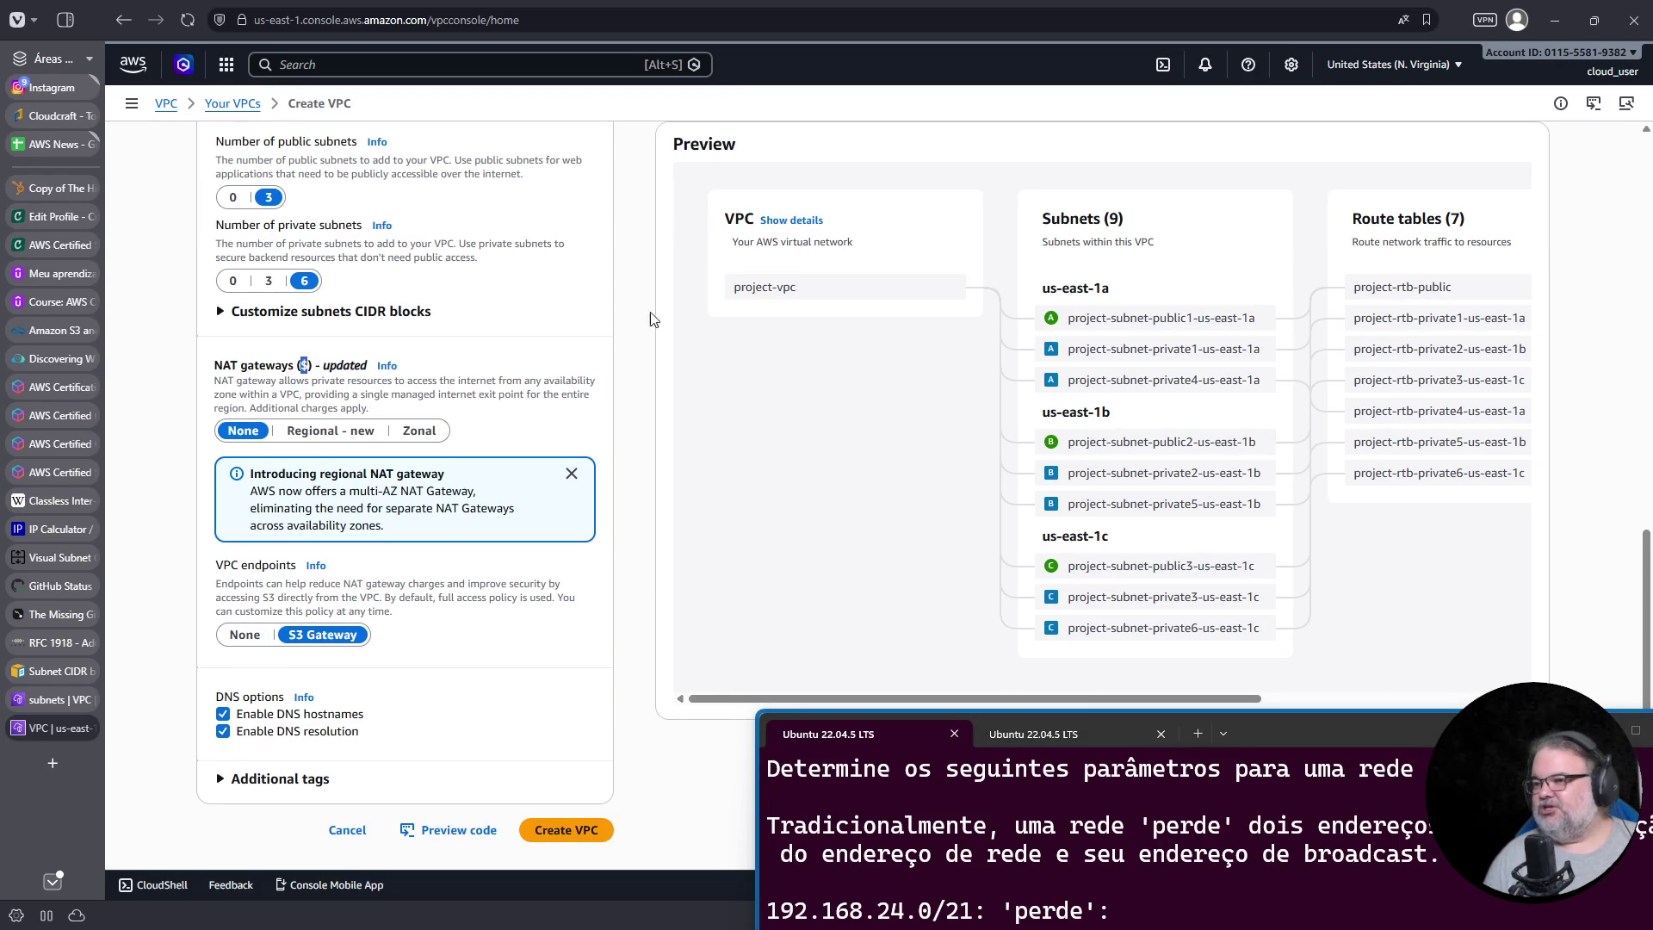
{"action": "scroll", "coordinate": [362, 432], "scroll_direction": "up", "scroll_amount": 2}
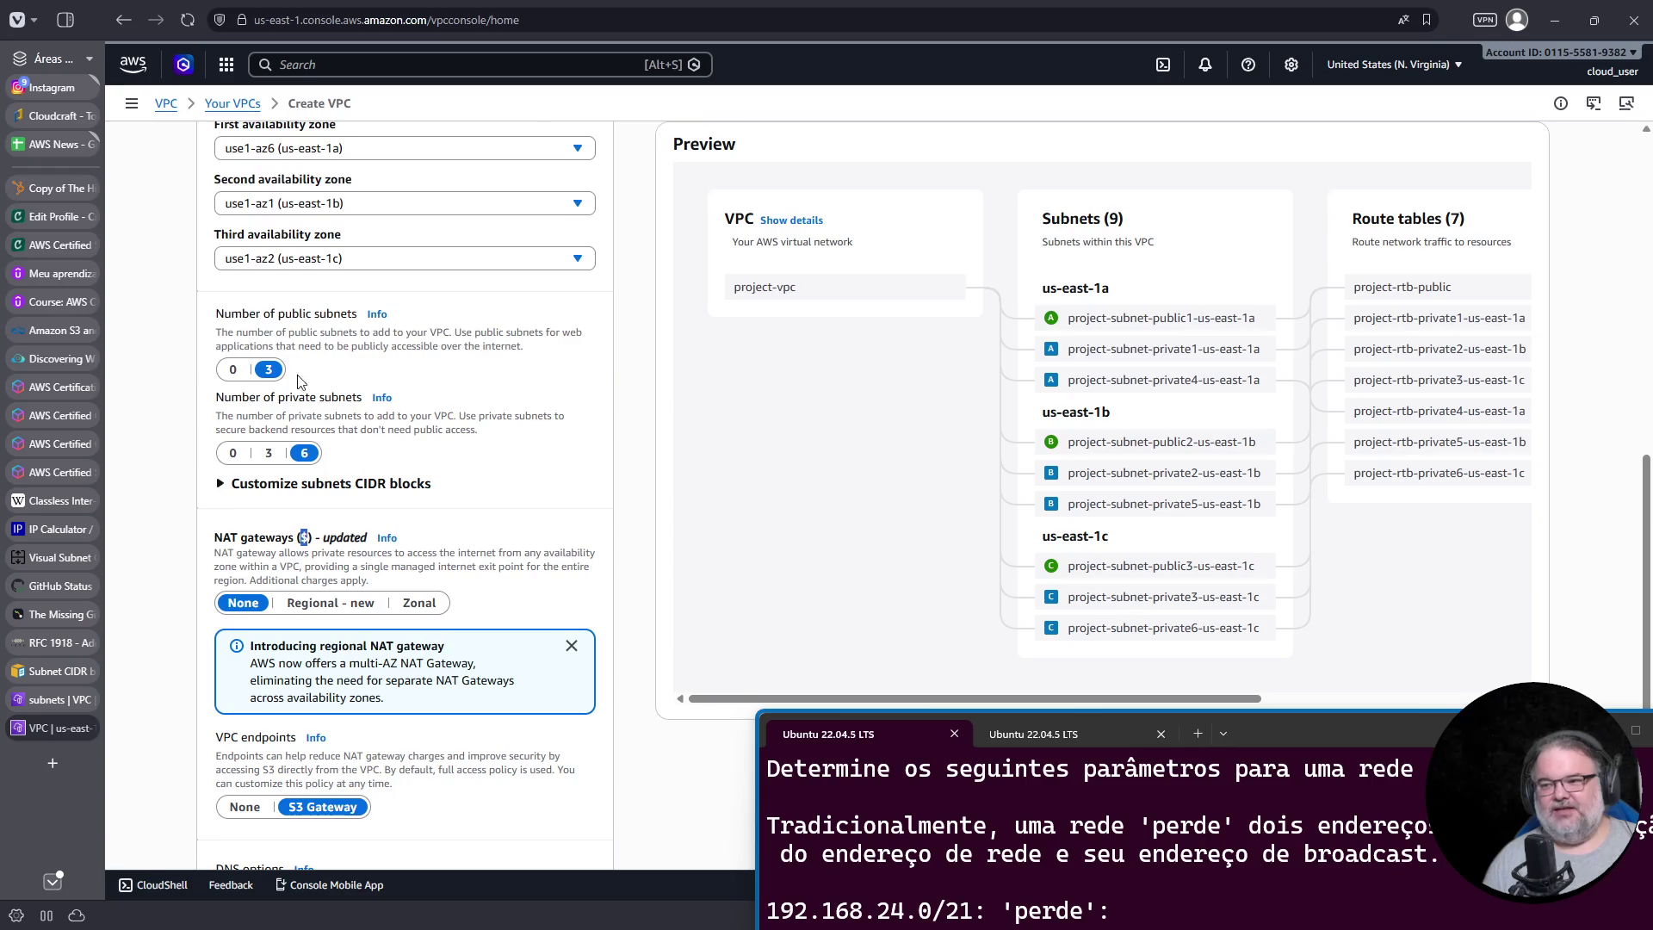
{"action": "scroll", "coordinate": [319, 387], "scroll_direction": "down", "scroll_amount": 5}
{"action": "left_click", "coordinate": [551, 825]}
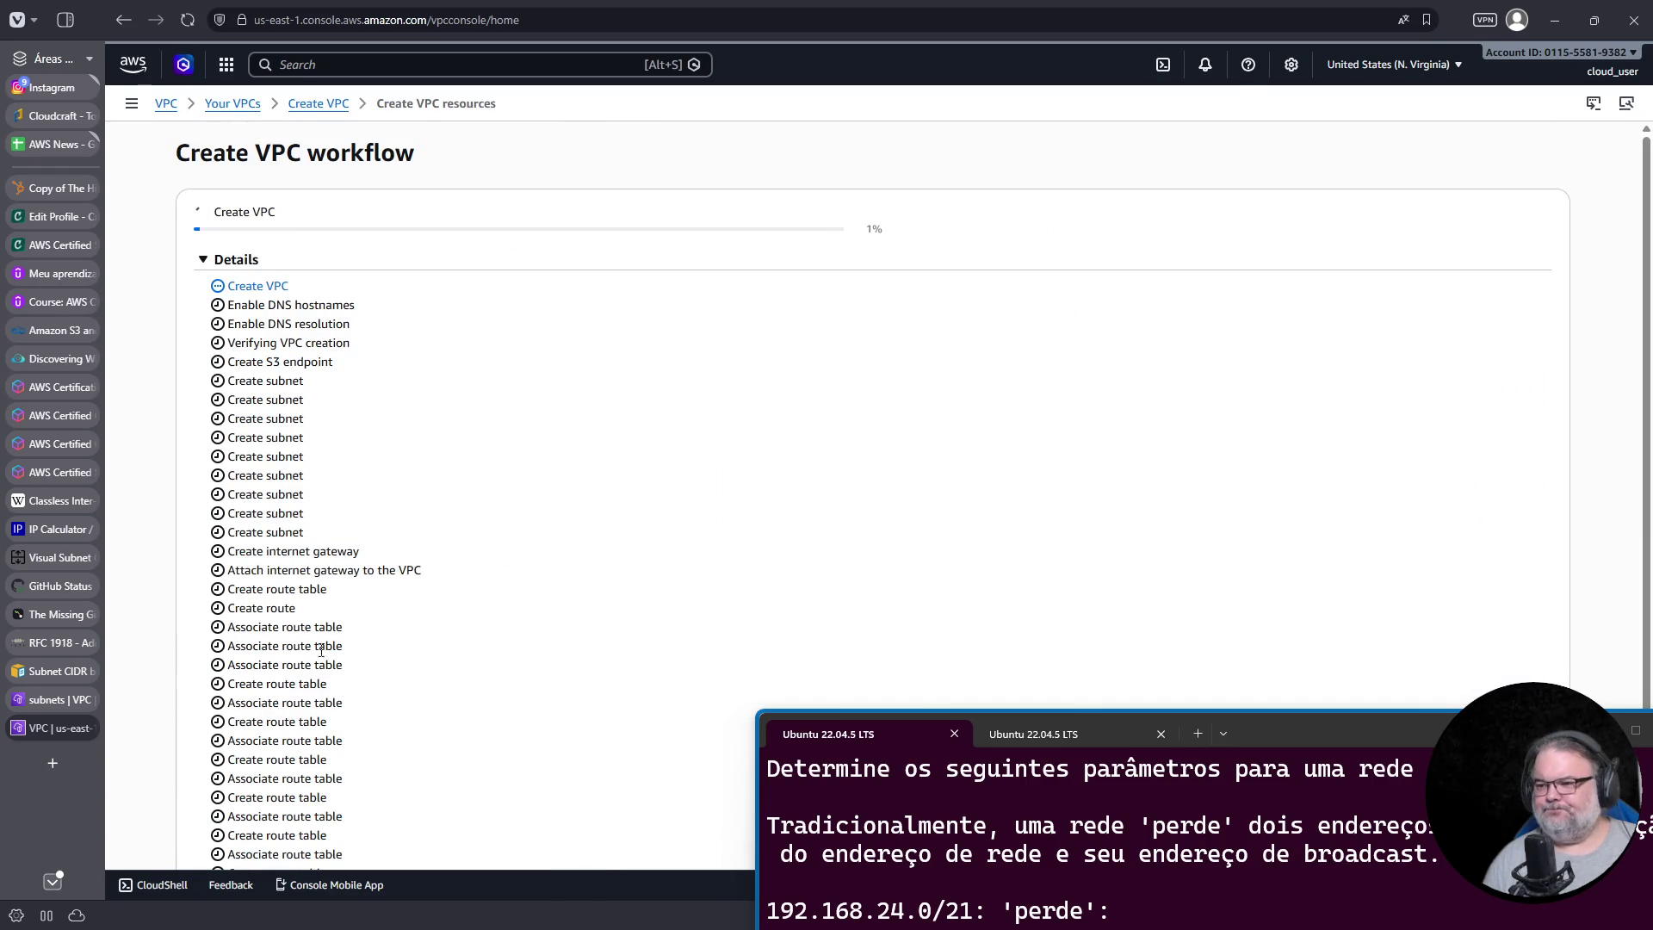
Step: Check the CloudFormation stack in a new tab, then close that tab
{"action": "scroll", "coordinate": [564, 520], "scroll_direction": "down", "scroll_amount": 1}
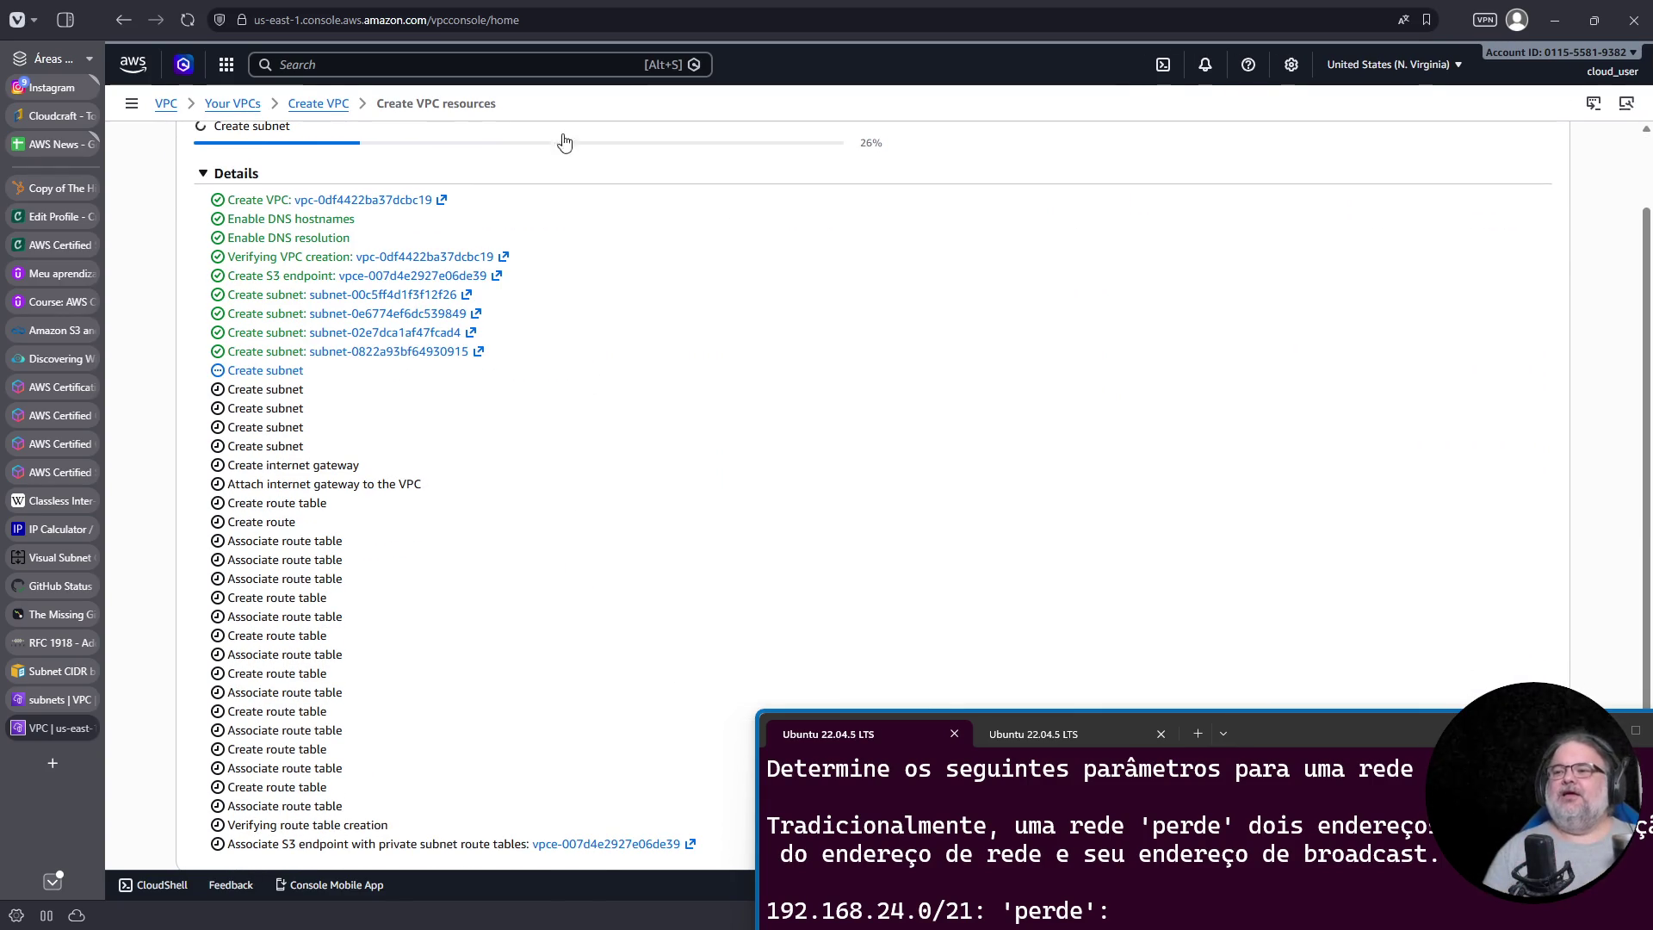
{"action": "left_click", "coordinate": [337, 58]}
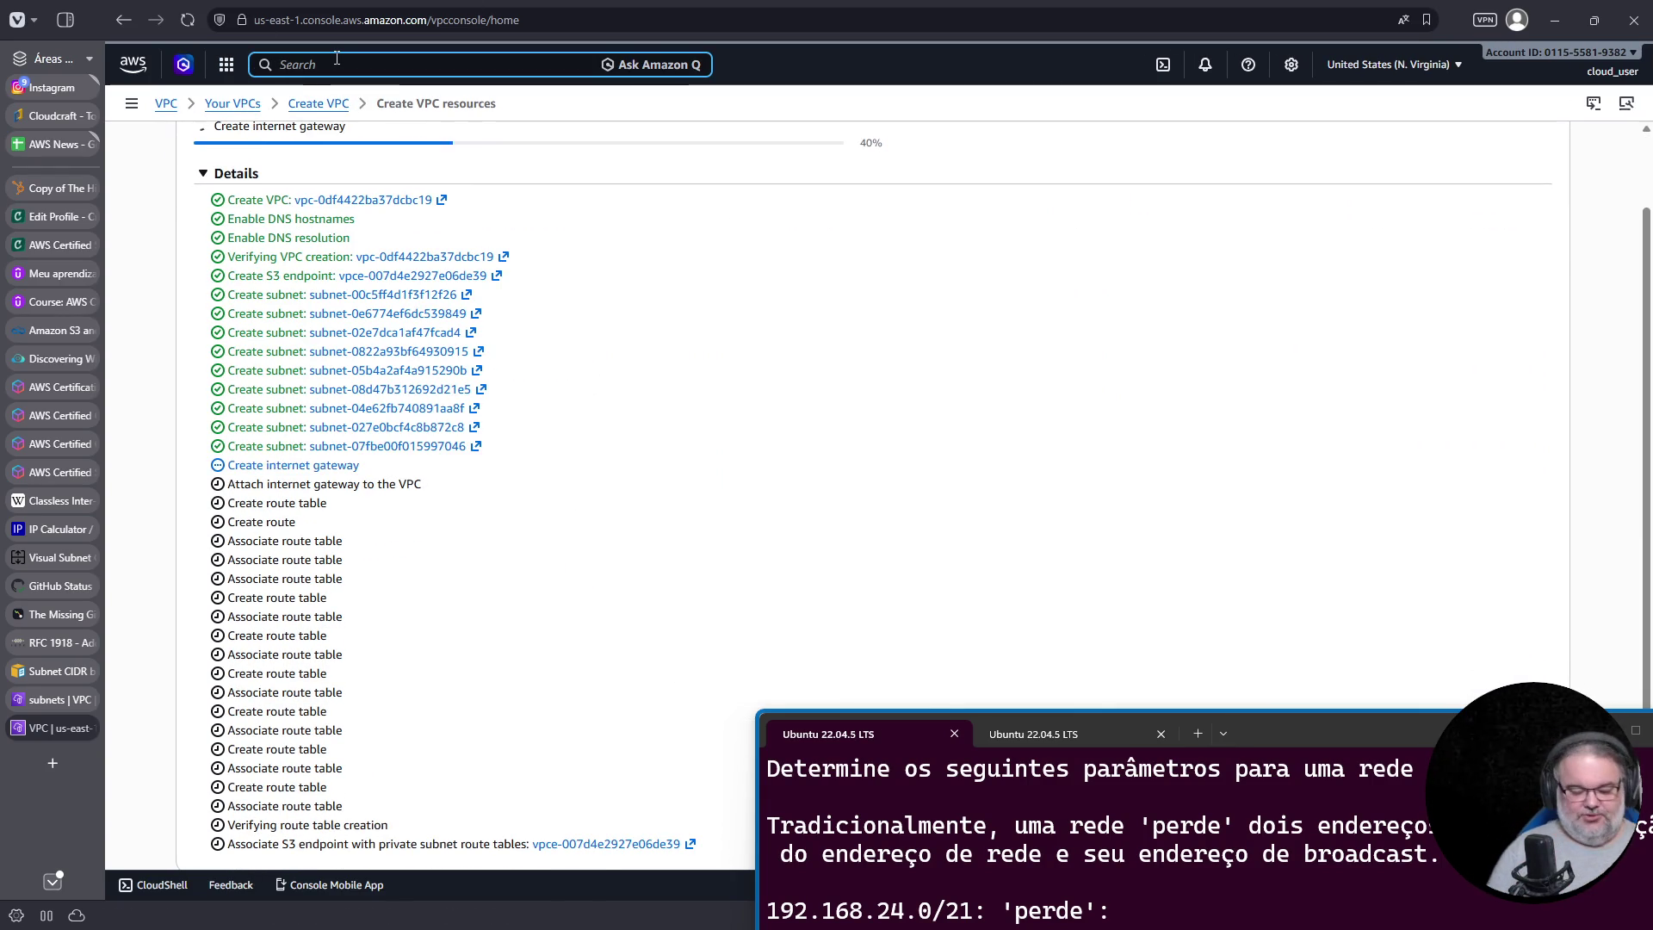
{"action": "type", "text": "cloudformation"}
{"action": "key", "text": "ctrl+Return"}
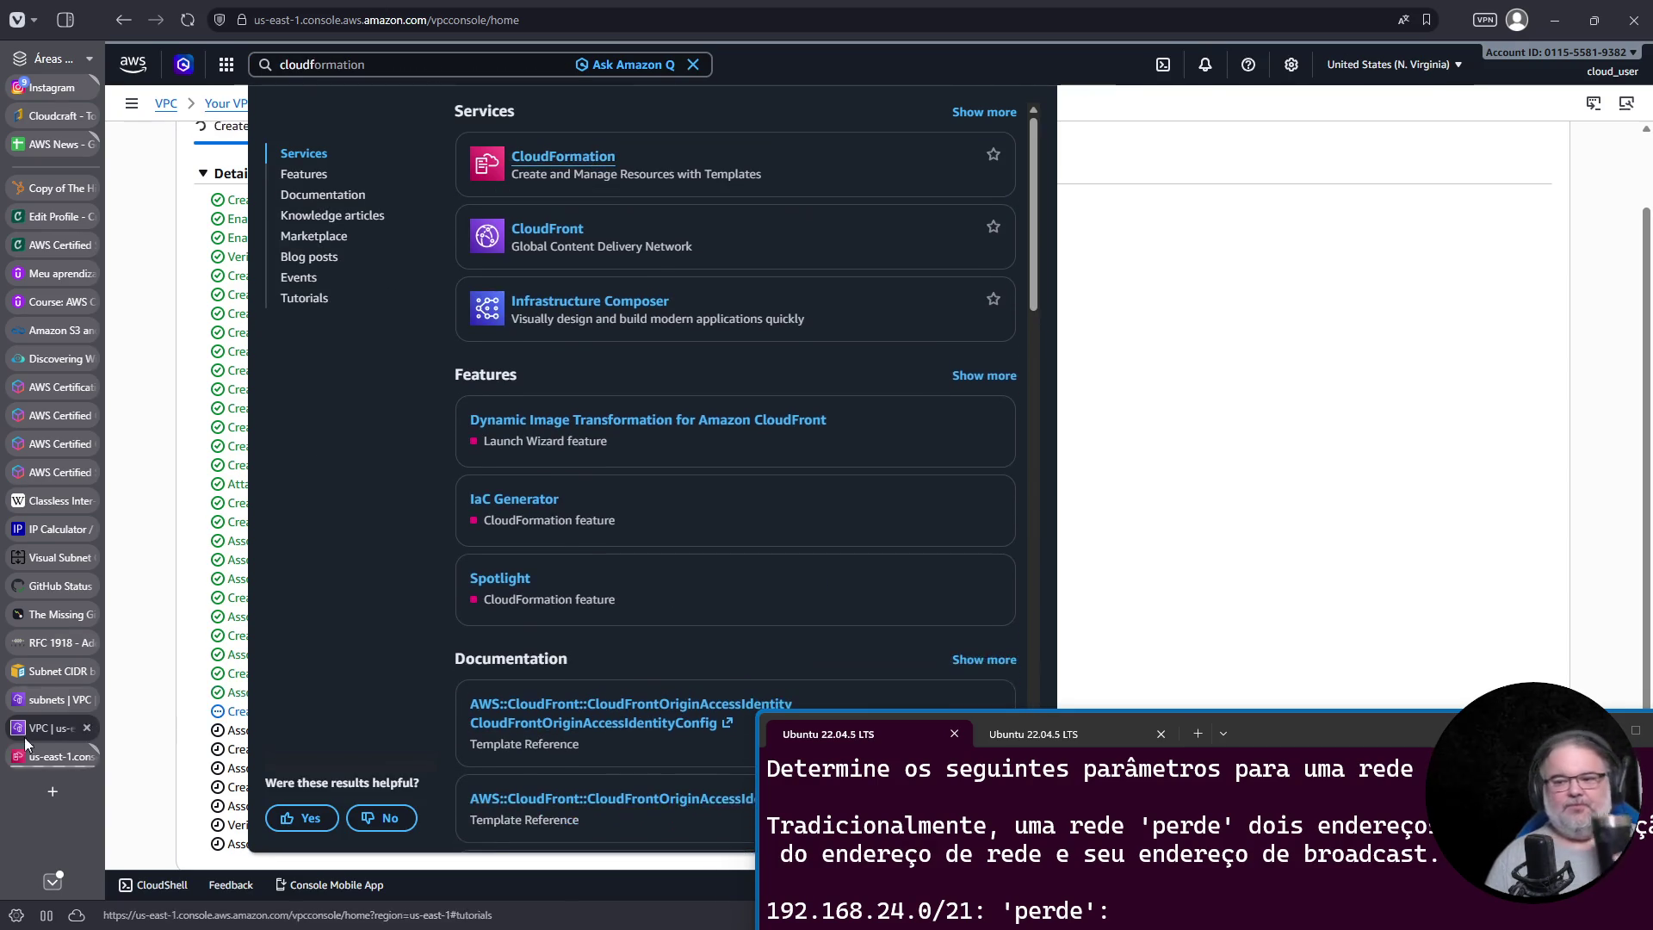
{"action": "left_click", "coordinate": [32, 757]}
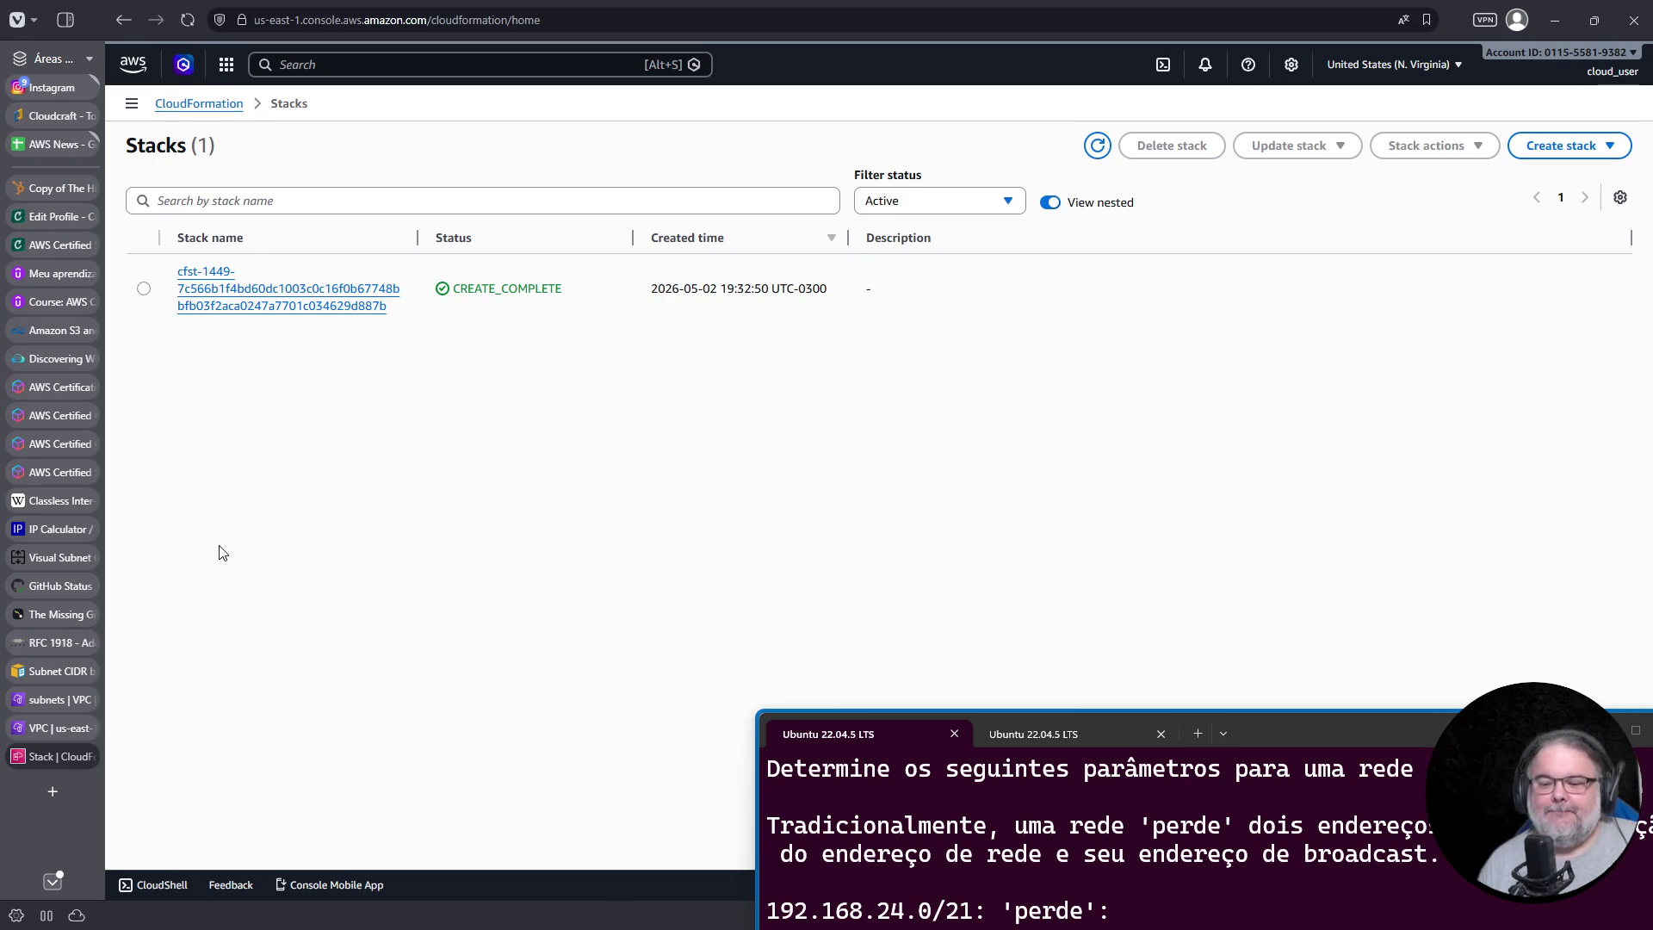
{"action": "middle_click", "coordinate": [76, 763]}
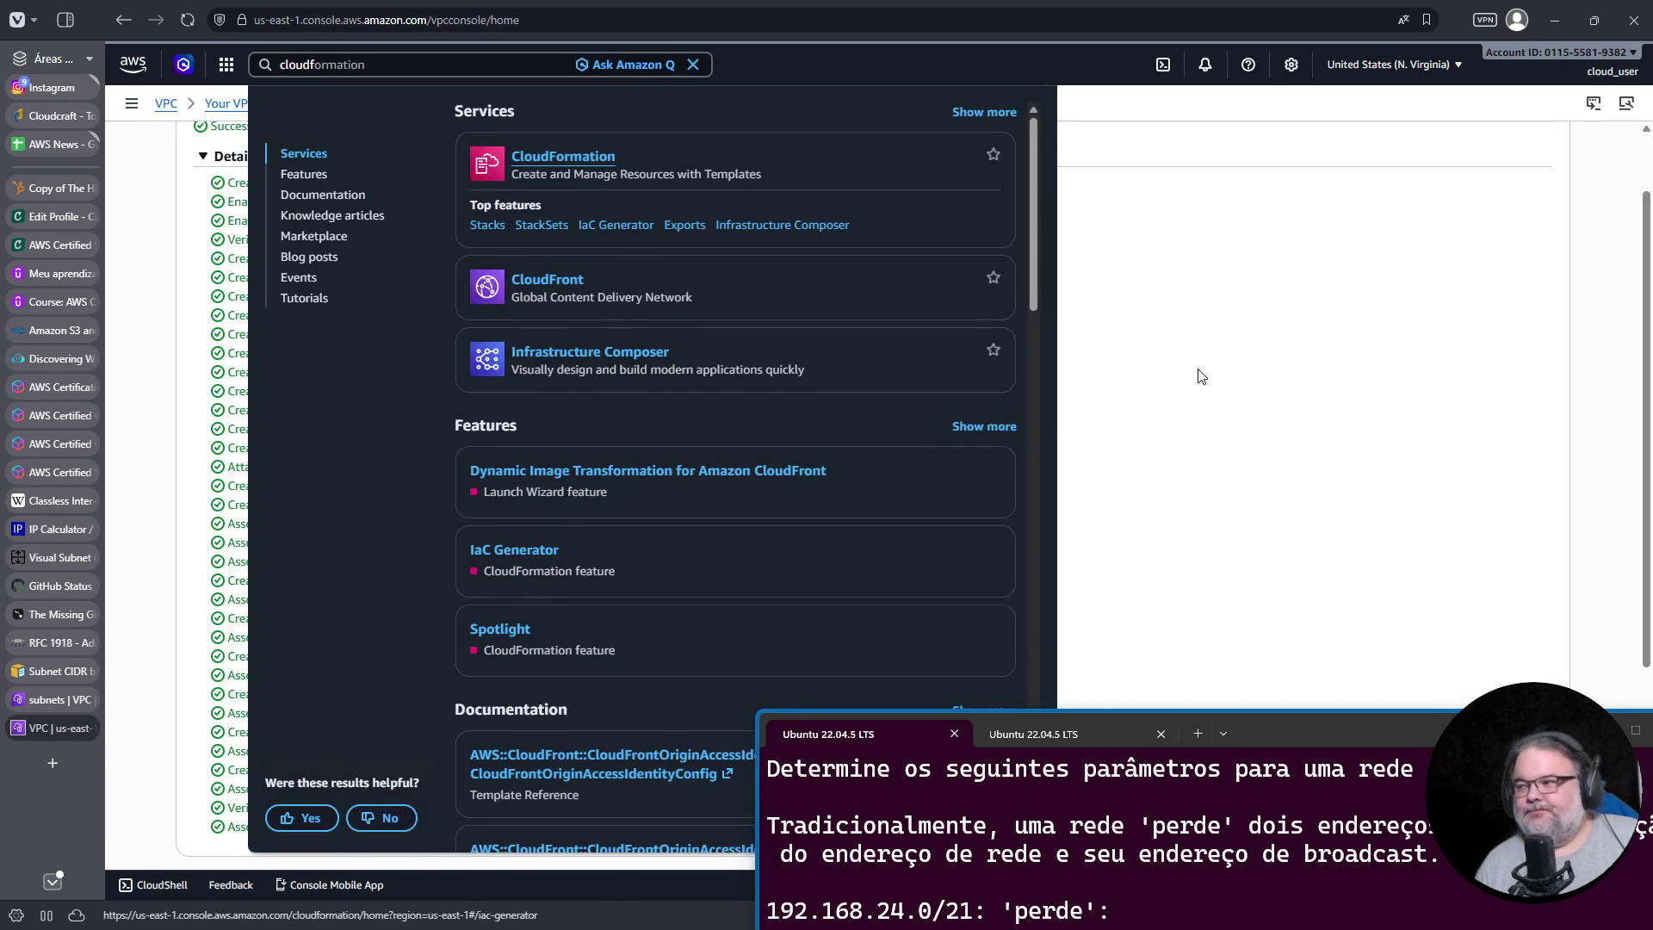
{"action": "left_click", "coordinate": [1184, 384]}
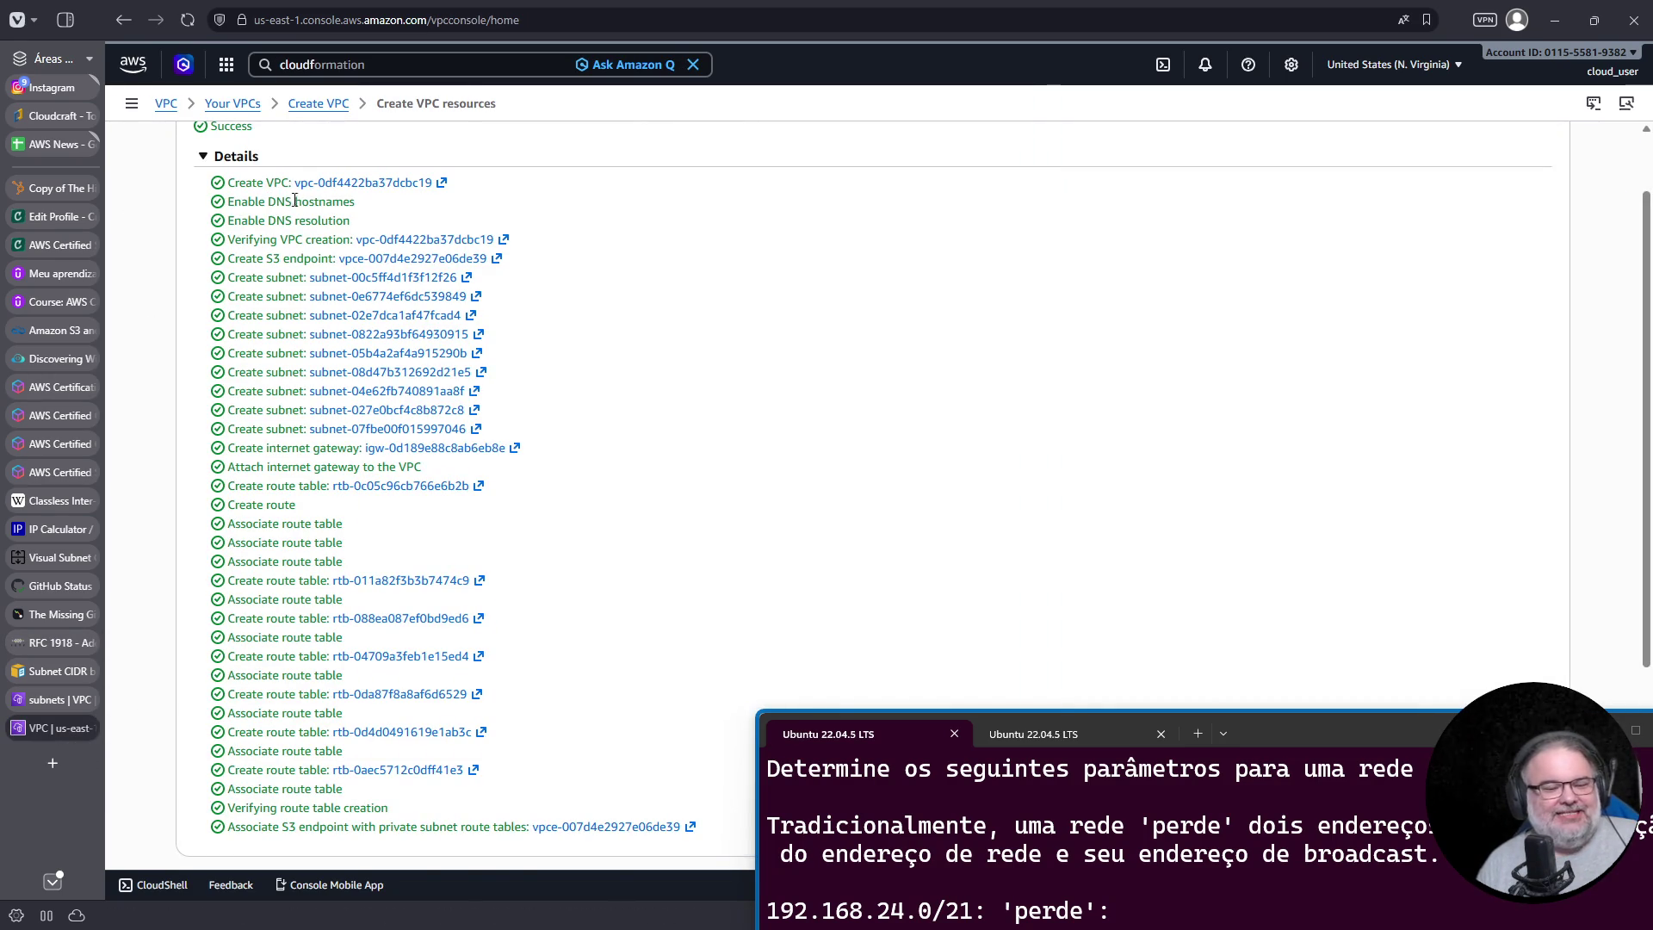
Step: After the workflow succeeds, view project-vpc's details: Available, CIDR 192.168.24.0/21
{"action": "scroll", "coordinate": [292, 199], "scroll_direction": "down", "scroll_amount": 3}
{"action": "scroll", "coordinate": [302, 241], "scroll_direction": "up", "scroll_amount": 4}
{"action": "scroll", "coordinate": [305, 260], "scroll_direction": "down", "scroll_amount": 4}
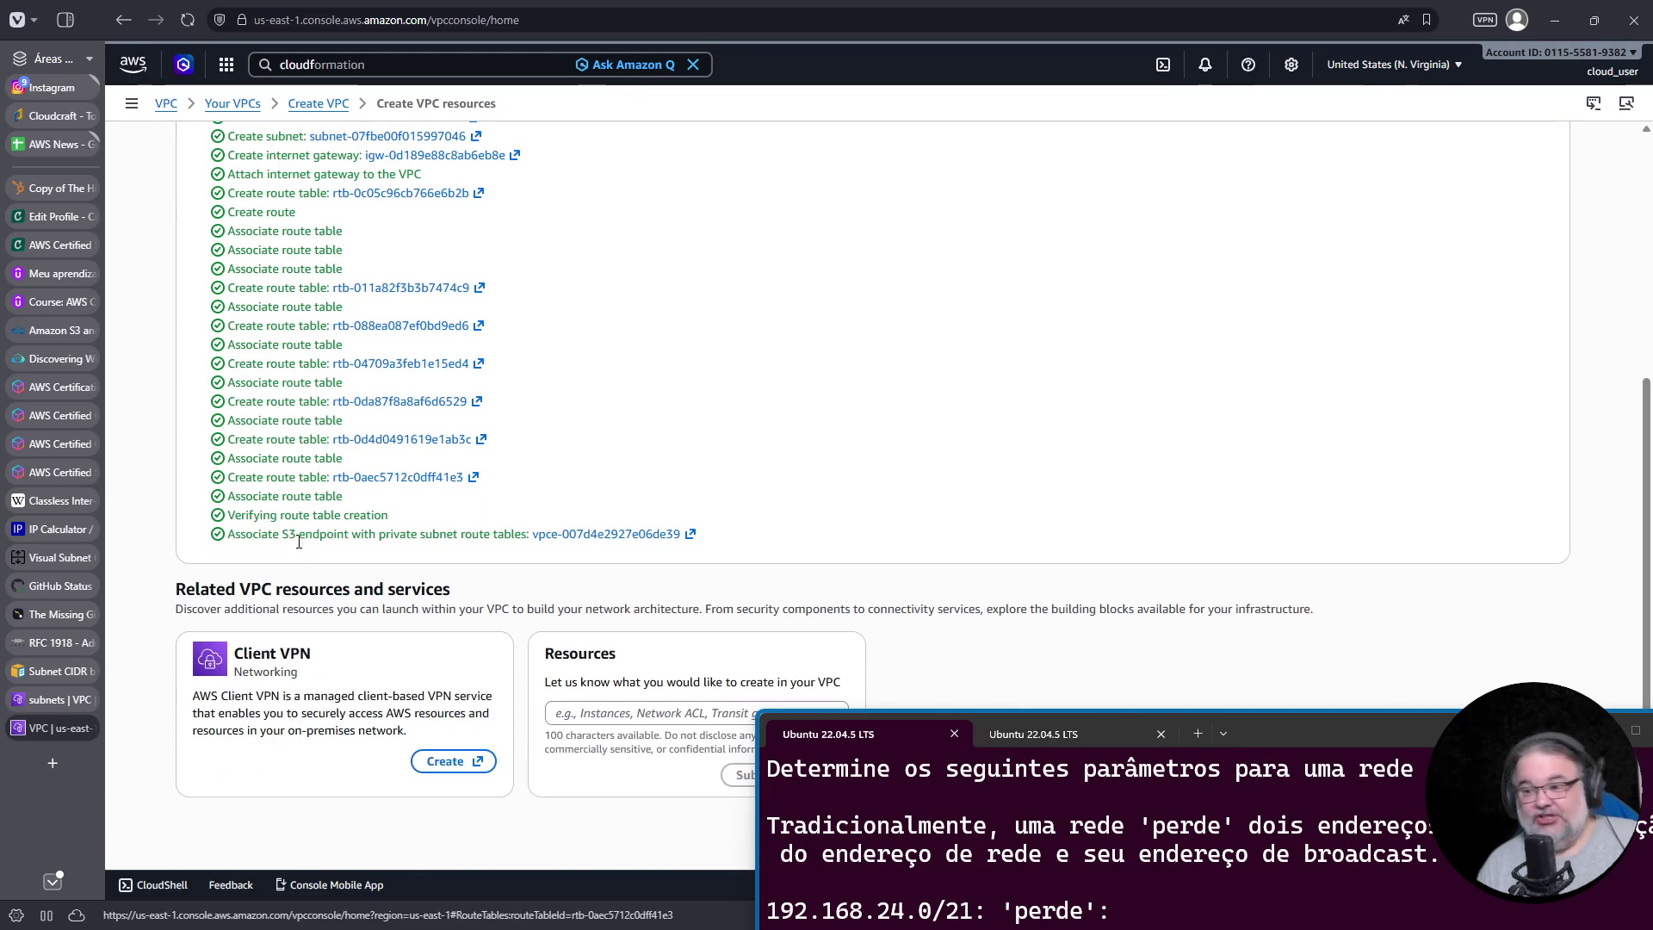
{"action": "scroll", "coordinate": [297, 508], "scroll_direction": "up", "scroll_amount": 4}
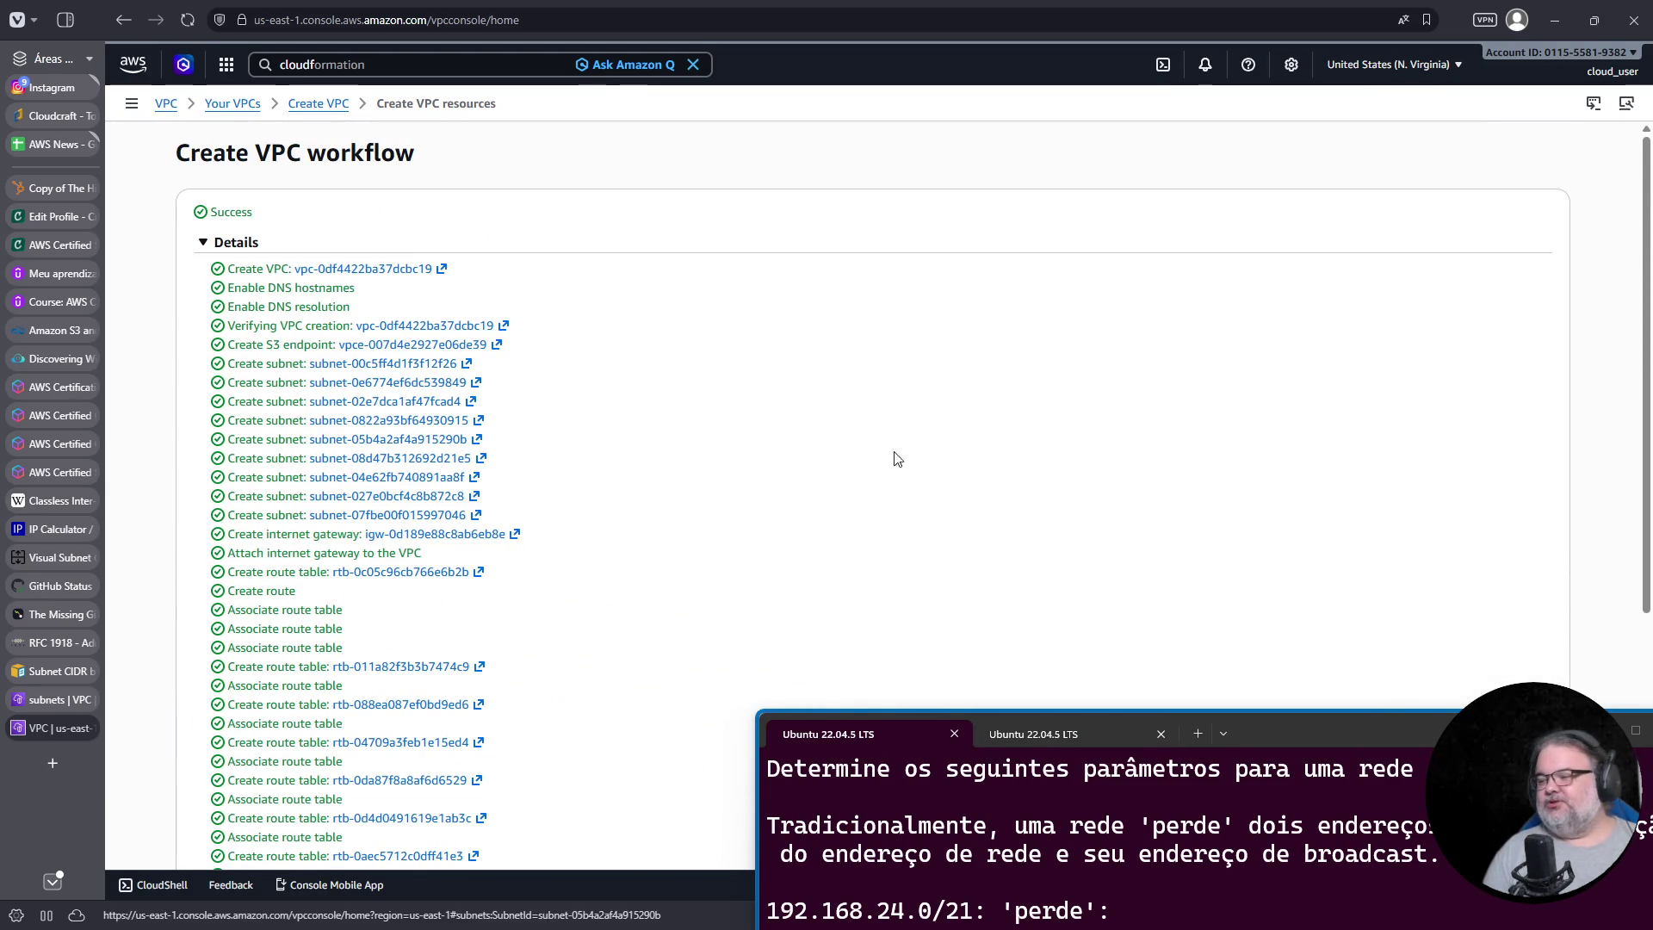
{"action": "mouse_move", "coordinate": [1453, 746]}
{"action": "left_mouse_down"}
{"action": "mouse_move", "coordinate": [1412, 723]}
{"action": "mouse_move", "coordinate": [1369, 368]}
{"action": "mouse_move", "coordinate": [1381, 290]}
{"action": "left_mouse_up"}
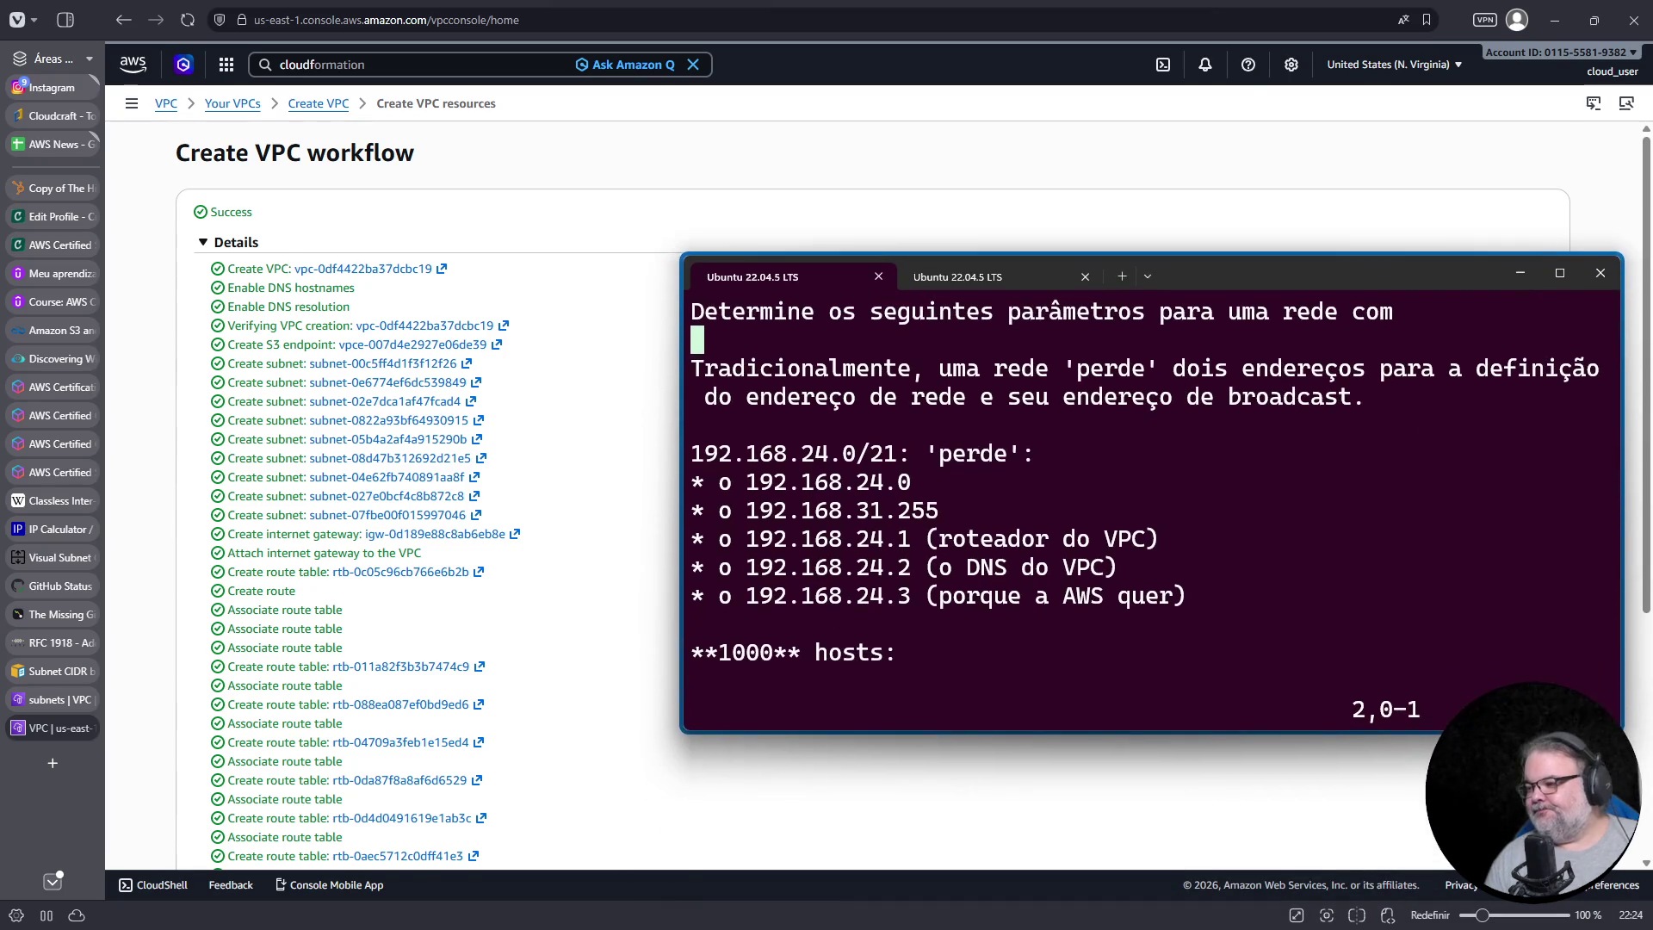
{"action": "scroll", "coordinate": [413, 517], "scroll_direction": "down", "scroll_amount": 4}
{"action": "left_click", "coordinate": [1291, 249]}
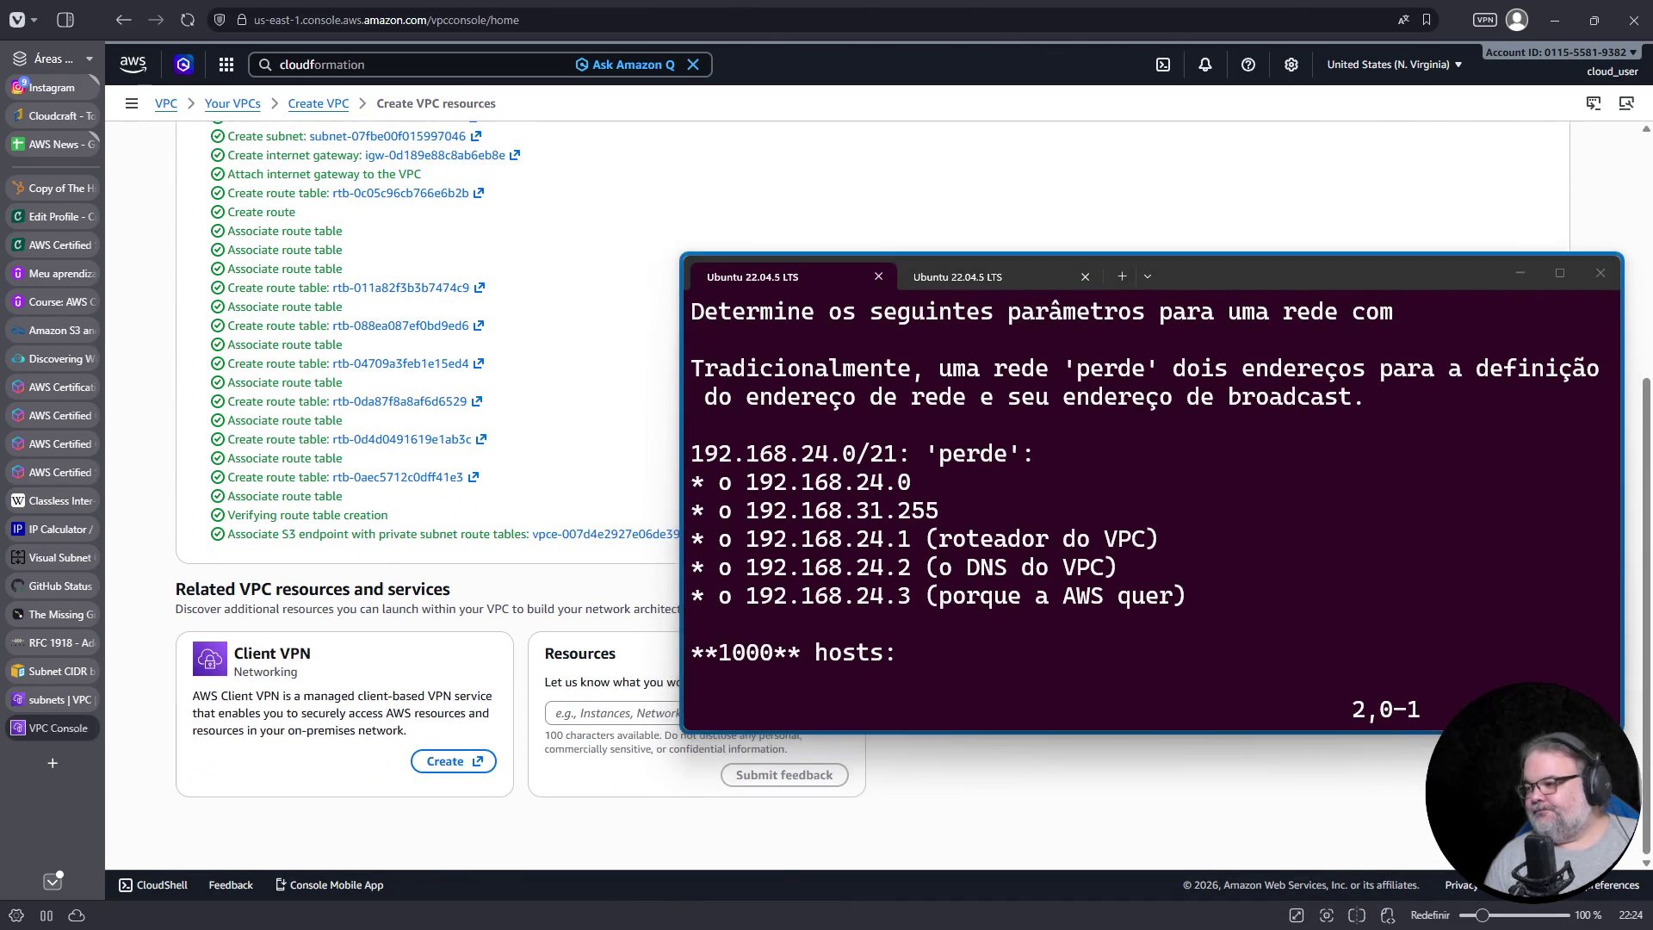
{"action": "mouse_move", "coordinate": [1291, 266]}
{"action": "left_mouse_down"}
{"action": "mouse_move", "coordinate": [1293, 436]}
{"action": "mouse_move", "coordinate": [1322, 549]}
{"action": "left_mouse_up"}
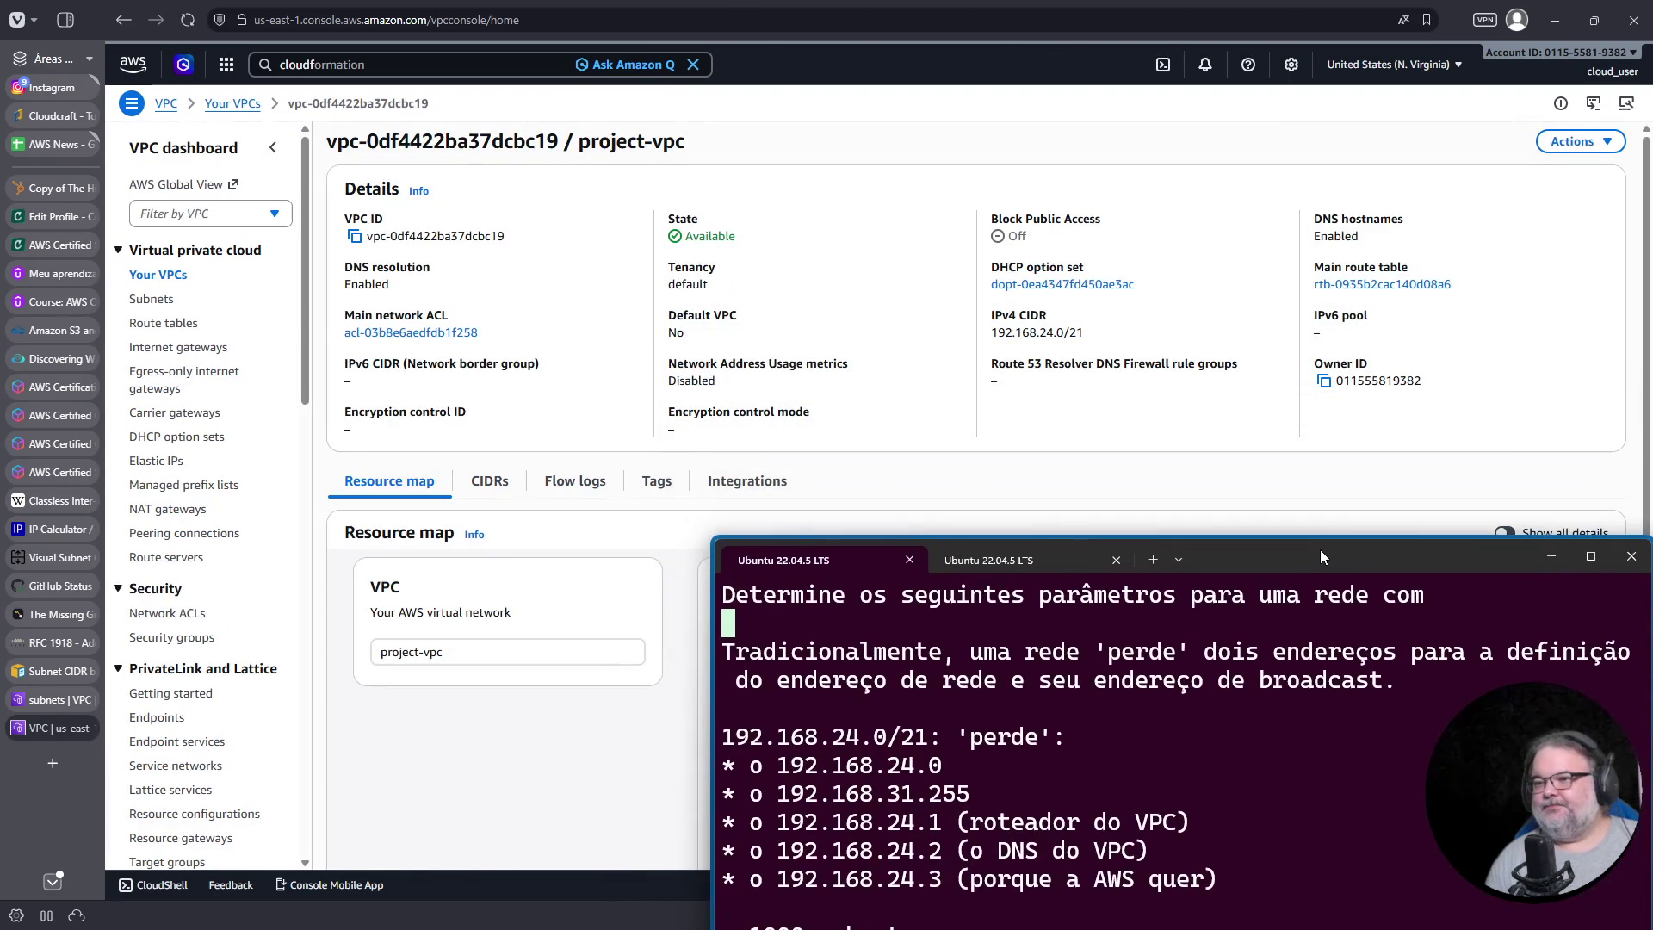
Step: Rename the 192.168.24.0/21 project-vpc to a personal custom name, then show the Subnets list
{"action": "left_click", "coordinate": [173, 284]}
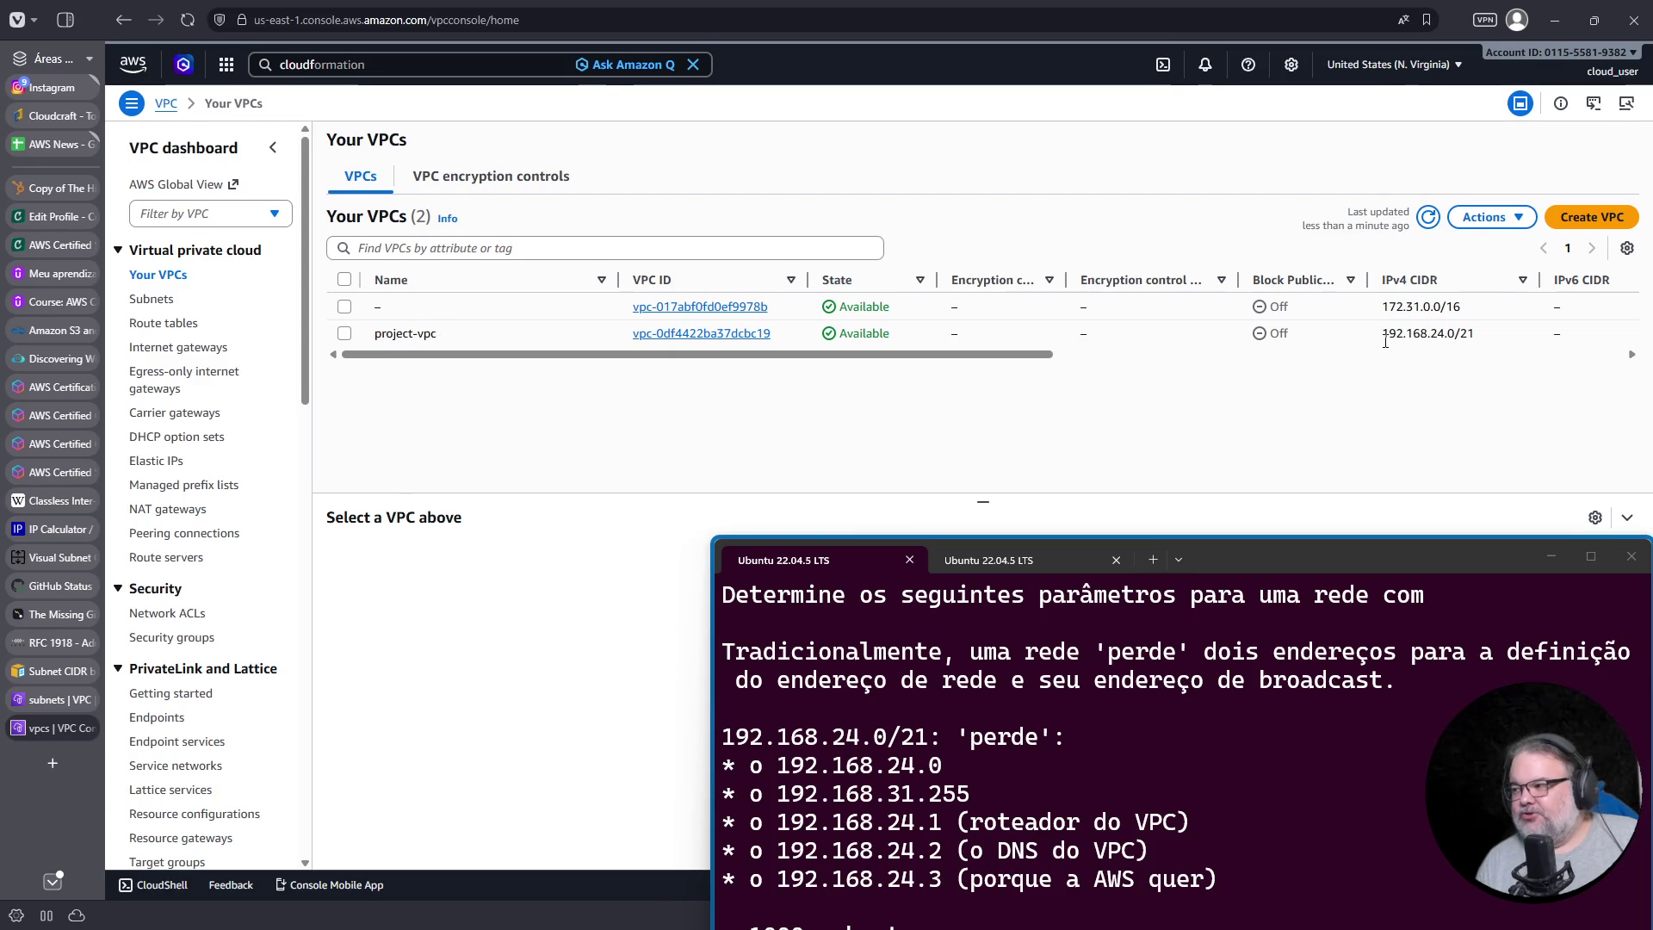
{"action": "left_click_drag", "start_coordinate": [1382, 335], "coordinate": [1473, 338]}
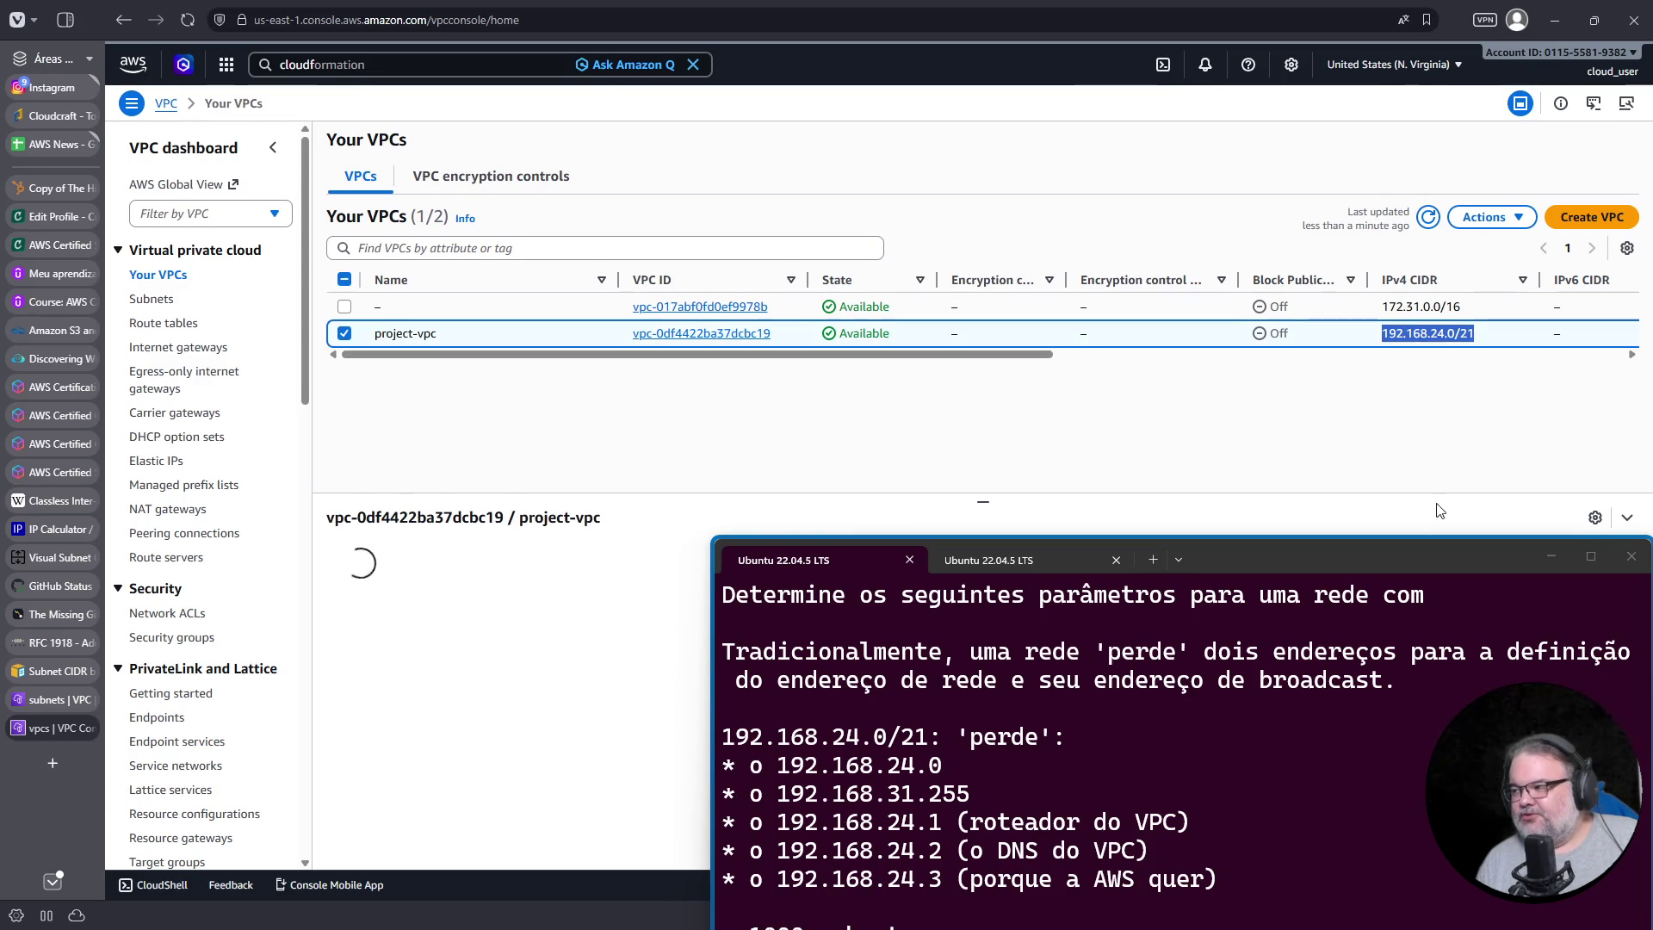
{"action": "left_click_drag", "start_coordinate": [1423, 556], "coordinate": [1407, 437]}
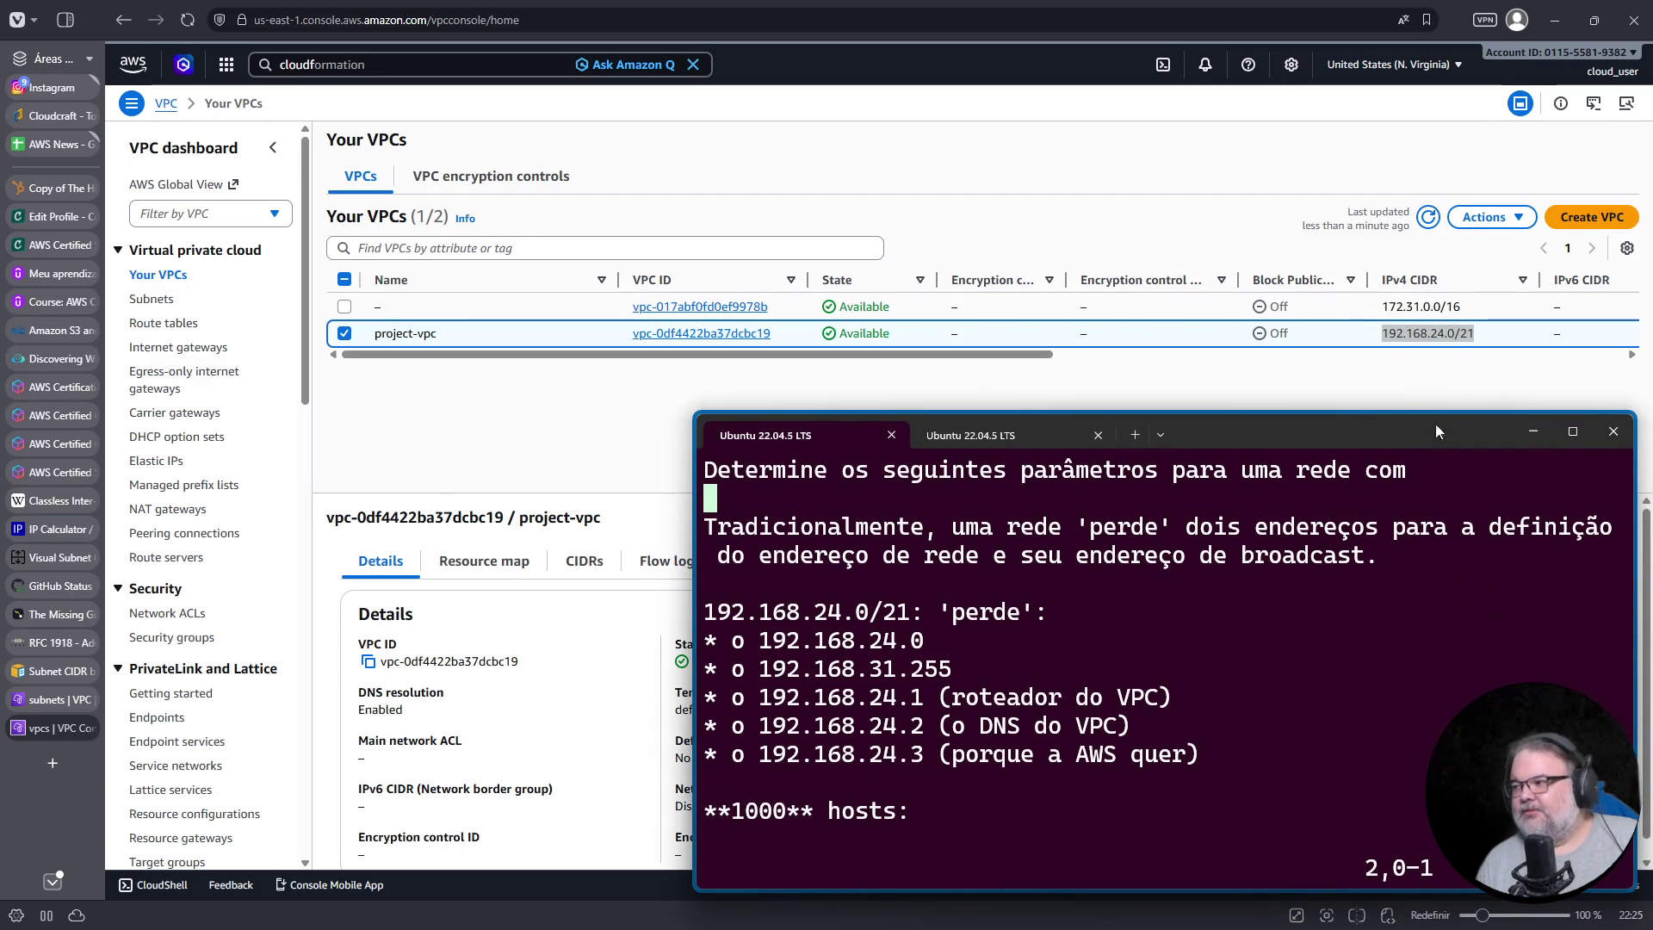
{"action": "left_click", "coordinate": [448, 333]}
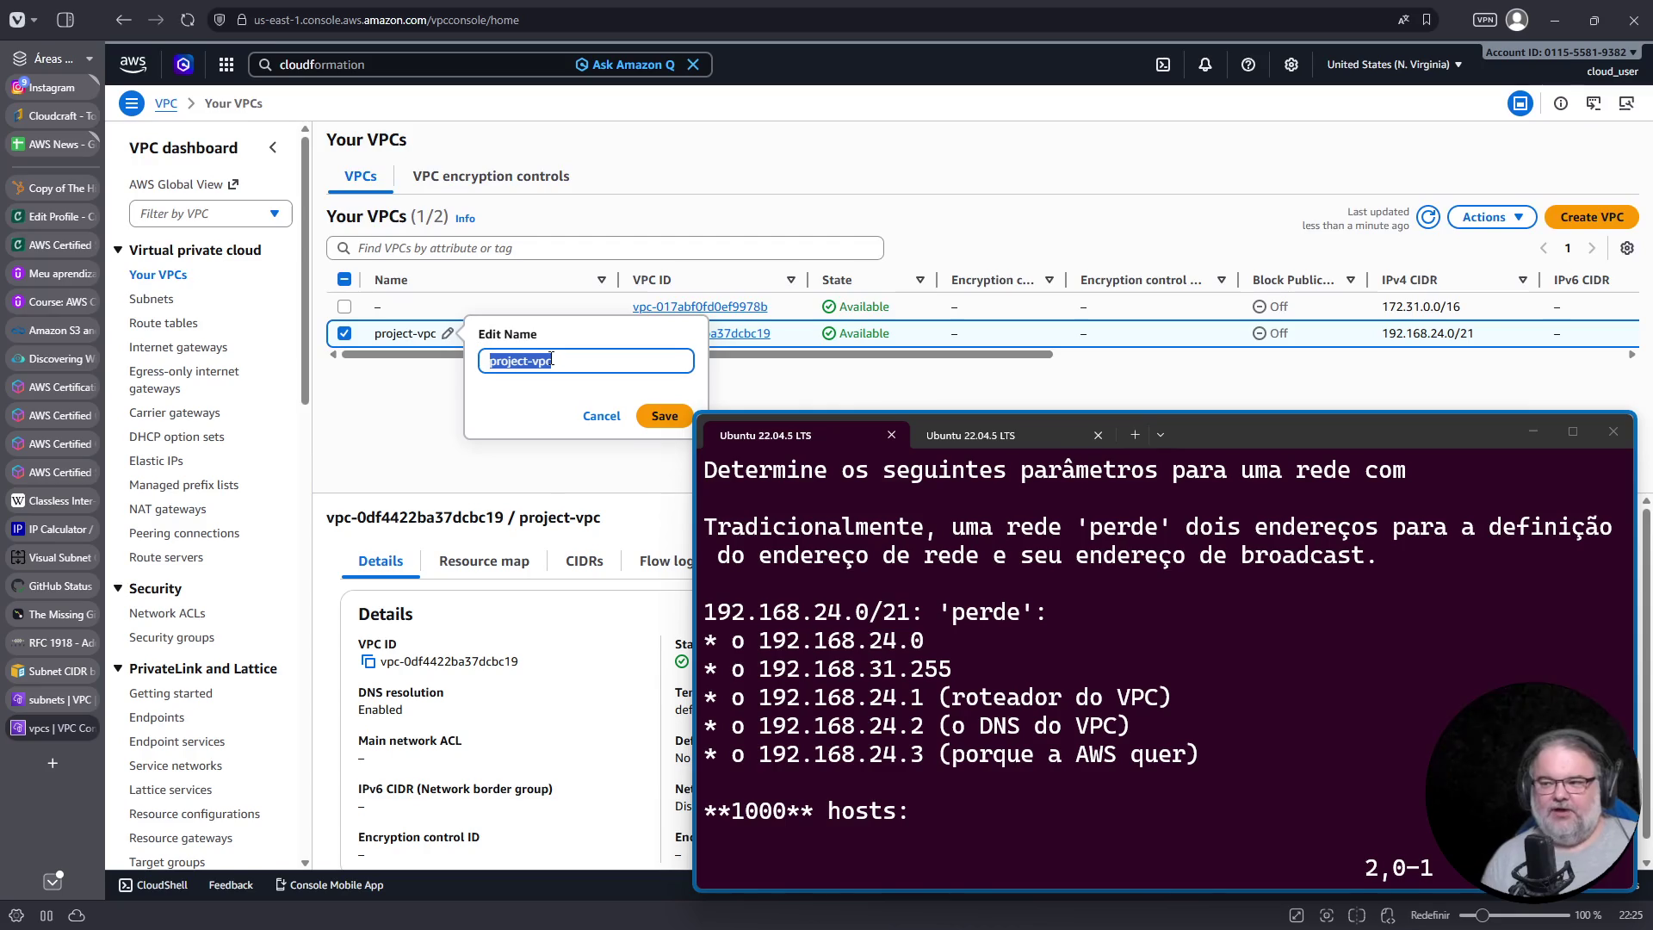
{"action": "type", "text": "VPC do Fula"}
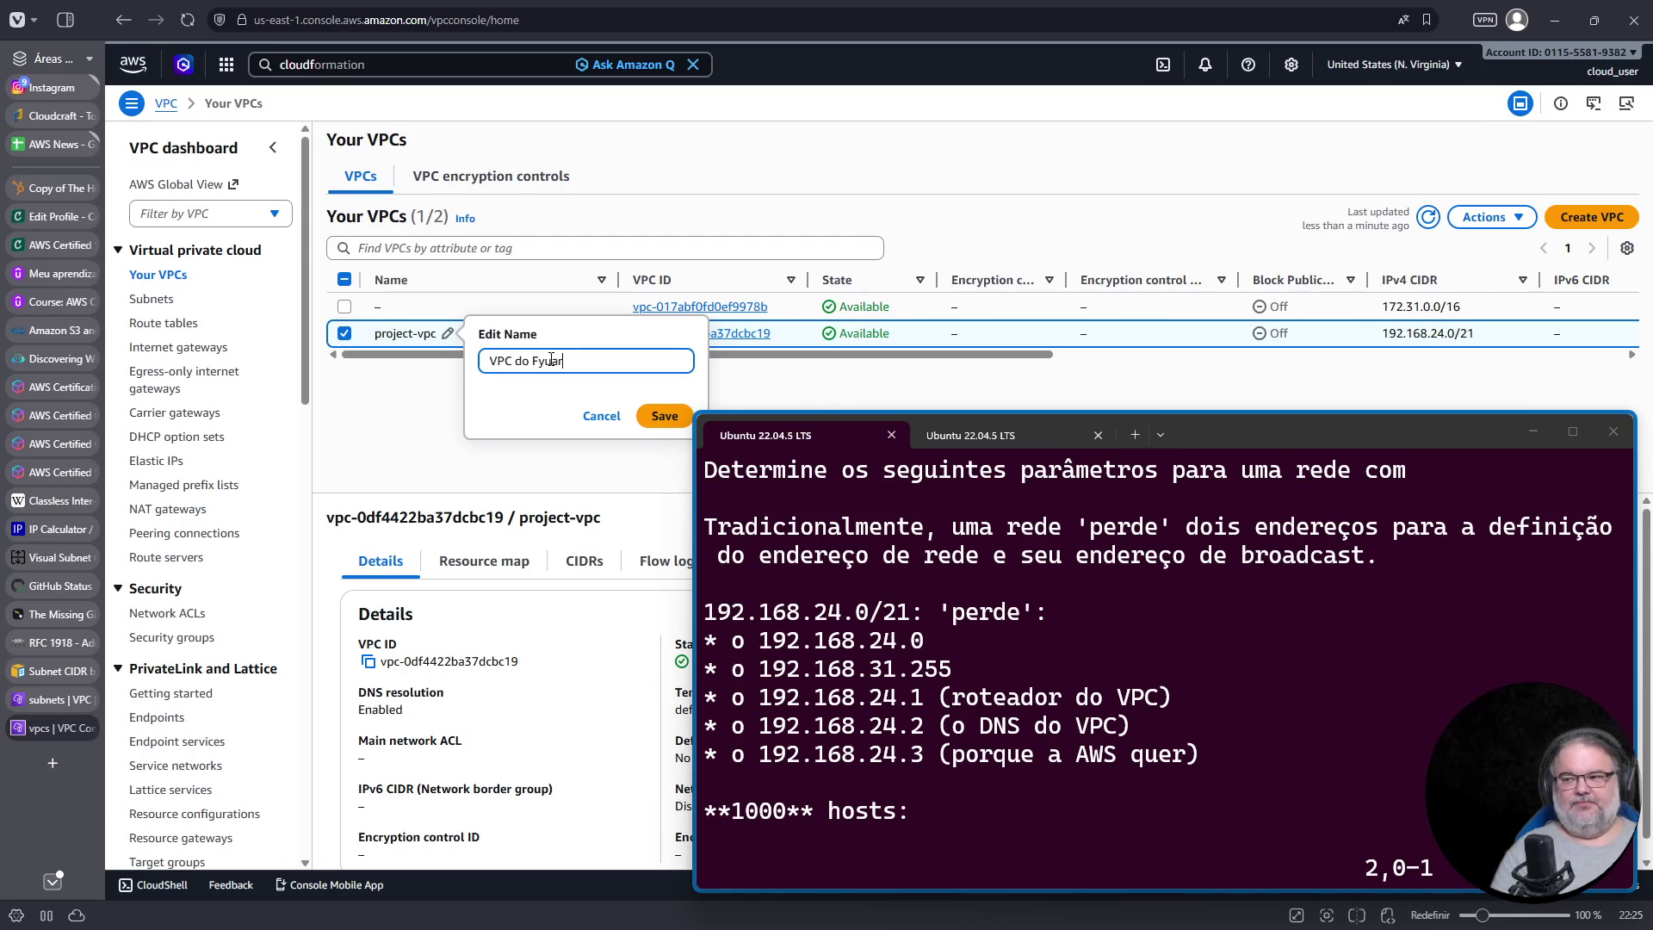
{"action": "left_click", "coordinate": [666, 419]}
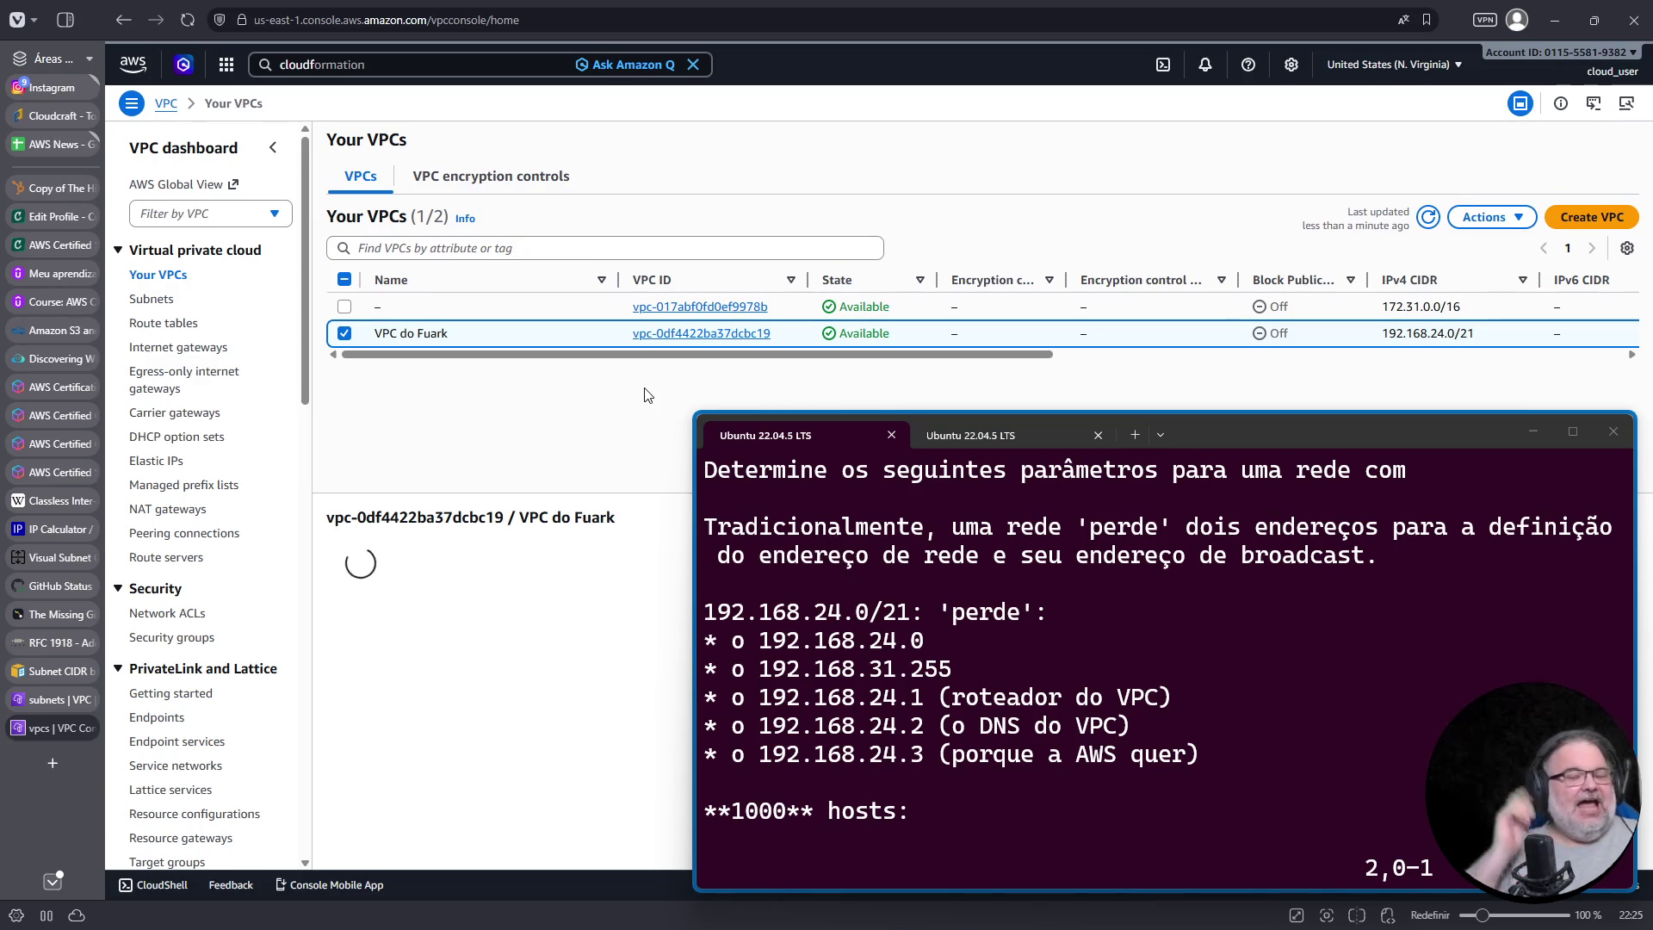
{"action": "left_click", "coordinate": [153, 298]}
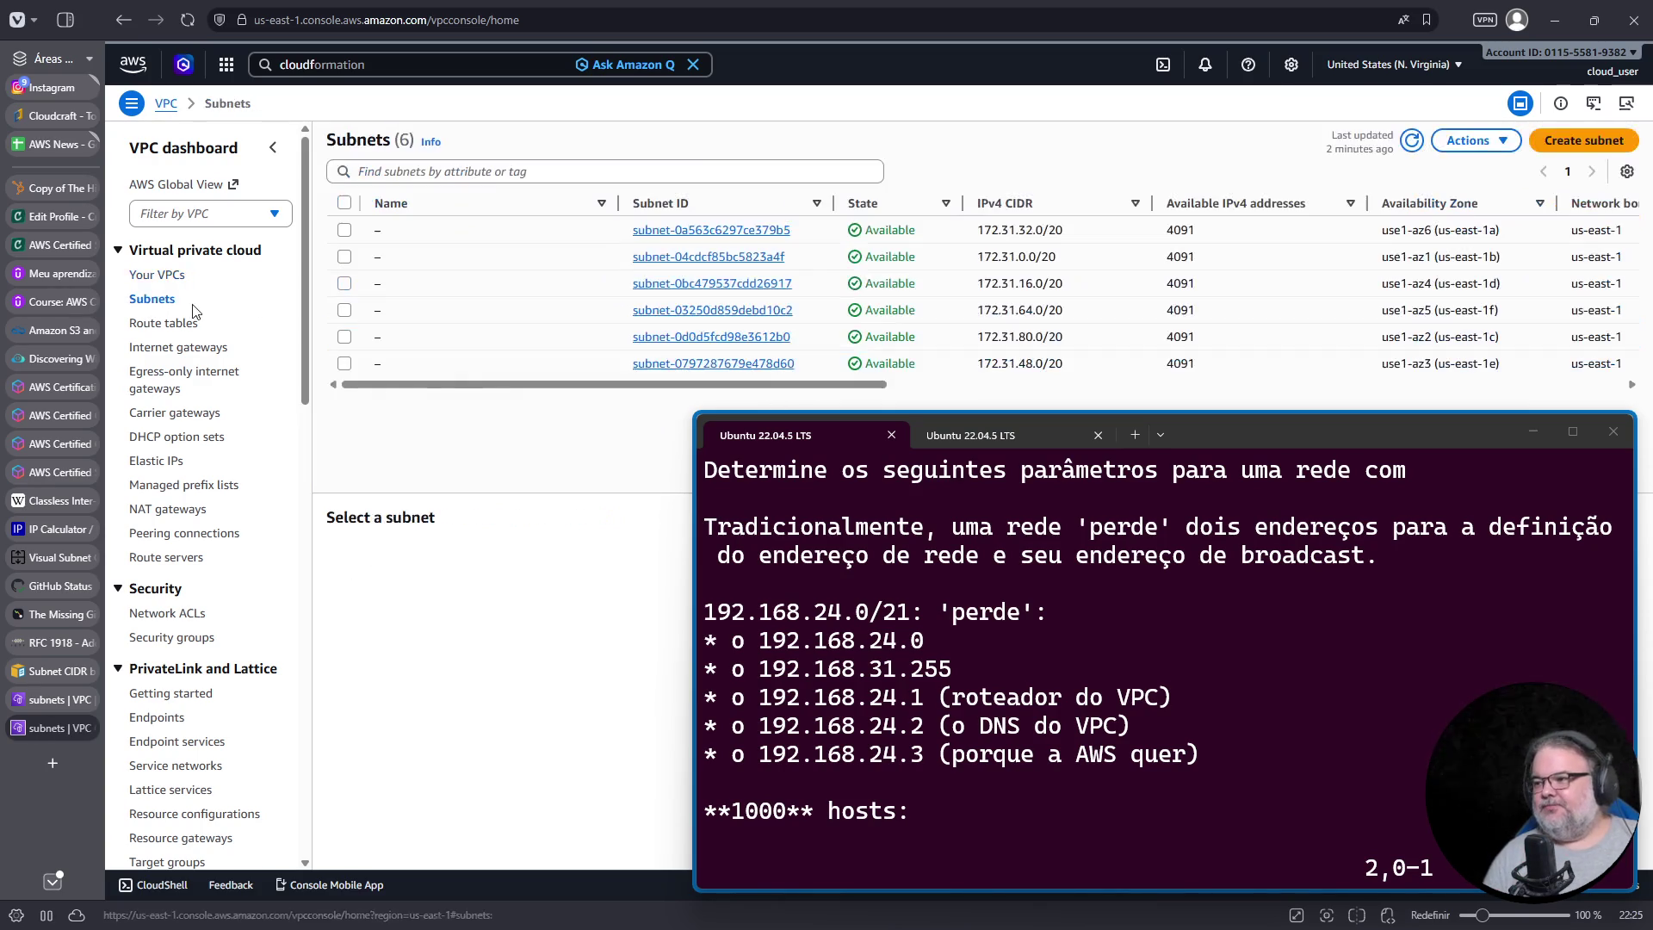
{"action": "left_click_drag", "start_coordinate": [618, 203], "coordinate": [508, 203]}
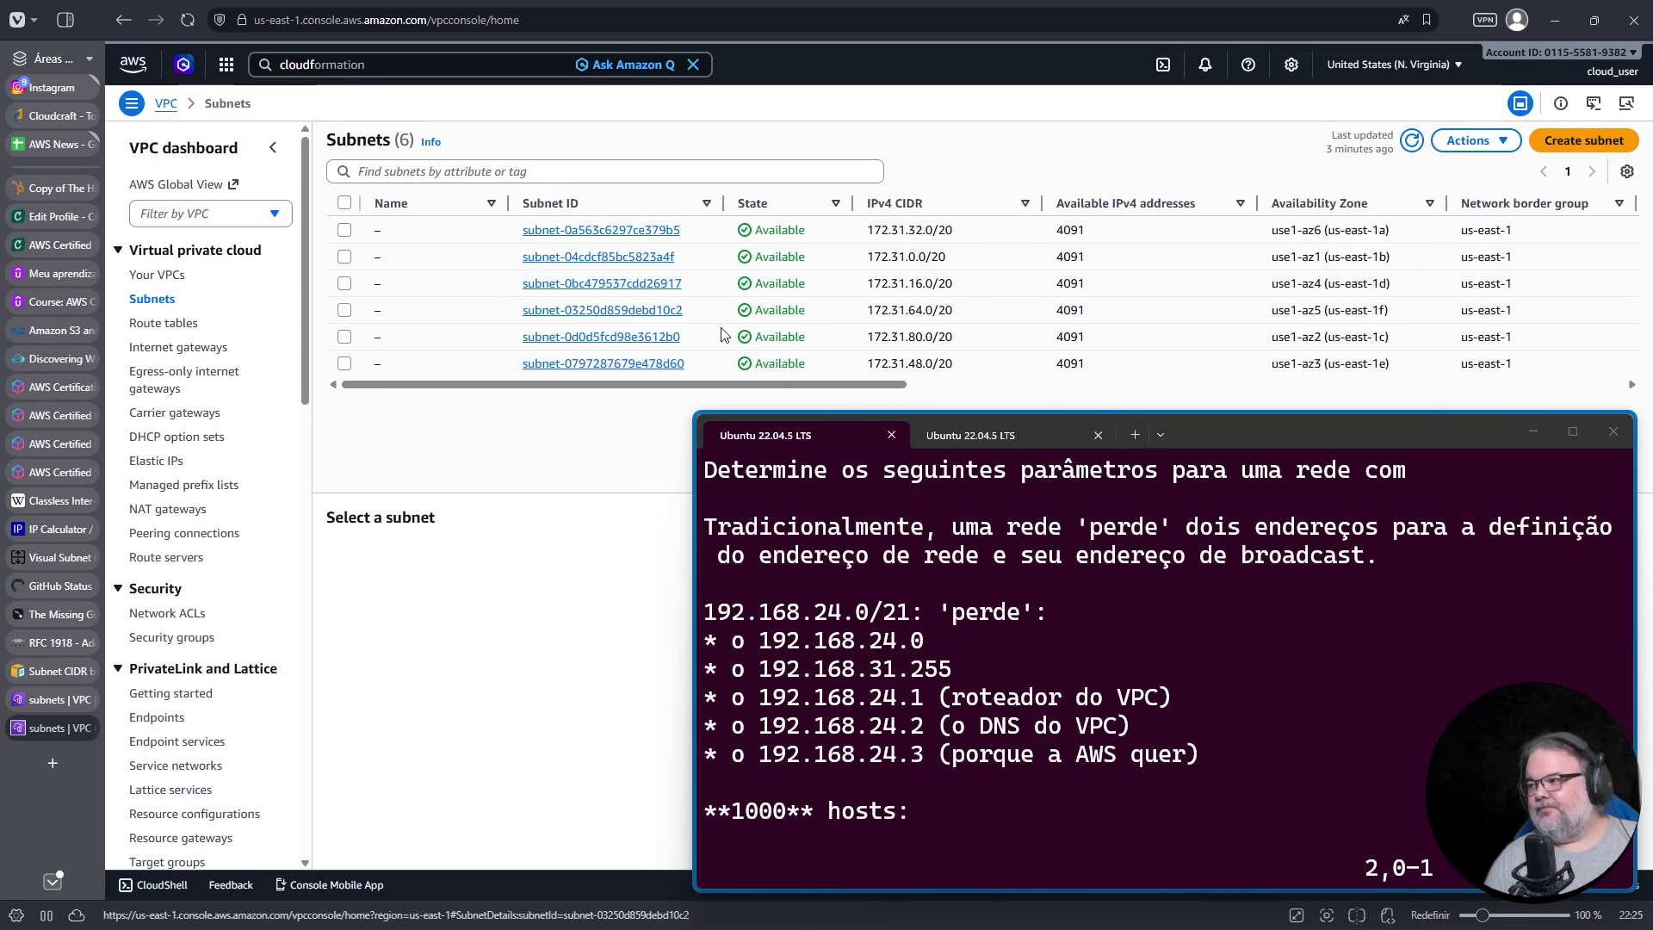
{"action": "left_click", "coordinate": [1412, 143]}
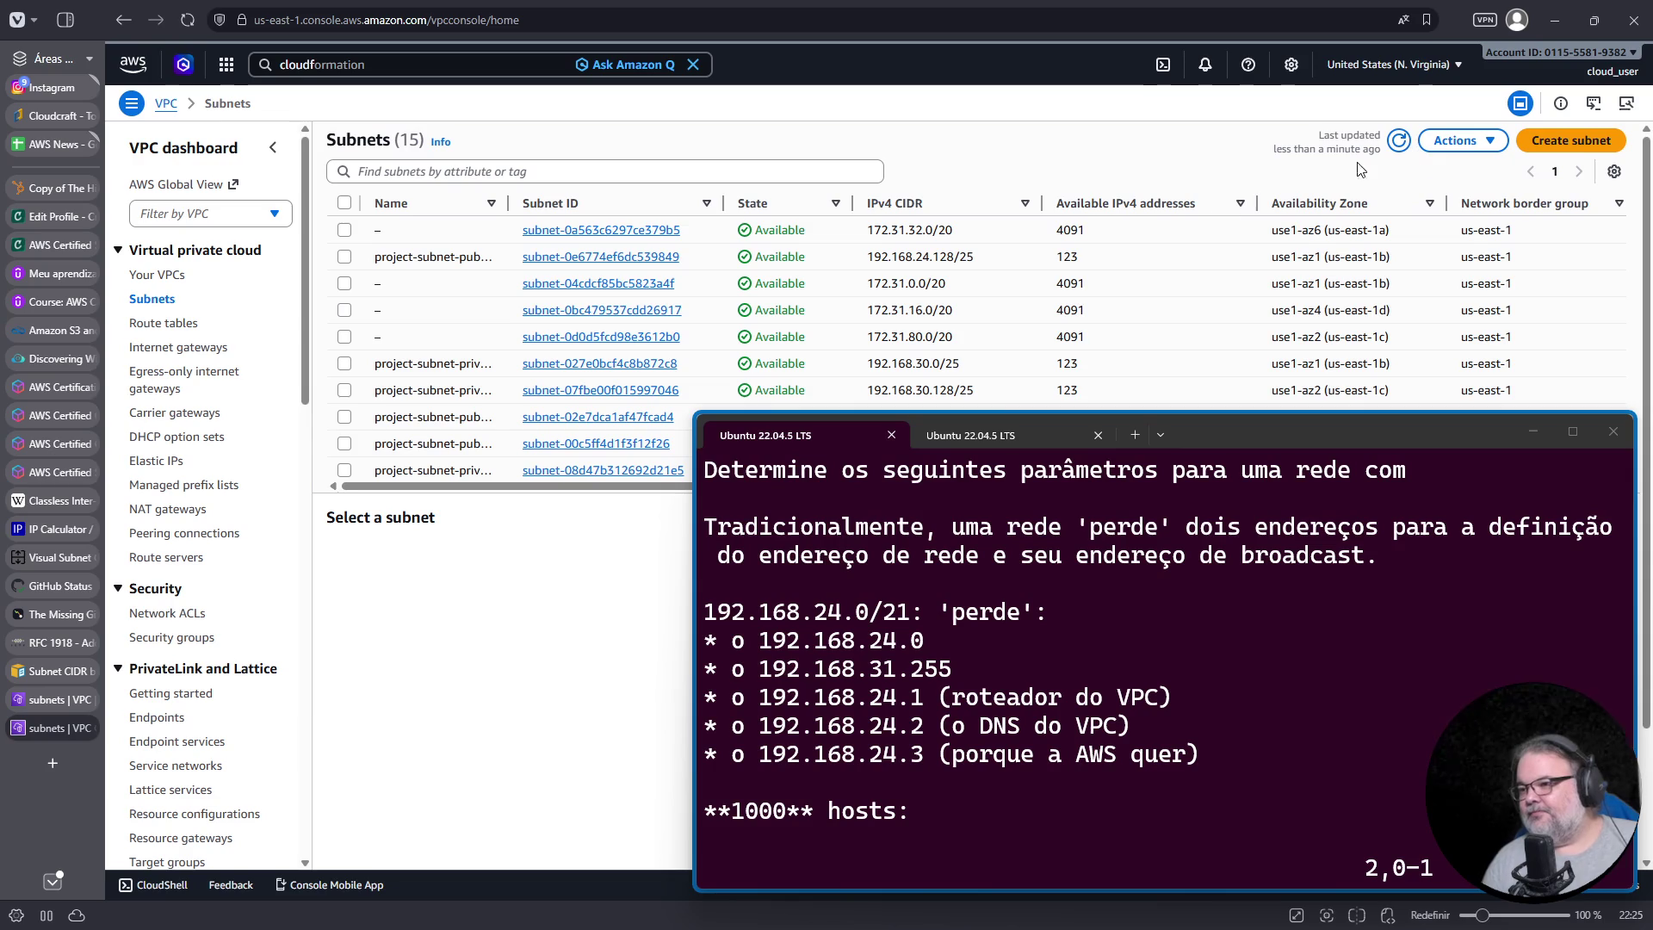
{"action": "left_click", "coordinate": [529, 172]}
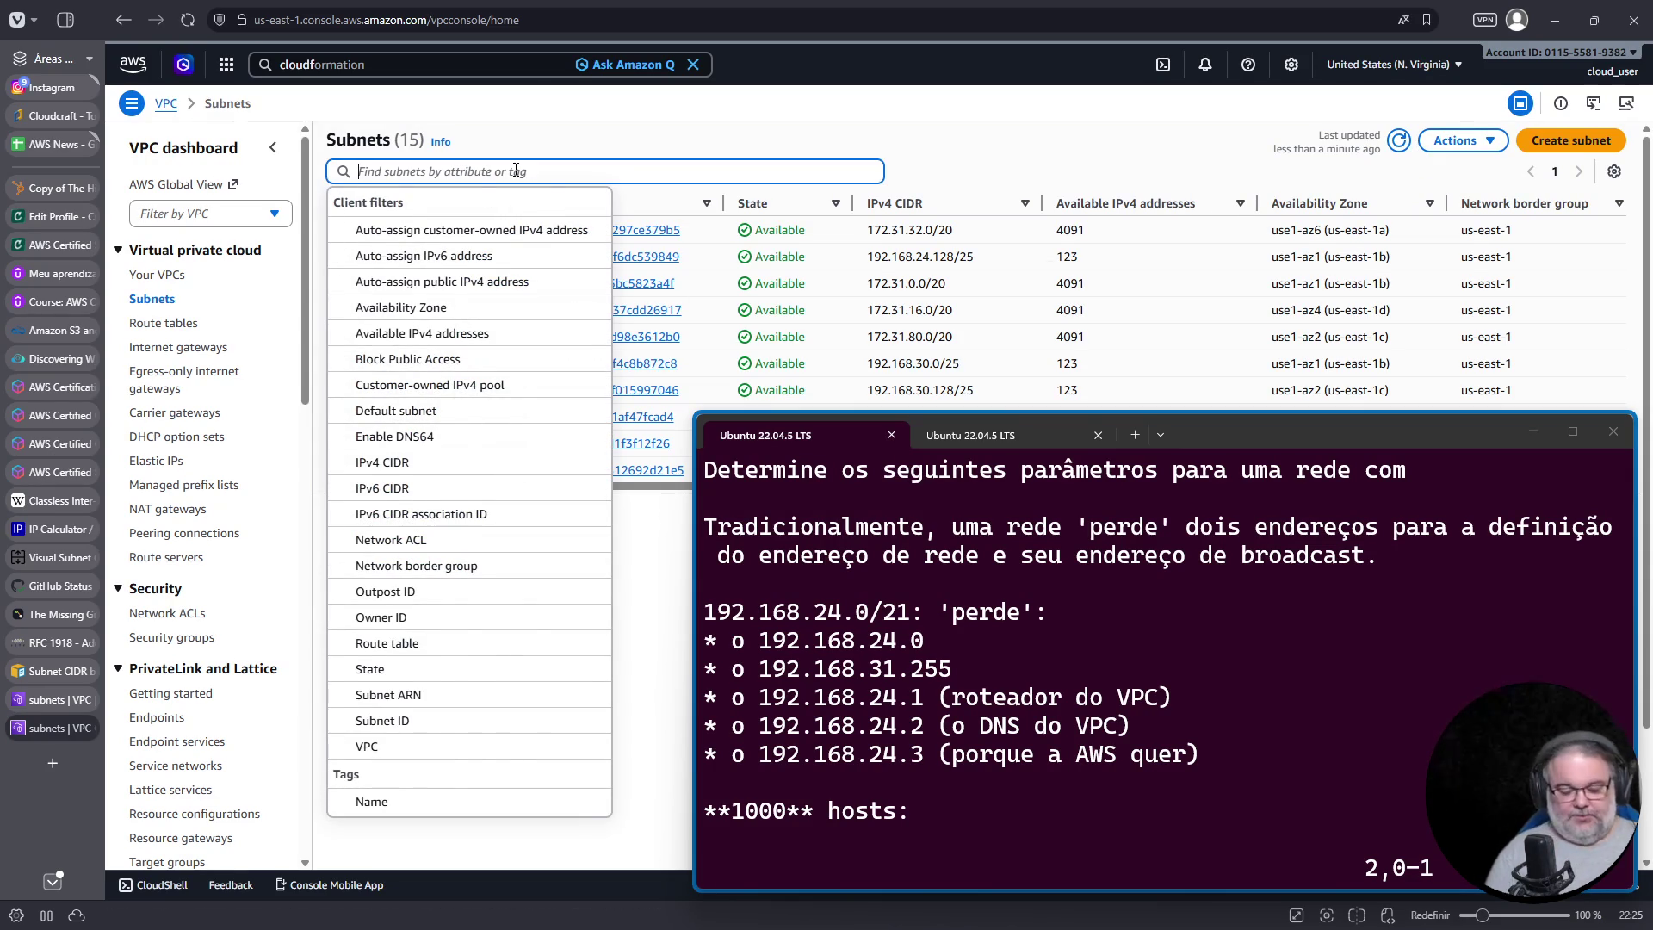
{"action": "type", "text": "192.15678"}
{"action": "key", "text": "BackSpace"}
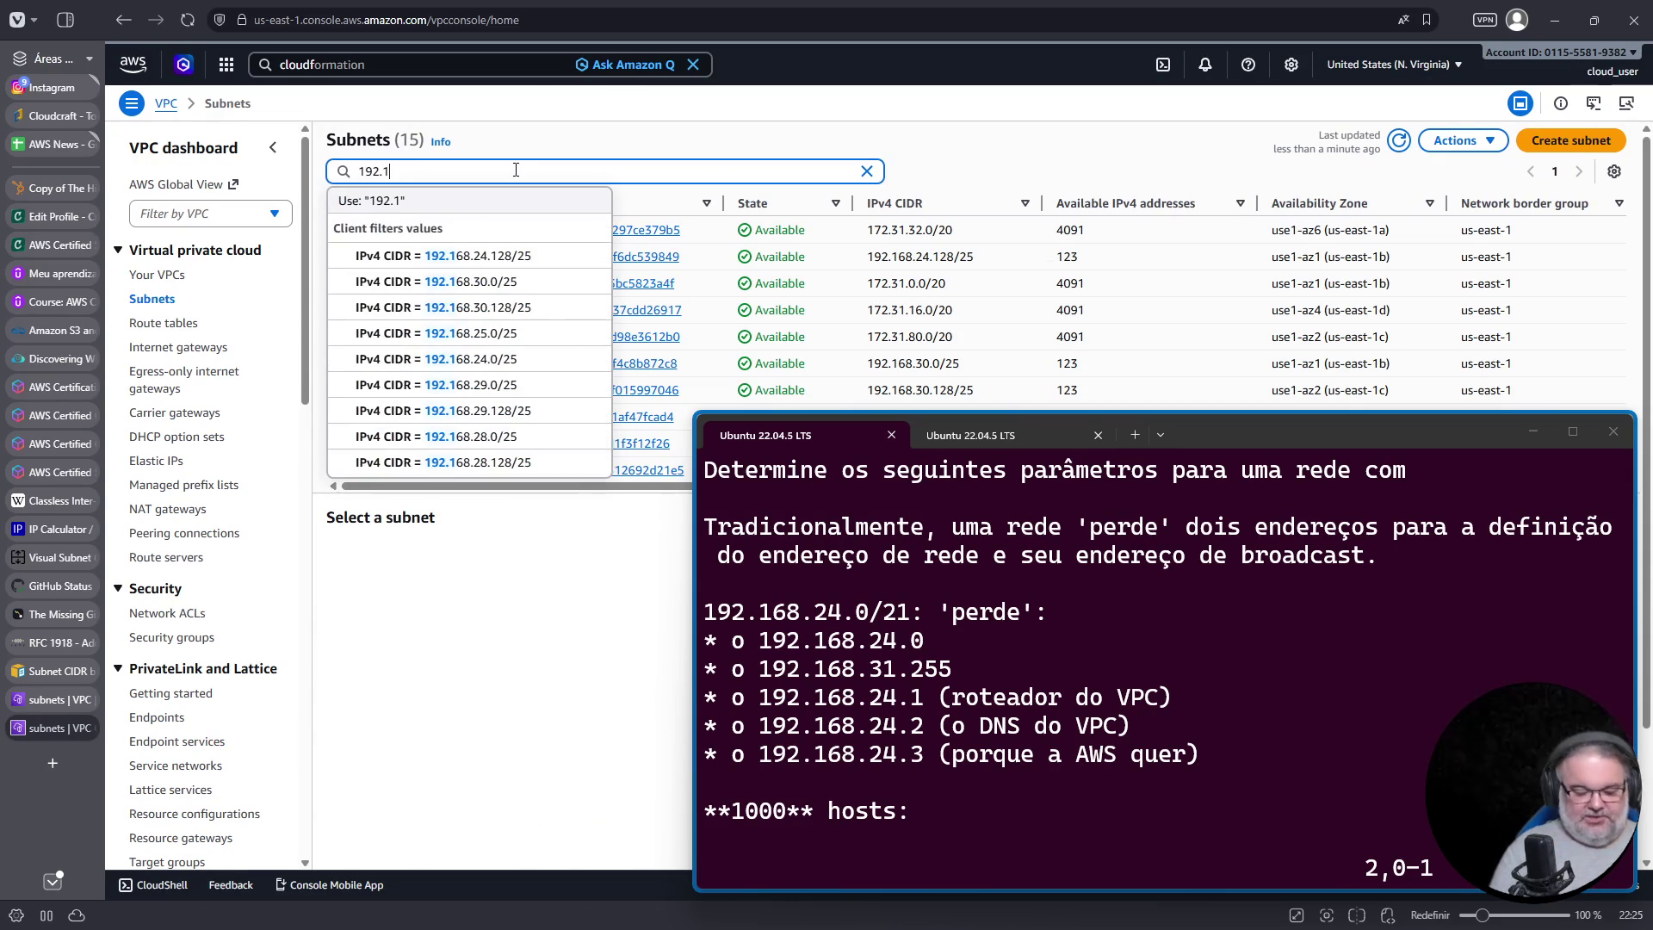
{"action": "key", "text": "Return"}
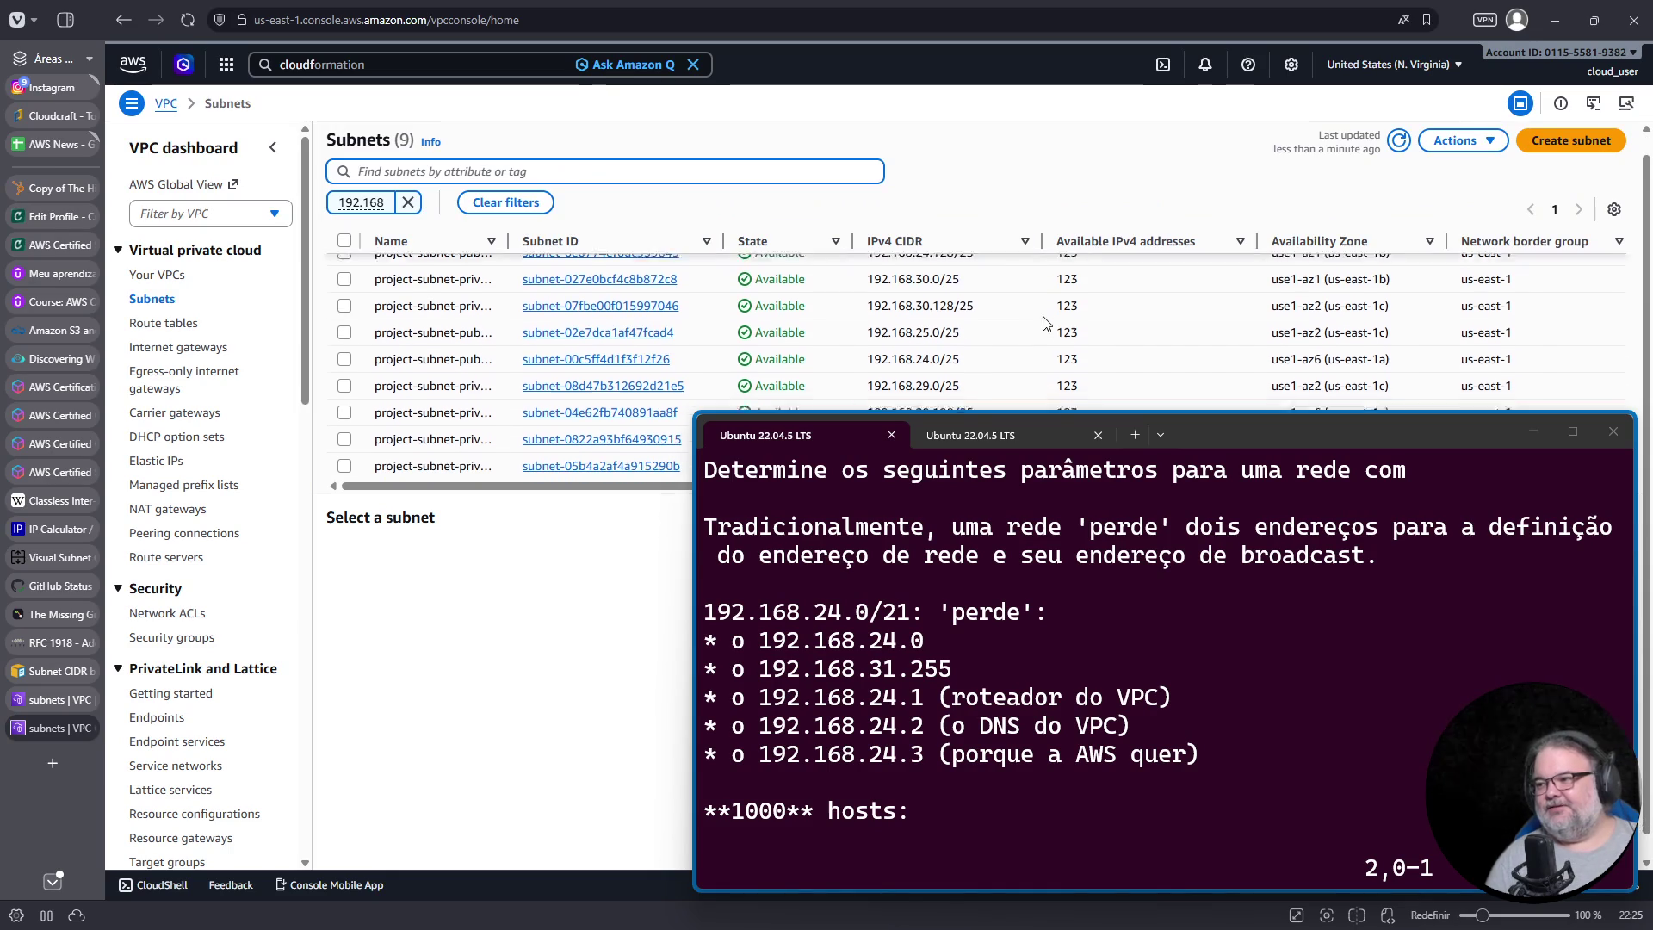
{"action": "left_click", "coordinate": [990, 242]}
{"action": "mouse_move", "coordinate": [1257, 435]}
{"action": "left_mouse_down"}
{"action": "mouse_move", "coordinate": [1133, 443]}
{"action": "mouse_move", "coordinate": [1186, 568]}
{"action": "left_mouse_up"}
{"action": "left_click", "coordinate": [1018, 242]}
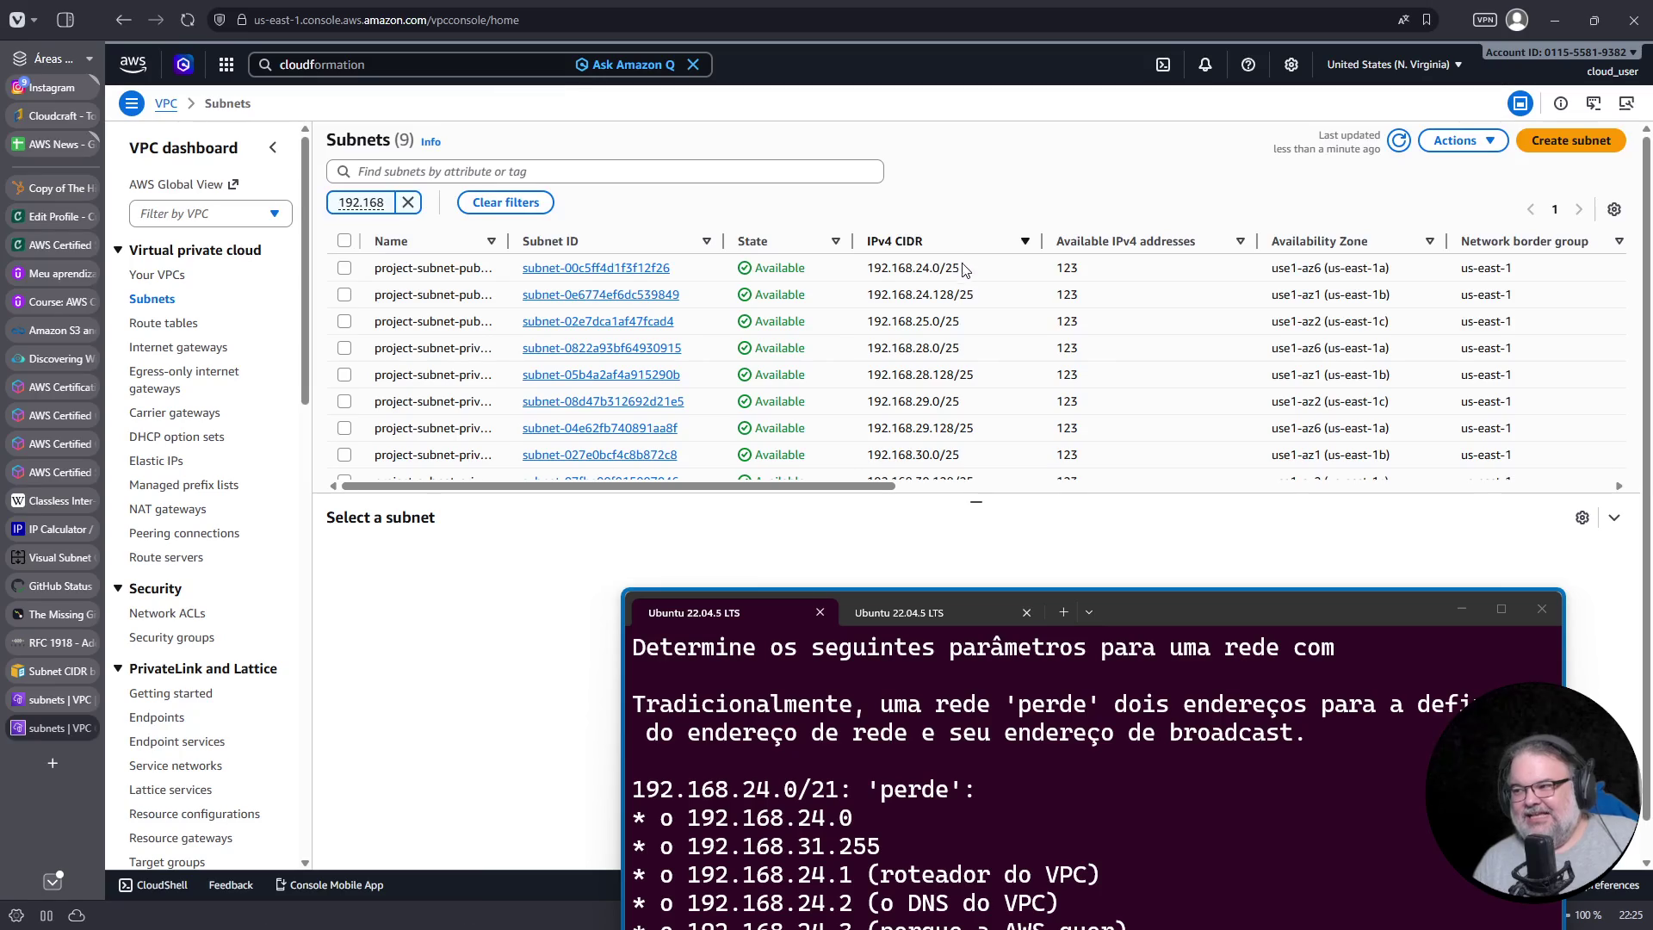
{"action": "scroll", "coordinate": [961, 269], "scroll_direction": "down", "scroll_amount": 1}
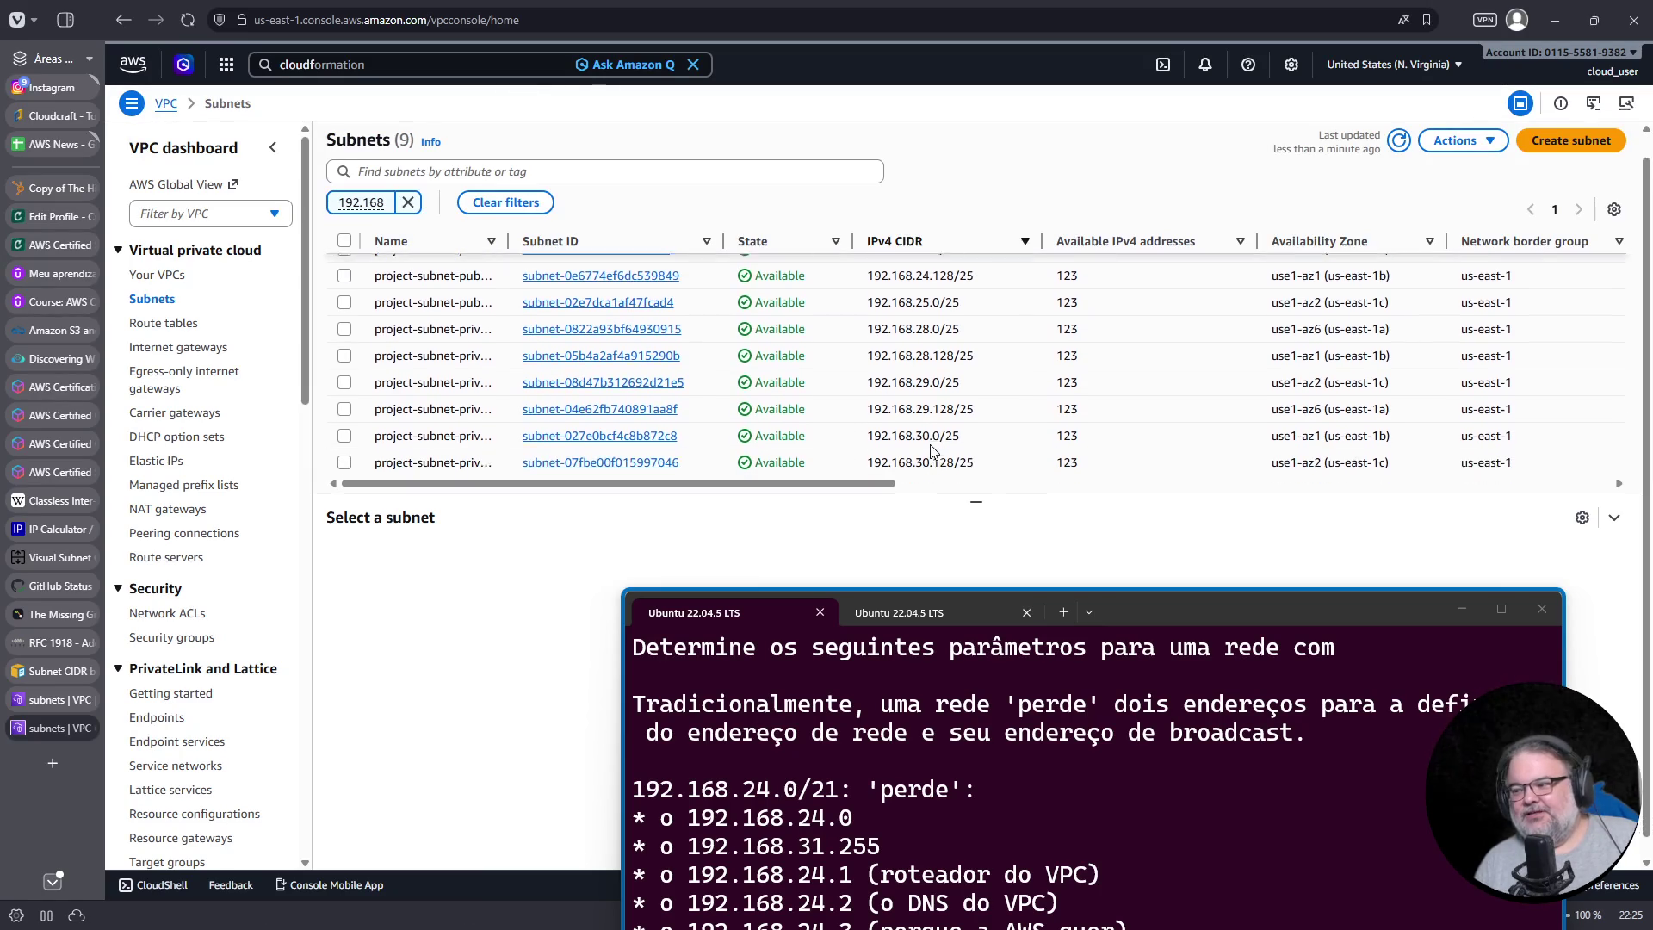
{"action": "left_click_drag", "start_coordinate": [1171, 618], "coordinate": [1150, 528]}
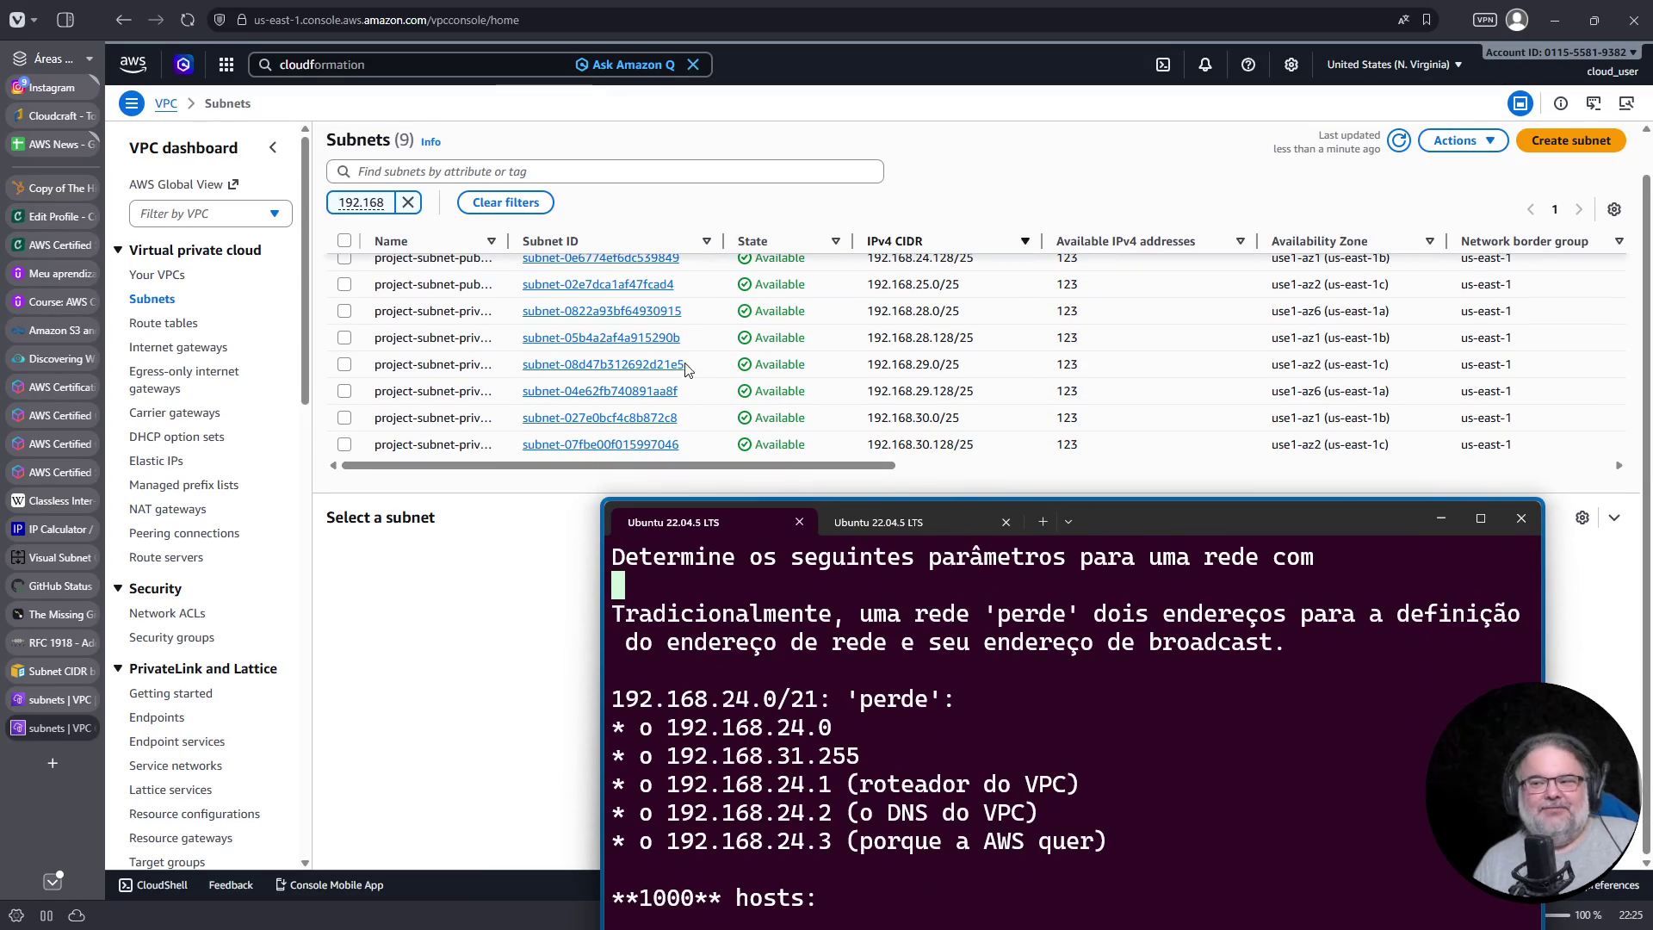
{"action": "scroll", "coordinate": [648, 338], "scroll_direction": "up", "scroll_amount": 1}
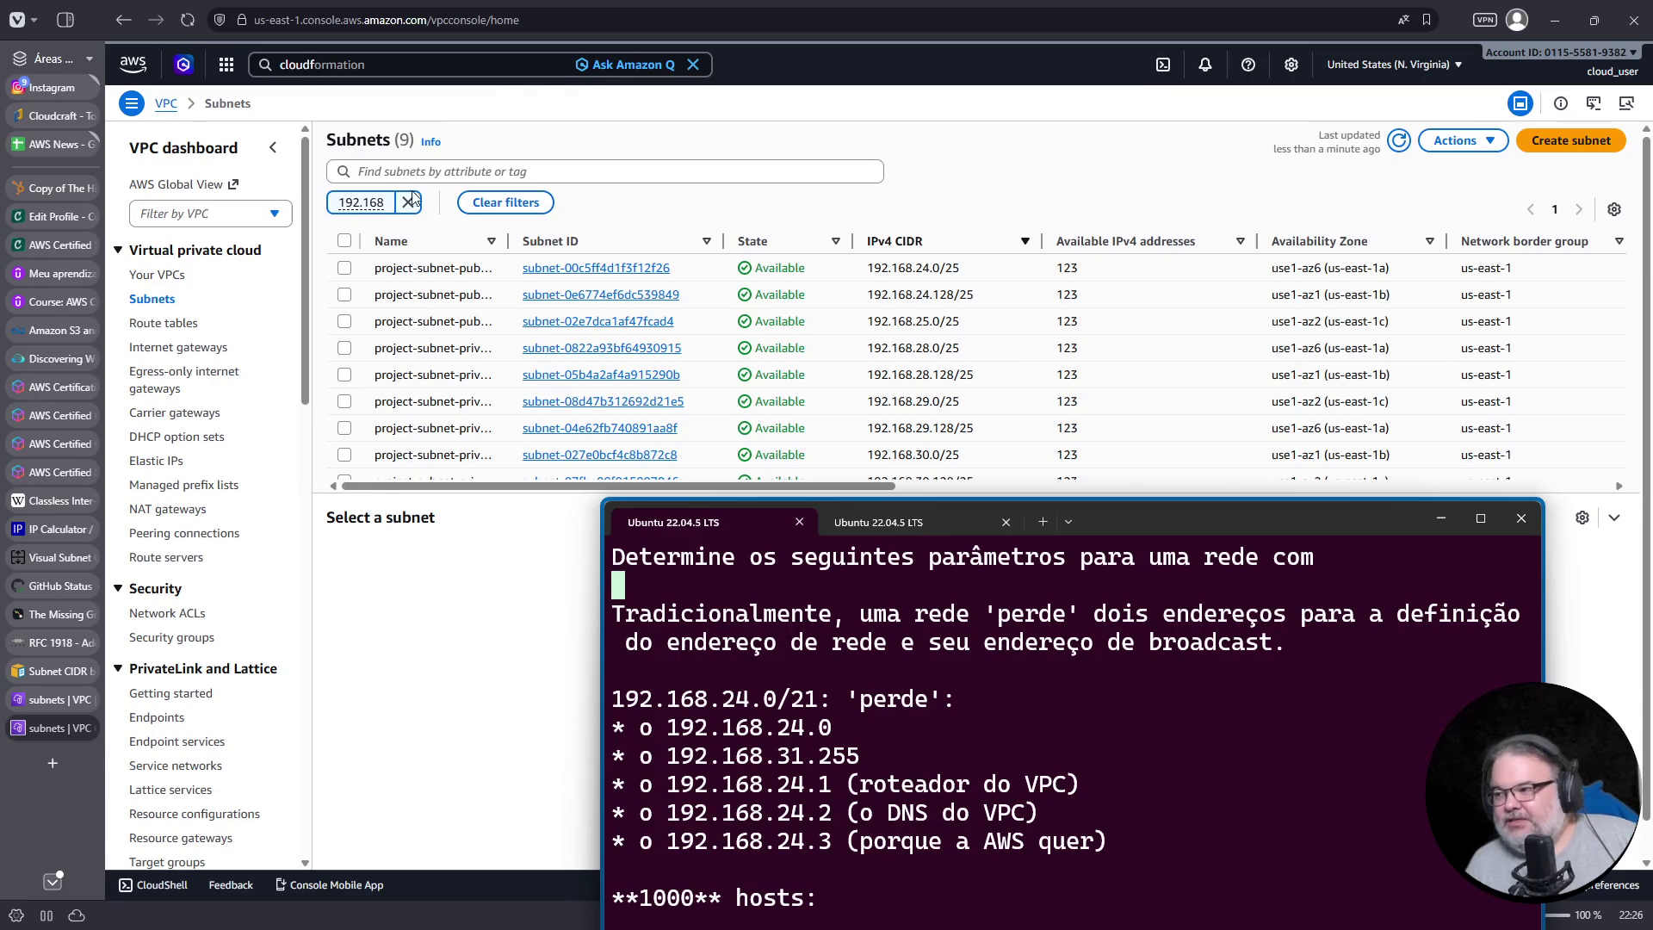
{"action": "left_click", "coordinate": [344, 268]}
{"action": "left_click", "coordinate": [345, 267]}
{"action": "left_click", "coordinate": [344, 294]}
{"action": "left_click", "coordinate": [343, 295]}
{"action": "left_click", "coordinate": [344, 321]}
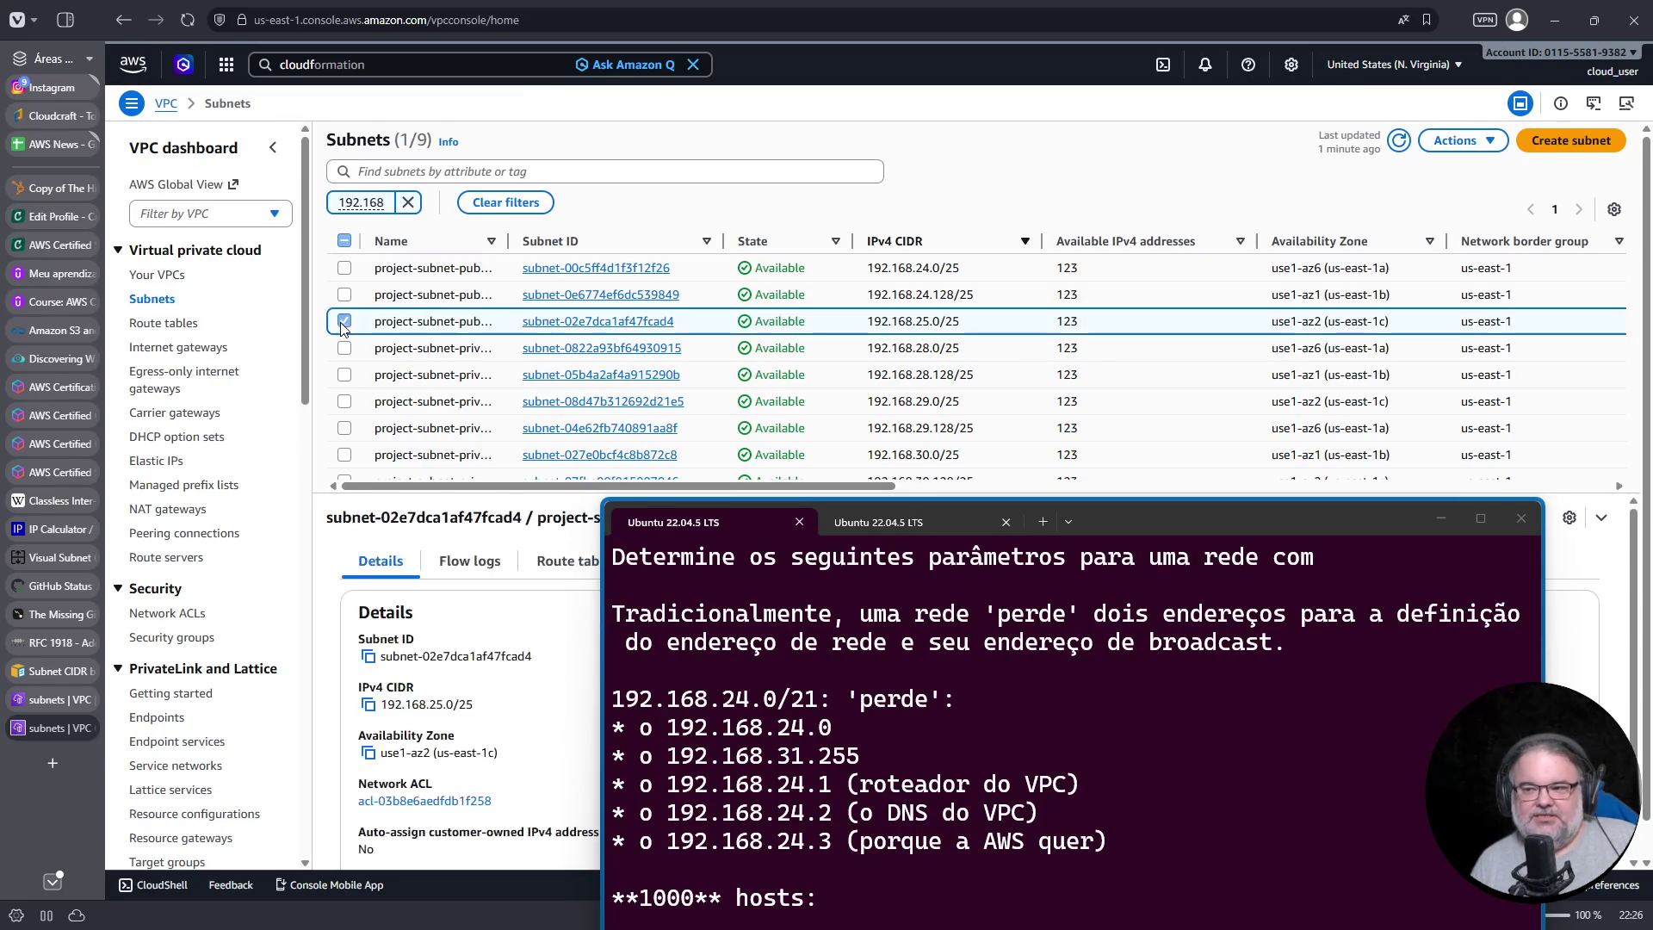
{"action": "left_click", "coordinate": [343, 321]}
{"action": "left_click", "coordinate": [344, 347]}
{"action": "left_click", "coordinate": [345, 348]}
{"action": "left_click", "coordinate": [344, 374]}
{"action": "left_click", "coordinate": [344, 375]}
{"action": "left_click", "coordinate": [345, 401]}
{"action": "left_click", "coordinate": [344, 402]}
{"action": "left_click", "coordinate": [344, 428]}
{"action": "left_click", "coordinate": [344, 428]}
{"action": "left_click", "coordinate": [344, 455]}
{"action": "left_click", "coordinate": [344, 454]}
{"action": "scroll", "coordinate": [346, 448], "scroll_direction": "down", "scroll_amount": 1}
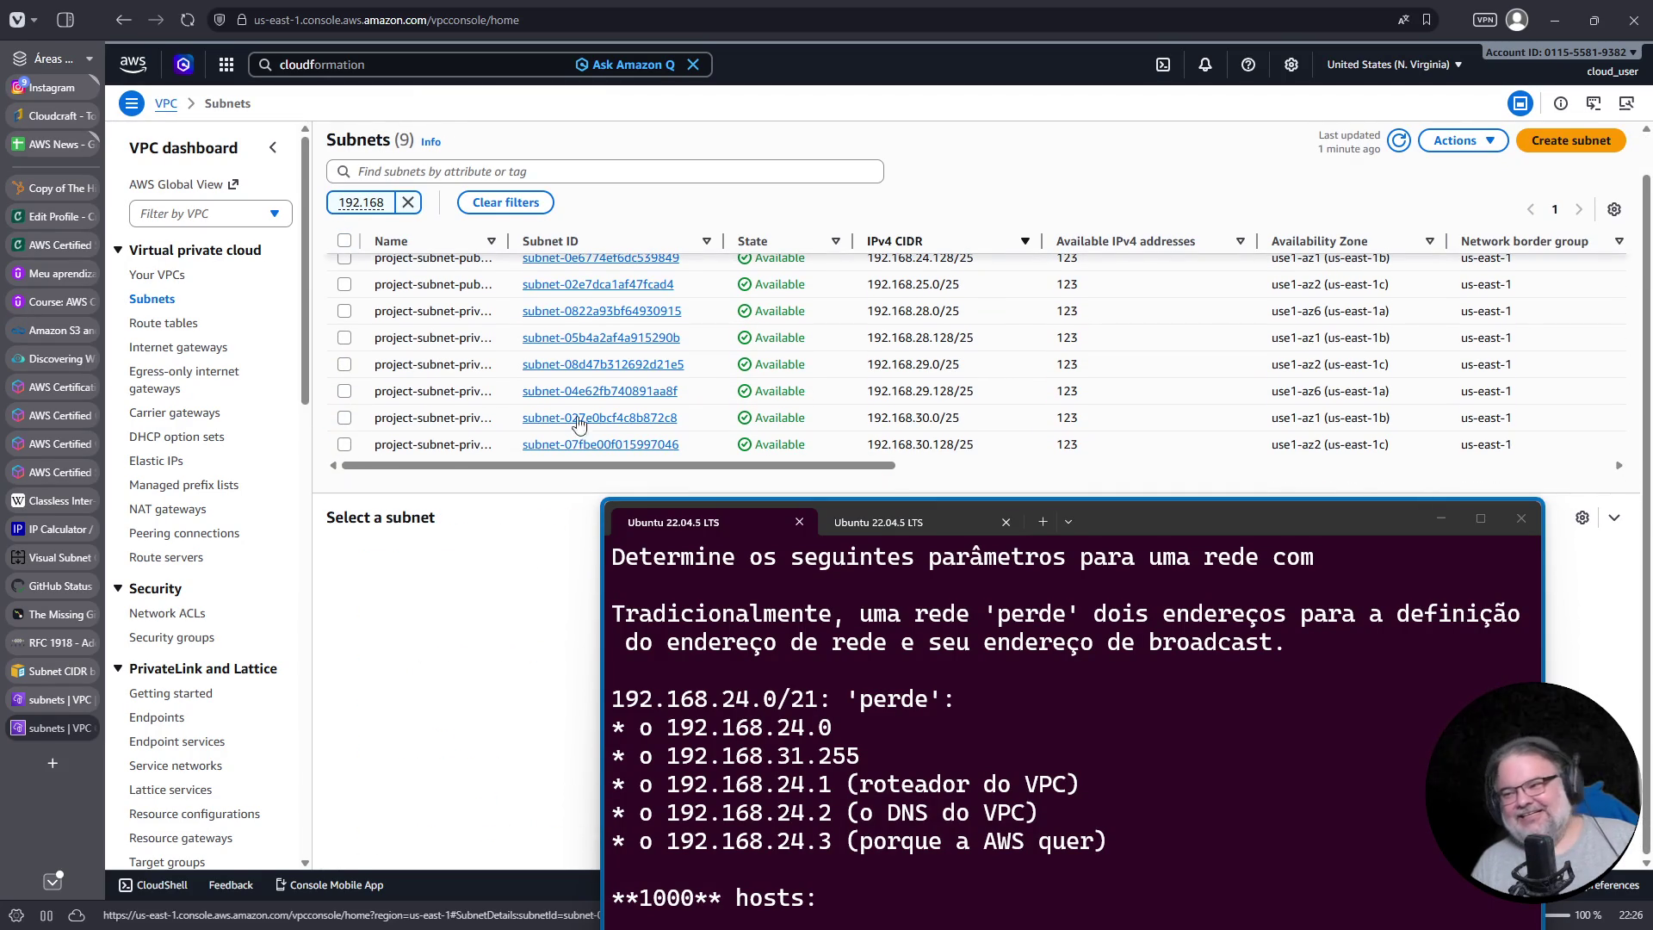
{"action": "scroll", "coordinate": [348, 448], "scroll_direction": "up", "scroll_amount": 1}
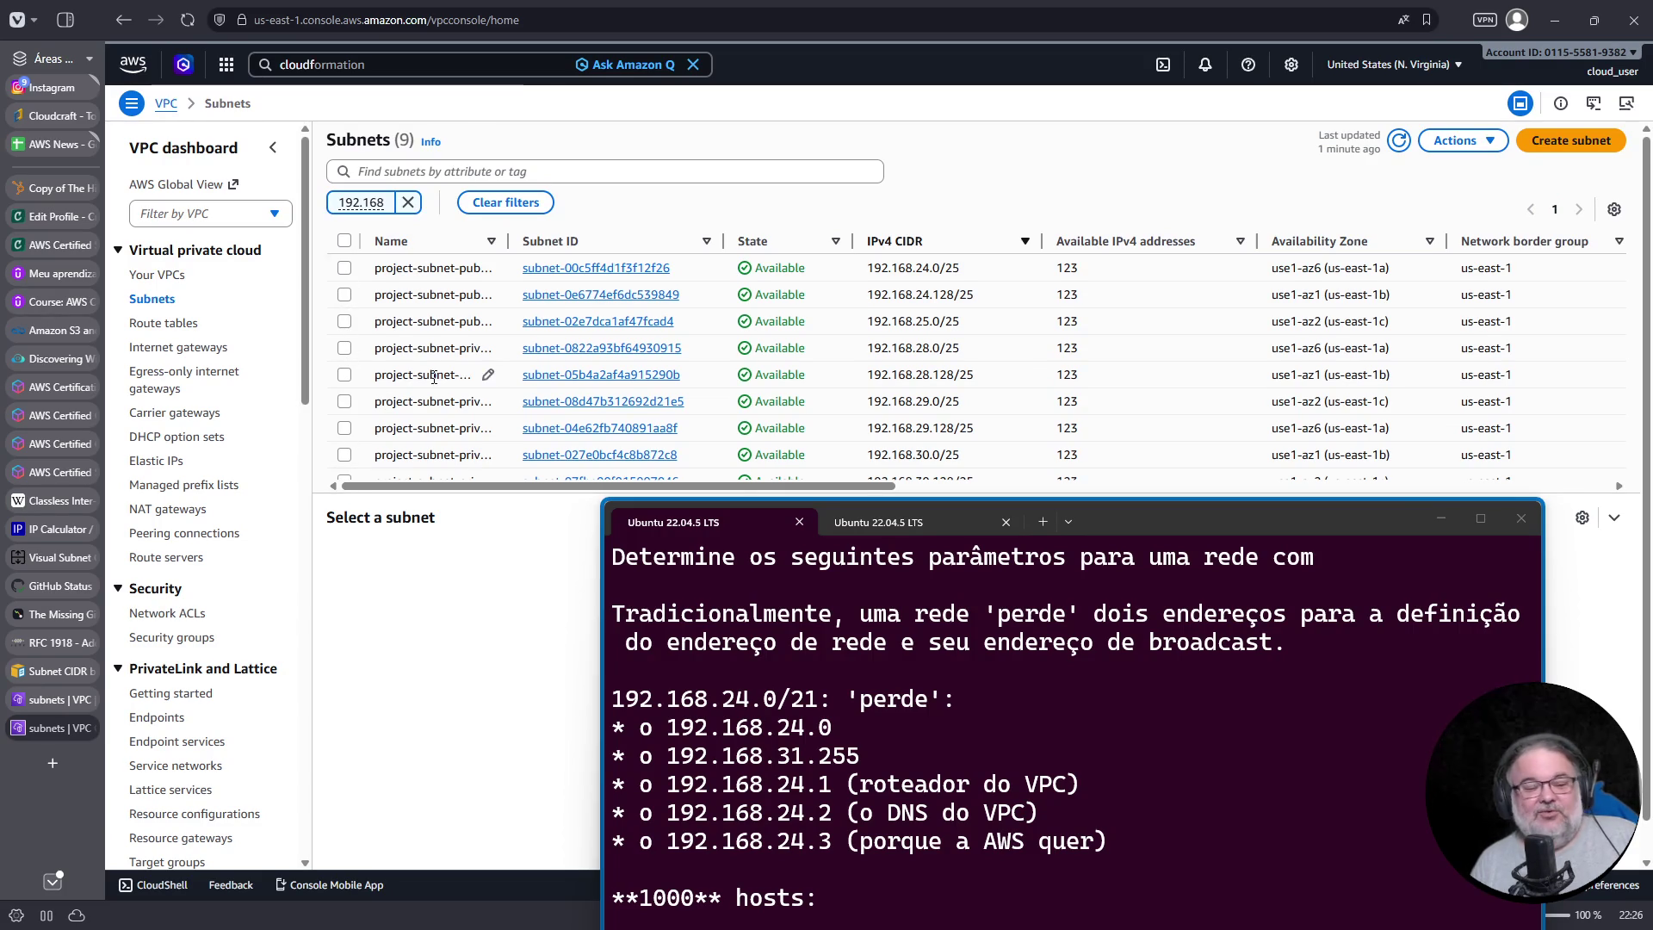
{"action": "scroll", "coordinate": [348, 396], "scroll_direction": "down", "scroll_amount": 1}
{"action": "left_click_drag", "start_coordinate": [1219, 520], "coordinate": [1216, 491]}
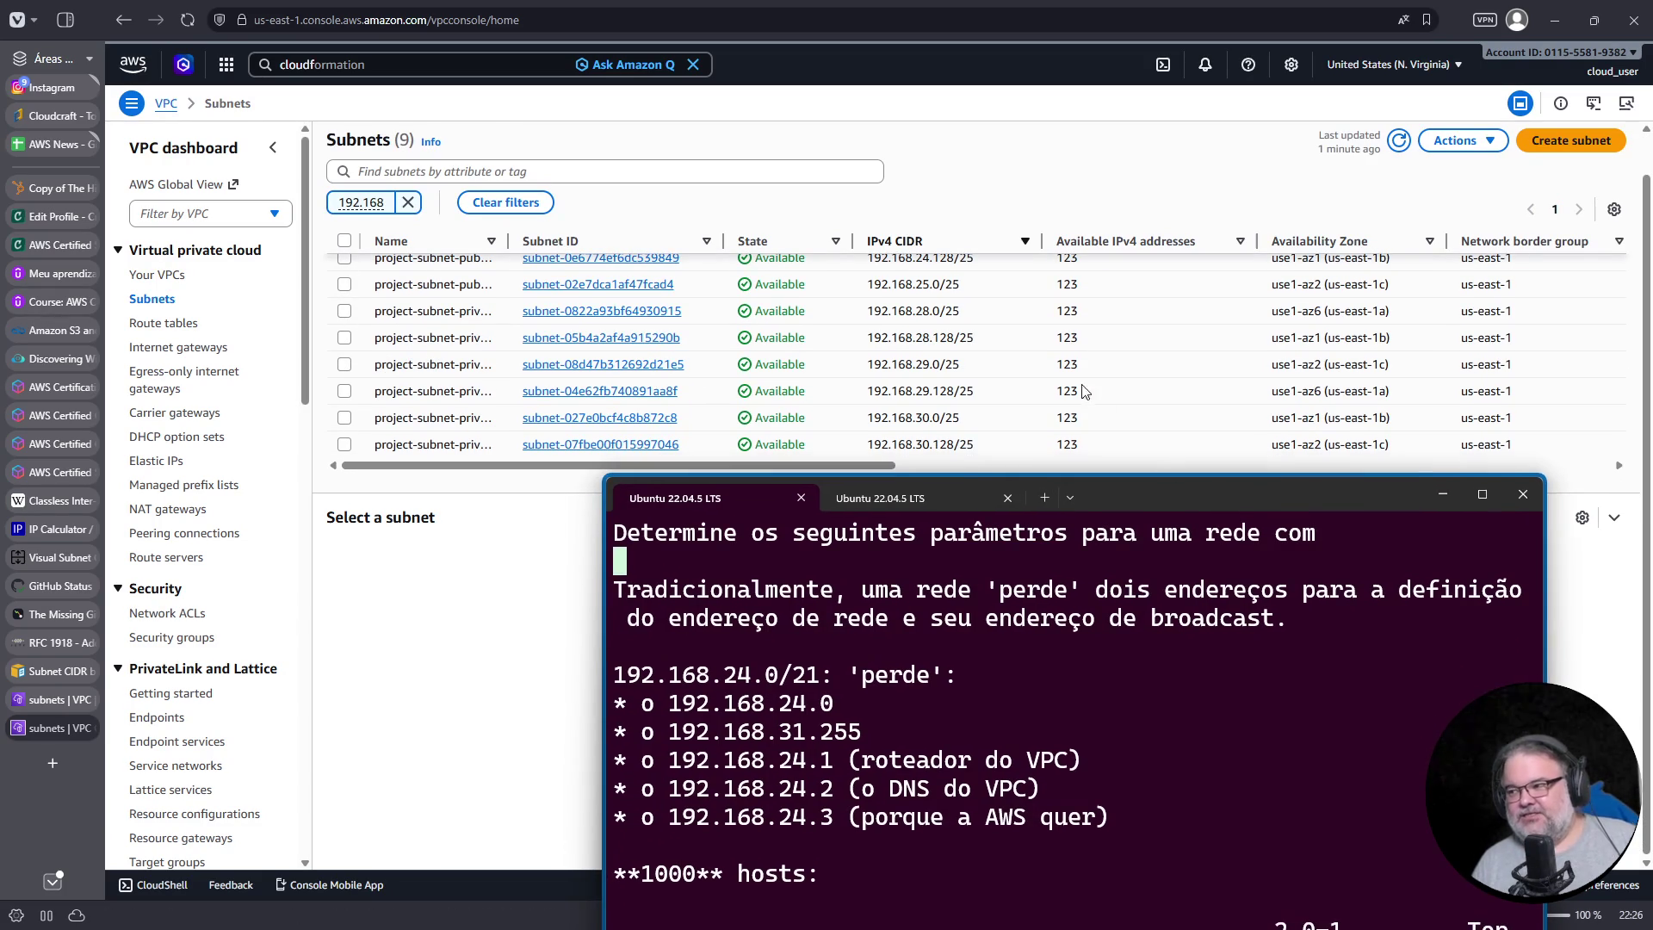
{"action": "double_click", "coordinate": [1065, 336]}
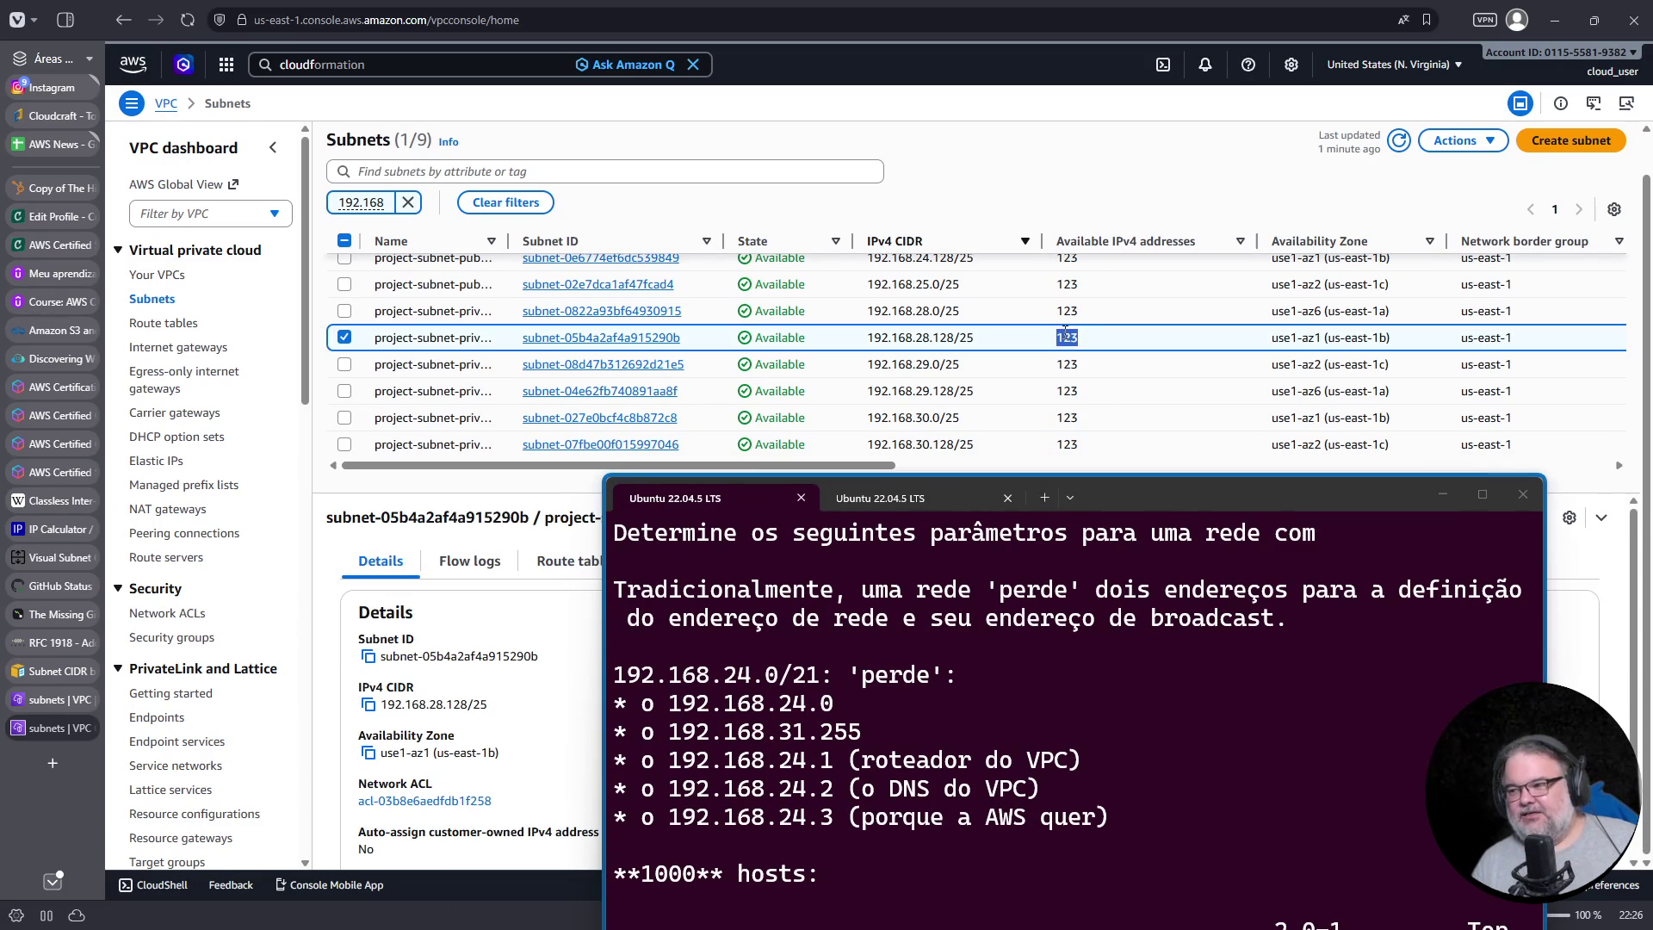
{"action": "left_click", "coordinate": [343, 337]}
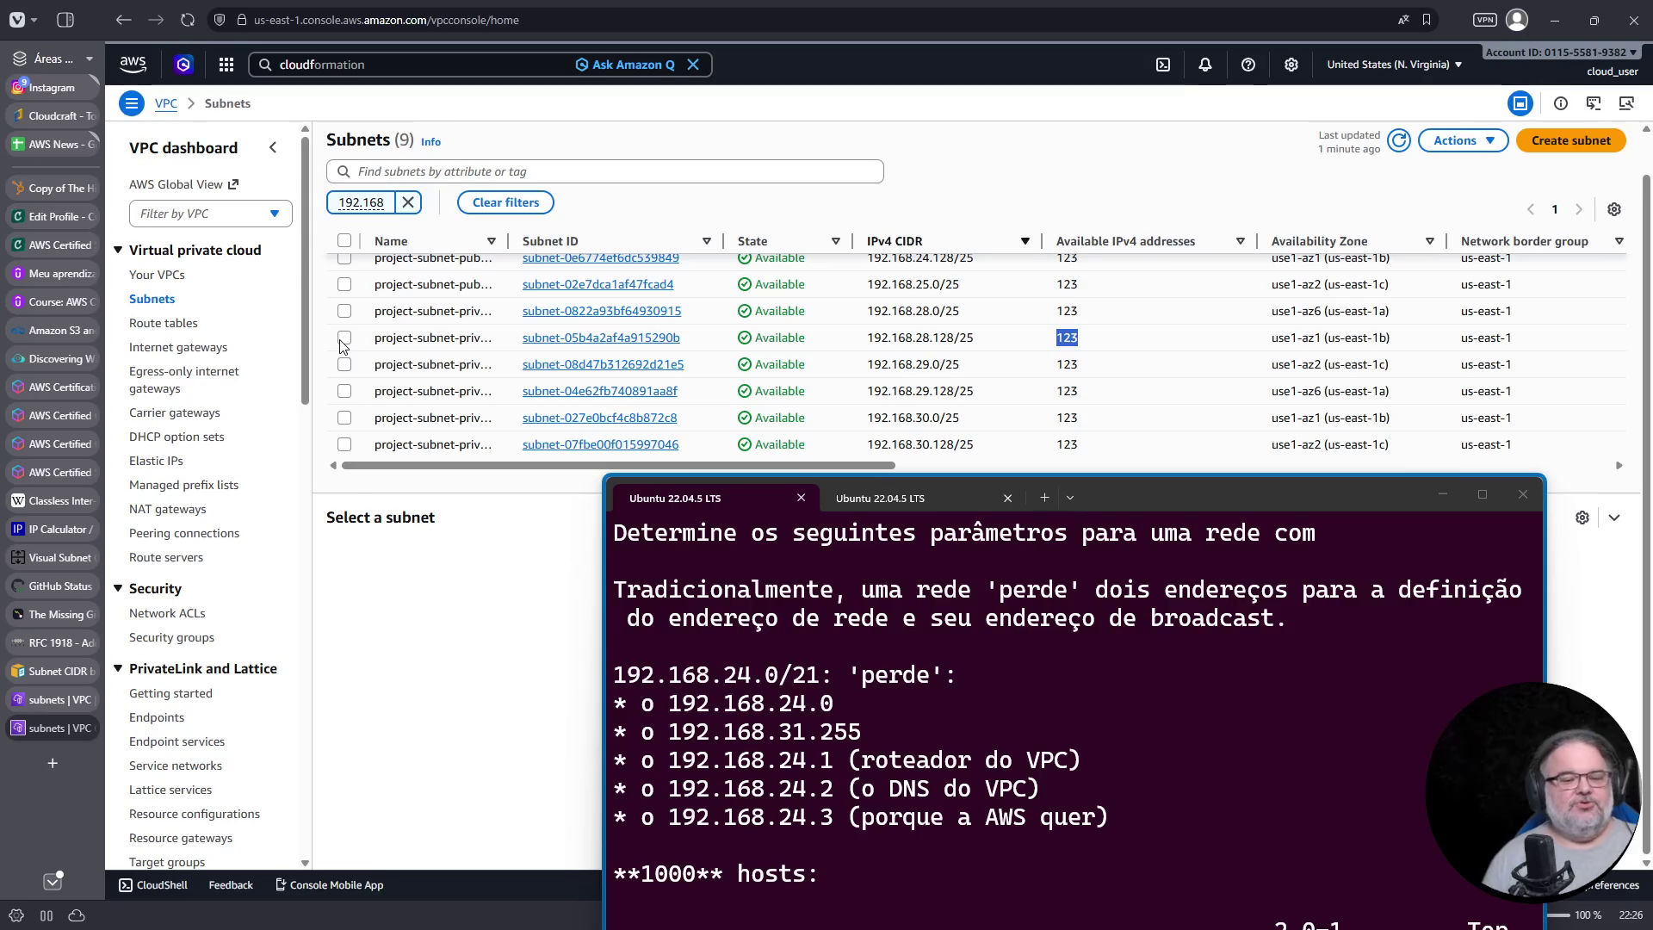
{"action": "key", "text": "ctrl+t"}
{"action": "type", "text": "123*9"}
{"action": "key", "text": "Return"}
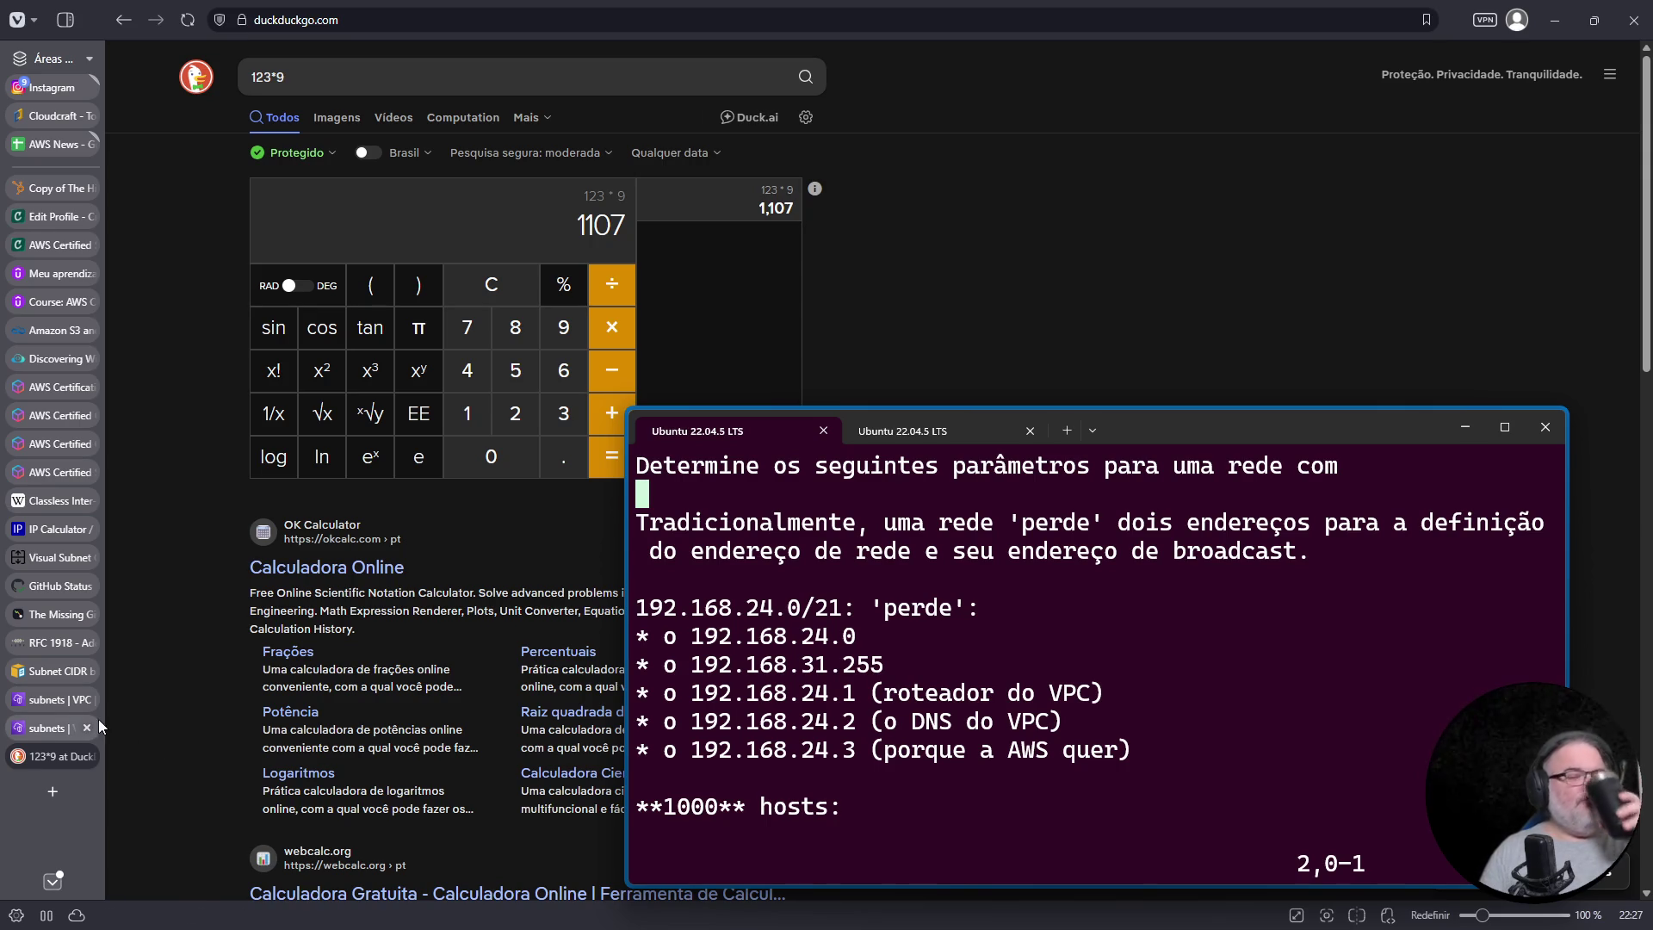
Step: Go back from the 123*9 = 1107 calculator result to the VPC subnets tab
{"action": "mouse_move", "coordinate": [100, 726]}
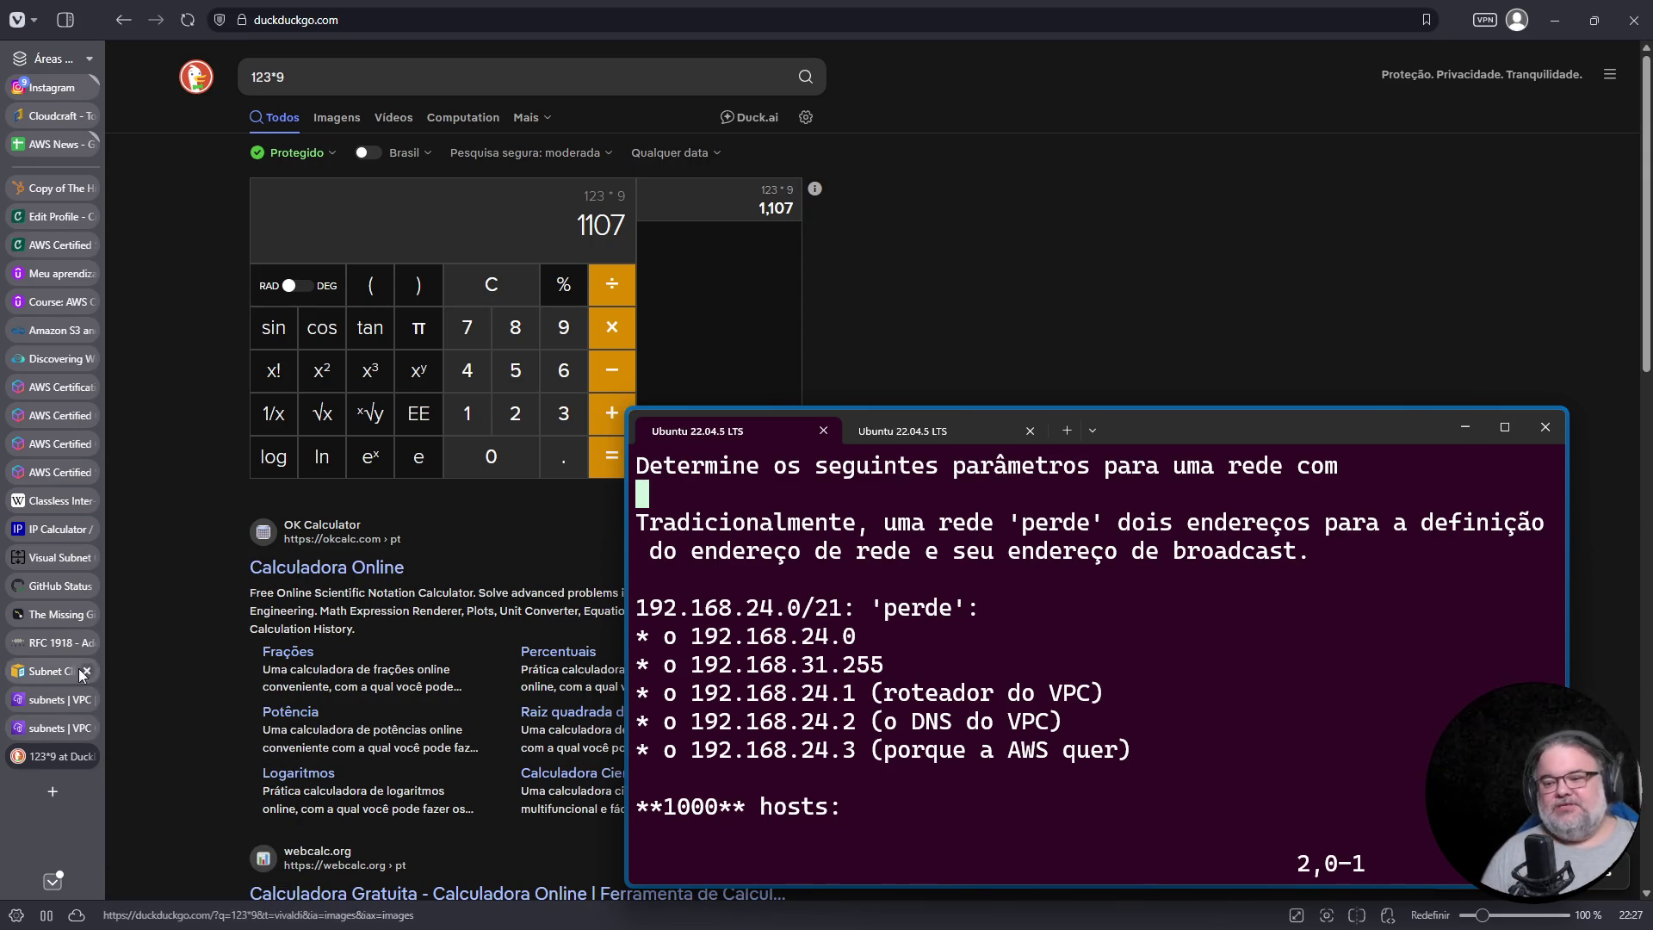
{"action": "left_click", "coordinate": [48, 736]}
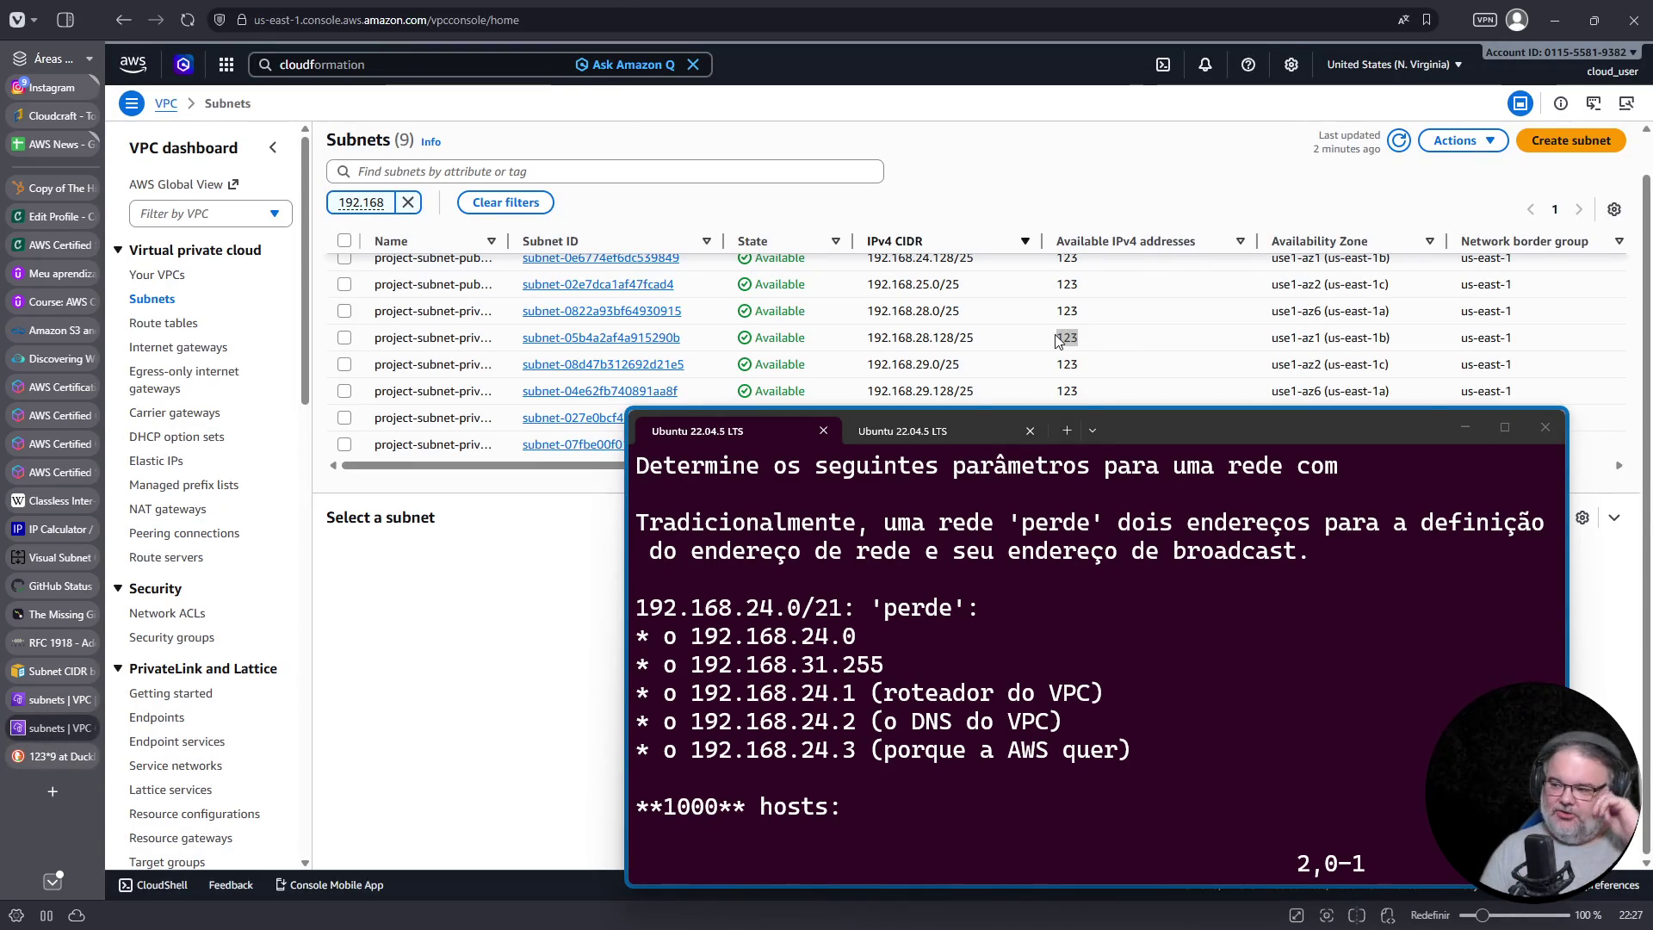
Step: Check the /21 prefix in the notes, then bring up the Cloudcraft blueprint with sa-east-1
{"action": "mouse_move", "coordinate": [1233, 428]}
{"action": "left_mouse_down"}
{"action": "mouse_move", "coordinate": [1297, 417]}
{"action": "mouse_move", "coordinate": [1307, 524]}
{"action": "mouse_move", "coordinate": [1275, 488]}
{"action": "left_mouse_up"}
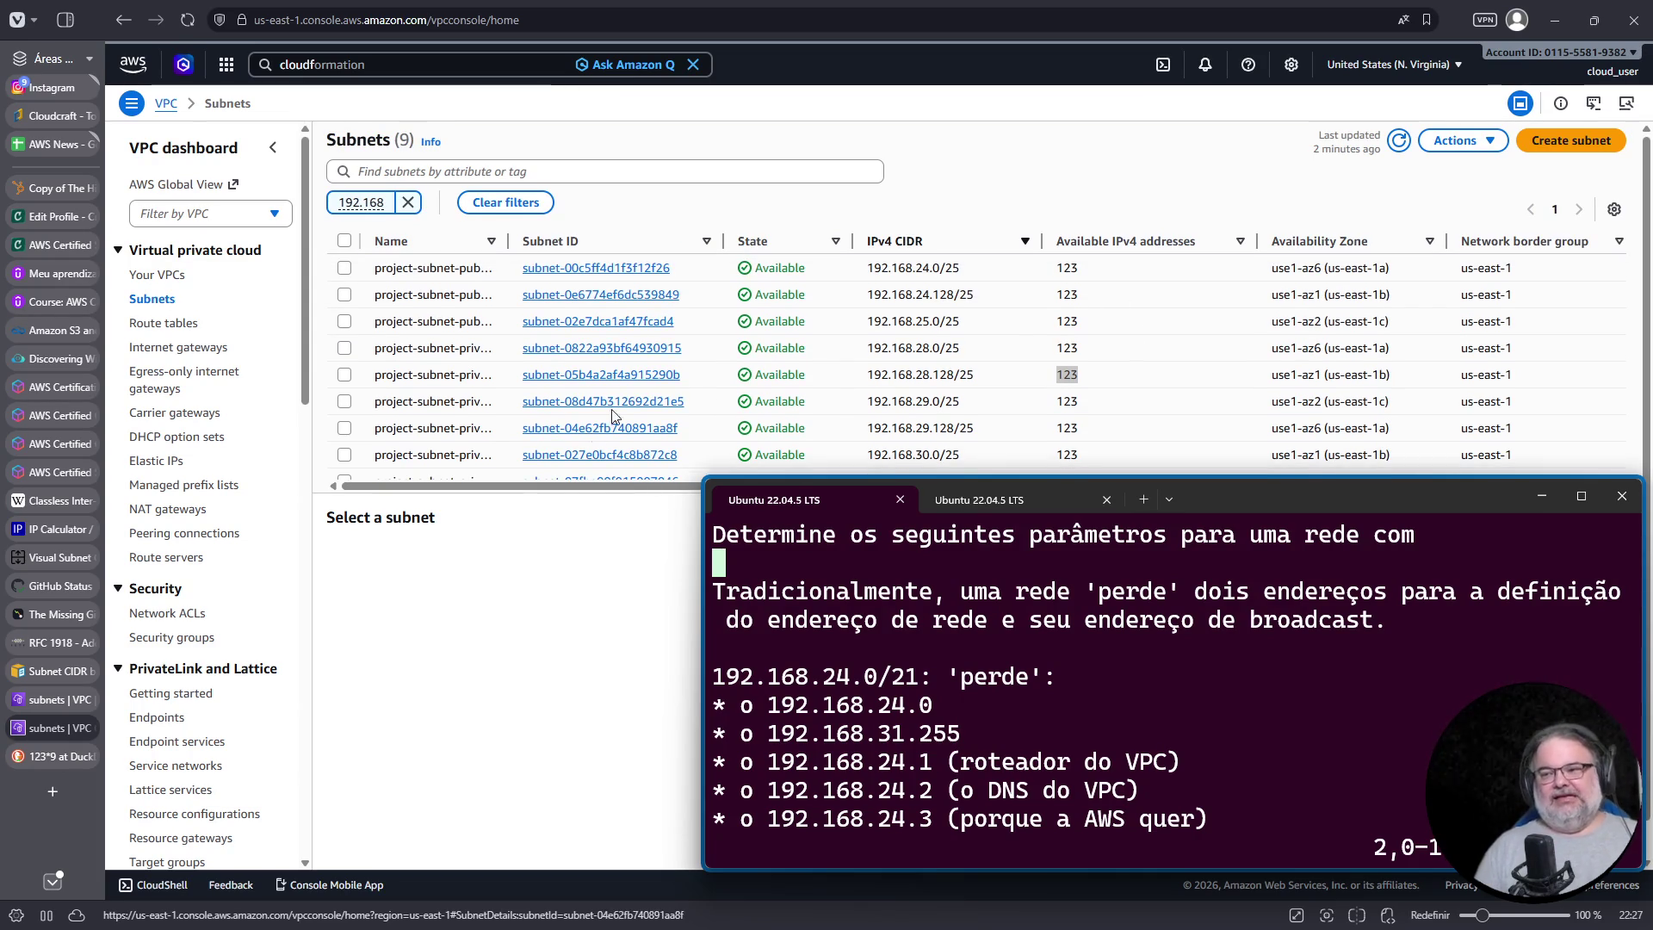
{"action": "left_click", "coordinate": [908, 680]}
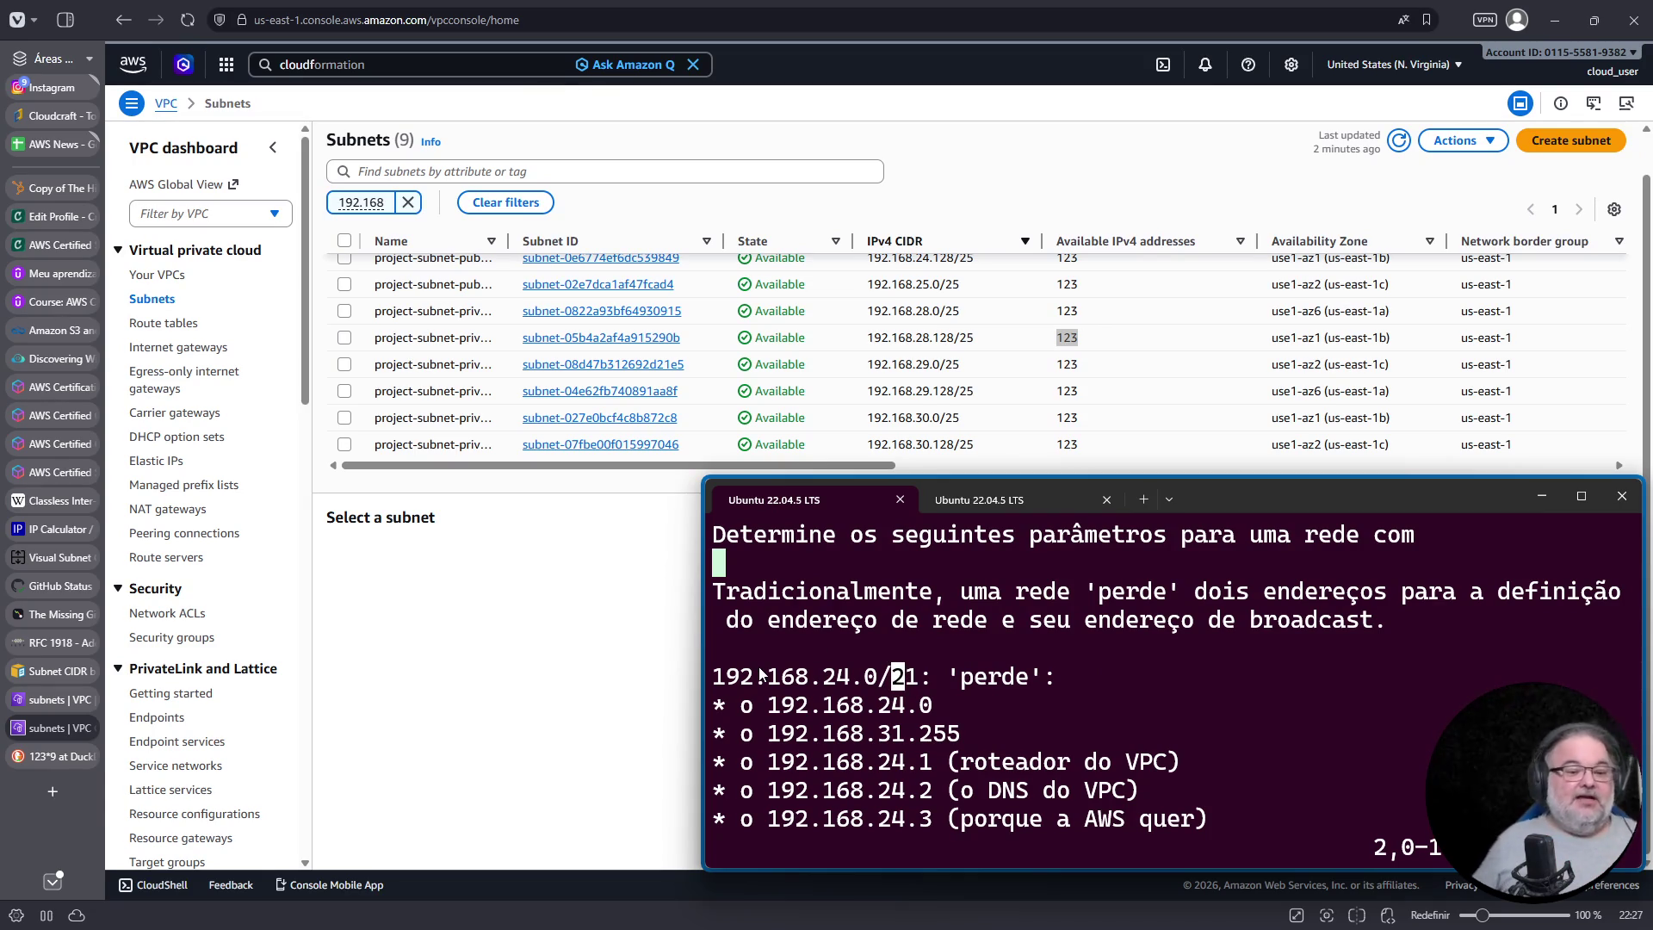
{"action": "left_click", "coordinate": [661, 520]}
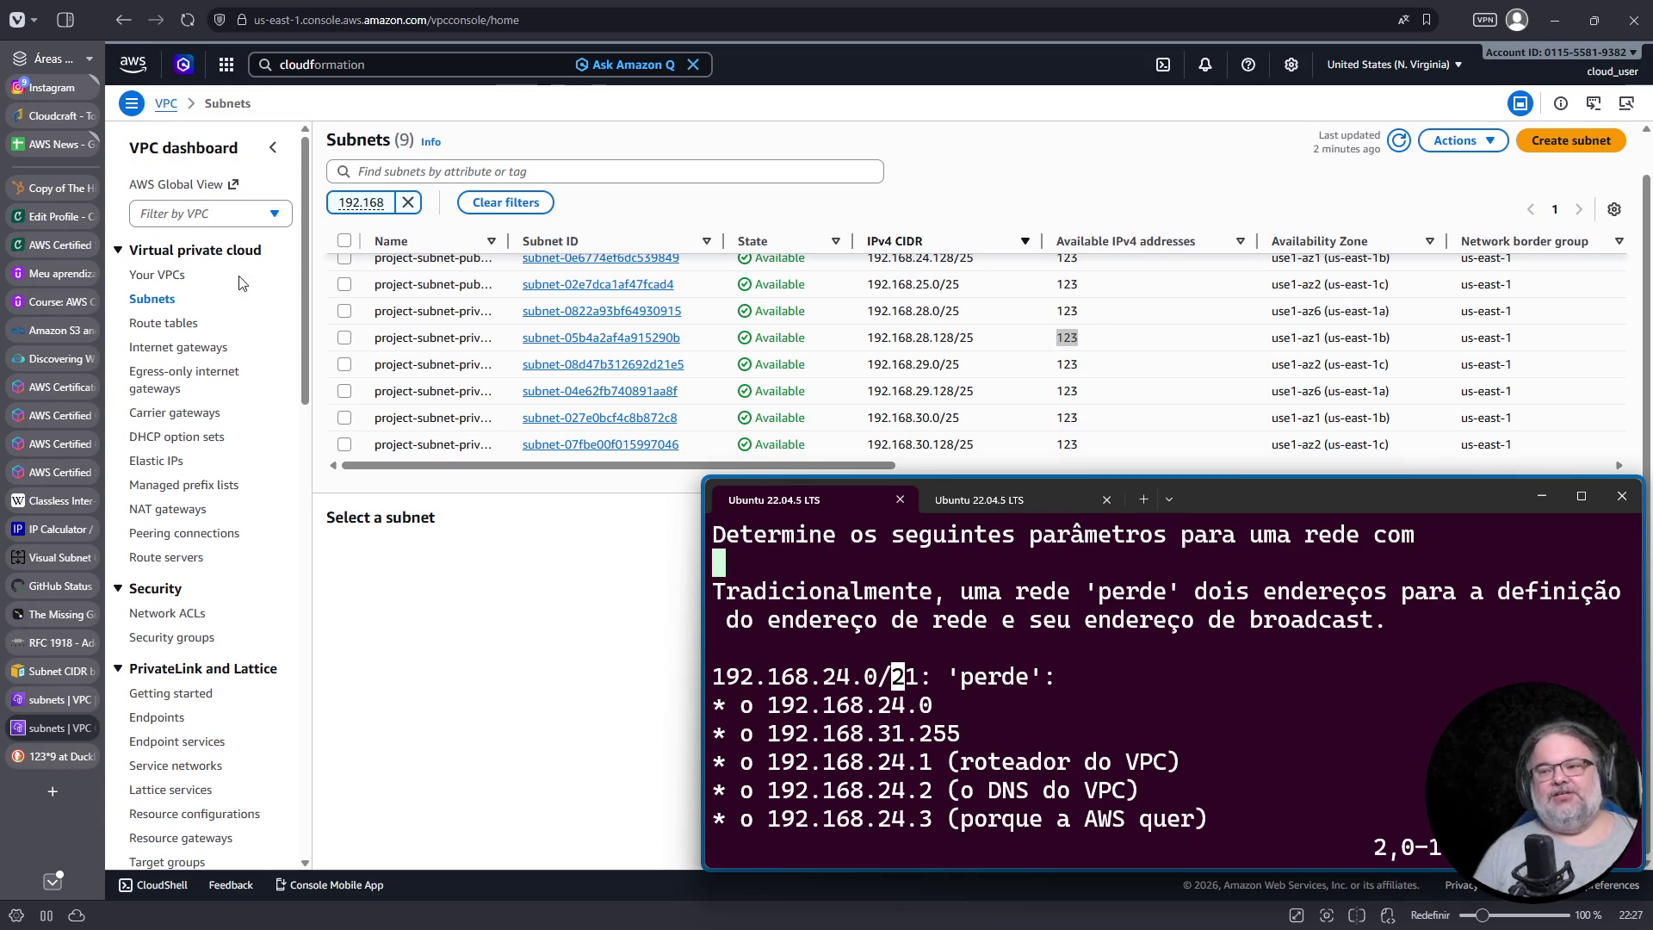
{"action": "key", "text": "ctrl+Tab"}
{"action": "left_click_drag", "start_coordinate": [1212, 520], "coordinate": [1201, 788]}
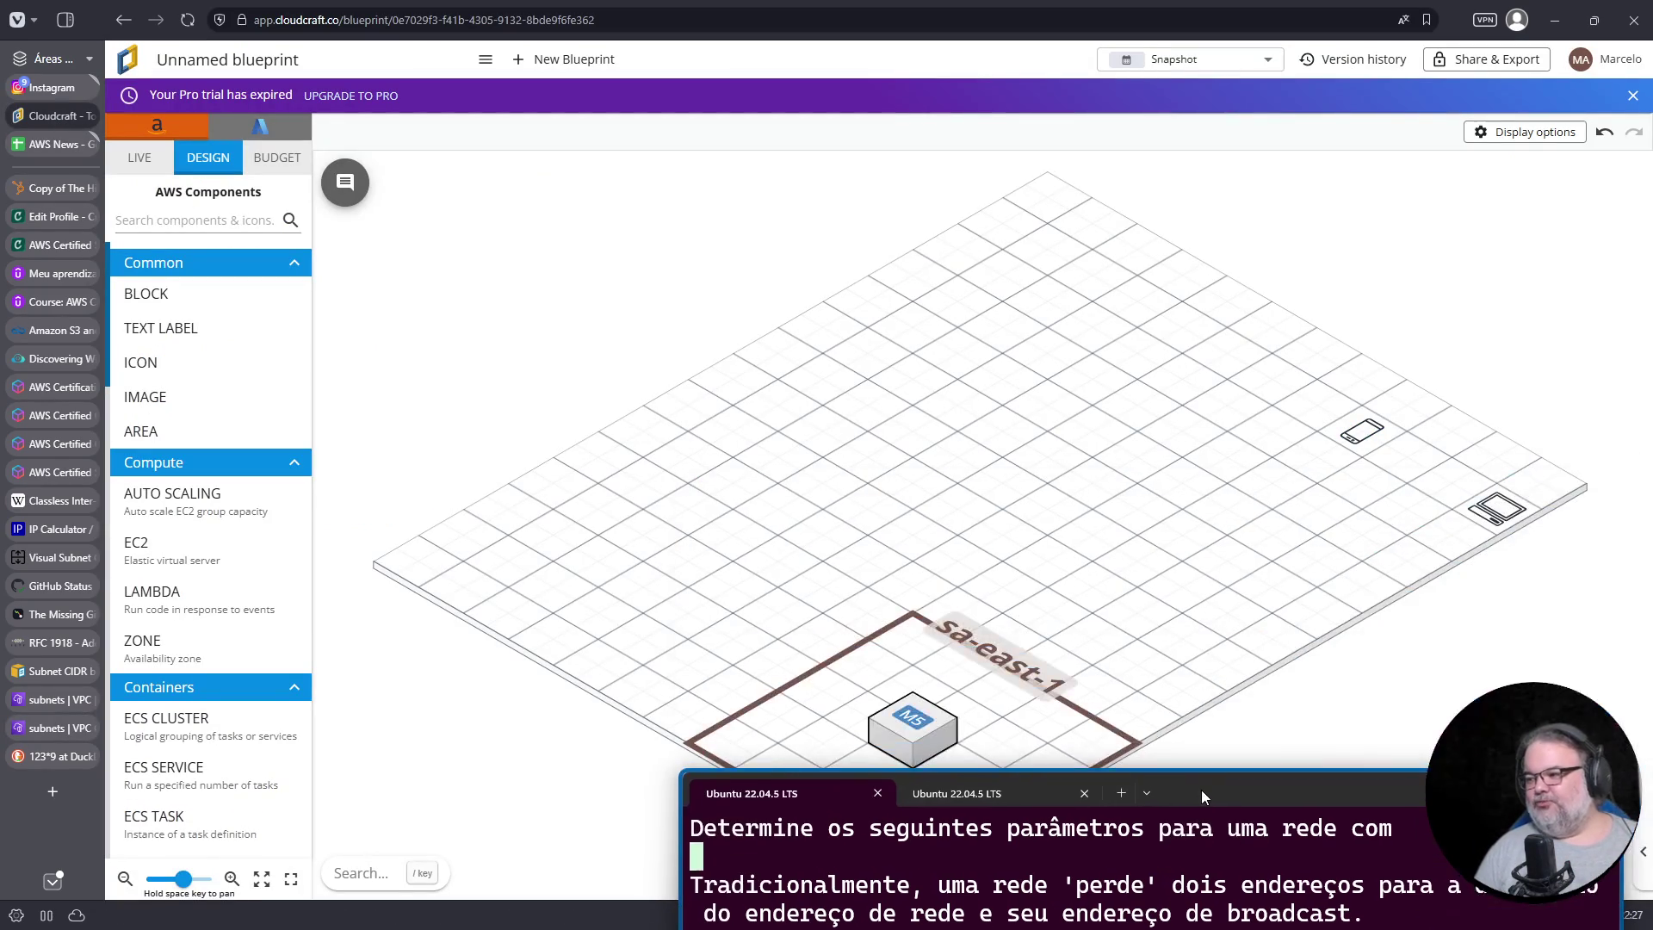
Step: Wrap the existing EC2 instance in a new VPC named VPC App1
{"action": "scroll", "coordinate": [800, 574], "scroll_direction": "down", "scroll_amount": 2}
{"action": "left_click", "coordinate": [825, 613]}
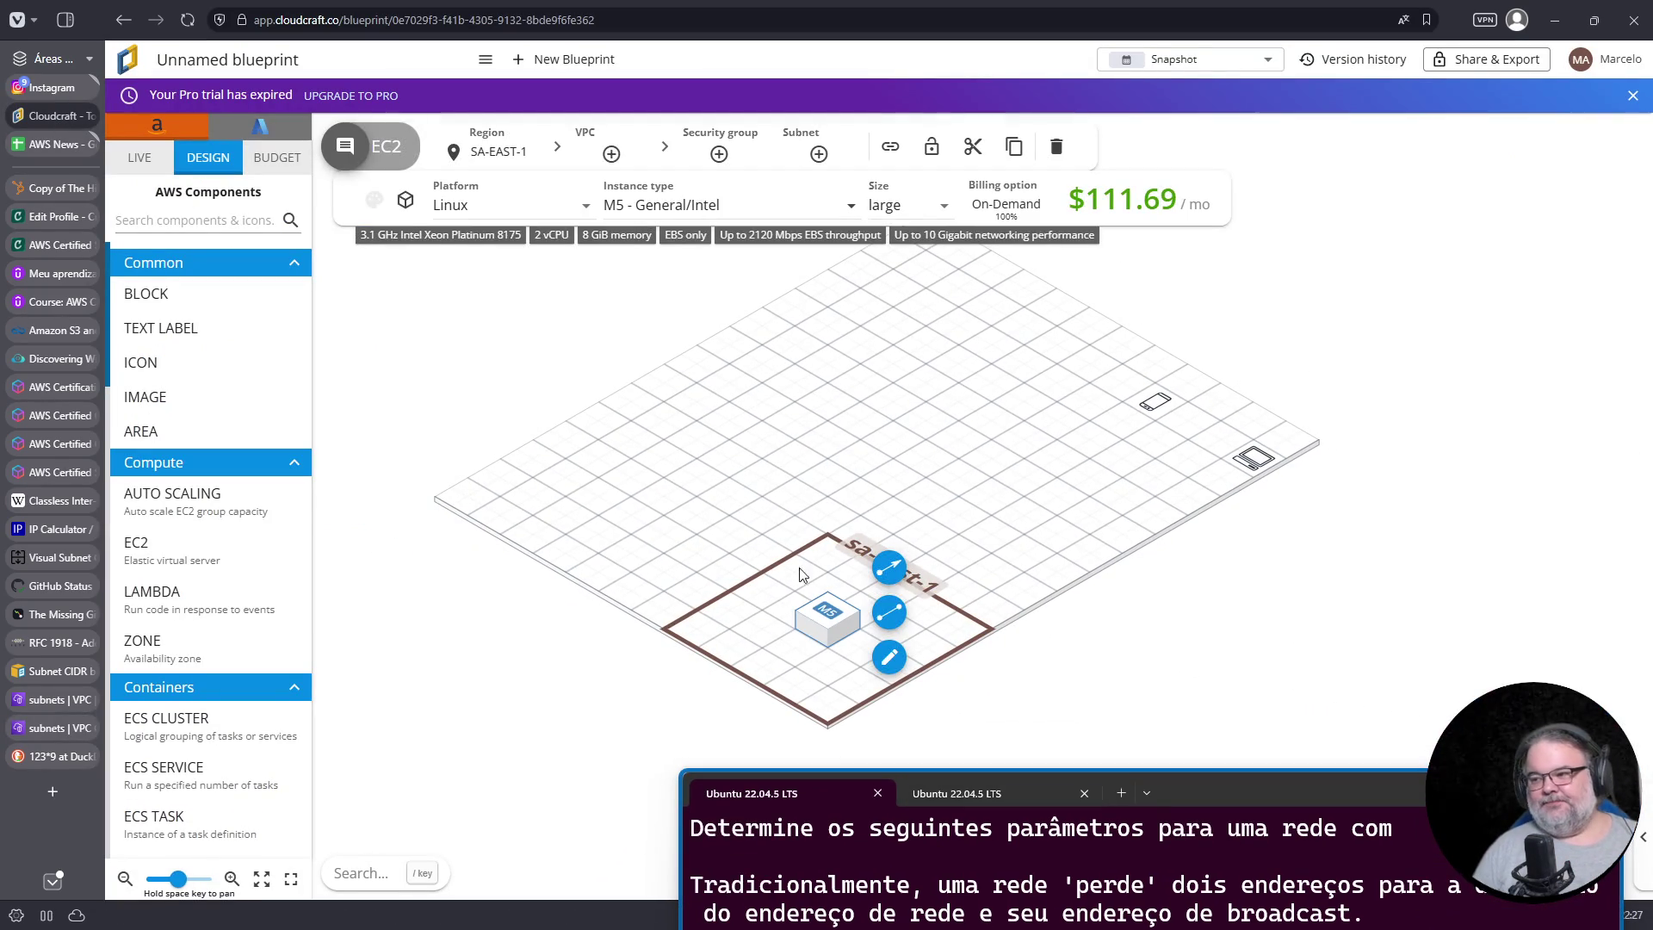
{"action": "left_click", "coordinate": [611, 153]}
{"action": "type", "text": "VPC App"}
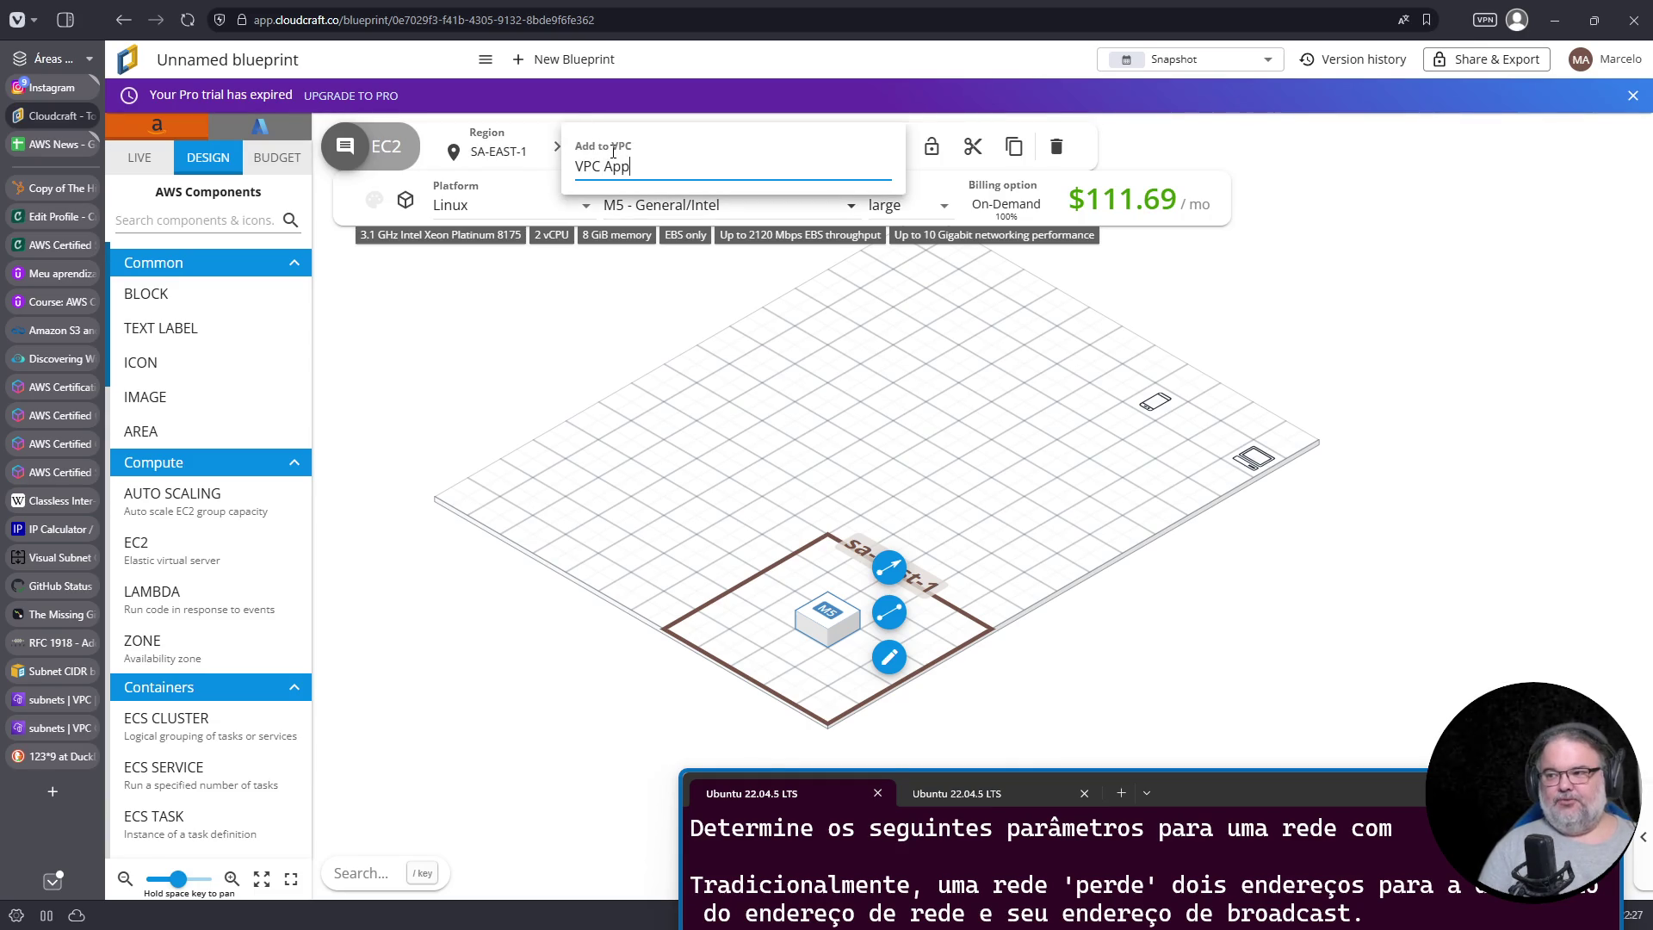
{"action": "type", "text": "1"}
{"action": "key", "text": "Return"}
Step: Place a second EC2 instance inside a new VPC named VPC App2
{"action": "mouse_move", "coordinate": [831, 635]}
{"action": "left_mouse_down"}
{"action": "mouse_move", "coordinate": [871, 656]}
{"action": "mouse_move", "coordinate": [694, 528]}
{"action": "mouse_move", "coordinate": [553, 464]}
{"action": "mouse_move", "coordinate": [568, 474]}
{"action": "left_mouse_up"}
{"action": "left_click", "coordinate": [606, 151]}
{"action": "type", "text": "VP"}
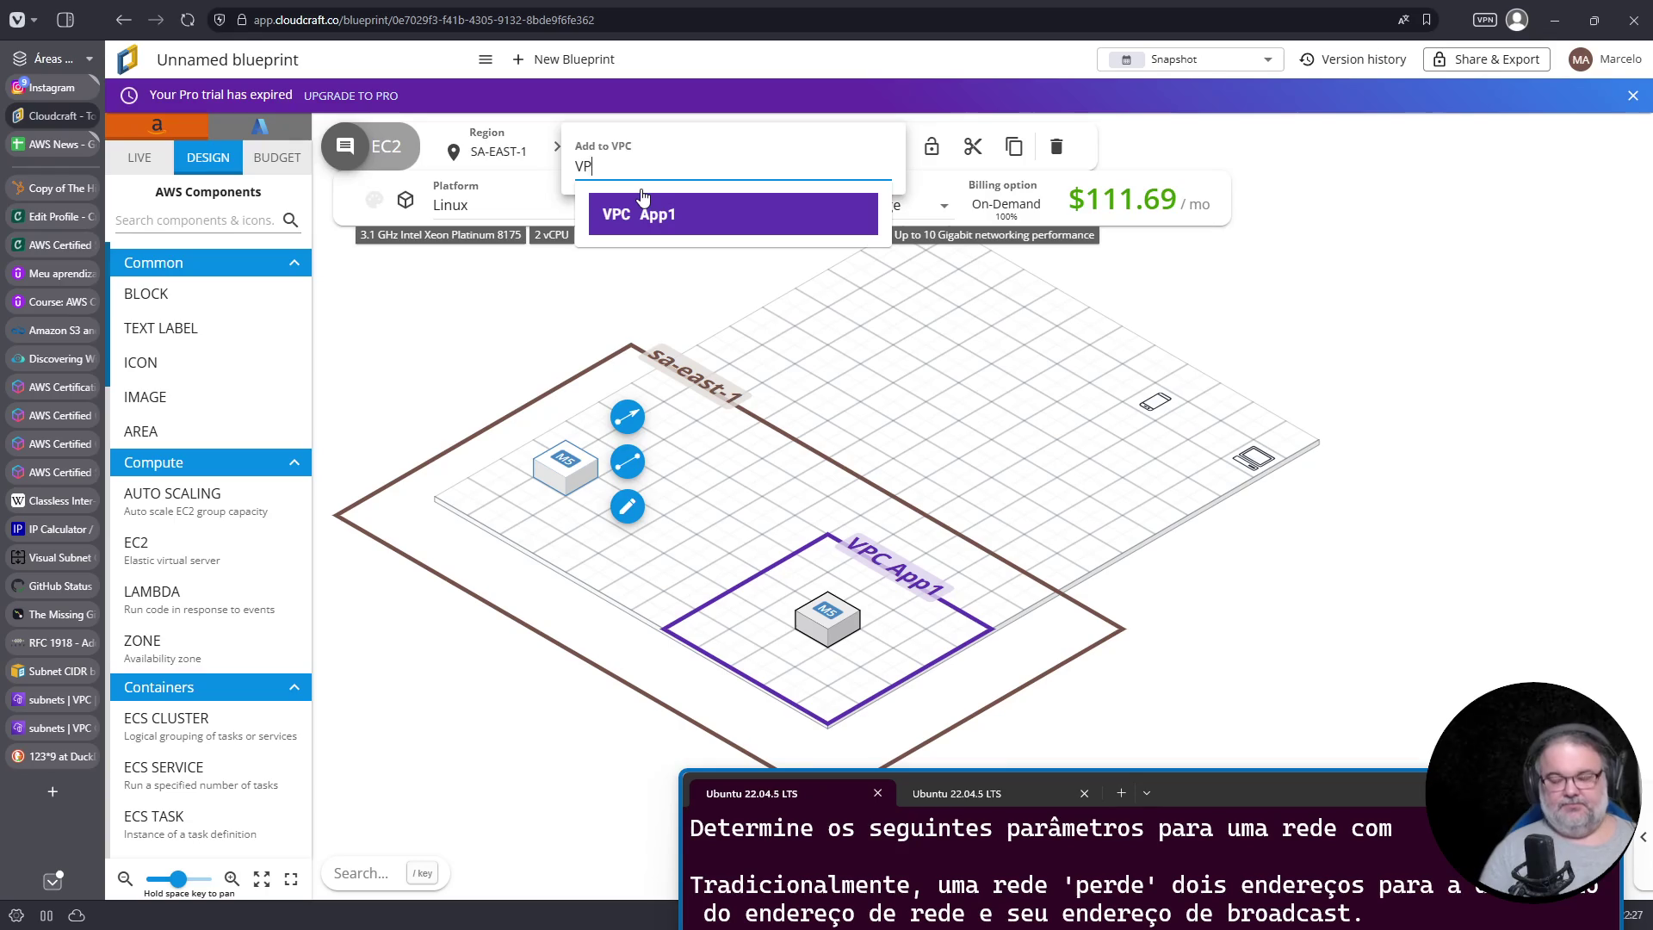
{"action": "type", "text": "C App"}
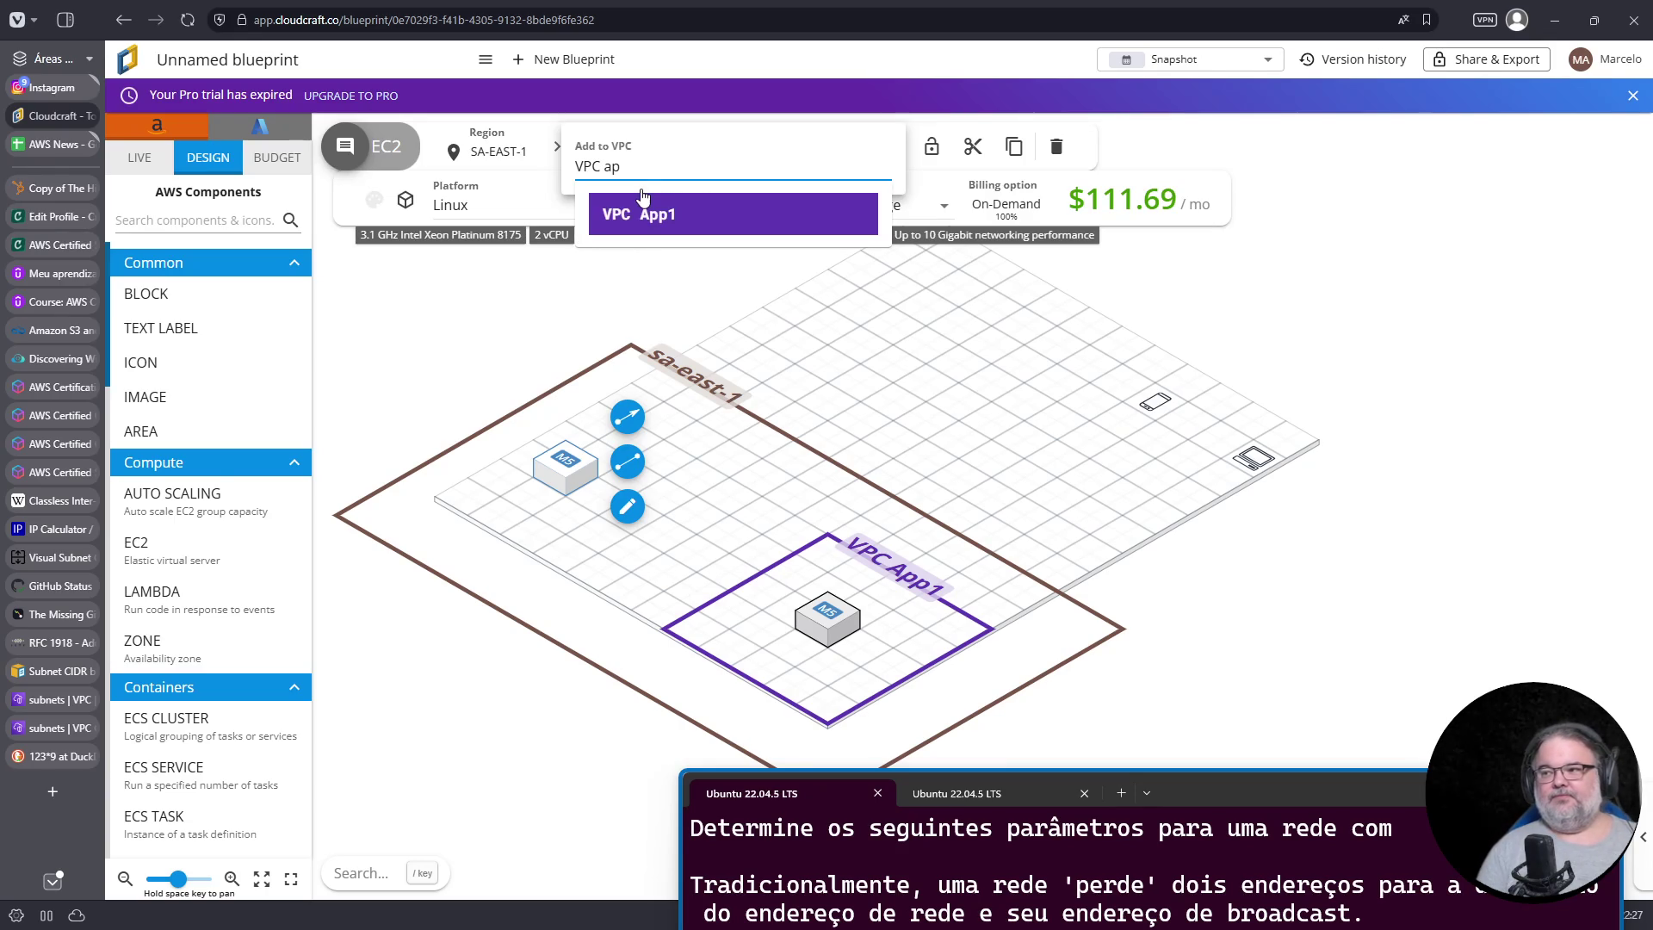
{"action": "type", "text": "2"}
{"action": "key", "text": "Return"}
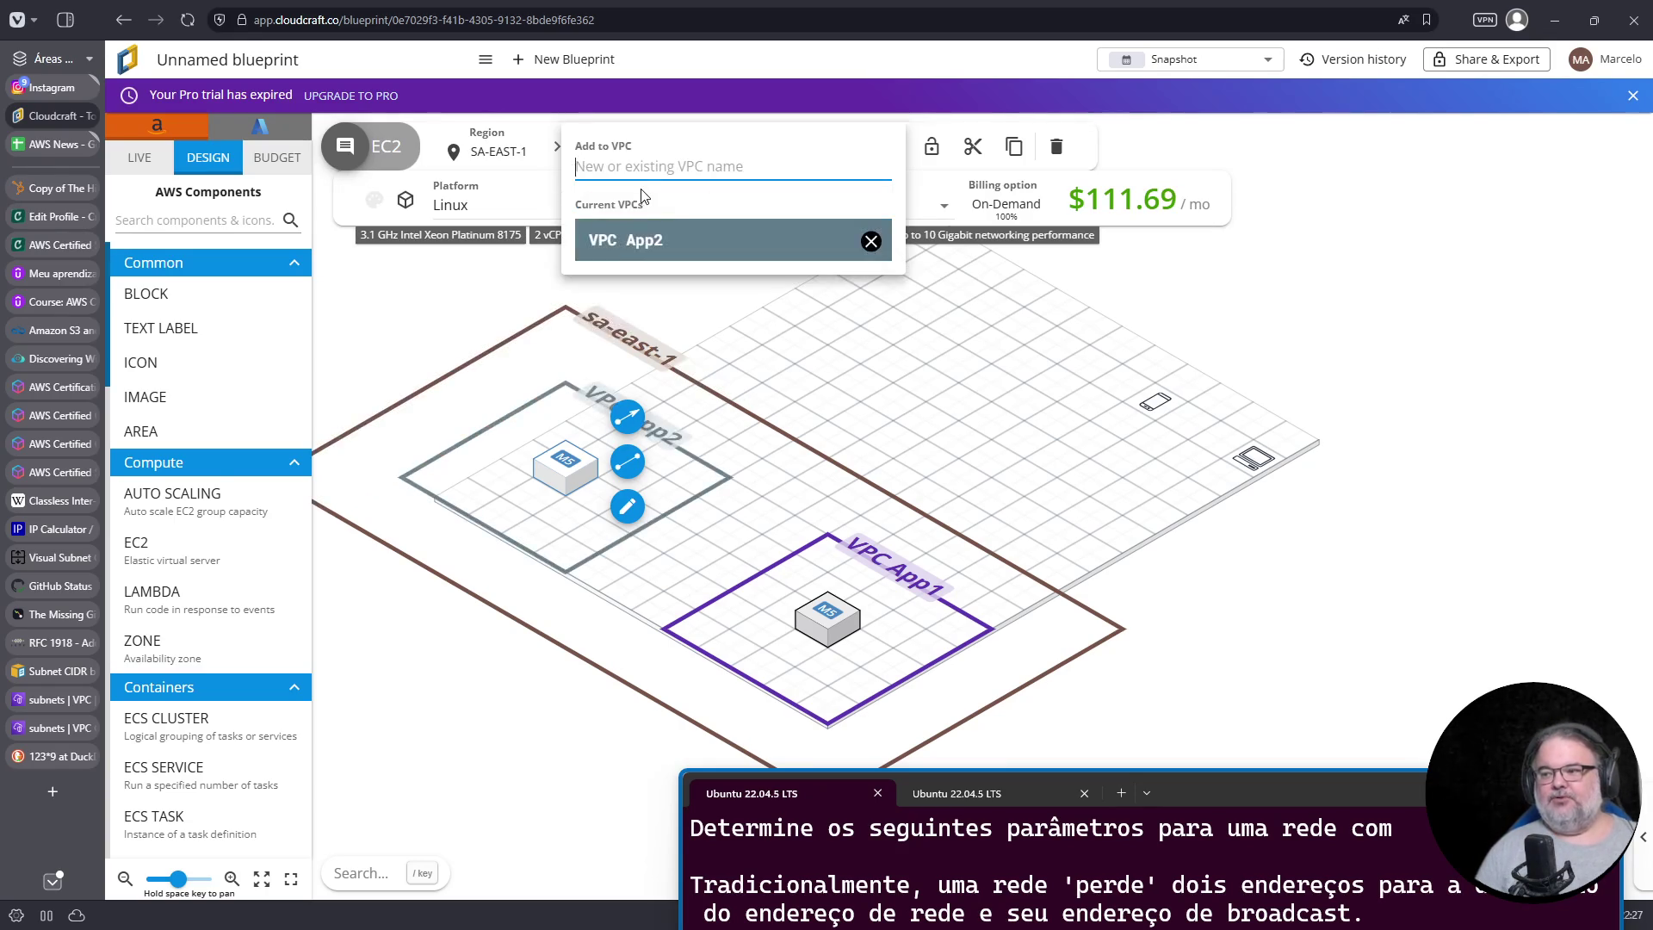
{"action": "key", "text": "Escape"}
{"action": "left_click", "coordinate": [843, 464]}
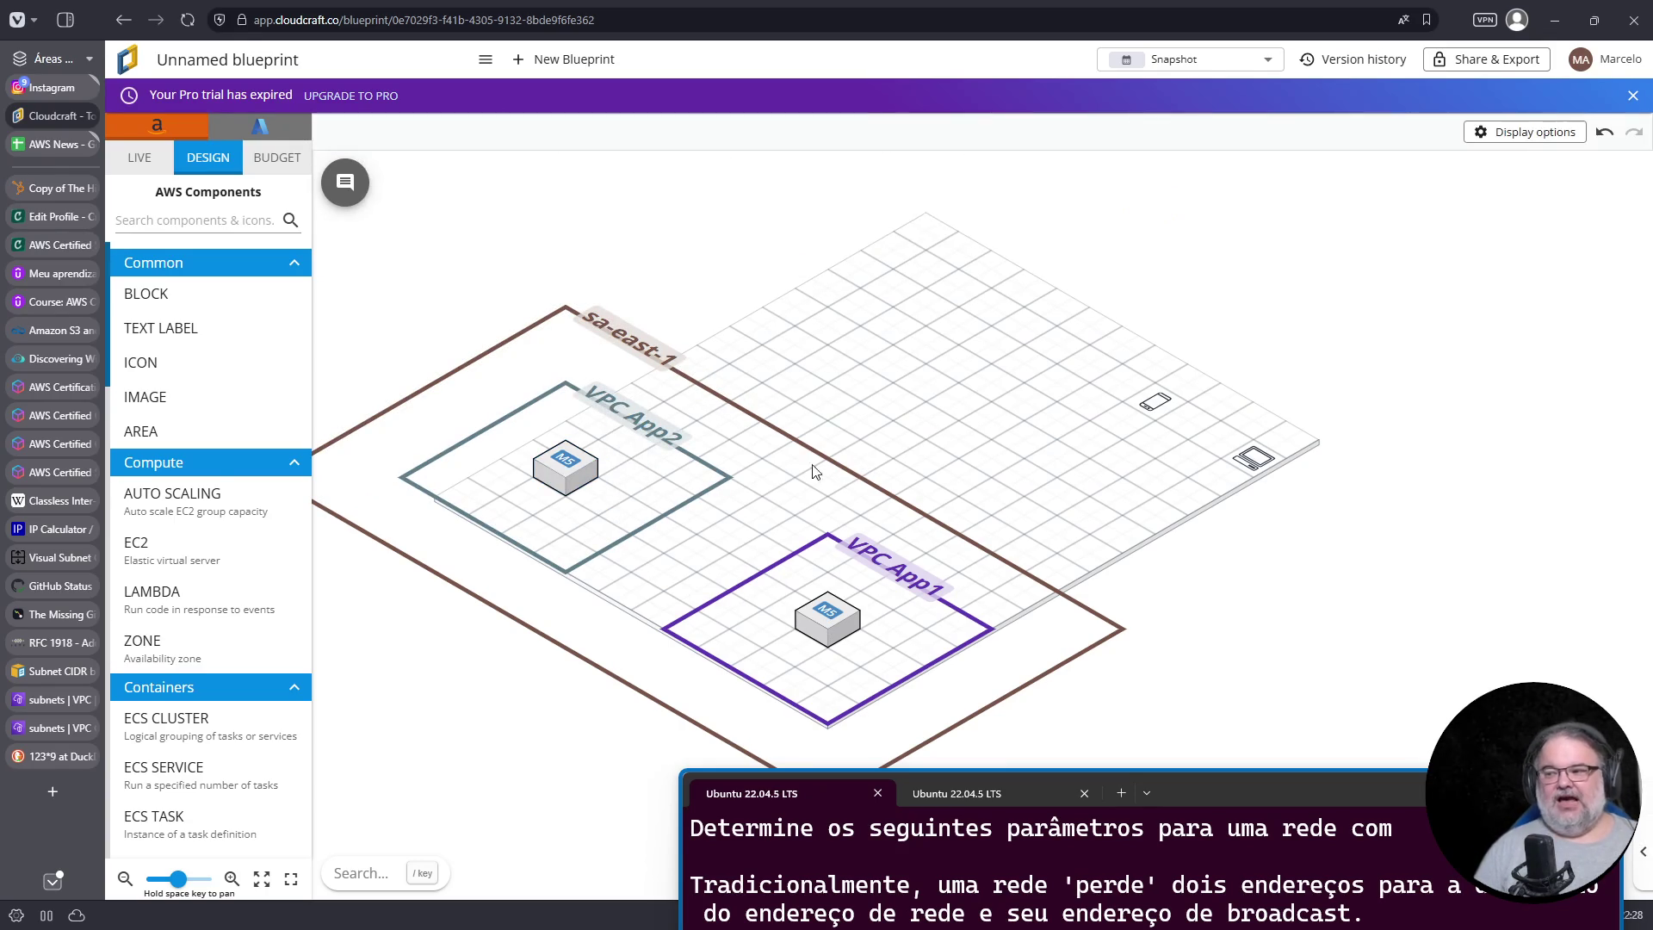
Step: Duplicate the instance to the upper sa-east-1 area inside a new VPC App3
{"action": "left_click", "coordinate": [579, 477]}
{"action": "key", "text": "ctrl+d"}
{"action": "mouse_move", "coordinate": [642, 495]}
{"action": "left_mouse_down"}
{"action": "mouse_move", "coordinate": [790, 306]}
{"action": "mouse_move", "coordinate": [863, 267]}
{"action": "left_mouse_up"}
{"action": "left_click", "coordinate": [607, 153]}
{"action": "type", "text": "VPC App"}
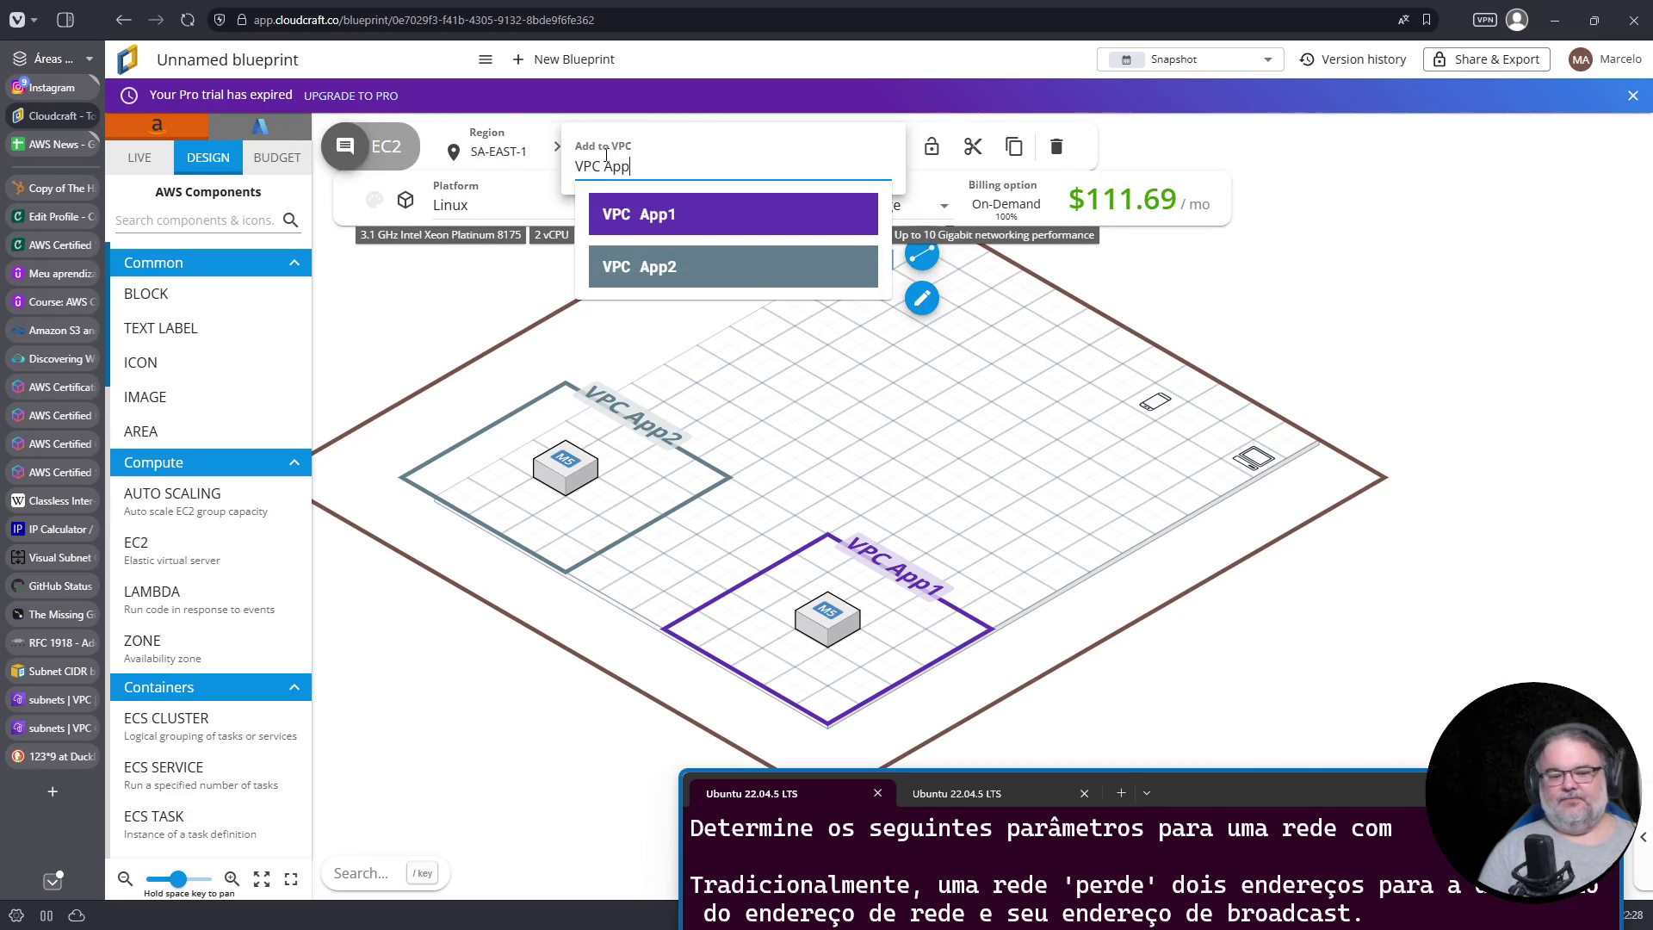
{"action": "type", "text": "3"}
{"action": "key", "text": "Return"}
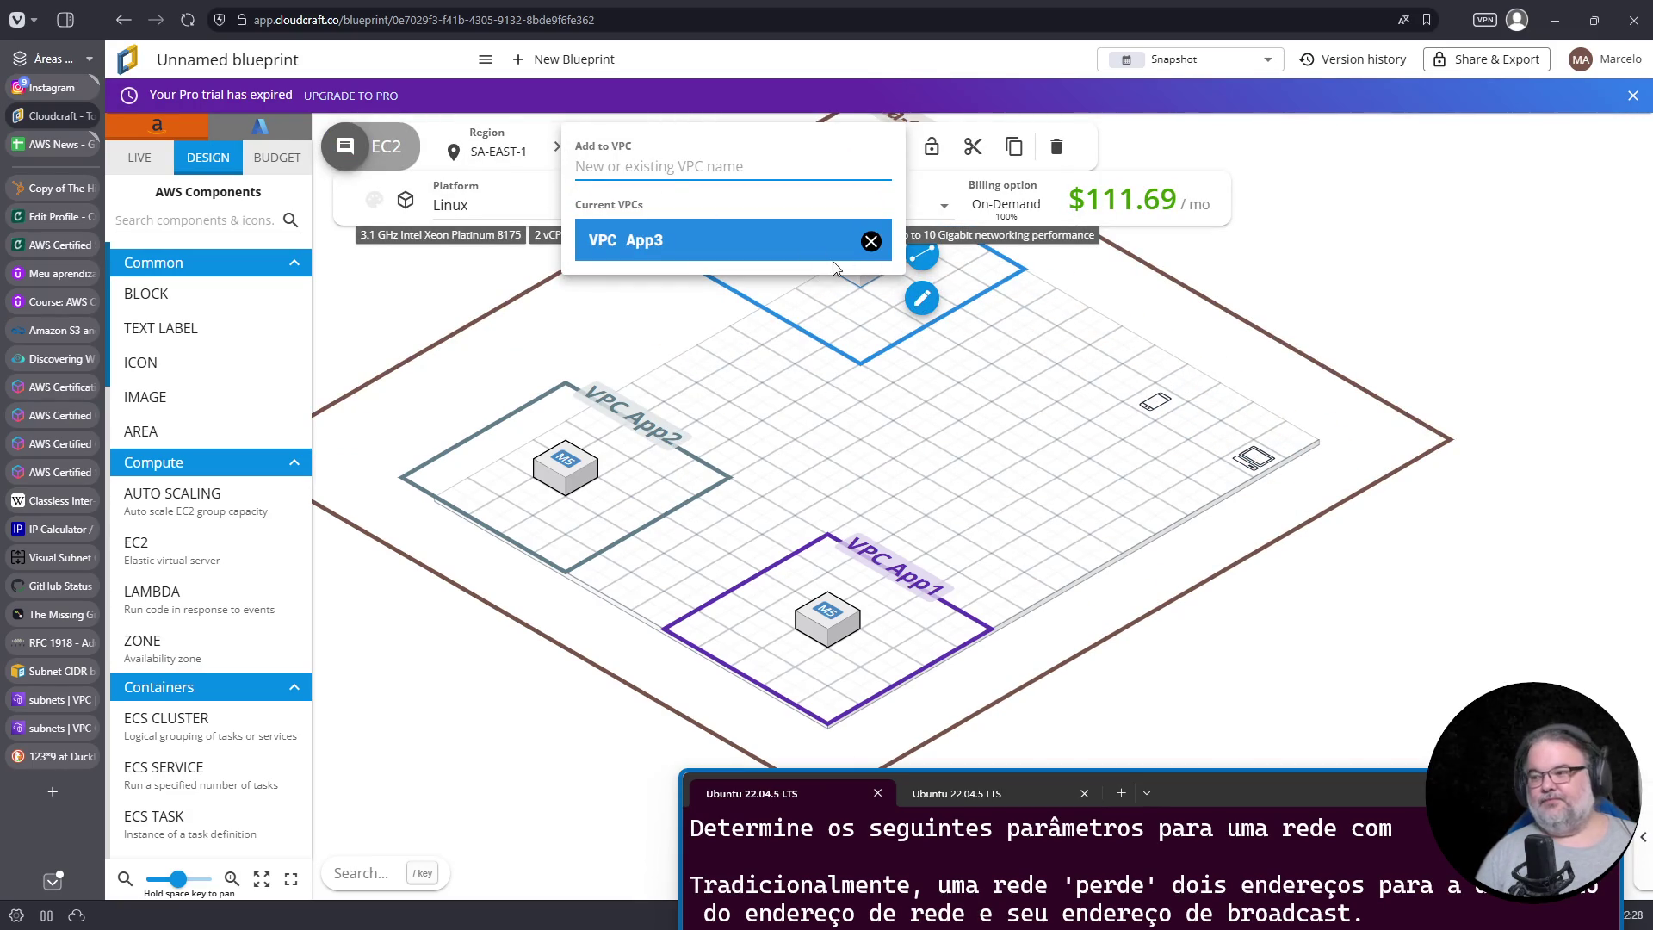
{"action": "left_click", "coordinate": [880, 384]}
{"action": "left_click", "coordinate": [880, 385]}
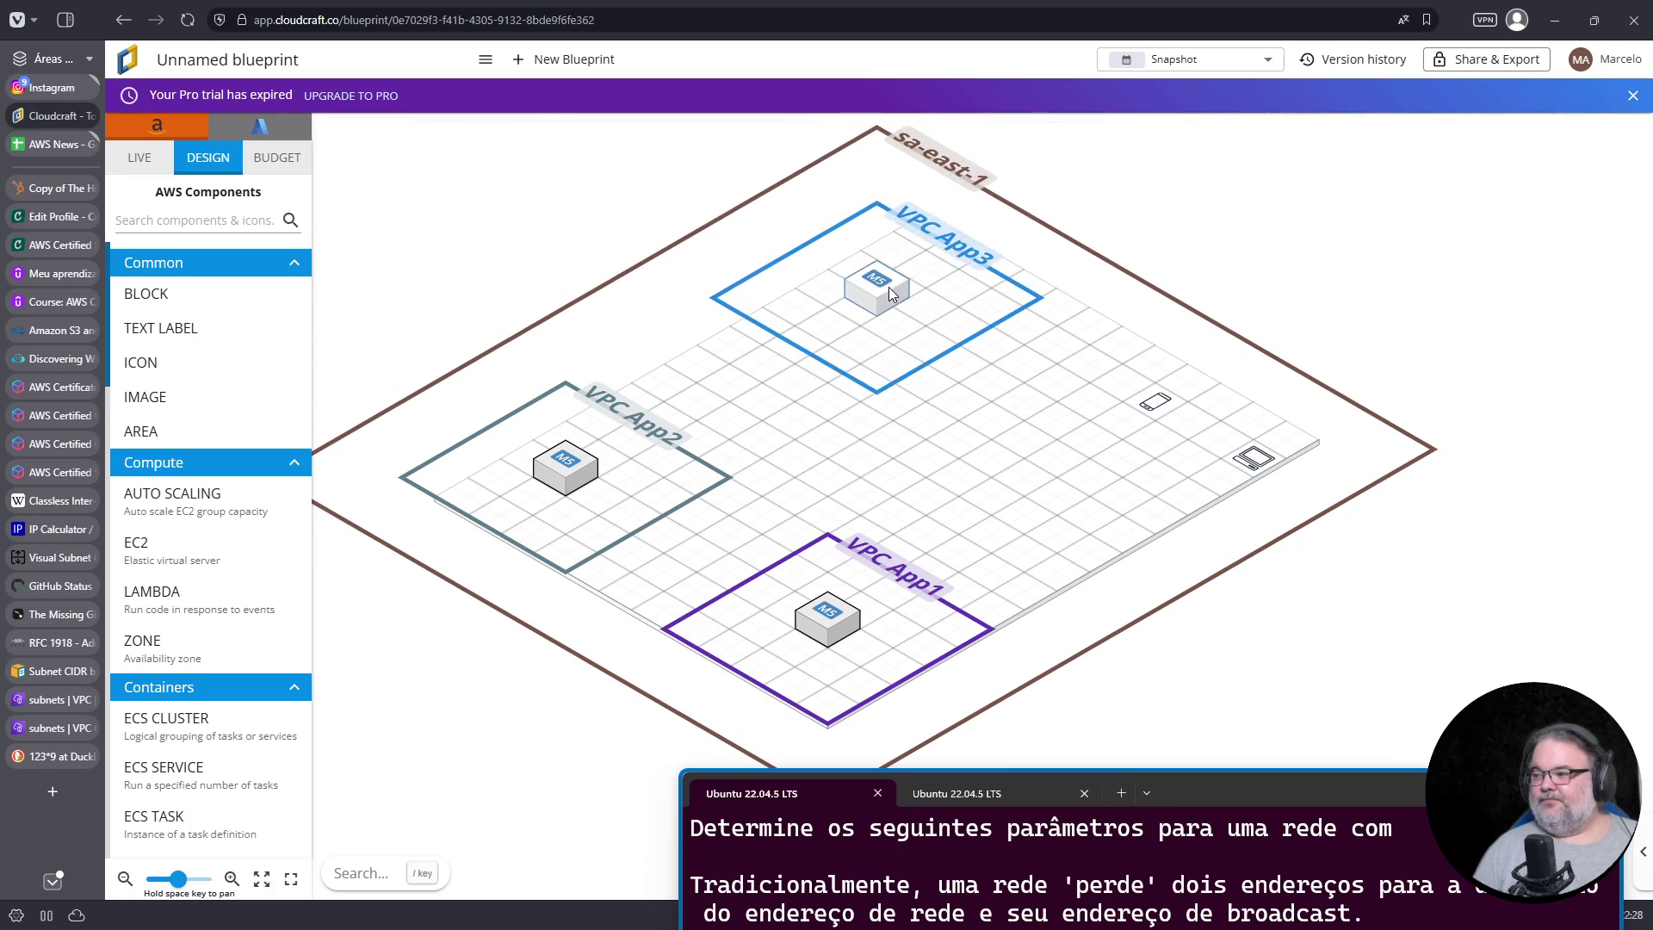
{"action": "left_click", "coordinate": [898, 287]}
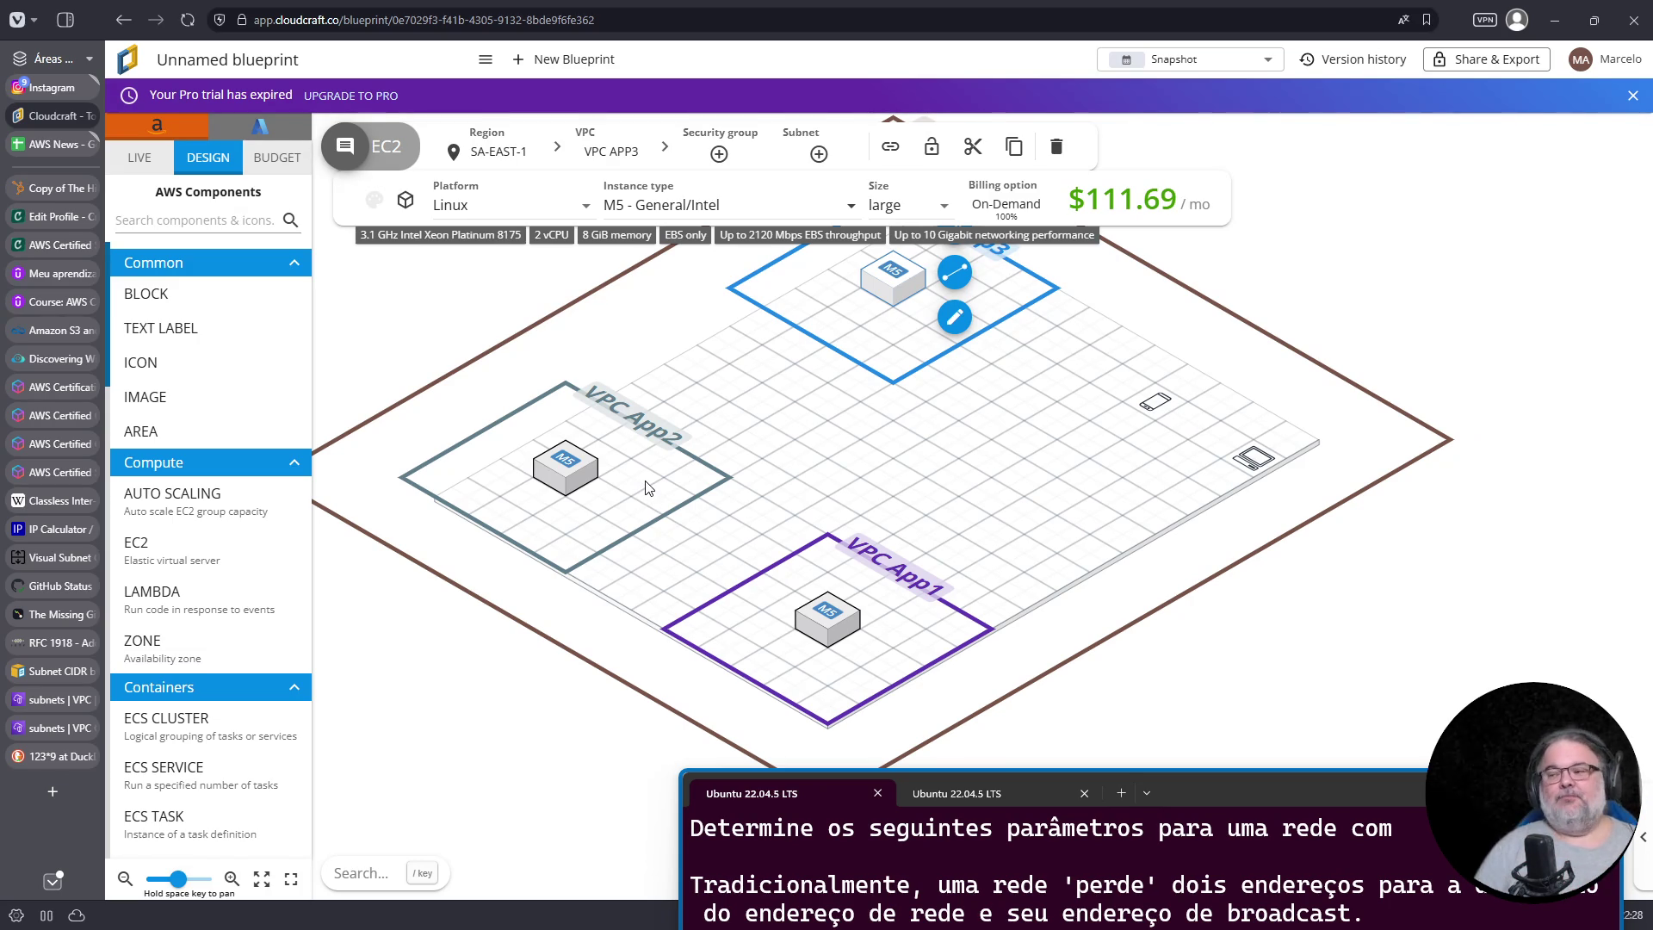
{"action": "left_click", "coordinate": [242, 219]}
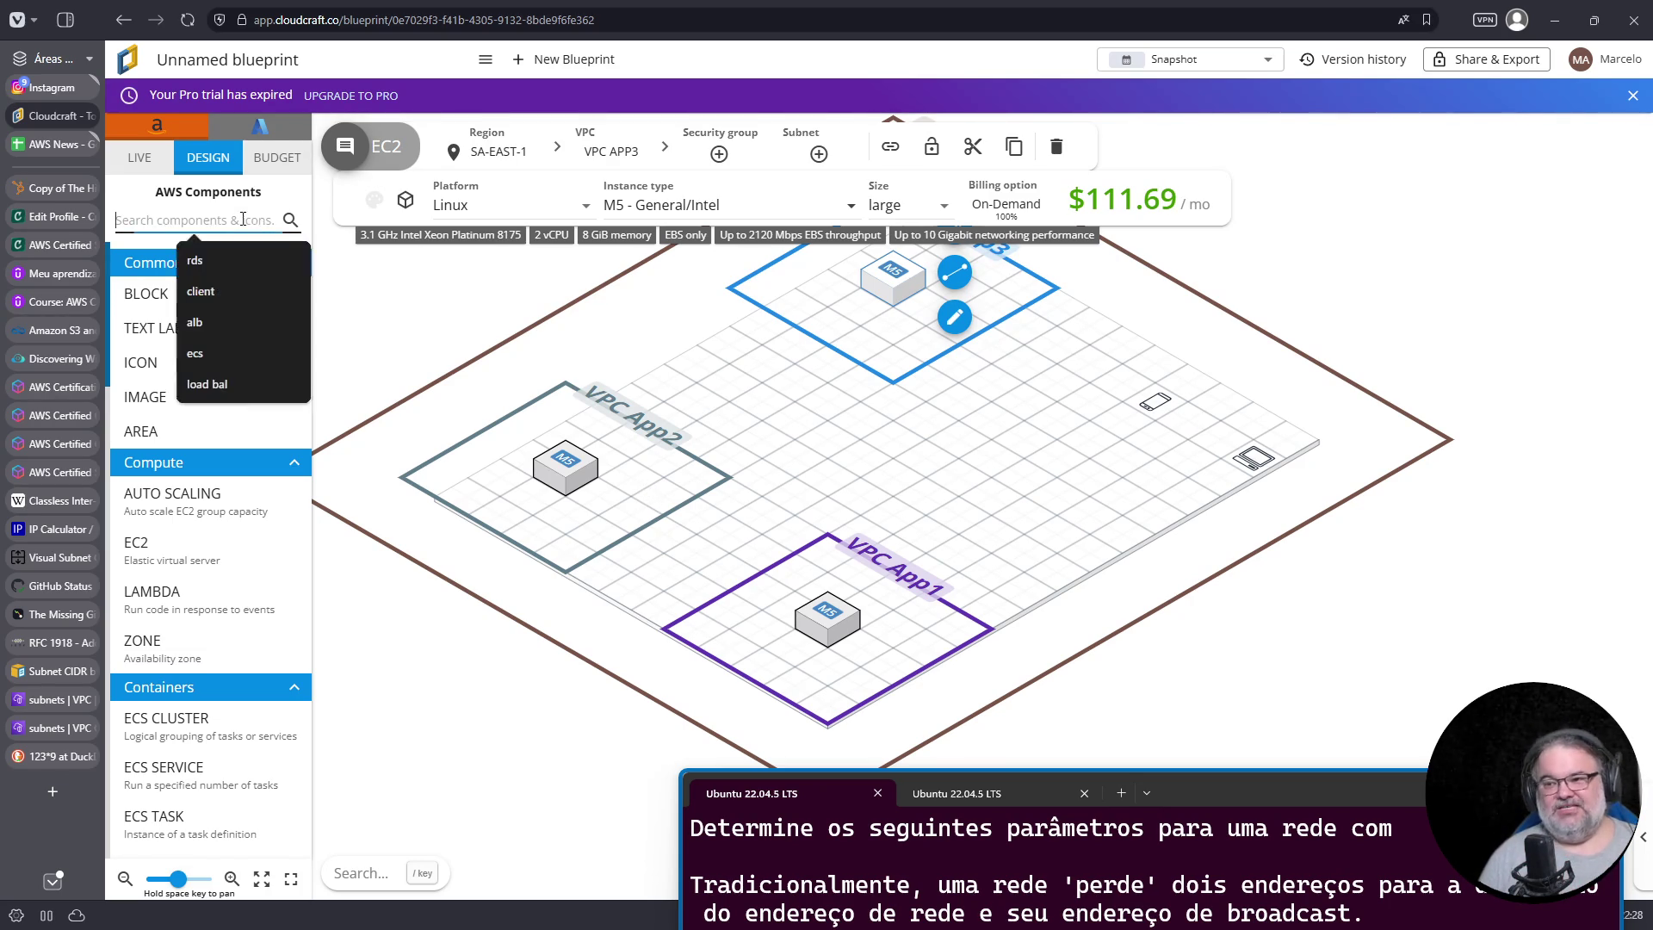
Step: Add VPC Peering icons on App2 and App3 and link them with an arrowhead
{"action": "type", "text": "vpc"}
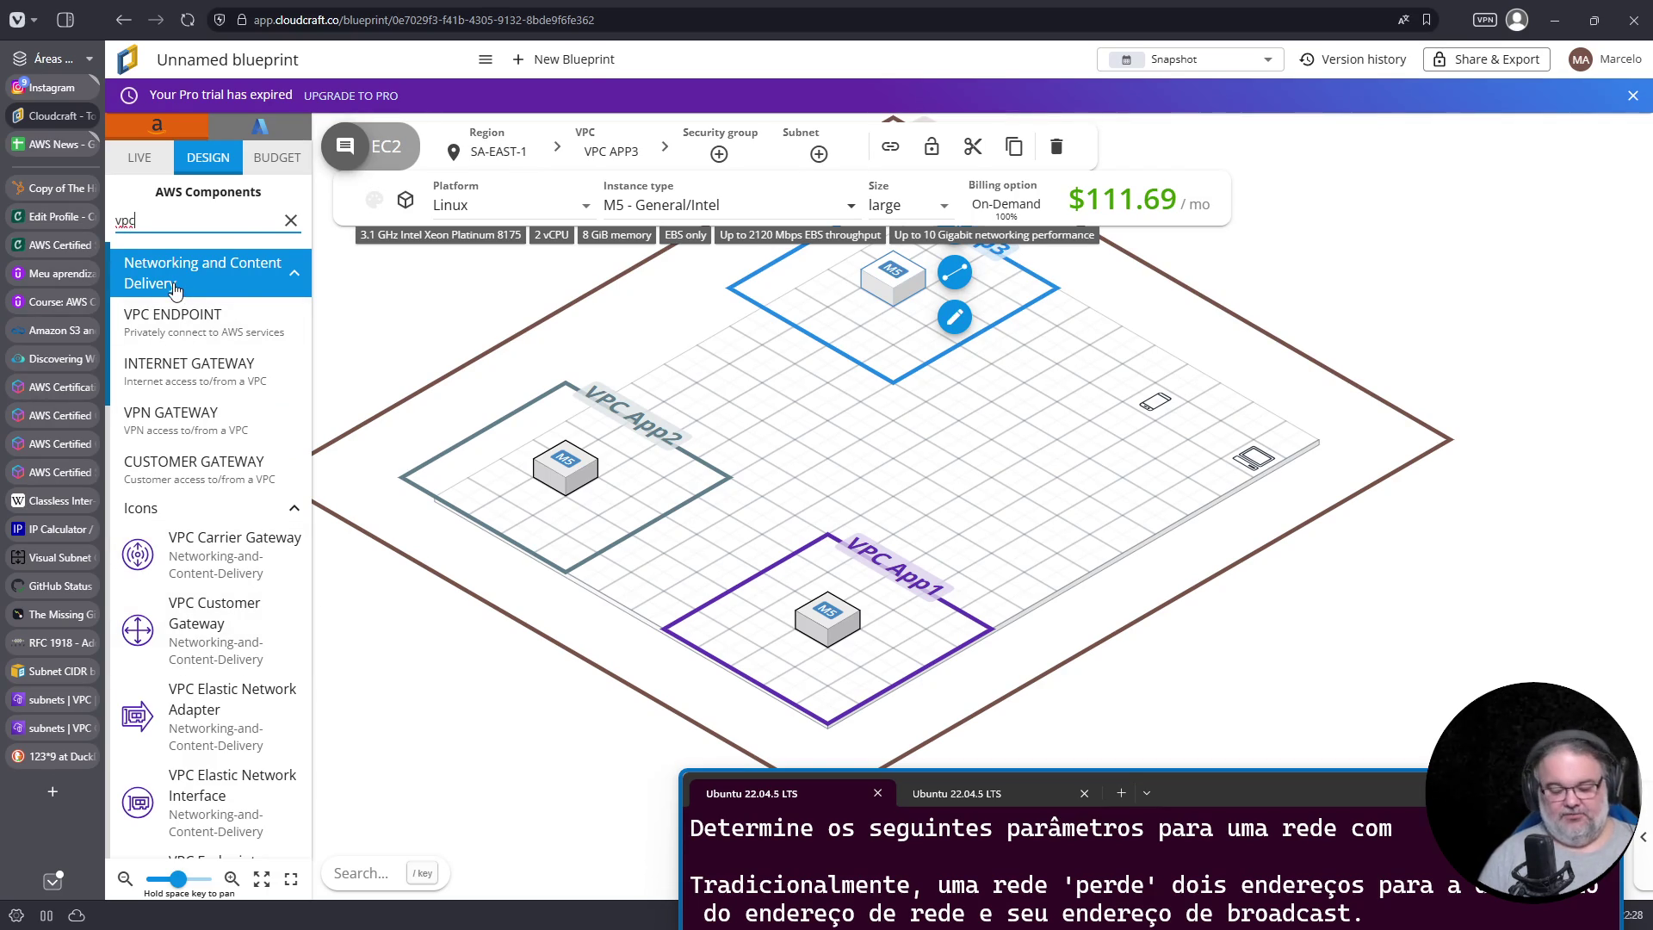
{"action": "type", "text": "peer"}
{"action": "mouse_move", "coordinate": [175, 293]}
{"action": "left_mouse_down"}
{"action": "mouse_move", "coordinate": [392, 398]}
{"action": "mouse_move", "coordinate": [577, 416]}
{"action": "mouse_move", "coordinate": [706, 473]}
{"action": "left_mouse_up"}
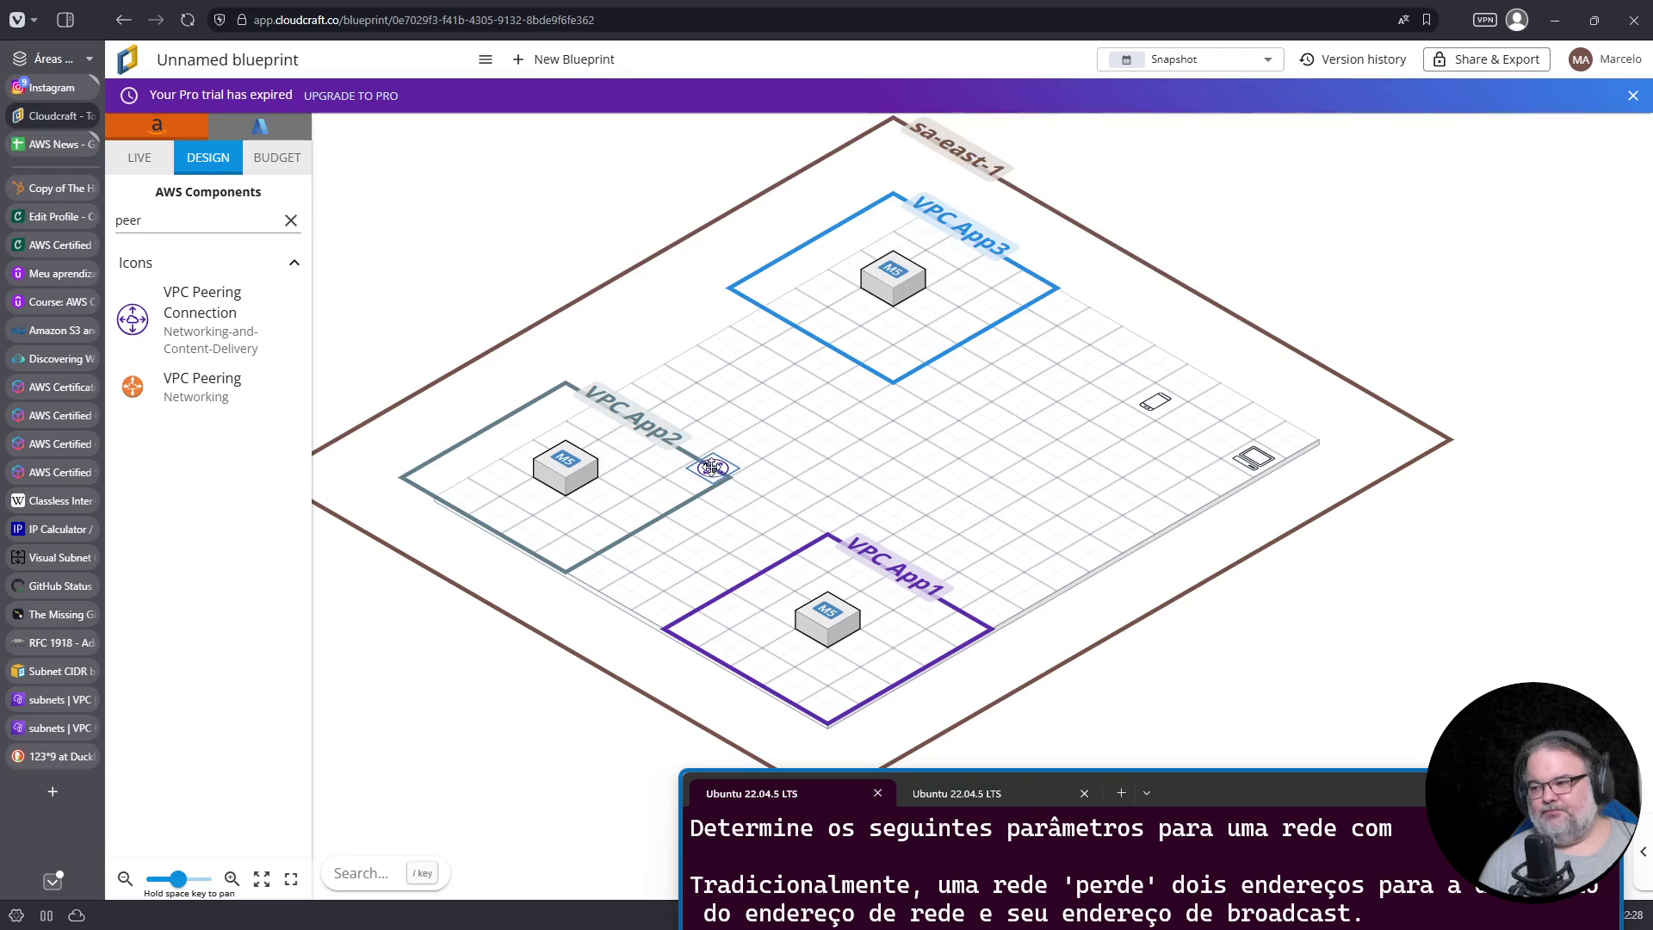
{"action": "key", "text": "ctrl+d"}
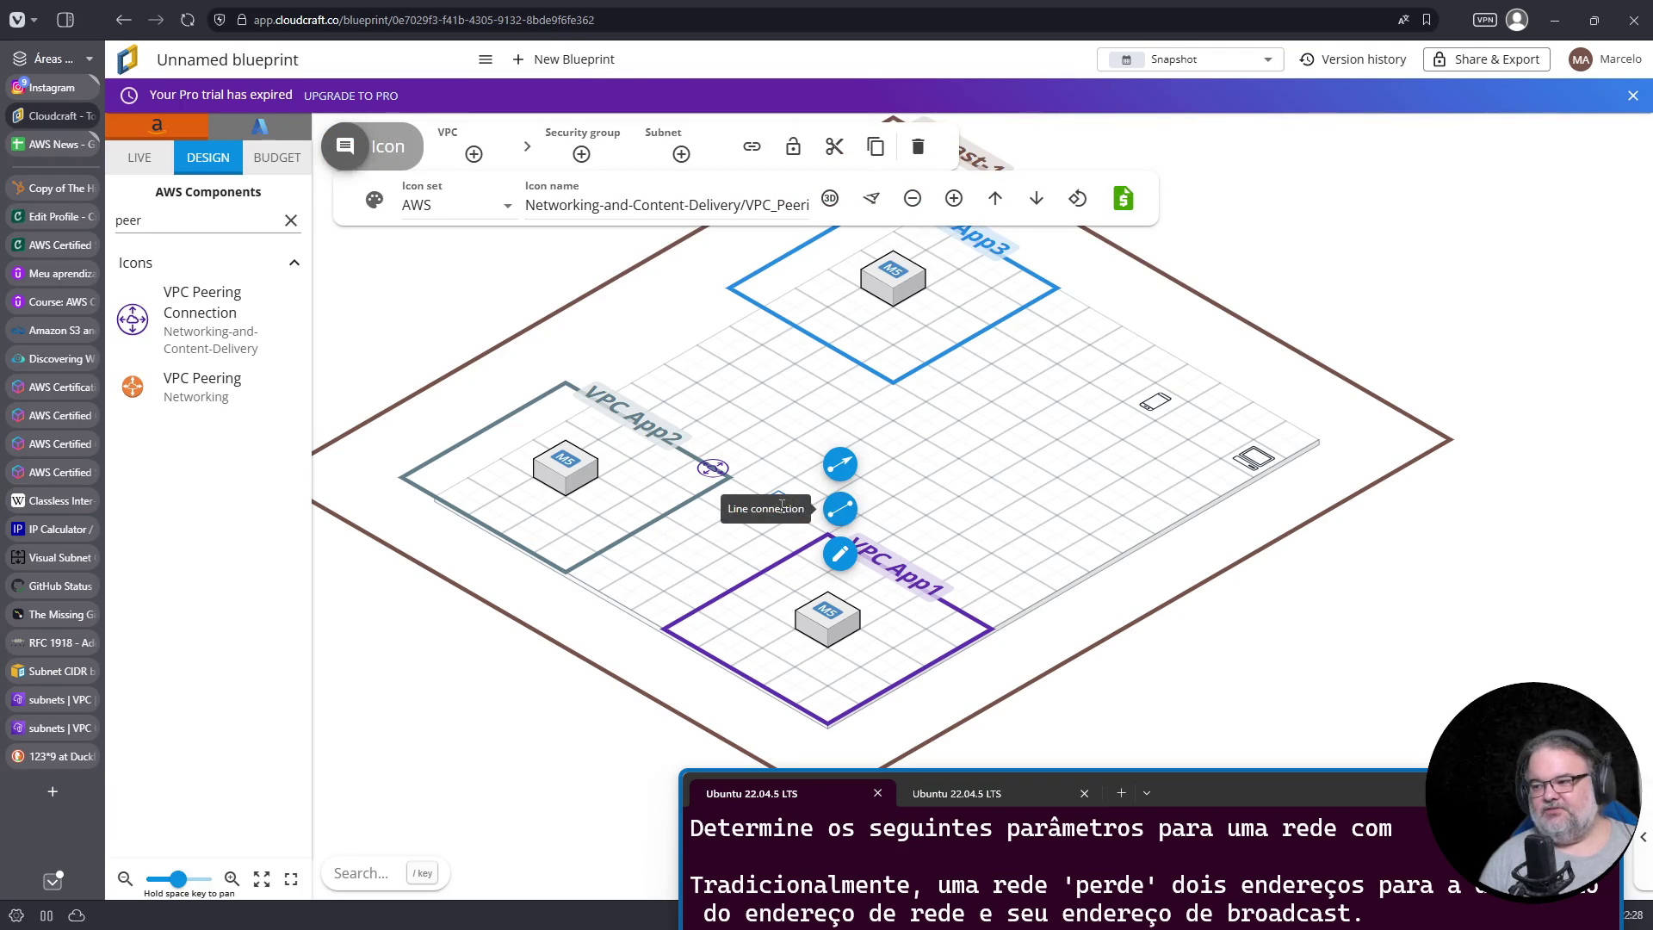
{"action": "mouse_move", "coordinate": [779, 507]}
{"action": "left_mouse_down"}
{"action": "mouse_move", "coordinate": [842, 377]}
{"action": "mouse_move", "coordinate": [875, 366]}
{"action": "left_mouse_up"}
{"action": "left_click", "coordinate": [713, 468]}
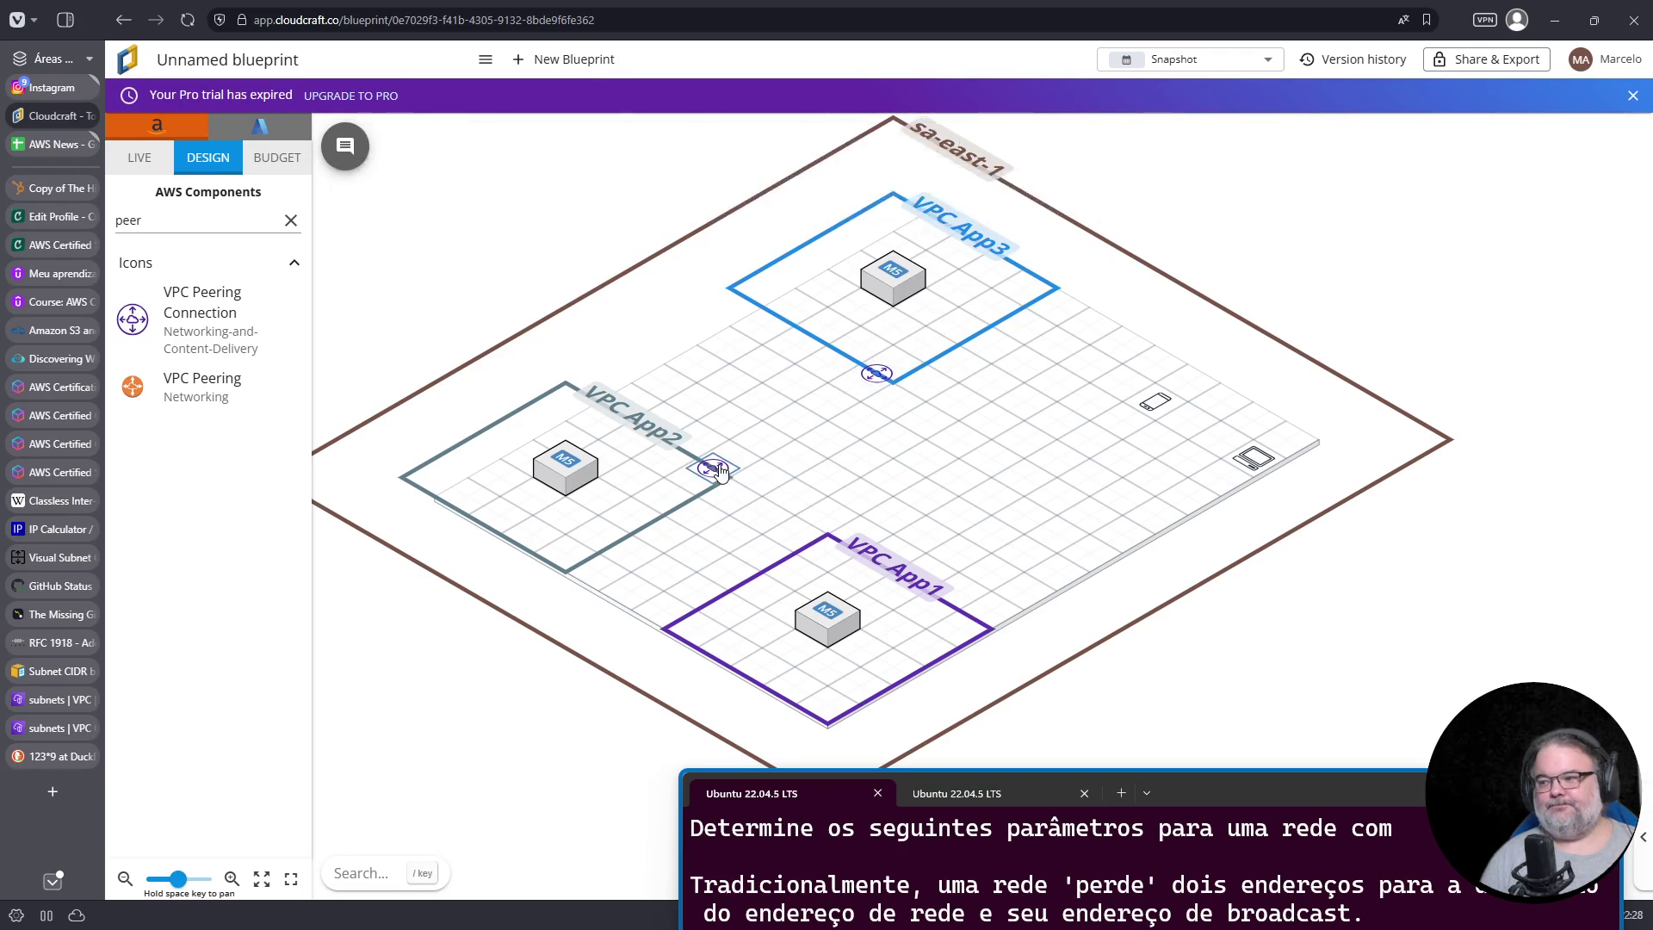
{"action": "left_click", "coordinate": [774, 426]}
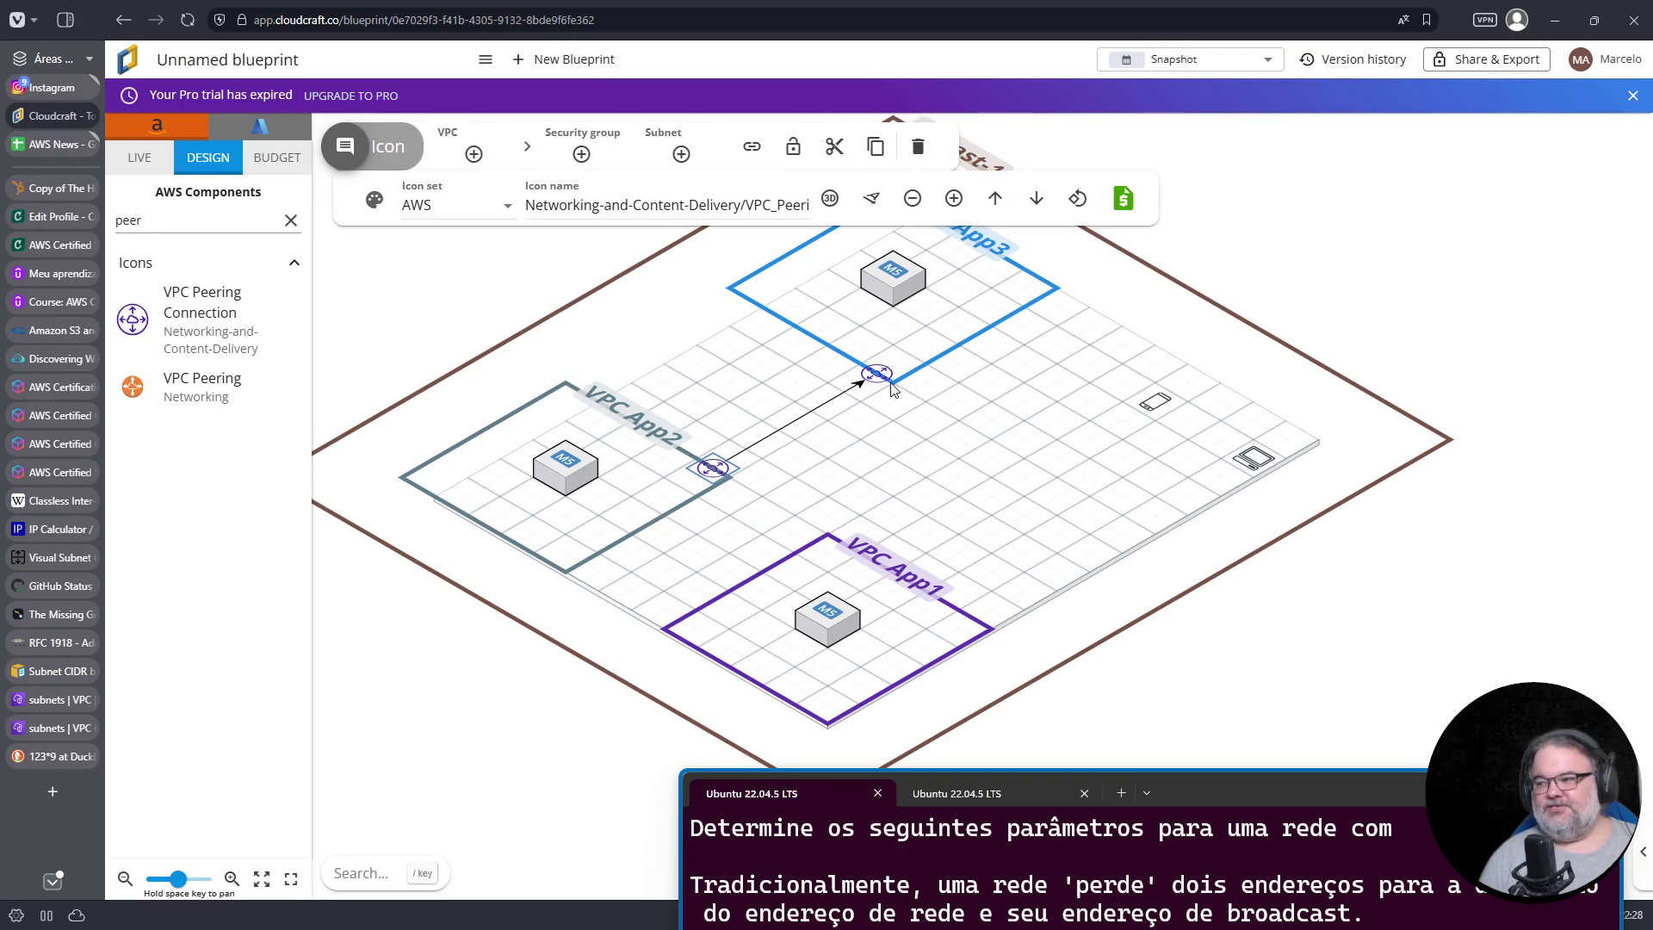
{"action": "left_click", "coordinate": [788, 423]}
{"action": "left_click", "coordinate": [433, 209]}
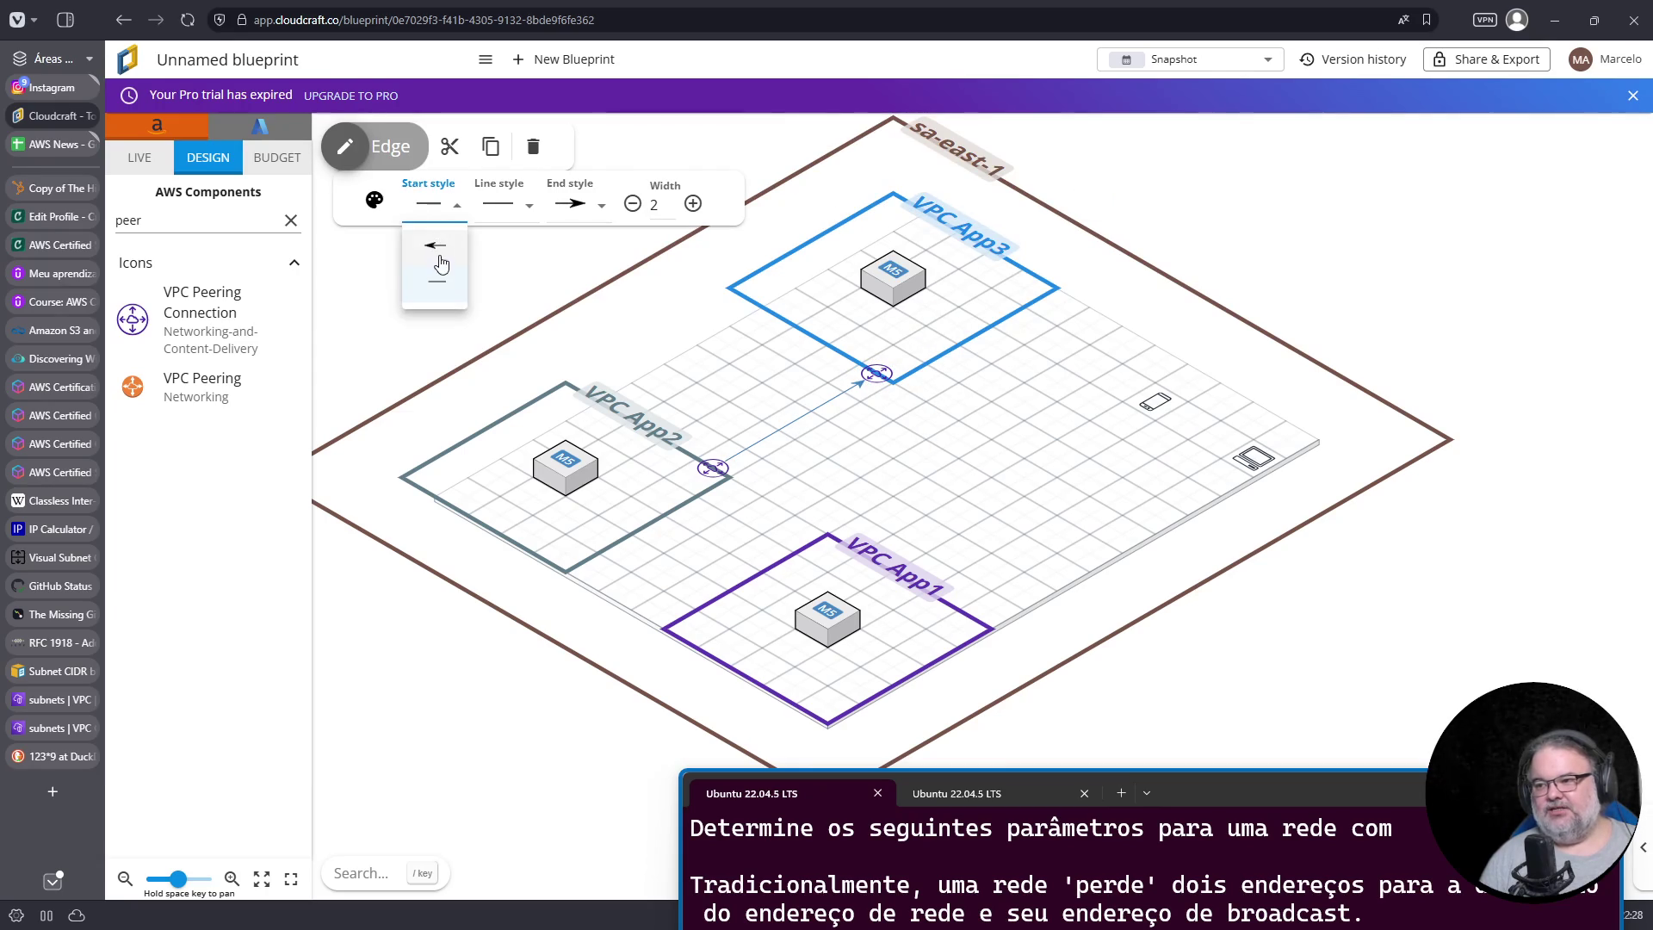
{"action": "left_click", "coordinate": [435, 258]}
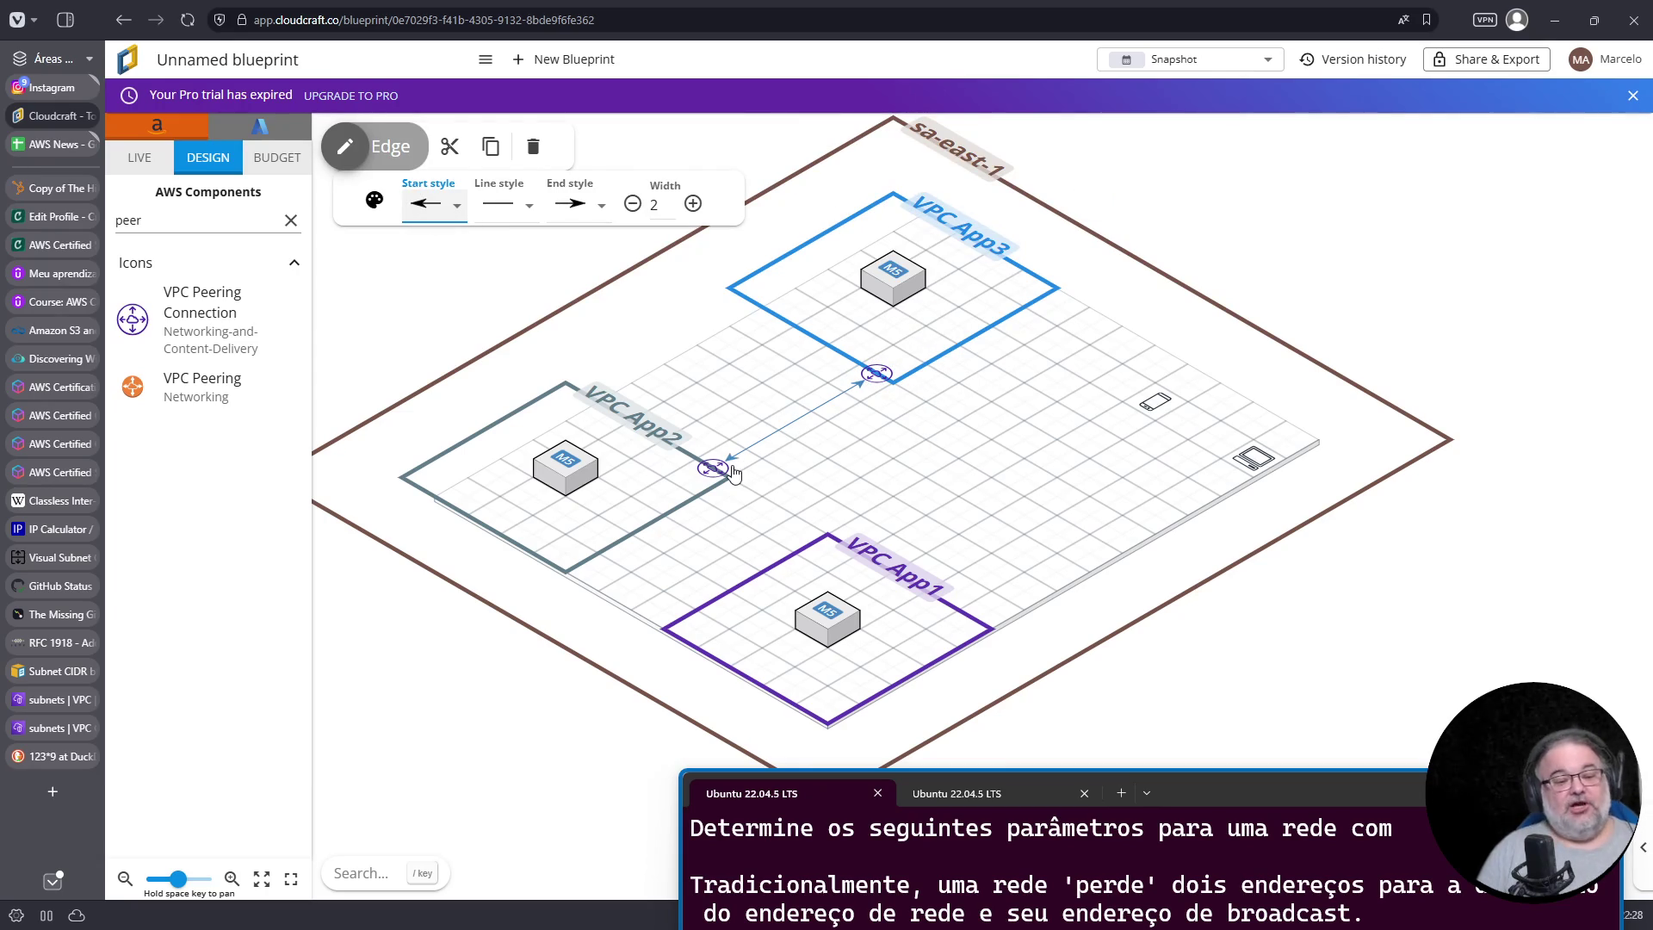
Step: Link new peering icons on VPC App1 and App2 with a double-headed arrow, then return to AWS
{"action": "left_click", "coordinate": [714, 469]}
{"action": "key", "text": "ctrl+d"}
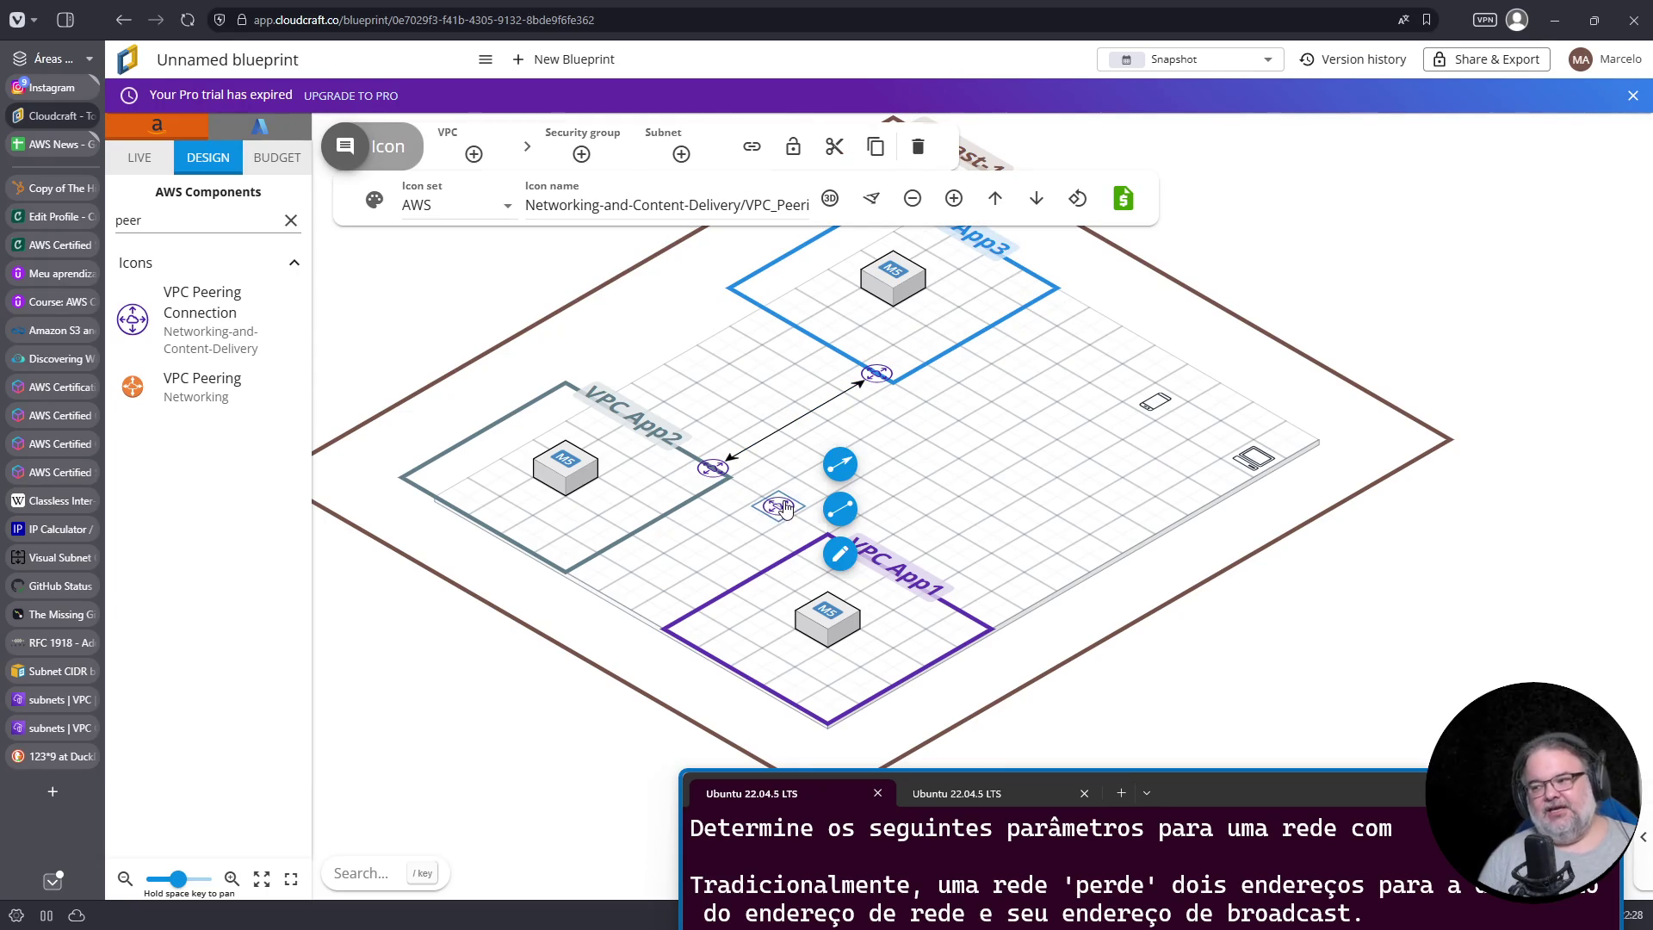
{"action": "left_click", "coordinate": [811, 543]}
{"action": "left_click", "coordinate": [802, 541]}
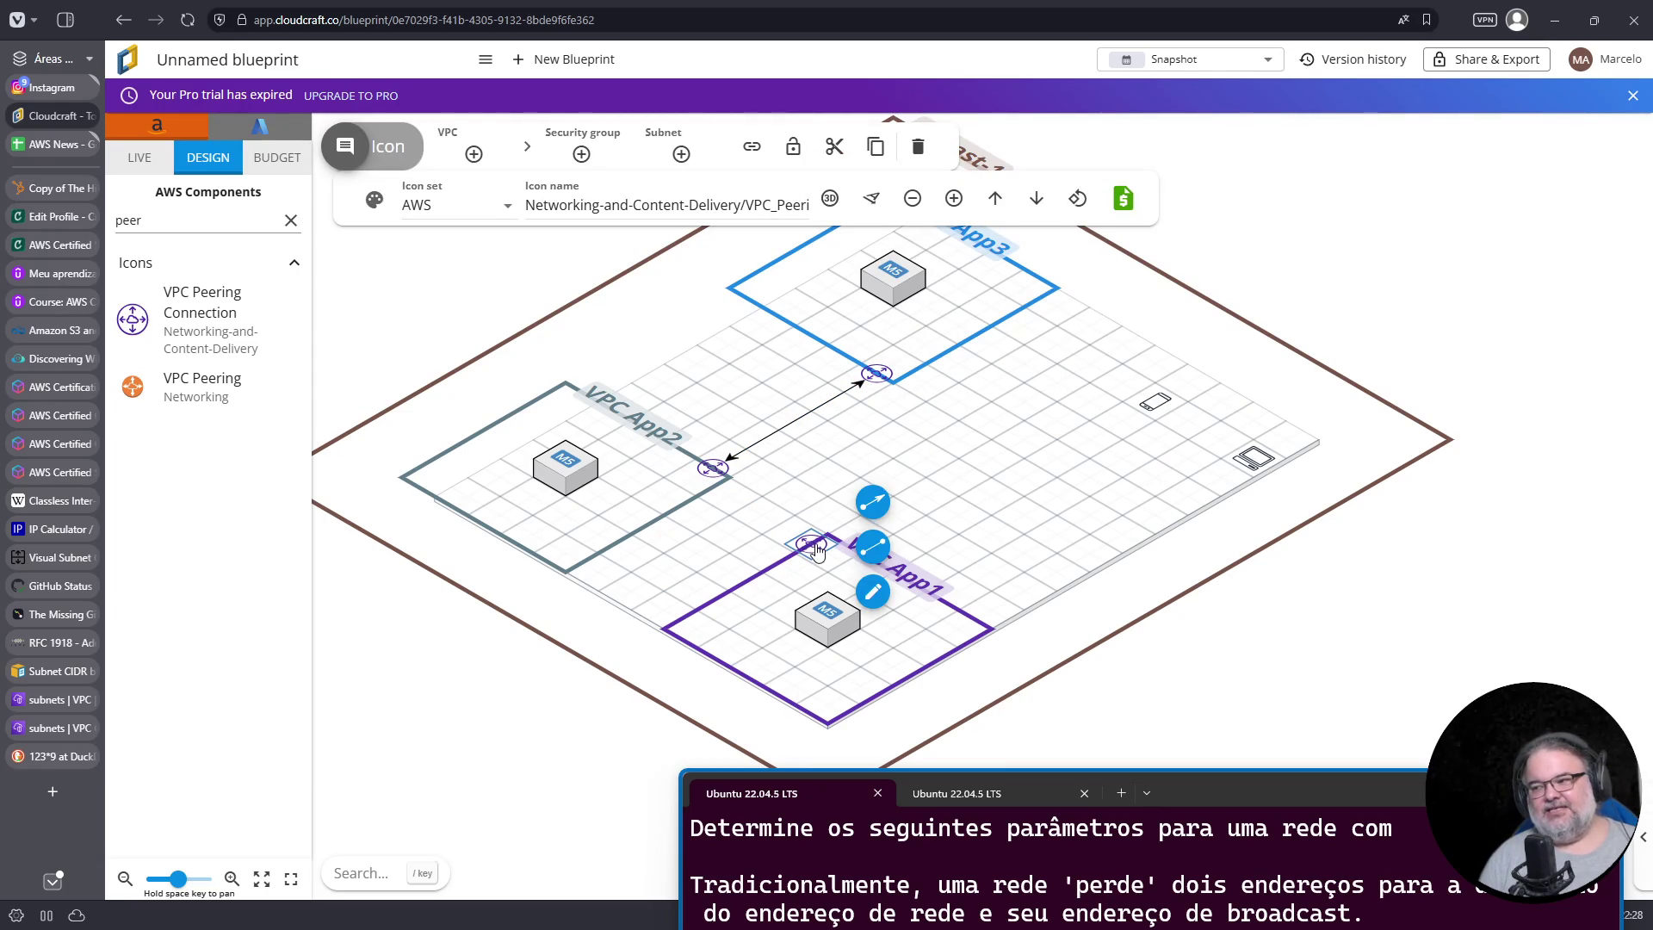
{"action": "key", "text": "ctrl+d"}
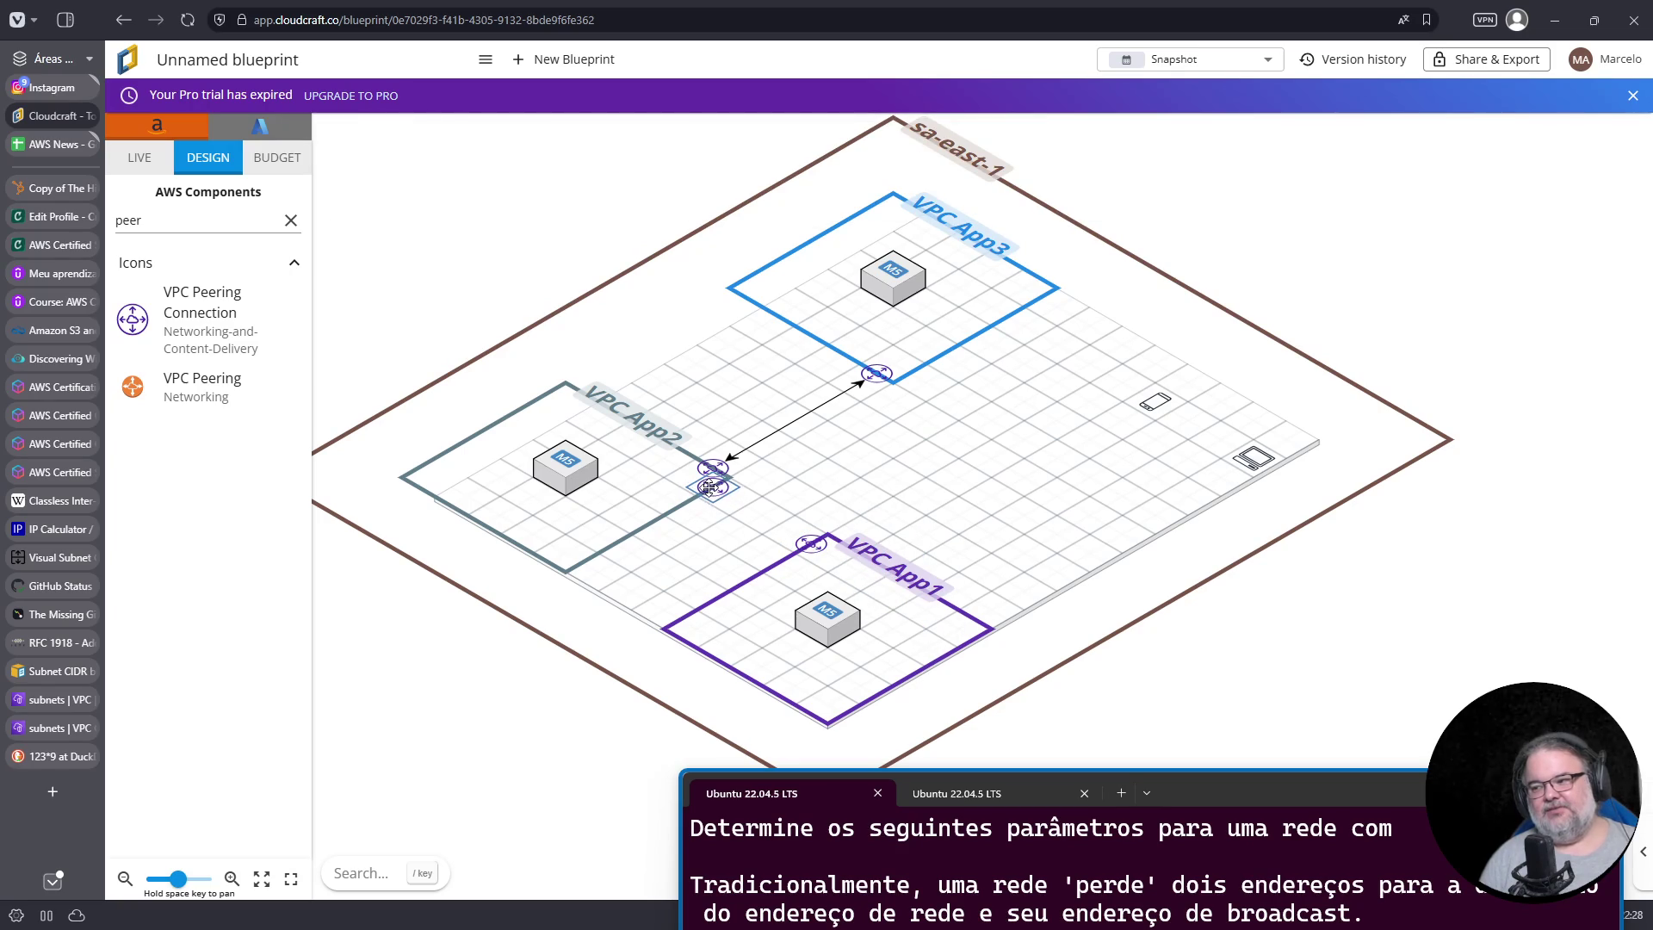
{"action": "left_click", "coordinate": [710, 487]}
{"action": "left_click_drag", "start_coordinate": [774, 444], "coordinate": [811, 542]}
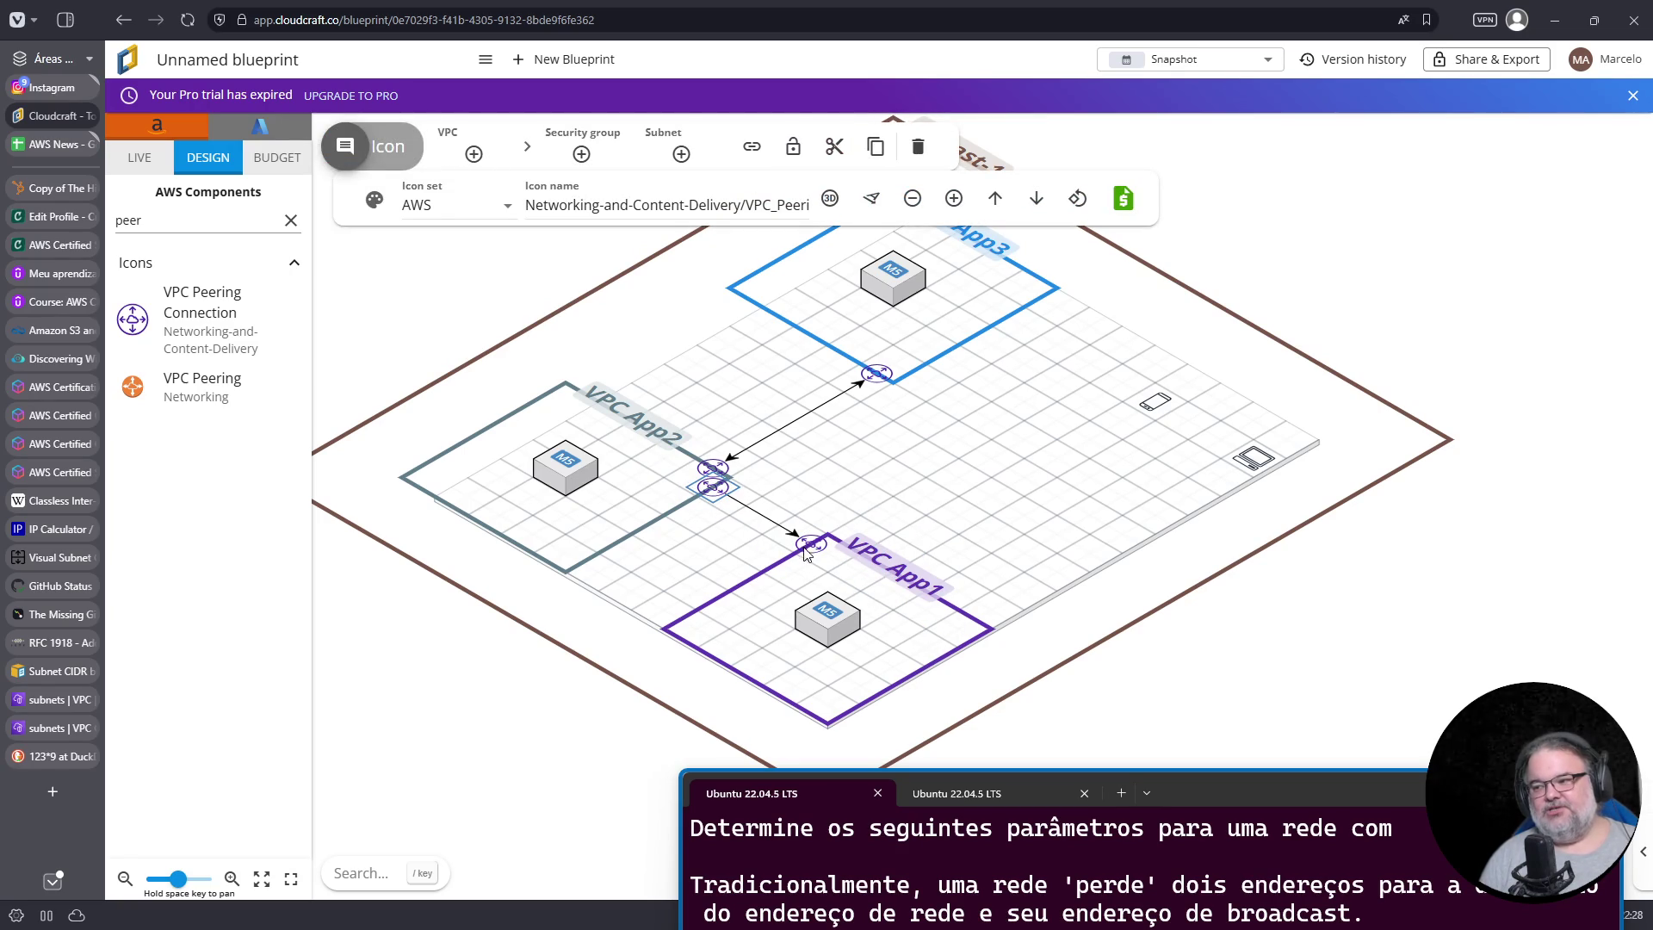
{"action": "left_click", "coordinate": [758, 513]}
{"action": "left_click", "coordinate": [757, 512]}
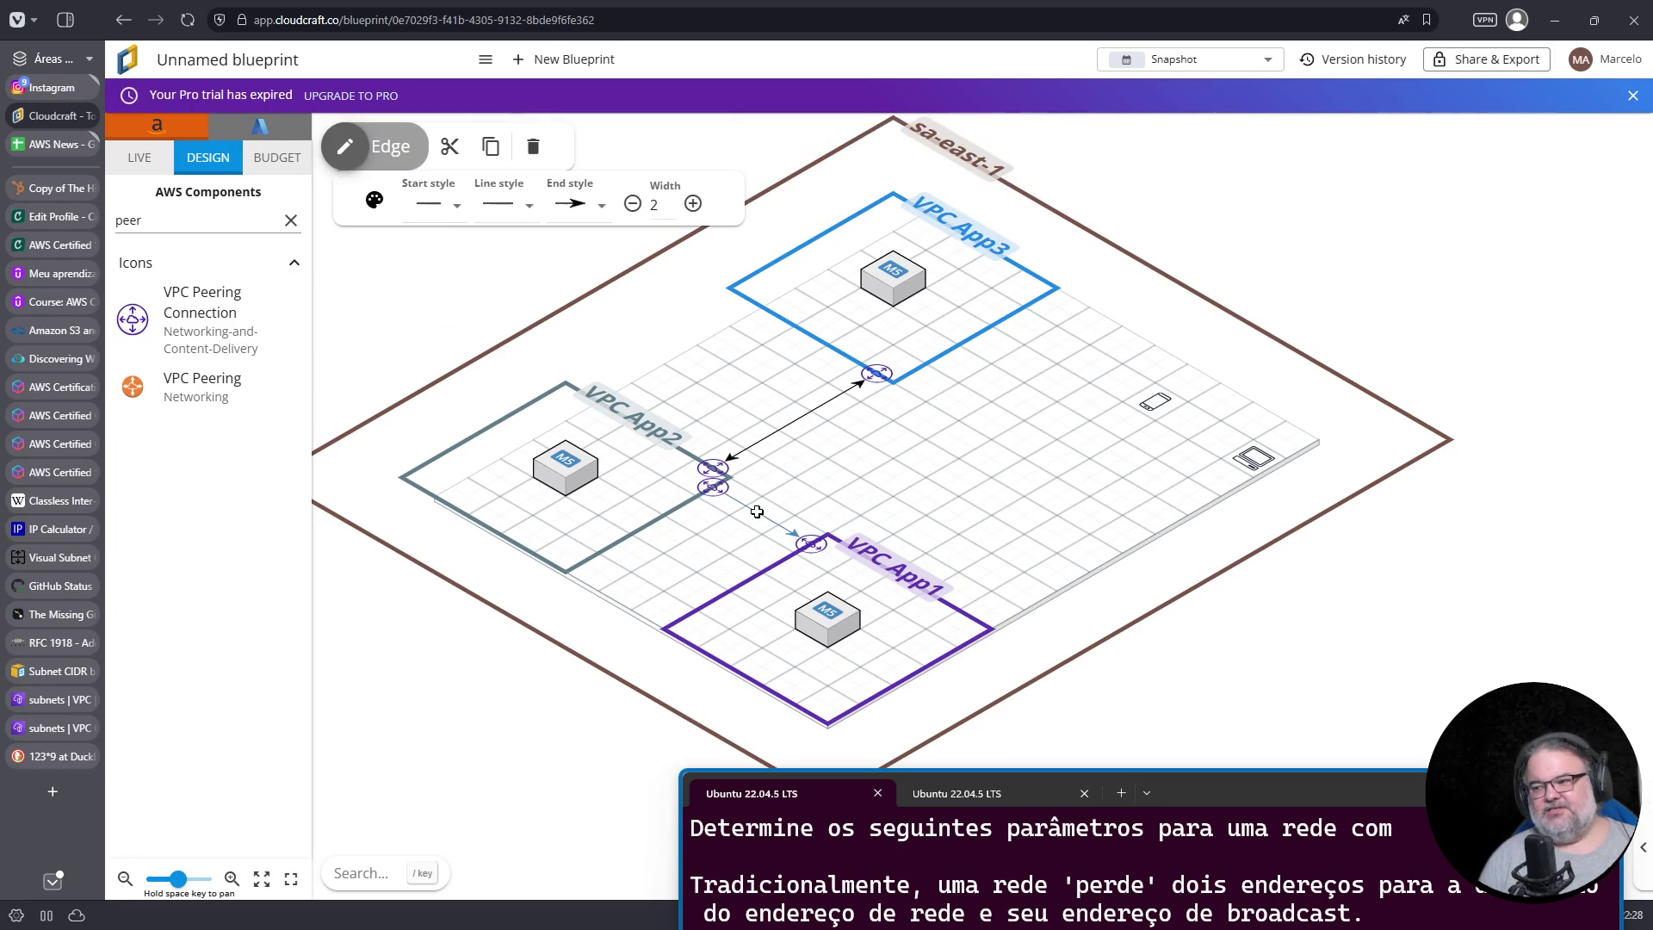
{"action": "left_click", "coordinate": [435, 204]}
{"action": "left_click", "coordinate": [436, 250]}
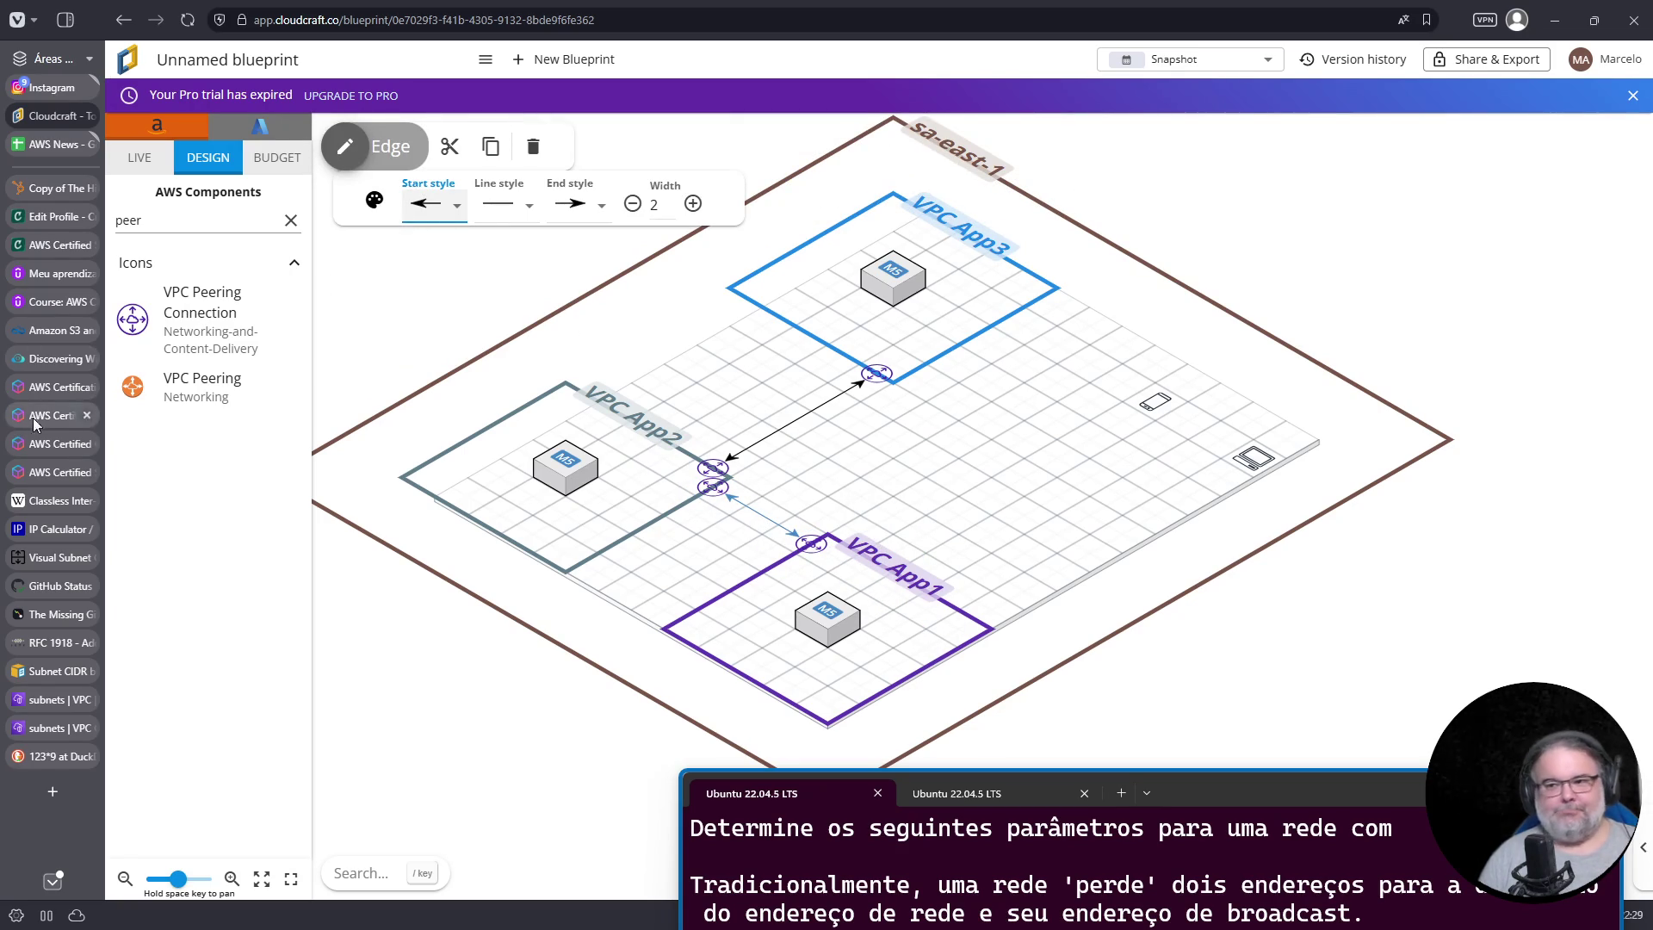
{"action": "left_click", "coordinate": [50, 754]}
{"action": "left_click", "coordinate": [51, 727]}
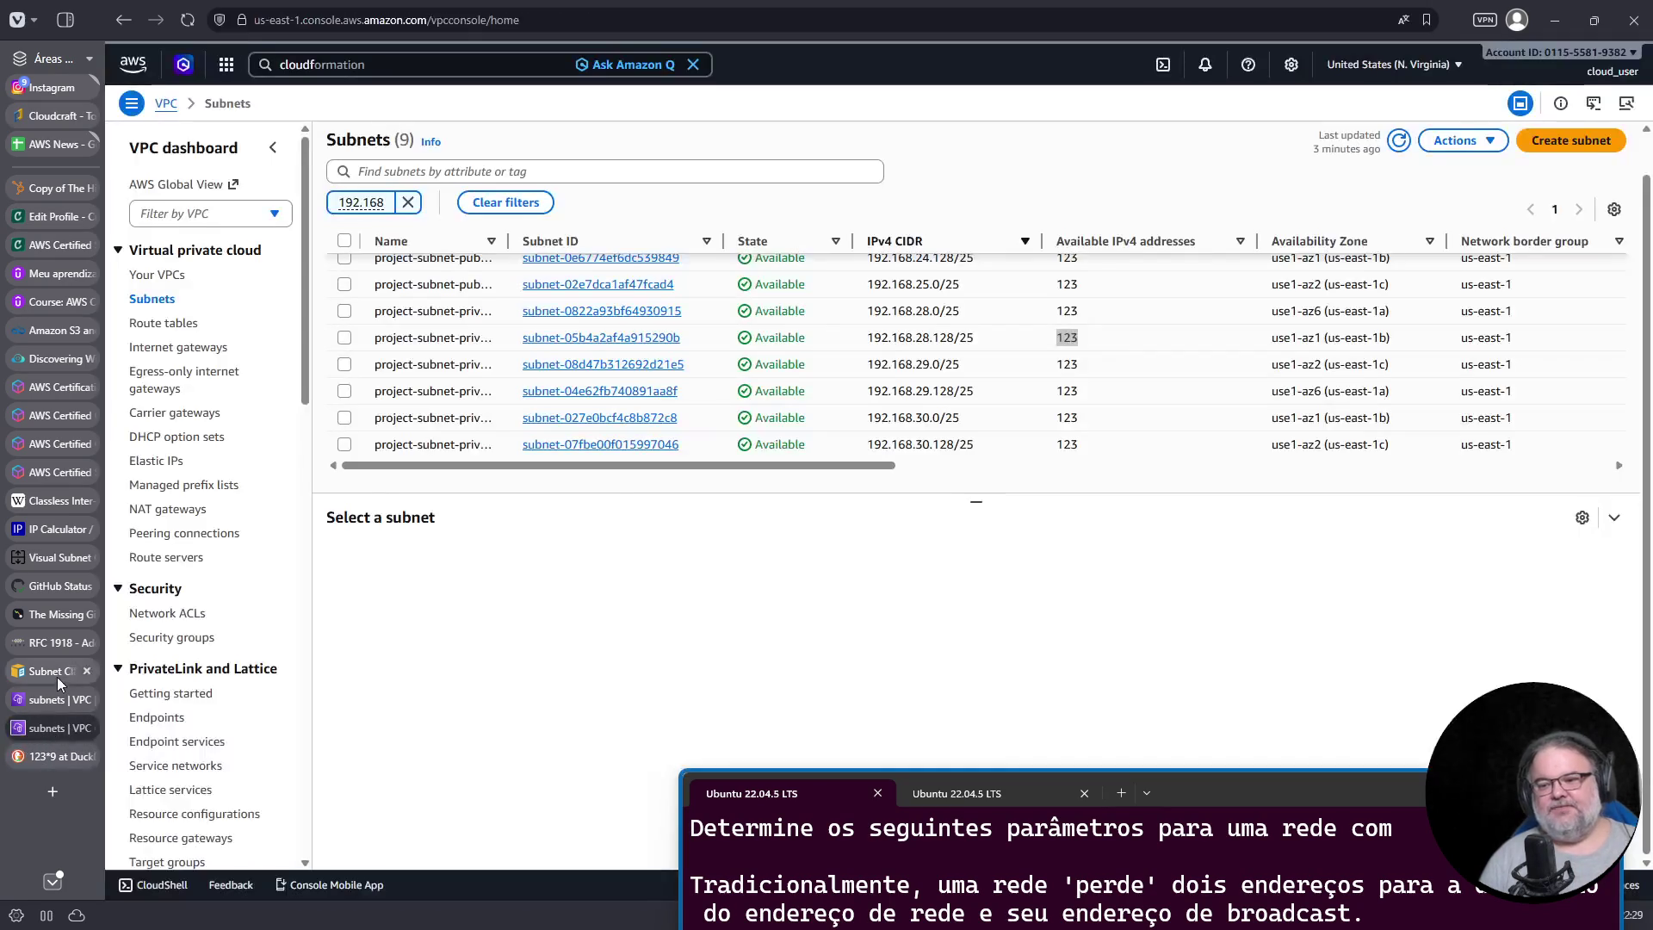
Step: Find and open the Peering connections list in the VPC console
{"action": "left_click", "coordinate": [158, 275]}
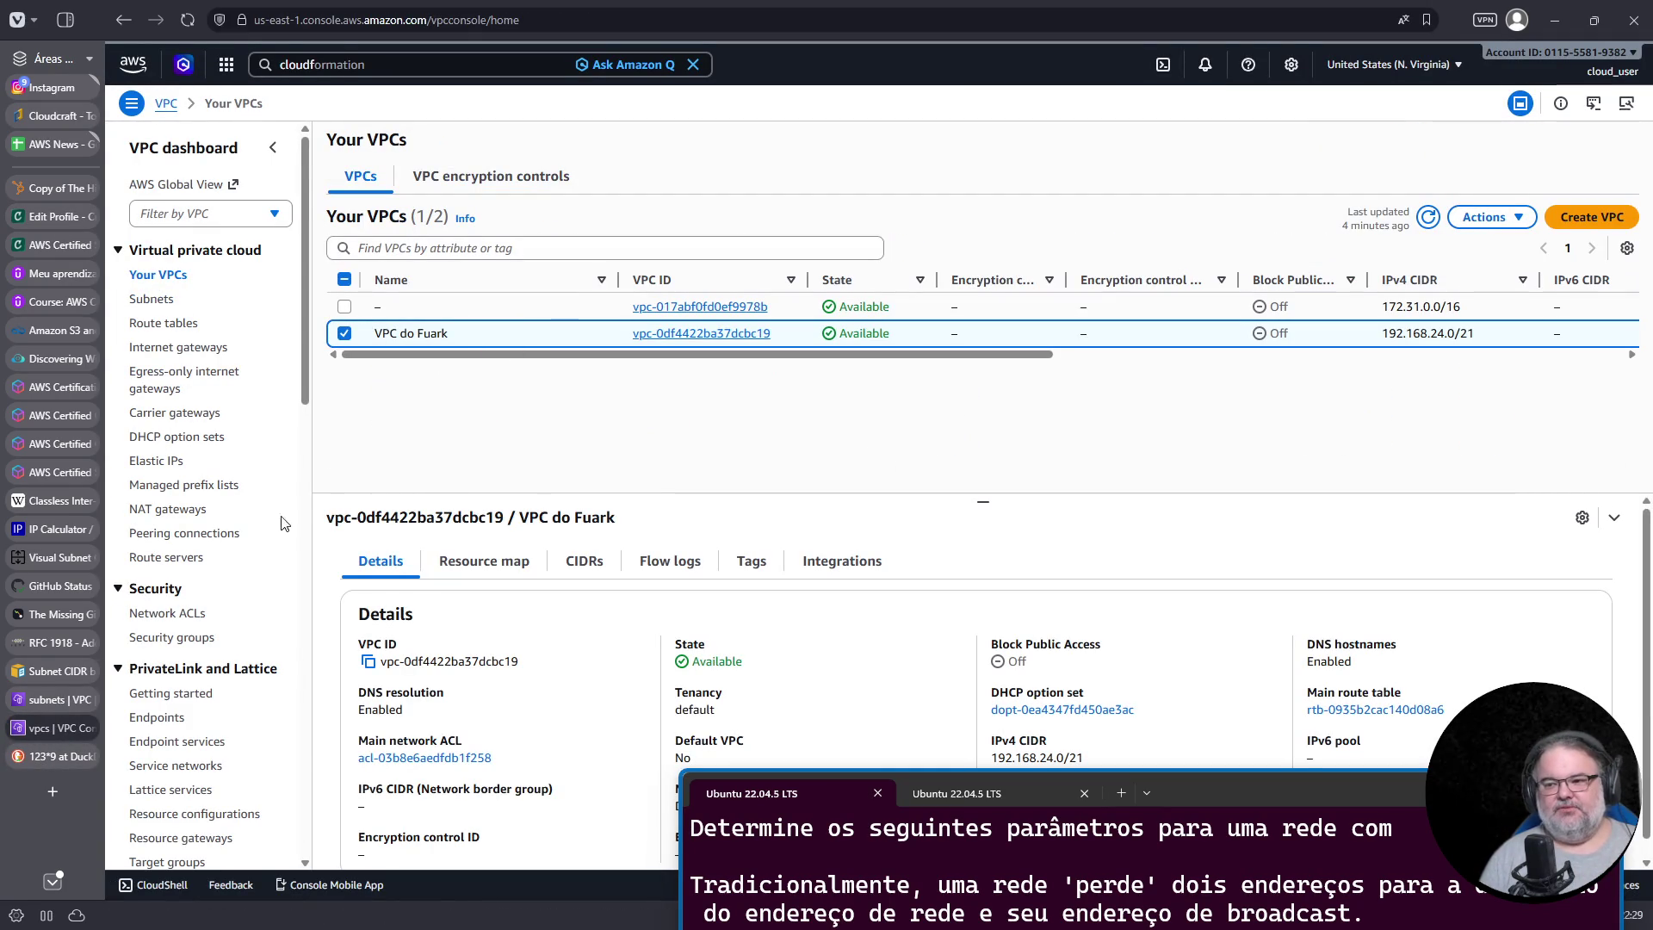
{"action": "scroll", "coordinate": [198, 603], "scroll_direction": "down", "scroll_amount": 4}
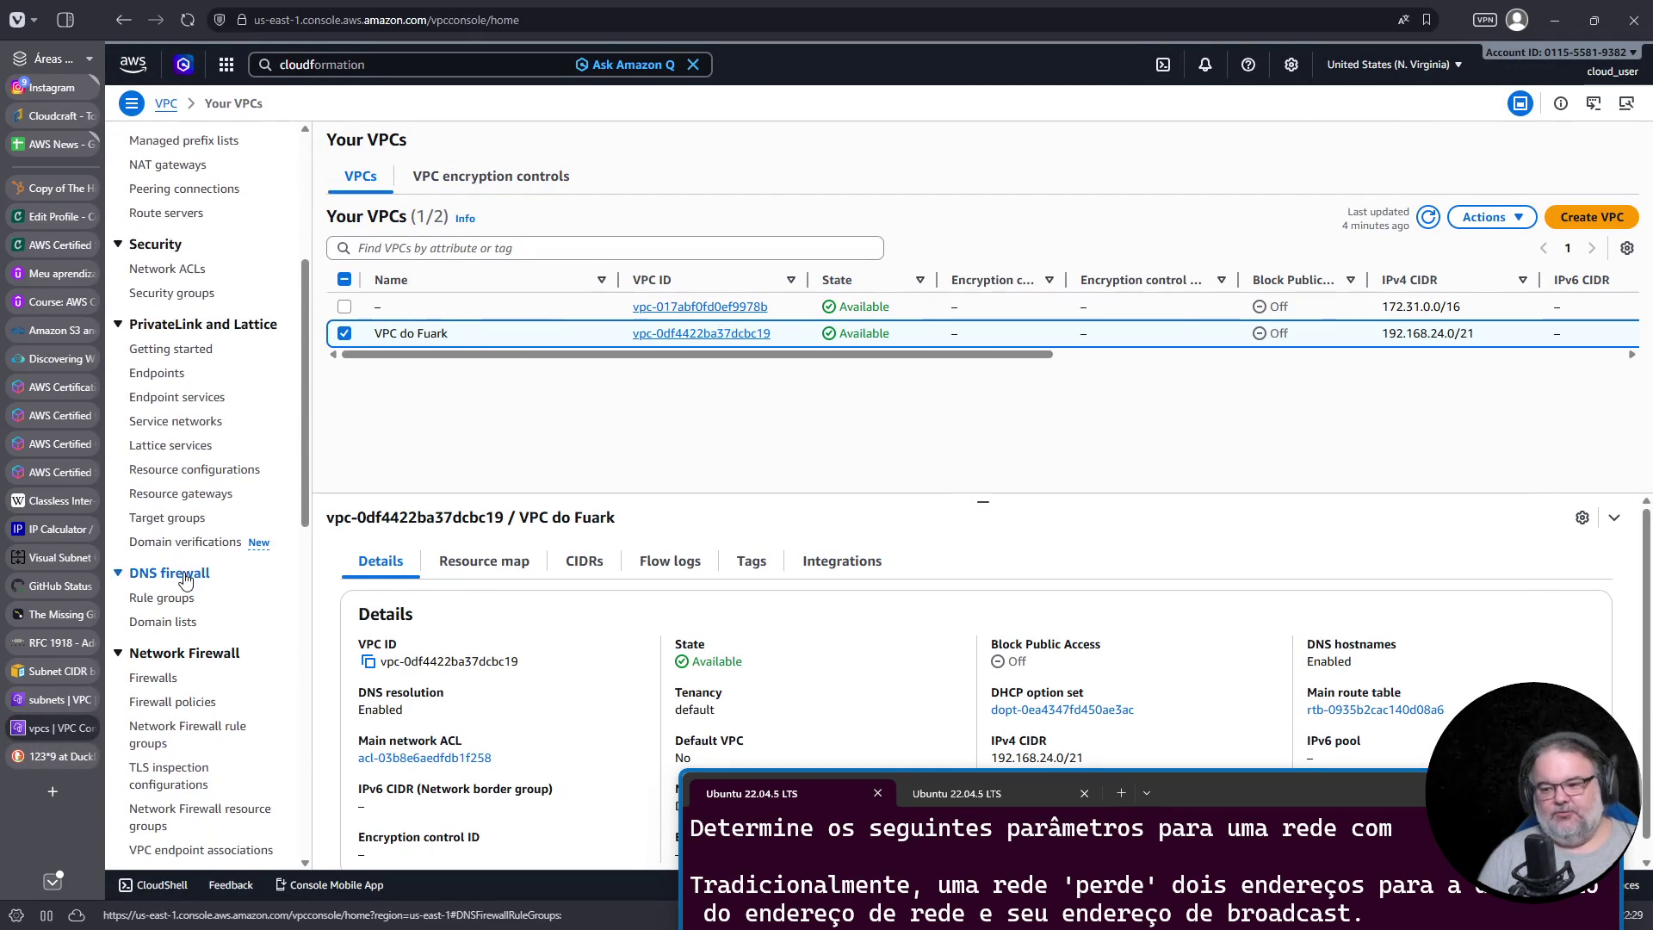
{"action": "key", "text": "ctrl+f"}
{"action": "type", "text": "peer"}
{"action": "scroll", "coordinate": [255, 446], "scroll_direction": "up", "scroll_amount": 2}
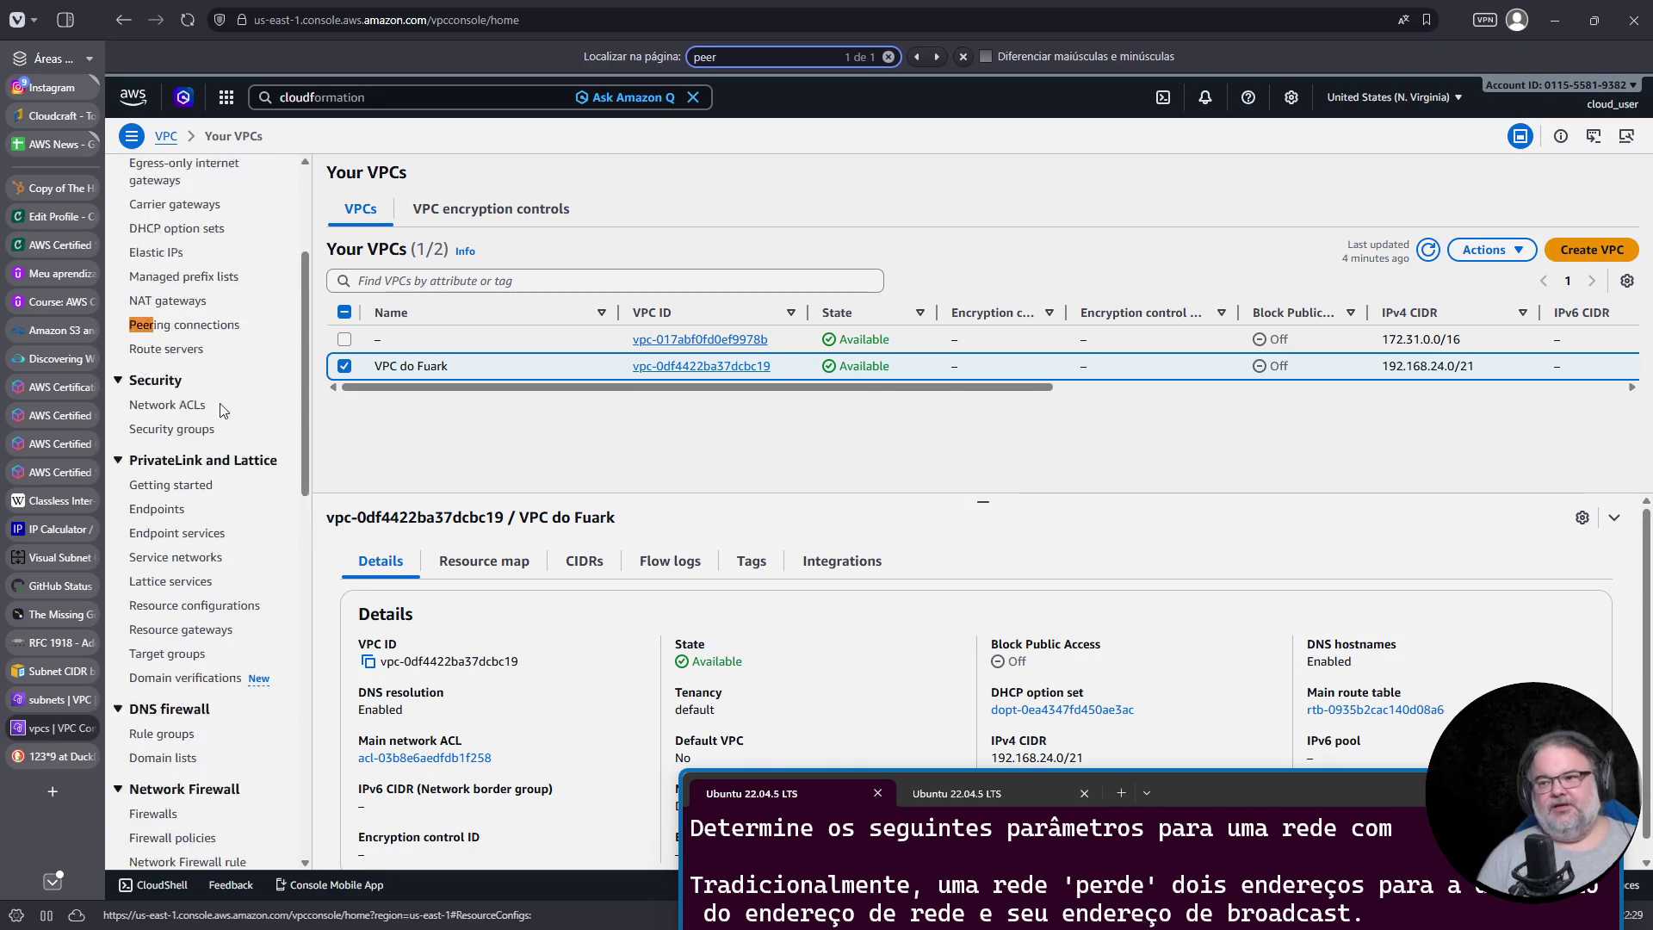
{"action": "left_click", "coordinate": [200, 395]}
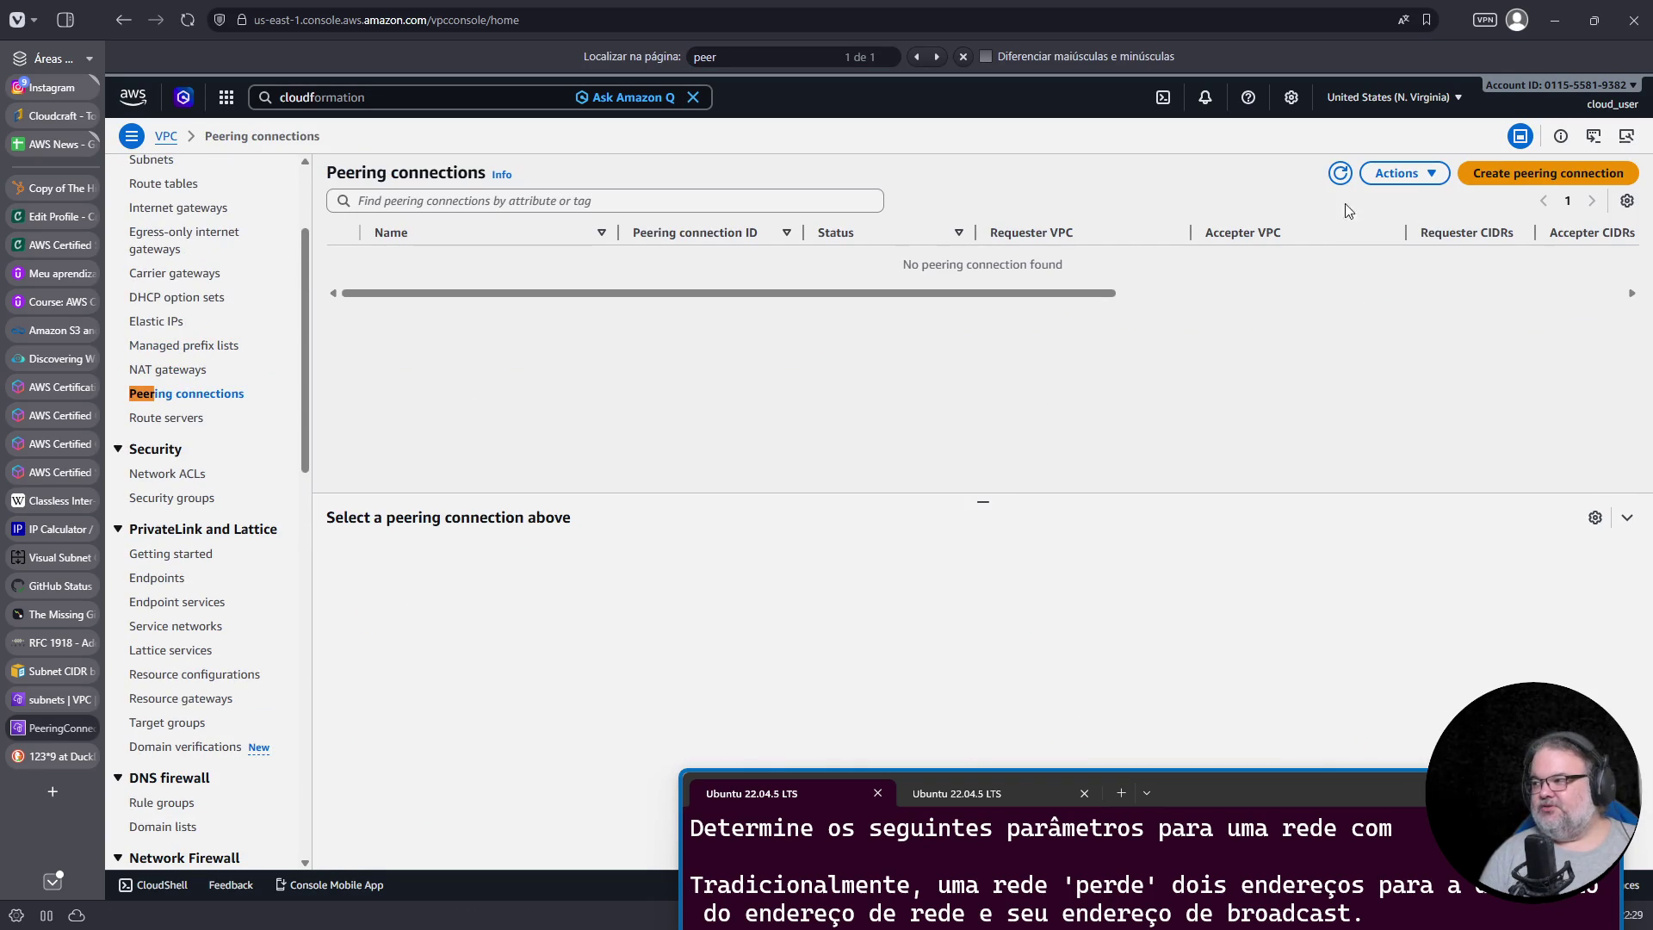
Step: Request peering Fuark-to-default from VPC do Fuark (192.168.24.0/21) to the default VPC
{"action": "left_click", "coordinate": [1509, 177]}
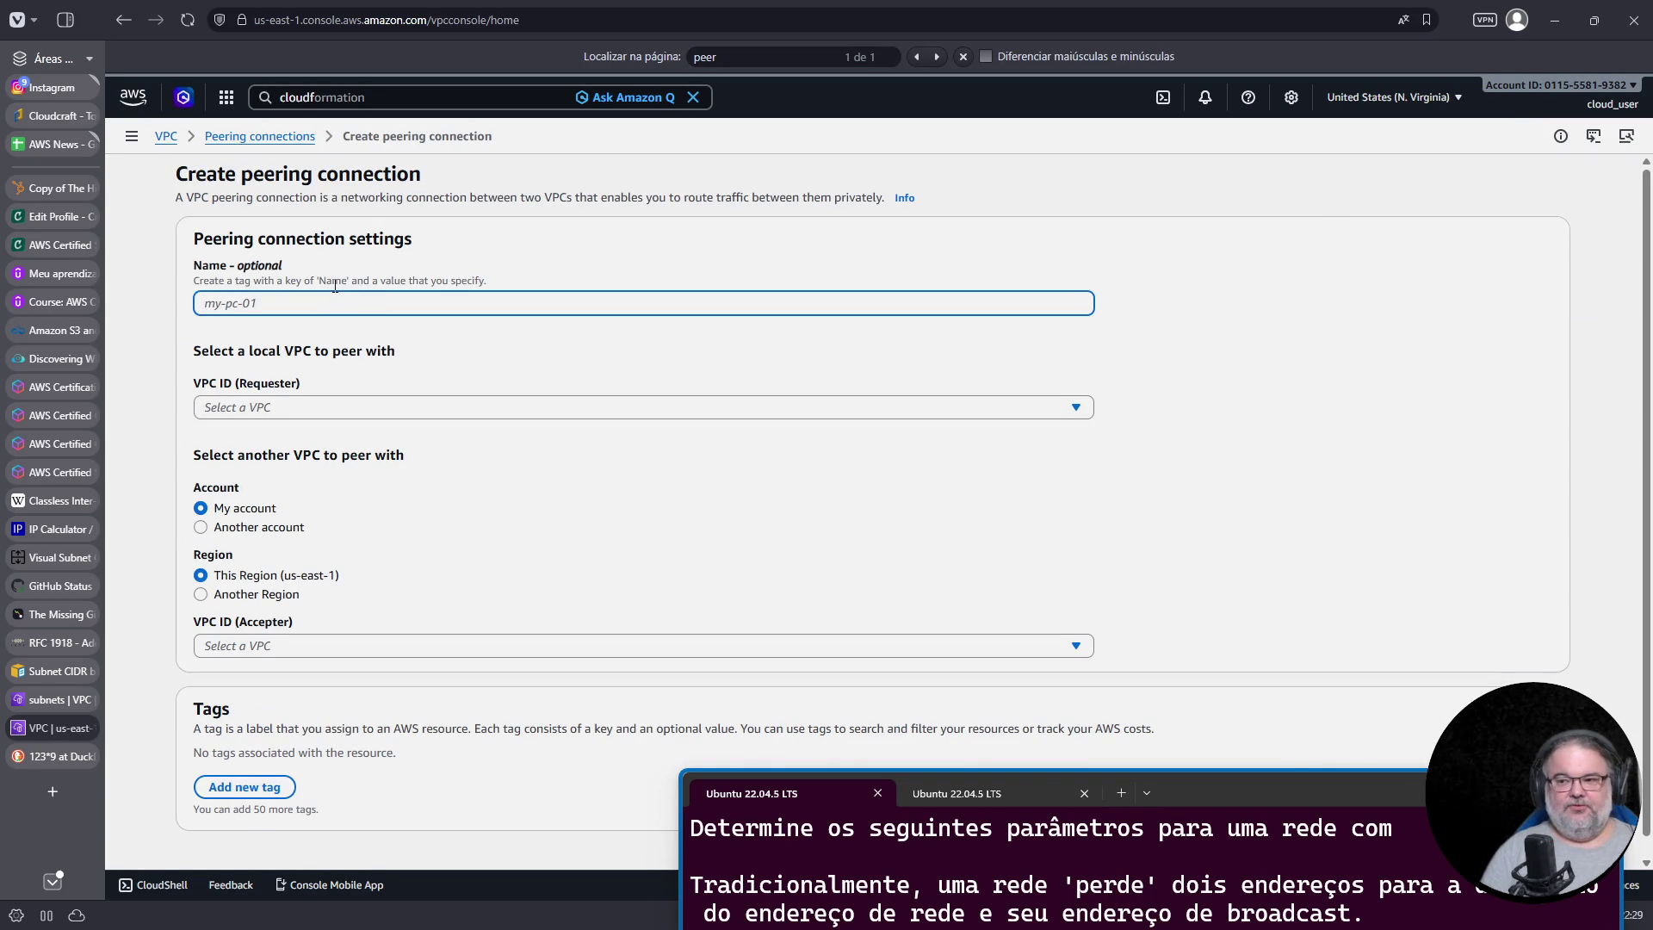
{"action": "type", "text": "Fuark-to-default"}
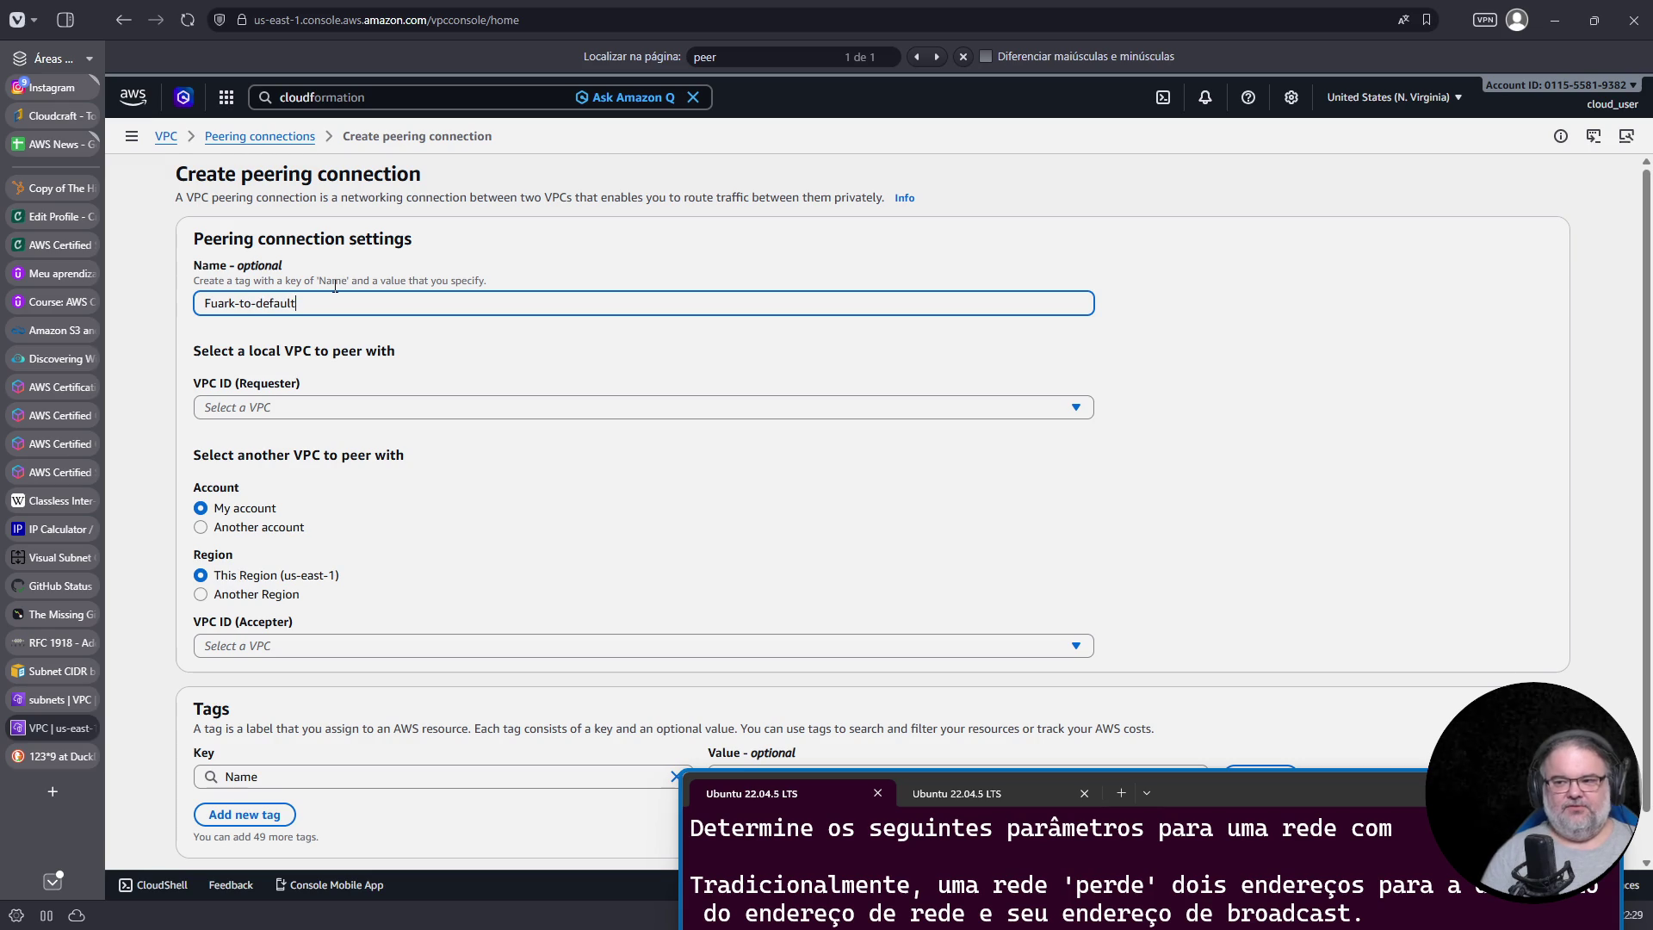
{"action": "left_click", "coordinate": [418, 408]}
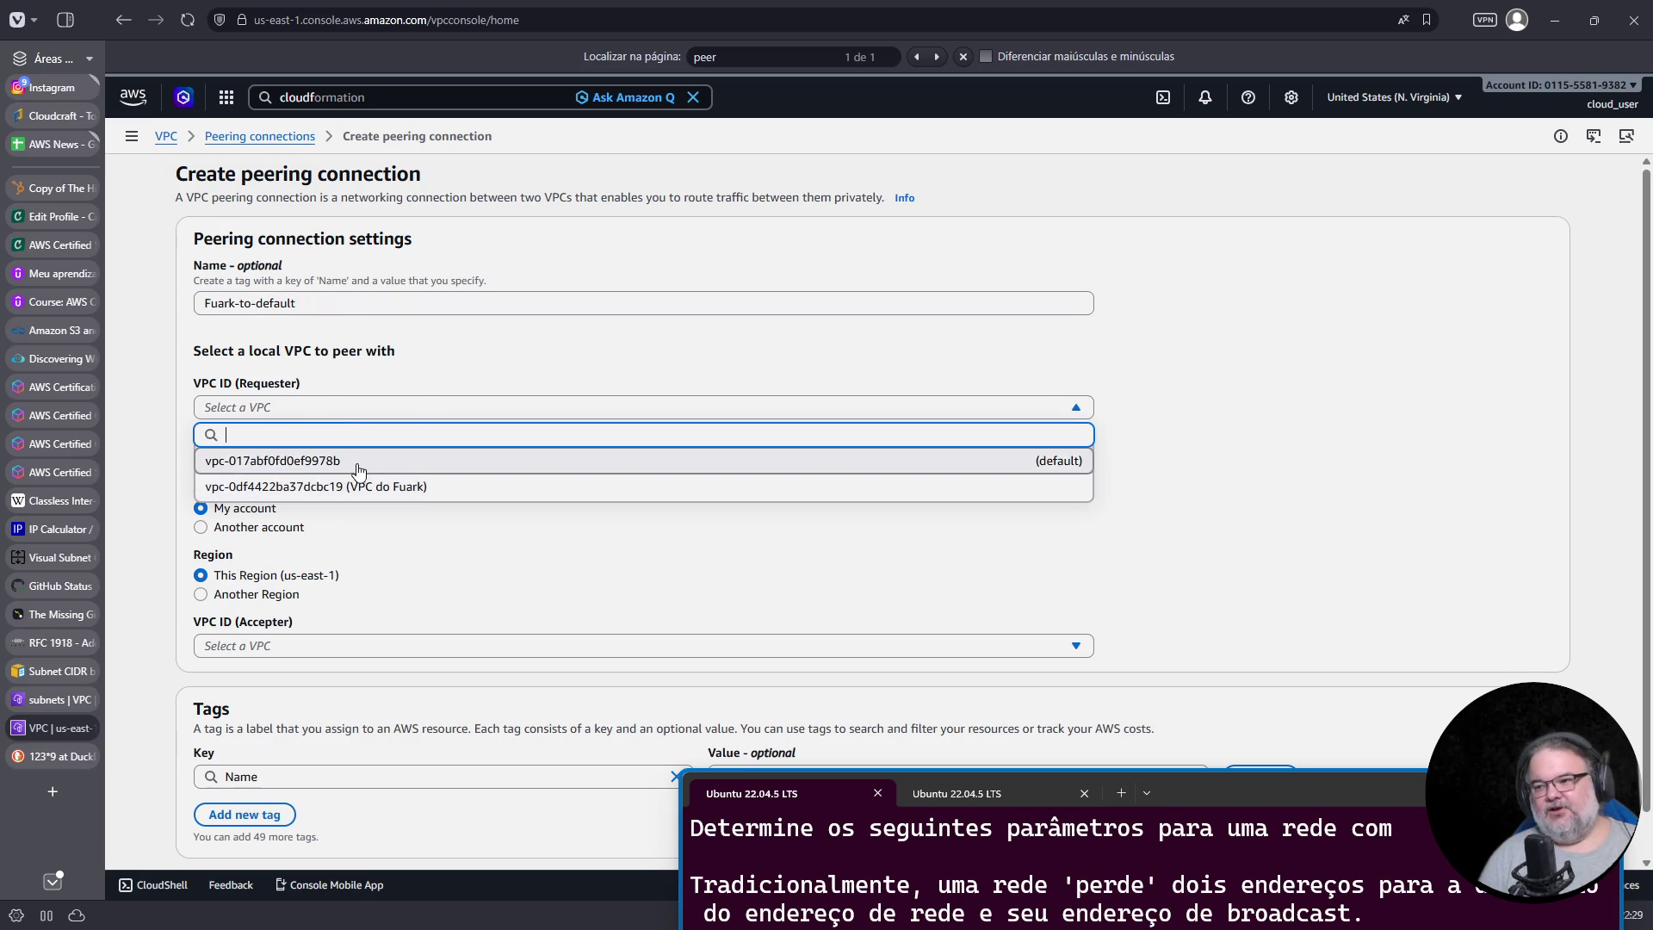
{"action": "left_click", "coordinate": [383, 487]}
{"action": "scroll", "coordinate": [461, 498], "scroll_direction": "down", "scroll_amount": 2}
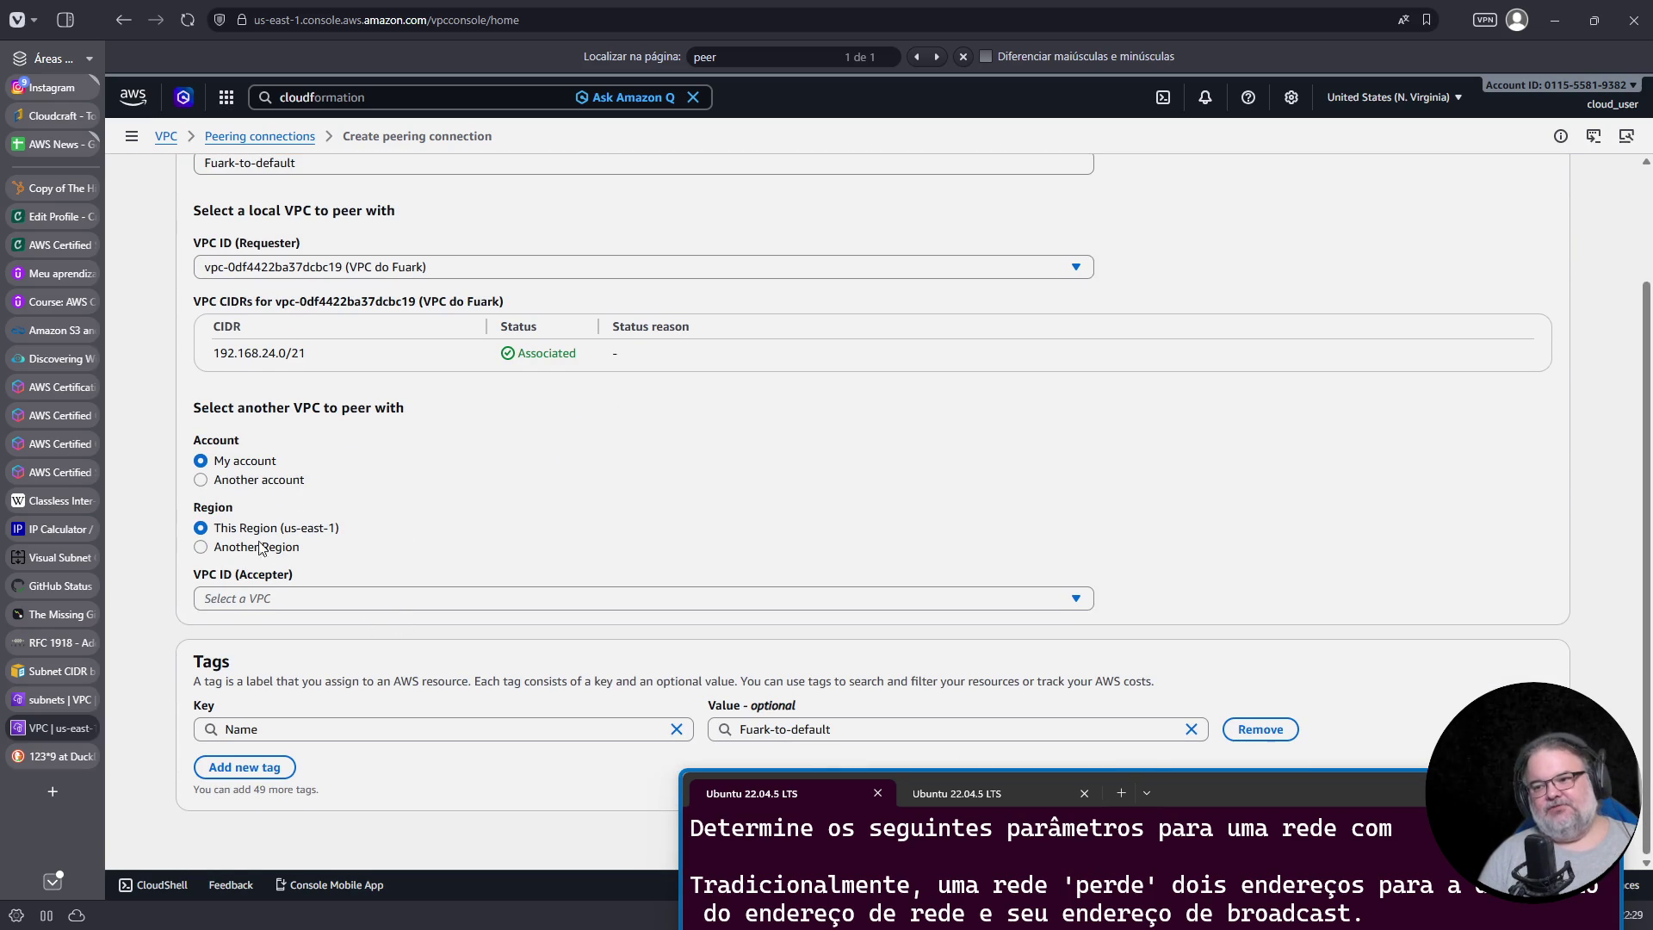
{"action": "left_click", "coordinate": [323, 598]}
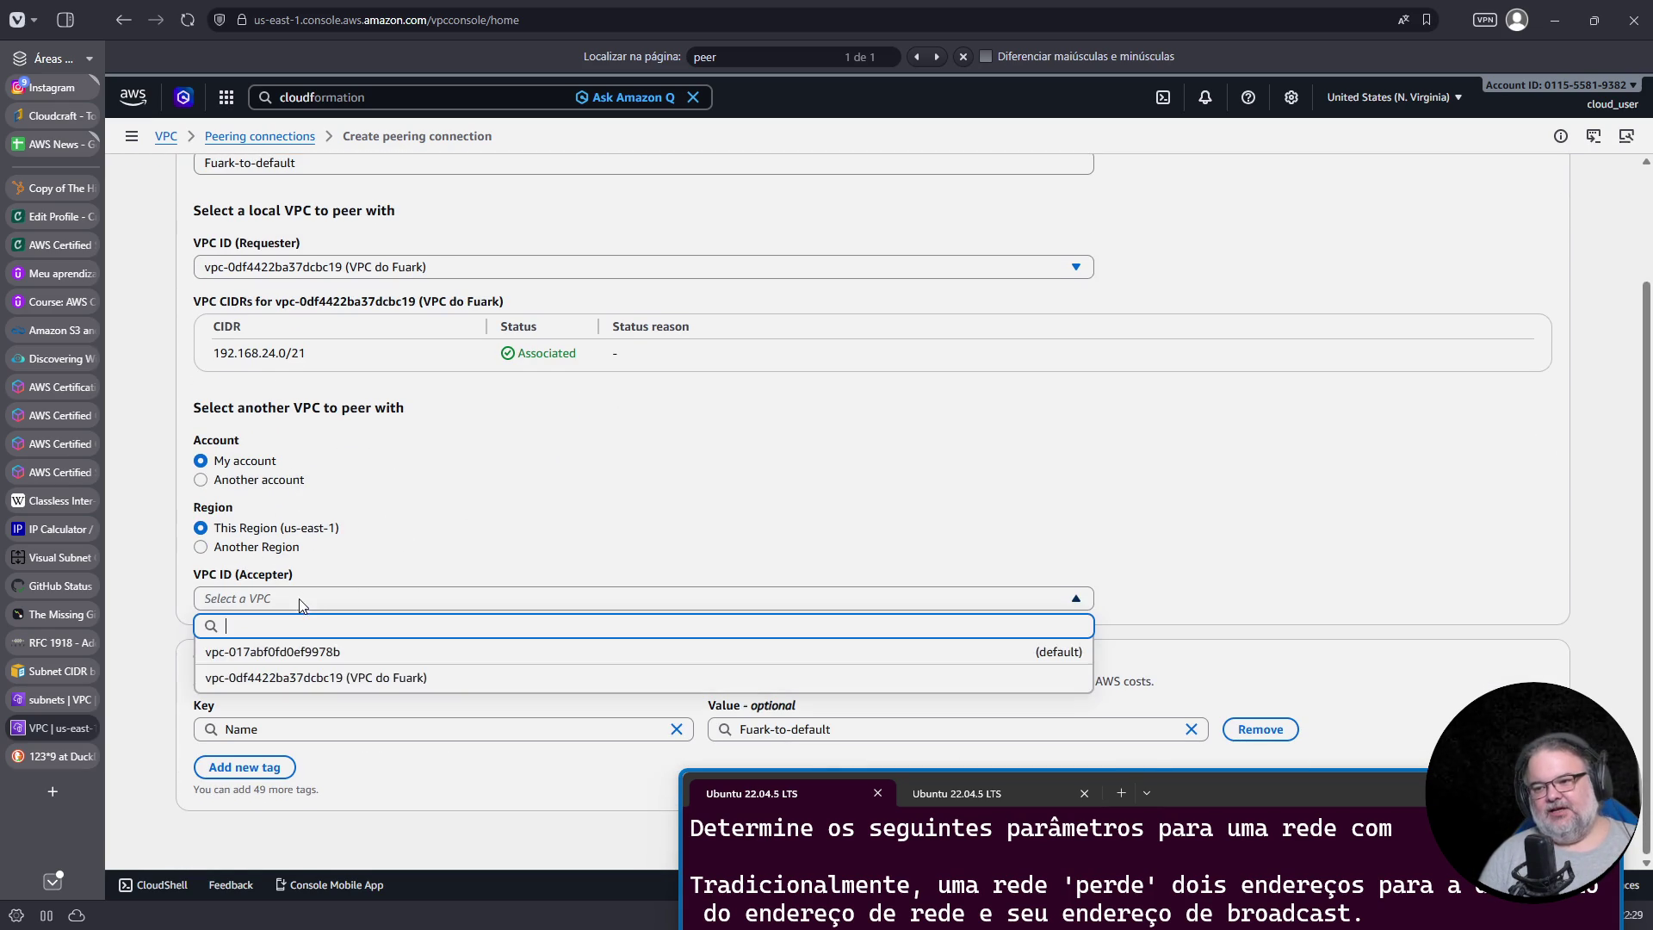
{"action": "left_click", "coordinate": [292, 655]}
{"action": "scroll", "coordinate": [893, 601], "scroll_direction": "down", "scroll_amount": 1}
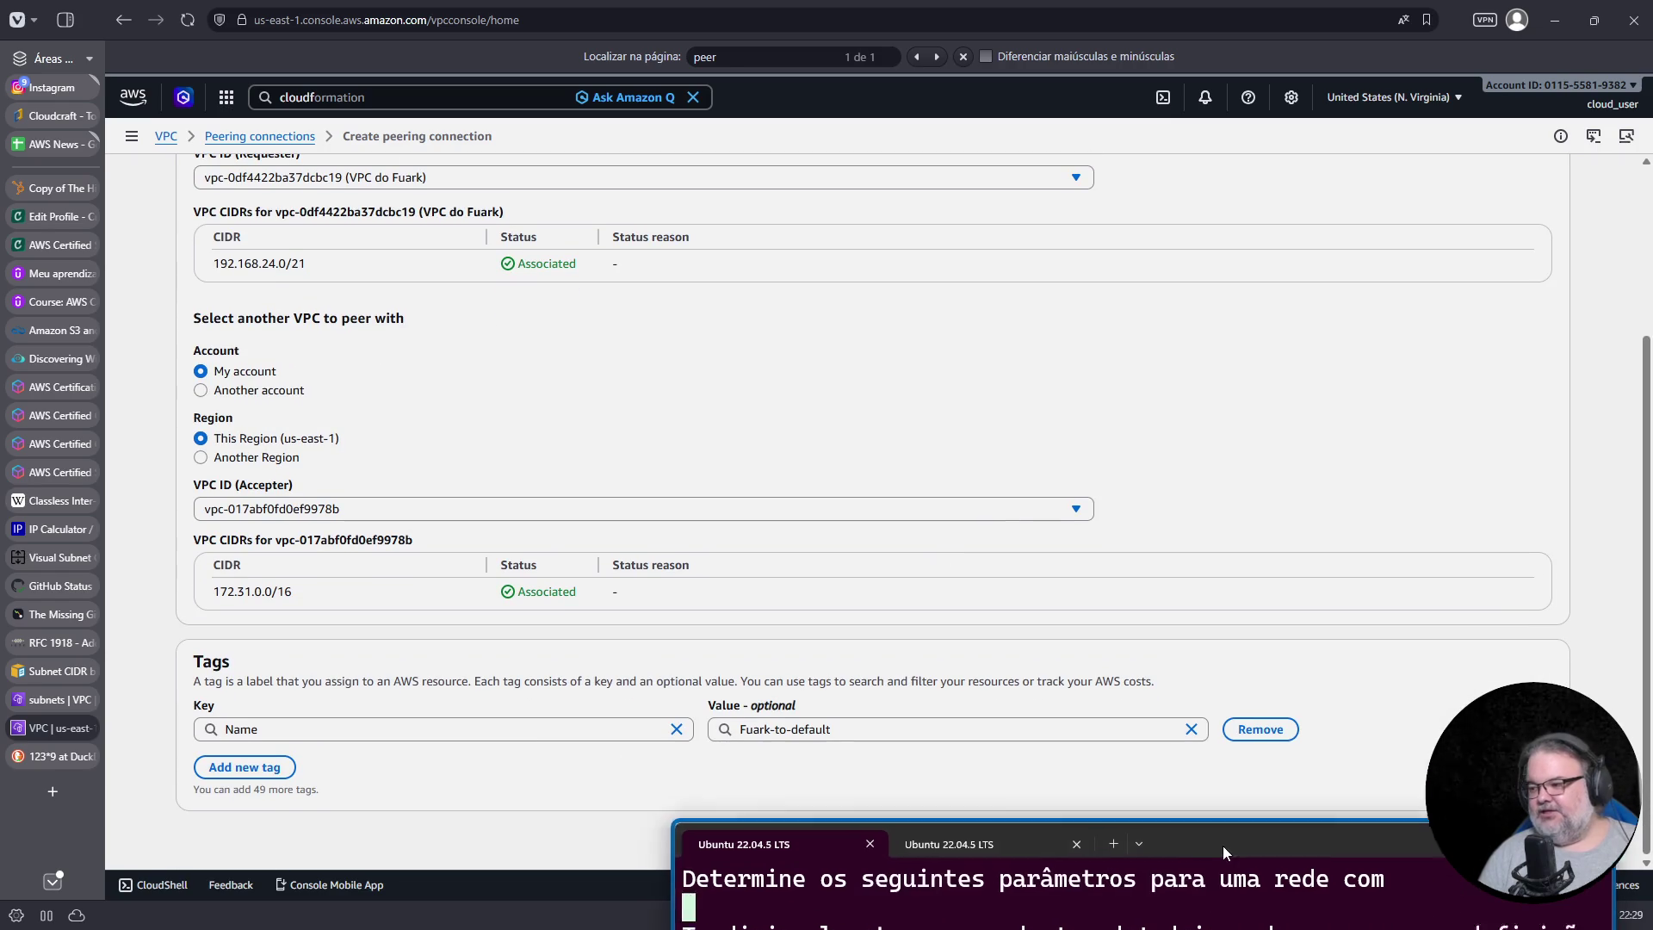
{"action": "left_click", "coordinate": [1425, 833]}
Step: Check that the new request shows pending acceptance, then return to the peering connections list
{"action": "mouse_move", "coordinate": [1367, 883]}
{"action": "left_mouse_down"}
{"action": "mouse_move", "coordinate": [1387, 601]}
{"action": "mouse_move", "coordinate": [1394, 771]}
{"action": "left_mouse_up"}
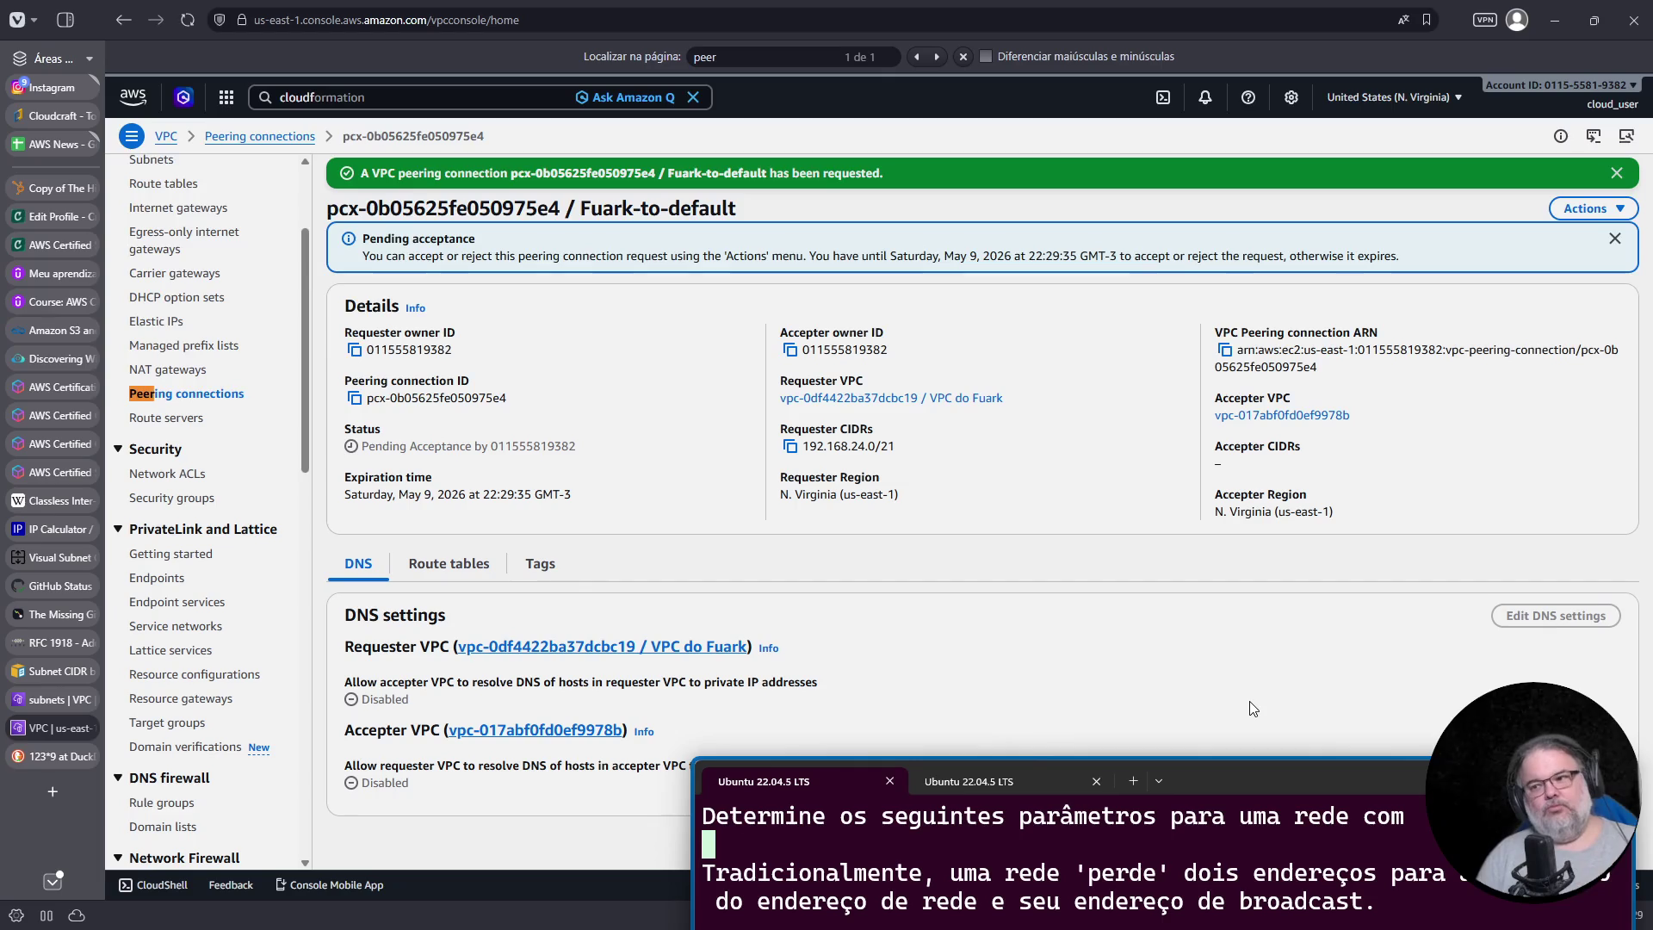
{"action": "triple_click", "coordinate": [426, 448]}
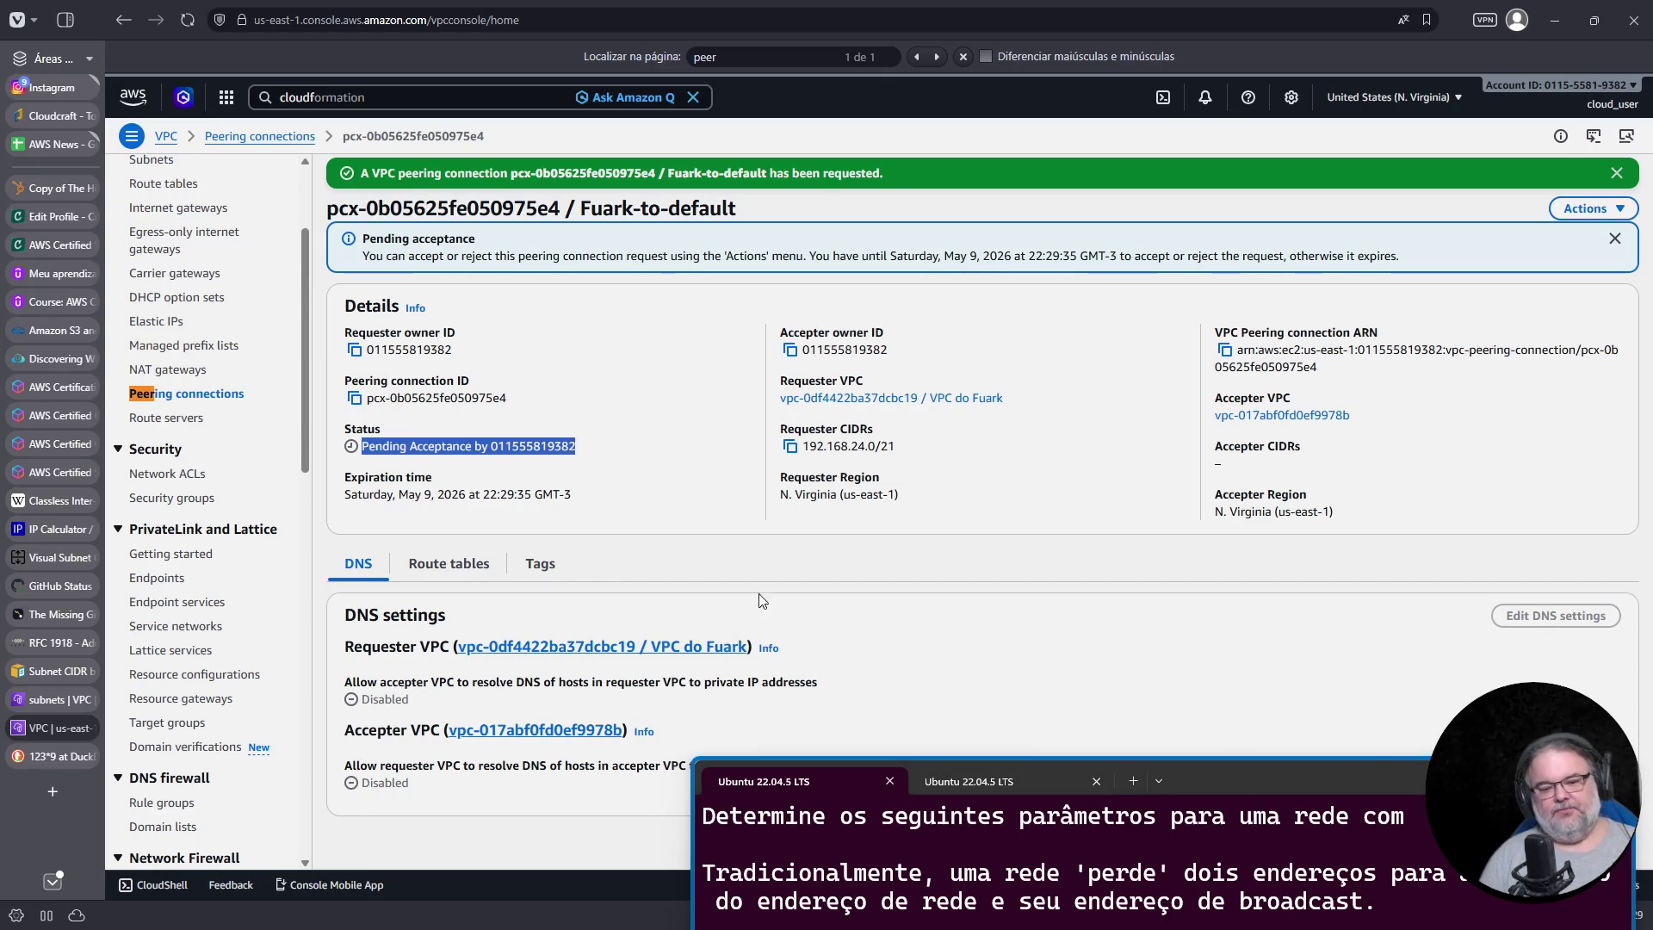
{"action": "mouse_move", "coordinate": [1444, 788]}
{"action": "left_mouse_down"}
{"action": "mouse_move", "coordinate": [1430, 479]}
{"action": "mouse_move", "coordinate": [1454, 530]}
{"action": "left_mouse_up"}
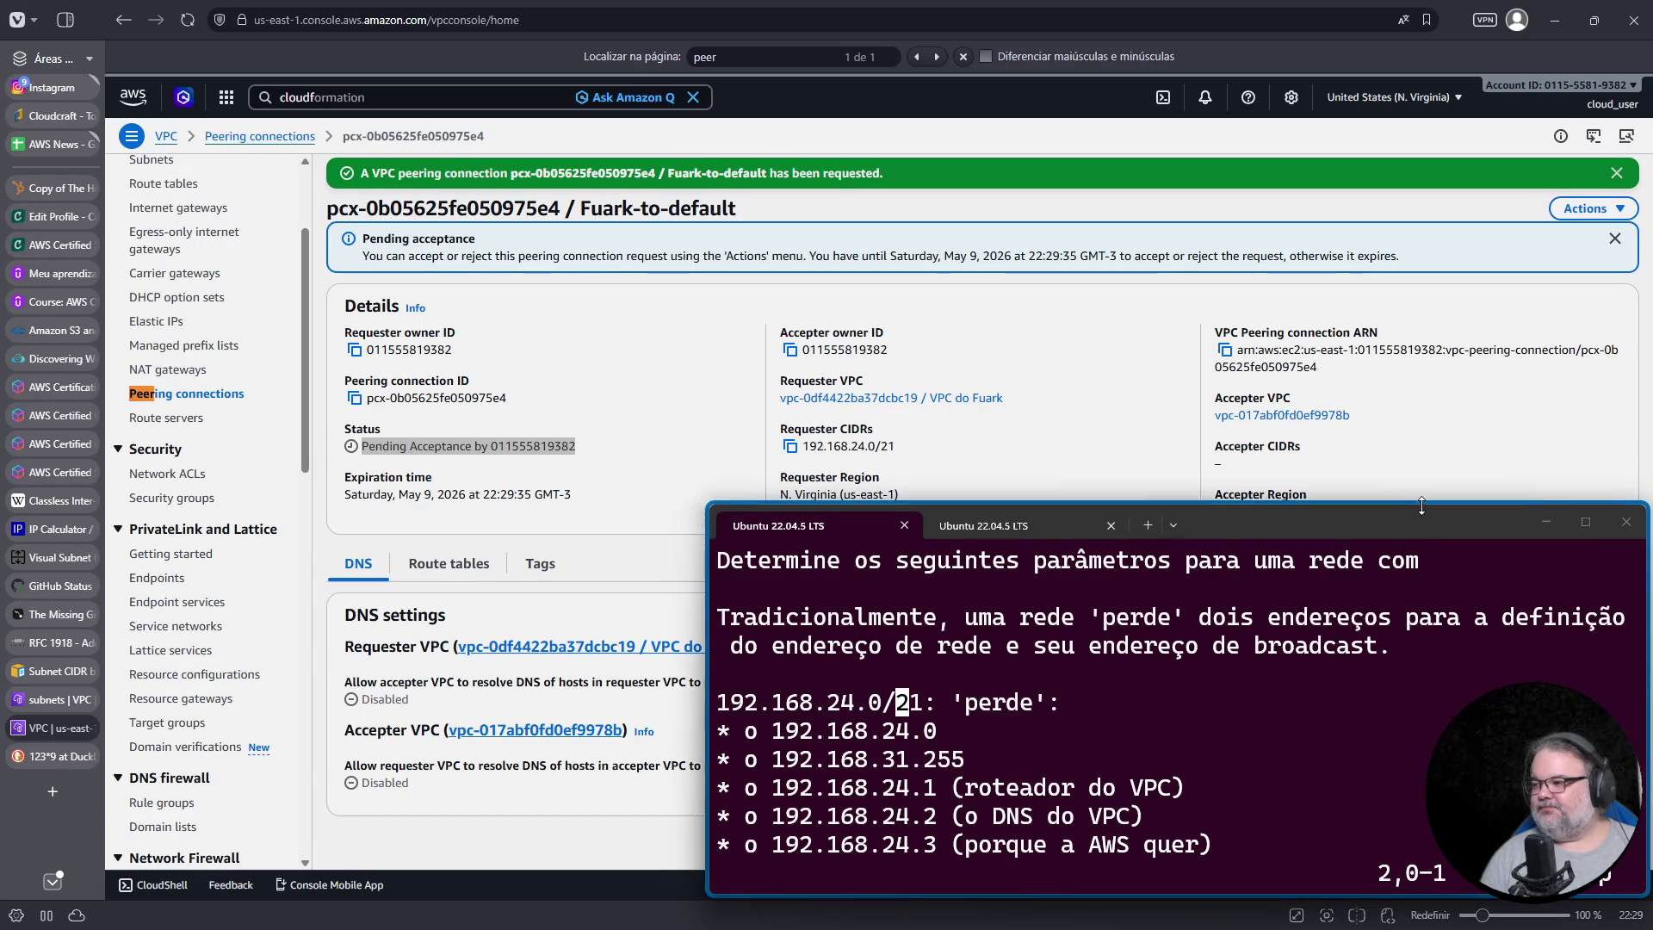
{"action": "left_click_drag", "start_coordinate": [1024, 506], "coordinate": [1024, 535]}
{"action": "left_click", "coordinate": [197, 396]}
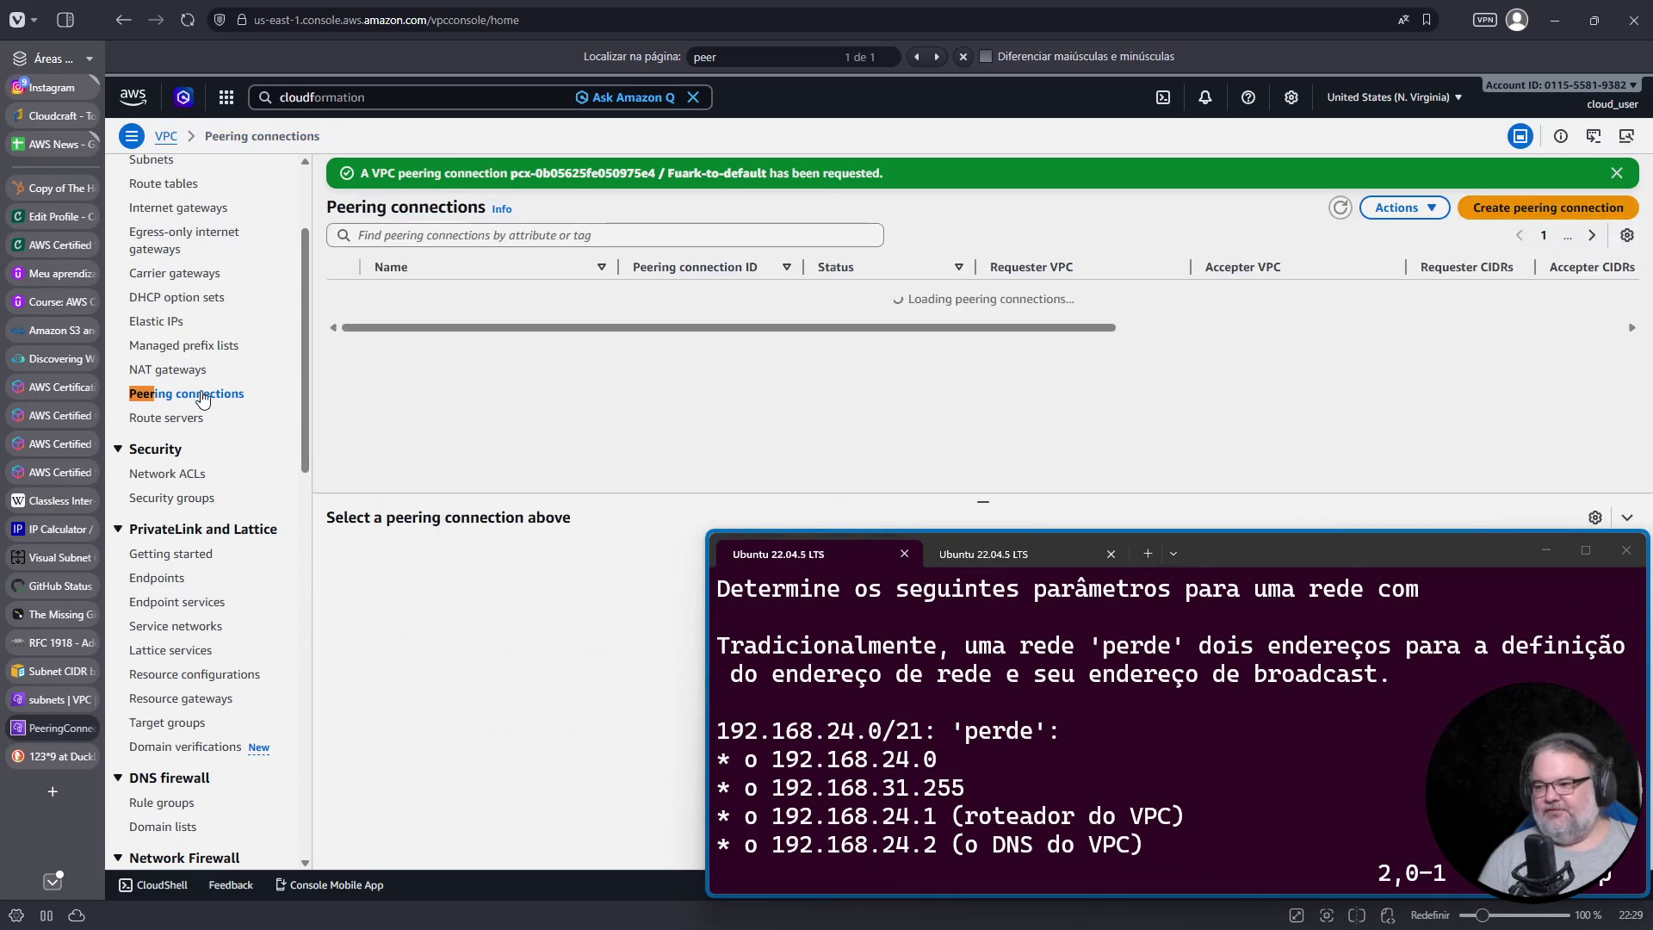
Step: Request a second peering, Default-to-Quark, from the default VPC to VPC do Fuark
{"action": "left_click", "coordinate": [1550, 209]}
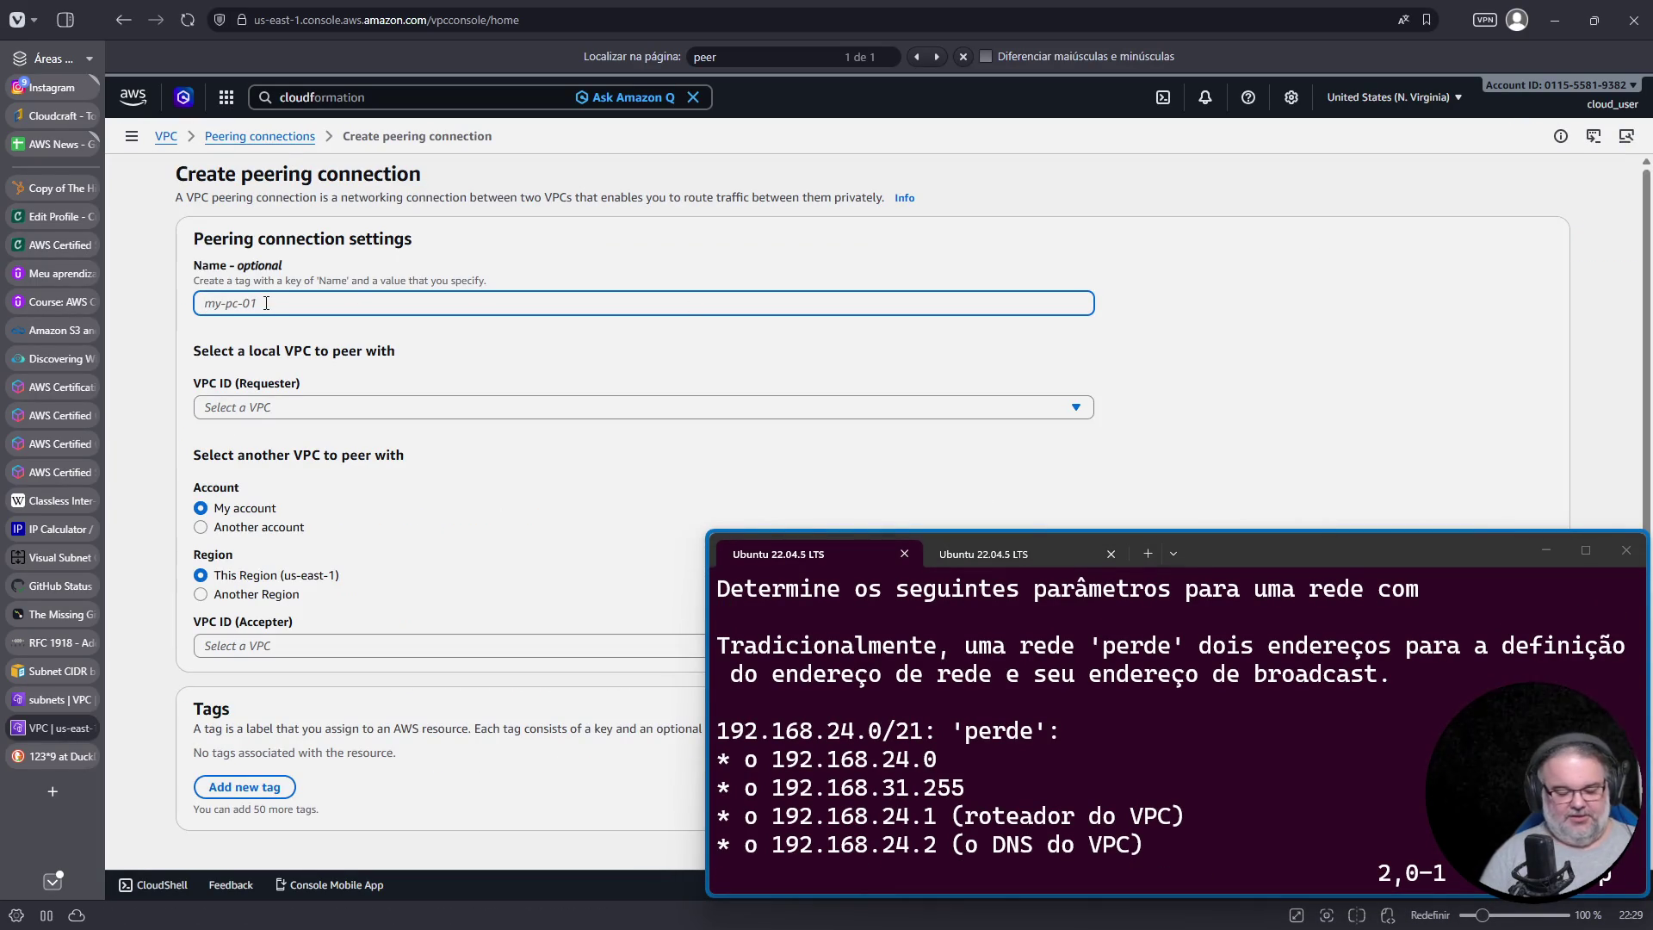
{"action": "type", "text": "Default-to-Quark"}
{"action": "key", "text": "Tab"}
{"action": "left_click", "coordinate": [383, 412]}
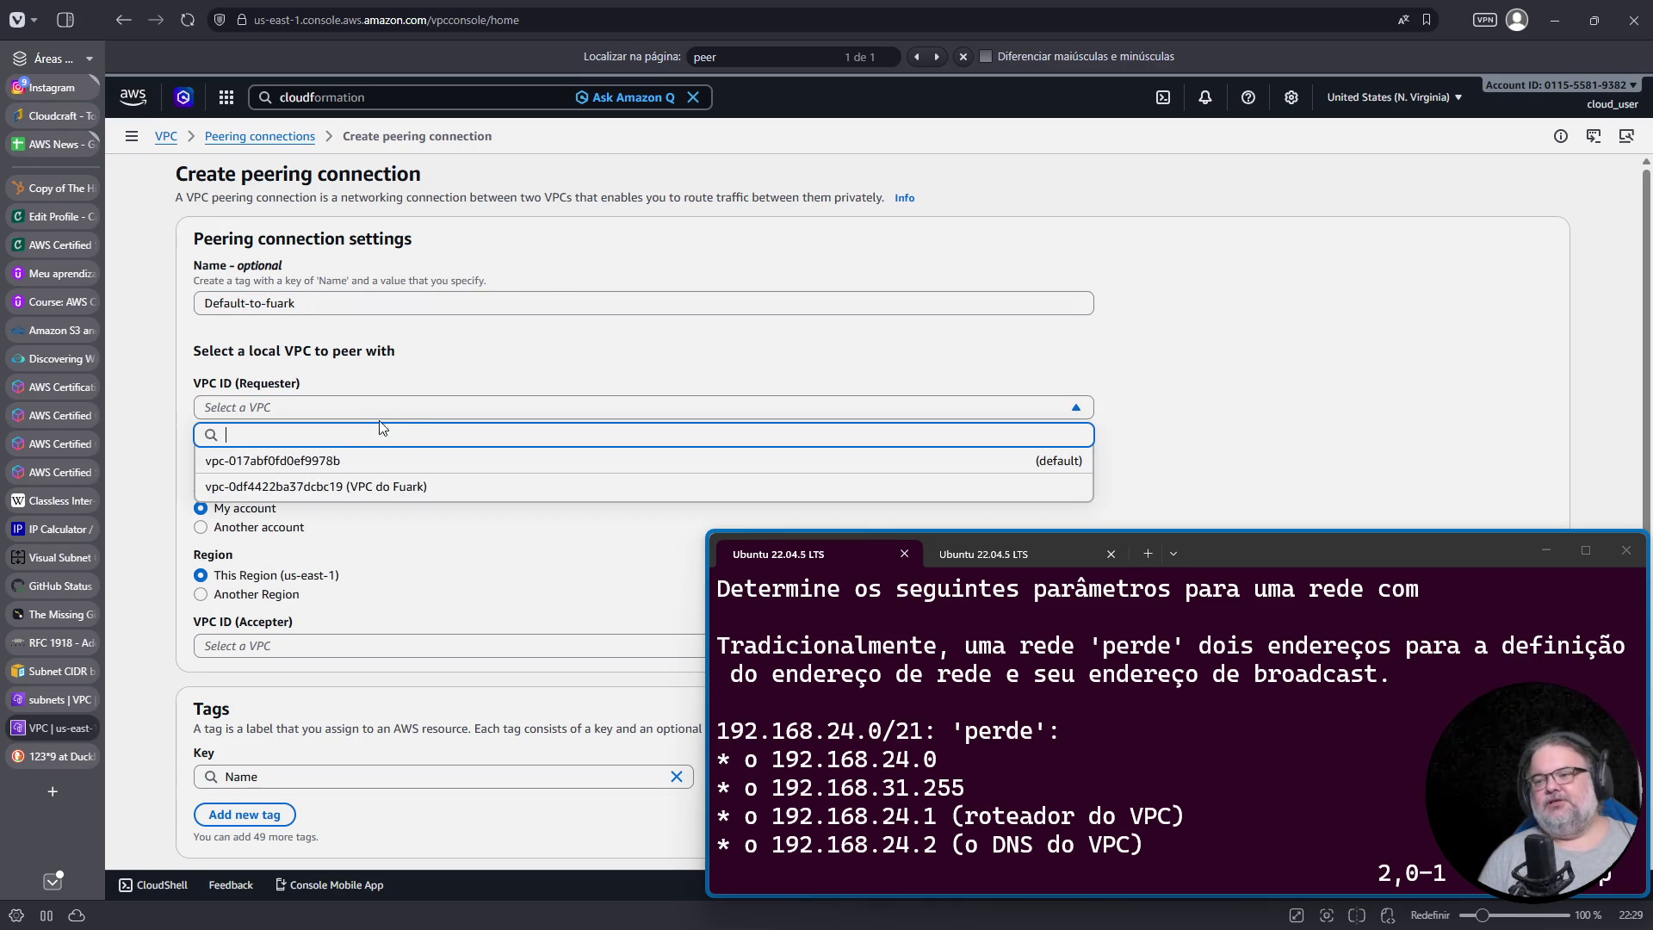
{"action": "left_click", "coordinate": [319, 478]}
{"action": "scroll", "coordinate": [446, 541], "scroll_direction": "down", "scroll_amount": 2}
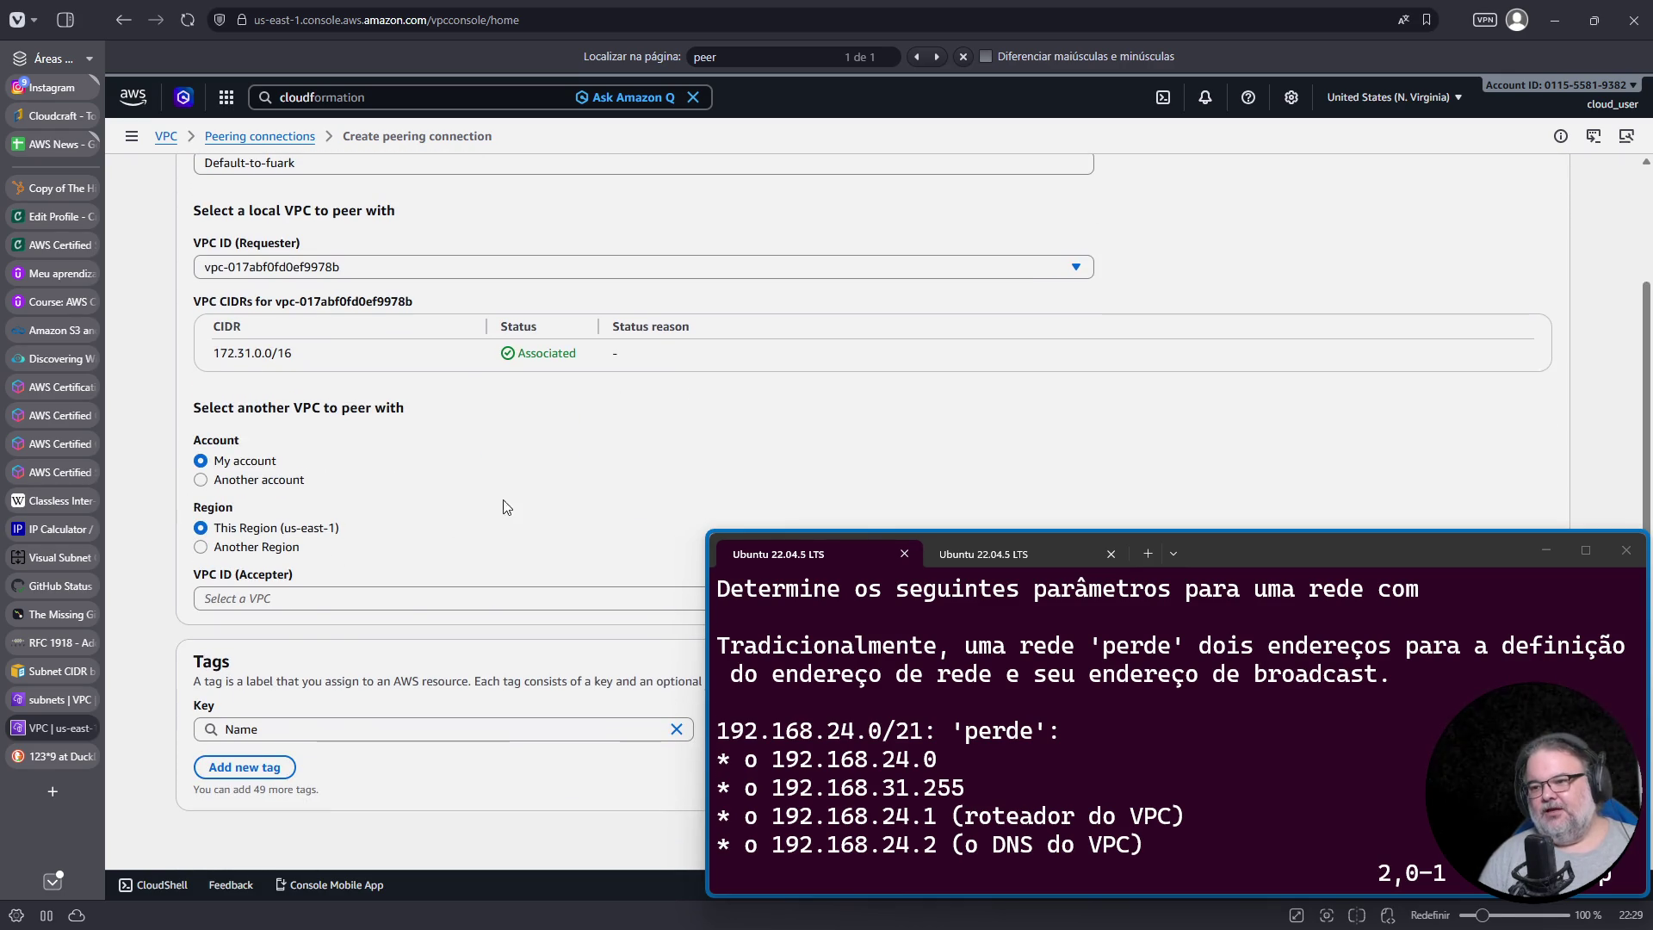
{"action": "left_click", "coordinate": [318, 600]}
{"action": "left_click", "coordinate": [319, 658]}
{"action": "scroll", "coordinate": [324, 667], "scroll_direction": "down", "scroll_amount": 2}
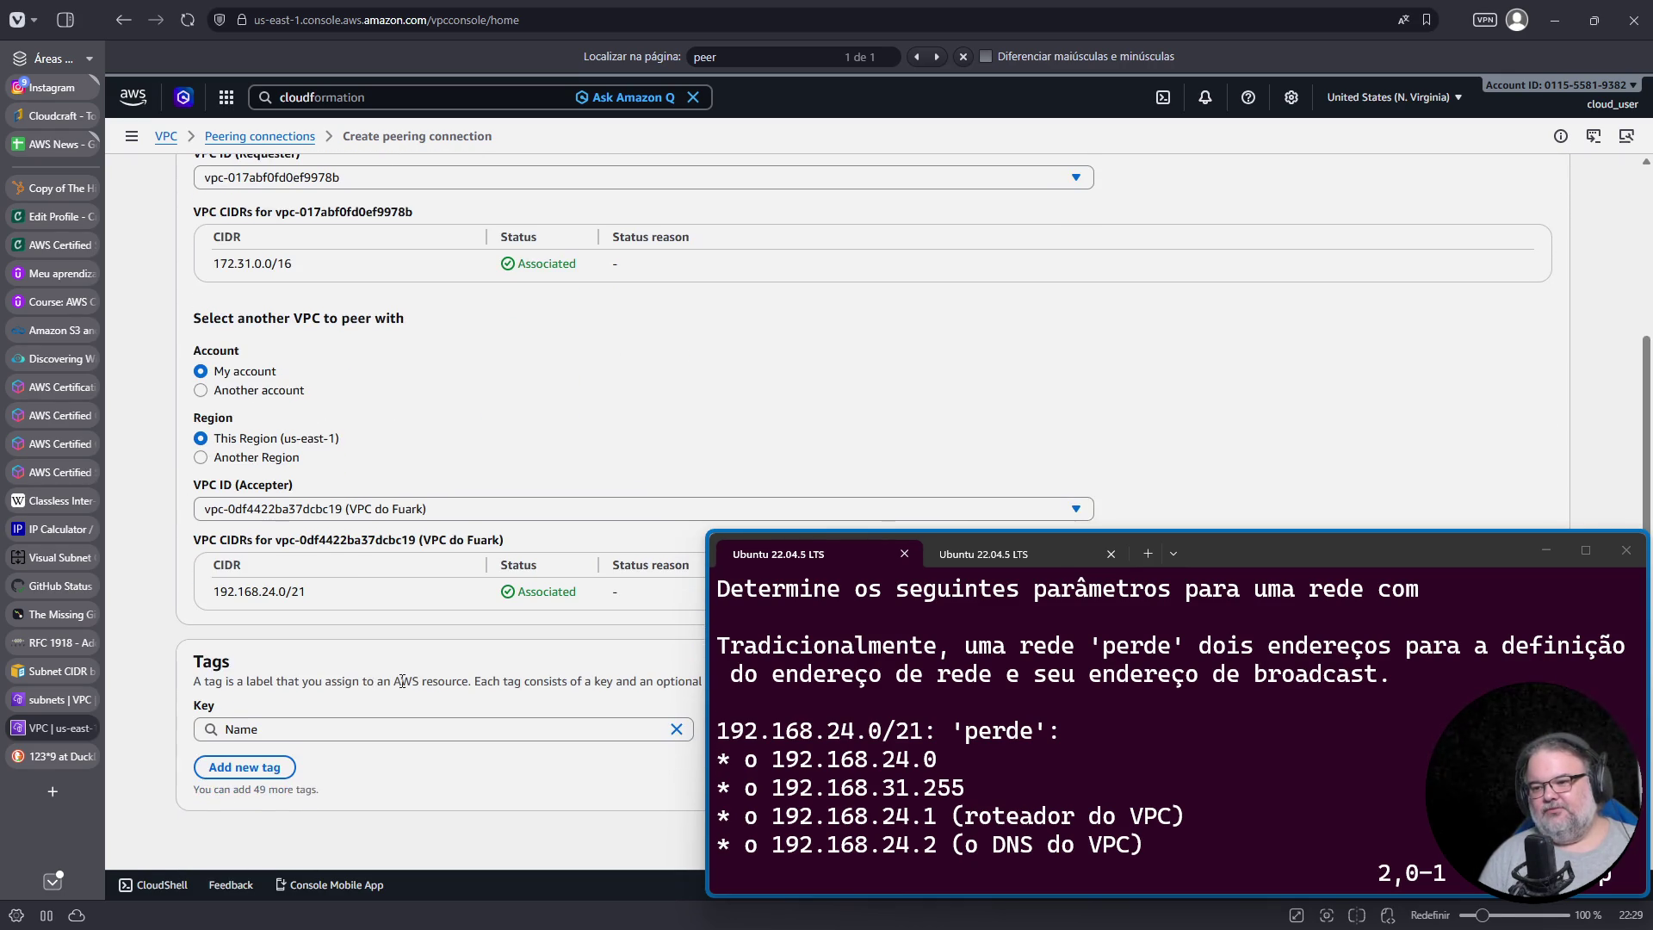
{"action": "left_click_drag", "start_coordinate": [1086, 567], "coordinate": [1088, 384]}
{"action": "left_click", "coordinate": [1407, 836]}
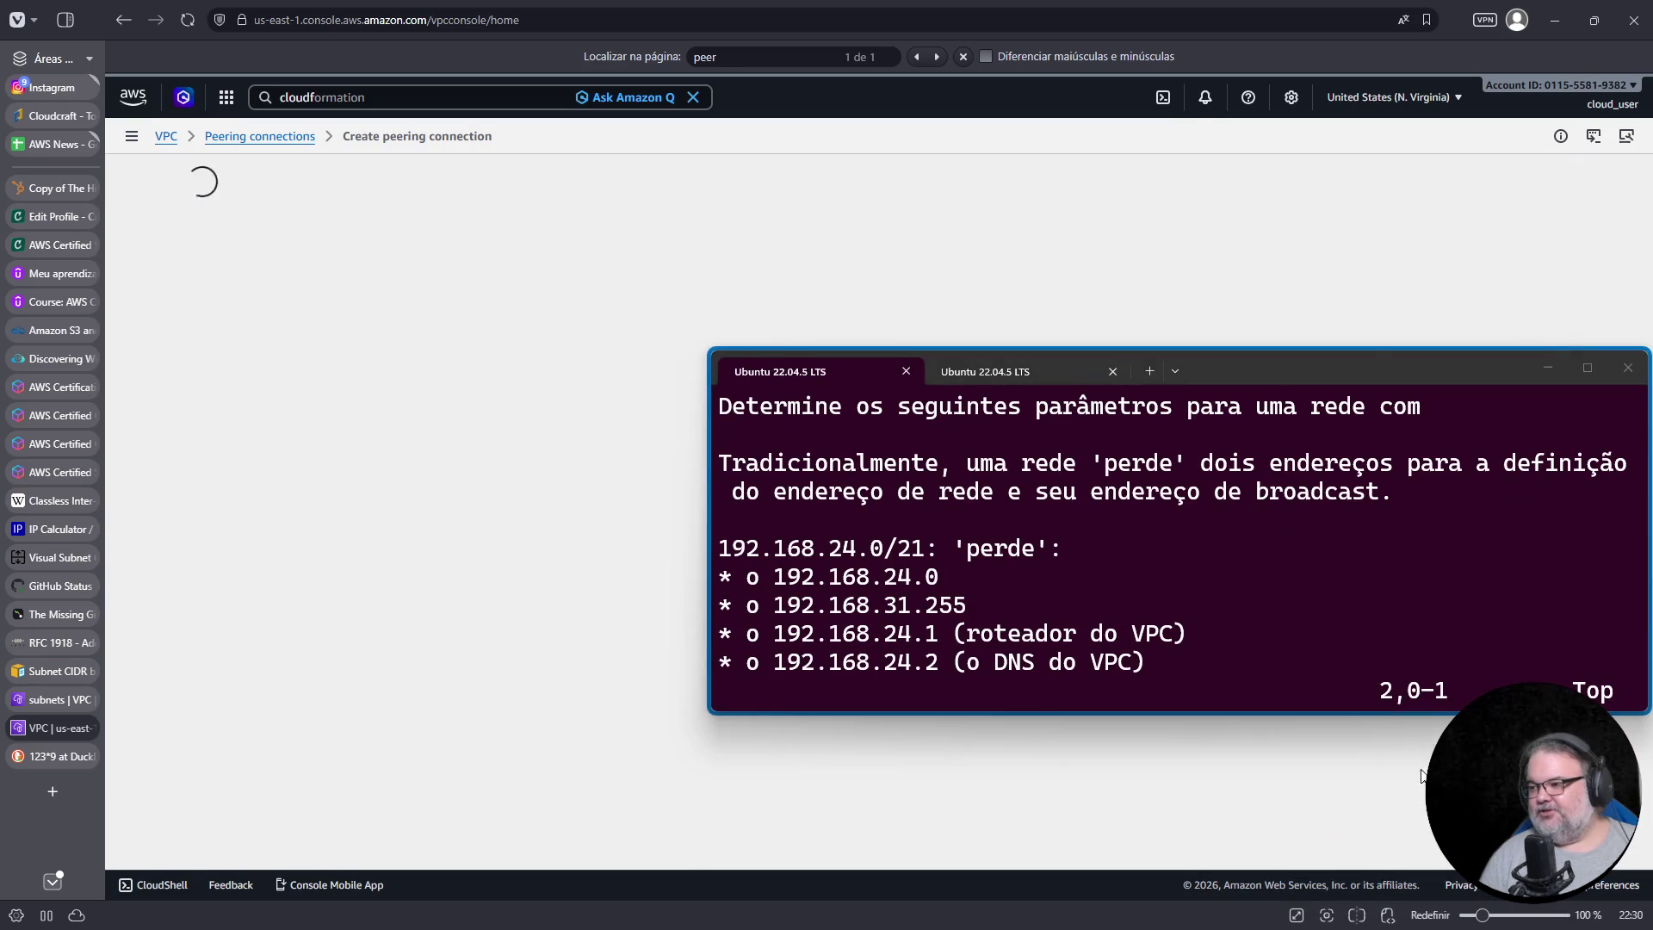
Step: Reload the peering connections list to show both requests
{"action": "mouse_move", "coordinate": [1385, 398]}
{"action": "left_mouse_down"}
{"action": "mouse_move", "coordinate": [1356, 461]}
{"action": "mouse_move", "coordinate": [1351, 667]}
{"action": "mouse_move", "coordinate": [1351, 460]}
{"action": "mouse_move", "coordinate": [1341, 526]}
{"action": "mouse_move", "coordinate": [1344, 668]}
{"action": "left_mouse_up"}
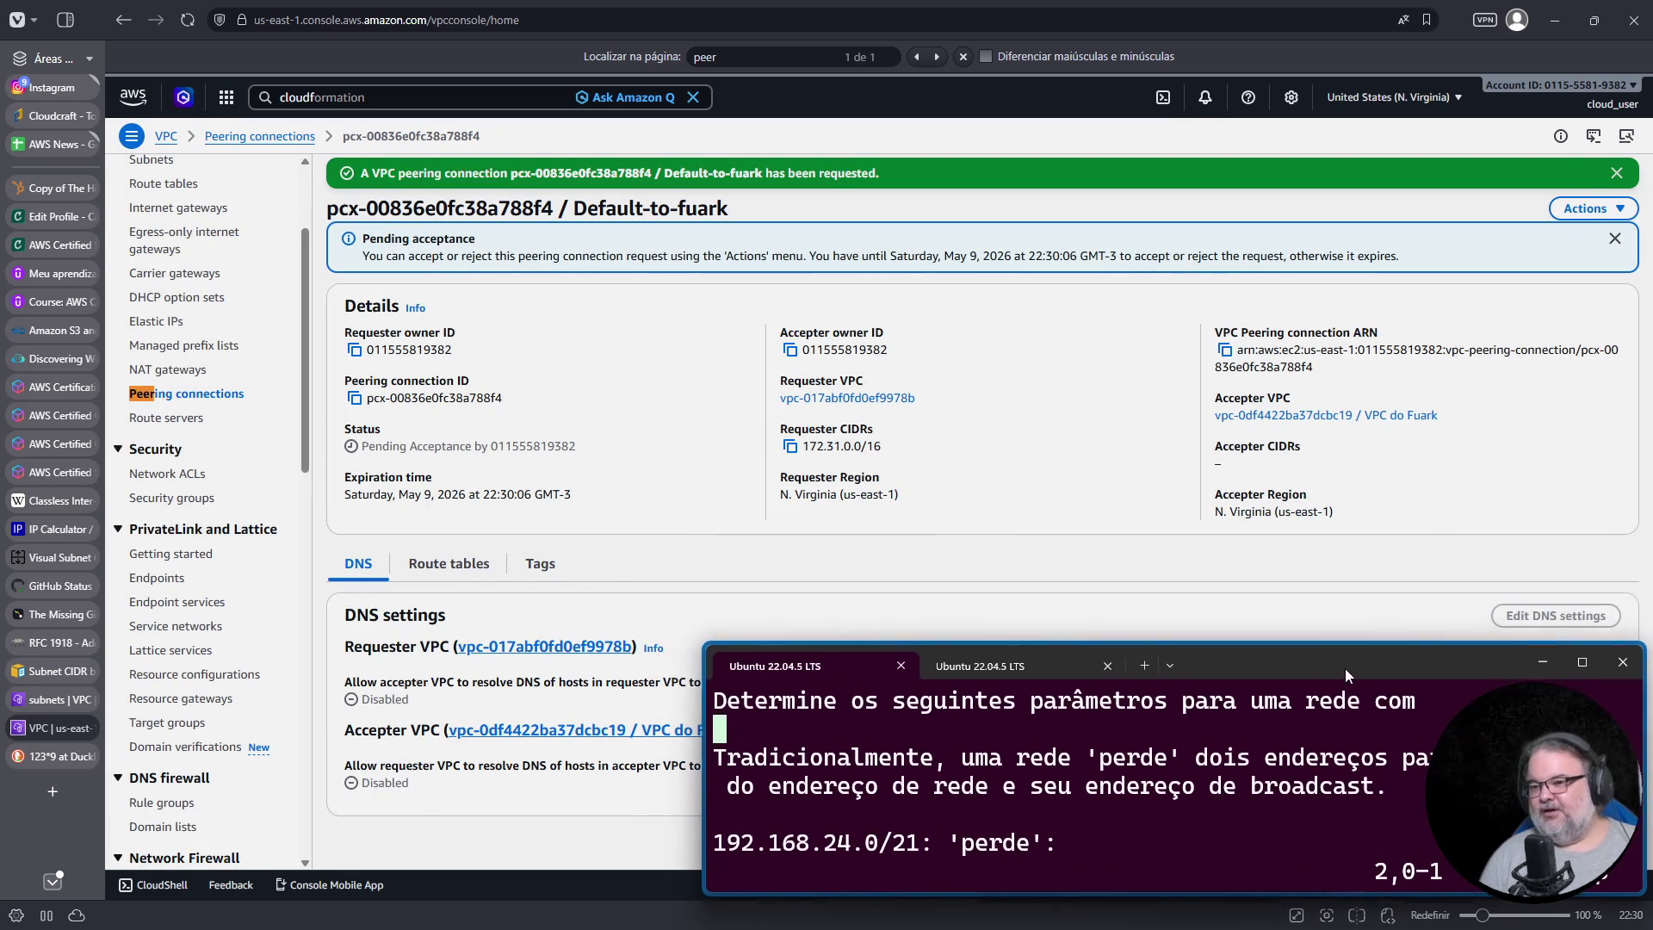
{"action": "left_click", "coordinate": [206, 397]}
{"action": "left_click", "coordinate": [1339, 207]}
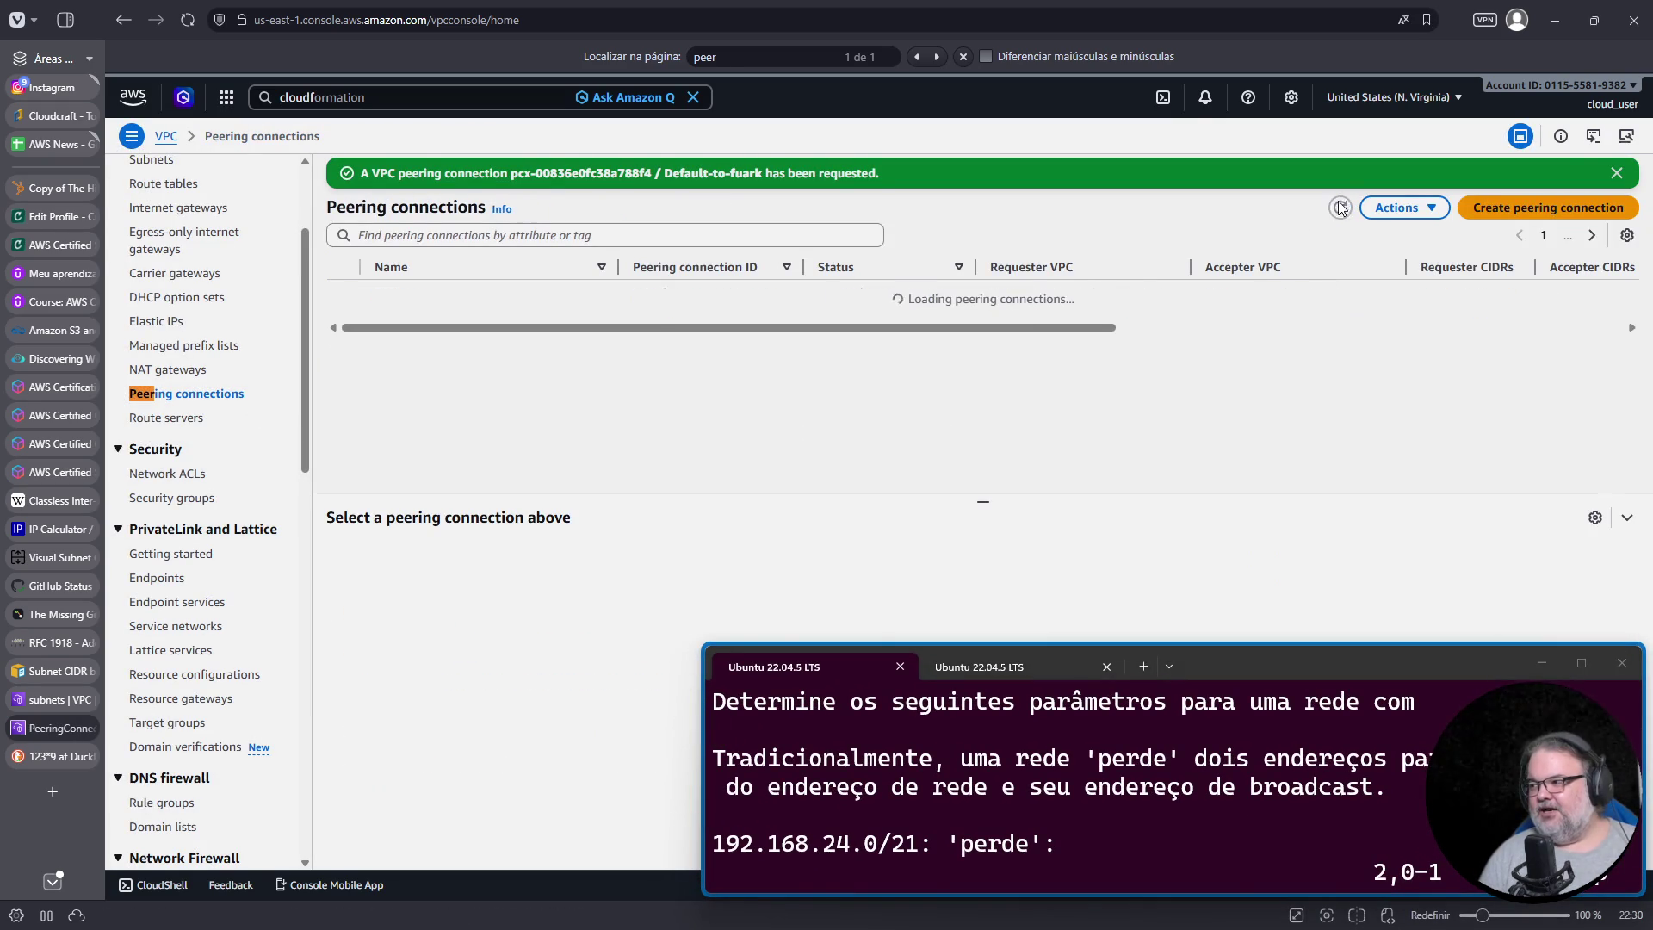
Step: Accept the Fuark-to-default peering request
{"action": "left_click", "coordinate": [1412, 210]}
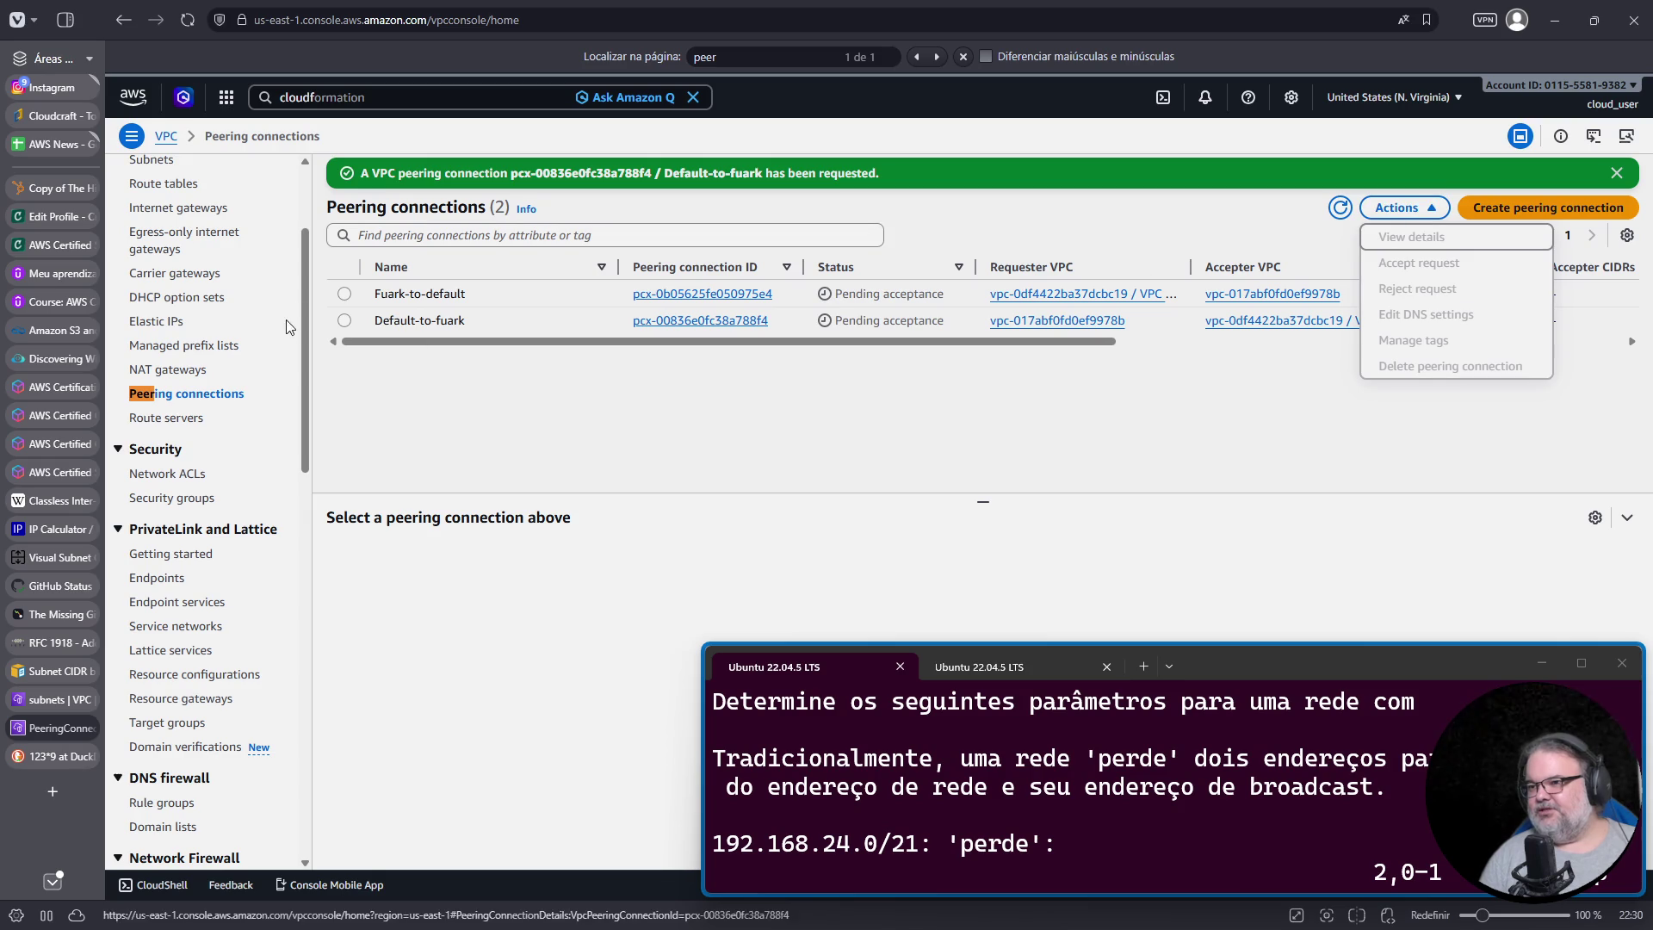
{"action": "left_click", "coordinate": [346, 295]}
{"action": "left_click", "coordinate": [1399, 207]}
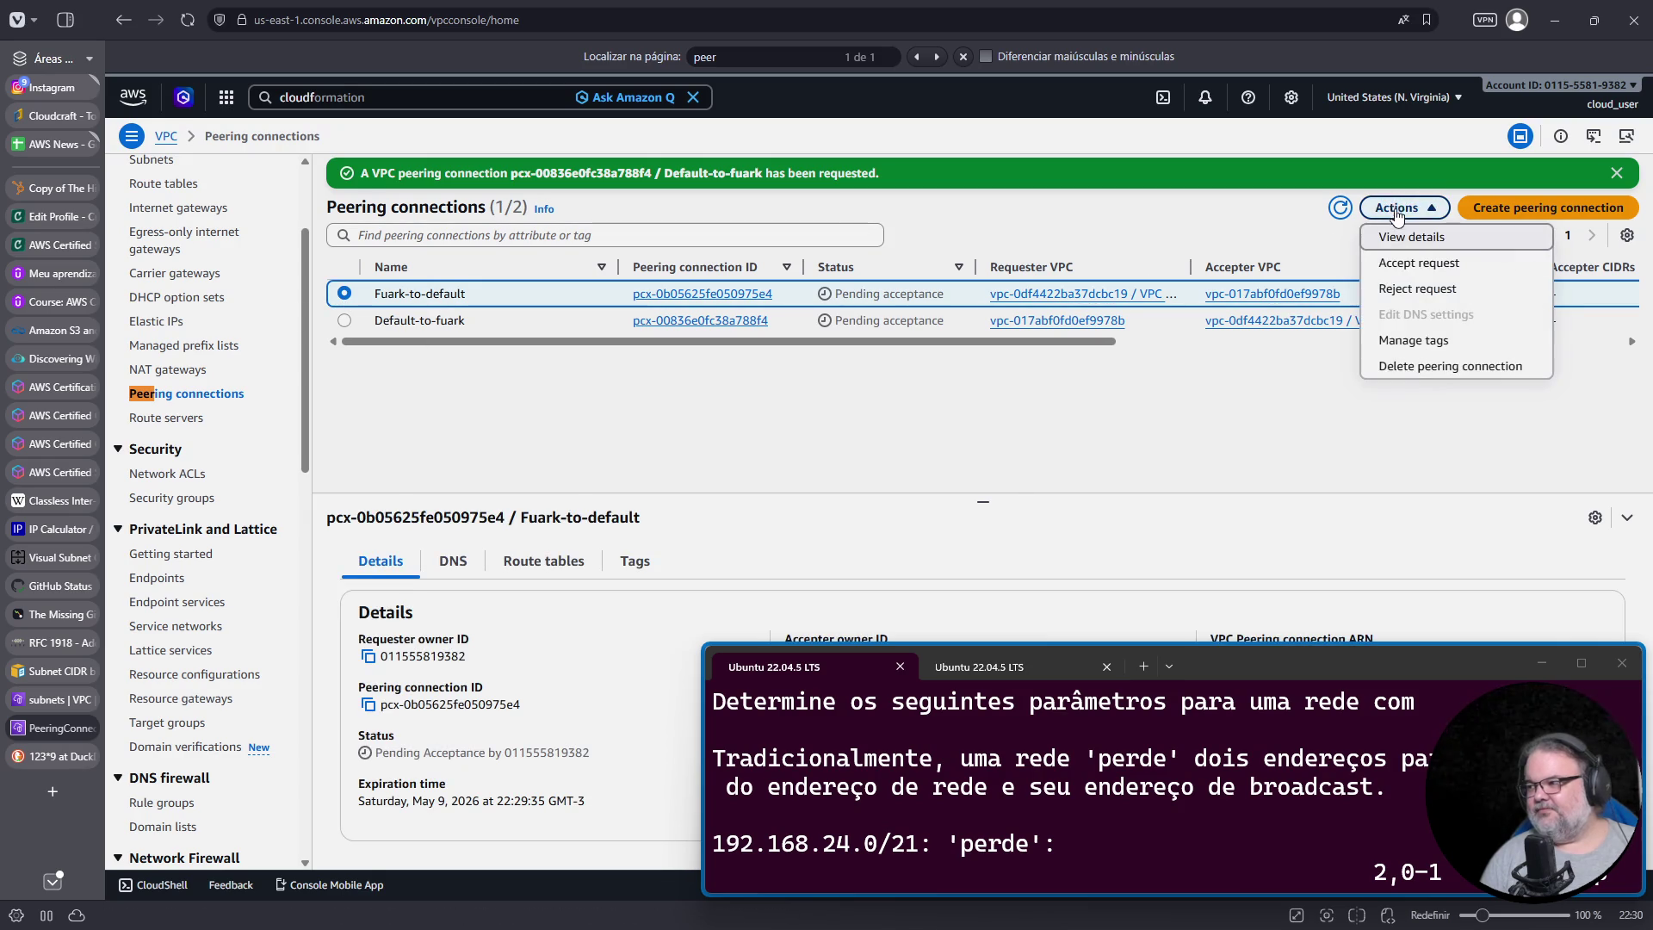
{"action": "left_click", "coordinate": [1413, 269]}
{"action": "left_click", "coordinate": [1278, 639]}
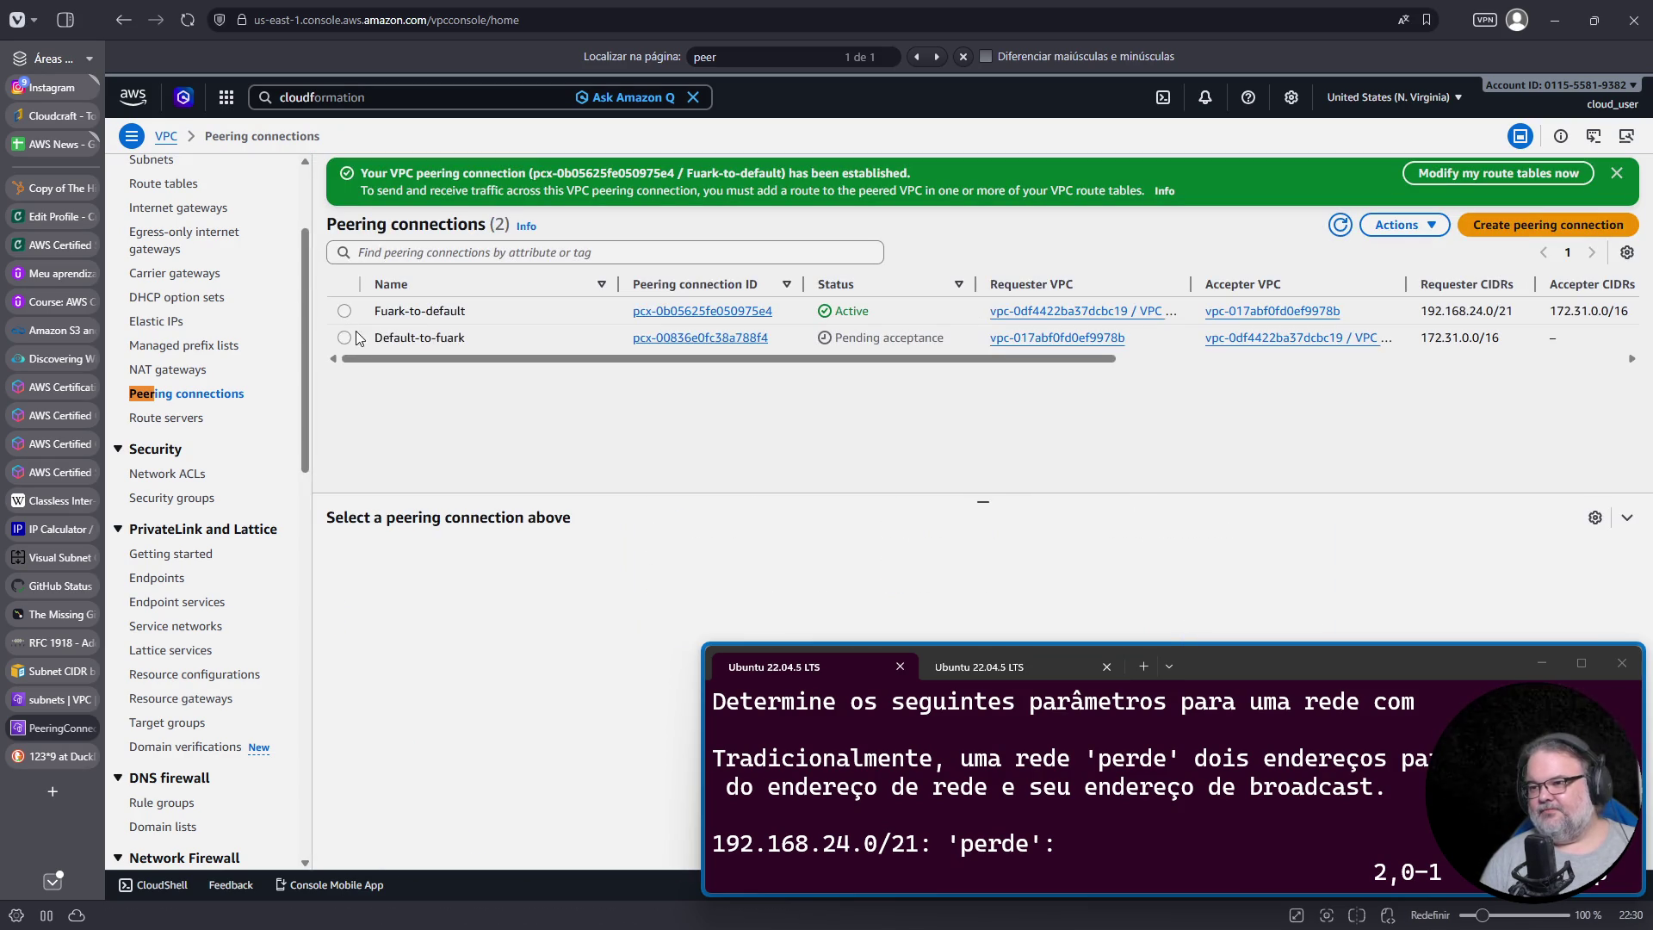
Step: Reject the duplicate Default-to-fuark peering request
{"action": "left_click", "coordinate": [354, 336]}
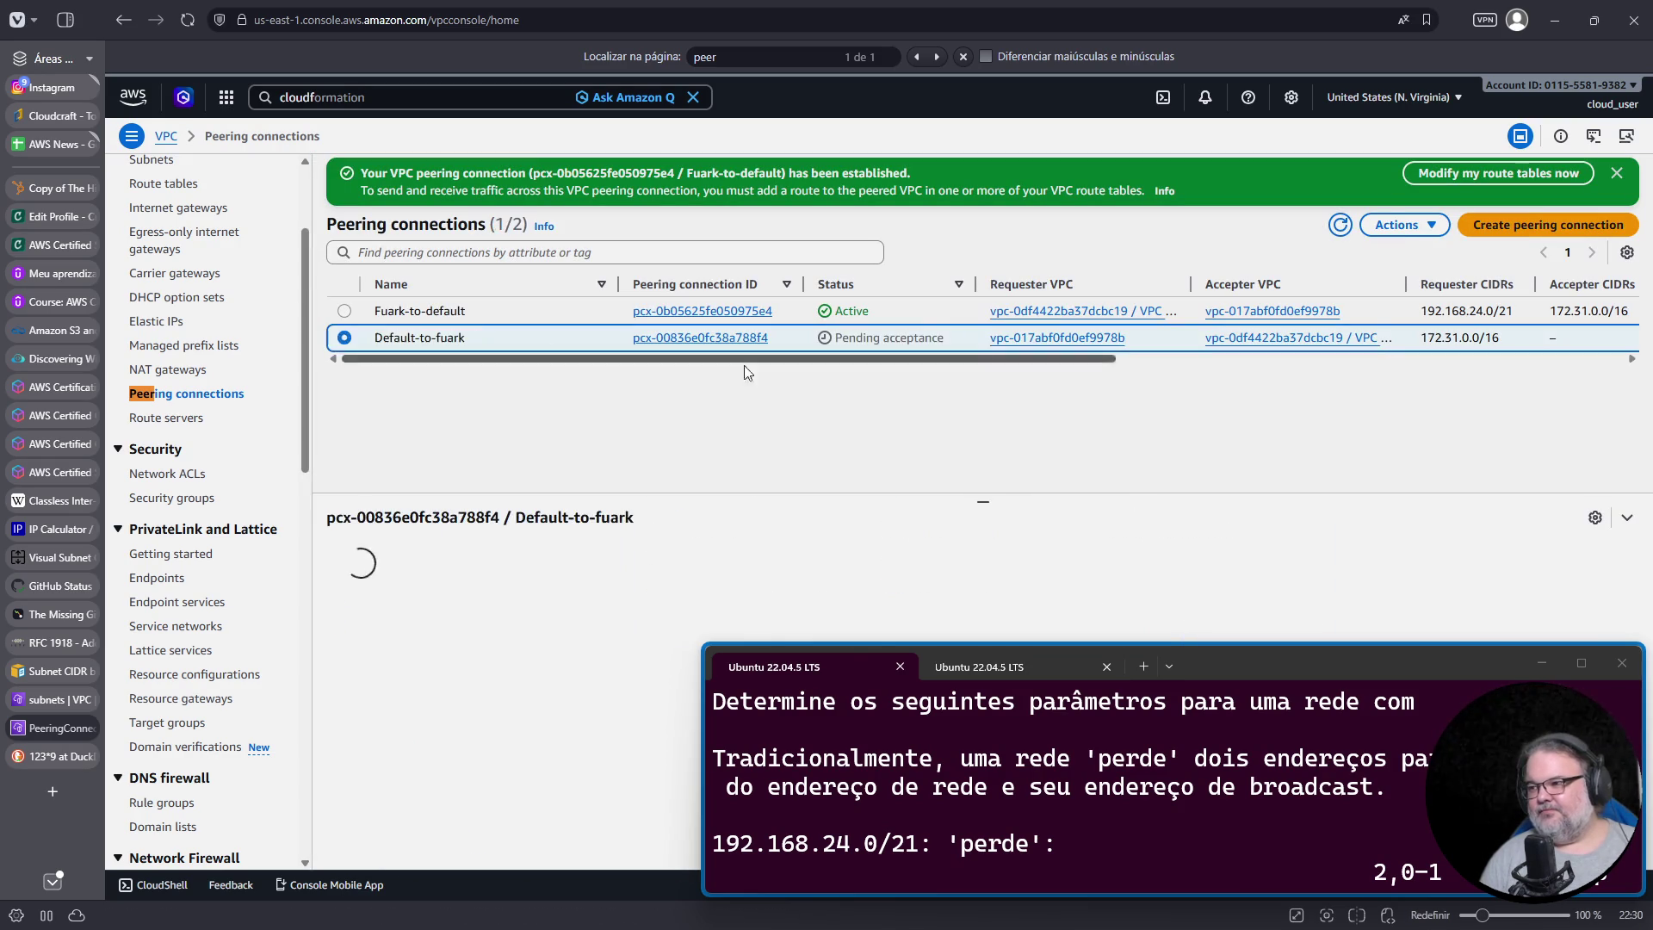
{"action": "left_click", "coordinate": [1429, 225]}
{"action": "left_click", "coordinate": [1413, 270]}
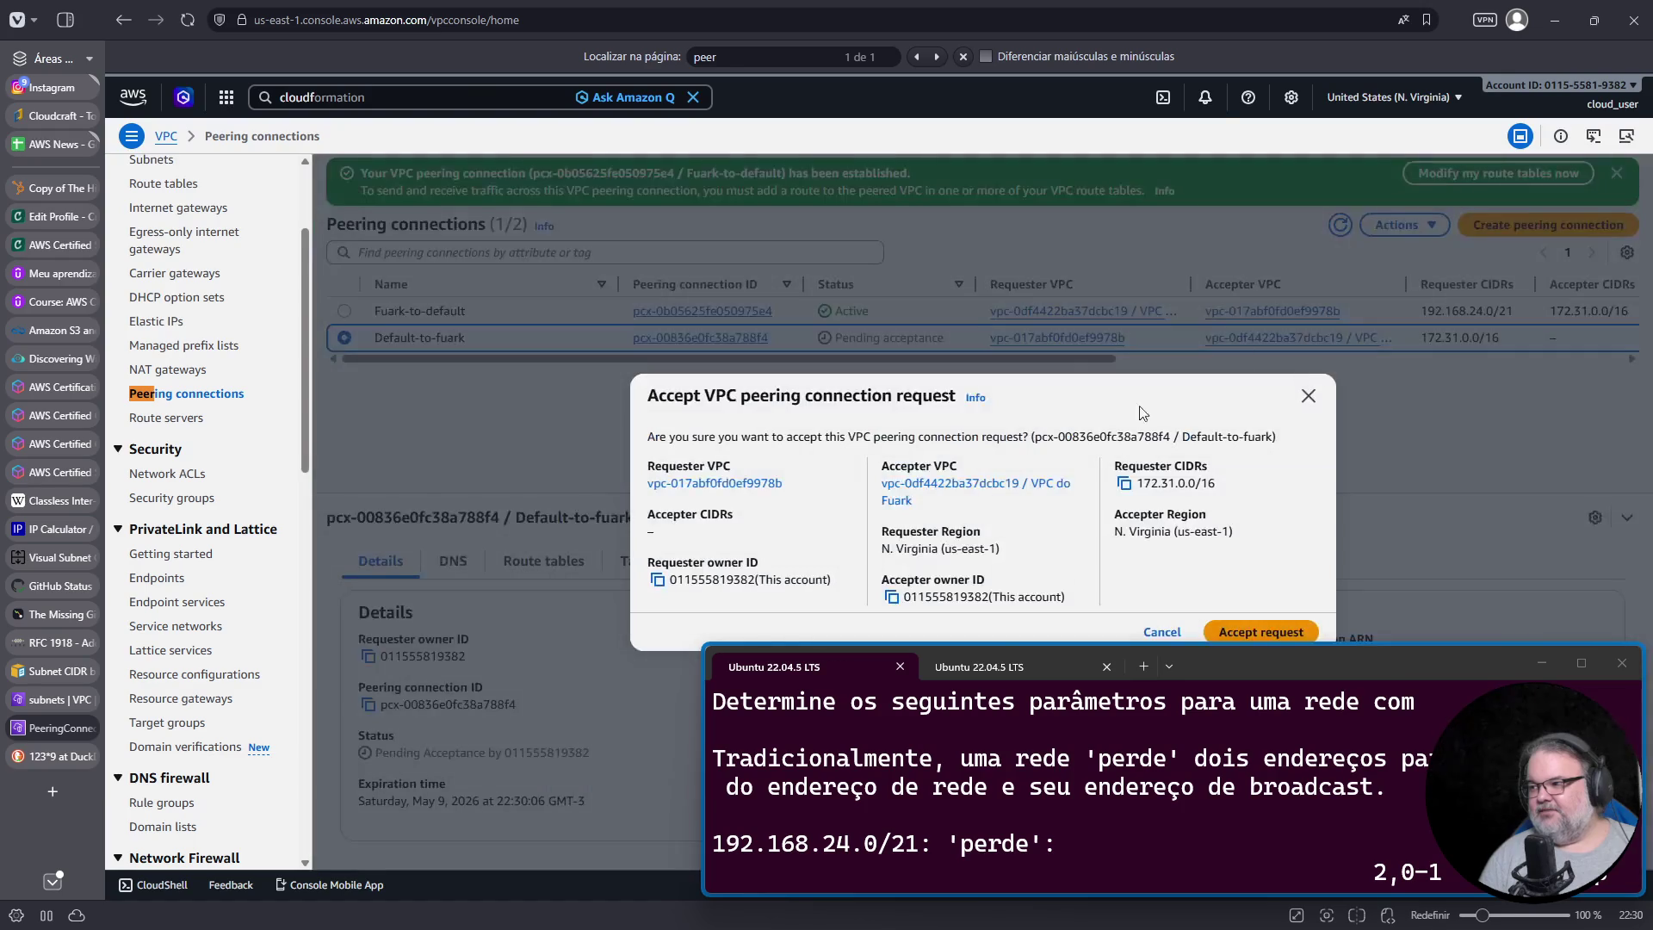
{"action": "left_click", "coordinate": [1223, 639]}
{"action": "left_click_drag", "start_coordinate": [1422, 675], "coordinate": [1407, 643]}
{"action": "left_click", "coordinate": [1398, 225]}
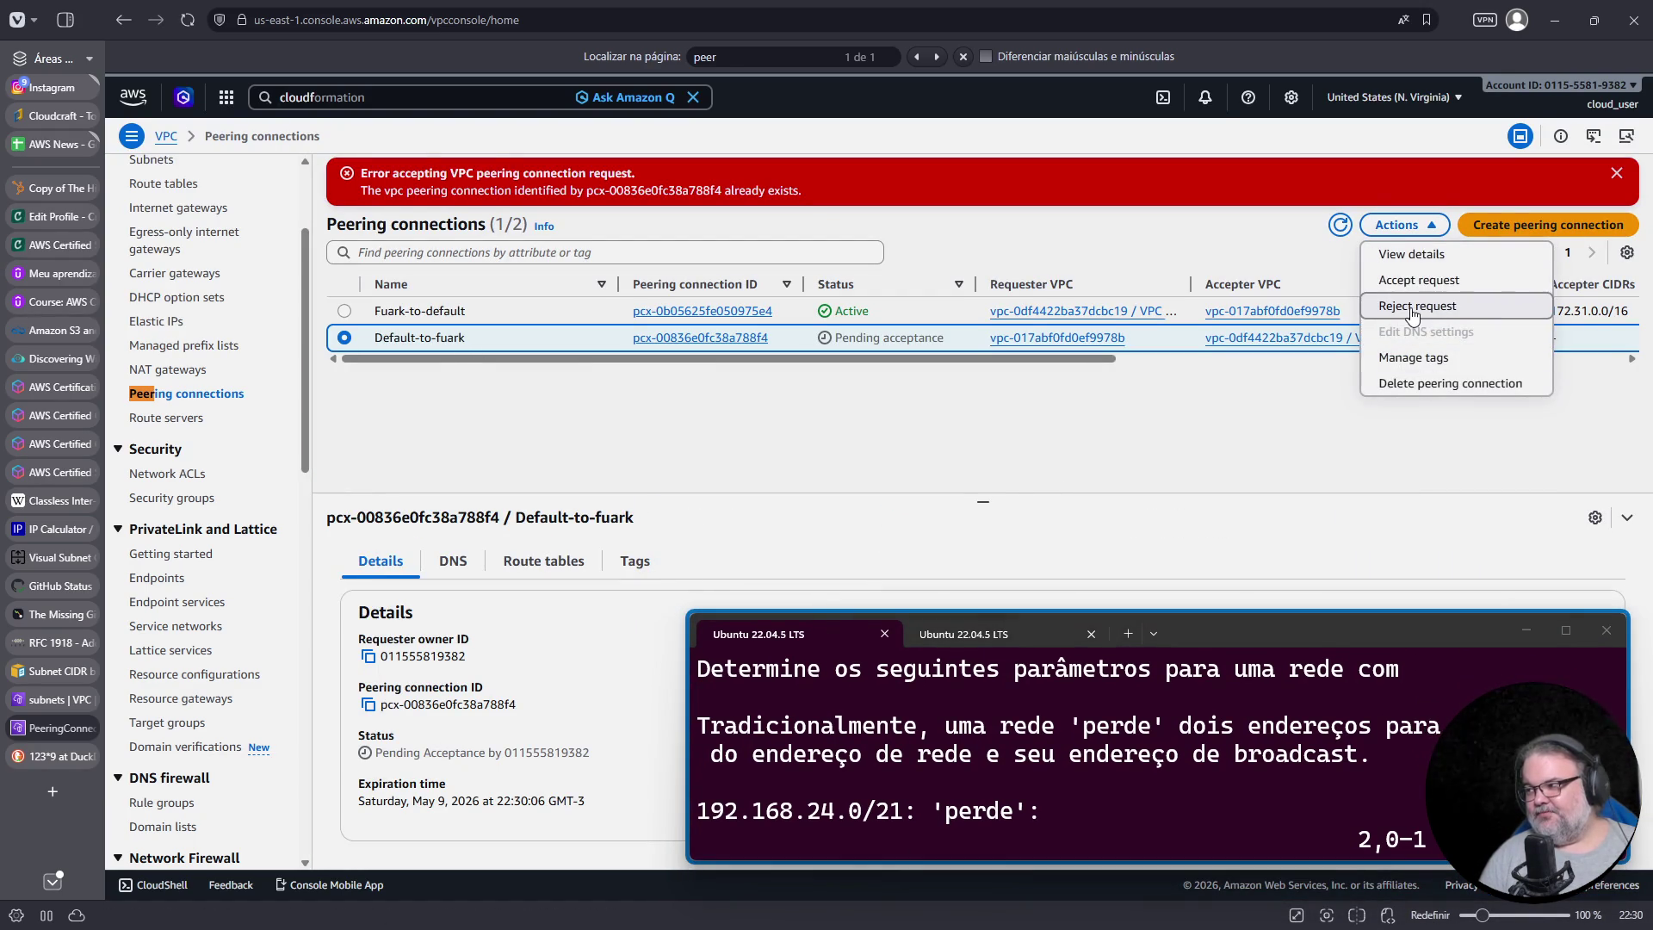
{"action": "left_click", "coordinate": [1417, 307]}
{"action": "mouse_move", "coordinate": [1287, 638]}
{"action": "left_mouse_down"}
{"action": "mouse_move", "coordinate": [1285, 733]}
{"action": "mouse_move", "coordinate": [1388, 596]}
{"action": "mouse_move", "coordinate": [1372, 631]}
{"action": "left_mouse_up"}
{"action": "left_click", "coordinate": [1286, 647]}
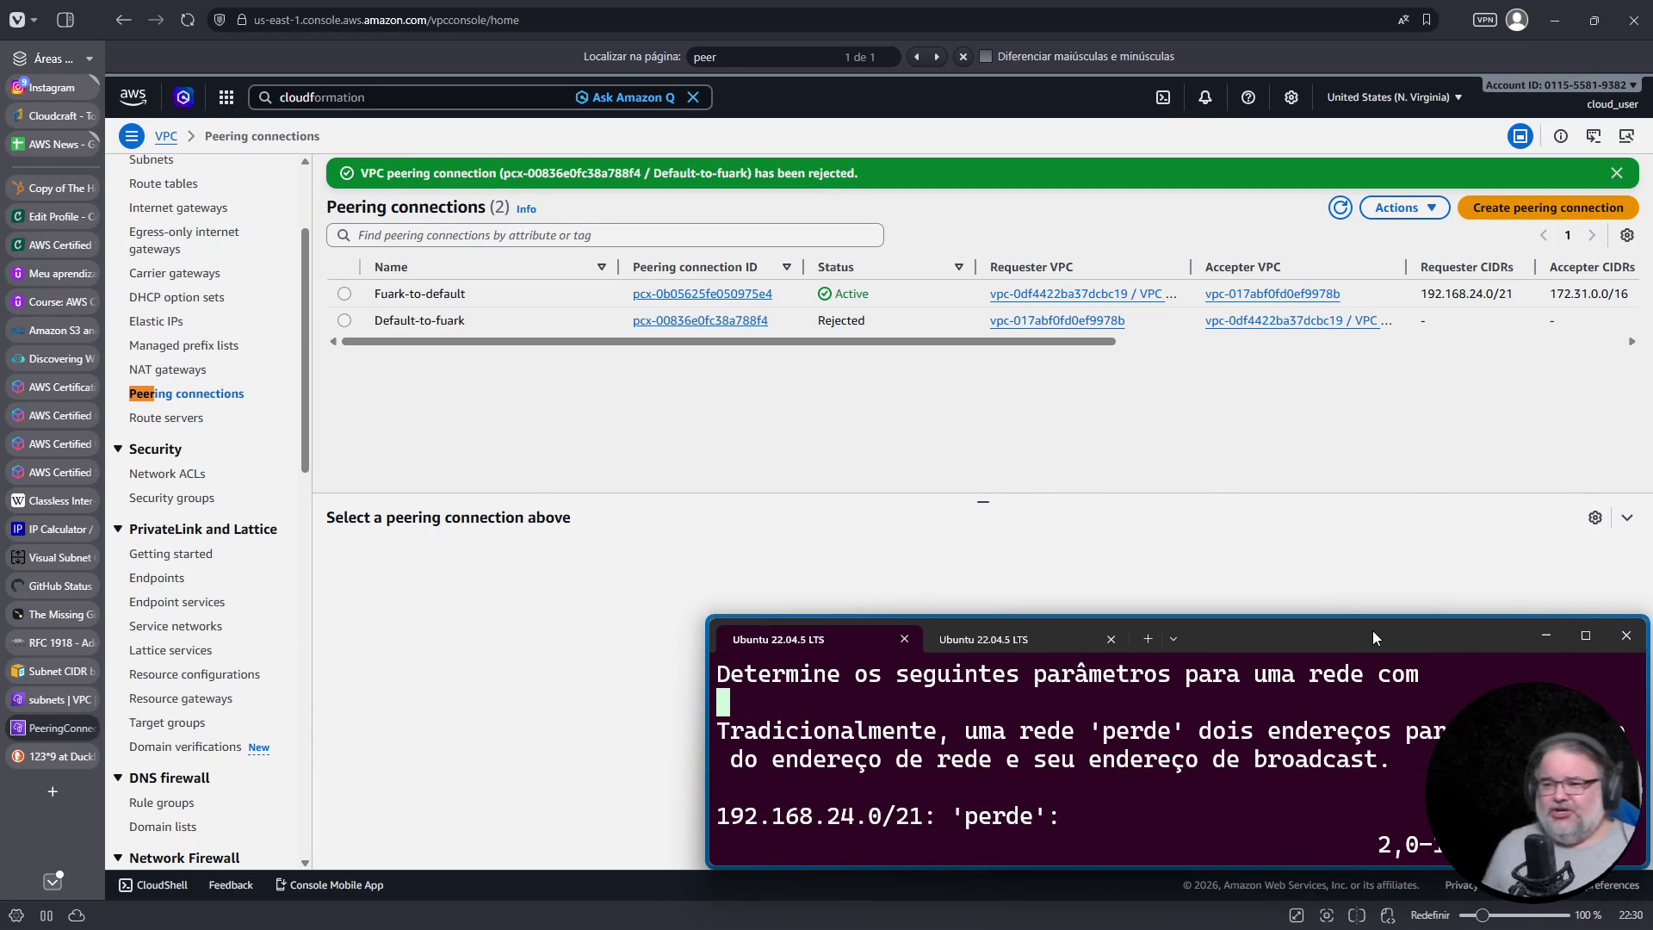
{"action": "left_click", "coordinate": [54, 121]}
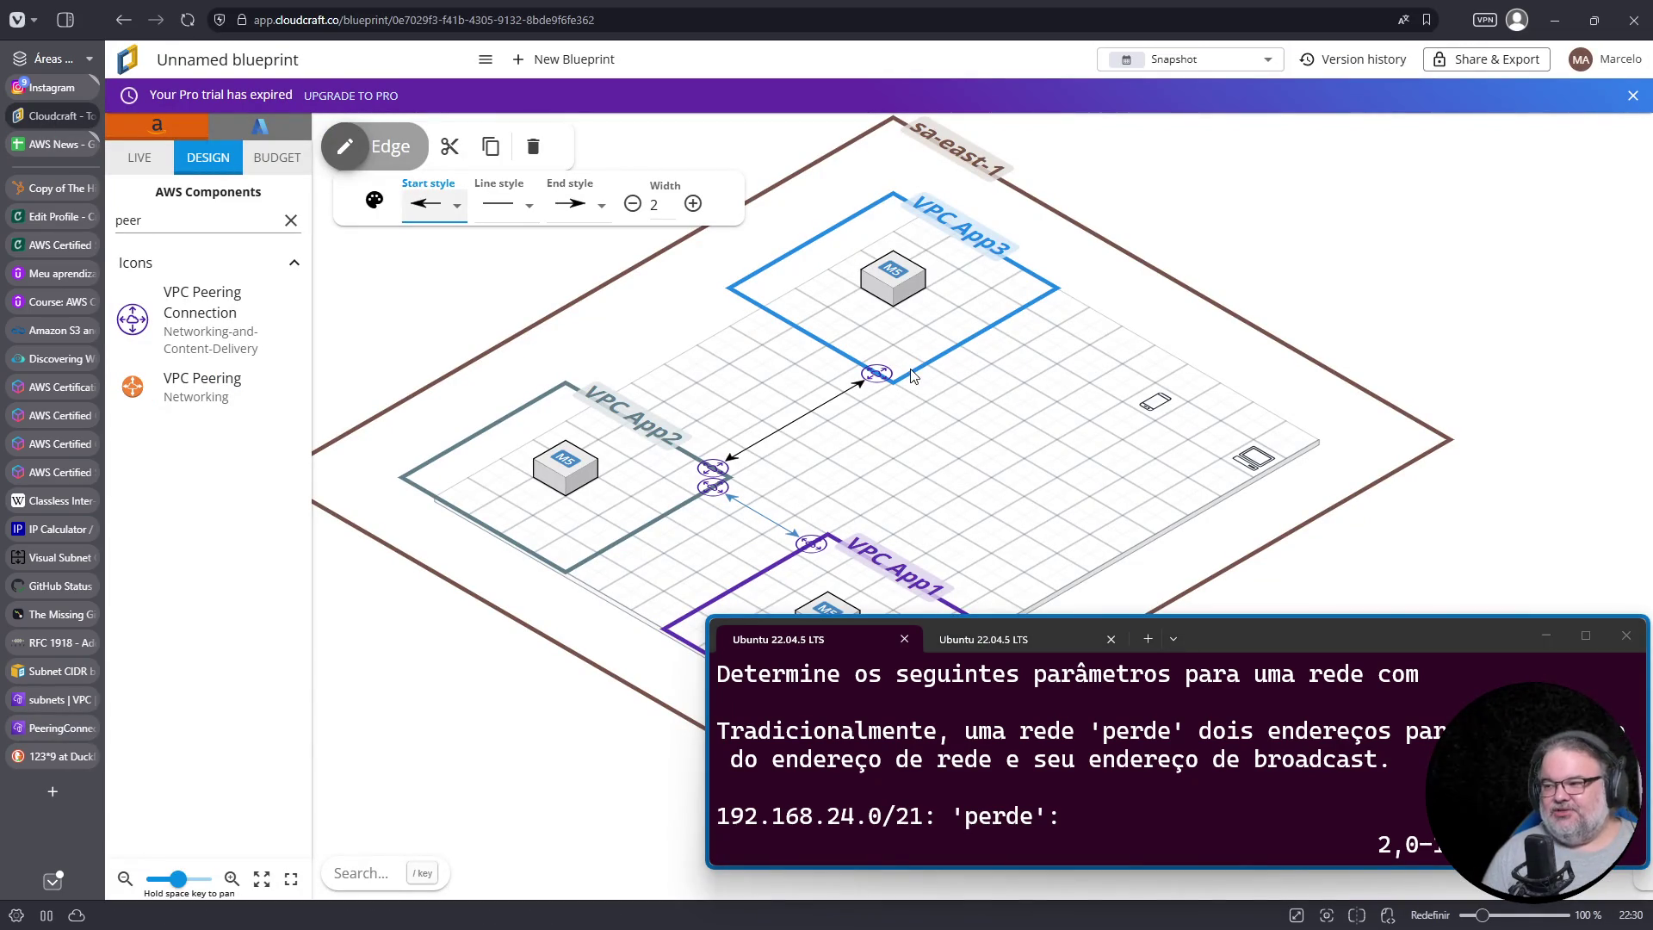
Step: Place another peering icon at VPC App3's edge and give its App1 connection a start arrowhead
{"action": "left_click", "coordinate": [810, 547]}
{"action": "mouse_move", "coordinate": [810, 547]}
{"action": "left_mouse_down"}
{"action": "mouse_move", "coordinate": [848, 543]}
{"action": "mouse_move", "coordinate": [938, 361]}
{"action": "mouse_move", "coordinate": [837, 559]}
{"action": "left_mouse_up"}
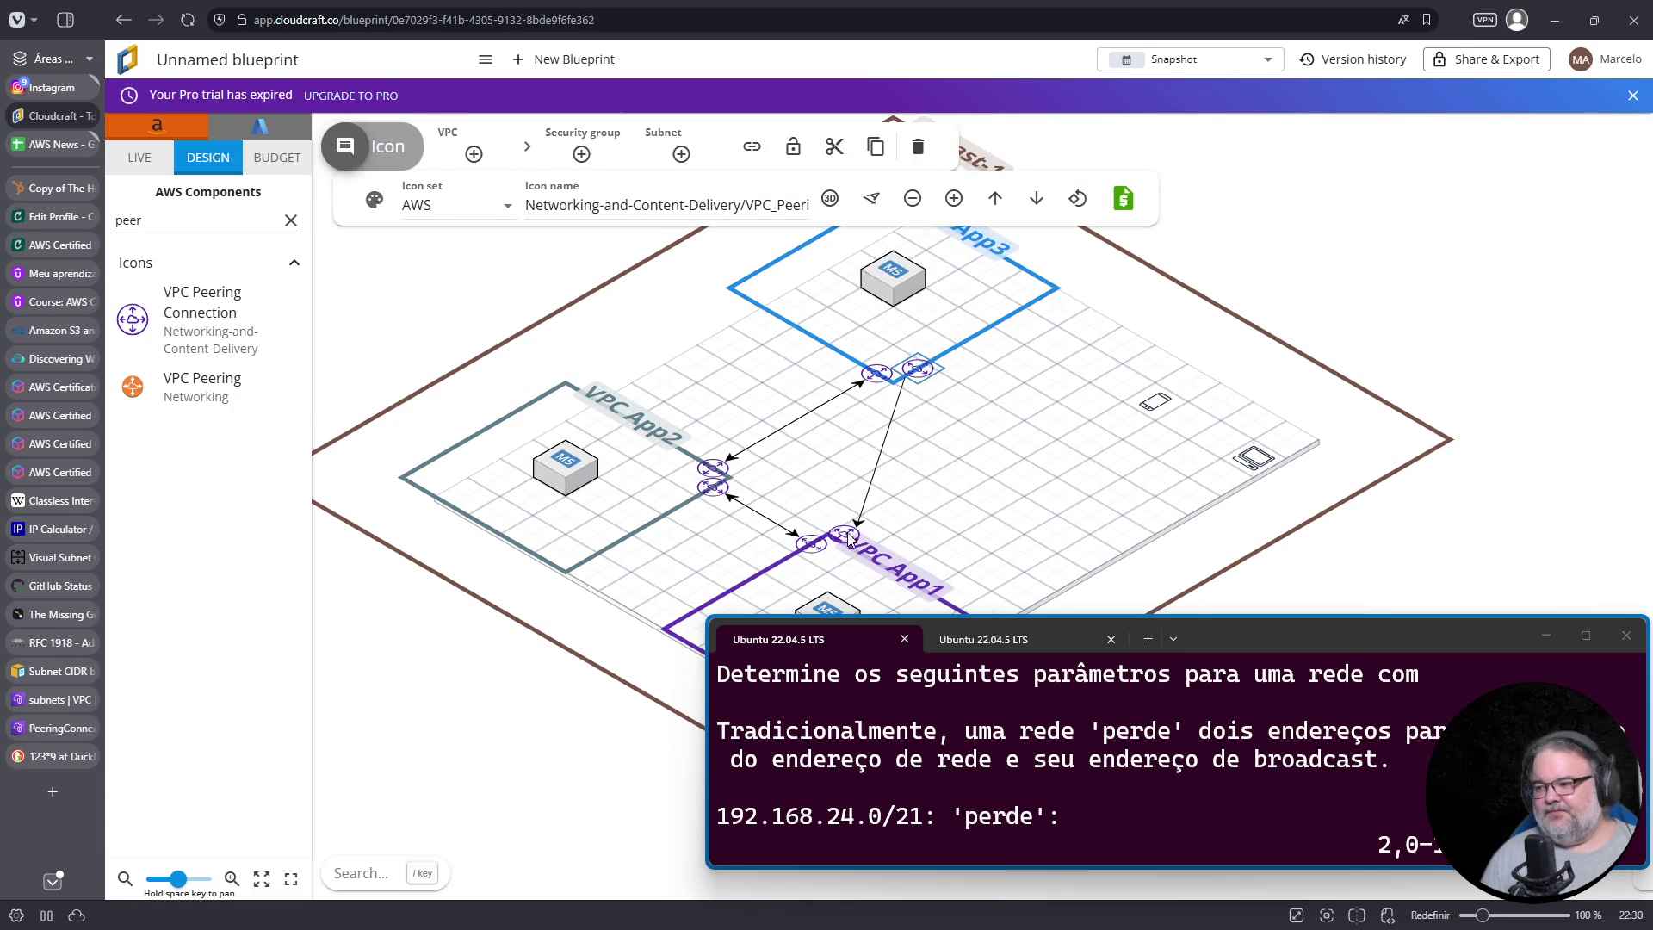
{"action": "left_click", "coordinate": [887, 441]}
{"action": "left_click", "coordinate": [896, 413]}
{"action": "left_click", "coordinate": [441, 206]}
{"action": "left_click", "coordinate": [432, 248]}
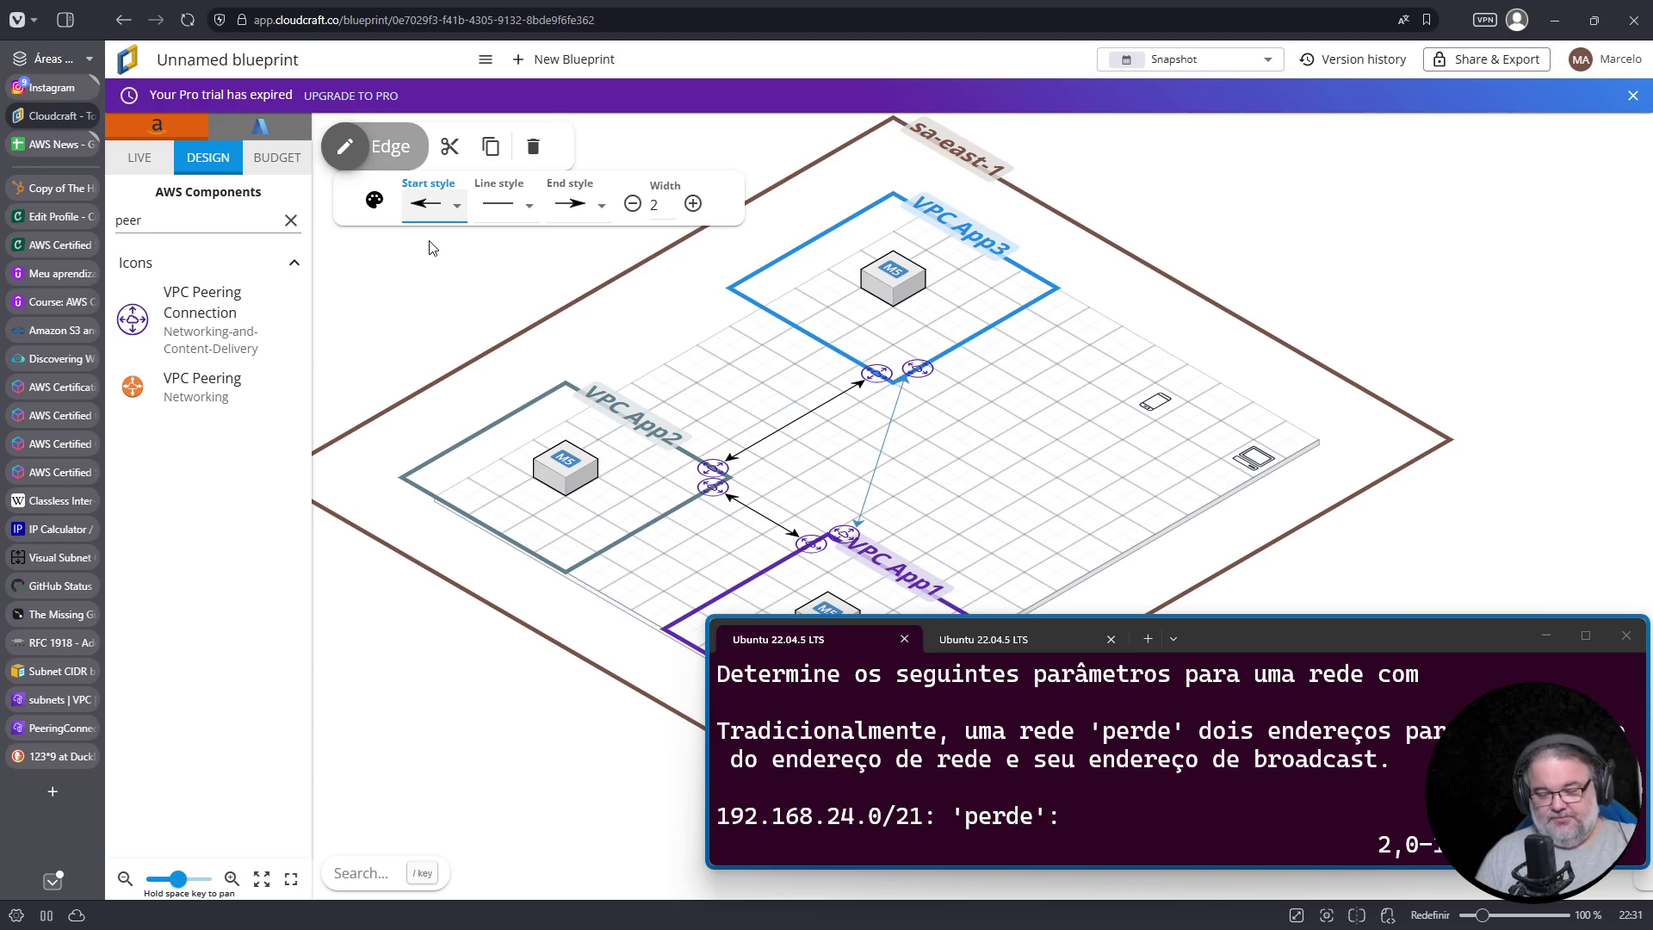
Step: Delete the peering icons and connections at VPC App3, App2 and App1
{"action": "left_click", "coordinate": [888, 440]}
{"action": "key", "text": "Delete"}
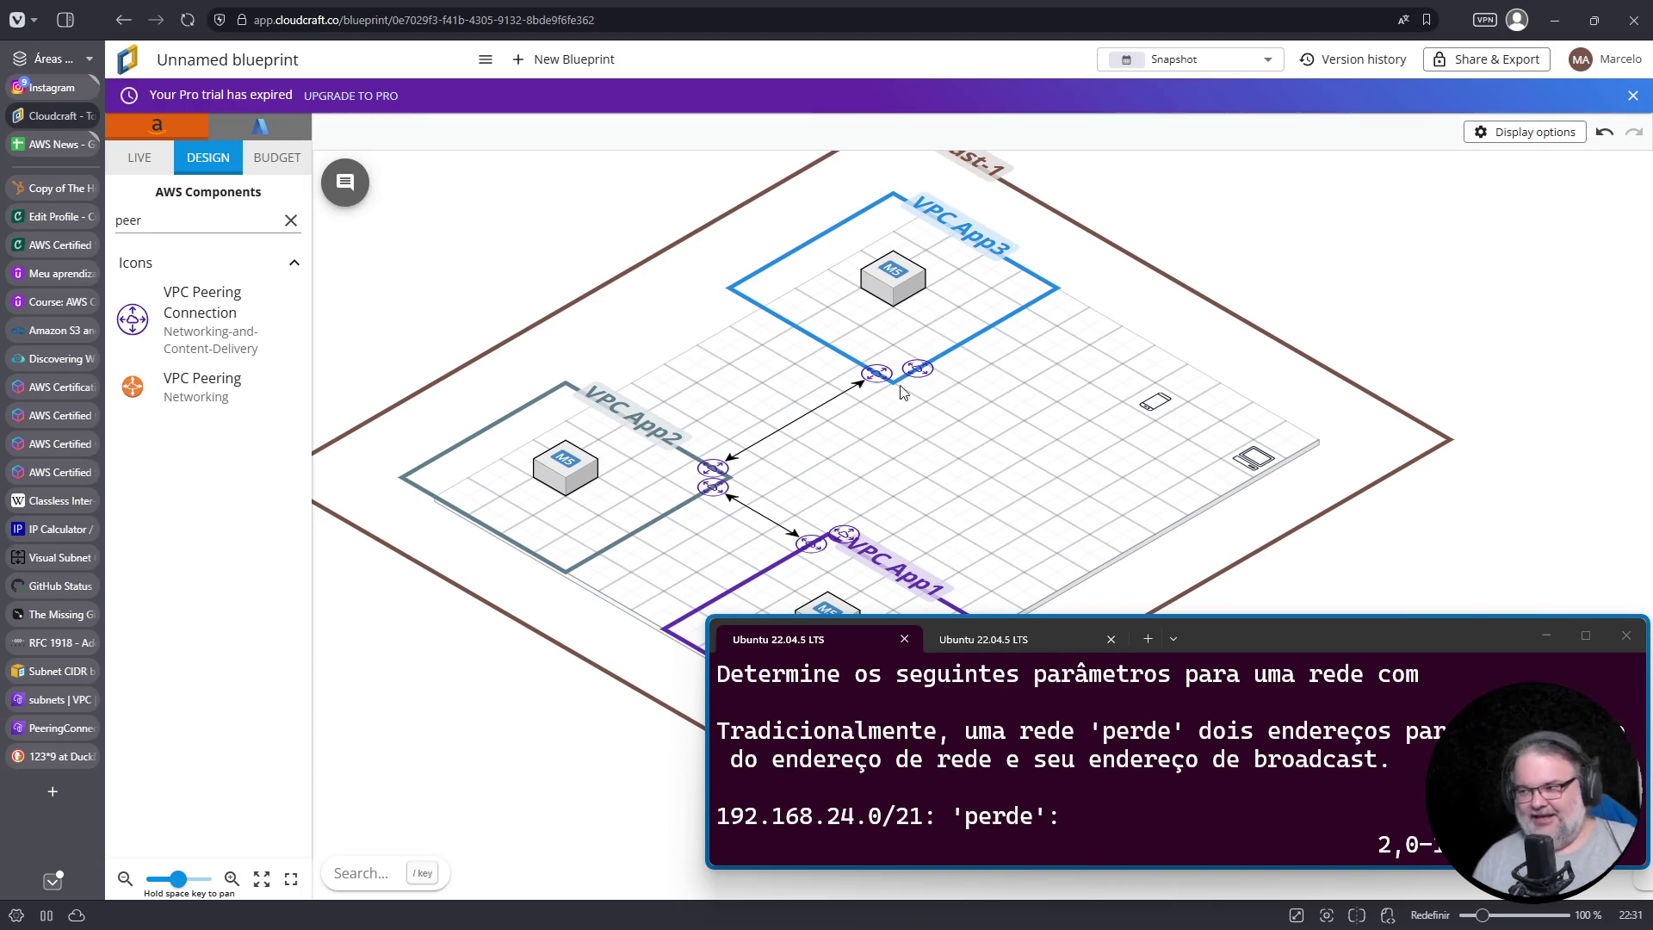
{"action": "left_click", "coordinate": [722, 482]}
{"action": "key", "text": "Delete"}
{"action": "left_click", "coordinate": [822, 558]}
{"action": "key", "text": "Delete"}
Step: Add a Transit Gateway component at the centre of the grid
{"action": "double_click", "coordinate": [183, 222]}
{"action": "type", "text": "transit"}
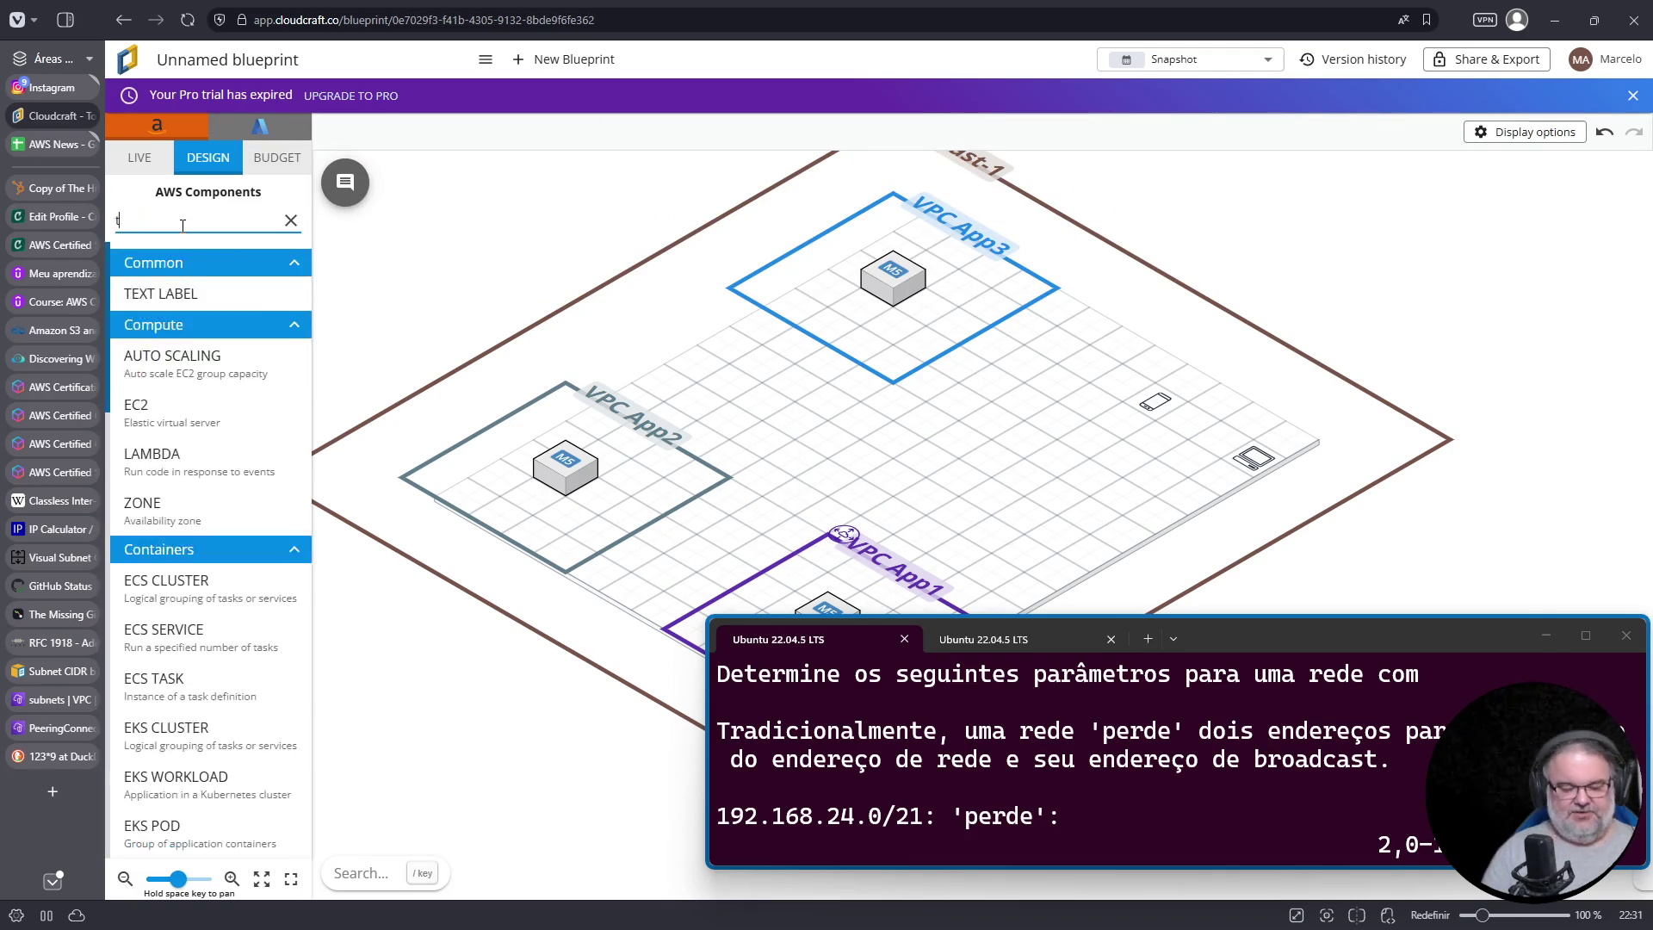
{"action": "left_click", "coordinate": [179, 319]}
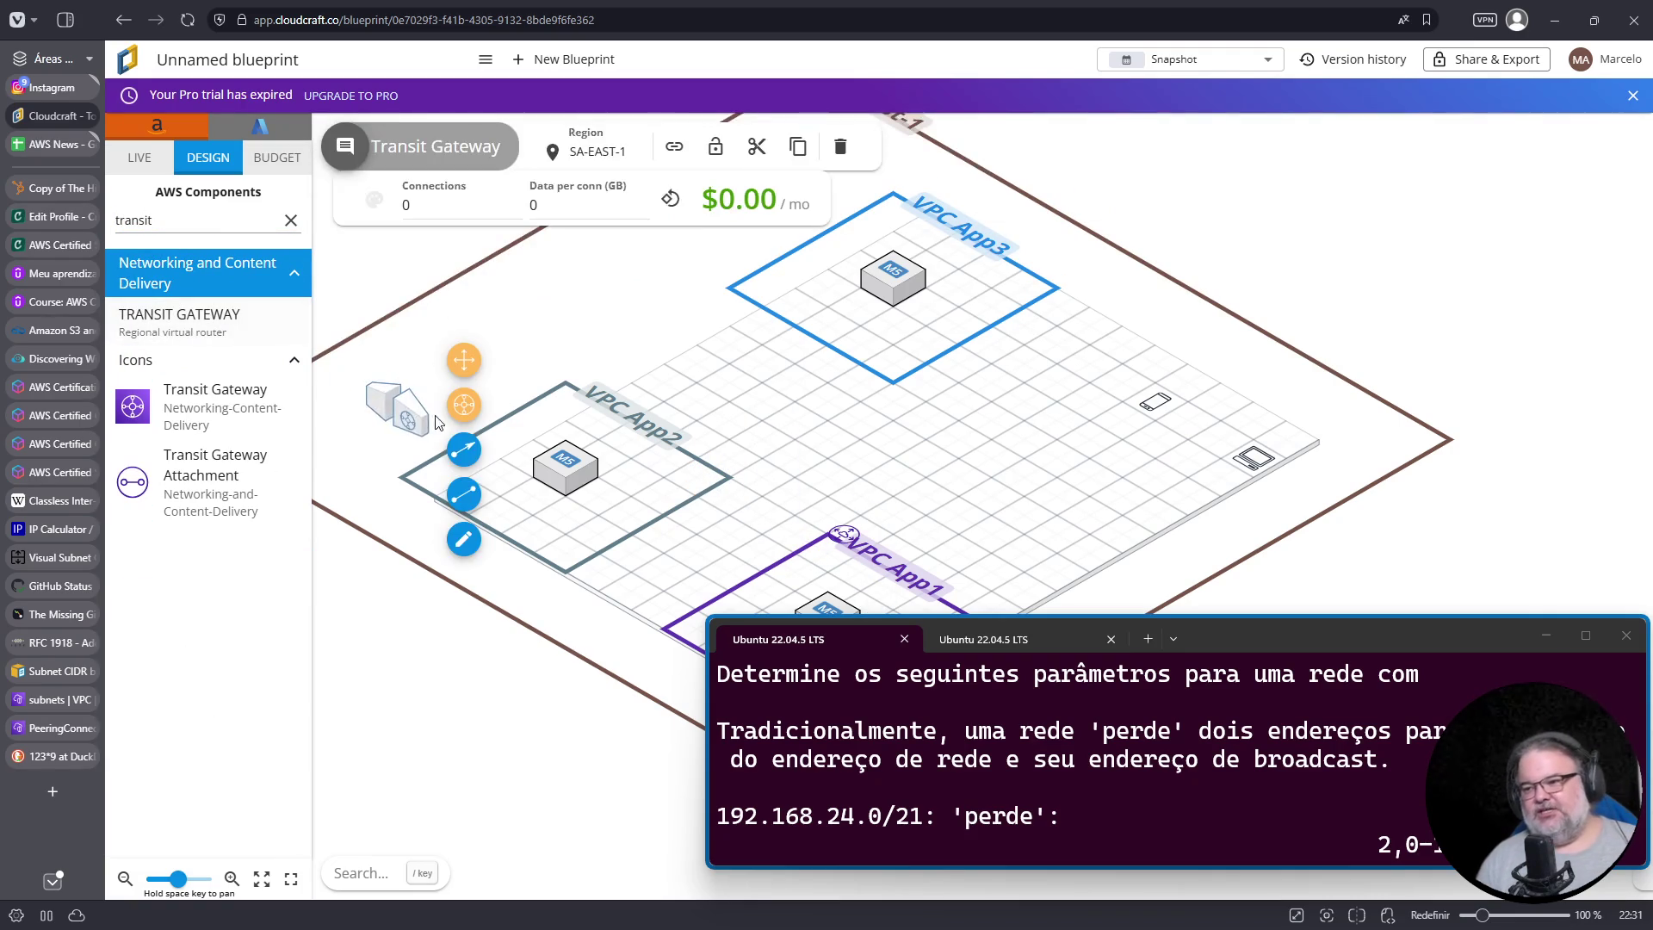
{"action": "left_click", "coordinate": [833, 439]}
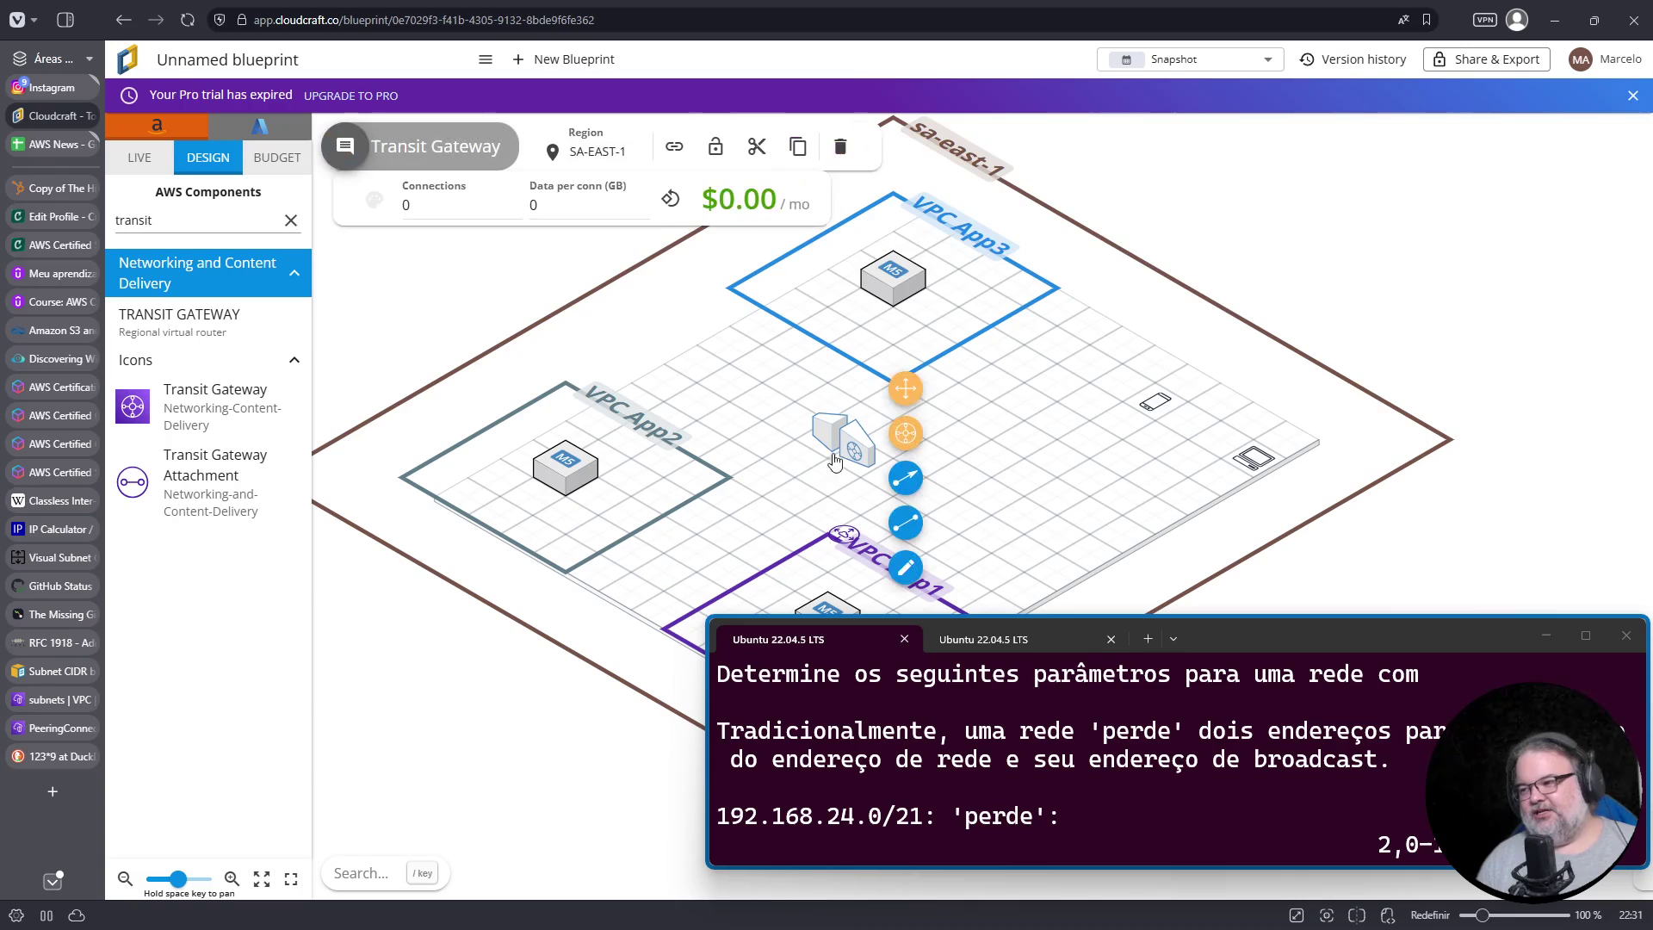
{"action": "left_click", "coordinate": [842, 536]}
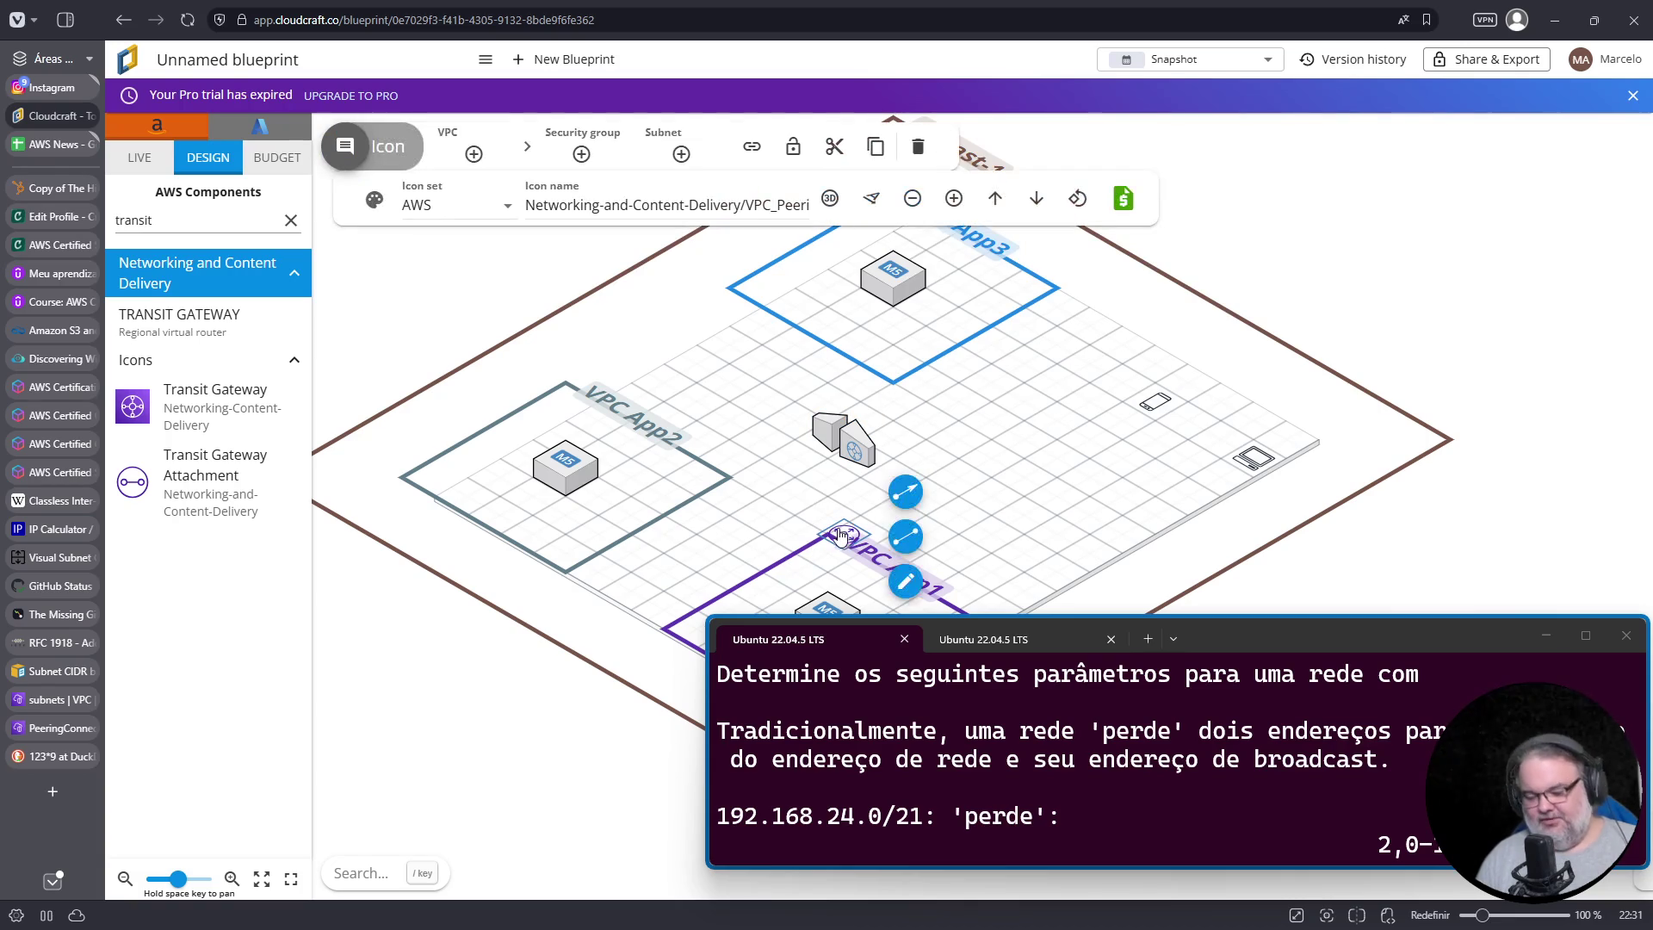
{"action": "left_click", "coordinate": [842, 543]}
{"action": "left_click", "coordinate": [833, 539]}
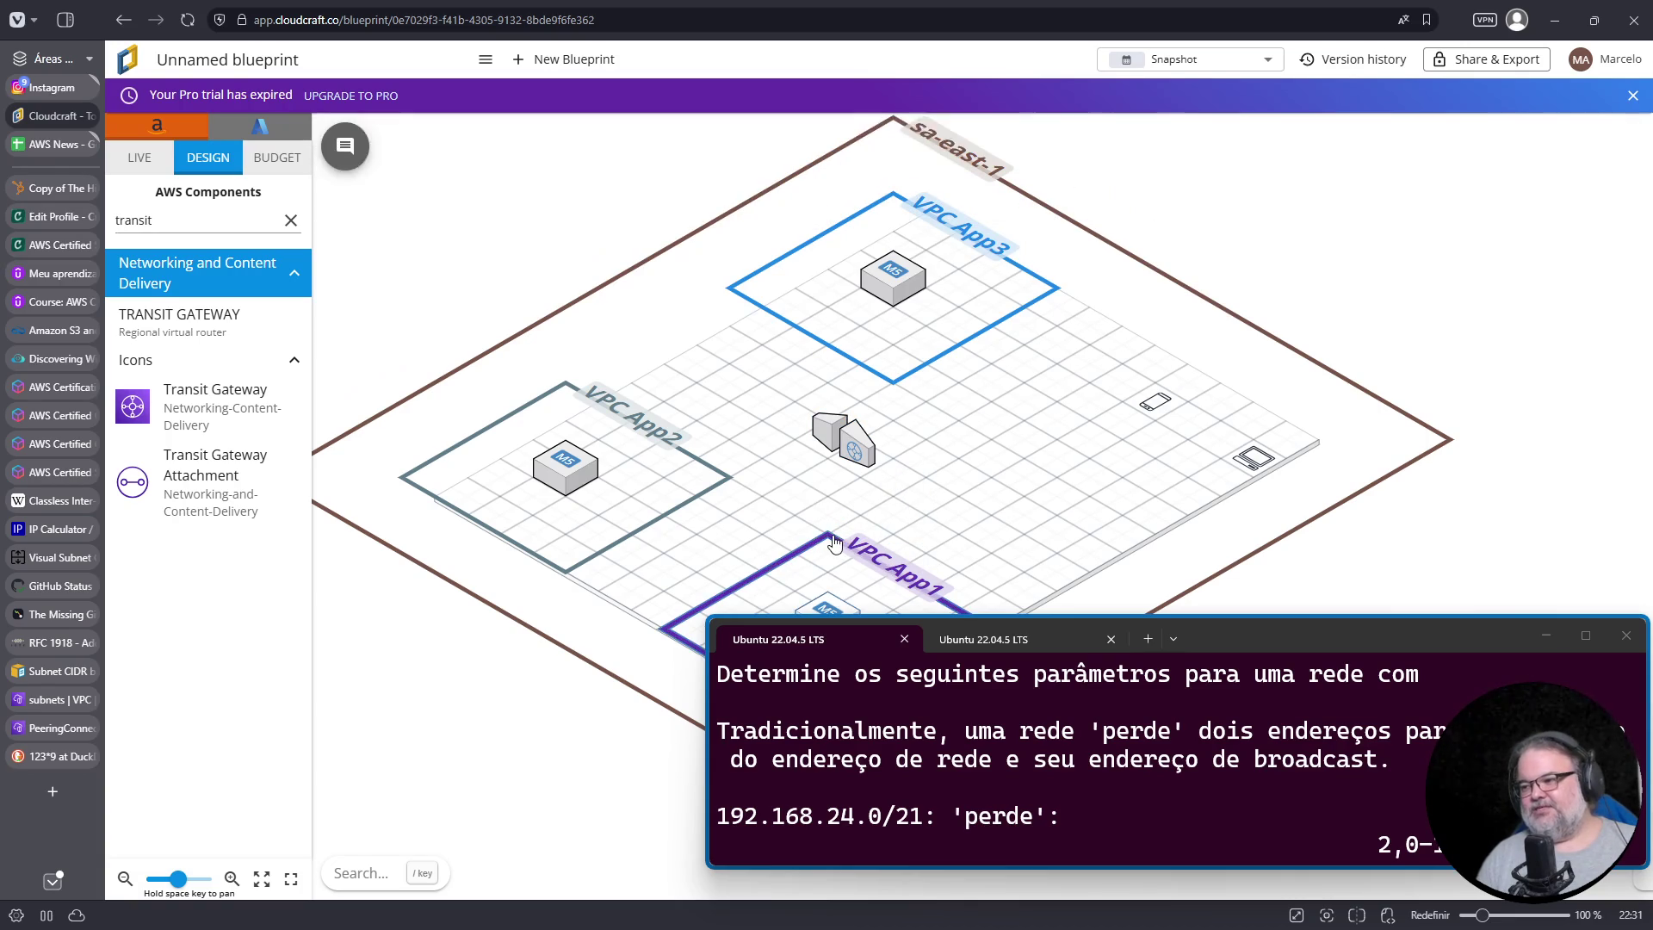
{"action": "left_click", "coordinate": [290, 221]}
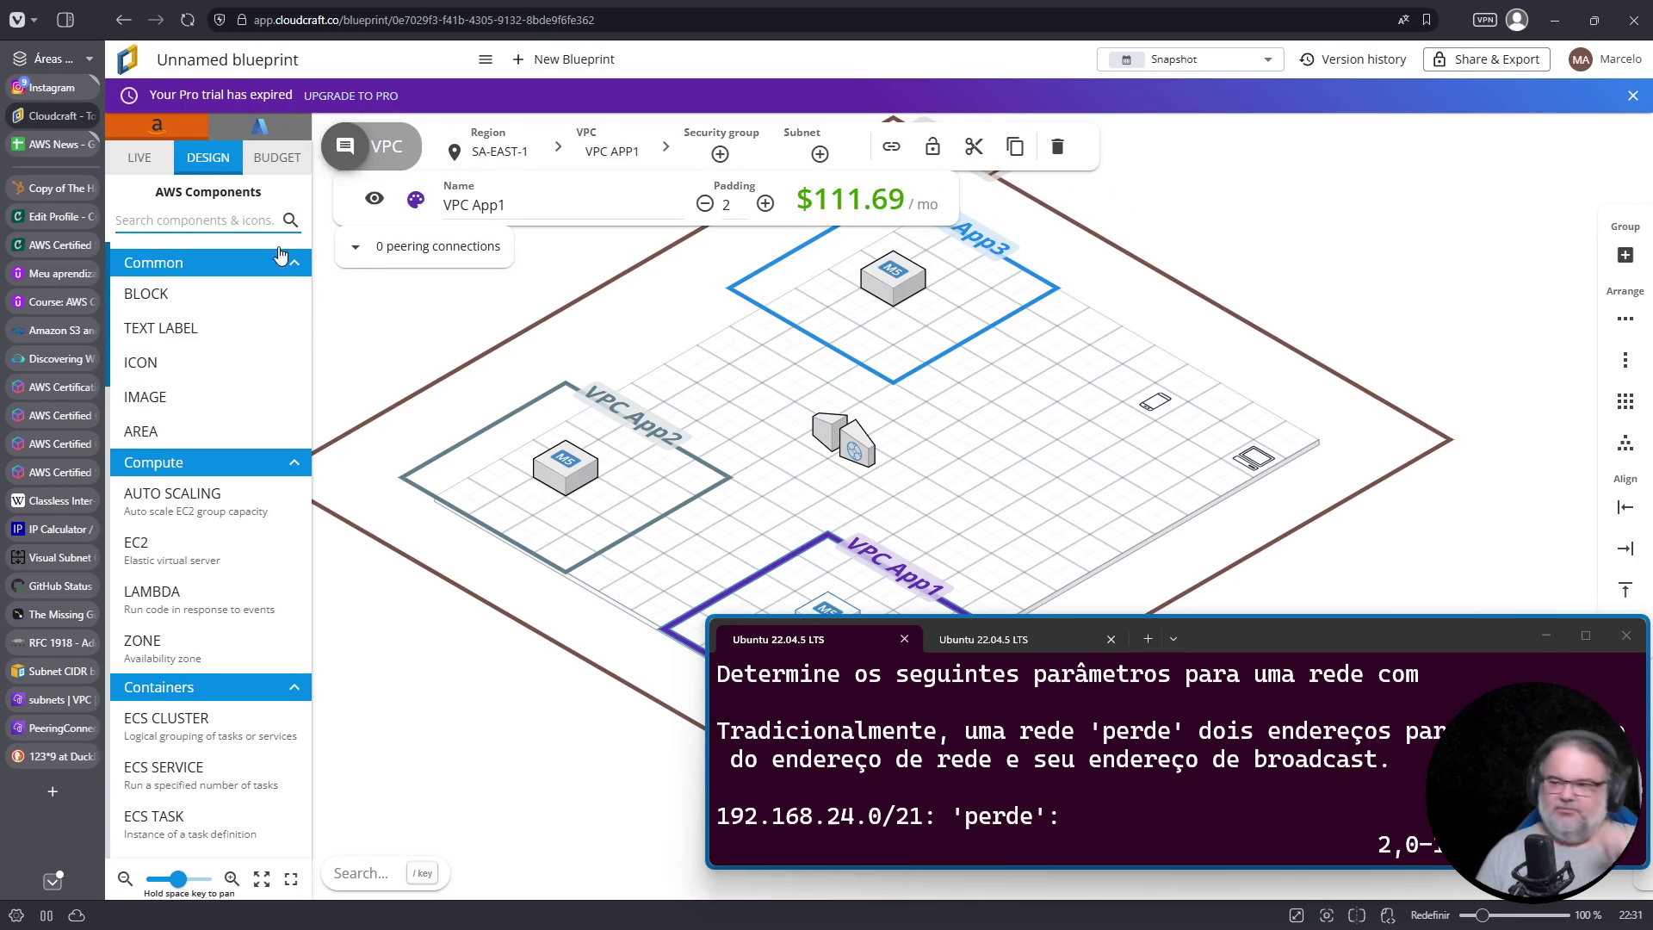
Step: Link the EC2 instances in VPC App2, App1 and App3 to the transit gateway
{"action": "left_click", "coordinate": [568, 469]}
{"action": "left_click", "coordinate": [625, 411]}
{"action": "left_click", "coordinate": [825, 447]}
{"action": "left_click", "coordinate": [829, 525]}
{"action": "left_click", "coordinate": [829, 607]}
{"action": "left_click", "coordinate": [831, 564]}
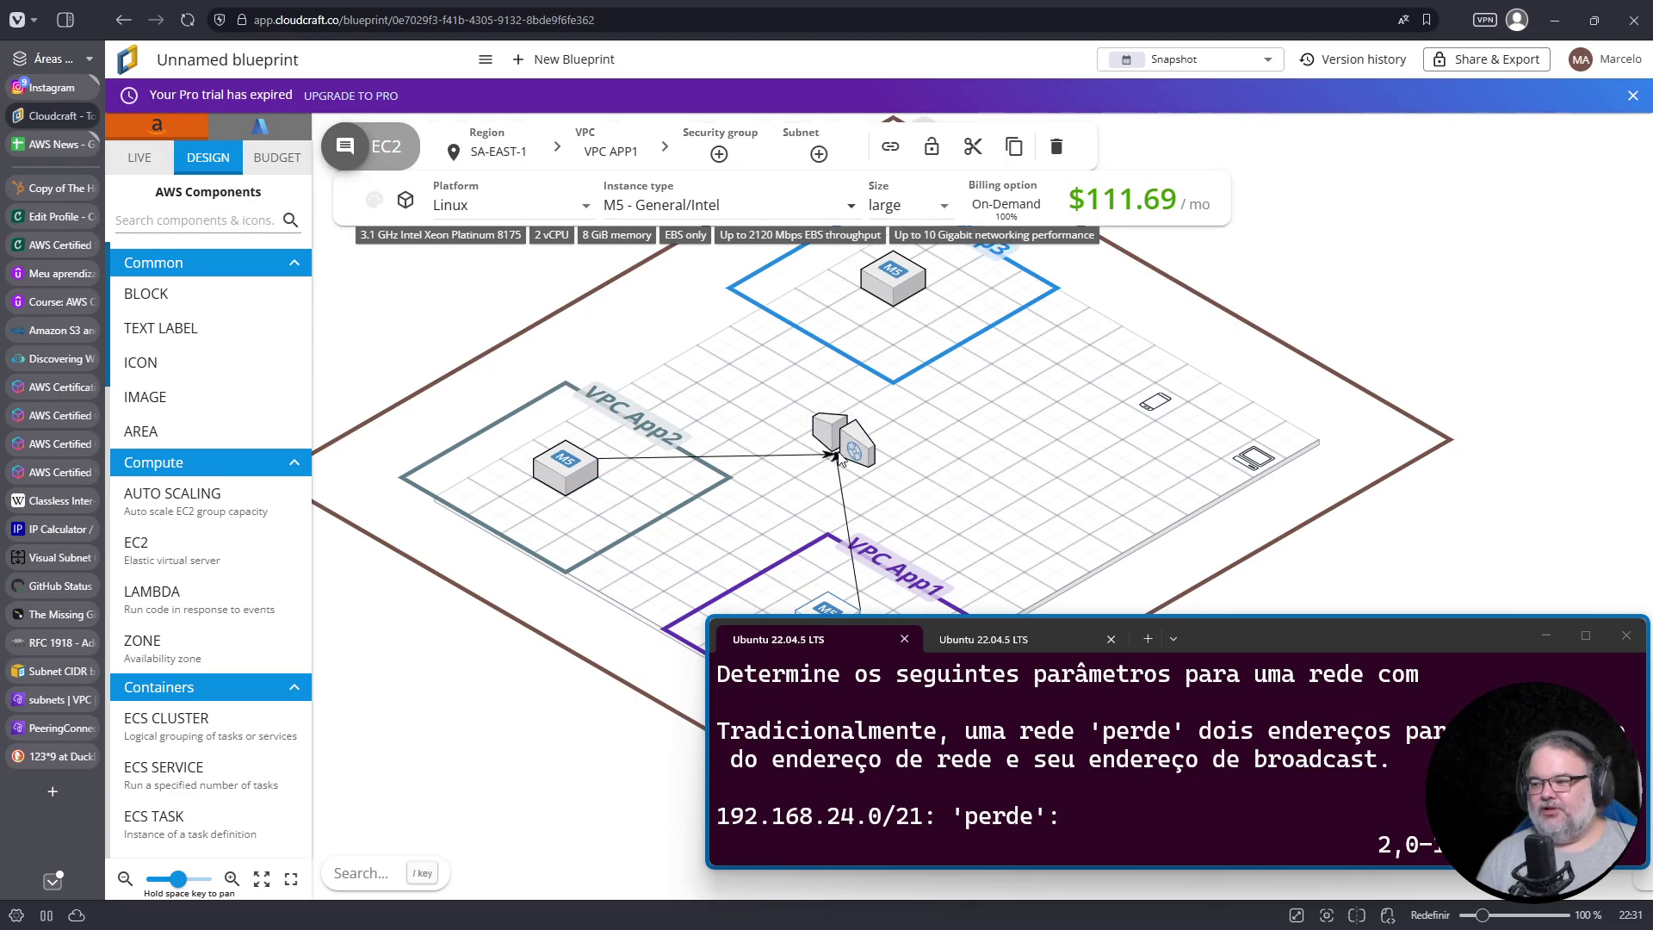
{"action": "left_click", "coordinate": [835, 460]}
{"action": "left_click", "coordinate": [908, 487]}
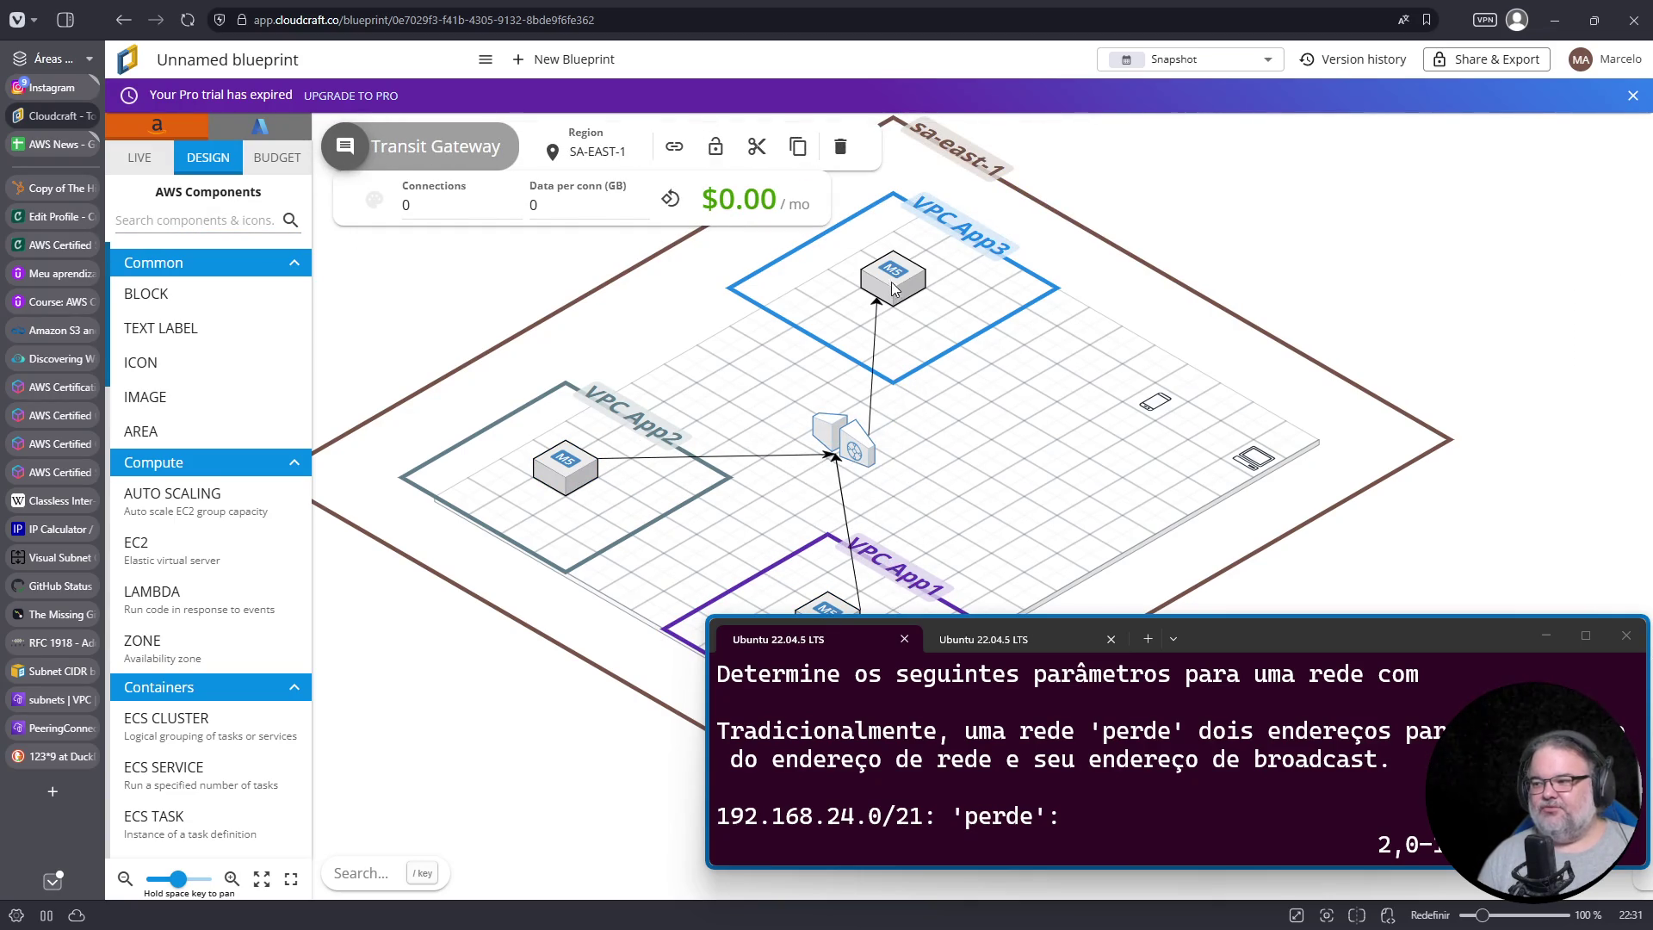
{"action": "left_click", "coordinate": [893, 284]}
{"action": "key", "text": "Escape"}
Step: Reposition the transit gateway on the grid
{"action": "left_click", "coordinate": [846, 446]}
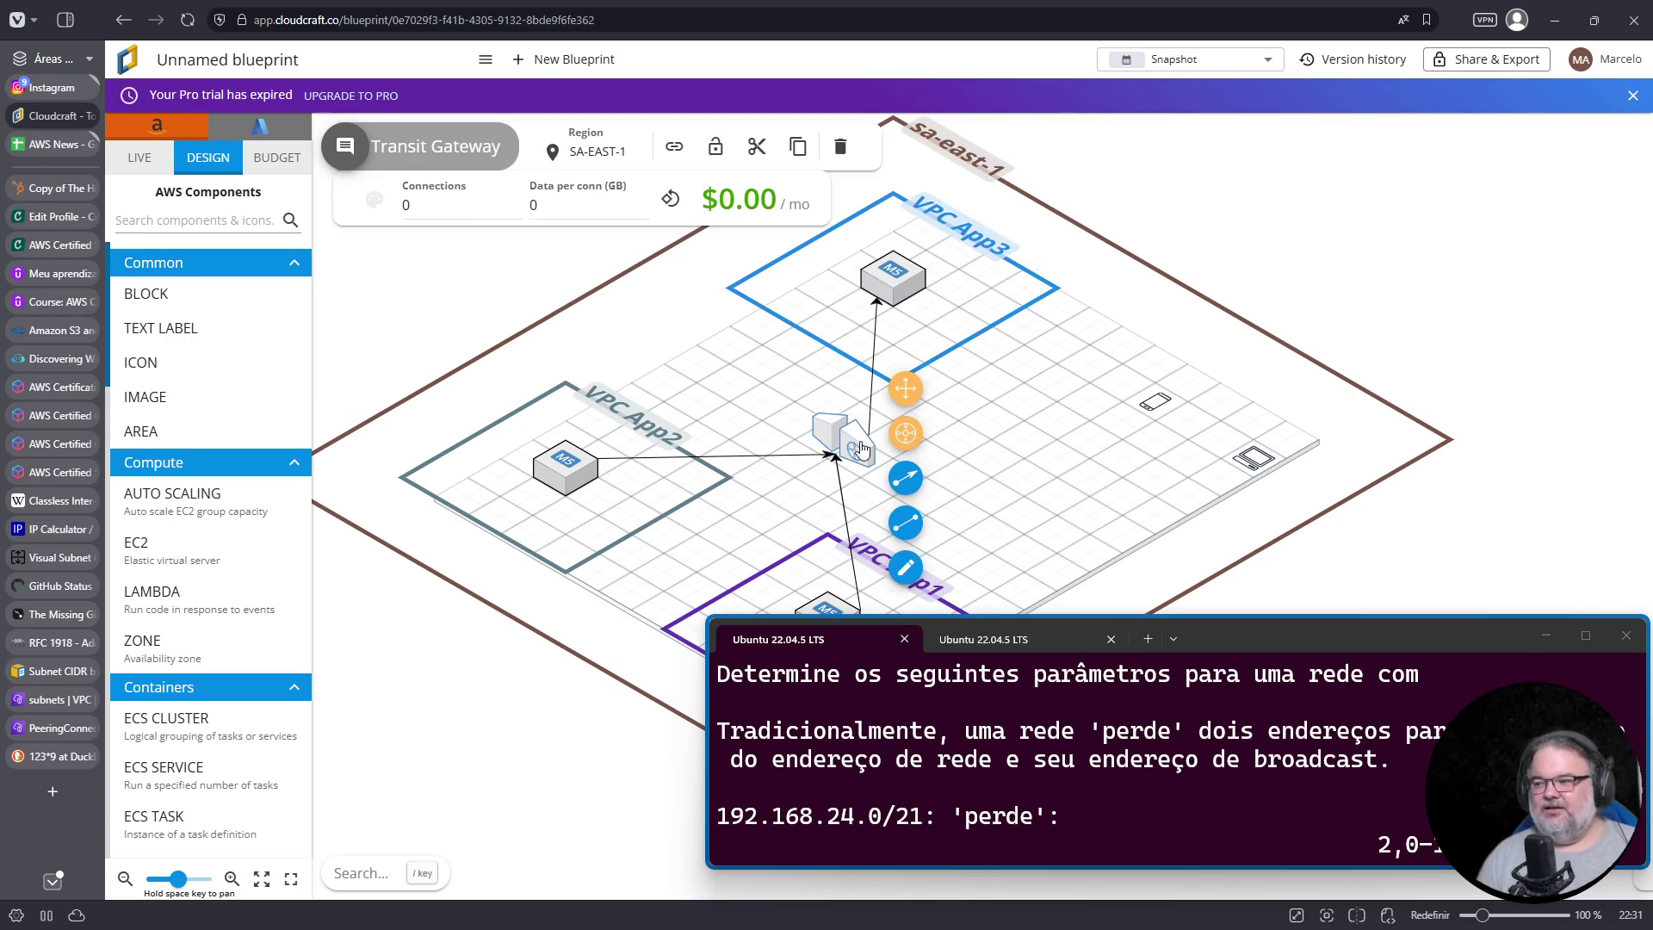
{"action": "mouse_move", "coordinate": [906, 433]}
{"action": "left_mouse_down"}
{"action": "mouse_move", "coordinate": [738, 457]}
{"action": "mouse_move", "coordinate": [706, 482]}
{"action": "left_mouse_up"}
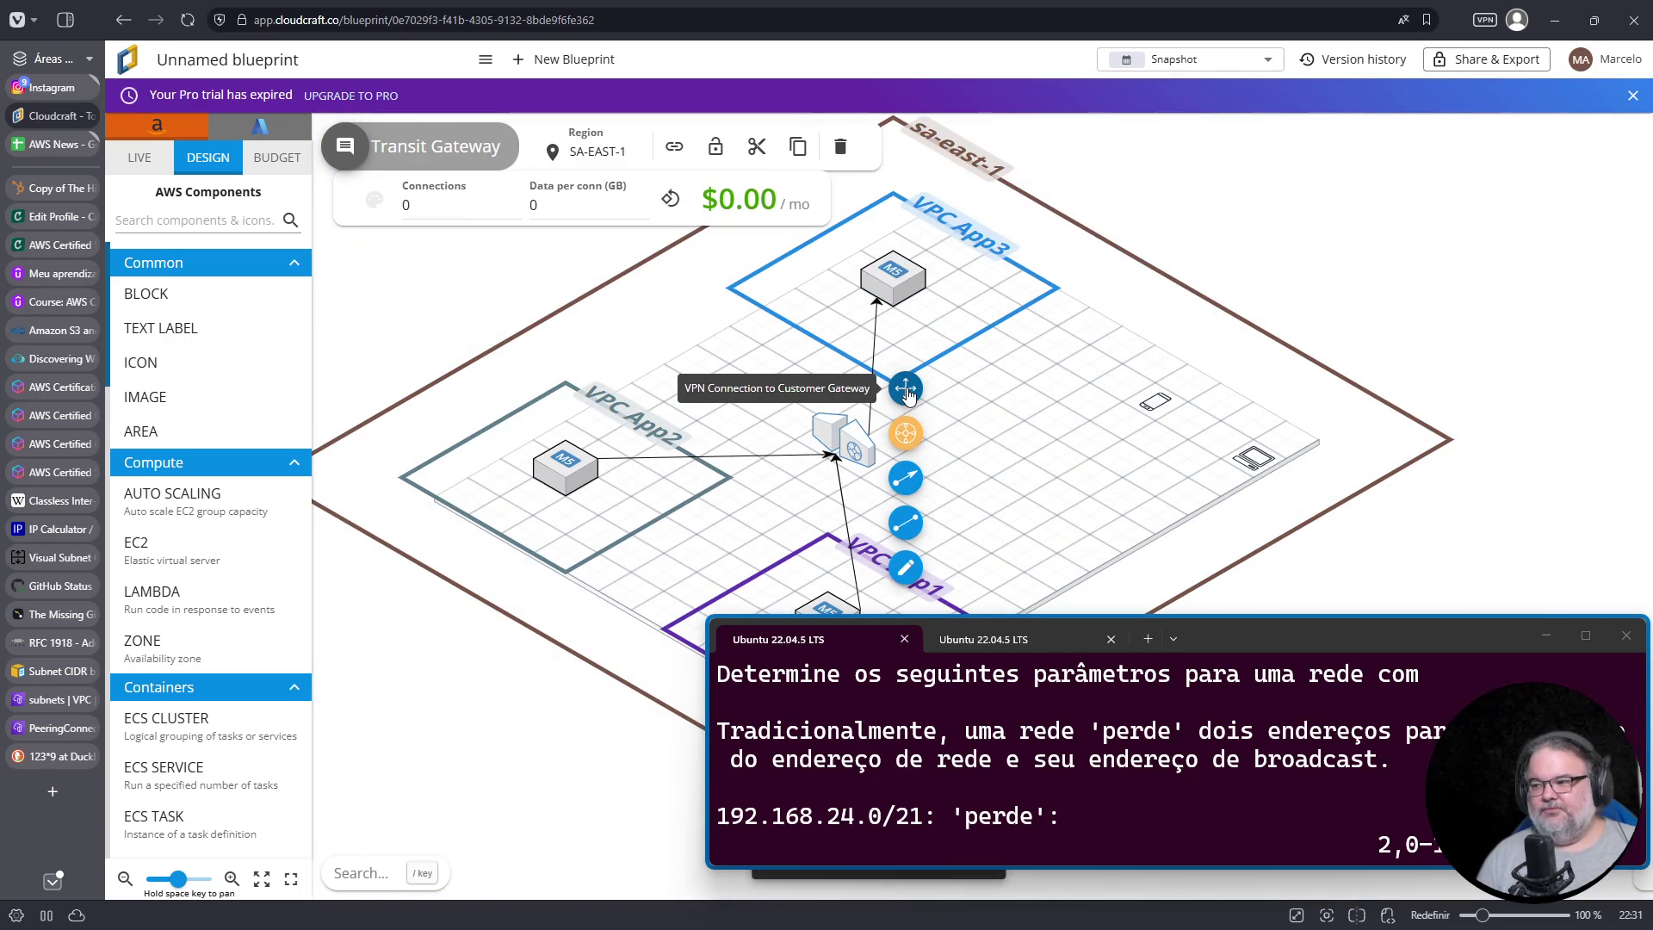
{"action": "mouse_move", "coordinate": [903, 441]}
{"action": "left_mouse_down"}
{"action": "mouse_move", "coordinate": [809, 555]}
{"action": "mouse_move", "coordinate": [779, 544]}
{"action": "left_mouse_up"}
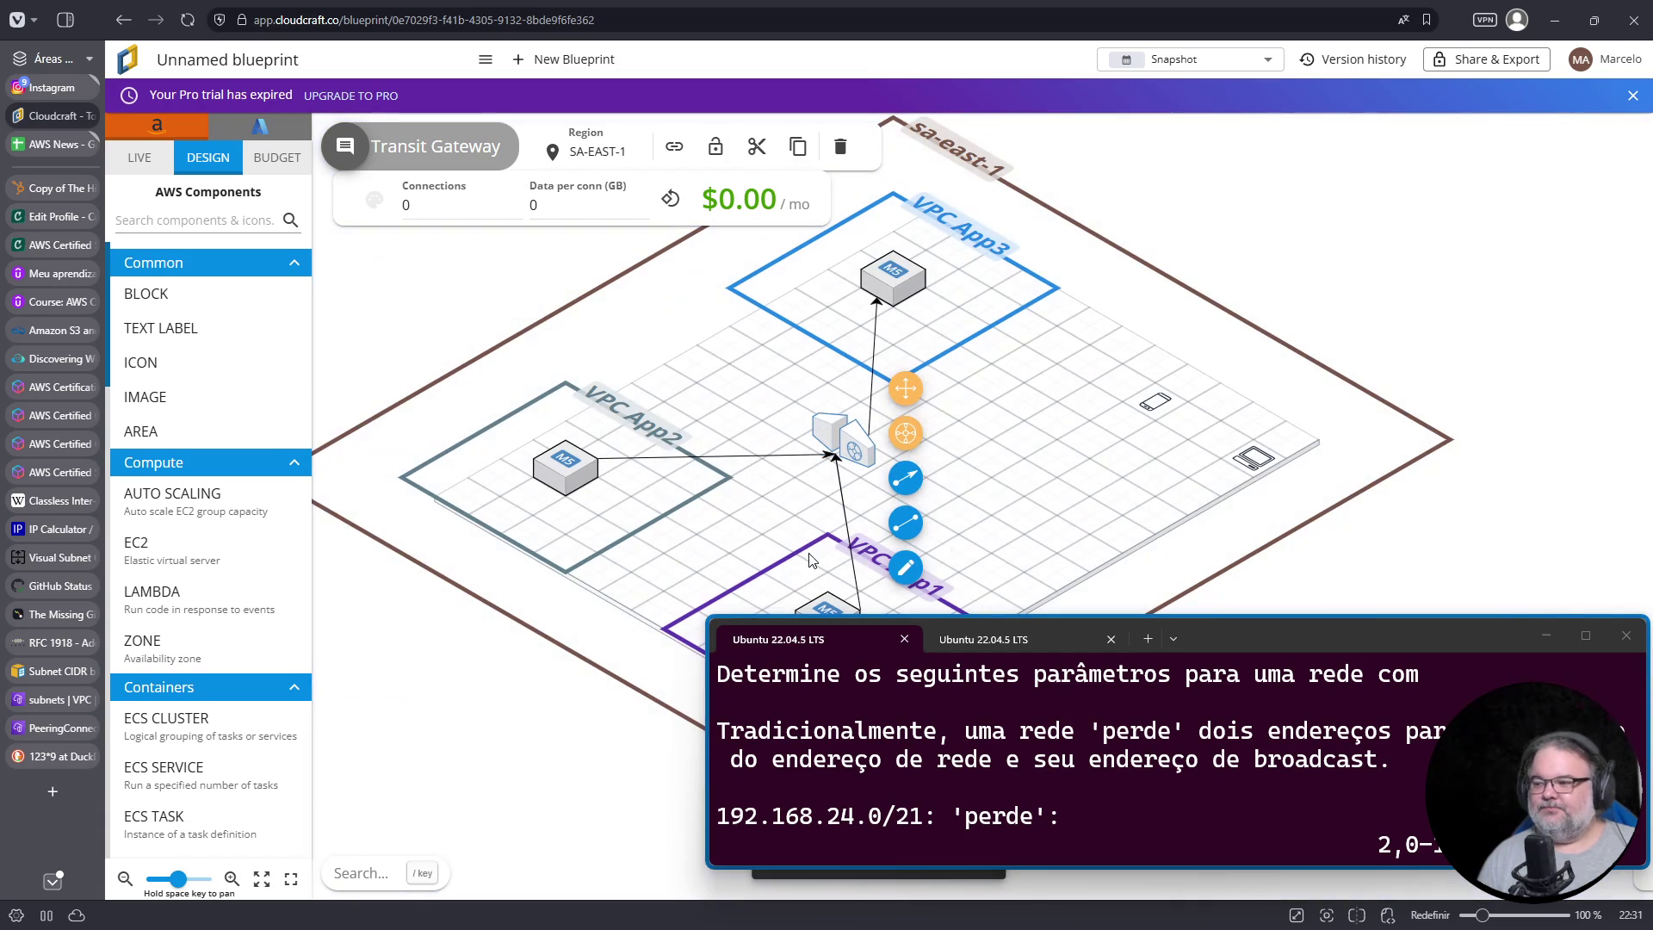
{"action": "left_click_drag", "start_coordinate": [1475, 631], "coordinate": [1470, 659]}
{"action": "left_click", "coordinate": [843, 435]}
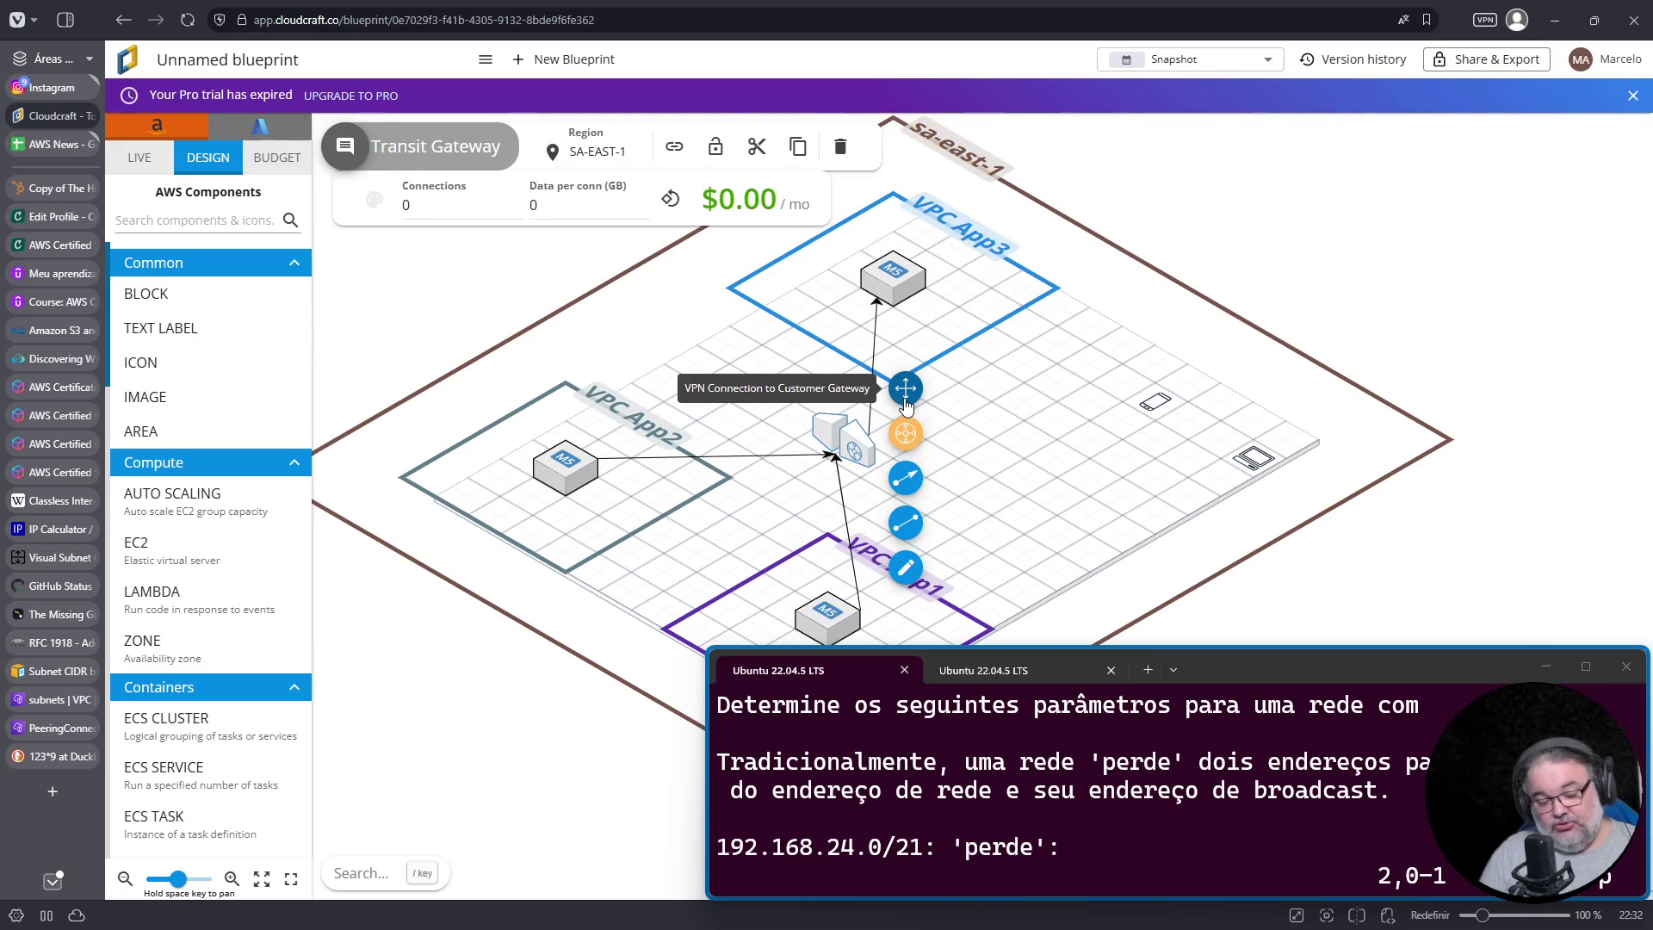
Step: Add a VPN Gateway at the grid's lower right and connect it to the transit gateway
{"action": "left_click", "coordinate": [251, 222]}
{"action": "type", "text": "vpn"}
{"action": "left_click", "coordinate": [189, 323]}
{"action": "left_click_drag", "start_coordinate": [391, 404], "coordinate": [1026, 563]}
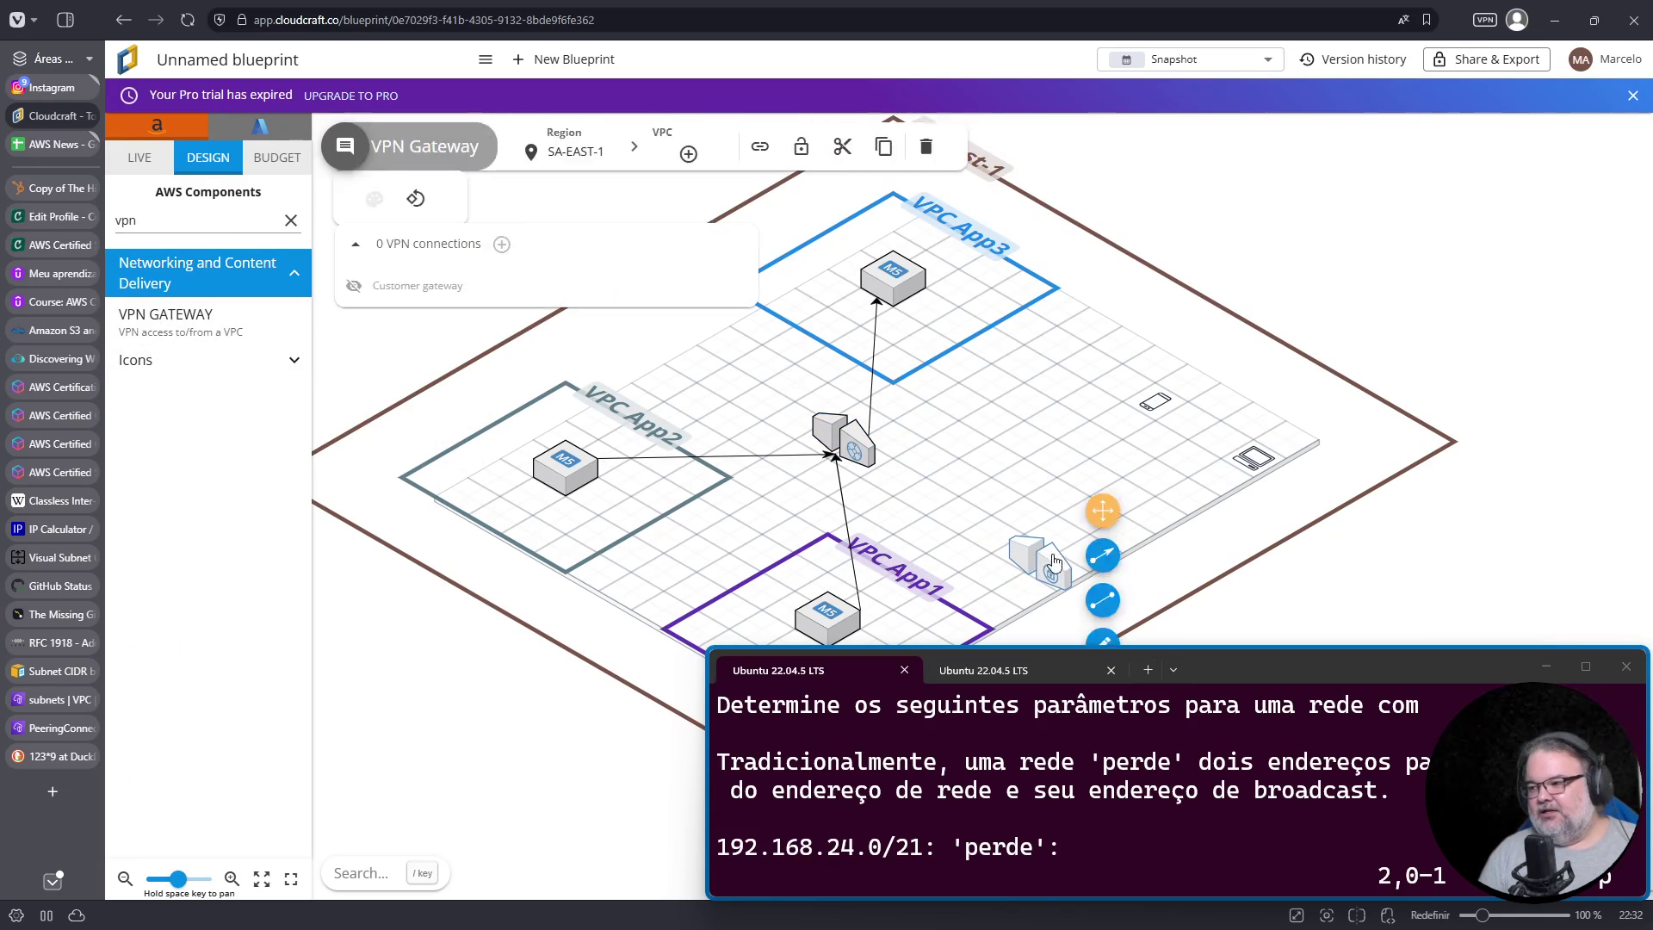
{"action": "left_click", "coordinate": [1102, 555]}
{"action": "left_click", "coordinate": [857, 461]}
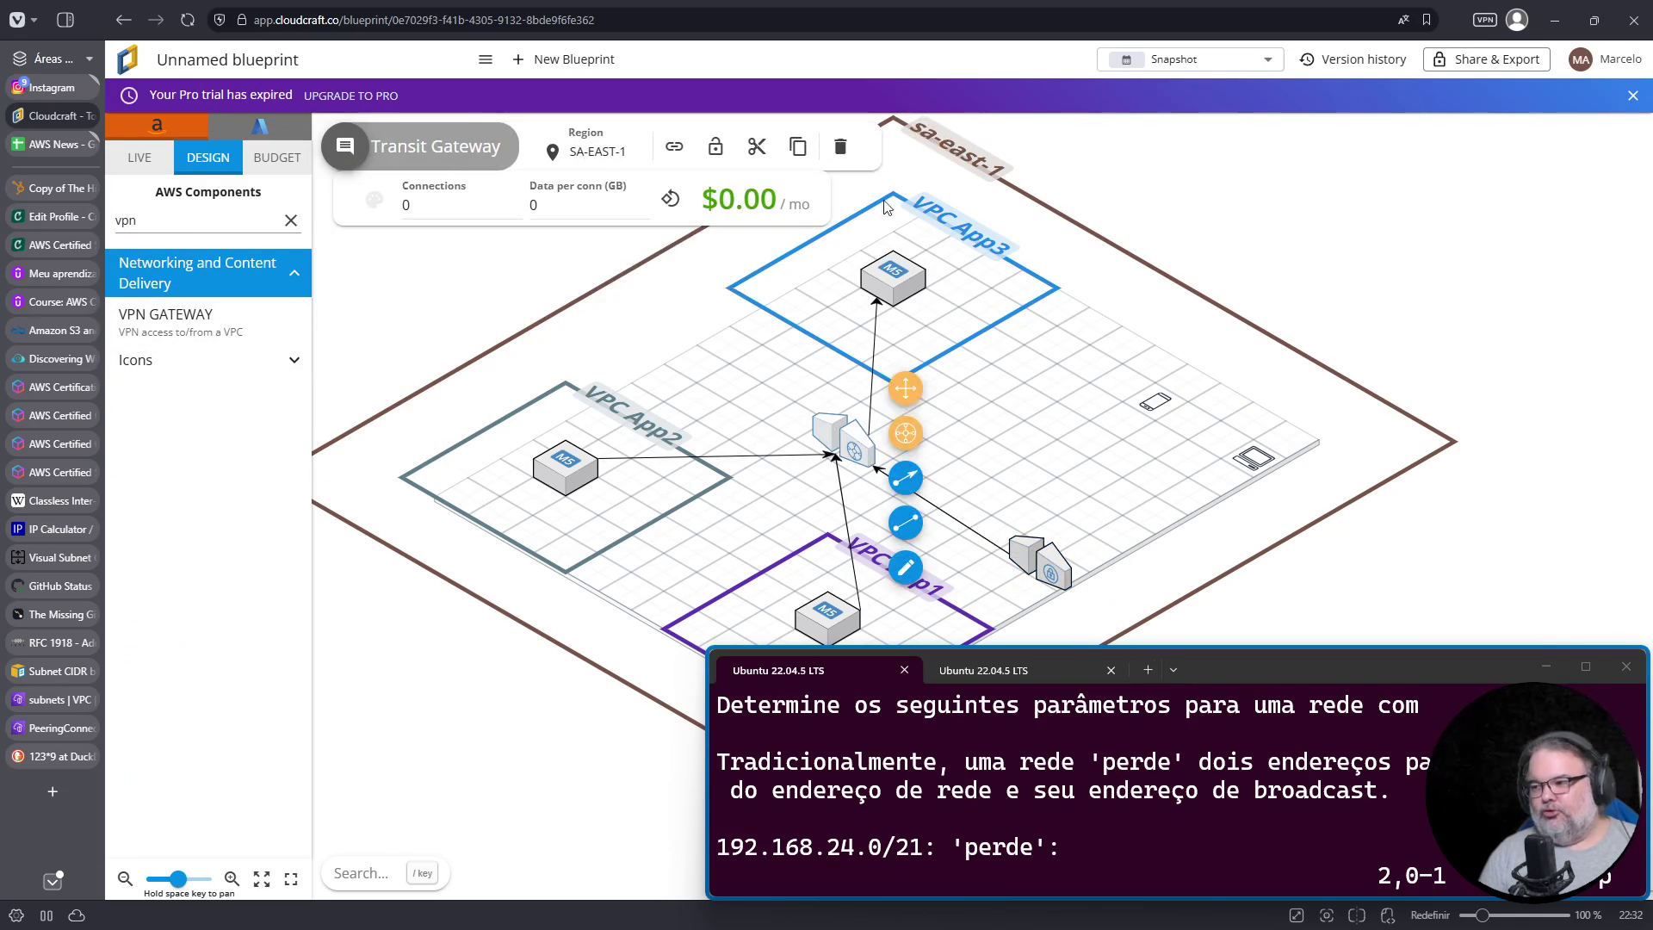
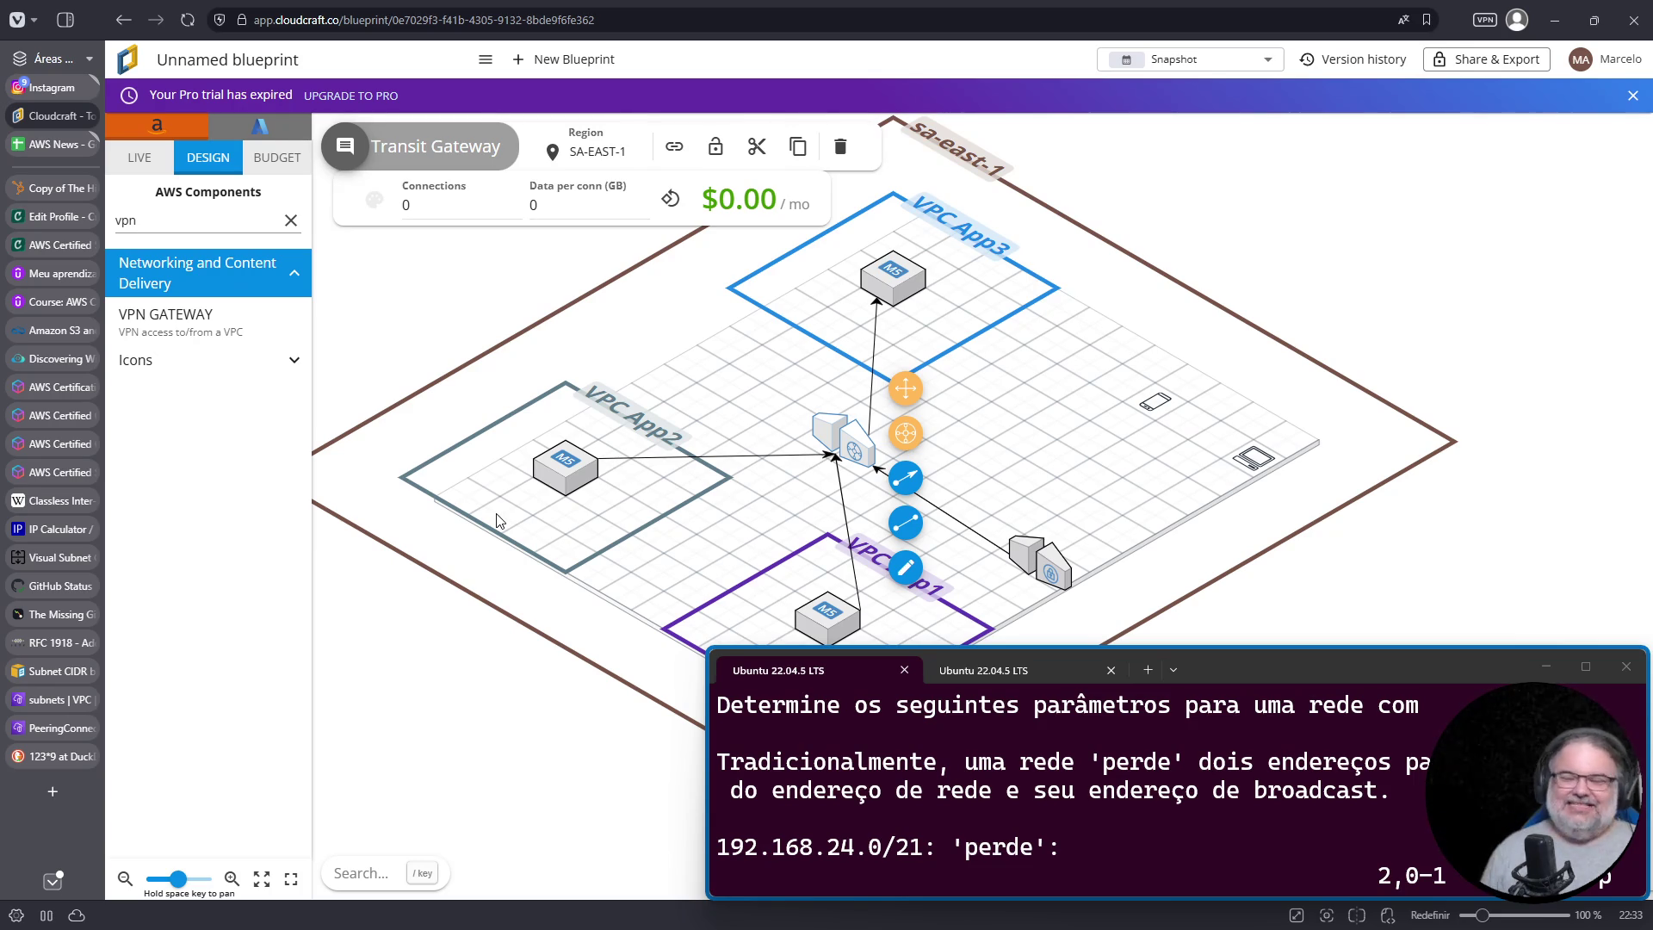
Step: Move the Transit Gateway up-left toward VPC App2, then switch to the Credly badges page
{"action": "mouse_move", "coordinate": [843, 439]}
{"action": "left_mouse_down"}
{"action": "mouse_move", "coordinate": [713, 362]}
{"action": "mouse_move", "coordinate": [722, 374]}
{"action": "left_mouse_up"}
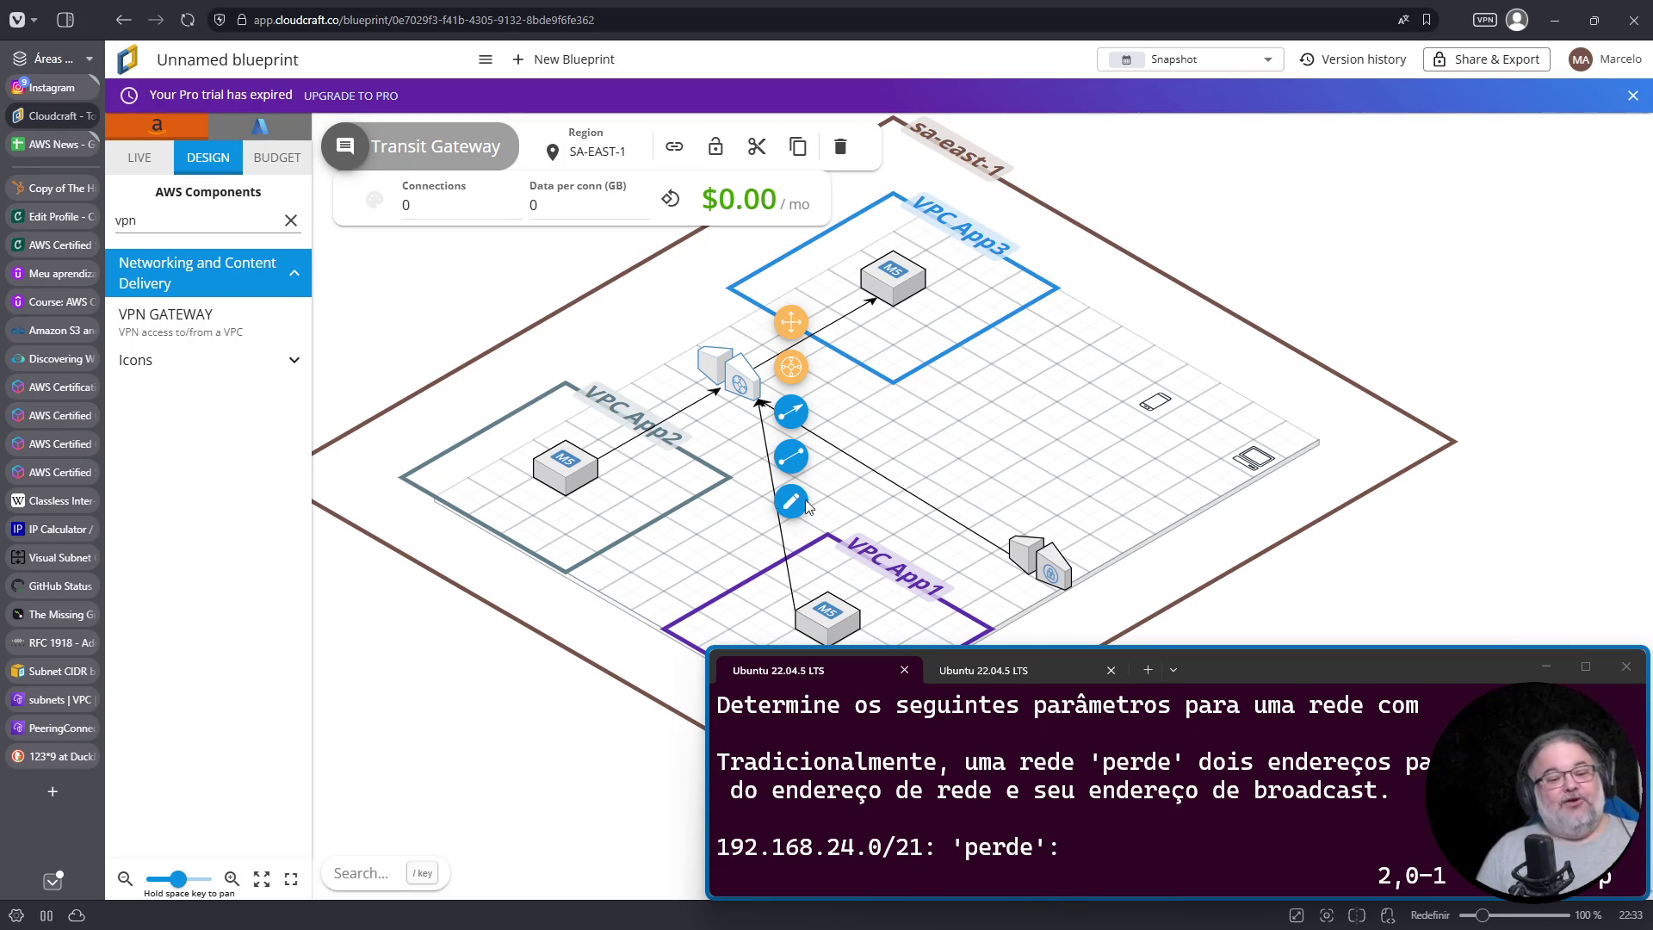
{"action": "mouse_move", "coordinate": [39, 607]}
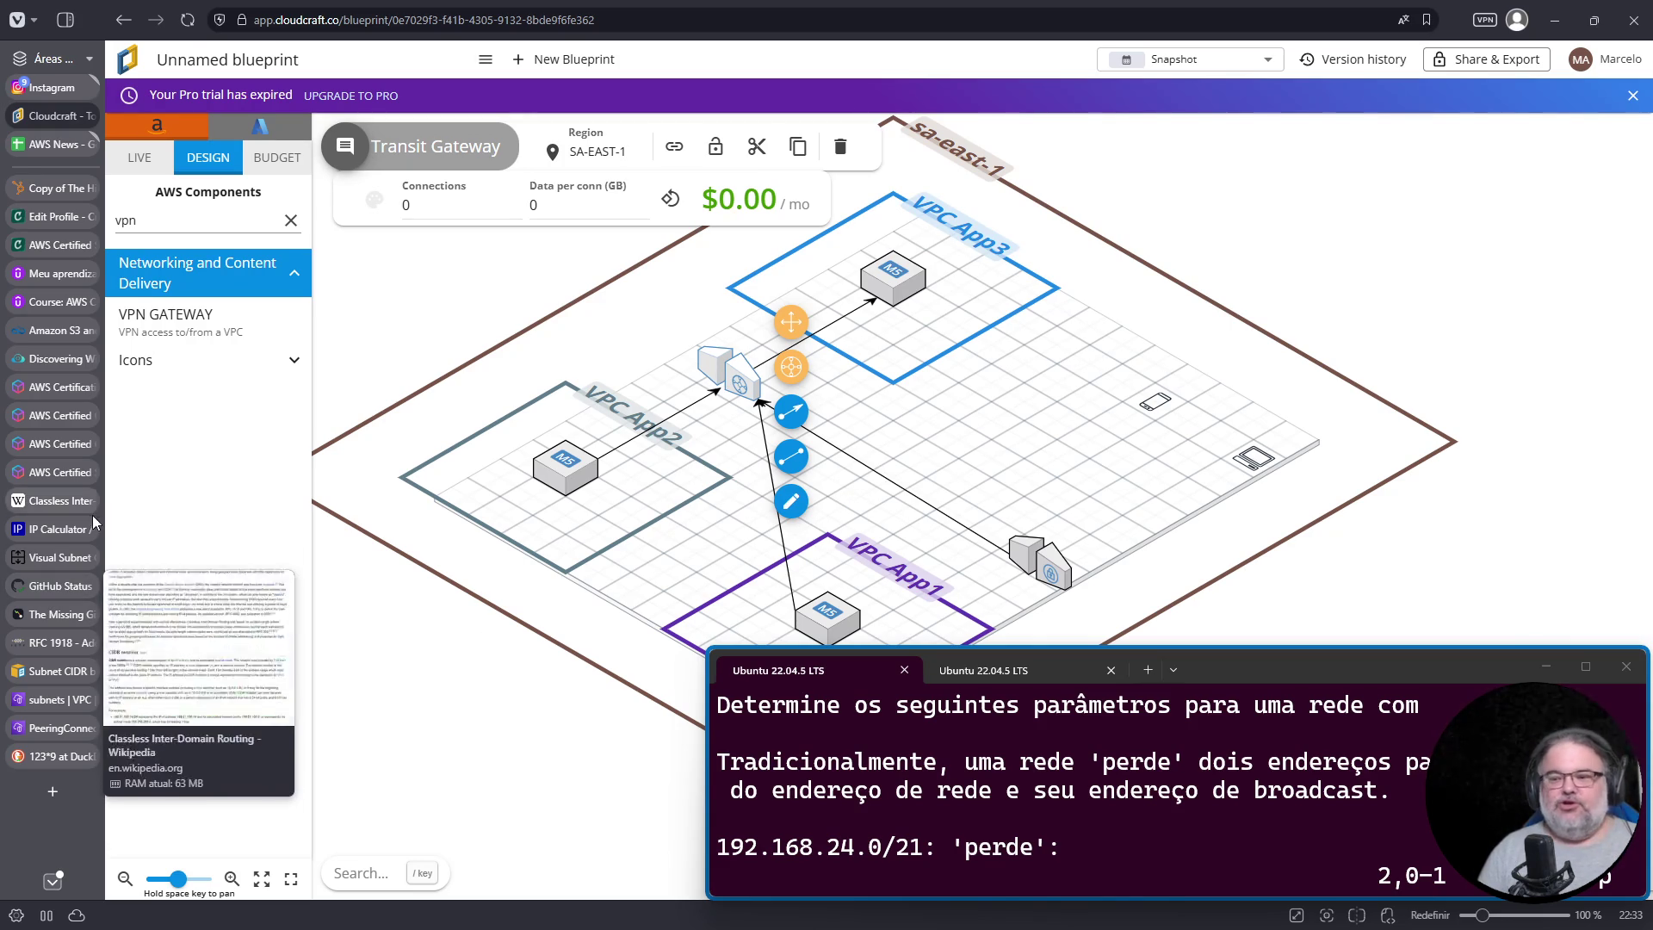
{"action": "left_click", "coordinate": [65, 222]}
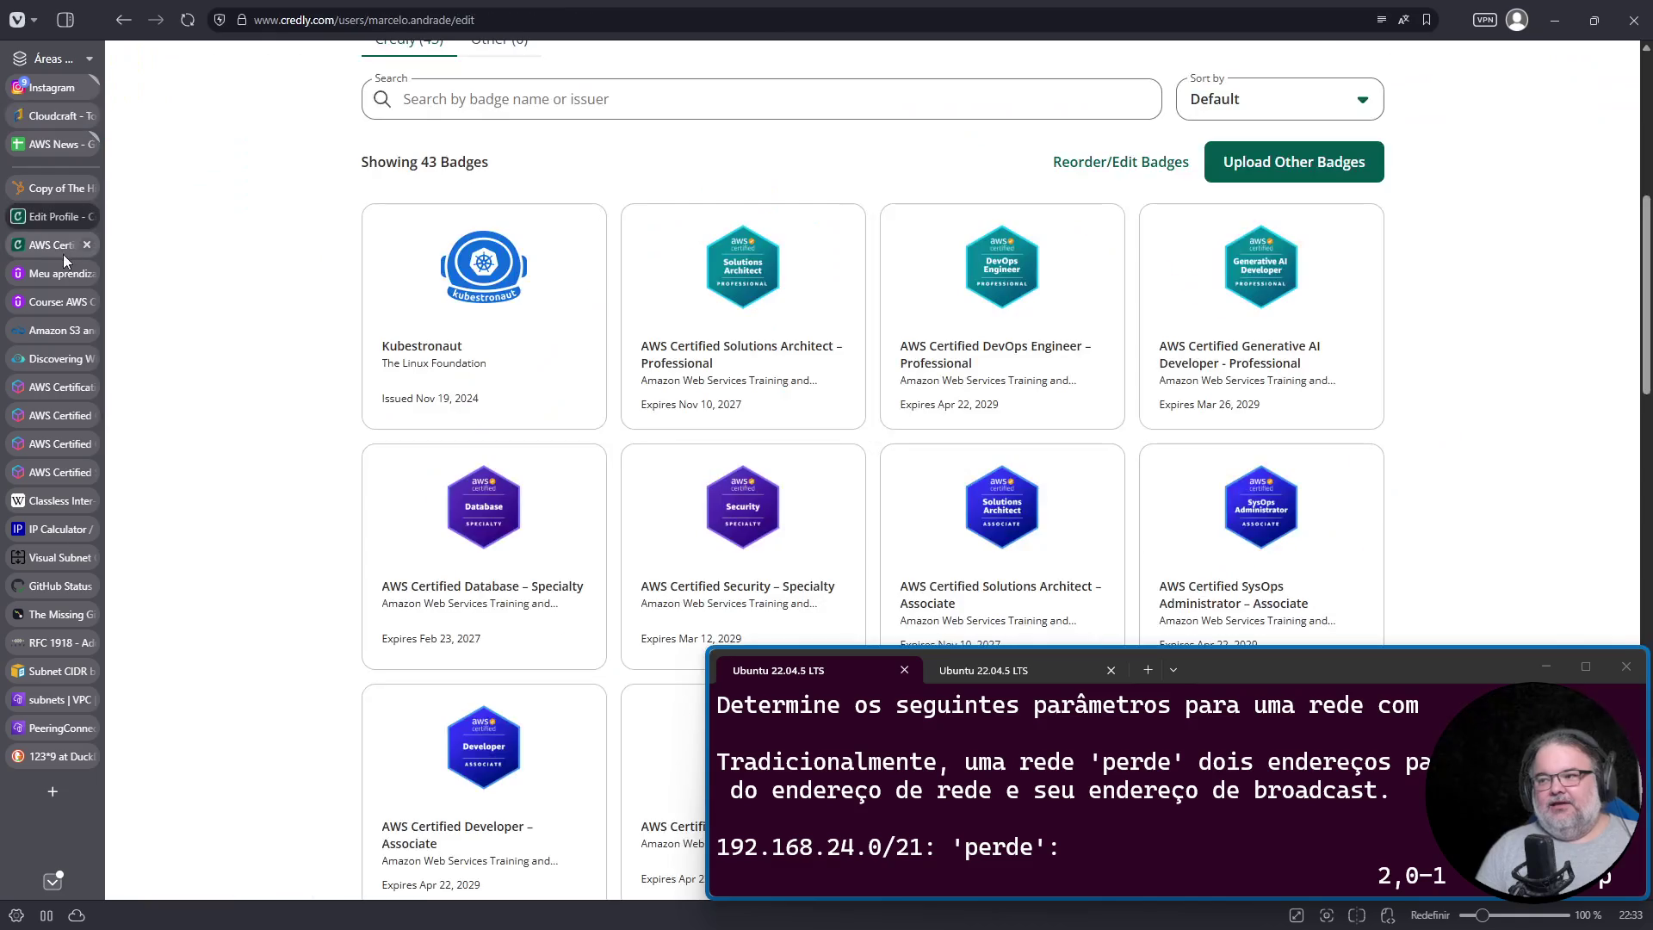
Step: Focus the Ubuntu terminal that holds the Vim subnetting notes
{"action": "mouse_move", "coordinate": [64, 255]}
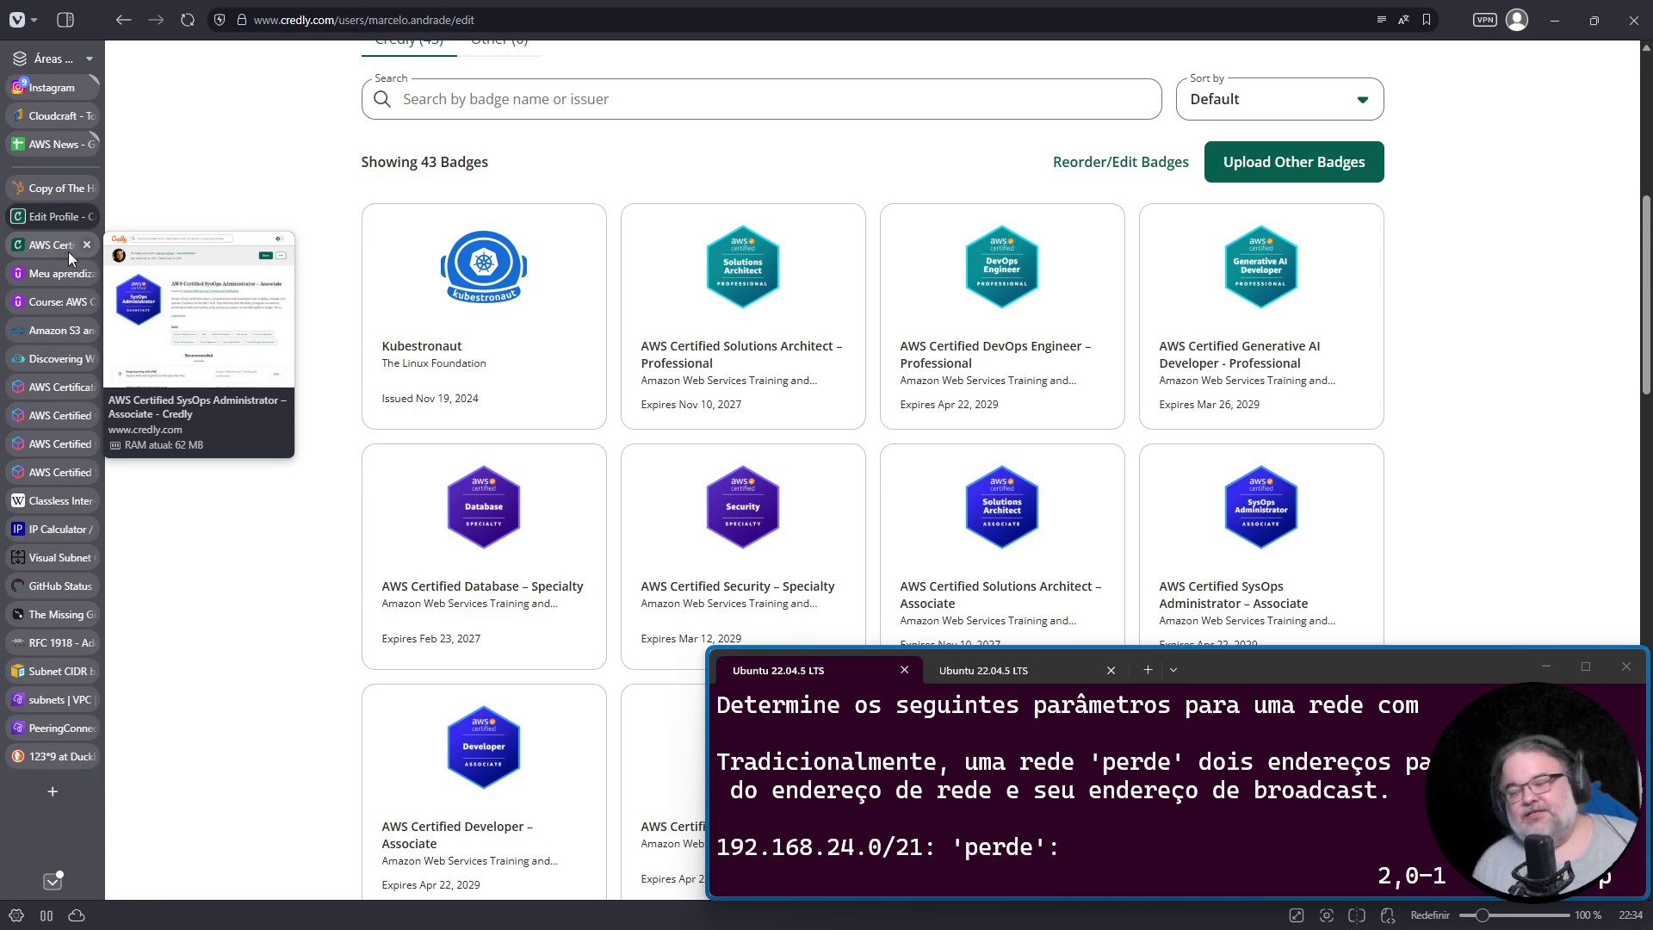
{"action": "left_click", "coordinate": [1360, 668]}
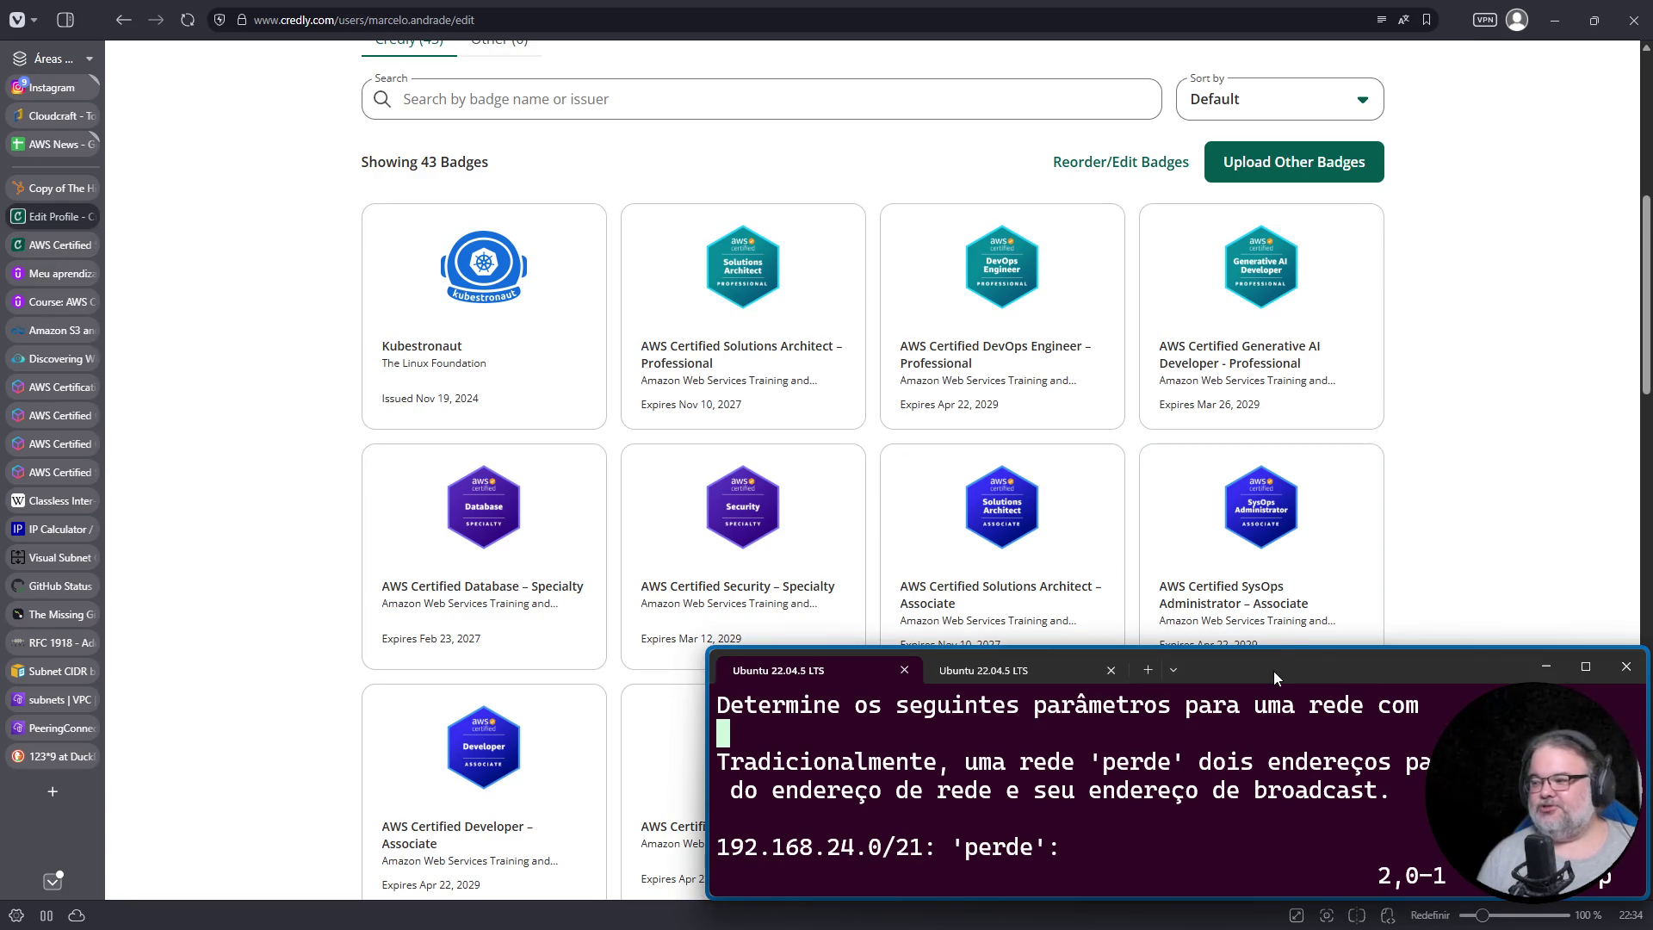
Step: Maximize the notes terminal and select the Rede through IPs totais parameter lines
{"action": "double_click", "coordinate": [1273, 669]}
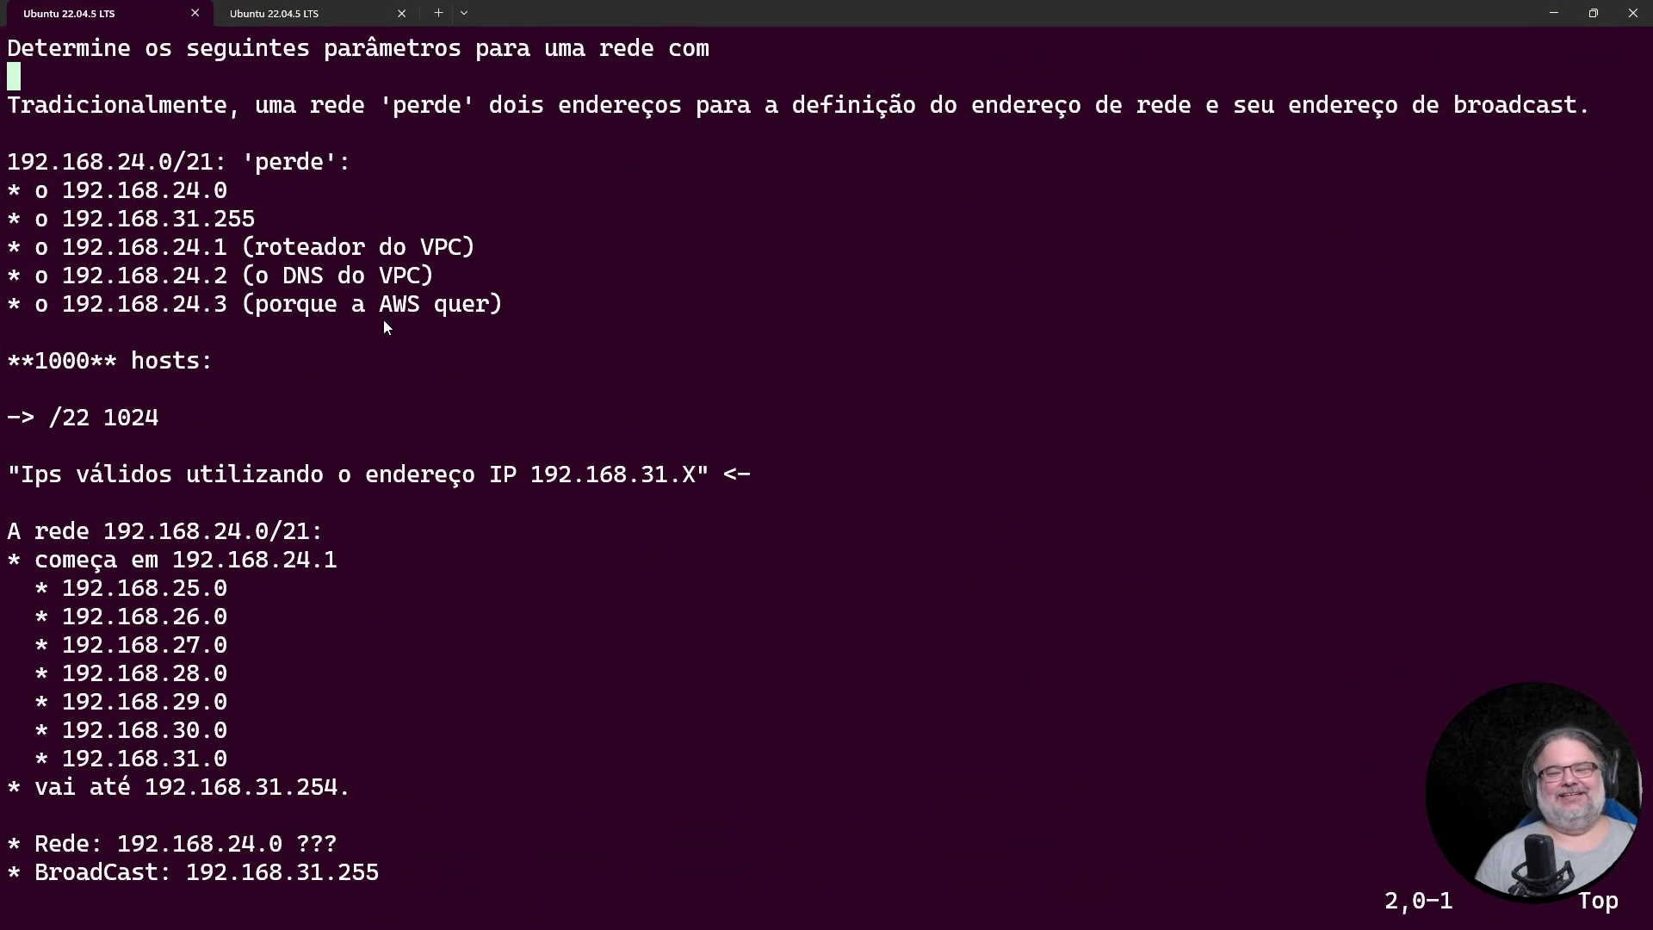
{"action": "key", "text": "Down"}
{"action": "key", "text": "Down"}
{"action": "key", "text": "Down"}
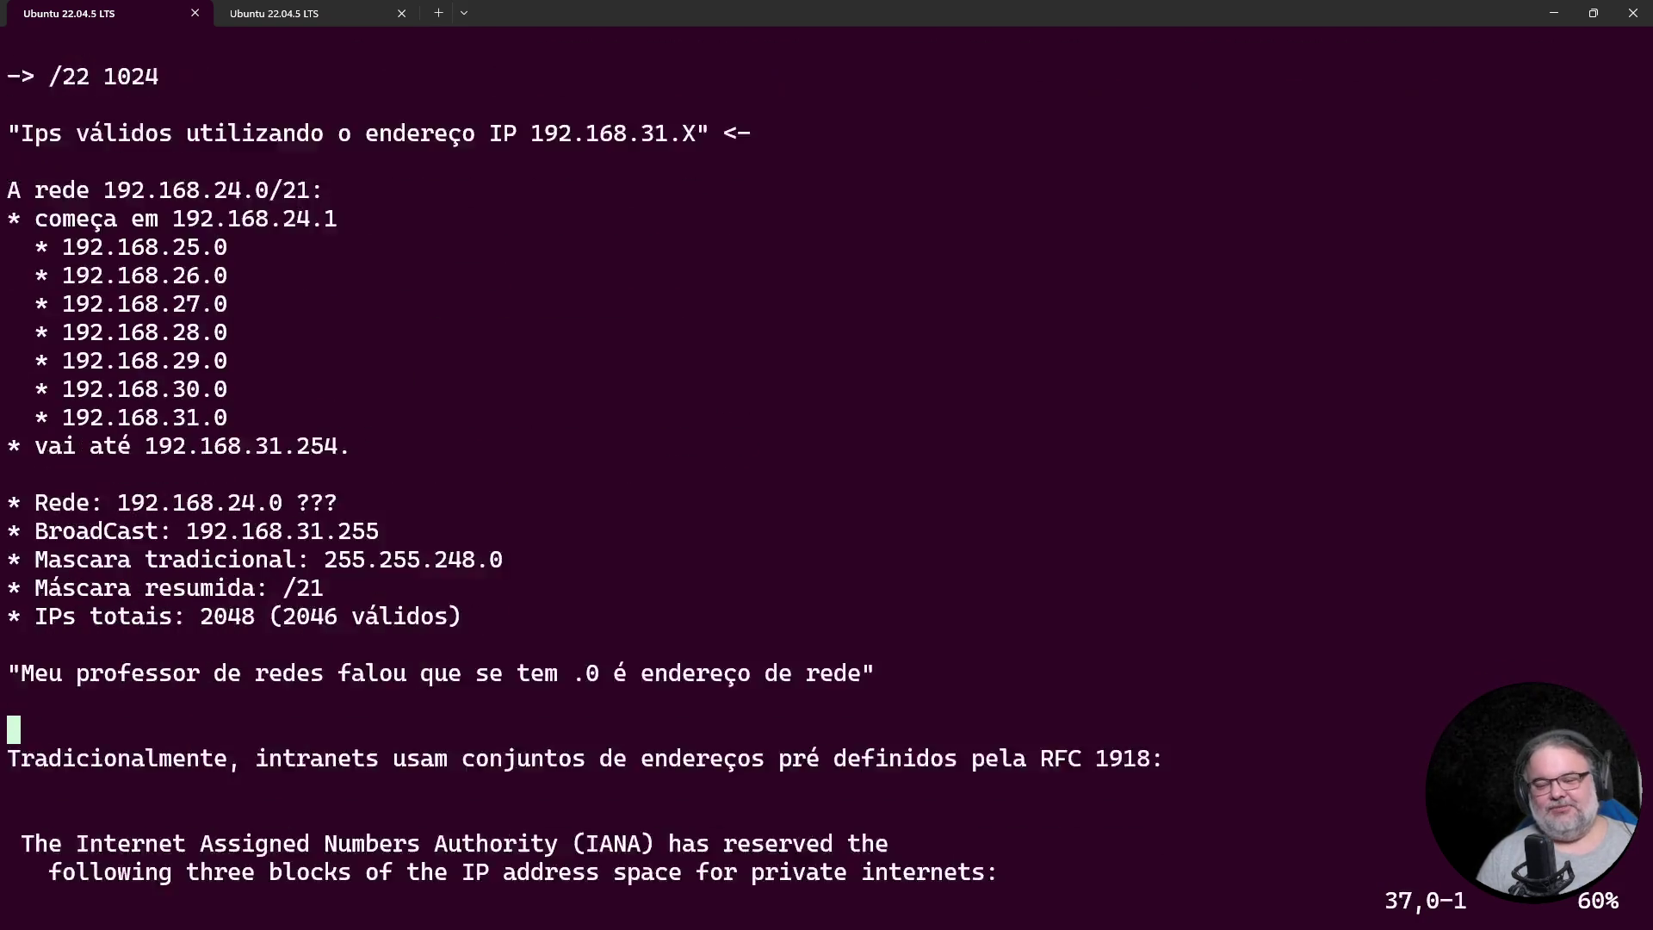
{"action": "key", "text": "Down"}
{"action": "key", "text": "Down"}
{"action": "key", "text": "Down"}
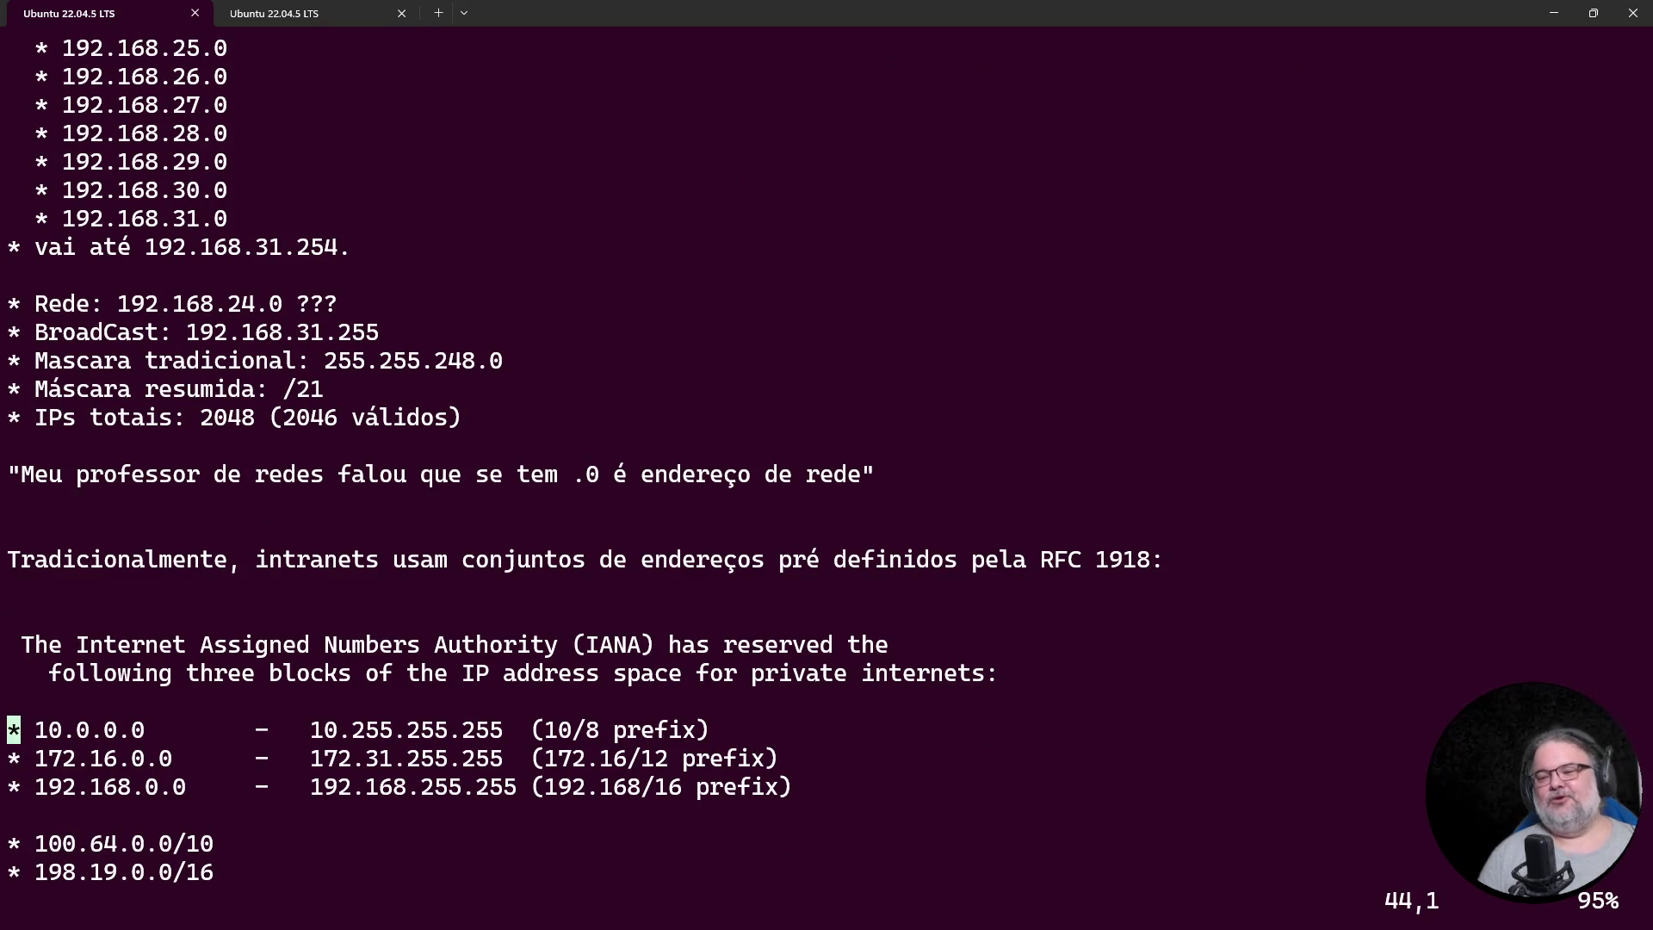
{"action": "mouse_move", "coordinate": [489, 417]}
{"action": "left_mouse_down"}
{"action": "mouse_move", "coordinate": [529, 390]}
{"action": "mouse_move", "coordinate": [7, 303]}
{"action": "left_mouse_up"}
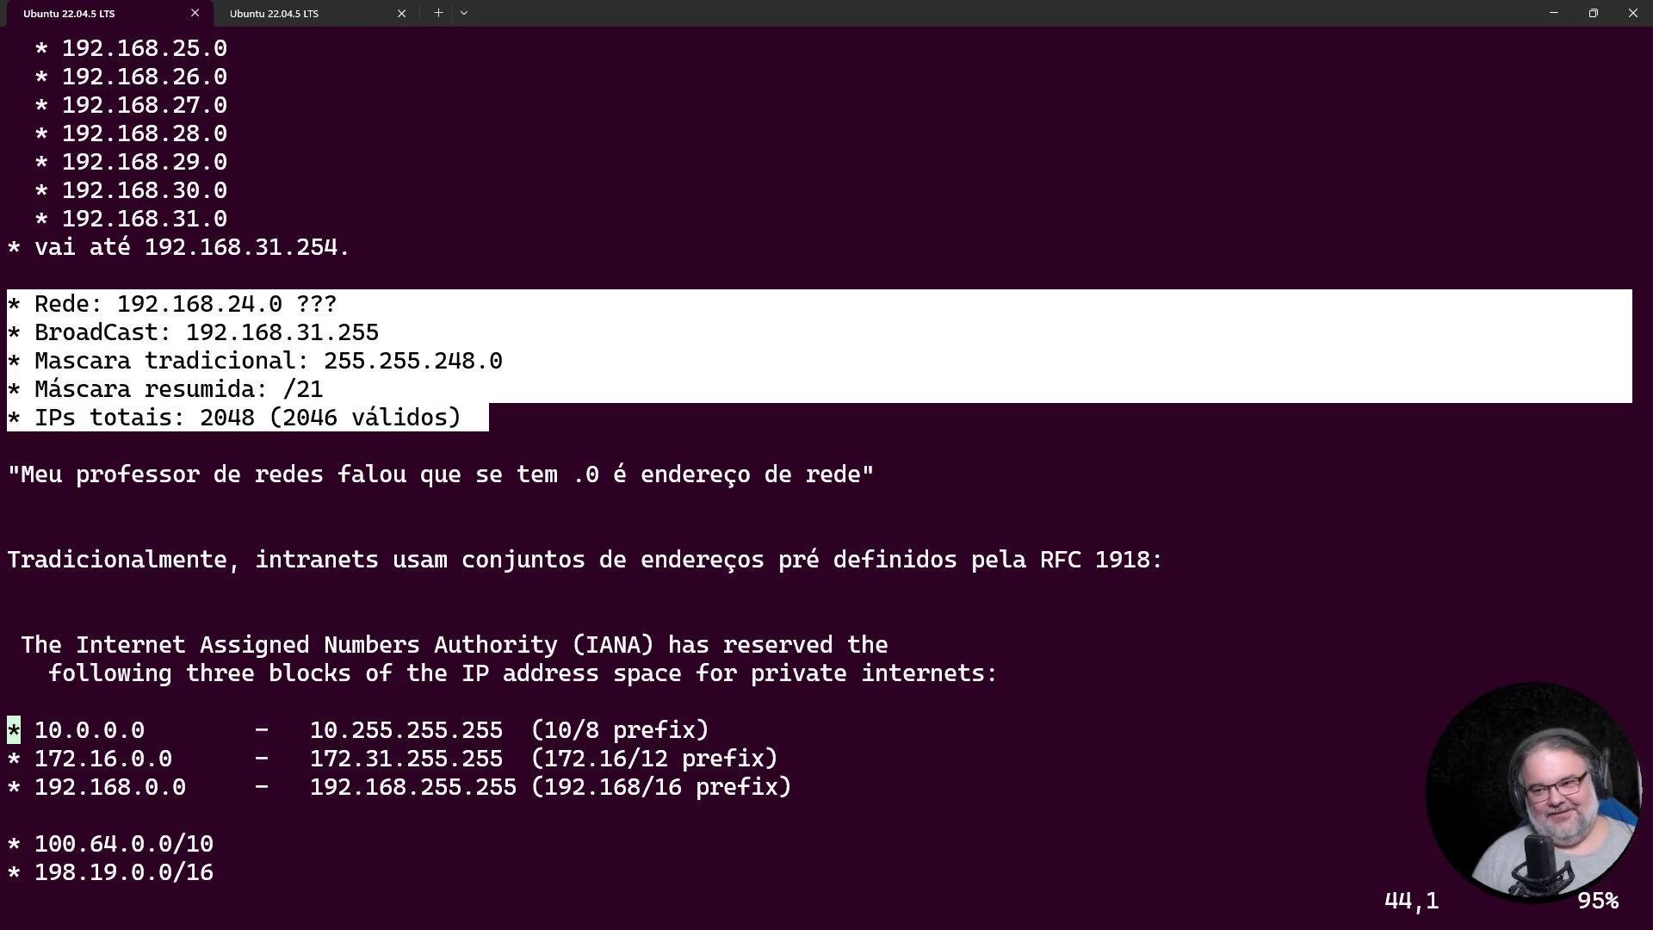
{"action": "left_click", "coordinate": [525, 389]}
{"action": "left_click_drag", "start_coordinate": [10, 303], "coordinate": [465, 428]}
Step: Type 192.168.31.0/21 on the blank line above Rede, then delete that line and open a fresh one
{"action": "key", "text": "Up"}
{"action": "key", "text": "Up"}
{"action": "key", "text": "Up"}
{"action": "key", "text": "Up"}
{"action": "key", "text": "Up"}
{"action": "key", "text": "Up"}
{"action": "key", "text": "Down"}
{"action": "key", "text": "Up"}
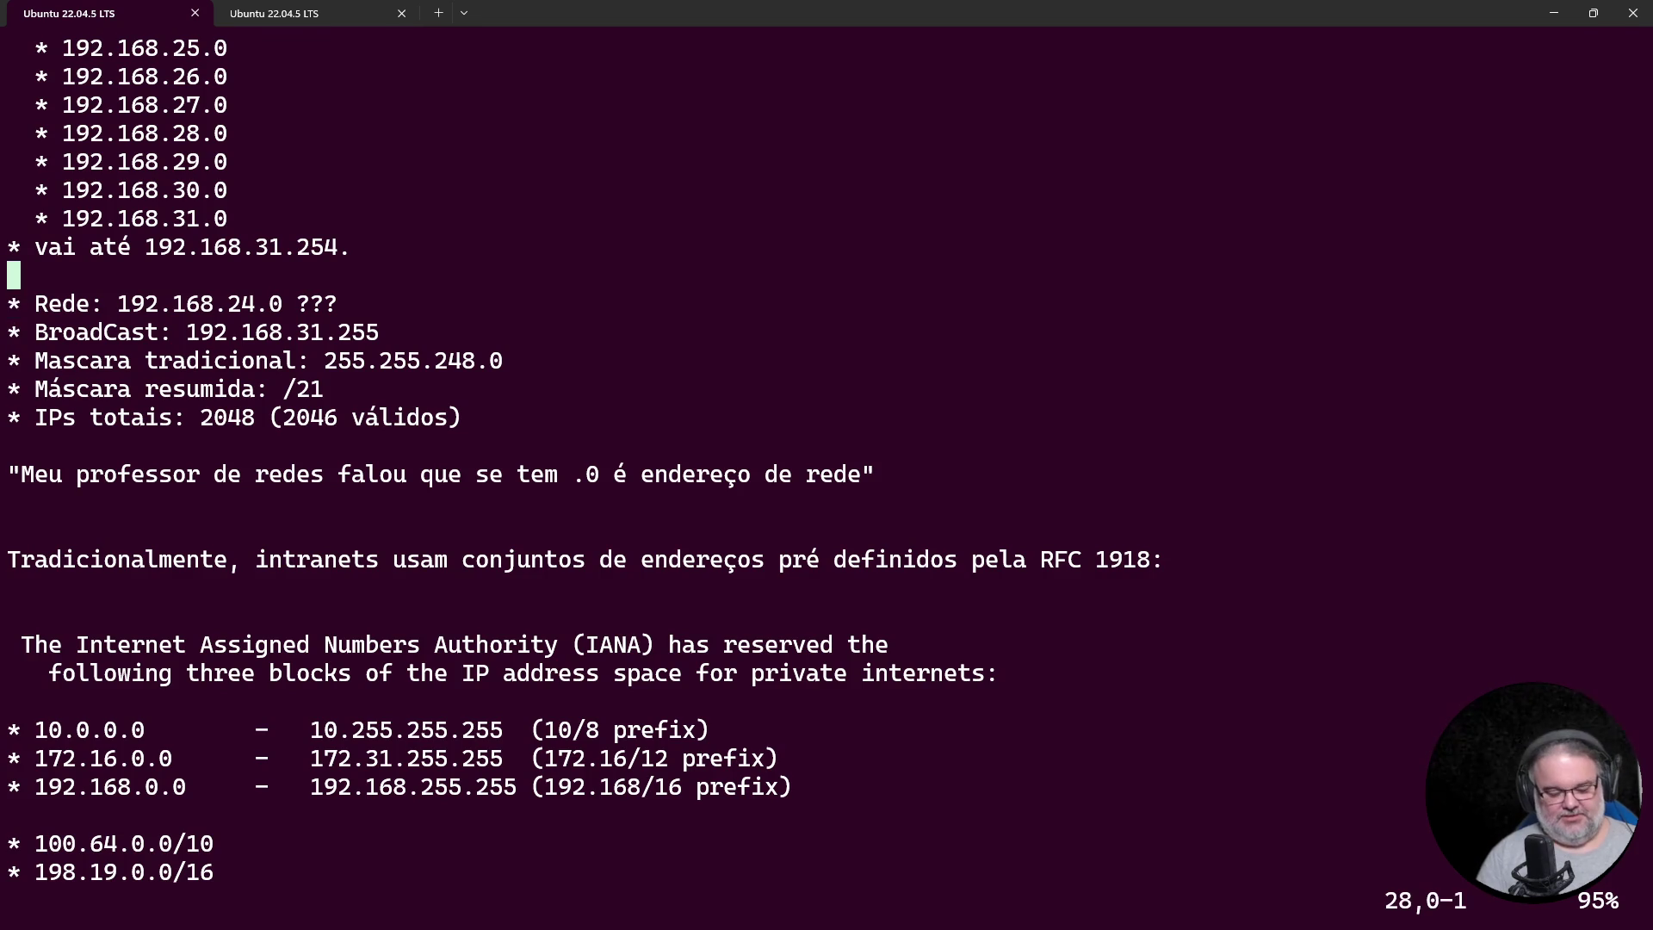
{"action": "key", "text": "i"}
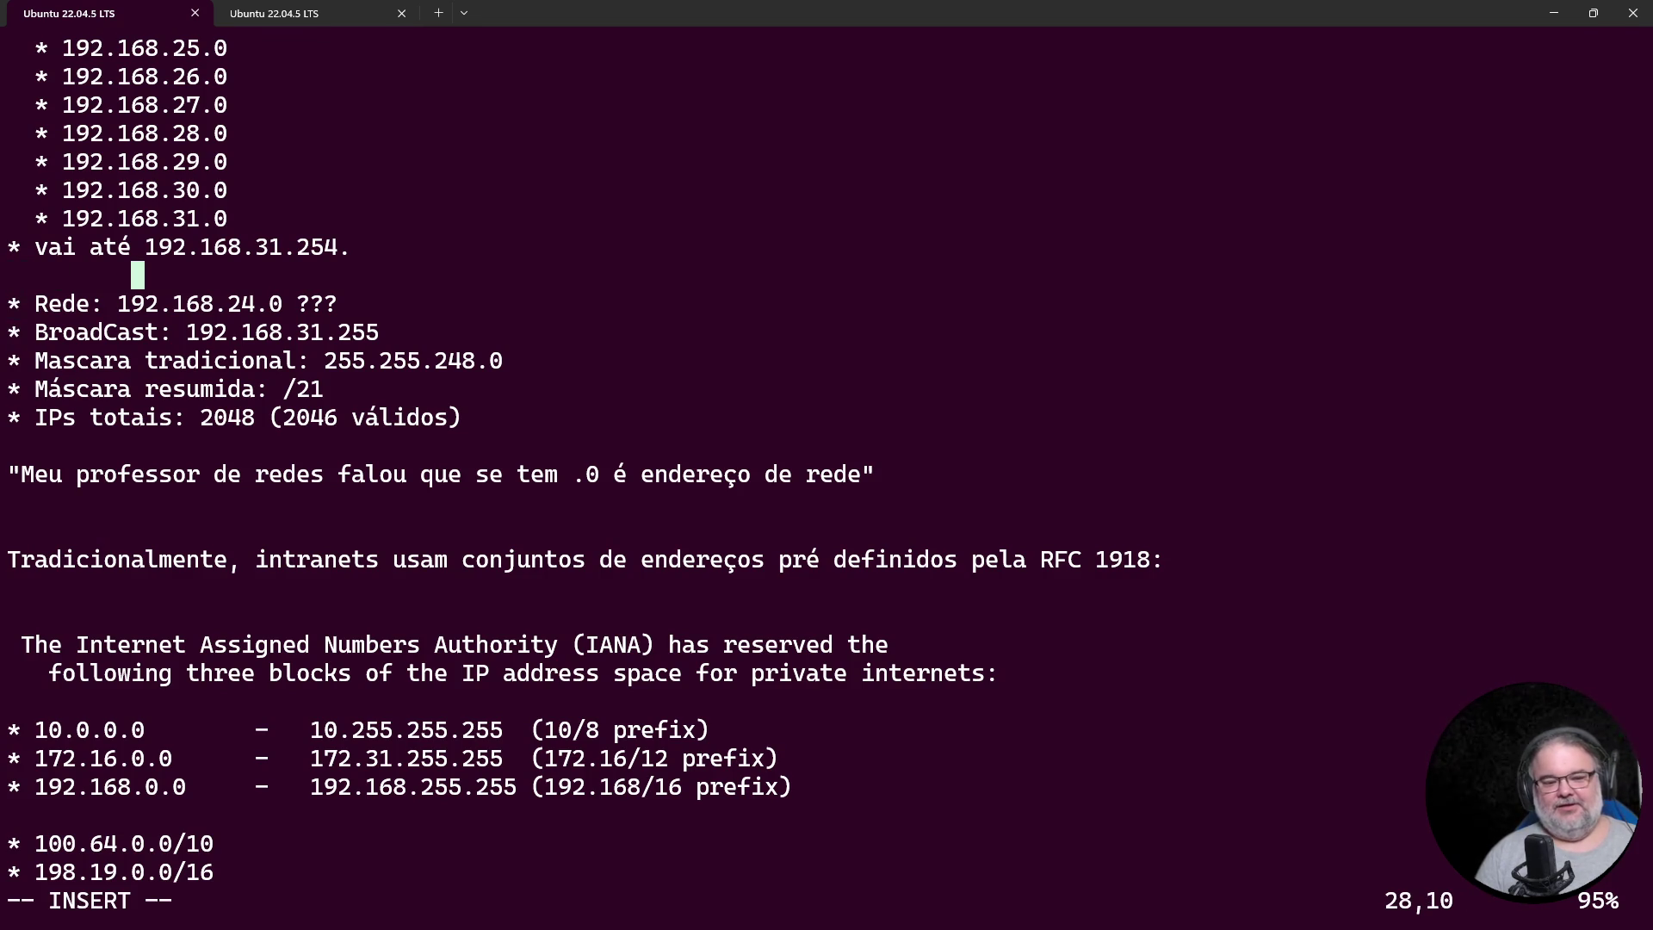
{"action": "key", "text": "BackSpace"}
{"action": "type", "text": "192.16878"}
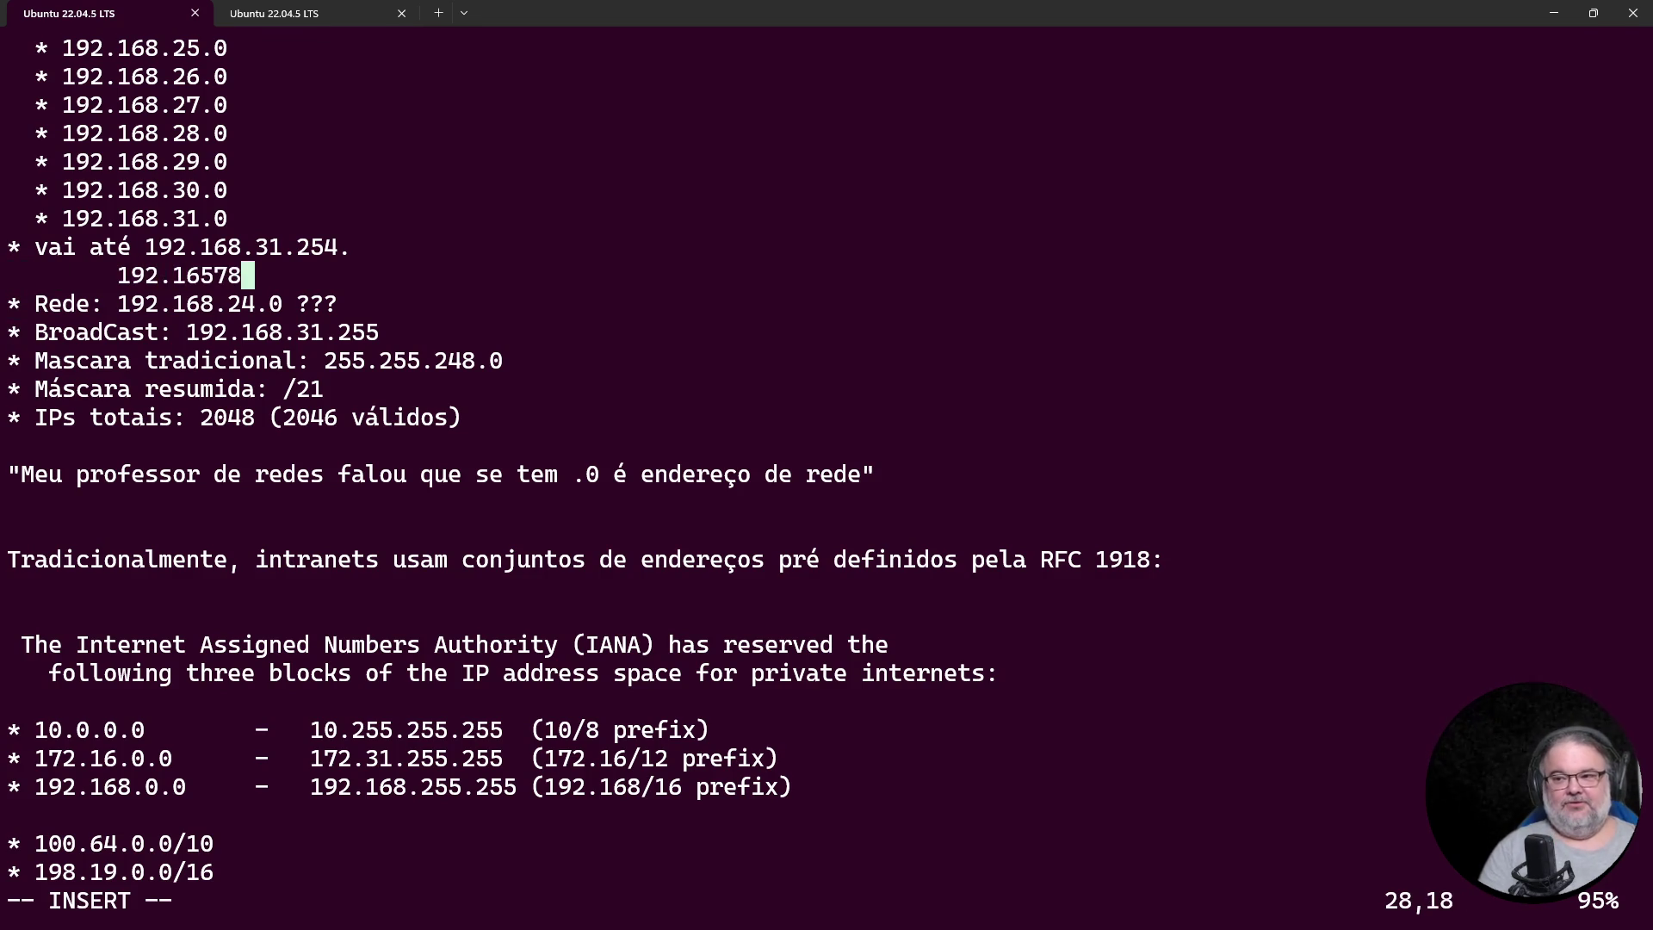
{"action": "key", "text": "BackSpace"}
{"action": "key", "text": "BackSpace"}
{"action": "key", "text": "BackSpace"}
{"action": "type", "text": "5"}
{"action": "key", "text": "BackSpace"}
{"action": "type", "text": "8.31."}
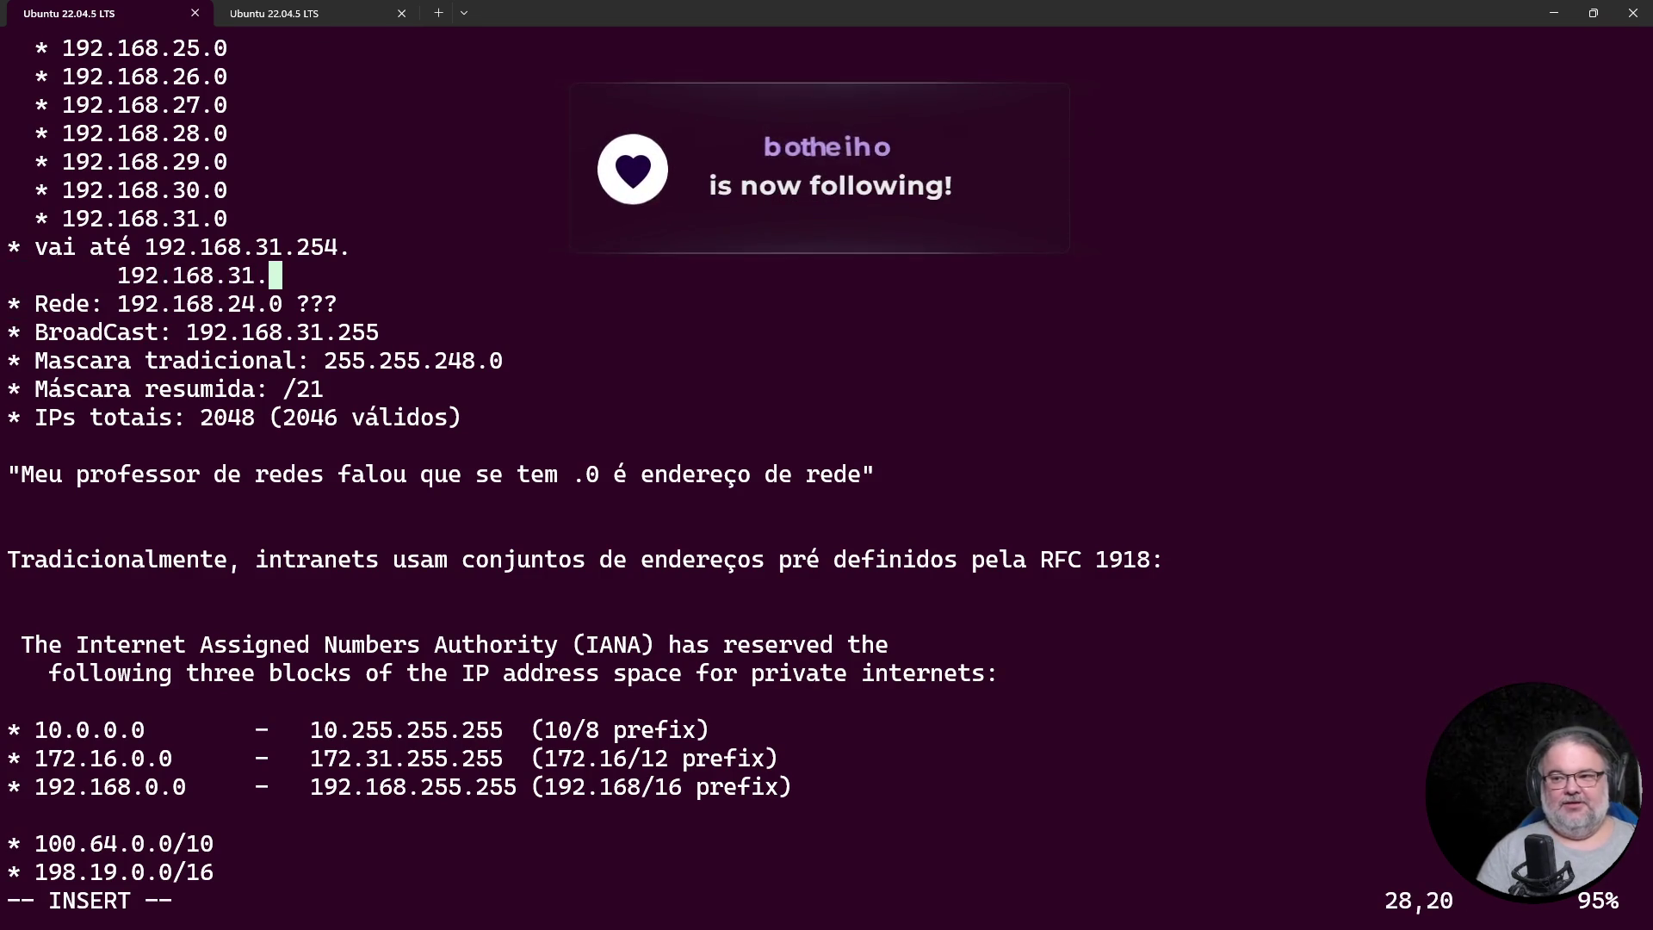
{"action": "type", "text": "0/21"}
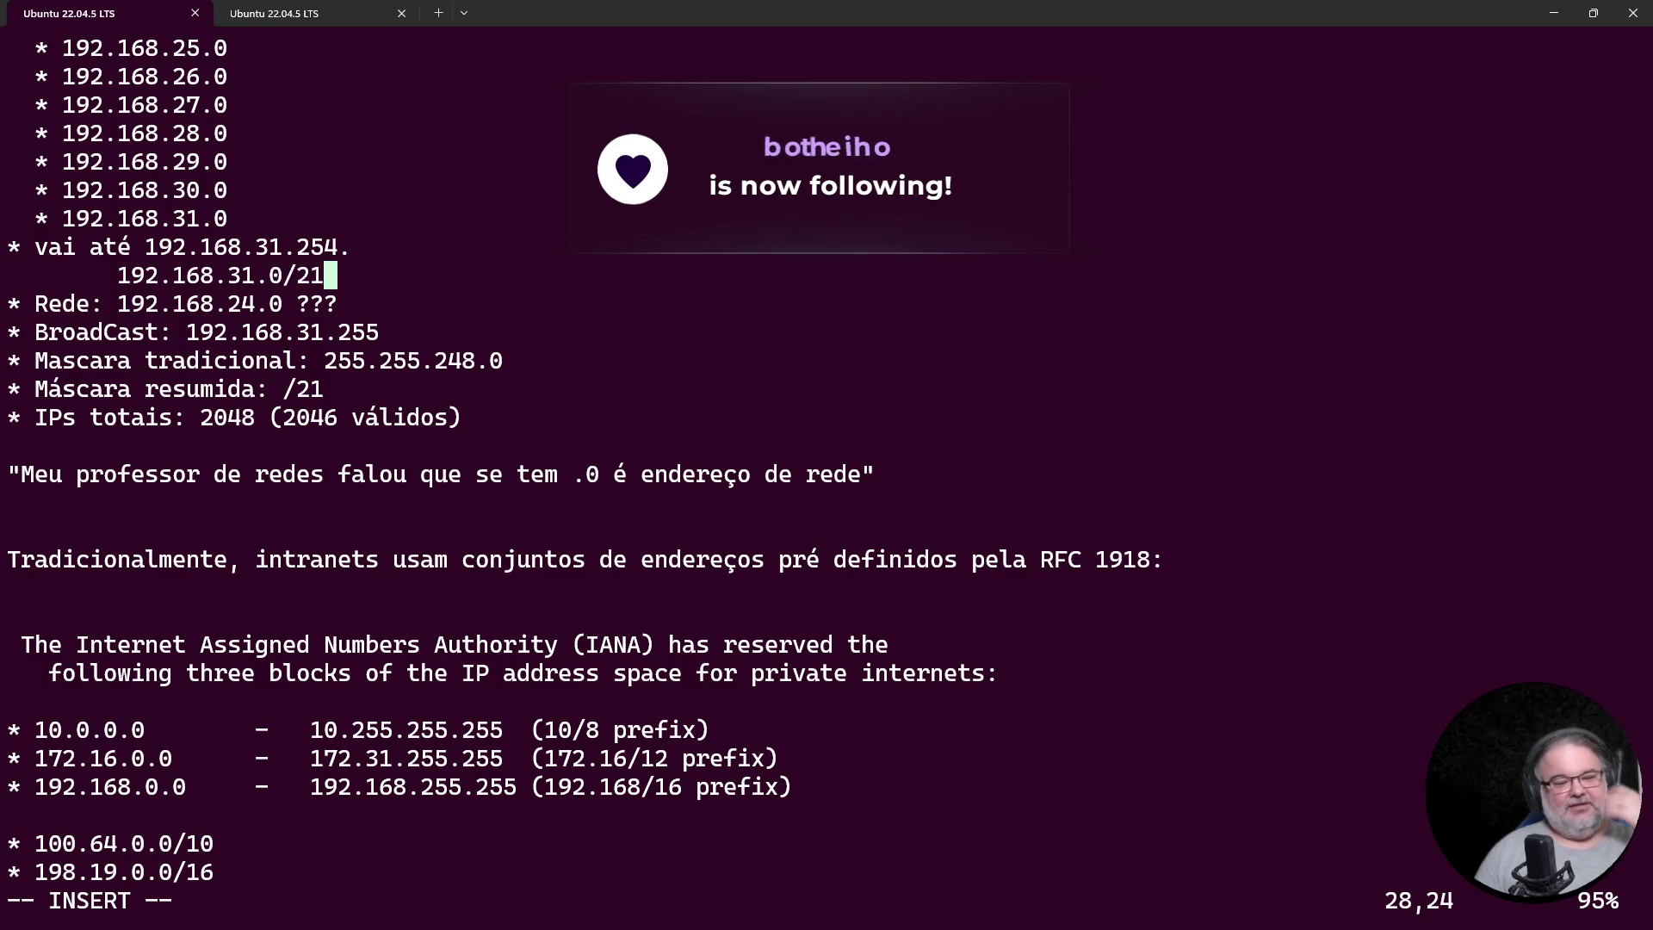
{"action": "key", "text": "Escape"}
{"action": "key", "text": "d"}
{"action": "key", "text": "d"}
{"action": "key", "text": "i"}
{"action": "key", "text": "Return"}
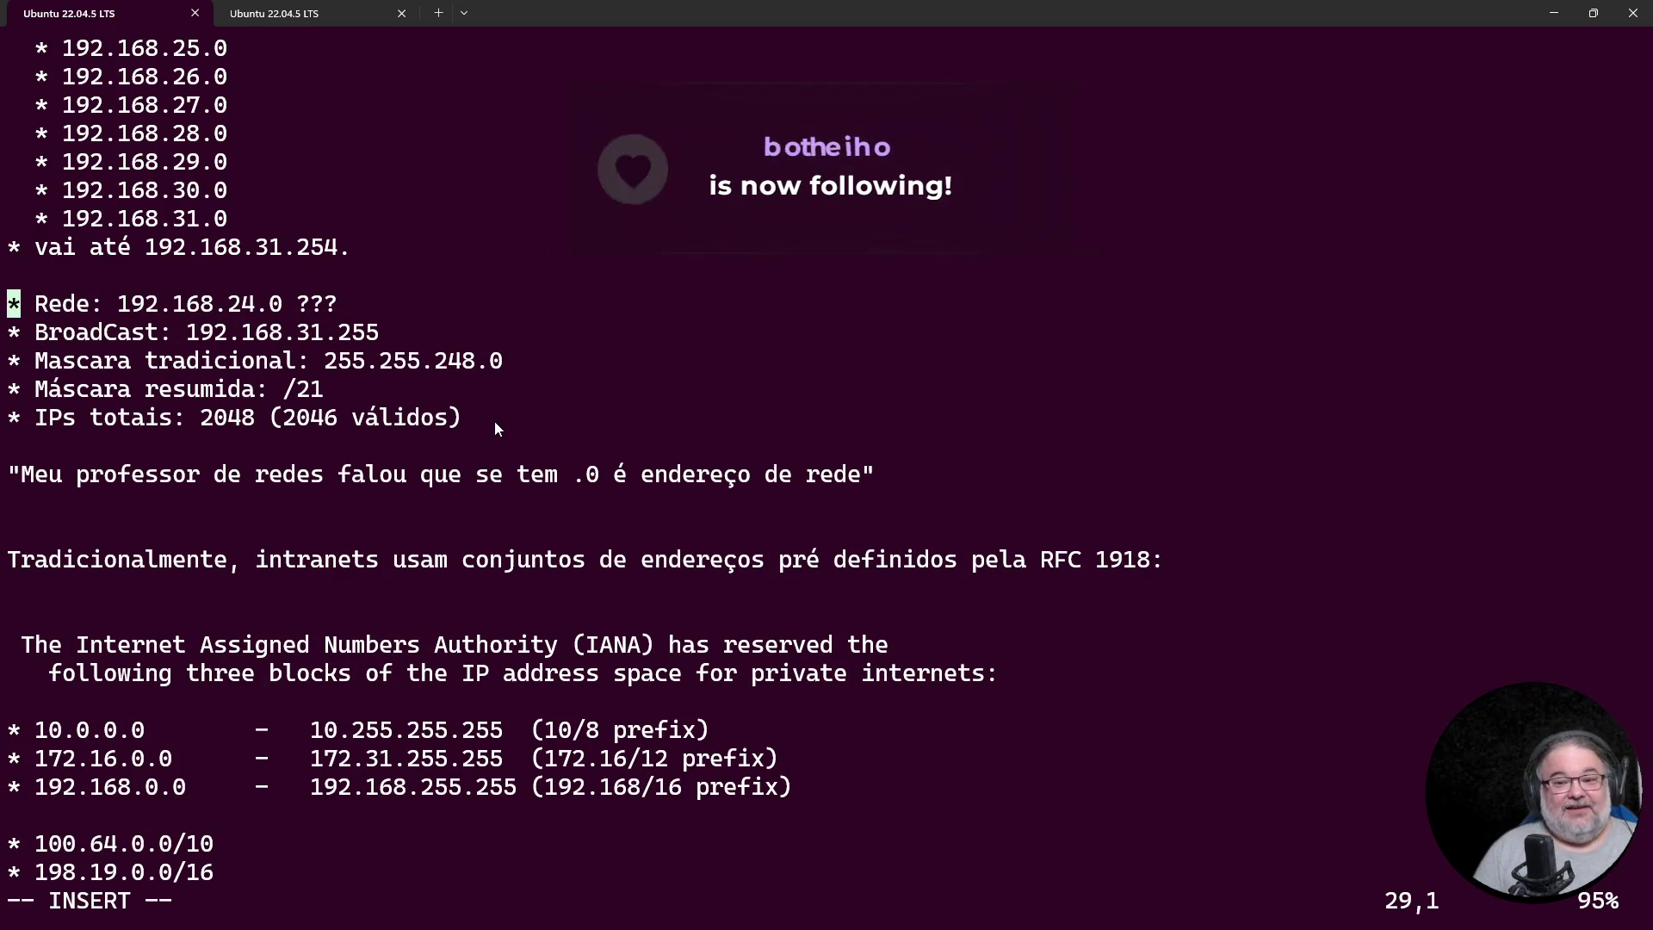
Step: Restore the terminal to a small window and switch to the 123*9 DuckDuckGo calculator tab
{"action": "mouse_move", "coordinate": [1124, 10]}
{"action": "left_mouse_down"}
{"action": "mouse_move", "coordinate": [1108, 48]}
{"action": "mouse_move", "coordinate": [1234, 545]}
{"action": "mouse_move", "coordinate": [1329, 660]}
{"action": "left_mouse_up"}
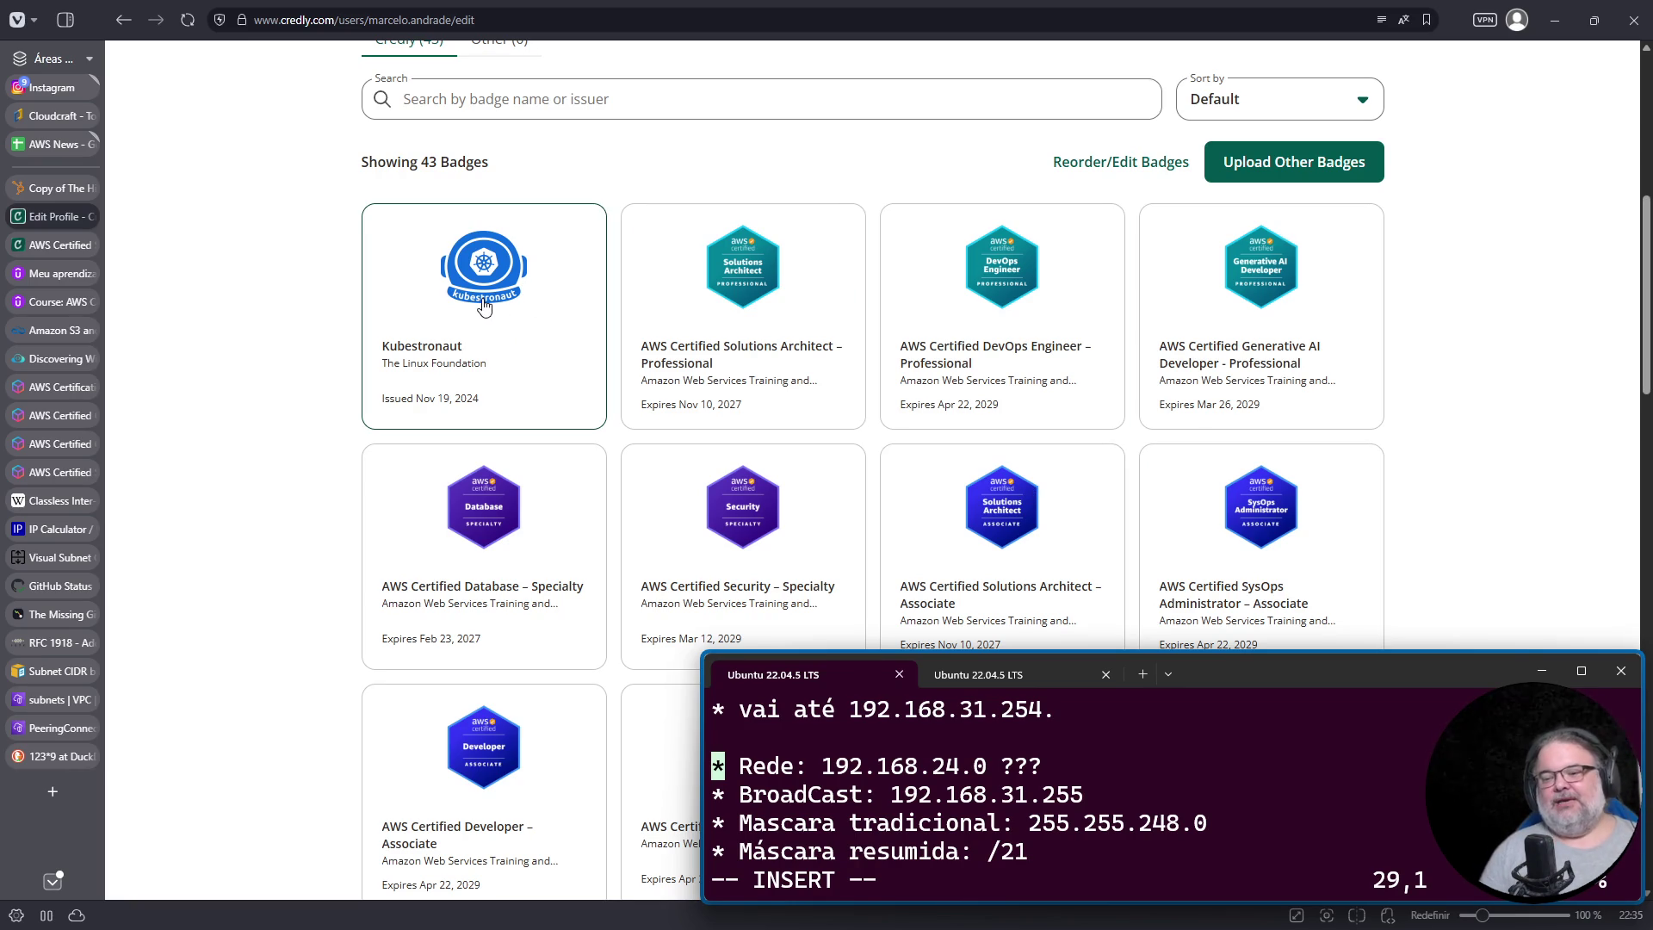
{"action": "left_click", "coordinate": [45, 754]}
{"action": "left_click", "coordinate": [461, 76]}
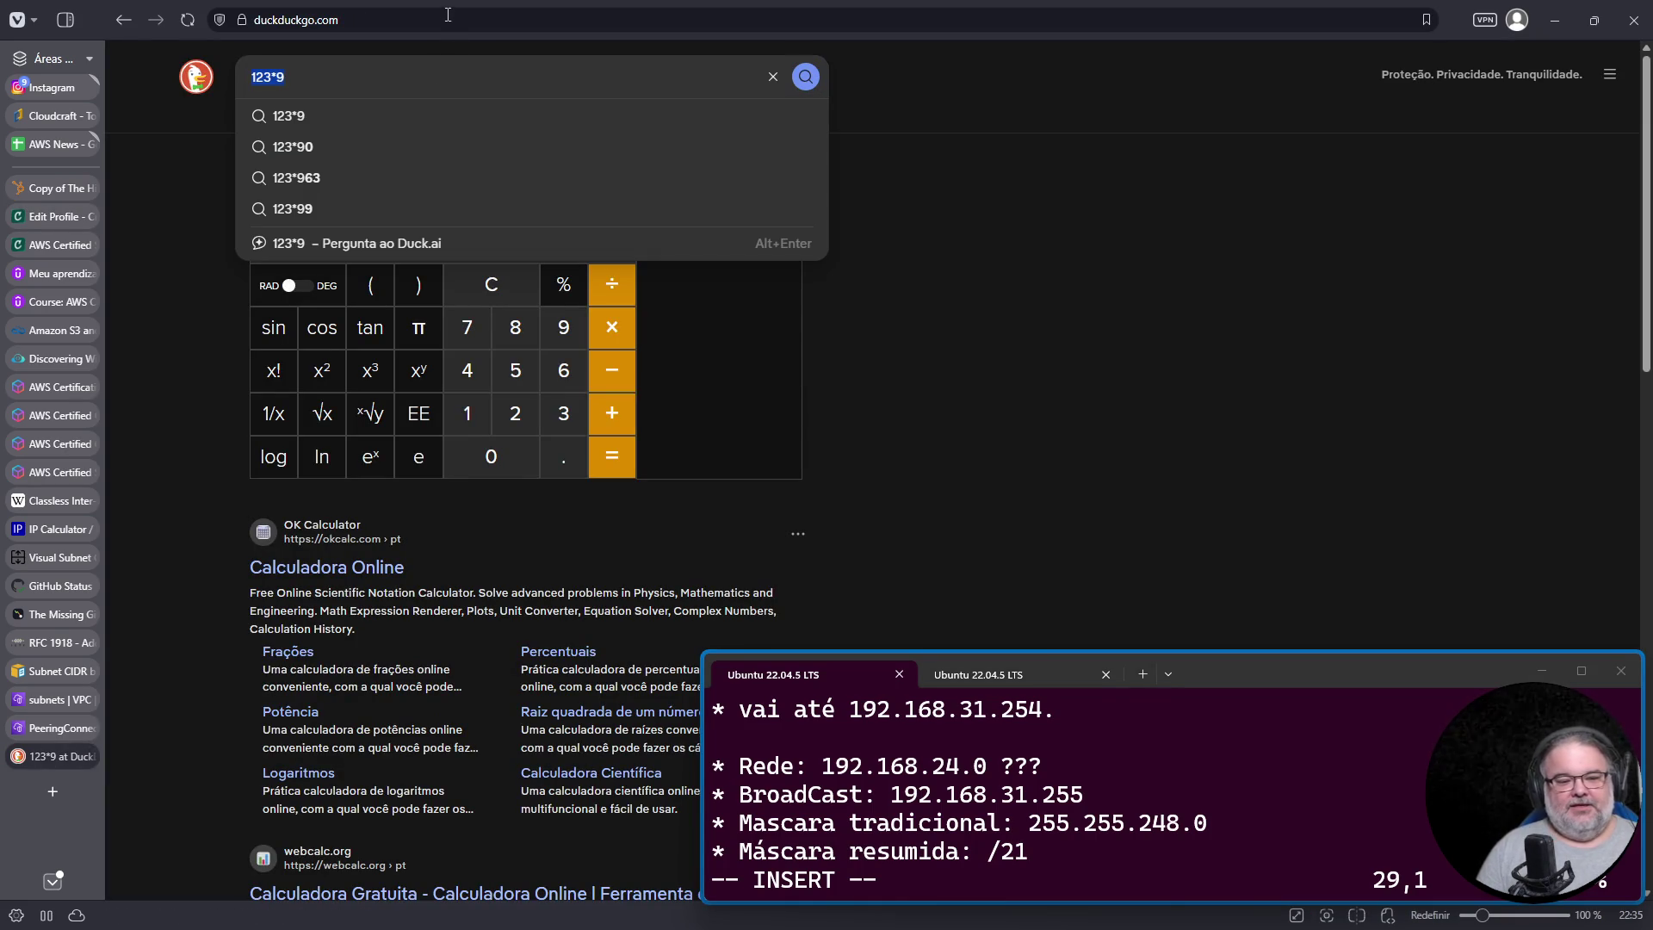
Step: Google 'cncf kubestronaut certification renewal', read the CNCF CARE Program post, and return to Credly
{"action": "left_click", "coordinate": [416, 25]}
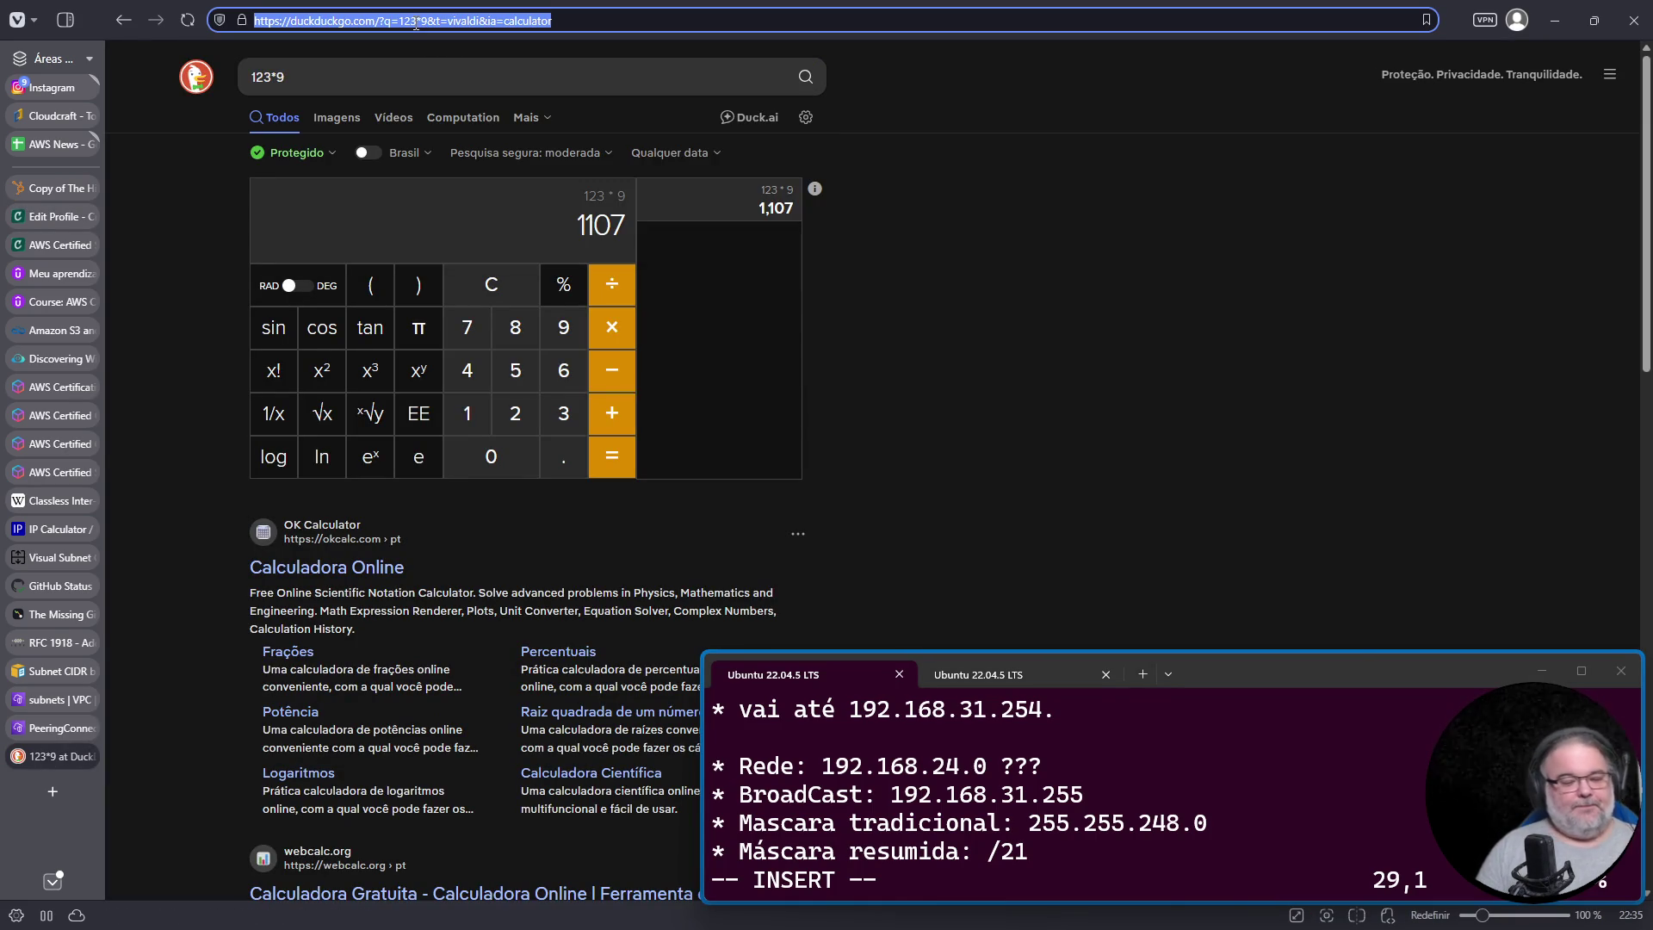
{"action": "type", "text": "g"}
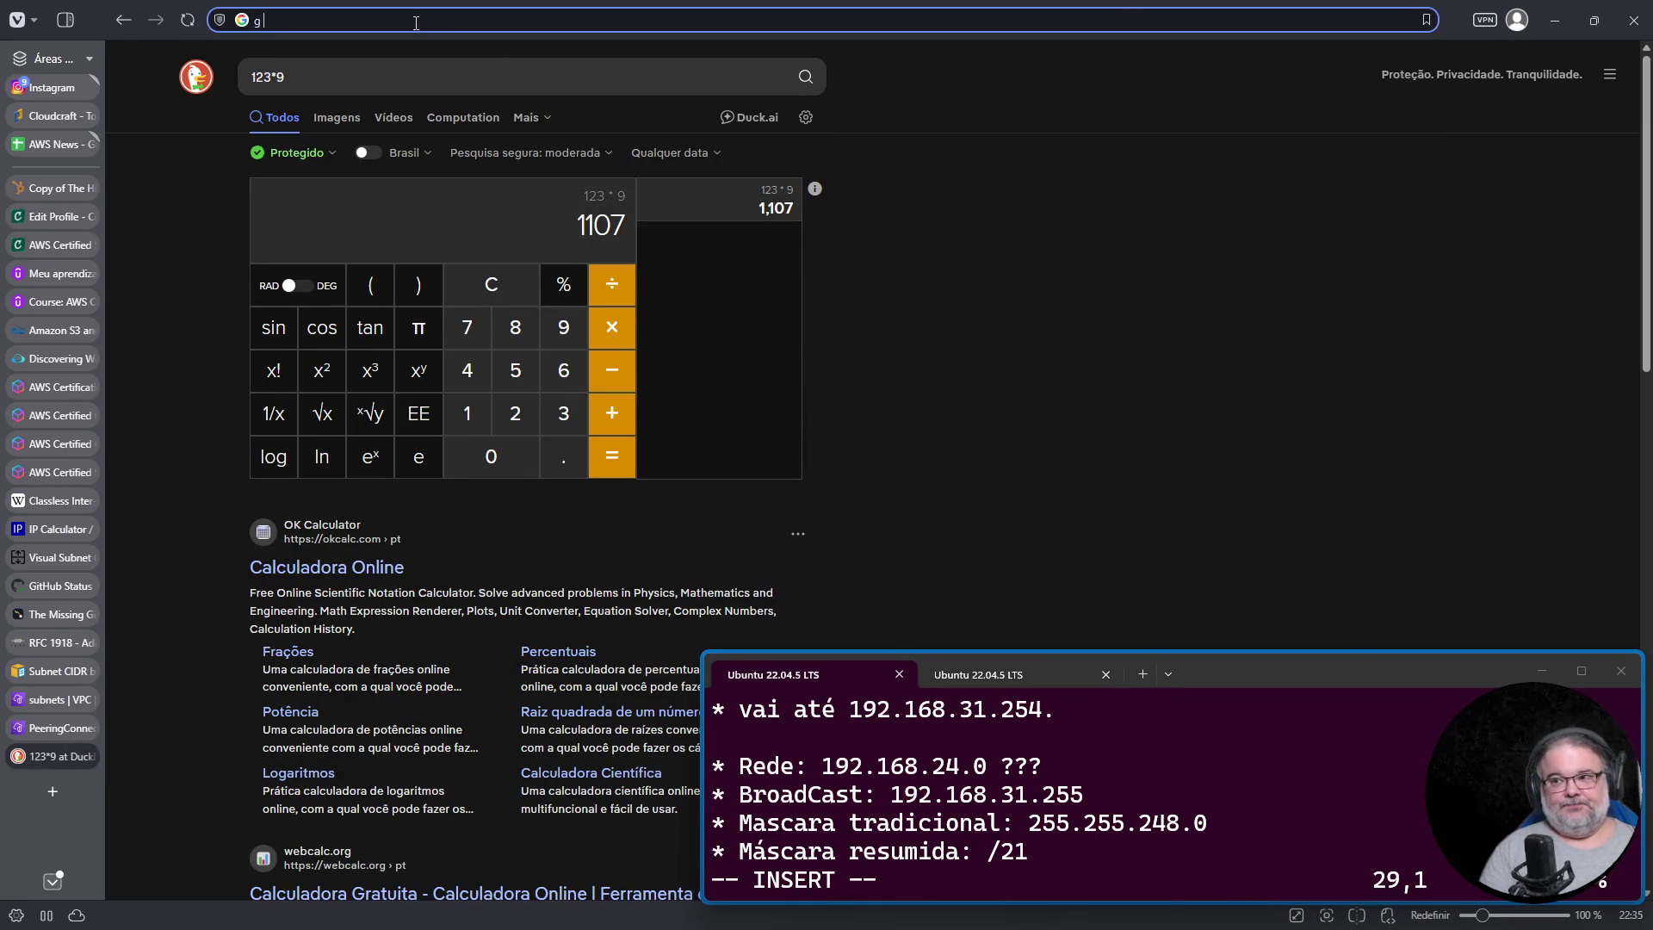
{"action": "type", "text": " cncf kubestronaut certrifi"}
{"action": "key", "text": "BackSpace"}
{"action": "key", "text": "BackSpace"}
{"action": "key", "text": "BackSpace"}
{"action": "type", "text": "ification renewal"}
{"action": "key", "text": "Return"}
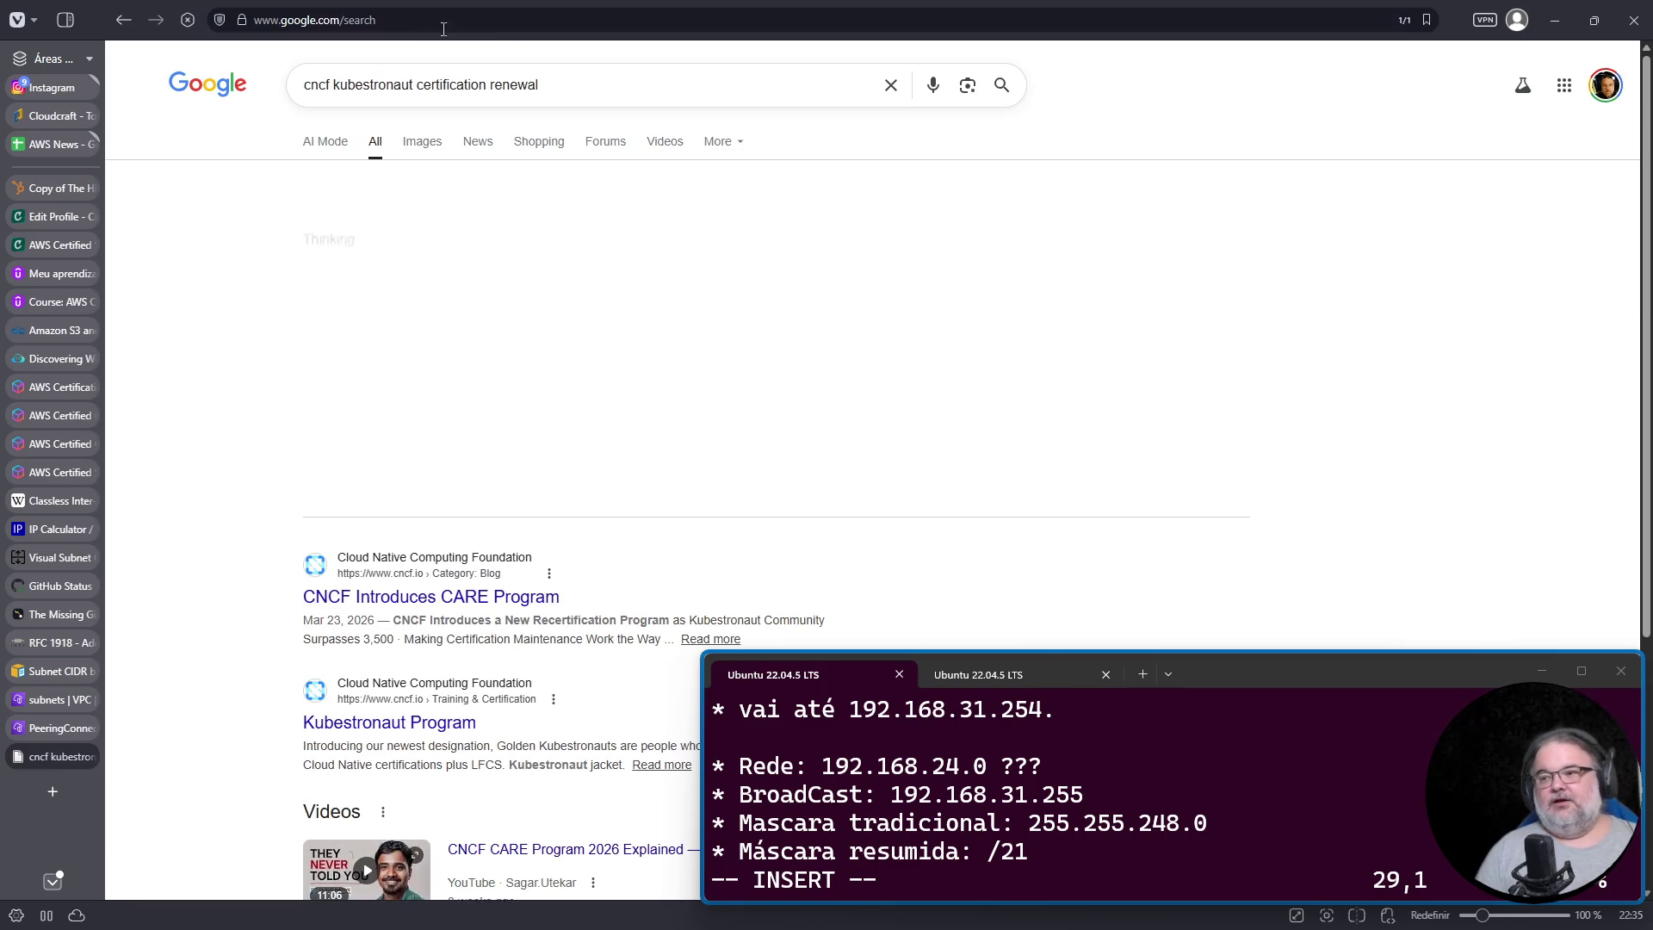
{"action": "left_click", "coordinate": [470, 600]}
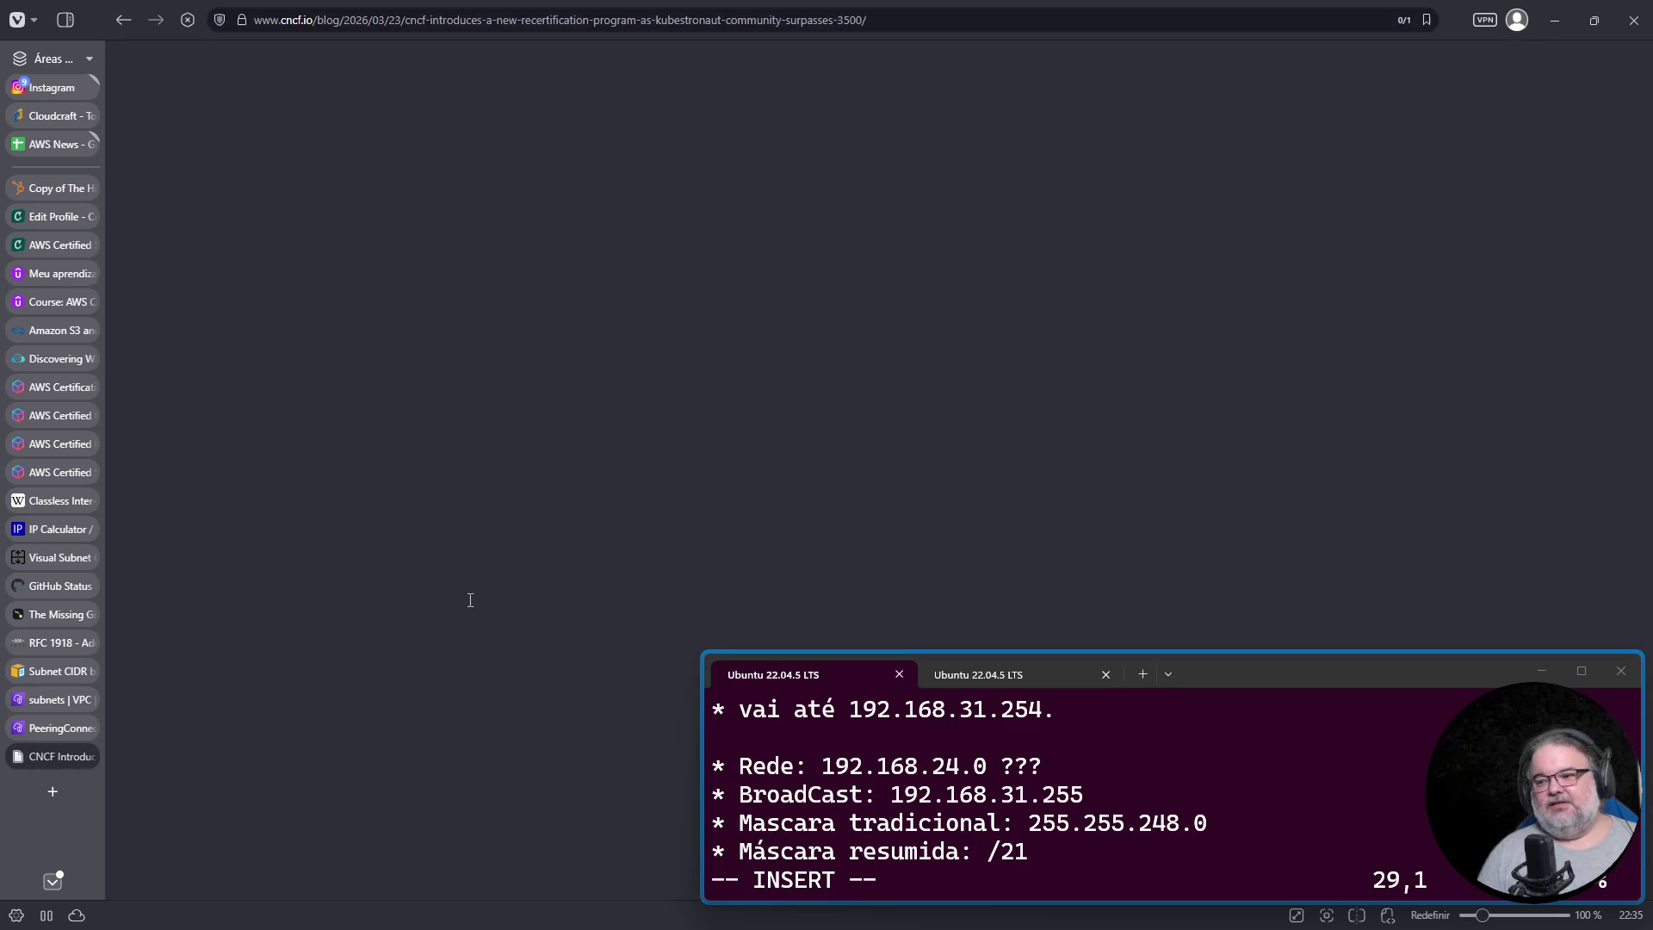
{"action": "scroll", "coordinate": [612, 520], "scroll_direction": "down", "scroll_amount": 8}
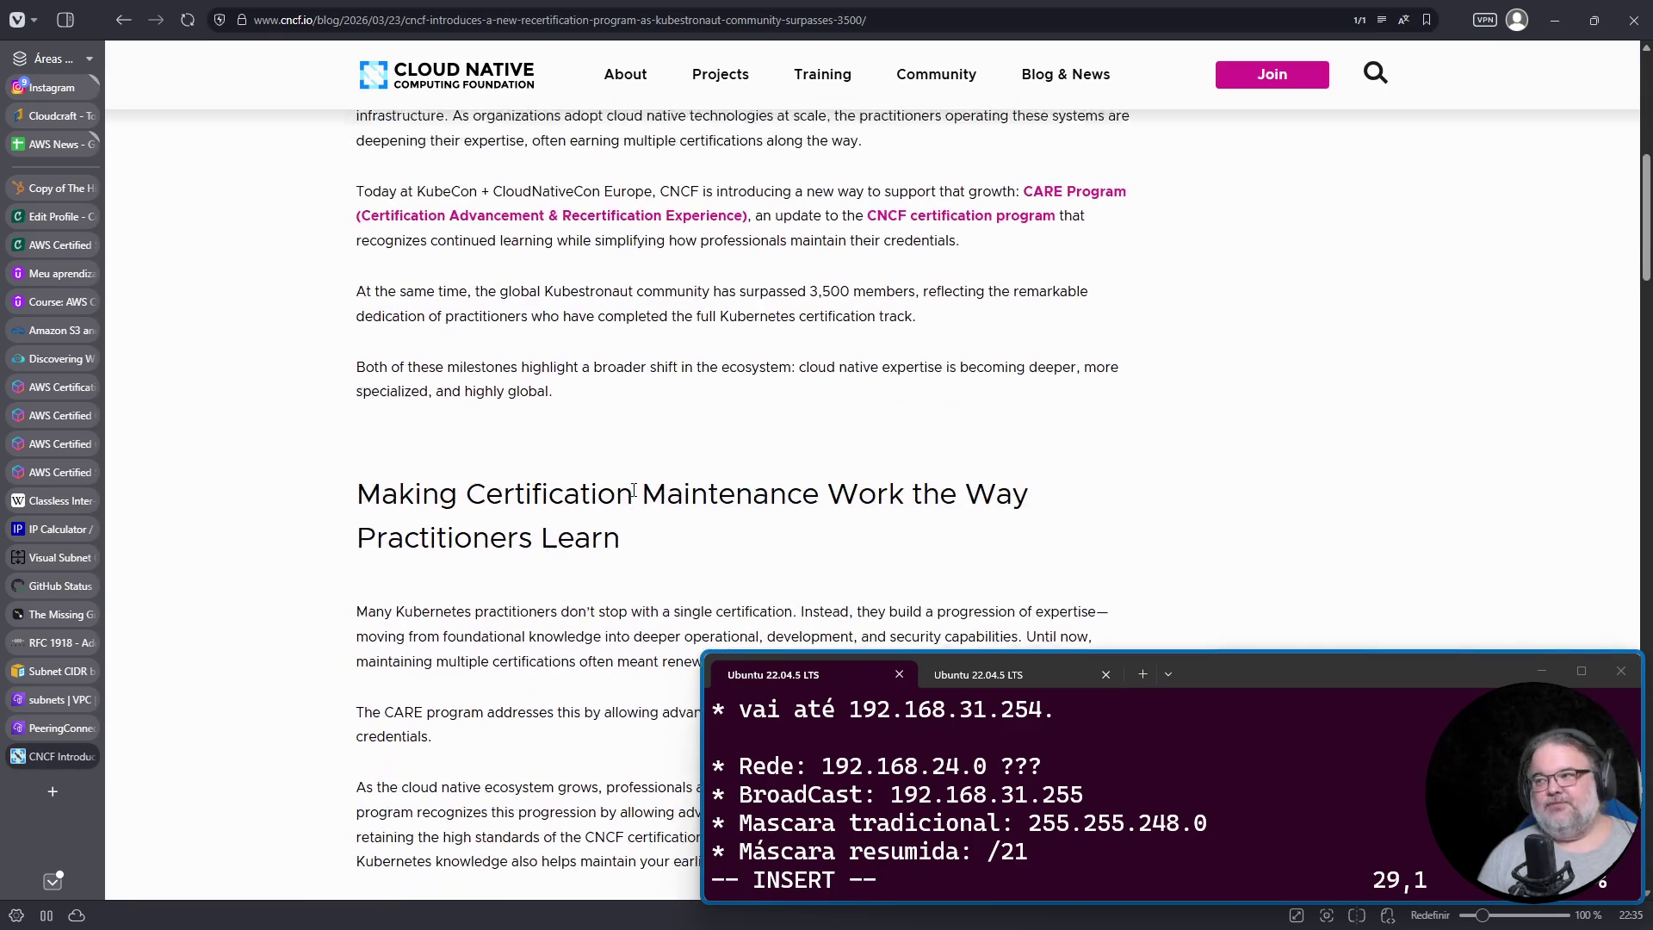
{"action": "scroll", "coordinate": [633, 489], "scroll_direction": "up", "scroll_amount": 3}
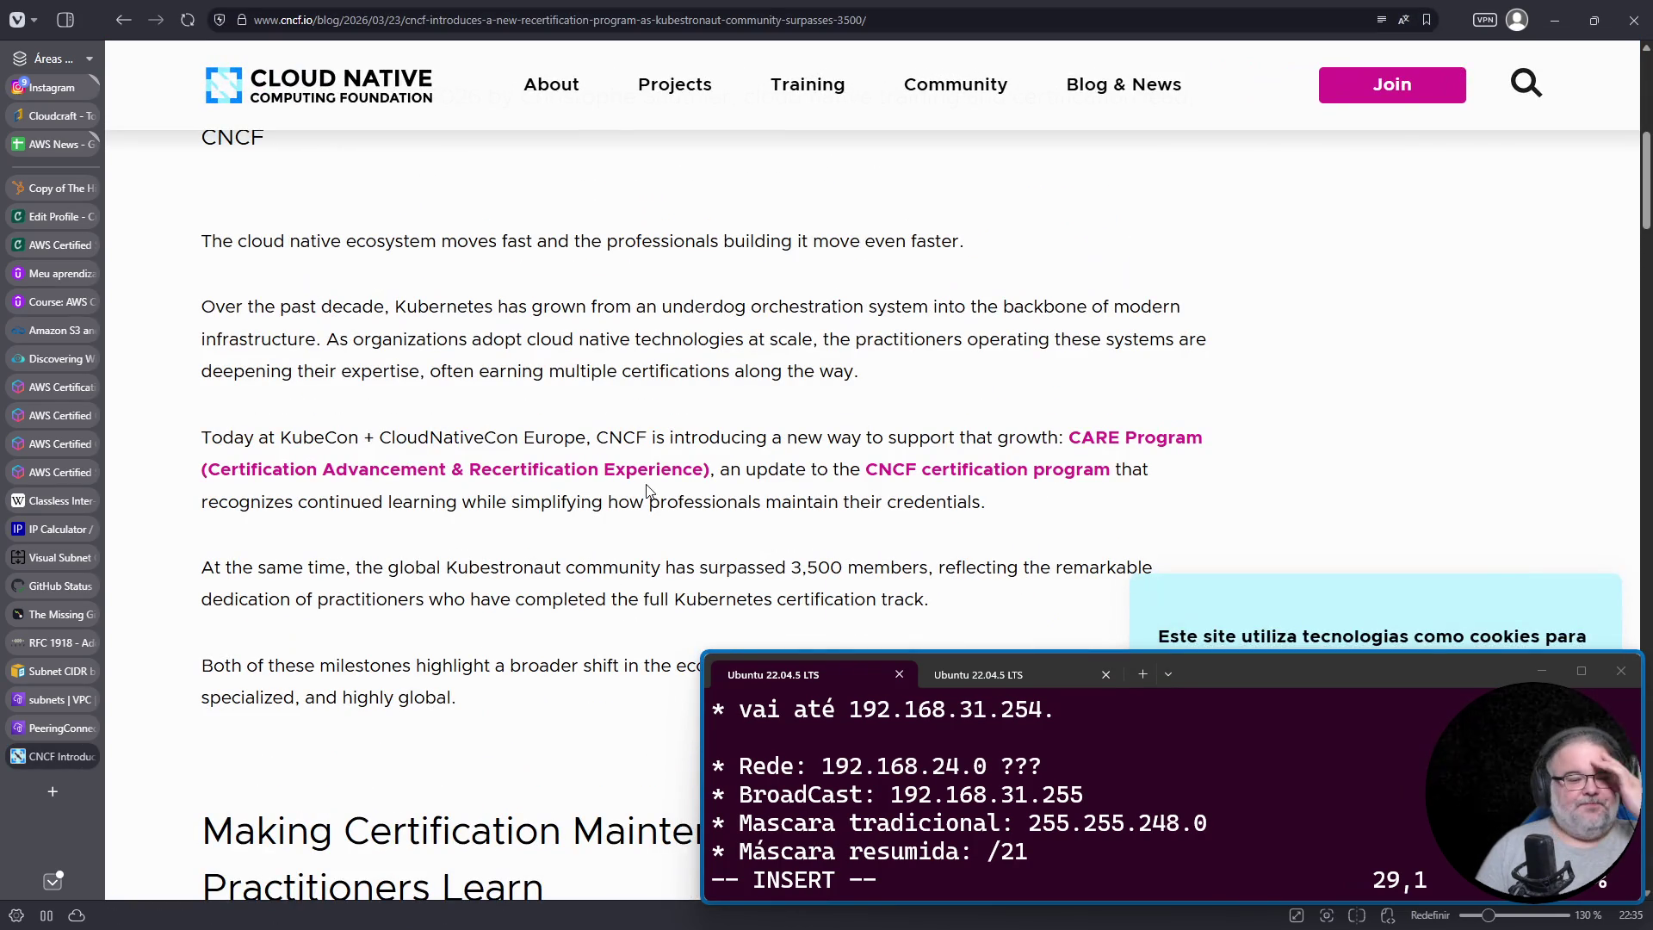
{"action": "left_click", "coordinate": [56, 217]}
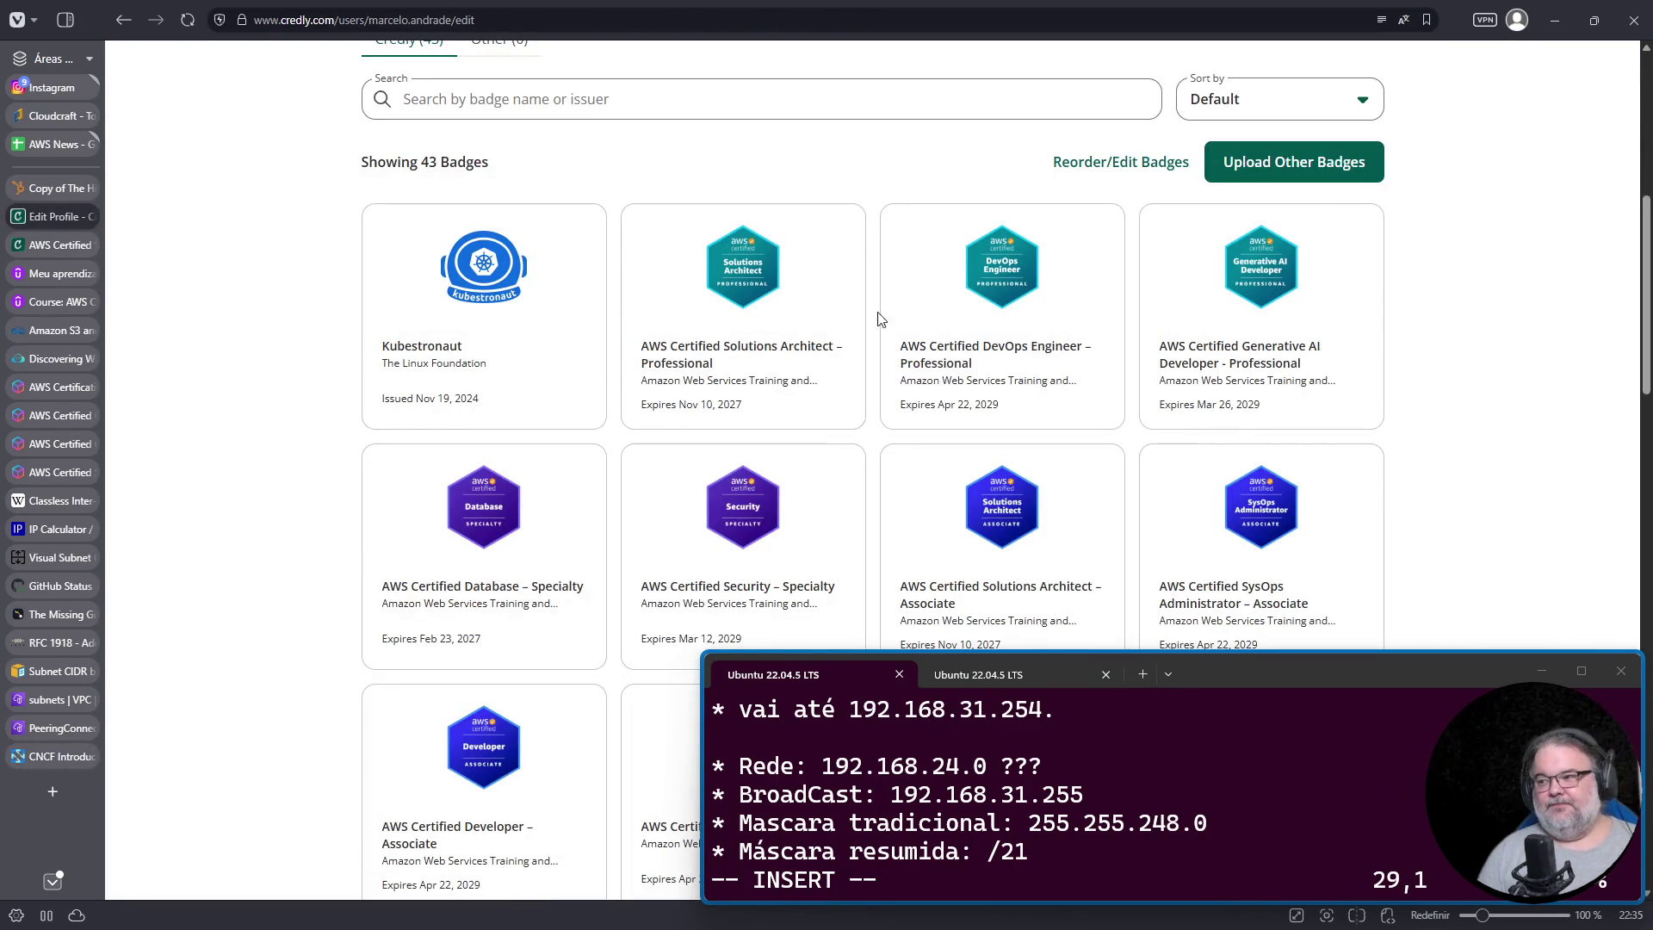
Step: Scroll to the Credly Kubernetes badges, then go back to the CNCF recertification article
{"action": "scroll", "coordinate": [525, 332], "scroll_direction": "down", "scroll_amount": 10}
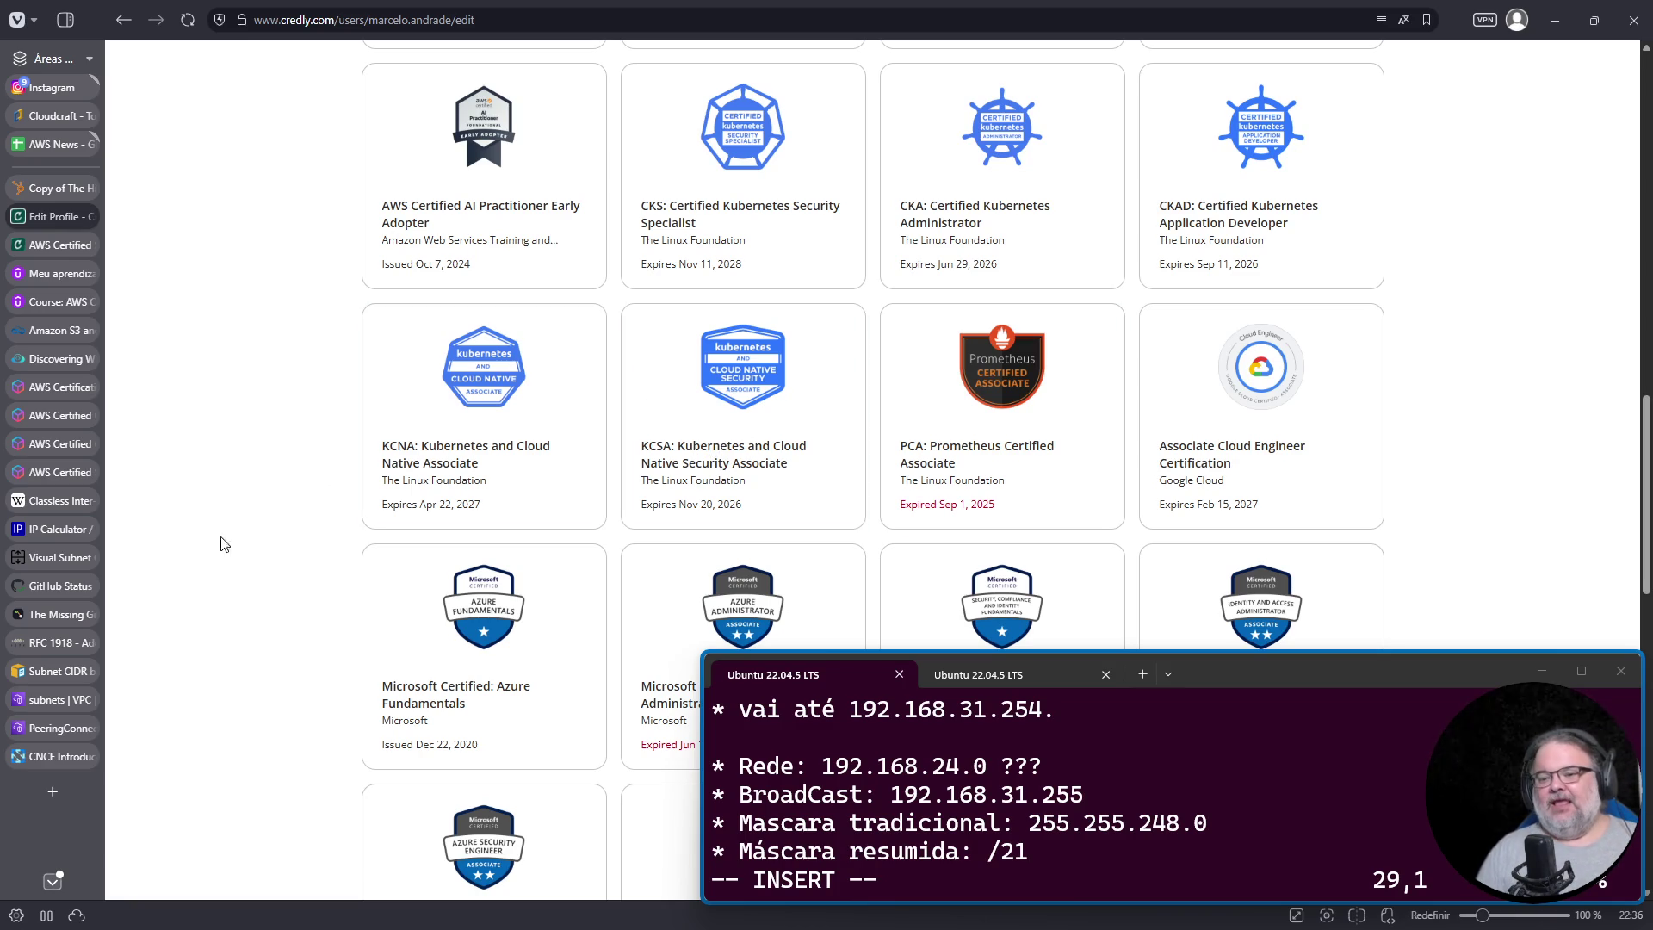
{"action": "left_click", "coordinate": [49, 757]}
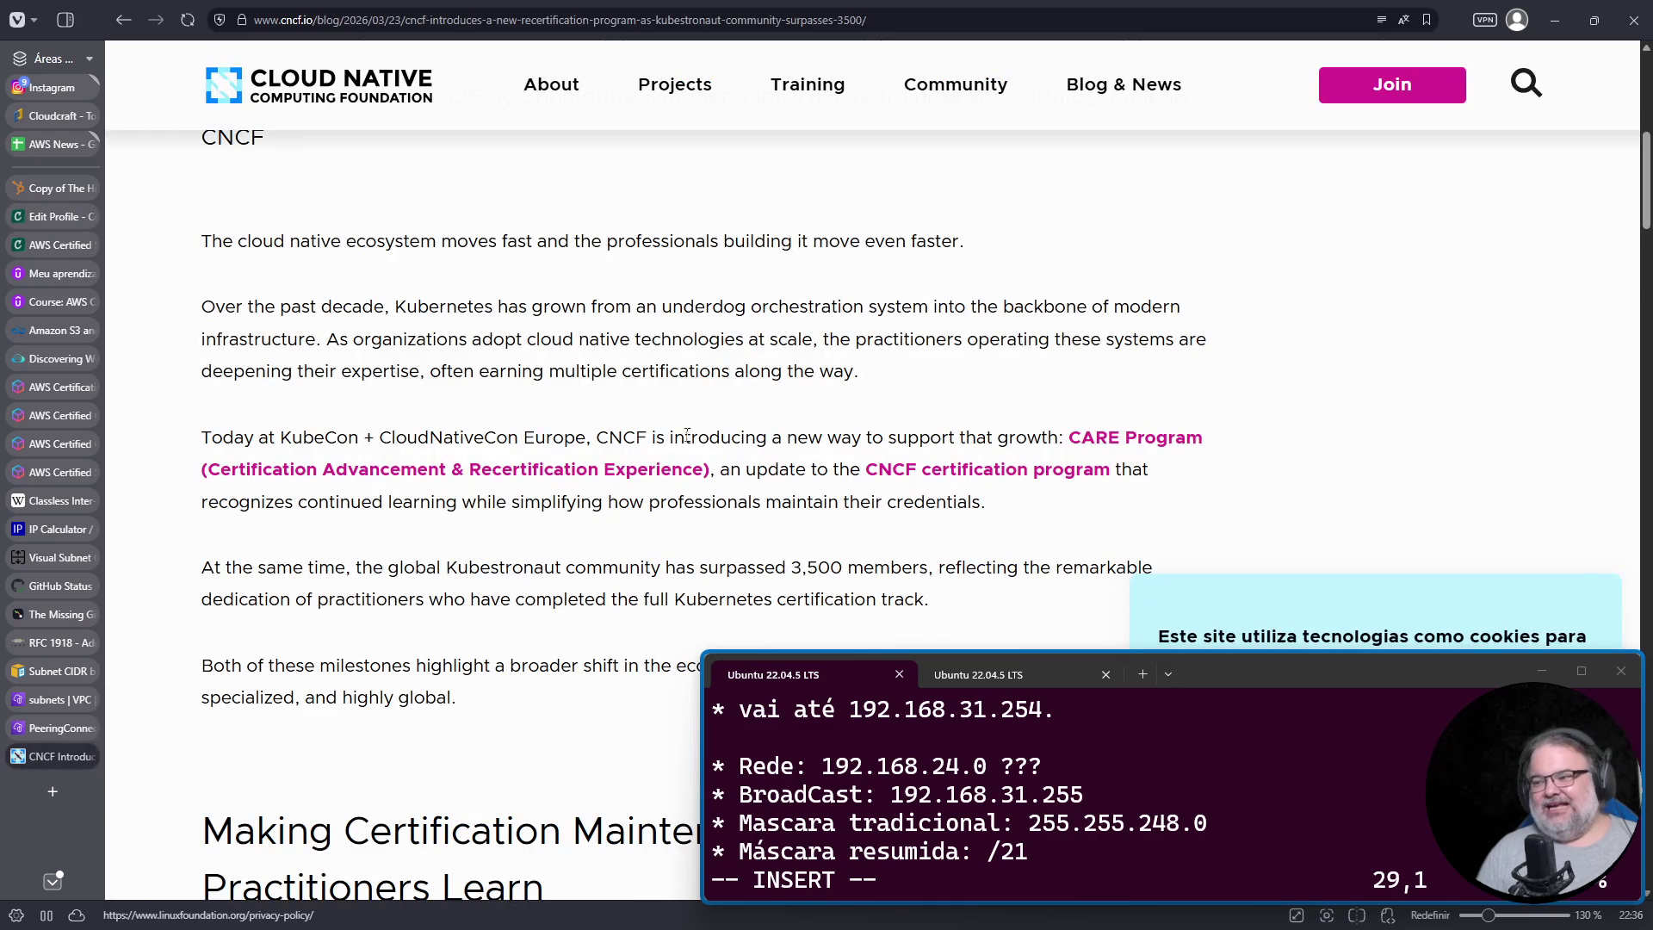
{"action": "scroll", "coordinate": [866, 433], "scroll_direction": "down", "scroll_amount": 8}
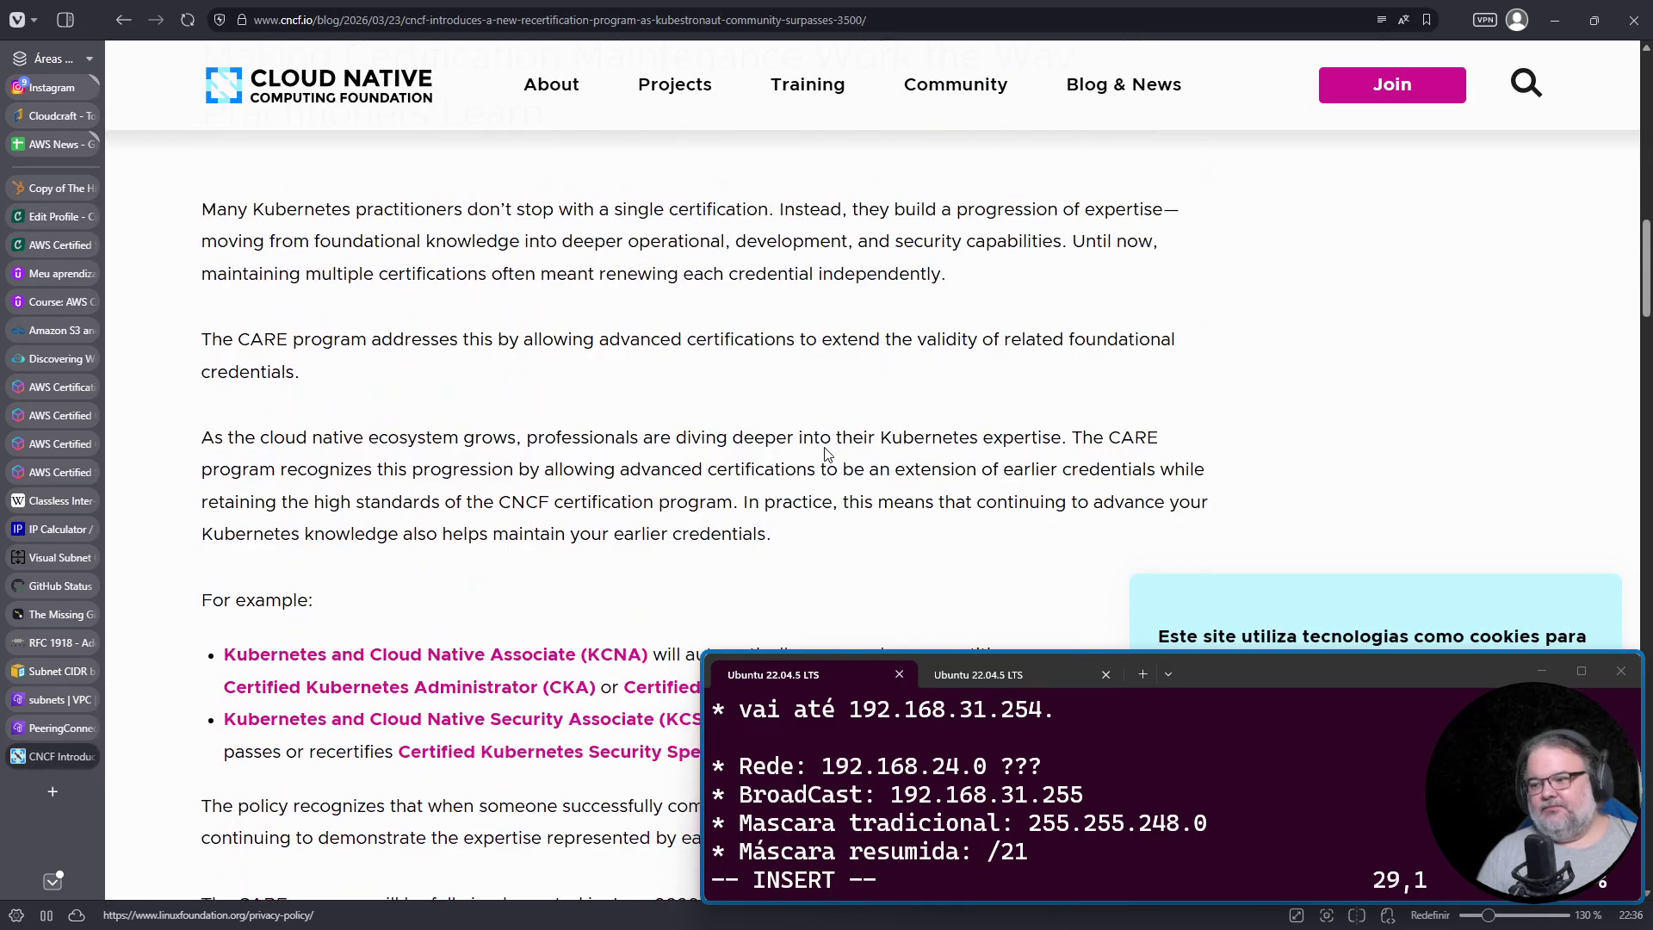
{"action": "scroll", "coordinate": [866, 433], "scroll_direction": "down", "scroll_amount": 5}
{"action": "scroll", "coordinate": [798, 405], "scroll_direction": "up", "scroll_amount": 2, "text": "ctrl"}
{"action": "scroll", "coordinate": [538, 431], "scroll_direction": "down", "scroll_amount": 5}
{"action": "scroll", "coordinate": [538, 431], "scroll_direction": "up", "scroll_amount": 3}
{"action": "scroll", "coordinate": [539, 439], "scroll_direction": "up", "scroll_amount": 6}
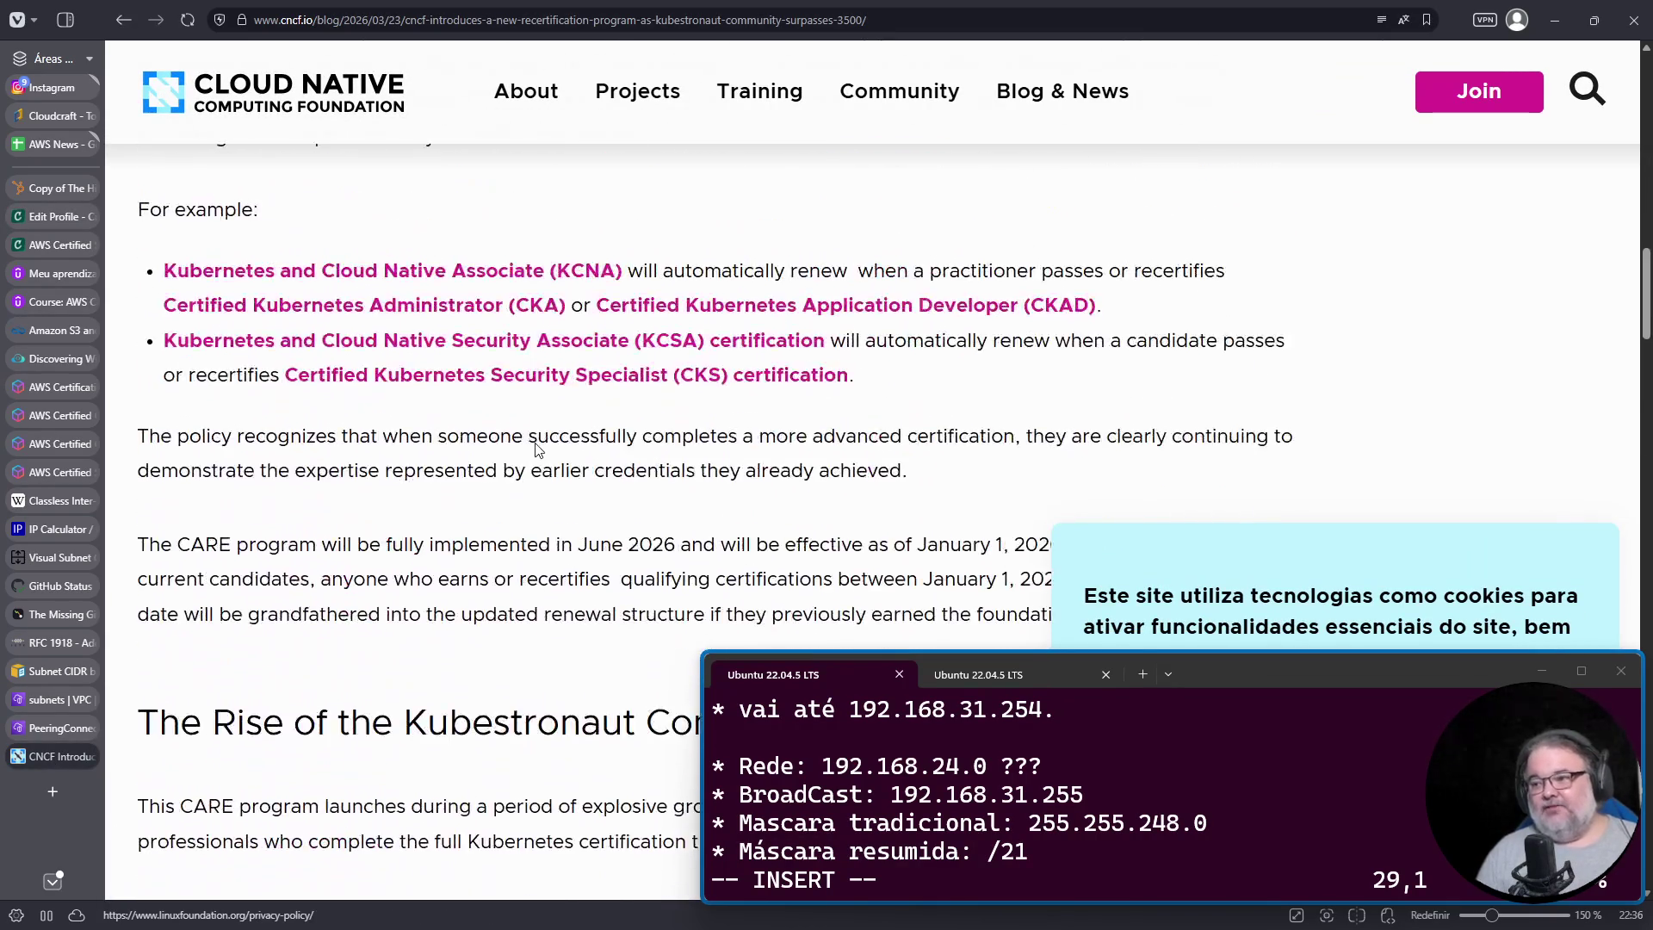
{"action": "scroll", "coordinate": [576, 392], "scroll_direction": "down", "scroll_amount": 2}
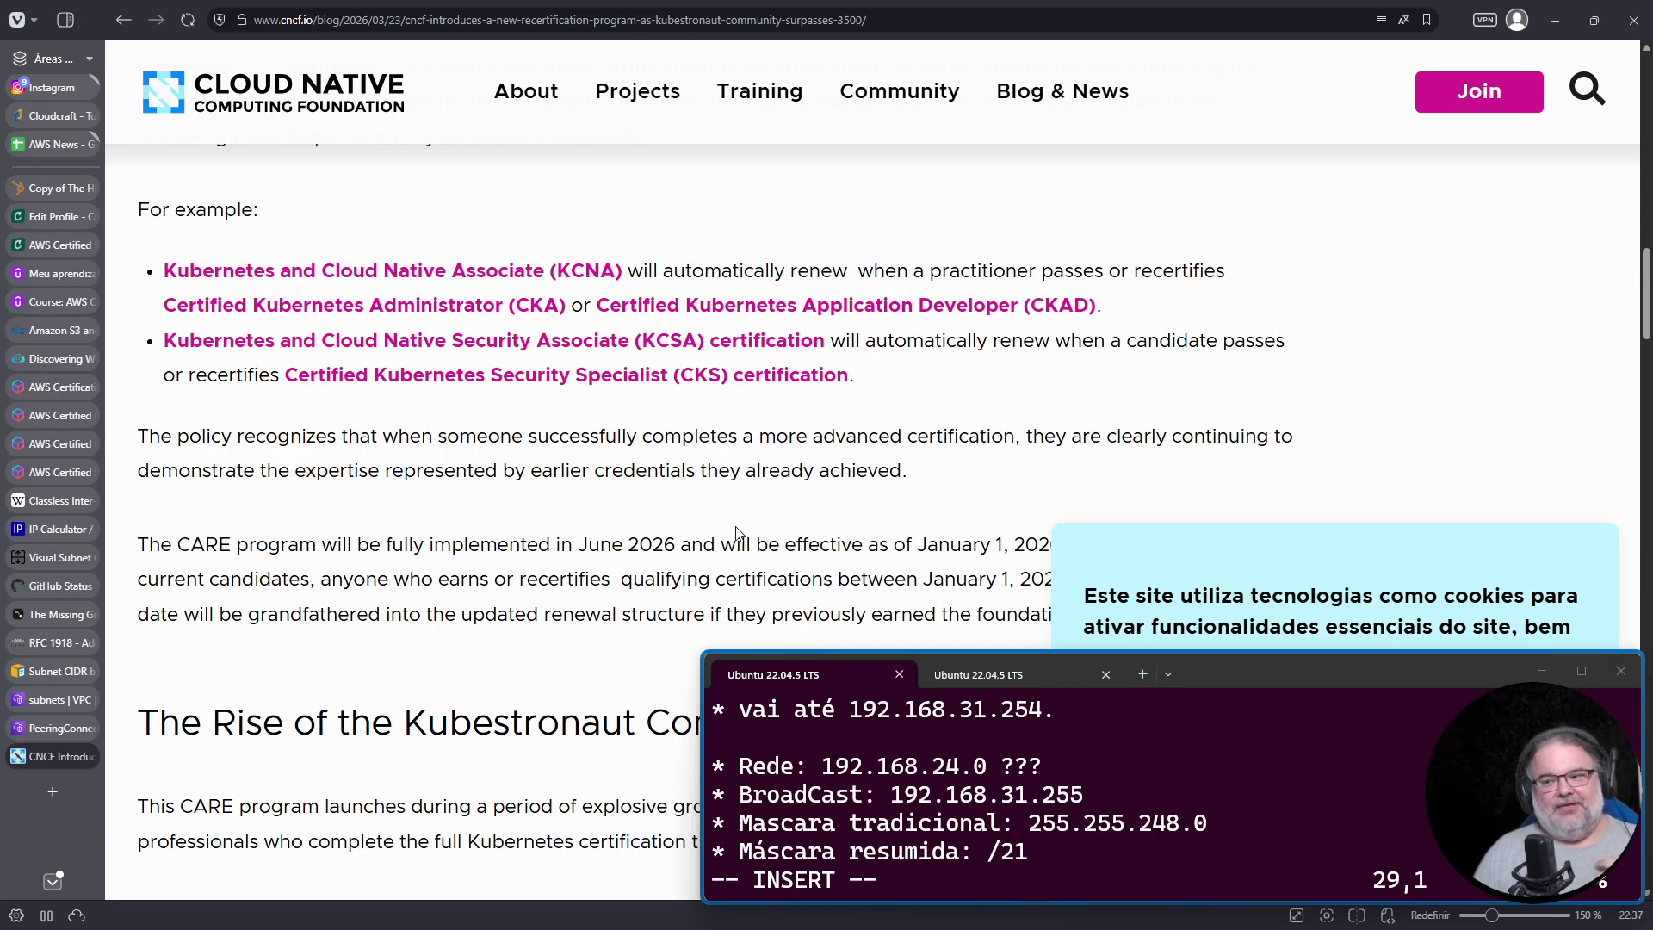
{"action": "scroll", "coordinate": [741, 572], "scroll_direction": "up", "scroll_amount": 10}
{"action": "scroll", "coordinate": [741, 571], "scroll_direction": "up", "scroll_amount": 3}
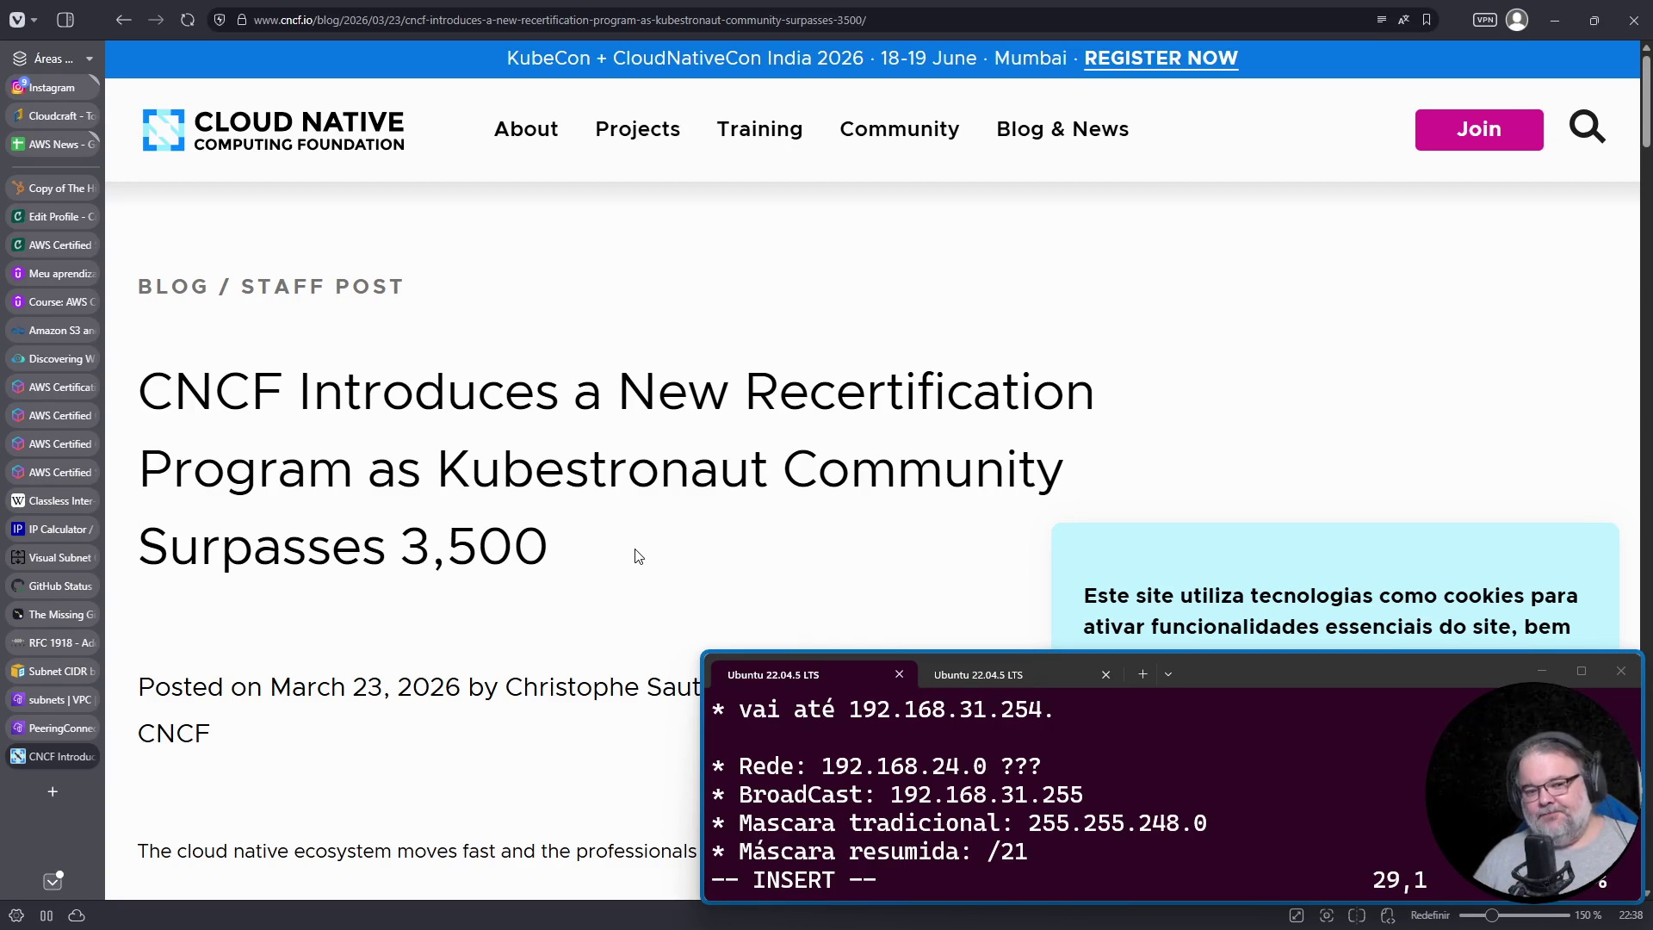
{"action": "scroll", "coordinate": [613, 594], "scroll_direction": "down", "scroll_amount": 15}
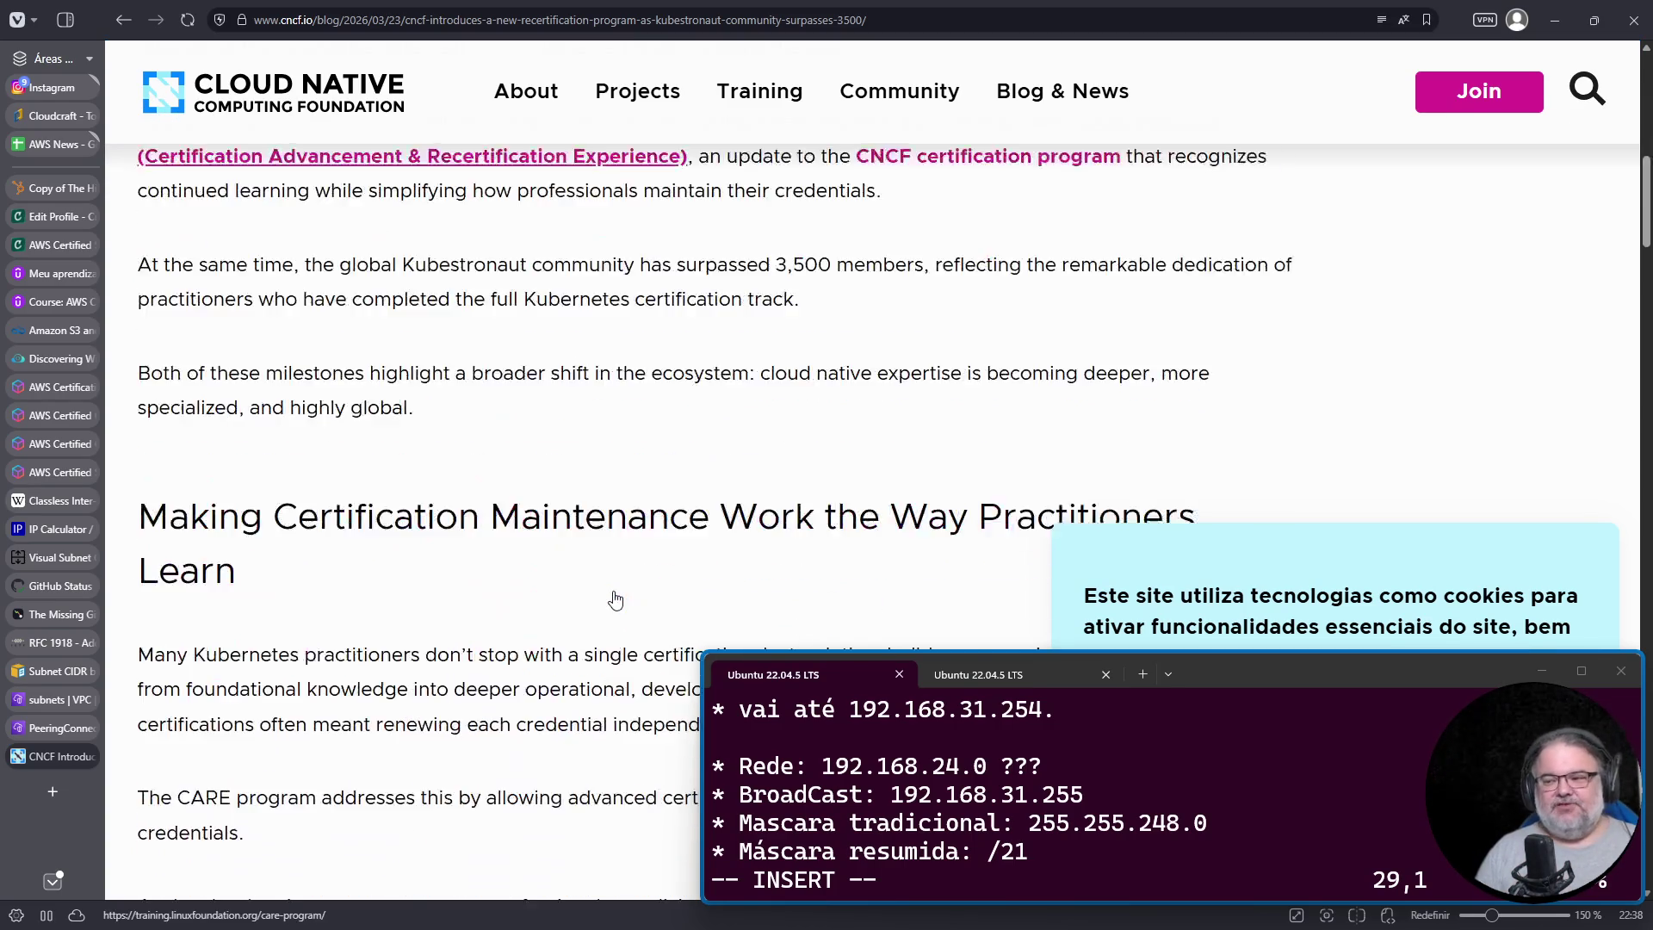
{"action": "scroll", "coordinate": [616, 597], "scroll_direction": "down", "scroll_amount": 8}
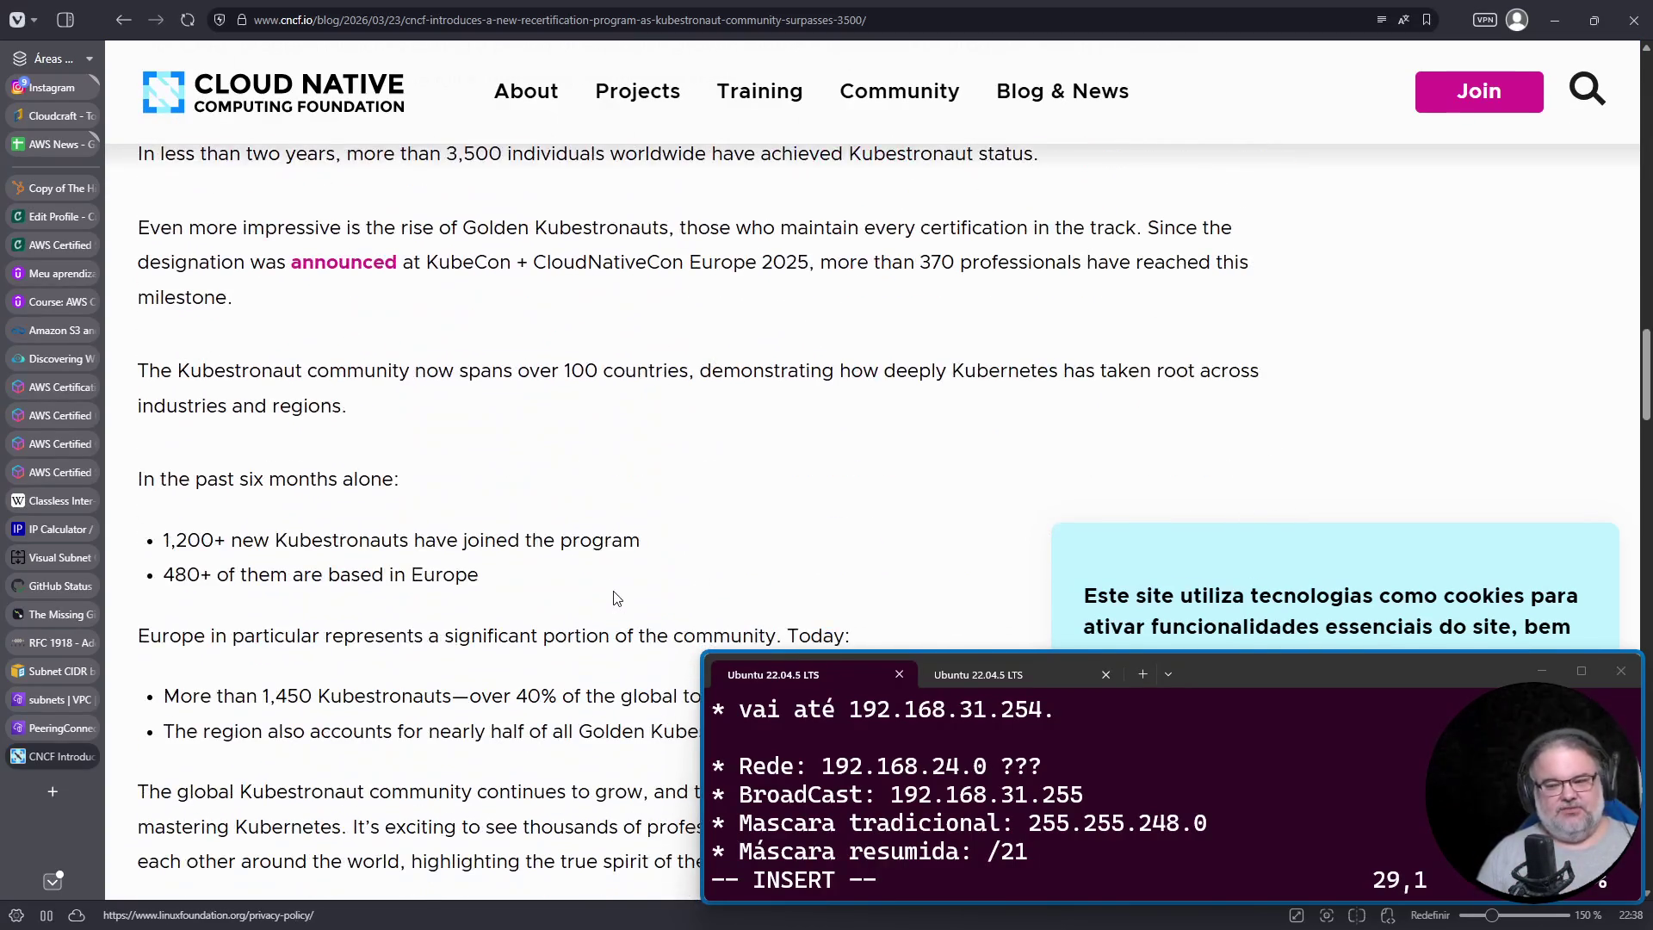
{"action": "scroll", "coordinate": [620, 596], "scroll_direction": "down", "scroll_amount": 2}
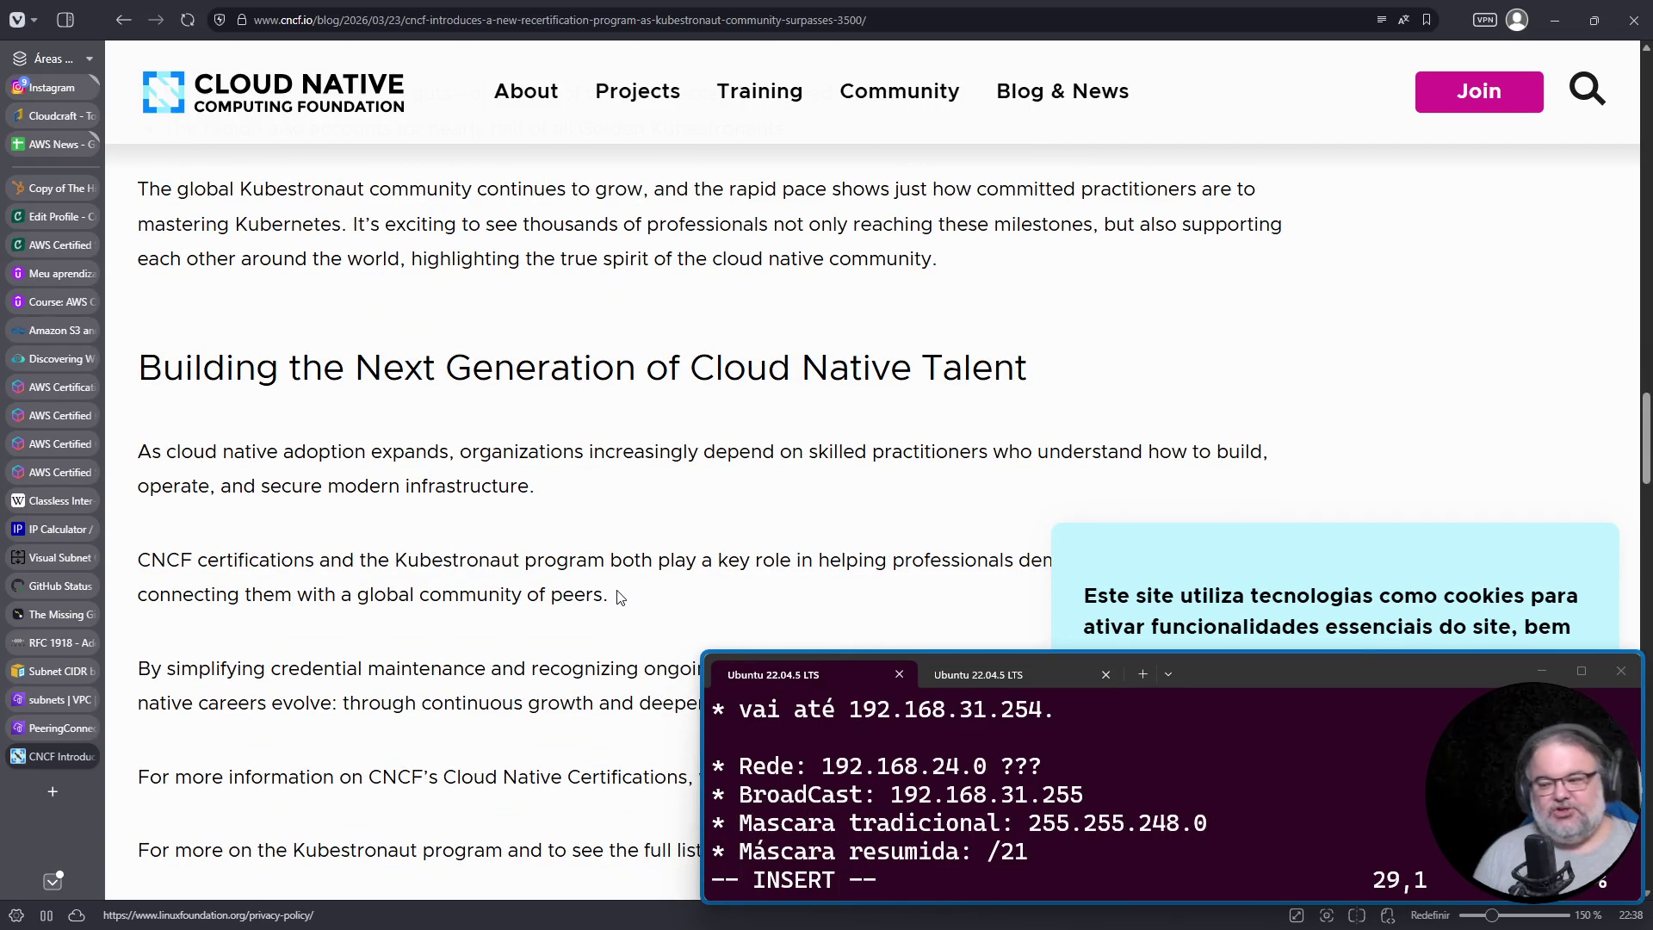
Step: Google 'cka', open the CNCF CKA certification page, and select its $445 exam cost
{"action": "left_click", "coordinate": [482, 22]}
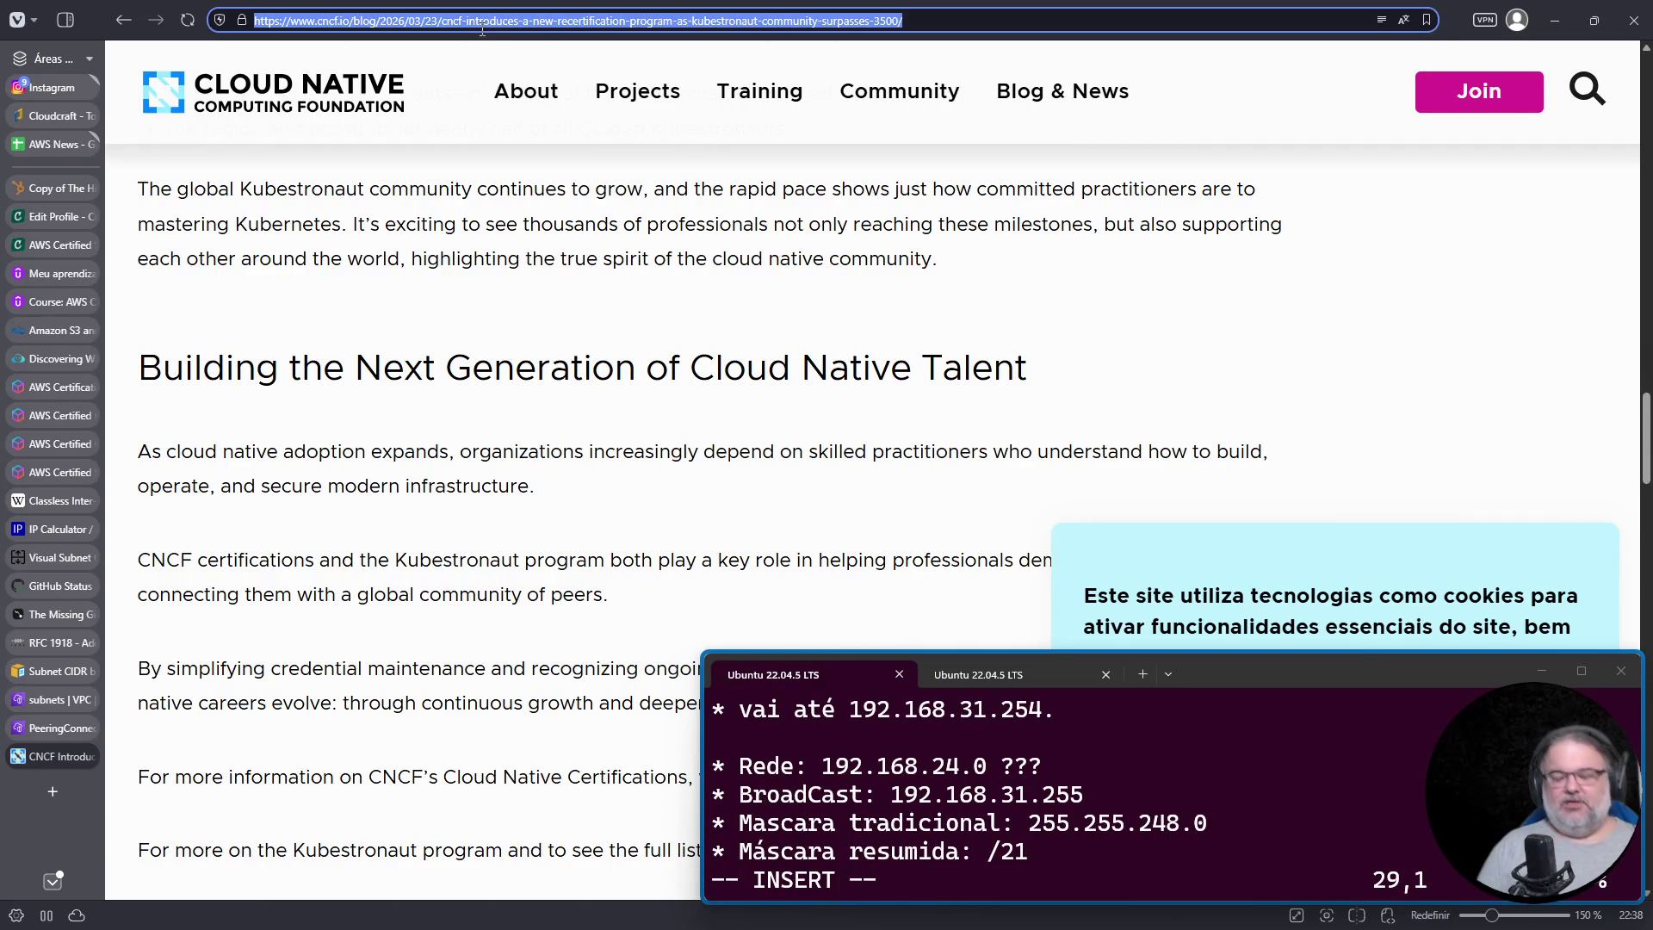
{"action": "type", "text": "cka"}
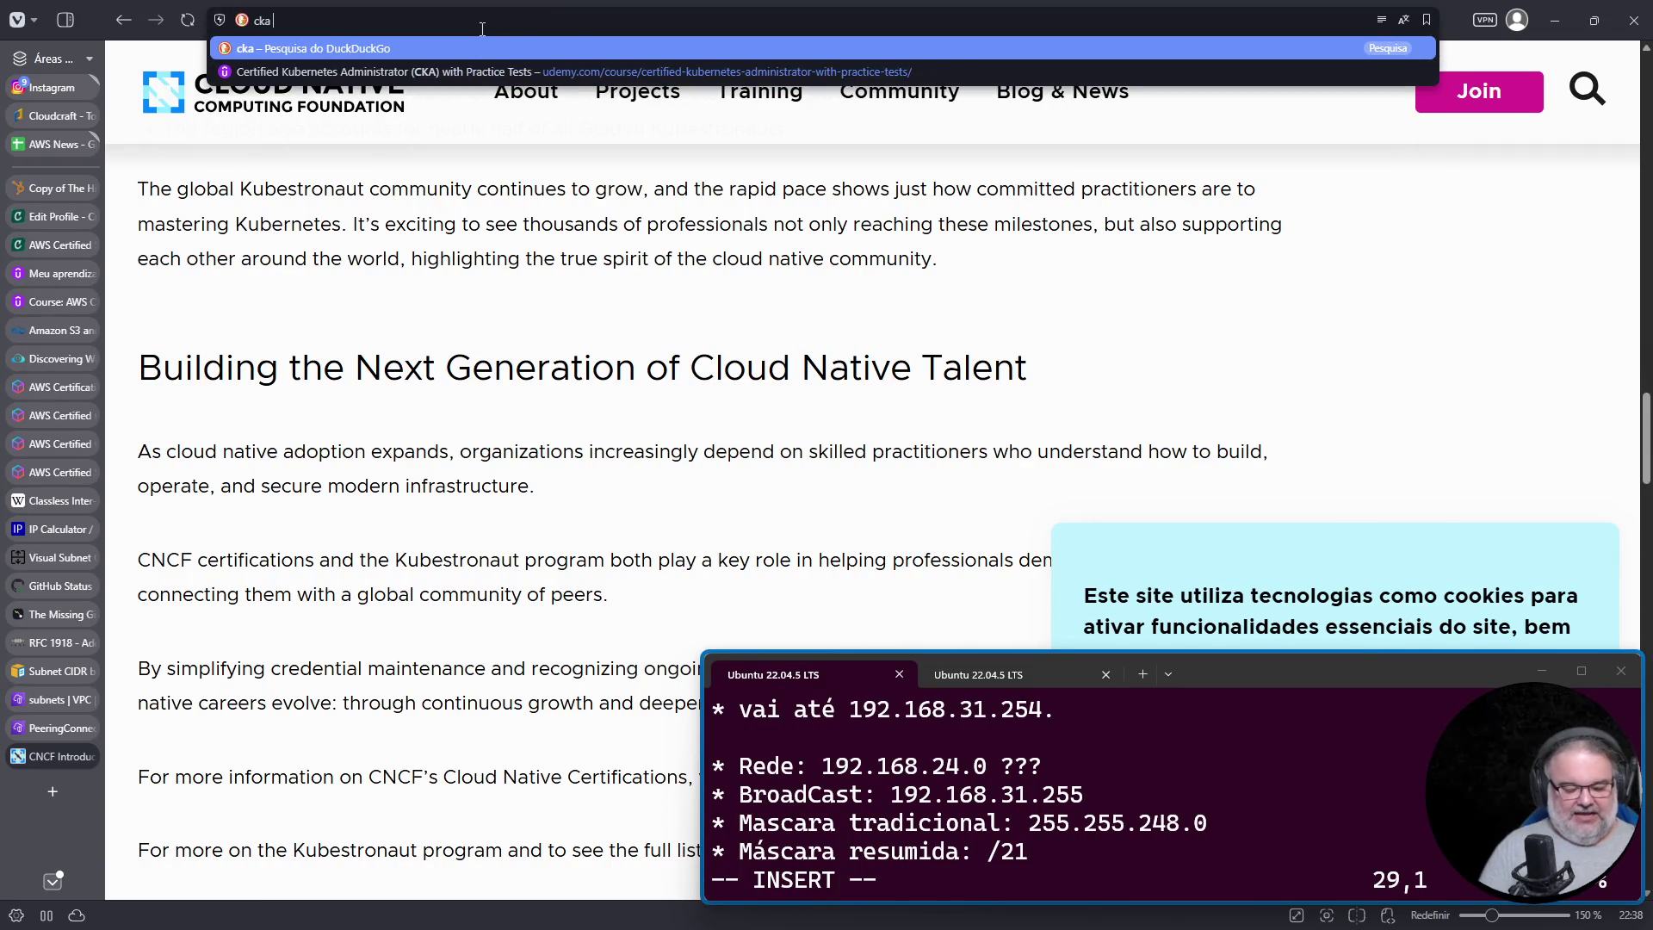
{"action": "key", "text": "Home"}
{"action": "type", "text": "g"}
{"action": "key", "text": "Return"}
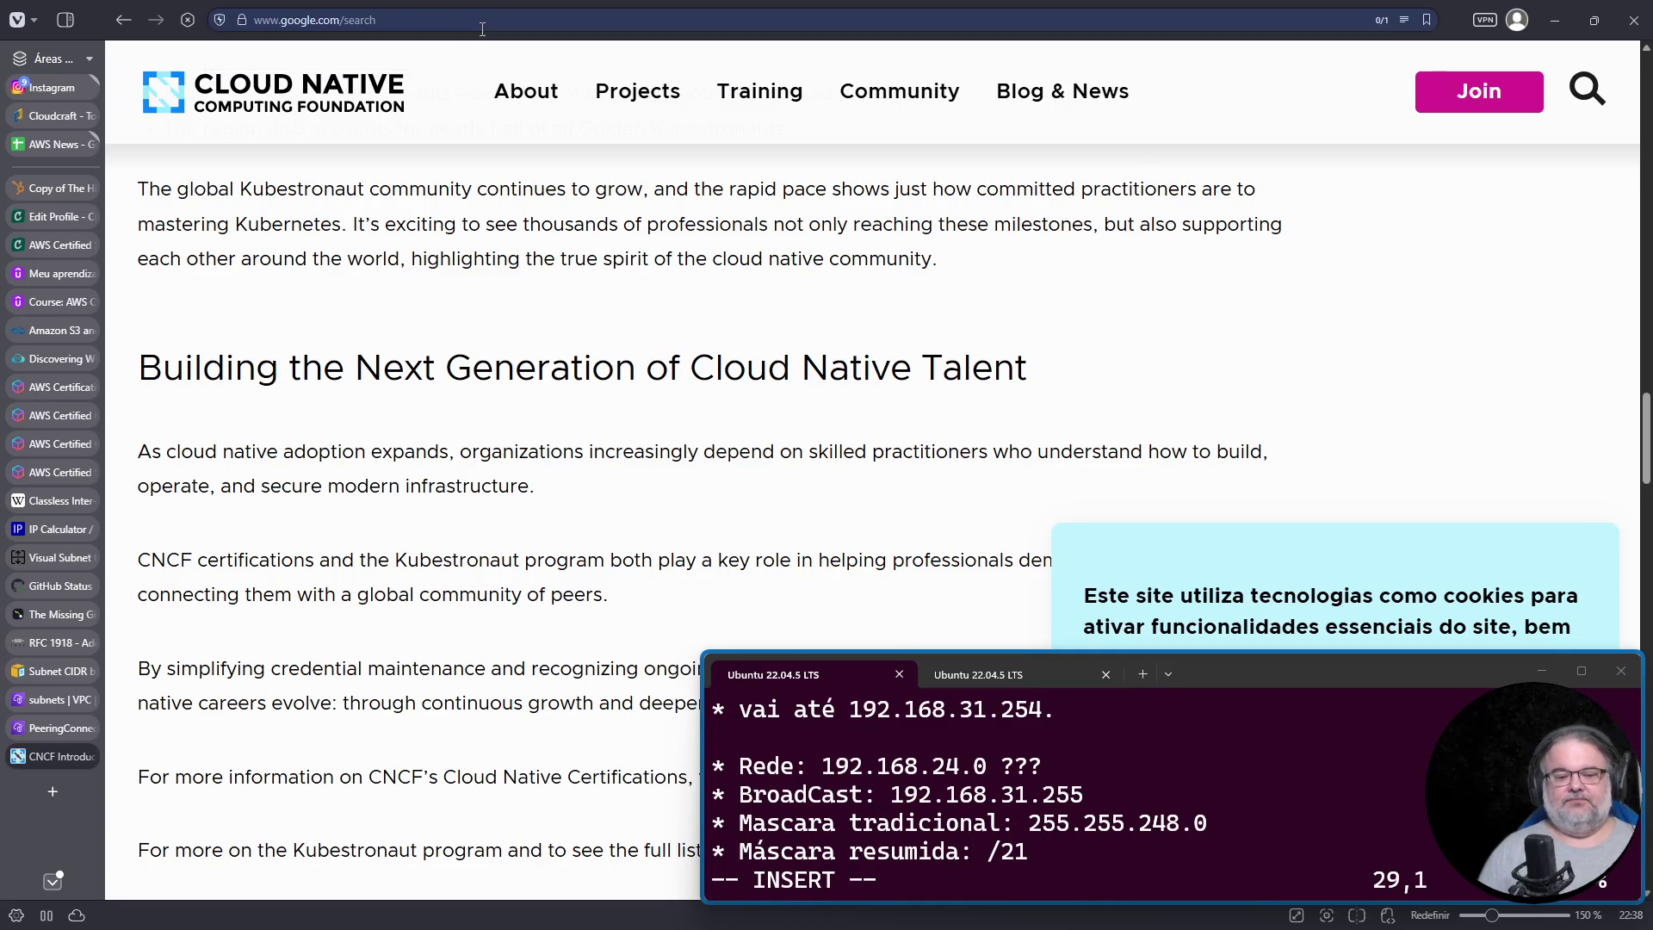
{"action": "left_click", "coordinate": [466, 336]}
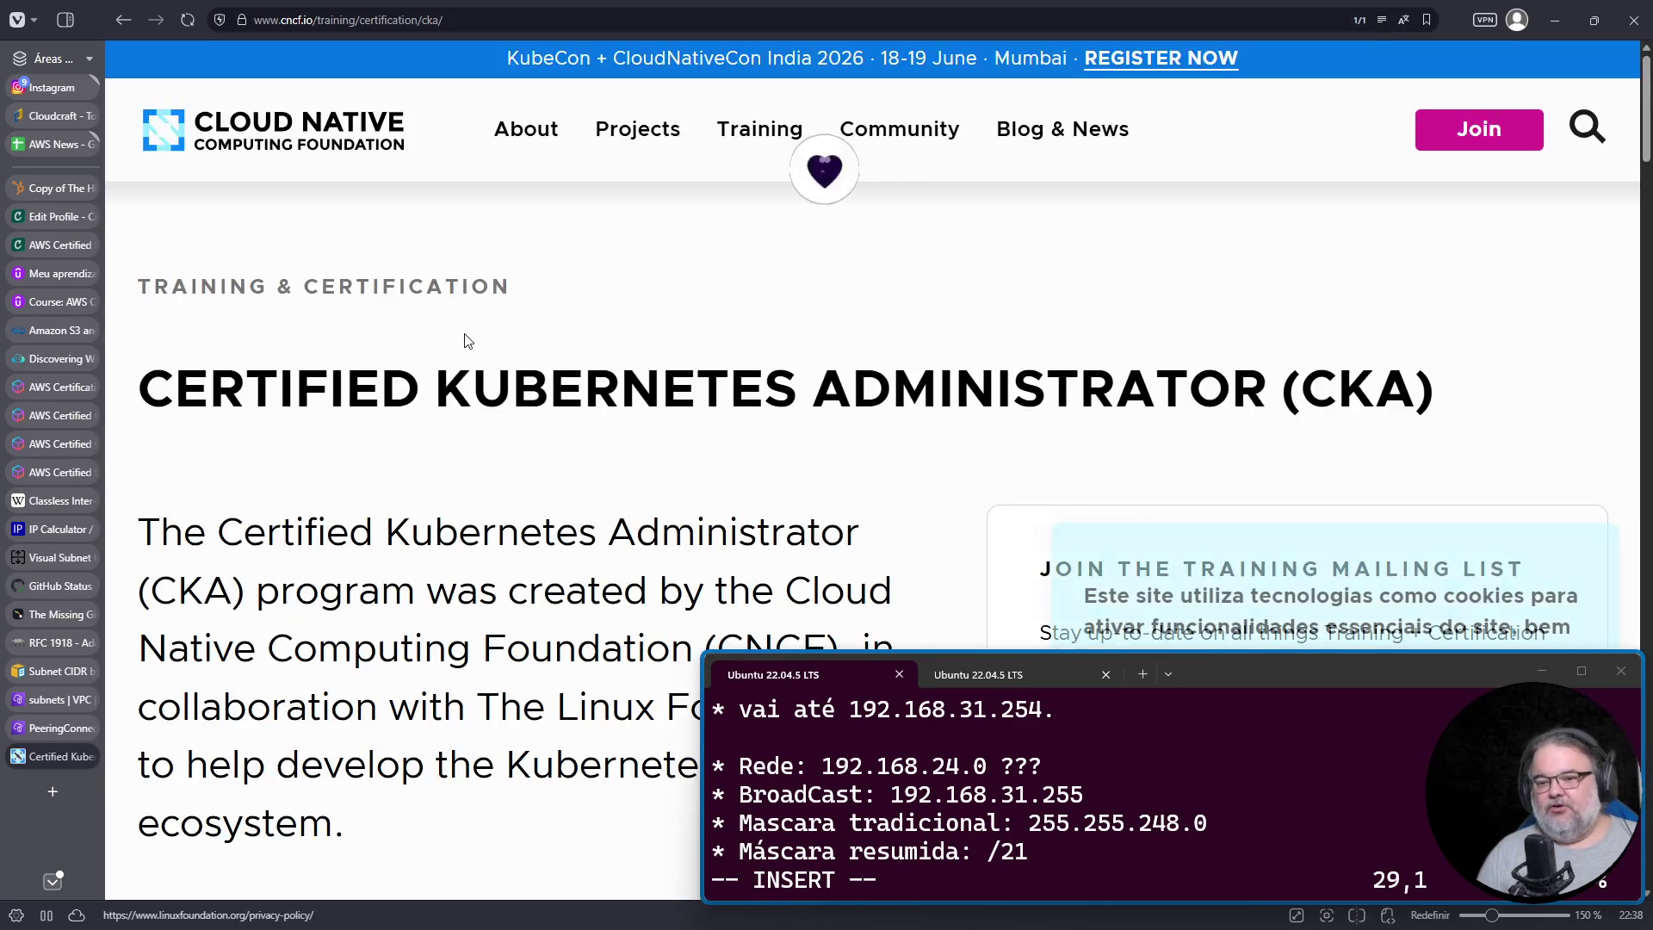
{"action": "scroll", "coordinate": [700, 538], "scroll_direction": "down", "scroll_amount": 10}
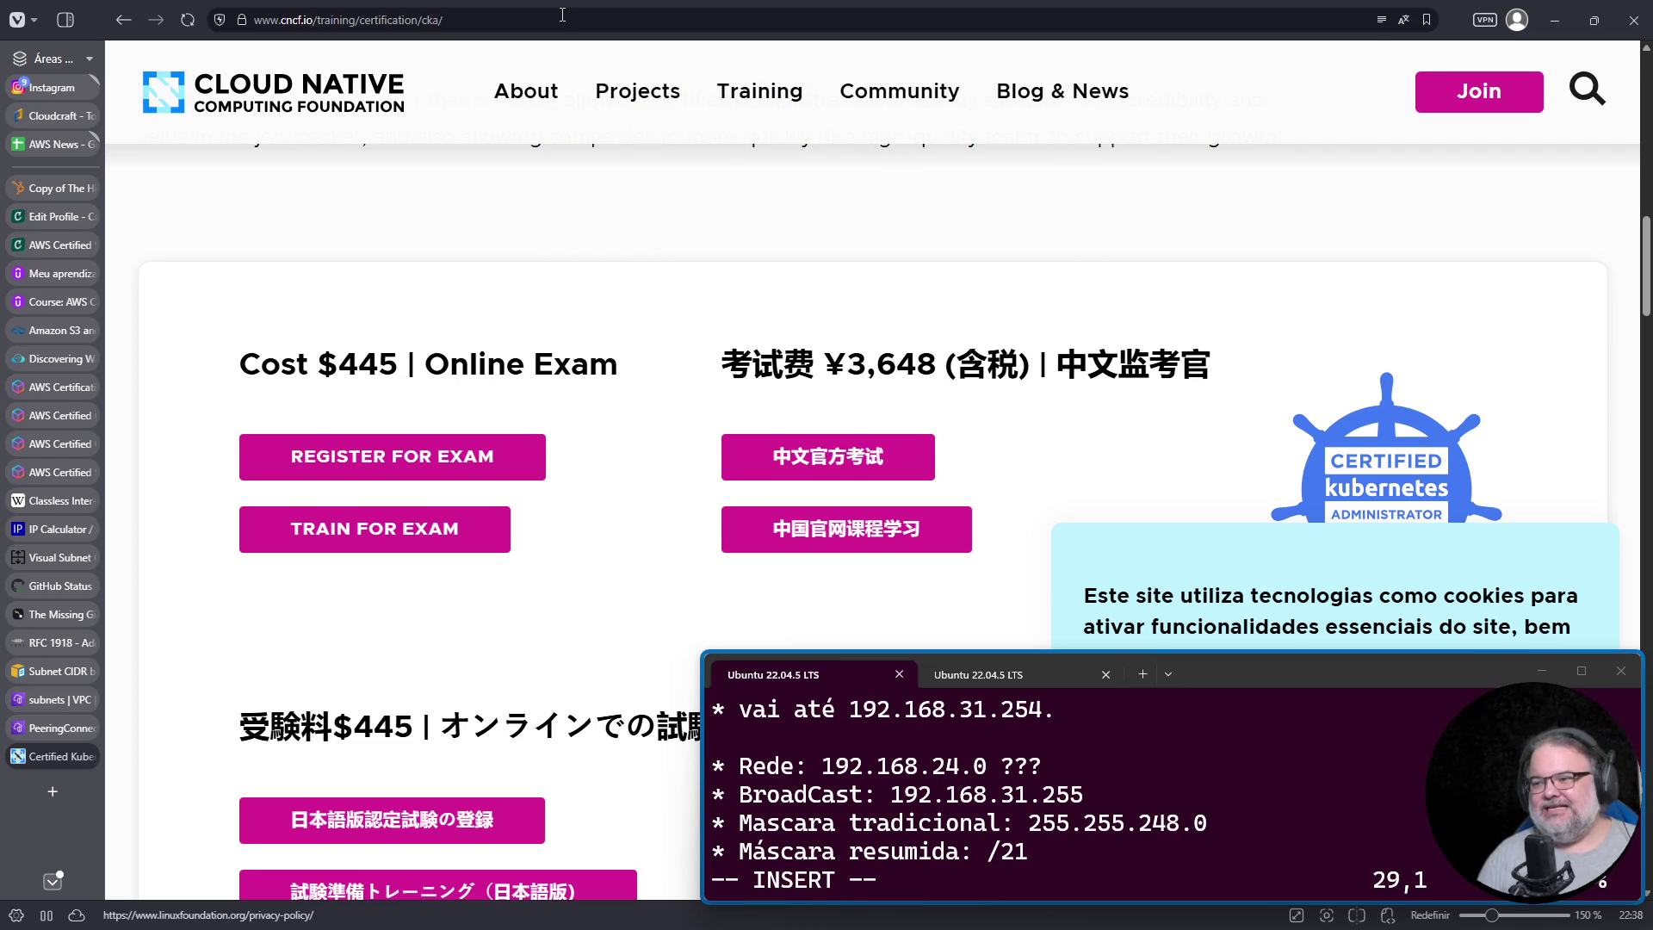
{"action": "left_click_drag", "start_coordinate": [351, 370], "coordinate": [398, 372]}
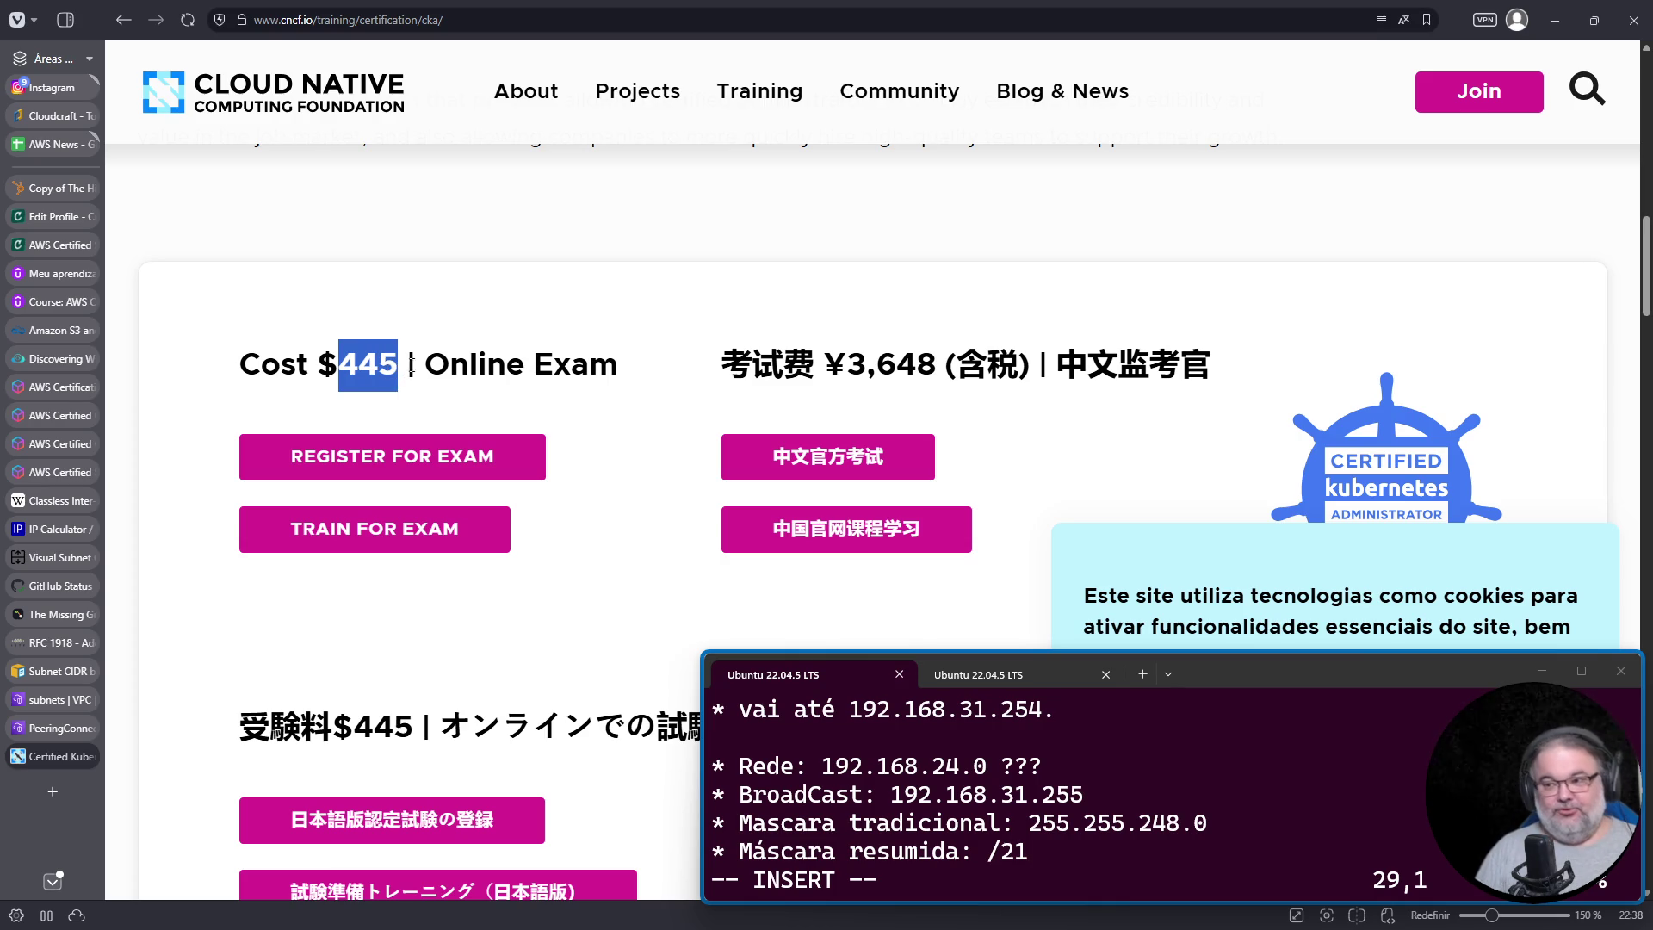
{"action": "left_click", "coordinate": [480, 18]}
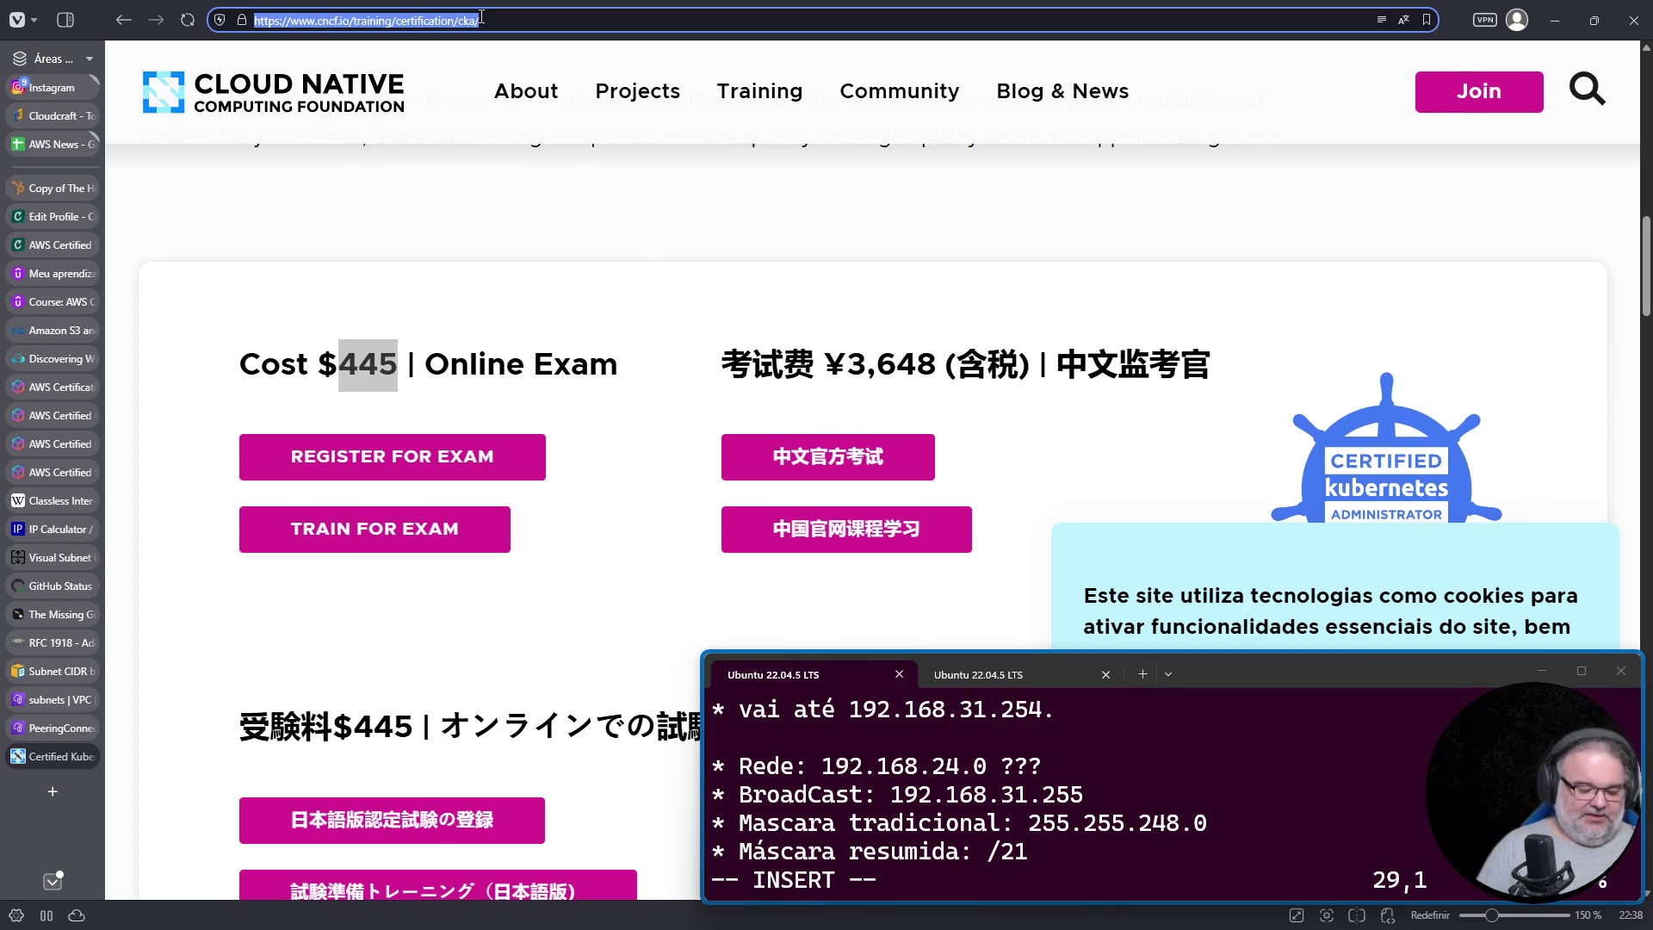
Step: Search Google for '445 dolares em reais' to get 2,204.49 Brazilian Real
{"action": "type", "text": "g"}
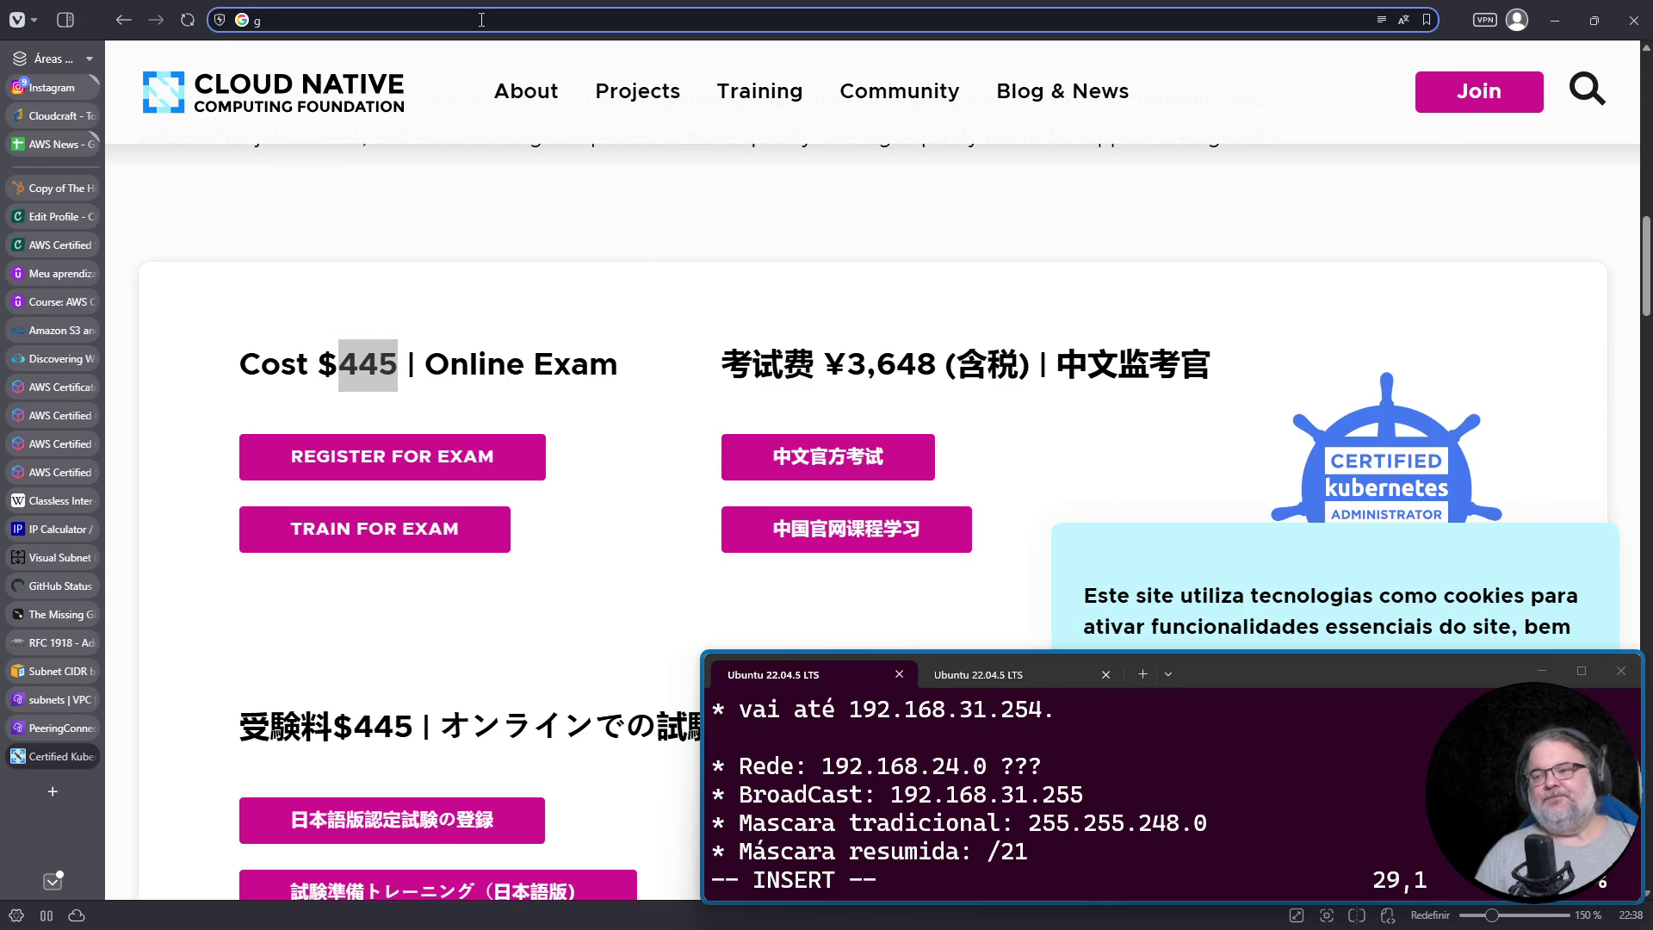
{"action": "type", "text": " 445"}
{"action": "key", "text": "Return"}
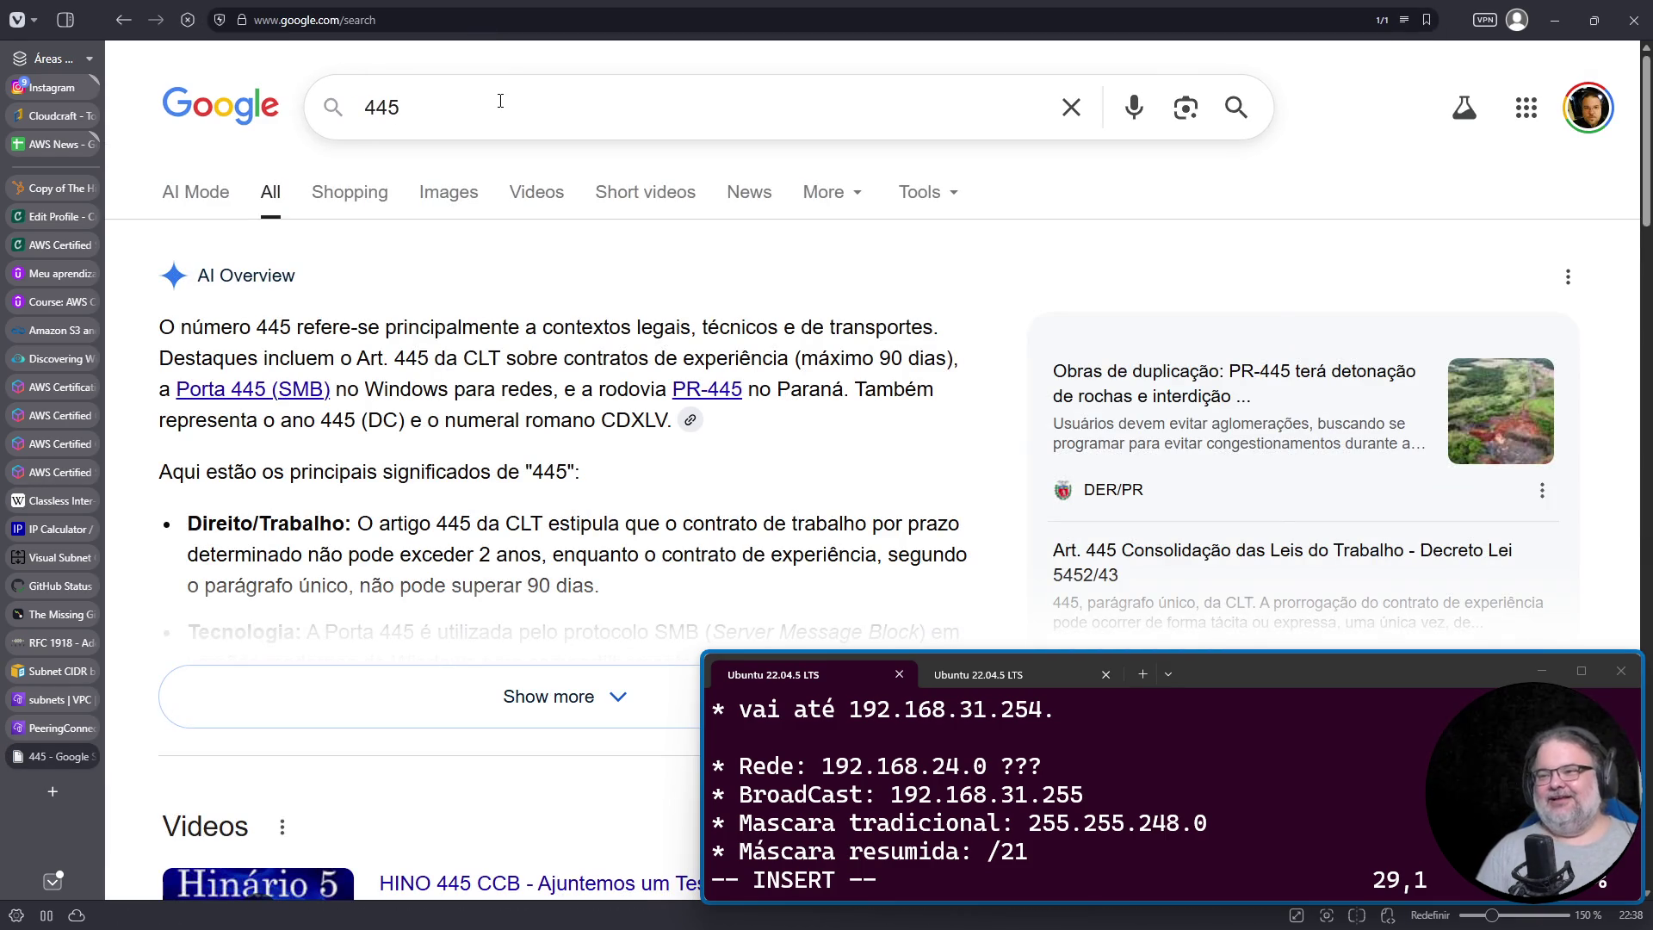
{"action": "type", "text": "dolares "}
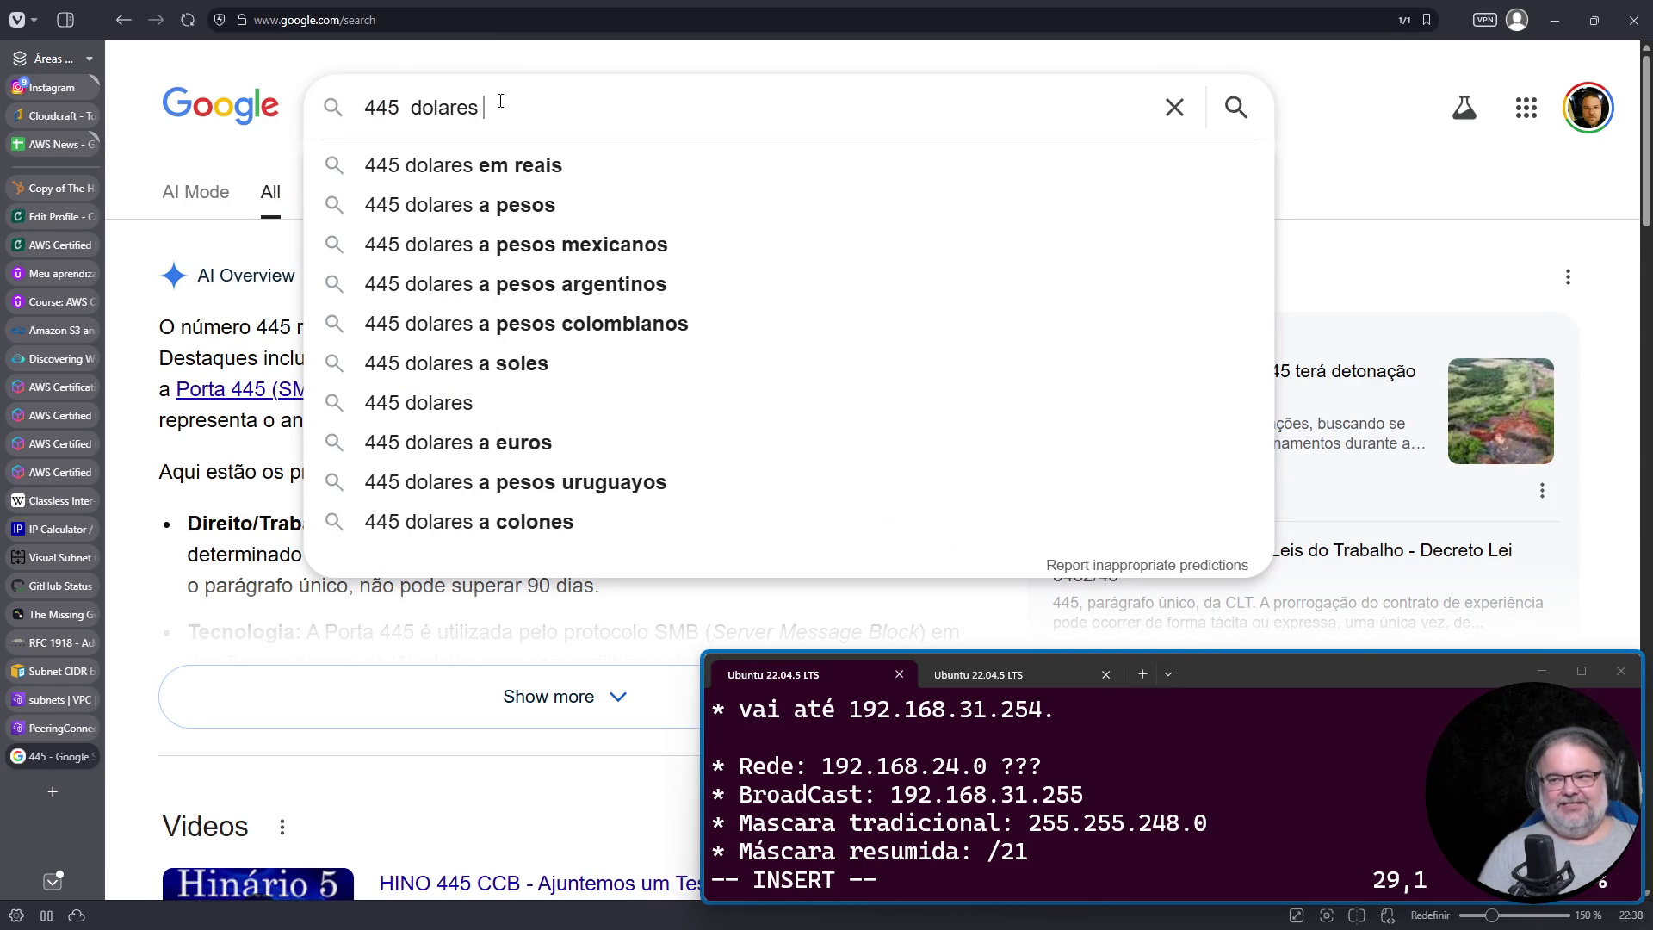
{"action": "type", "text": "em reais"}
{"action": "key", "text": "Return"}
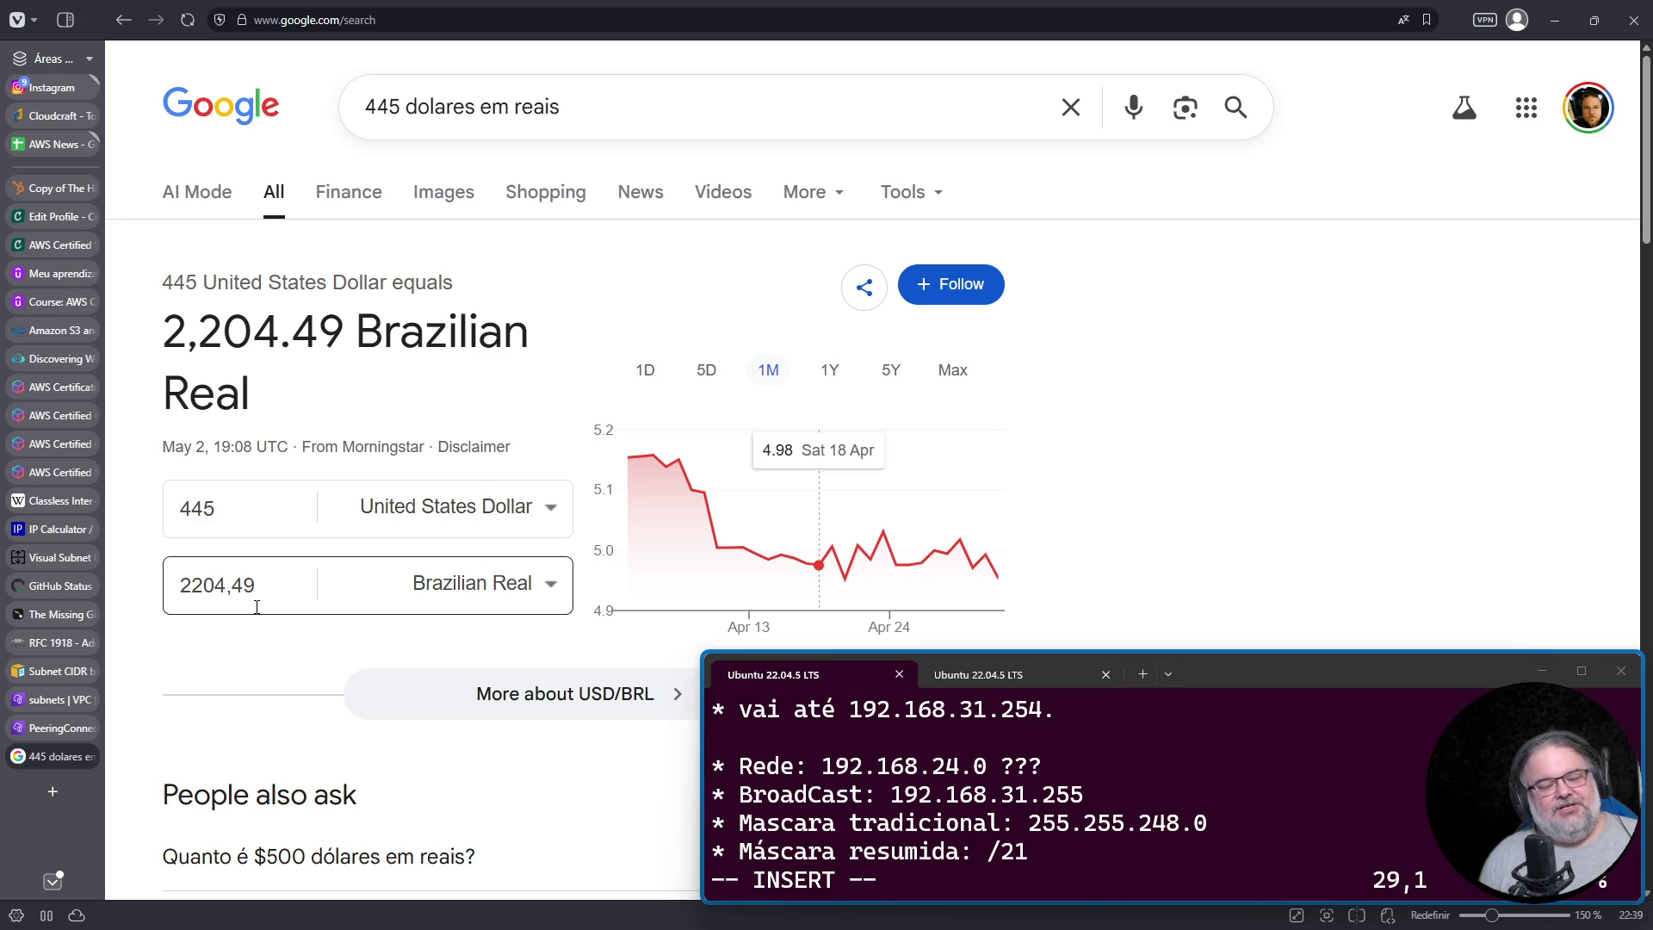
Step: Close the currency-conversion Google tab and the VPC peering connections tab
{"action": "left_click", "coordinate": [87, 756]}
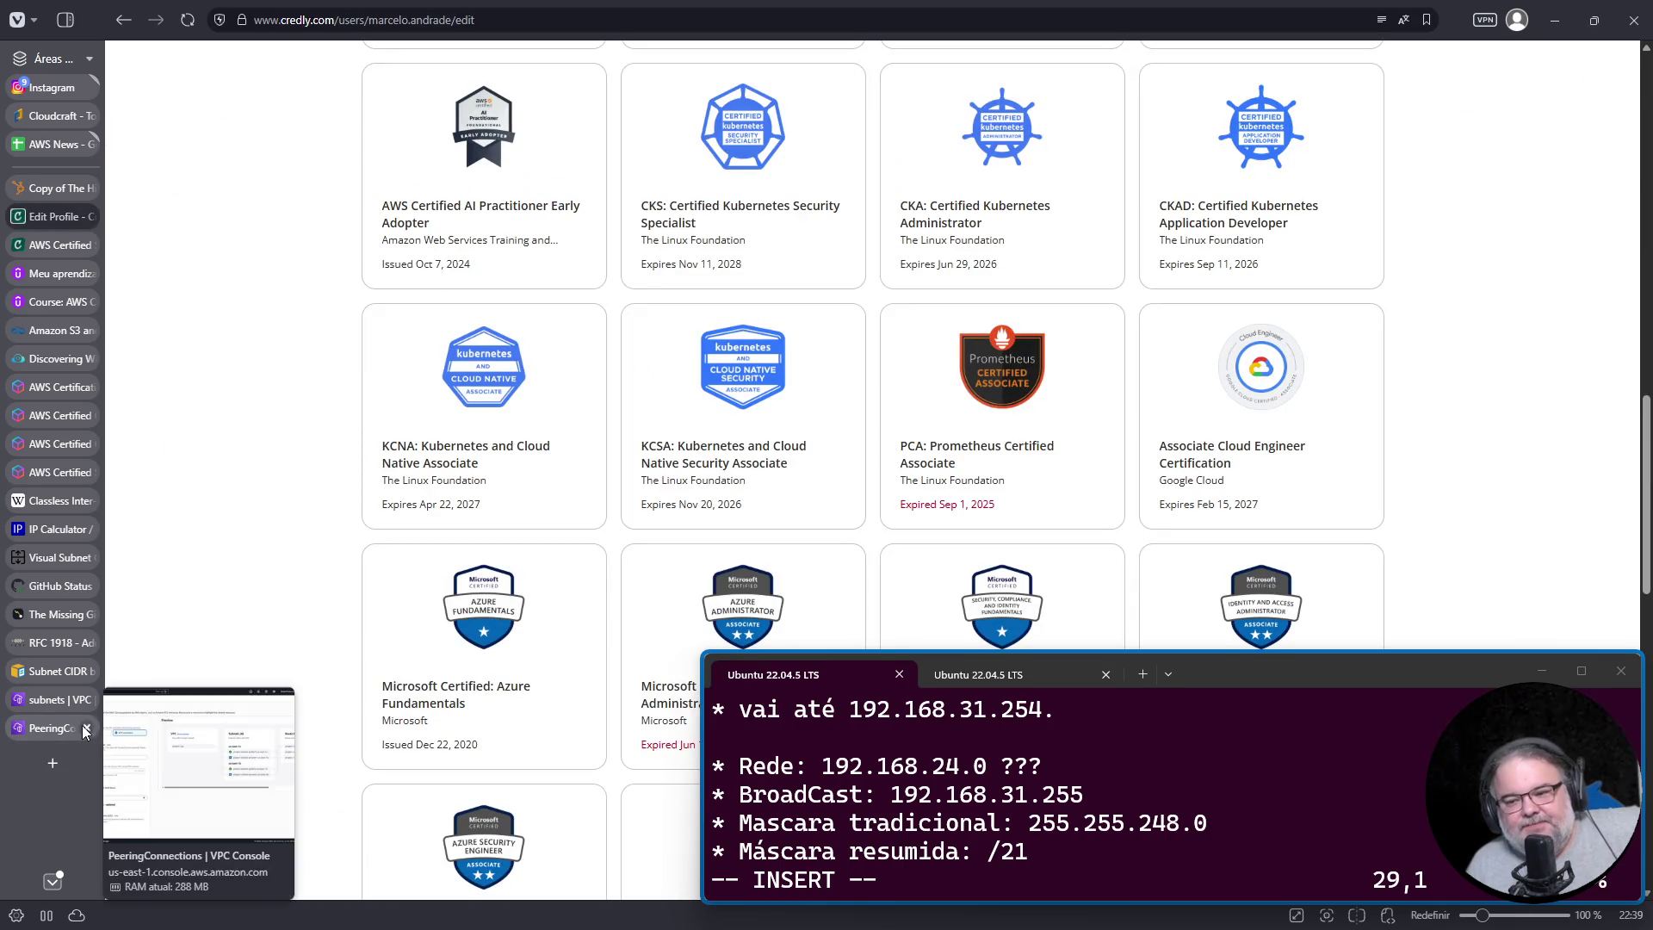
{"action": "left_click", "coordinate": [84, 726]}
{"action": "left_click", "coordinate": [87, 728]}
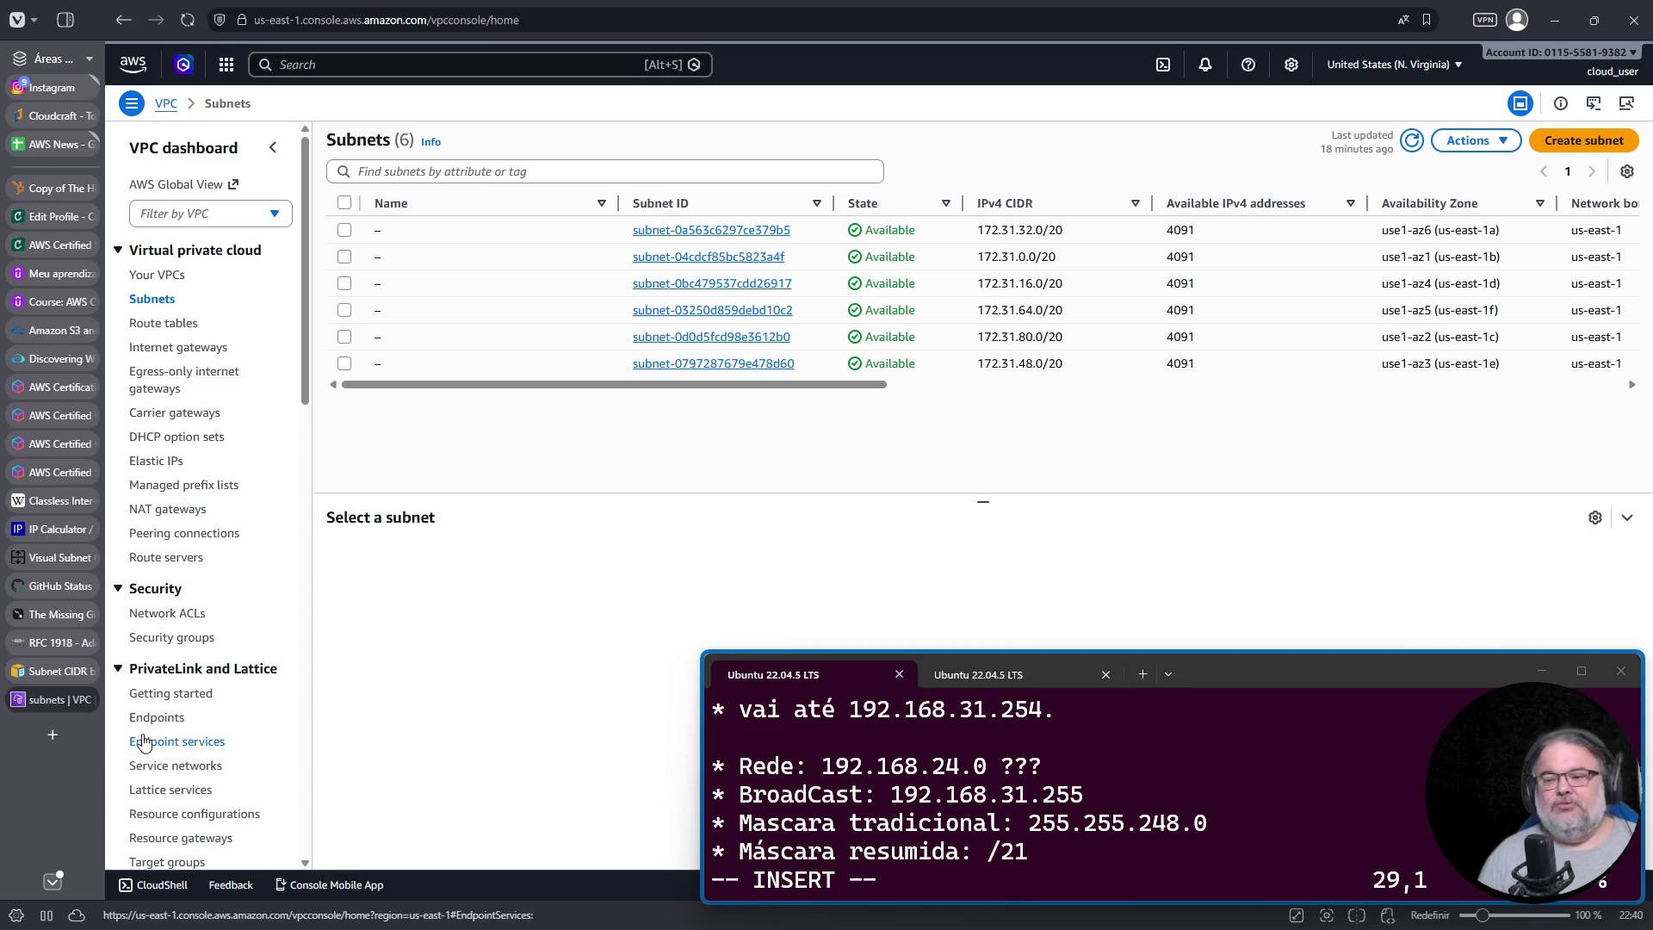
Step: Close the subnet sizing, RFC 1918, GitHub Status, IP Calculator and CIDR reference tabs
{"action": "left_click", "coordinate": [64, 670]}
{"action": "left_click", "coordinate": [89, 669]}
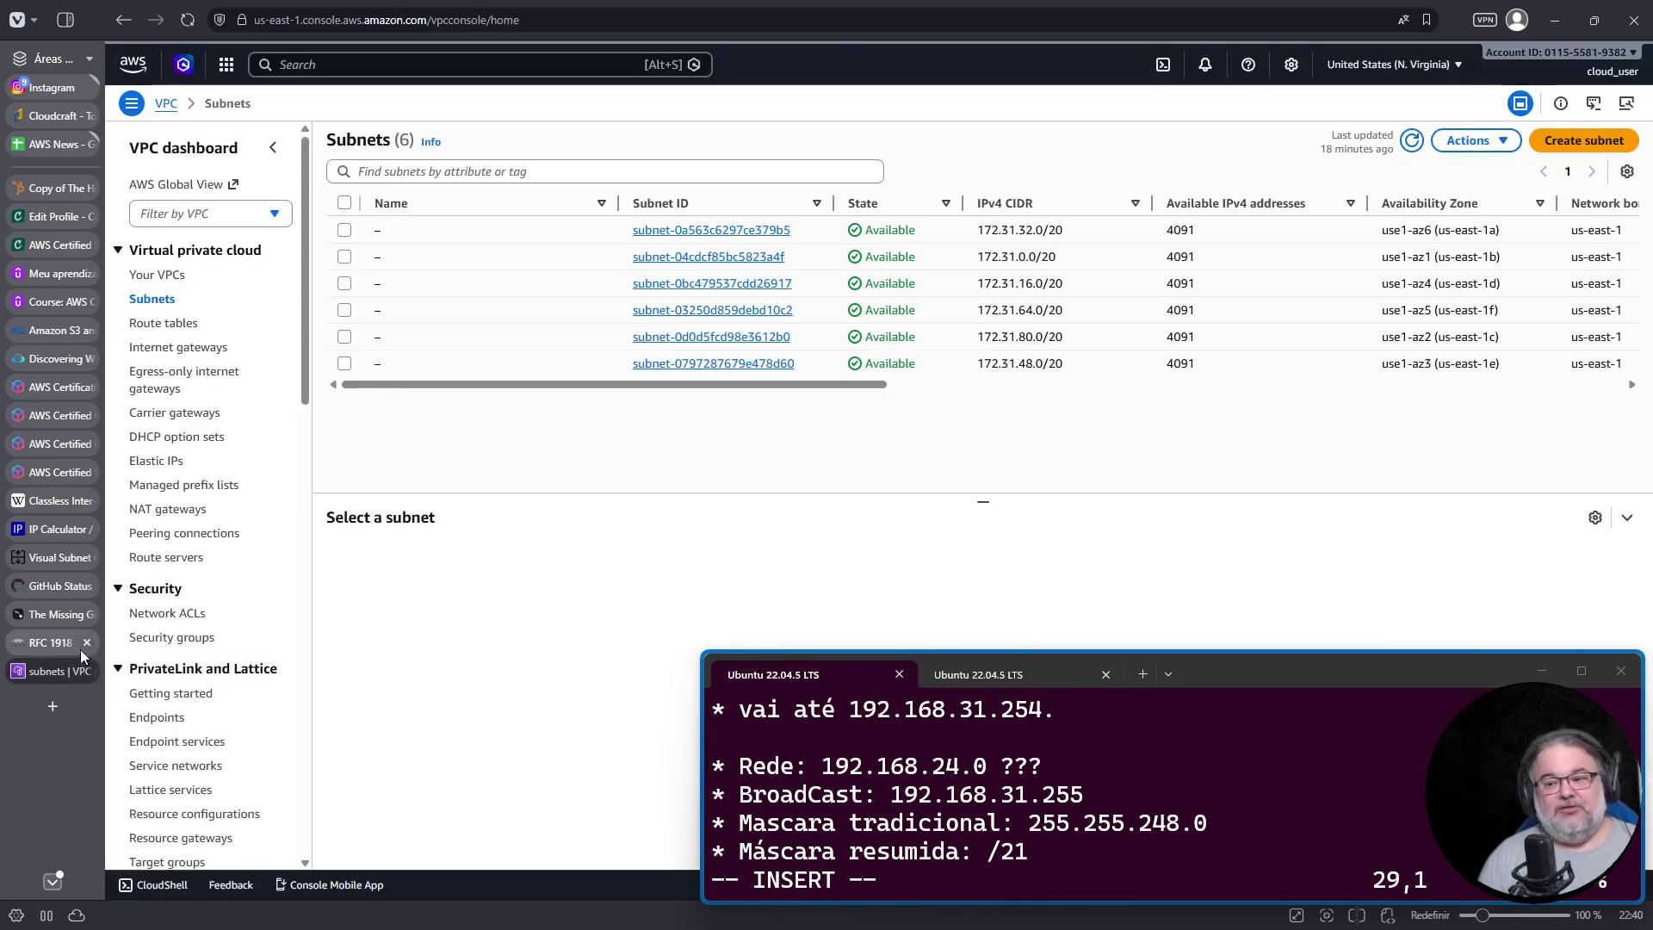
{"action": "left_click", "coordinate": [66, 640]}
{"action": "left_click", "coordinate": [86, 642]}
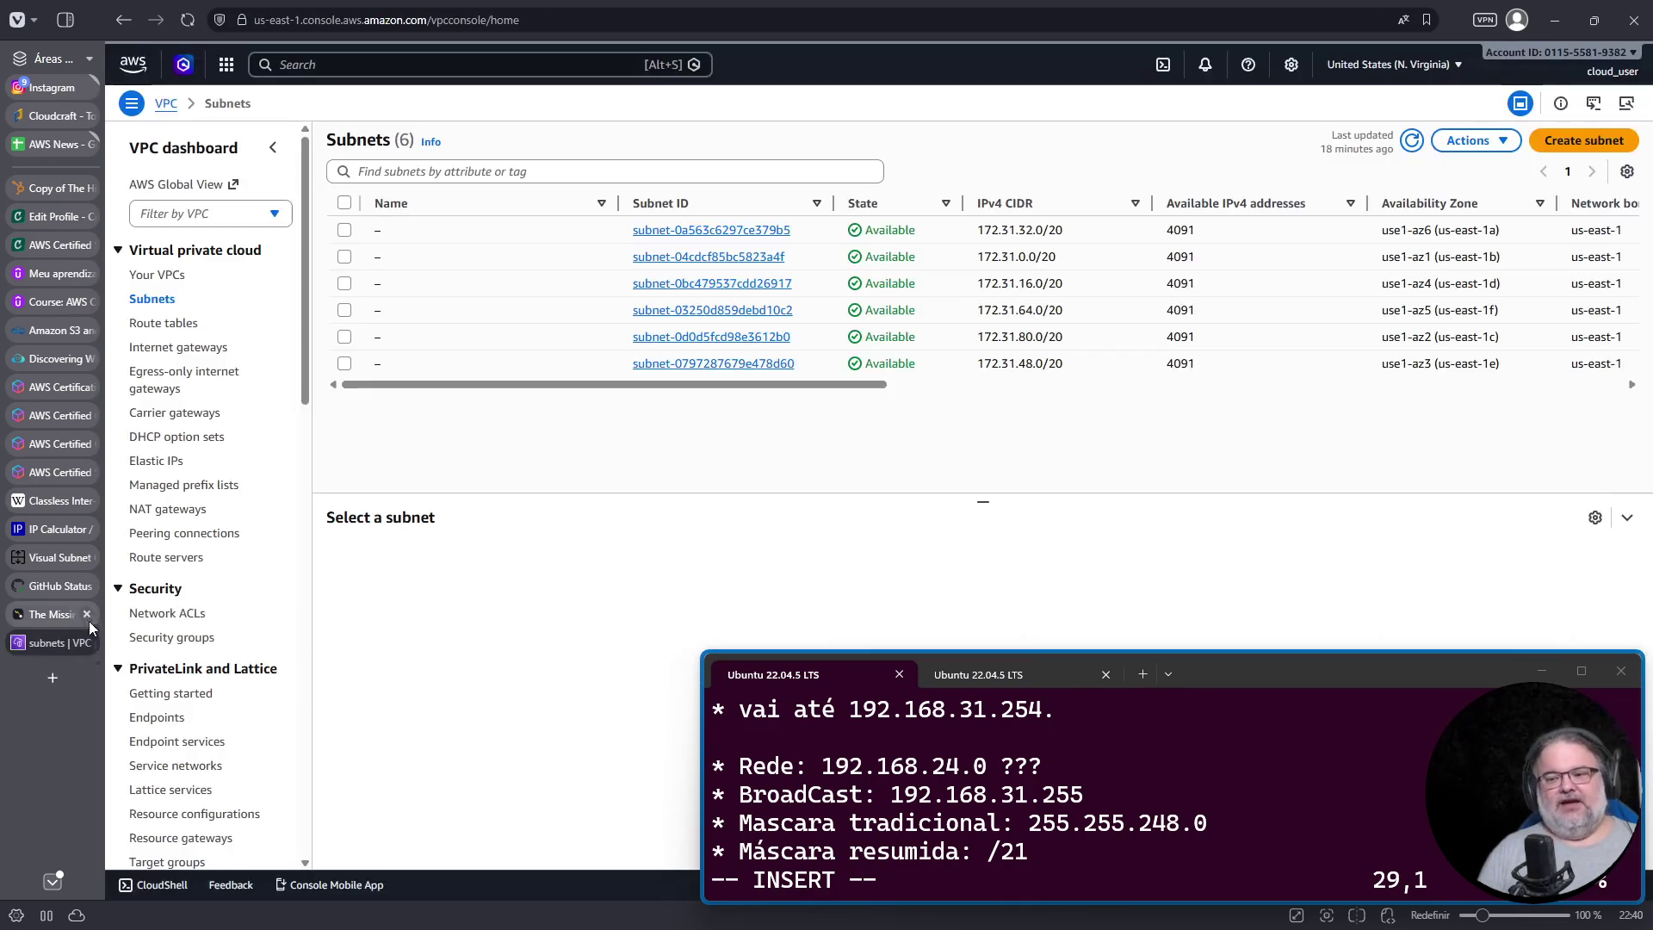
{"action": "left_click", "coordinate": [86, 614]}
{"action": "left_click", "coordinate": [86, 585]}
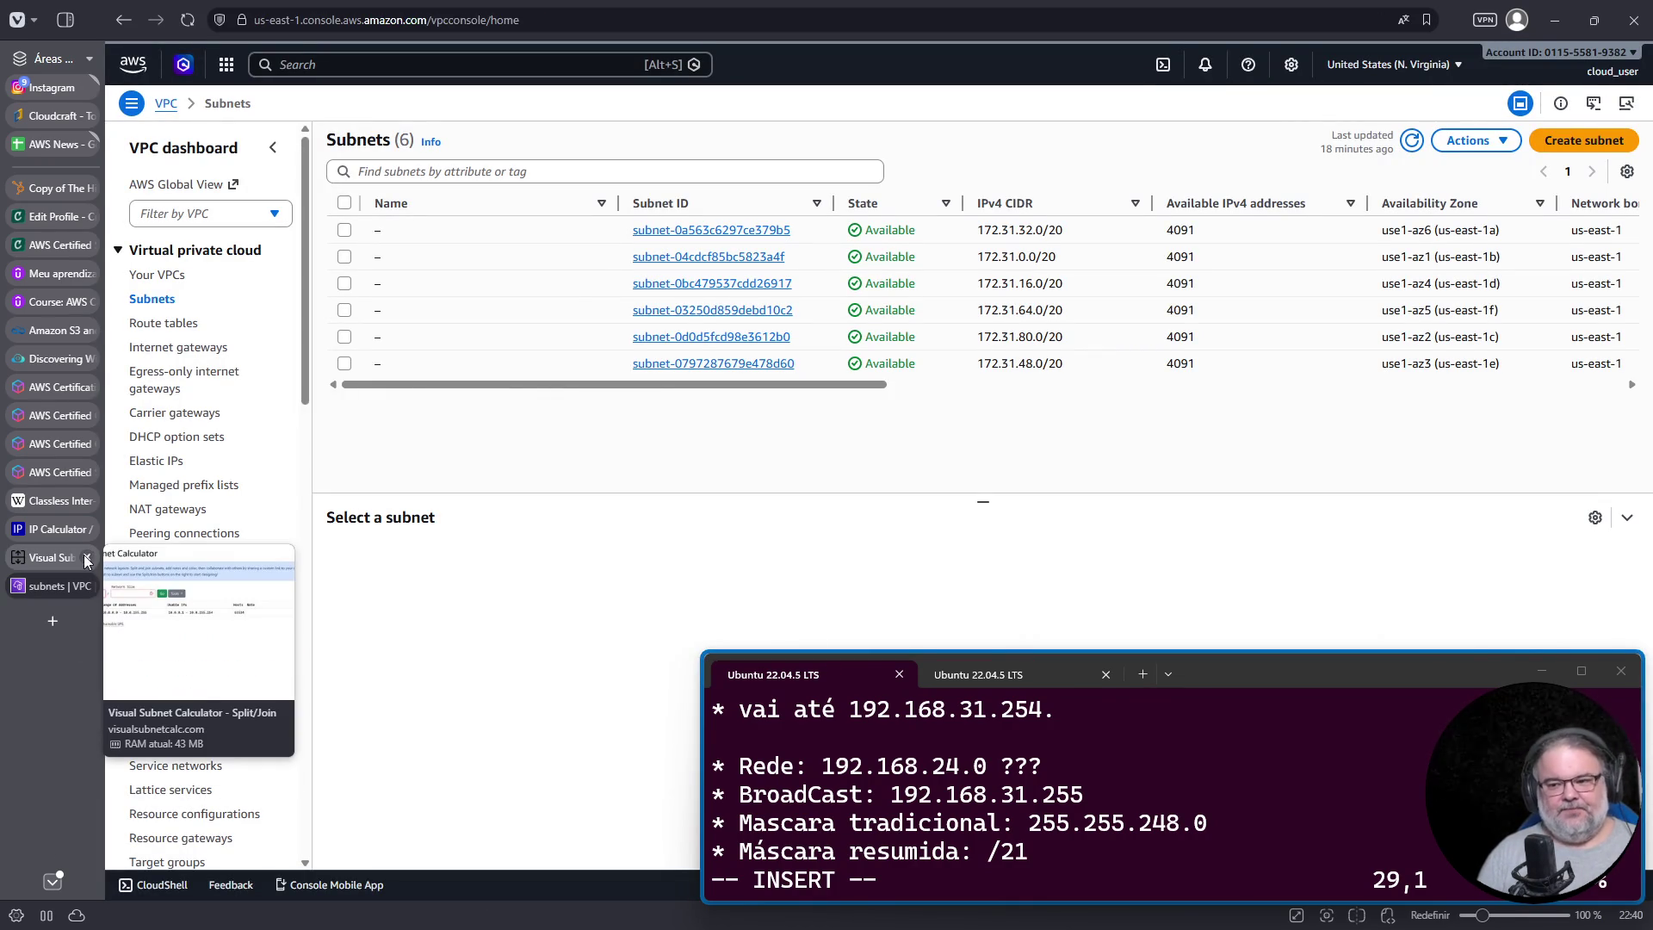
{"action": "left_click", "coordinate": [78, 529]}
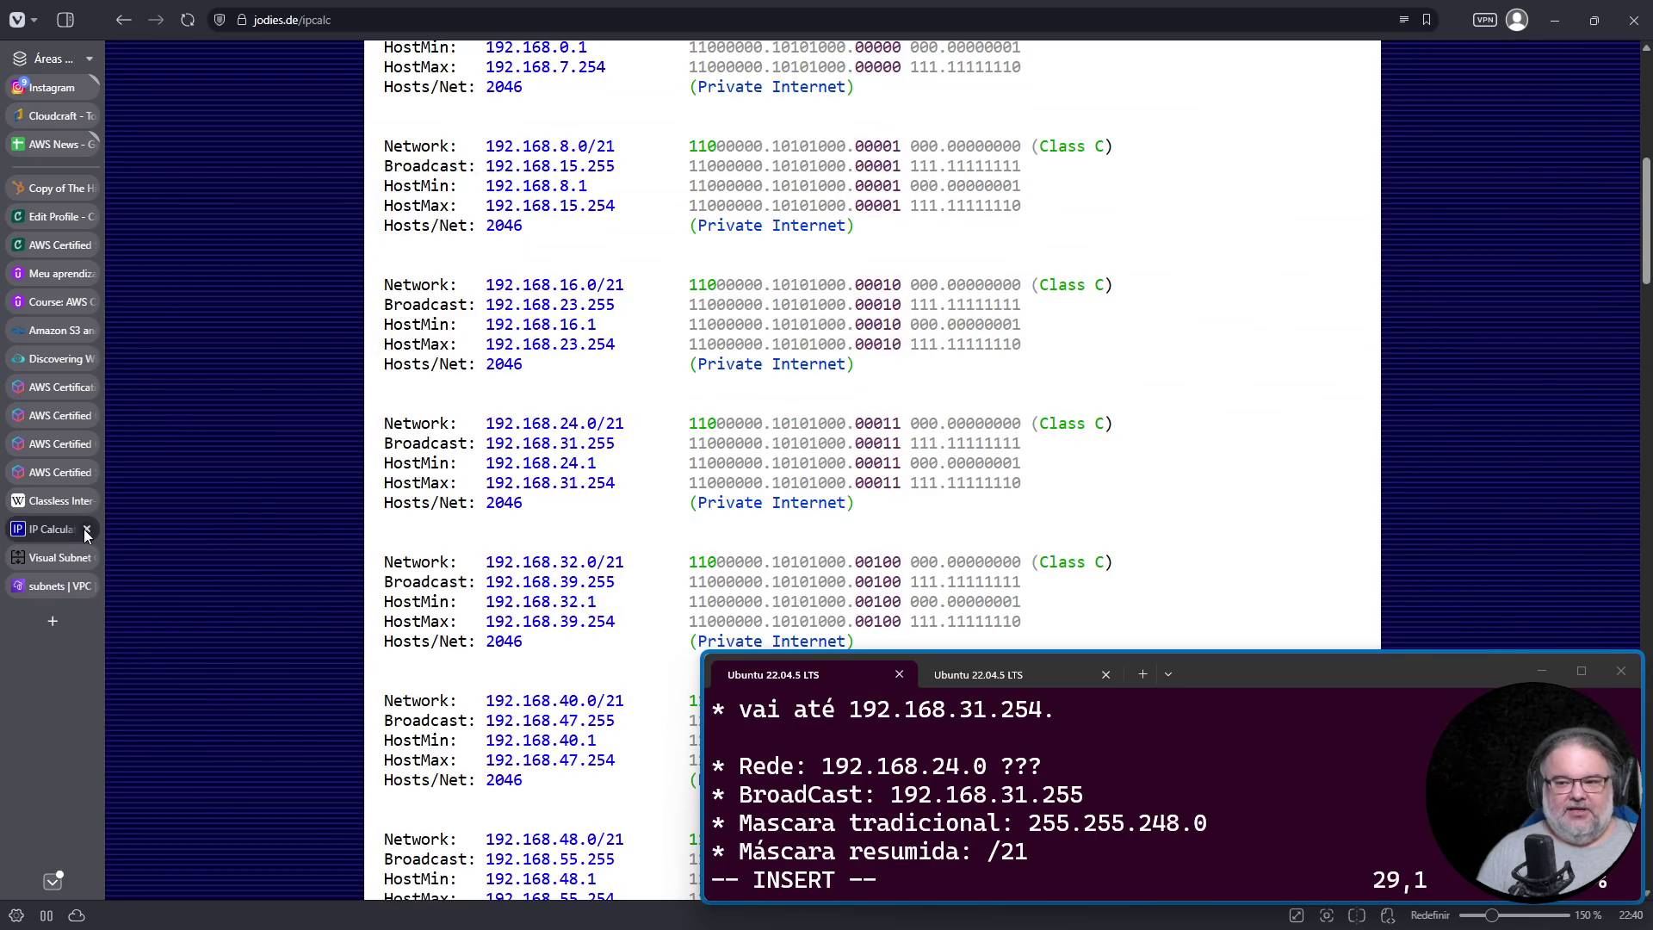
{"action": "left_click", "coordinate": [86, 527]}
{"action": "left_click", "coordinate": [86, 501]}
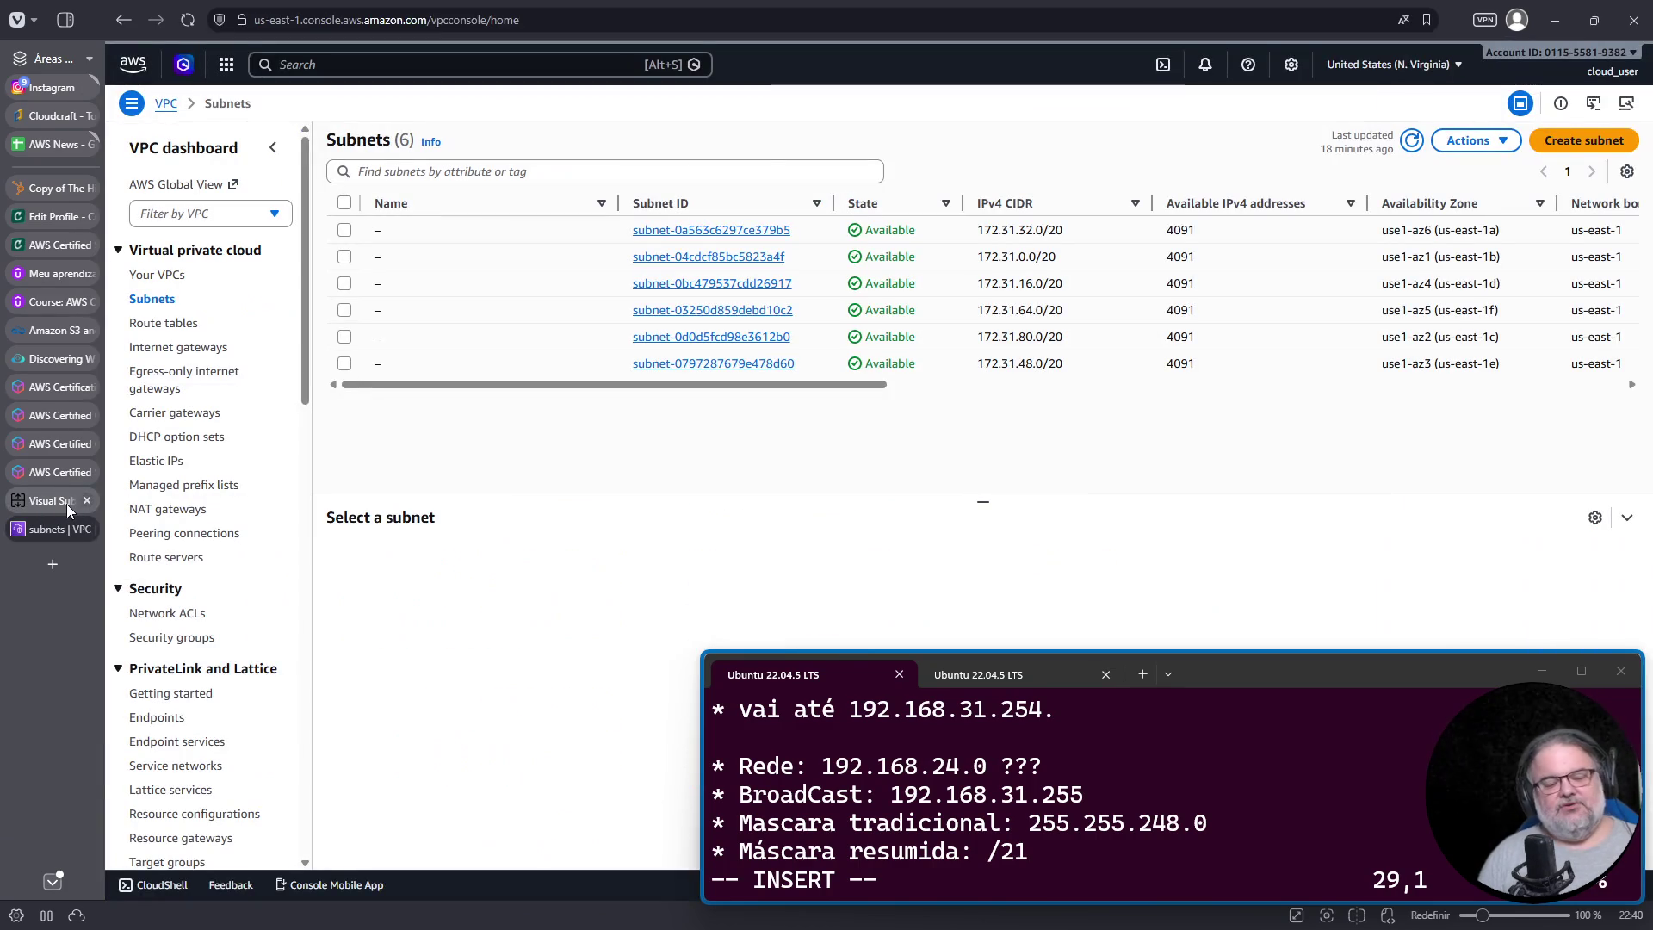